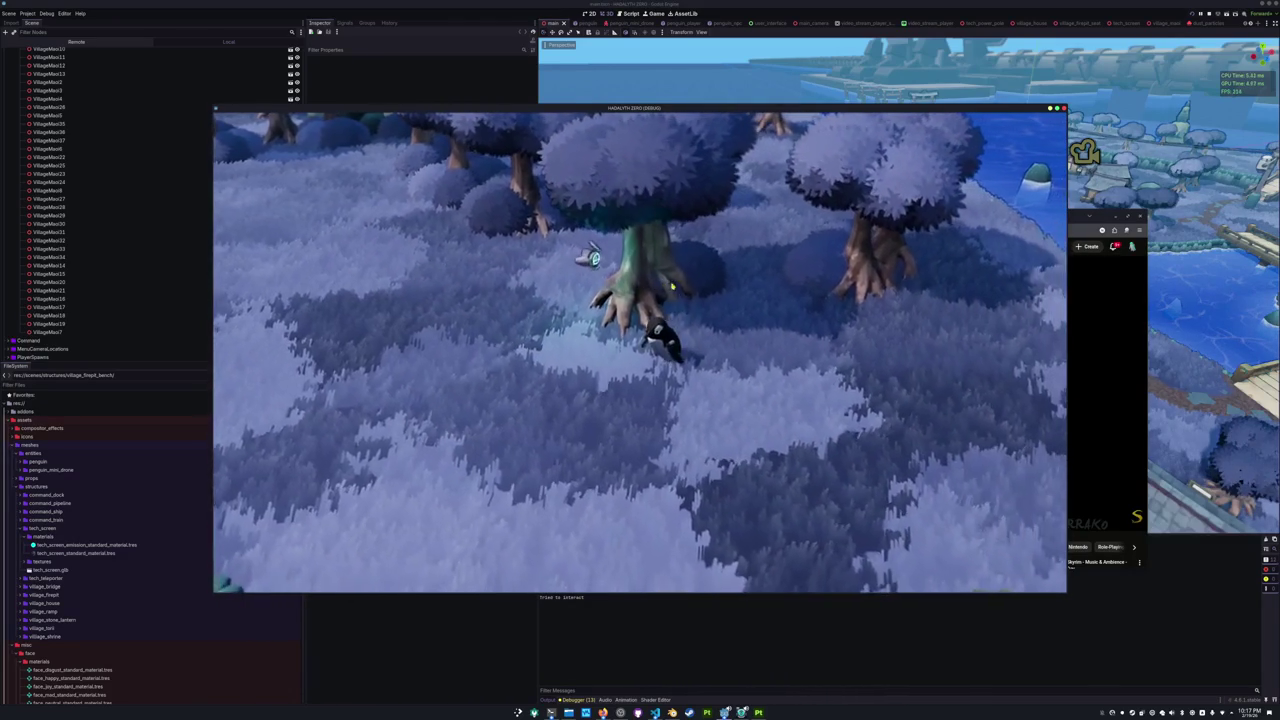
Bring Blender forward, centre the penguin and fishing pole, then move to Substance 3D Painter.
{"action": "left_click", "coordinate": [672, 708]}
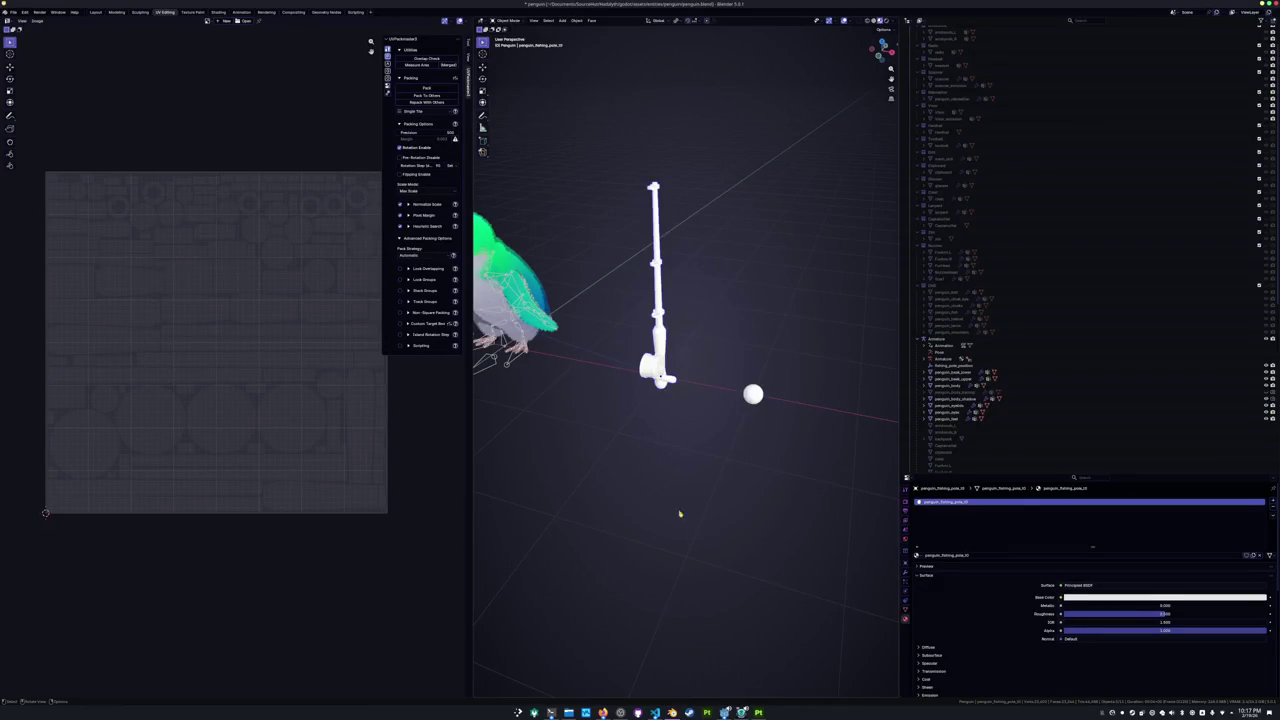
{"action": "middle_click_drag", "start_coordinate": [661, 407], "coordinate": [682, 401]}
{"action": "left_click", "coordinate": [758, 712]}
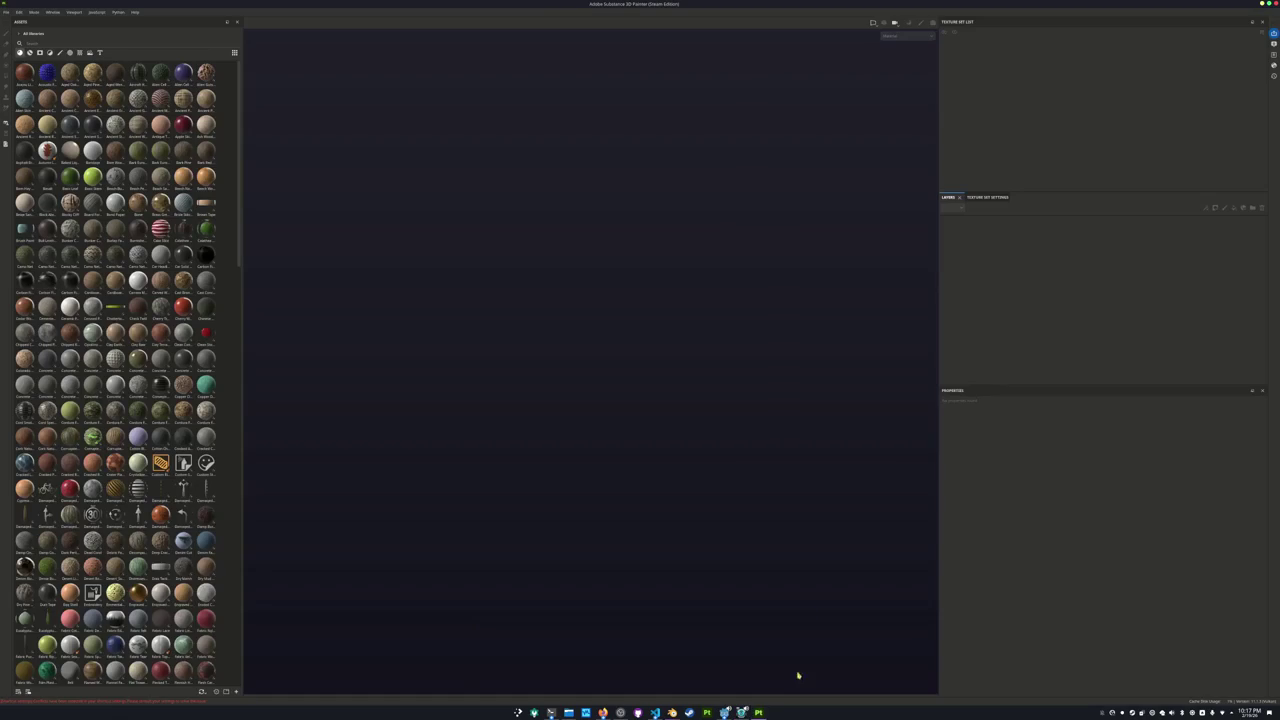
Start a new Substance Painter project and browse for a mesh, moving up several folders.
{"action": "left_click", "coordinate": [6, 12]}
{"action": "left_click", "coordinate": [25, 22]}
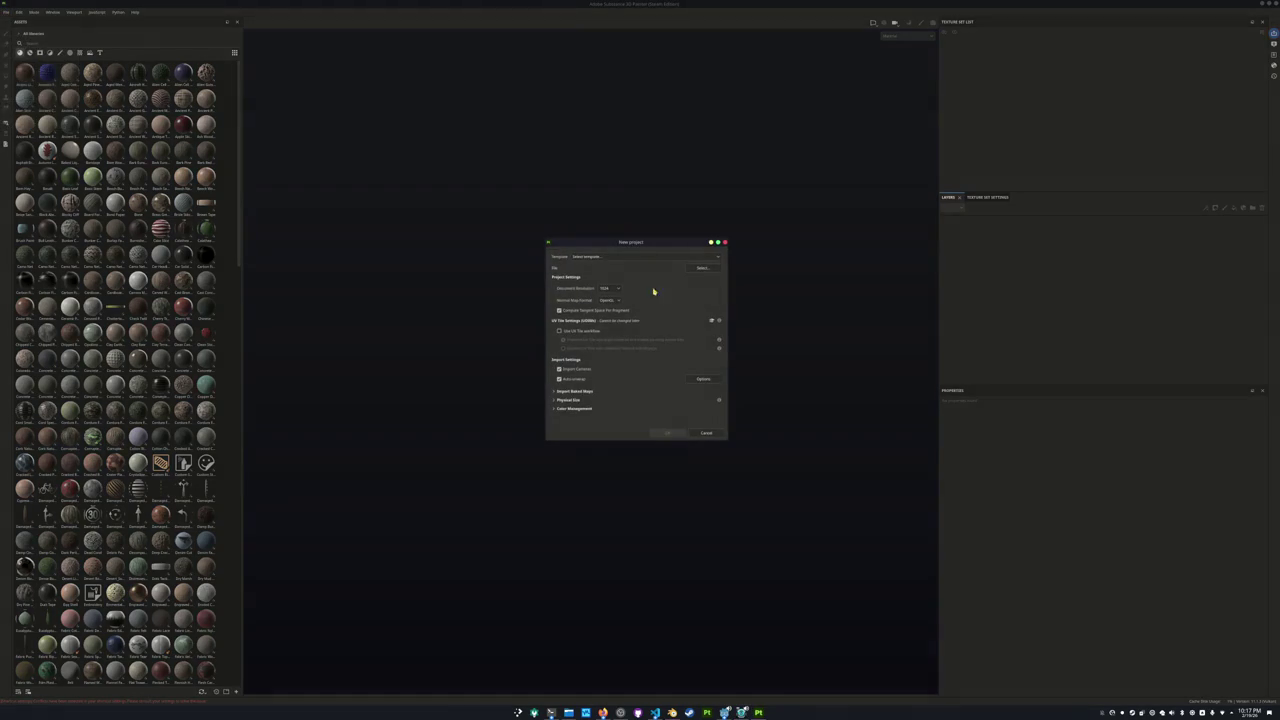
{"action": "left_click", "coordinate": [700, 268]}
{"action": "left_click", "coordinate": [707, 273]}
{"action": "left_click", "coordinate": [707, 273]}
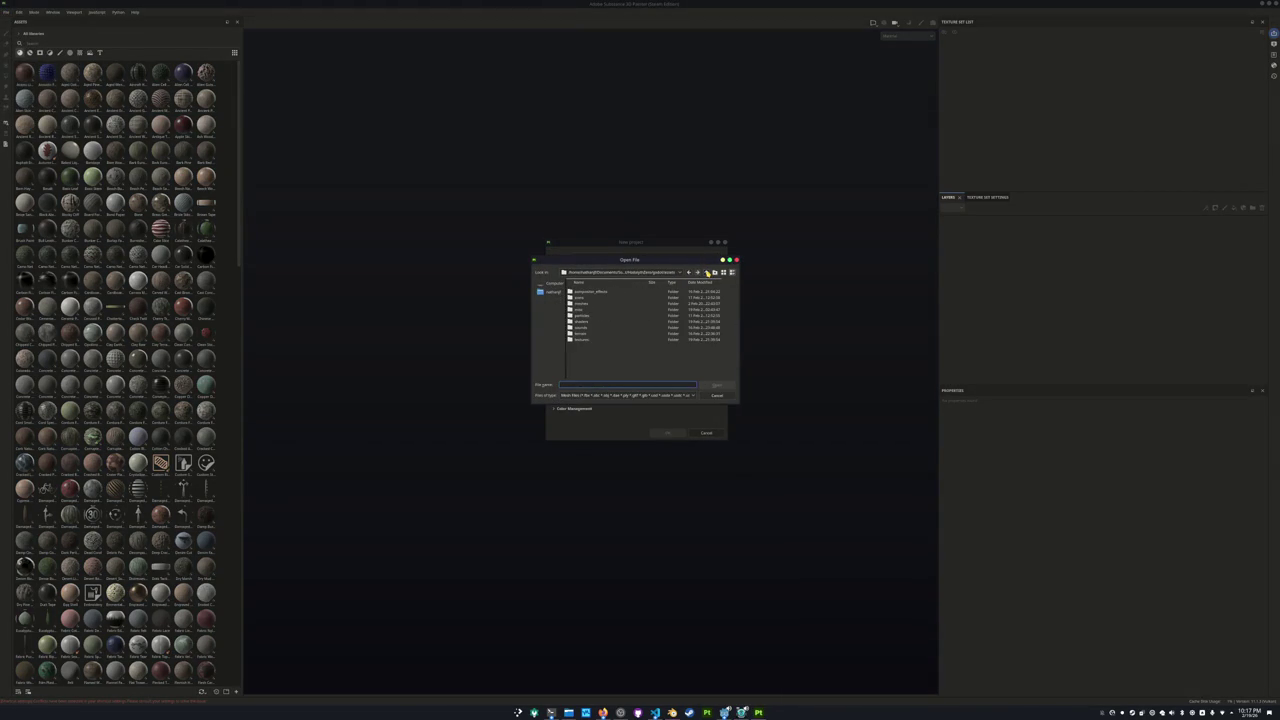
{"action": "left_click", "coordinate": [707, 273]}
{"action": "left_click", "coordinate": [707, 273]}
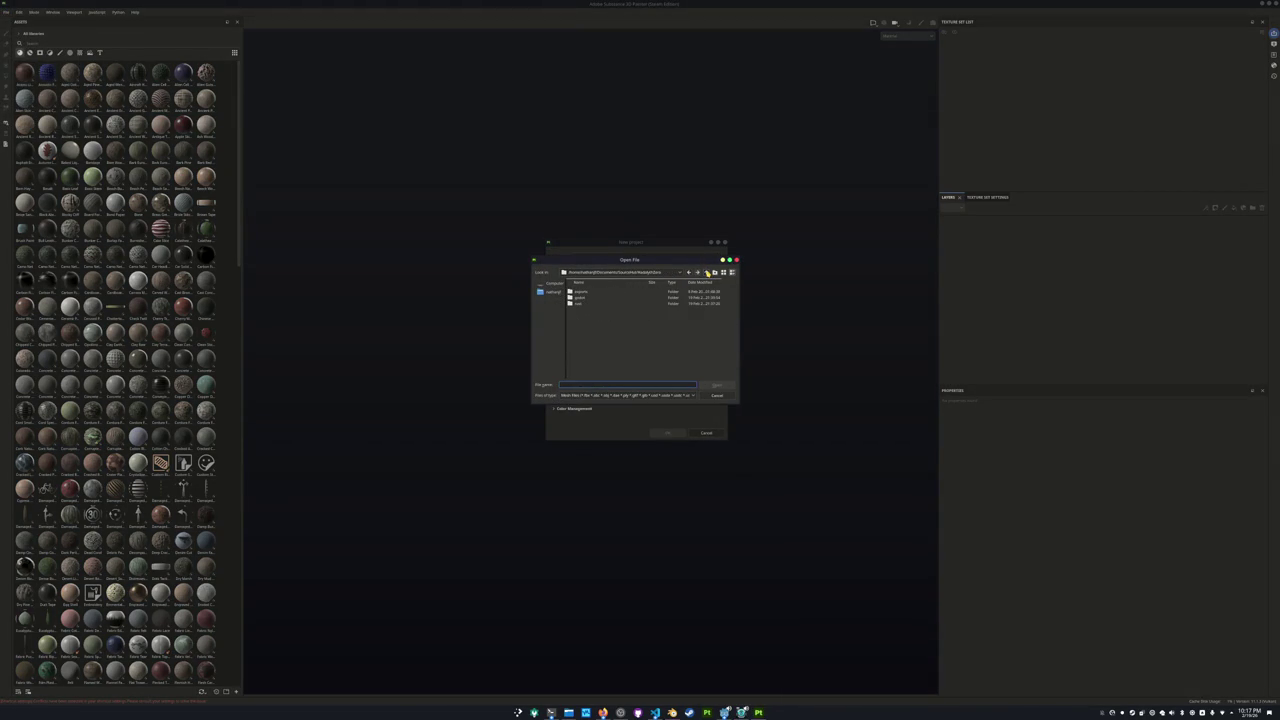
{"action": "left_click", "coordinate": [707, 273]}
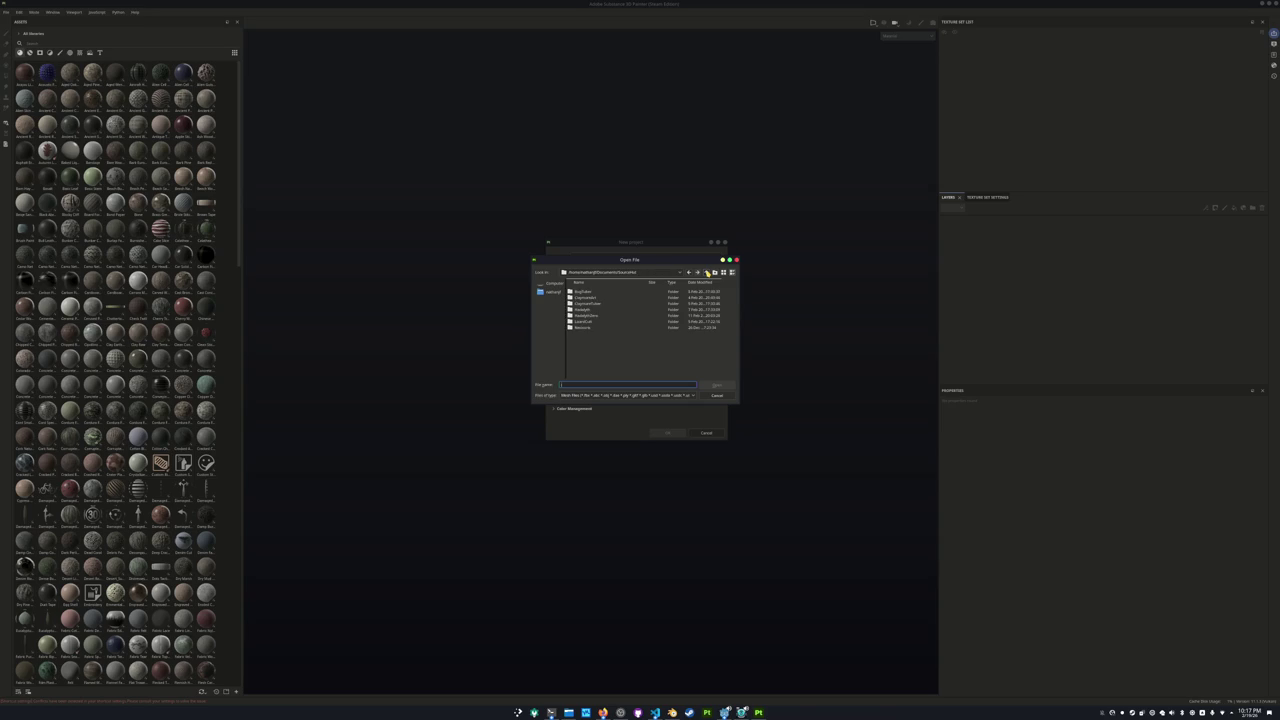
Navigate into the penguin exports folder and choose the penguin fishing pose fbx.
{"action": "double_click", "coordinate": [586, 310]}
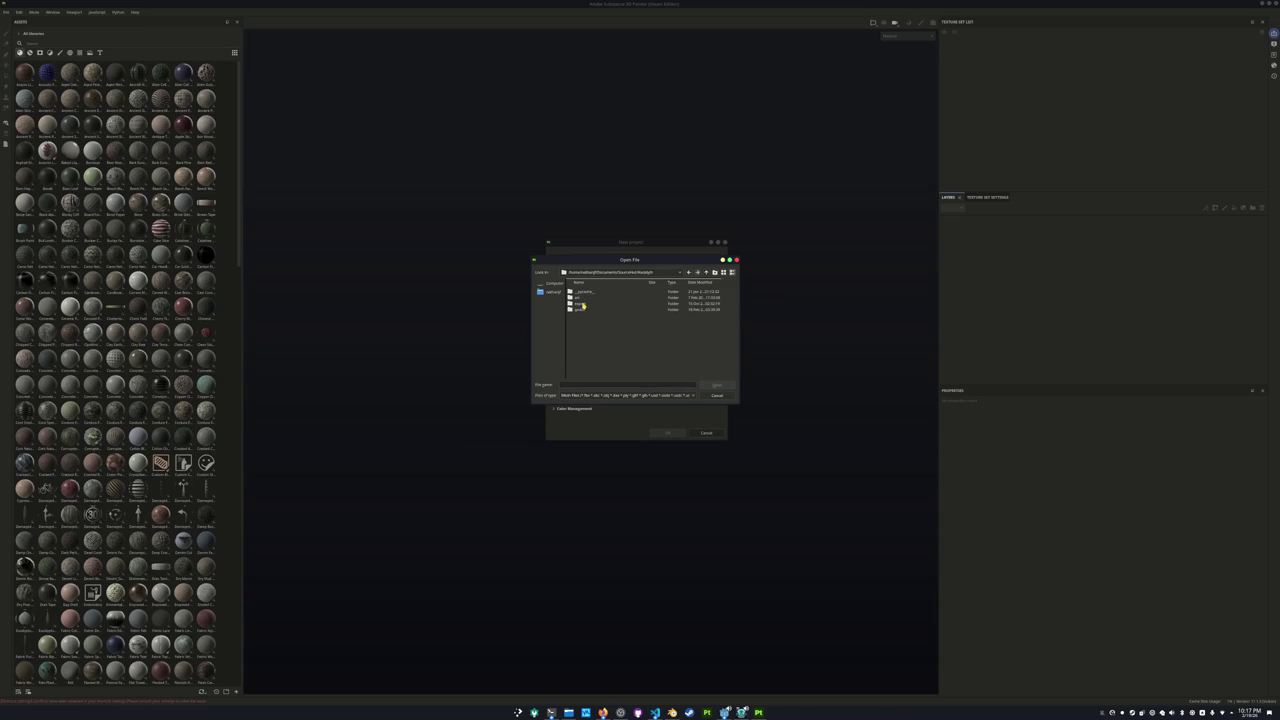
{"action": "double_click", "coordinate": [579, 304]}
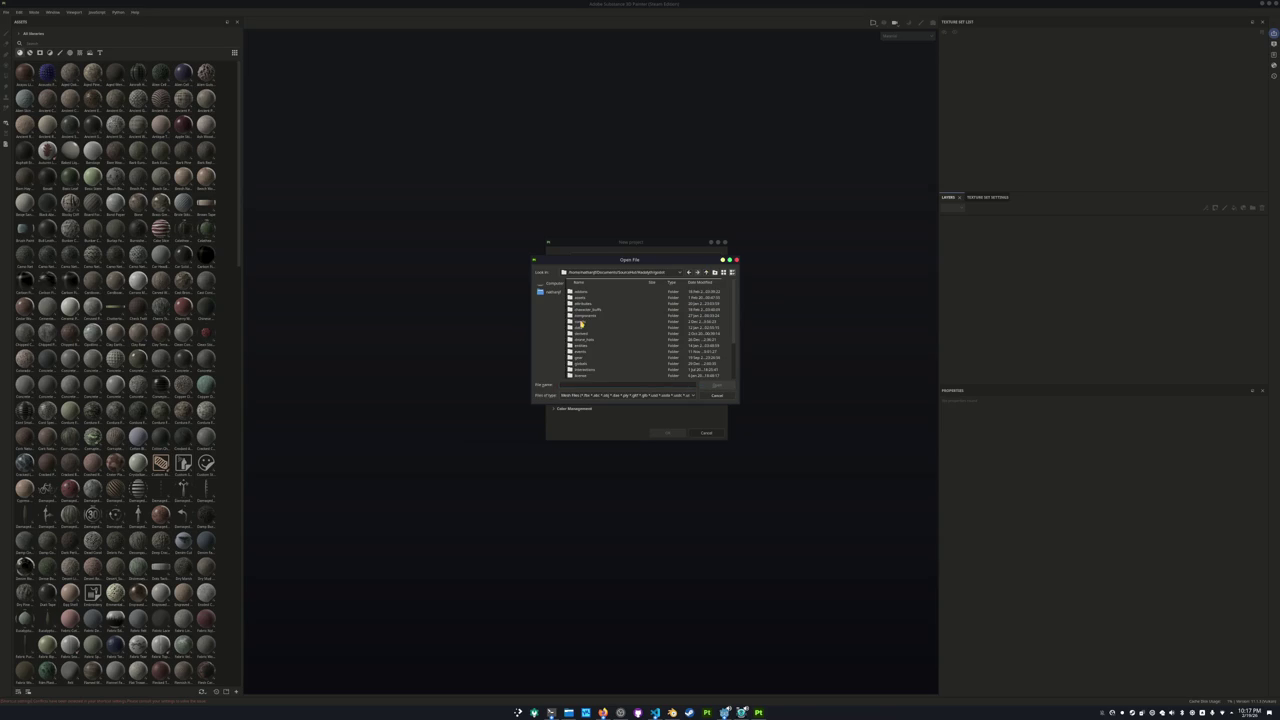
{"action": "double_click", "coordinate": [581, 303]}
{"action": "double_click", "coordinate": [585, 323]}
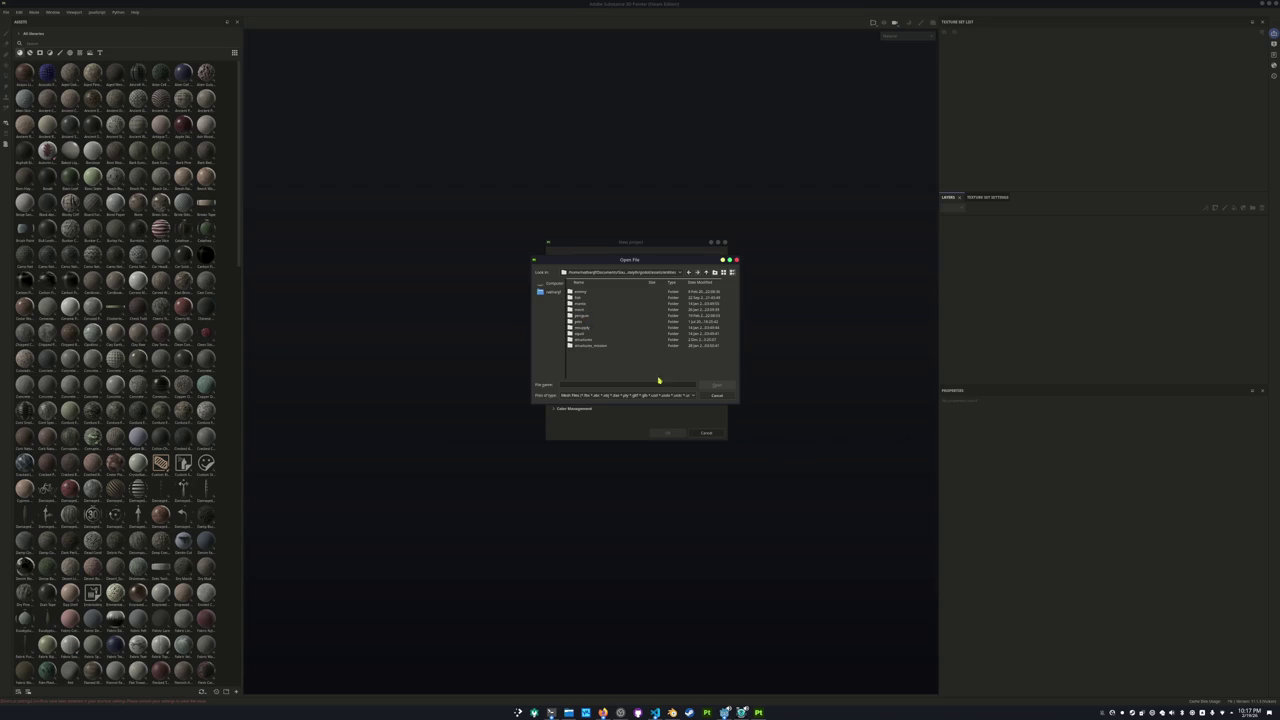
{"action": "double_click", "coordinate": [584, 316]}
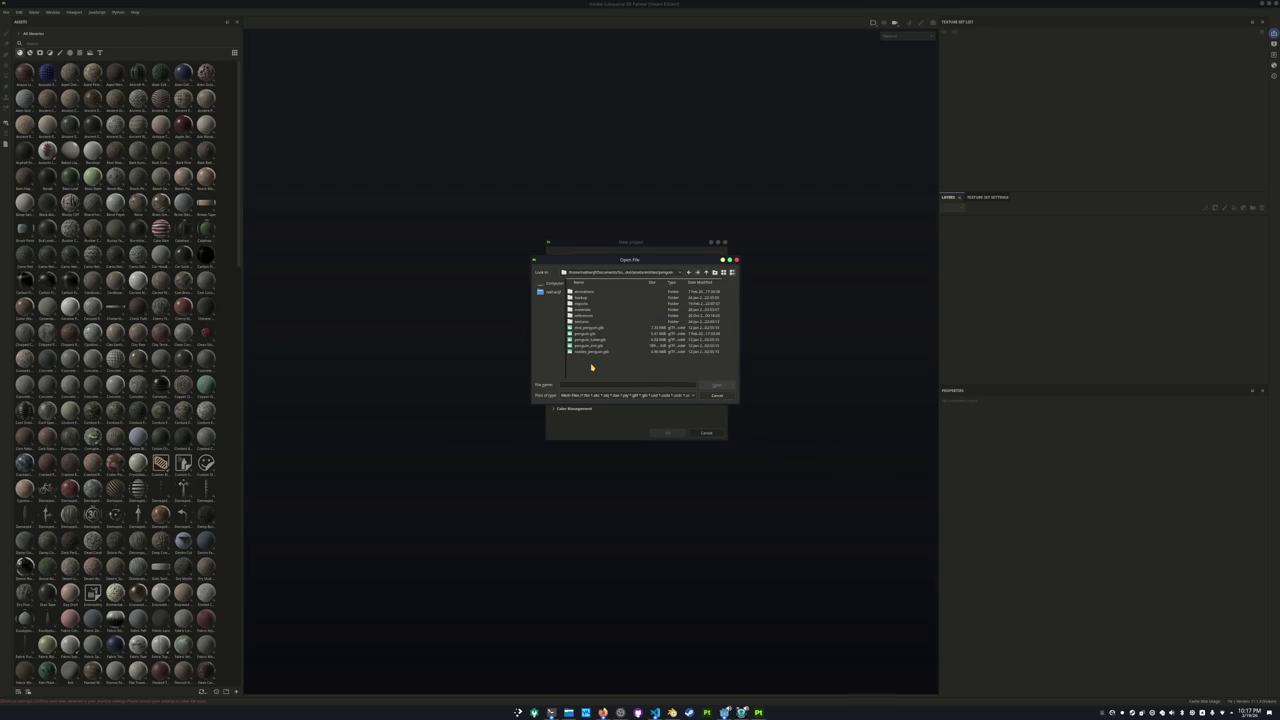
{"action": "double_click", "coordinate": [579, 310]}
{"action": "left_click", "coordinate": [614, 345]}
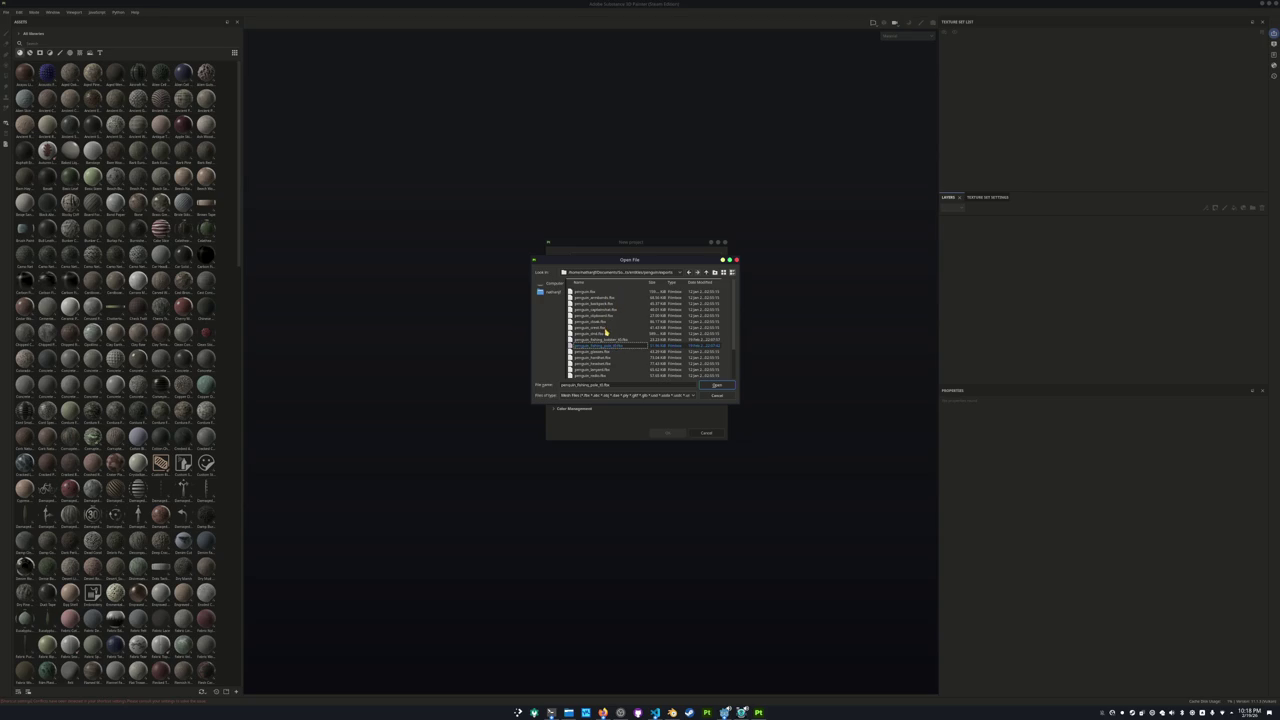
Switch the choice to penguin_fishing_pole, then cancel both dialogs and bring up Dolphin.
{"action": "scroll", "coordinate": [606, 334], "scroll_direction": "down", "scroll_amount": 2}
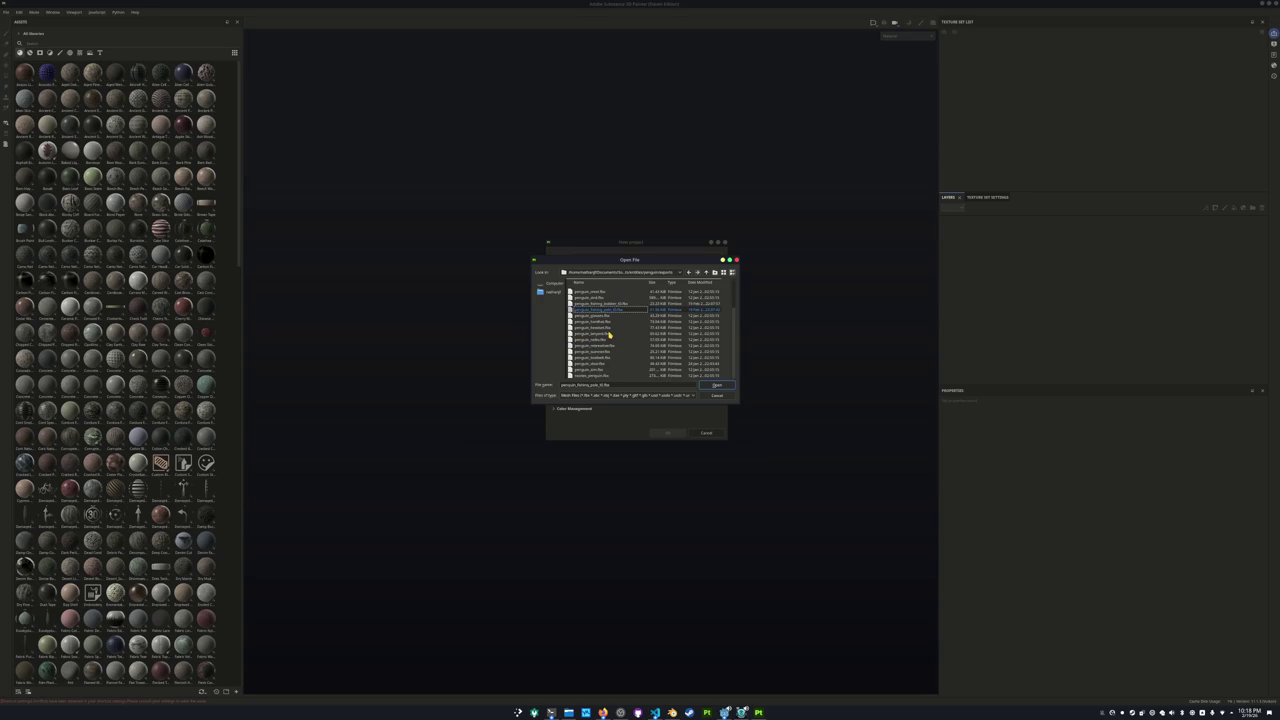
{"action": "scroll", "coordinate": [608, 335], "scroll_direction": "up", "scroll_amount": 2}
{"action": "left_click", "coordinate": [618, 340]}
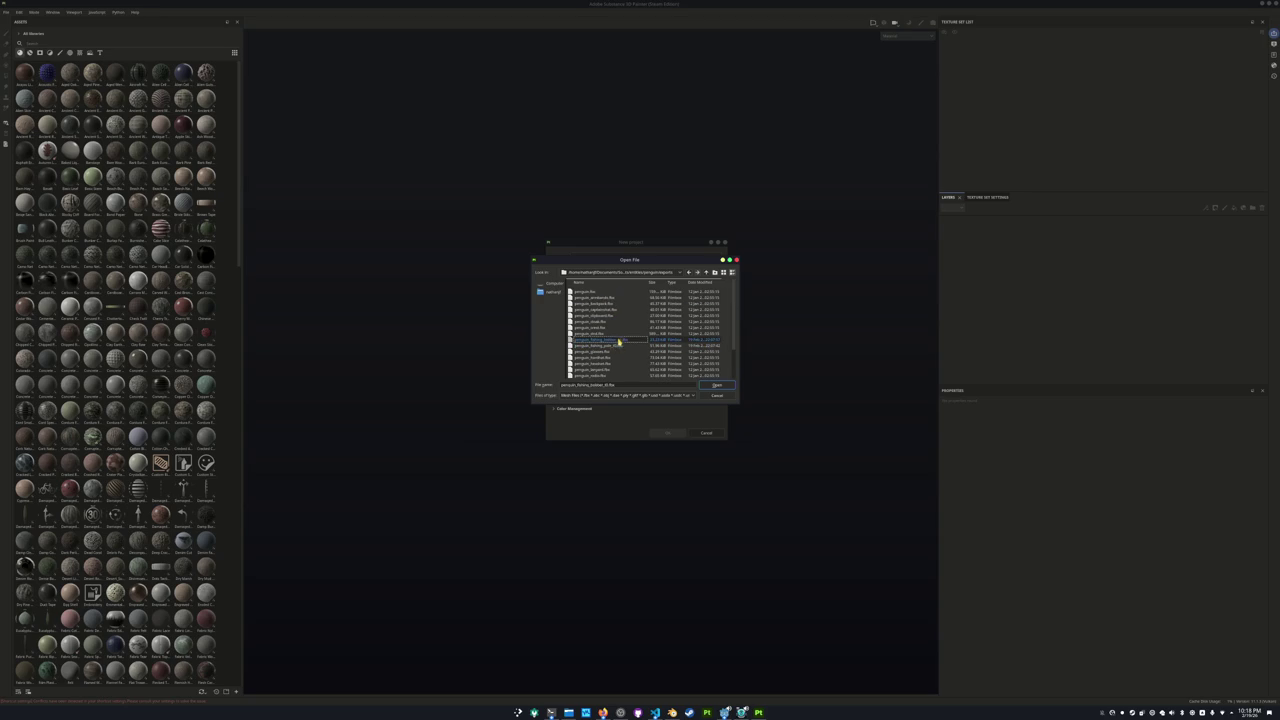
{"action": "left_click", "coordinate": [621, 346]}
{"action": "left_click", "coordinate": [717, 396]}
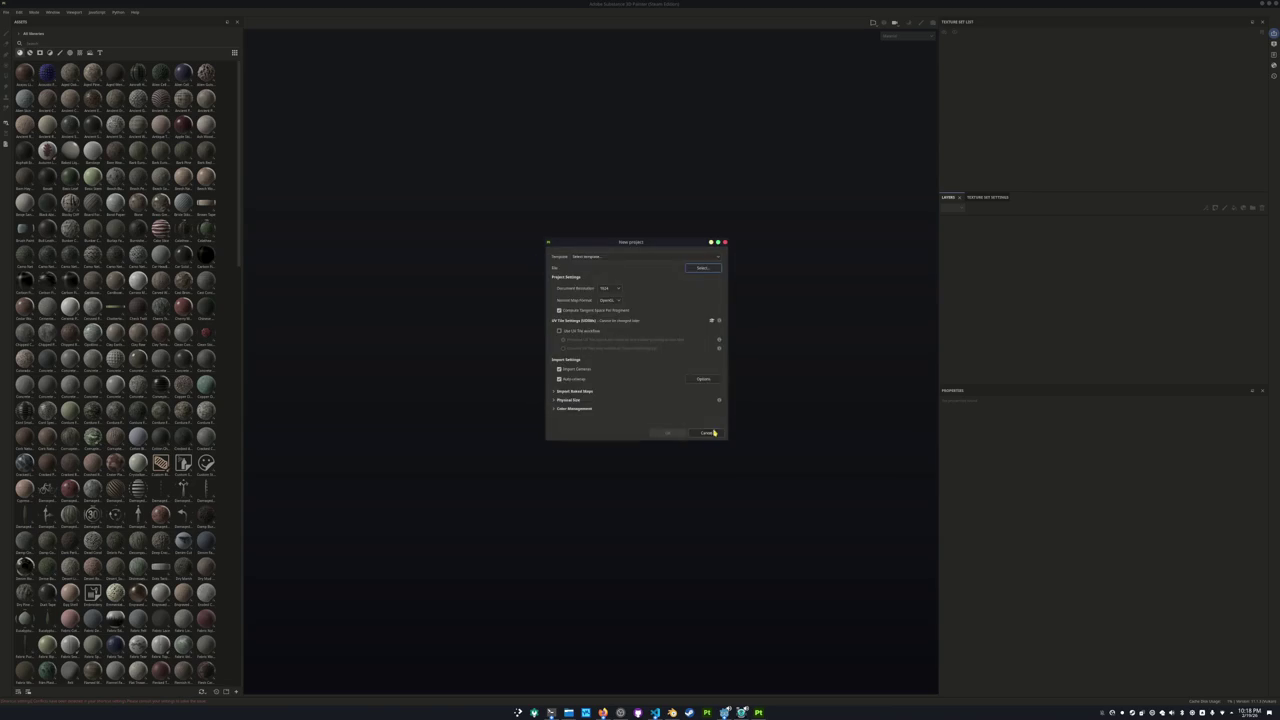
{"action": "left_click", "coordinate": [706, 432]}
{"action": "left_click", "coordinate": [568, 712]}
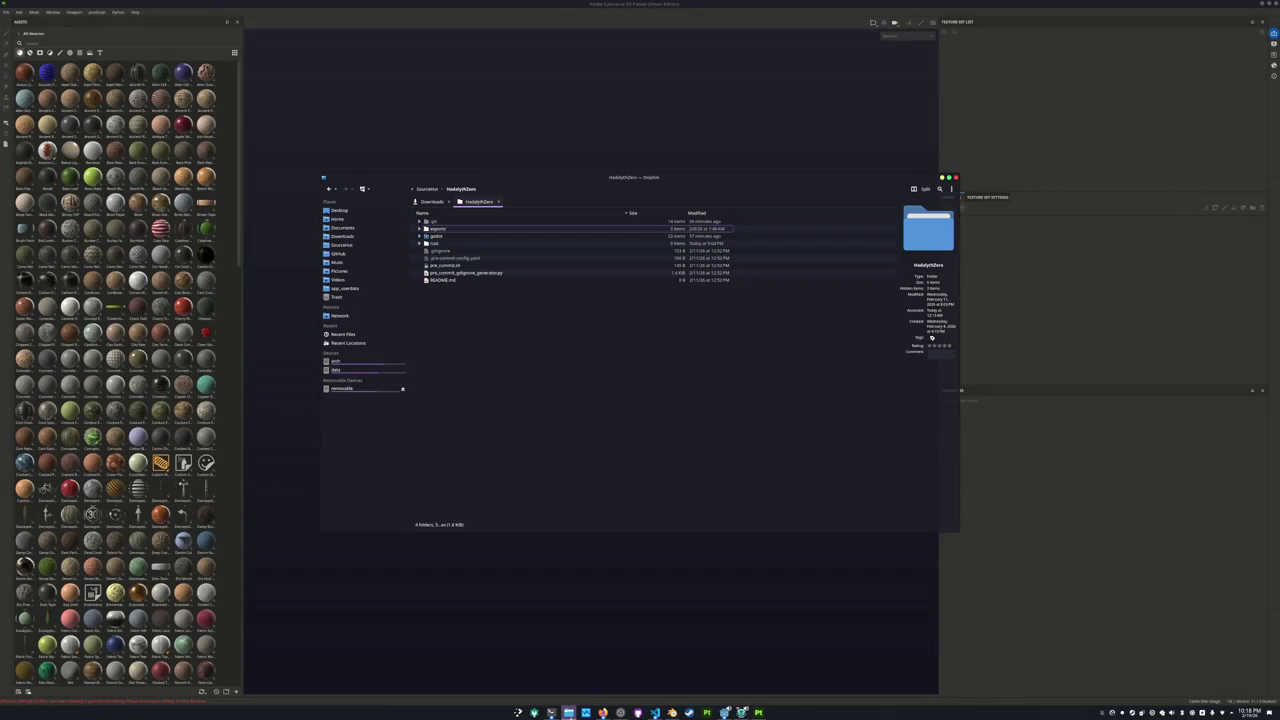
Open a second Dolphin window and place the two windows side by side.
{"action": "right_click", "coordinate": [568, 712]}
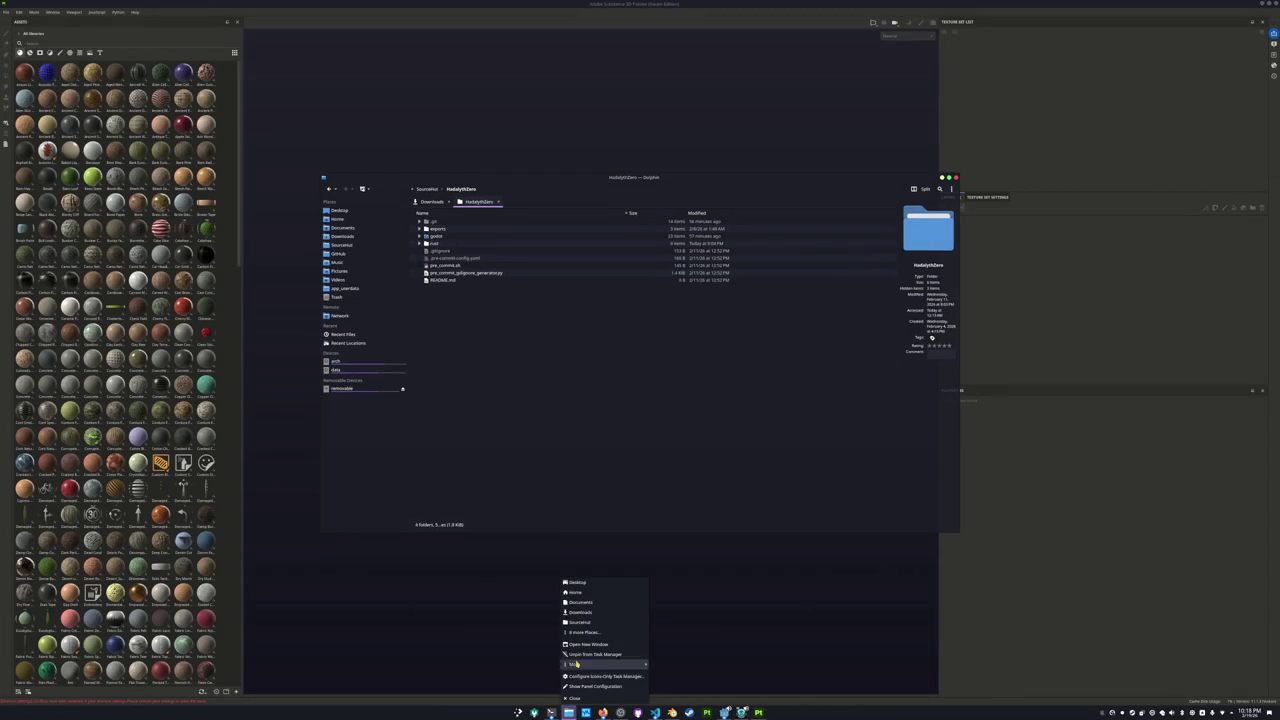
{"action": "left_click", "coordinate": [578, 603]}
{"action": "left_click_drag", "start_coordinate": [591, 194], "coordinate": [914, 272]}
{"action": "left_click_drag", "start_coordinate": [447, 249], "coordinate": [195, 247]}
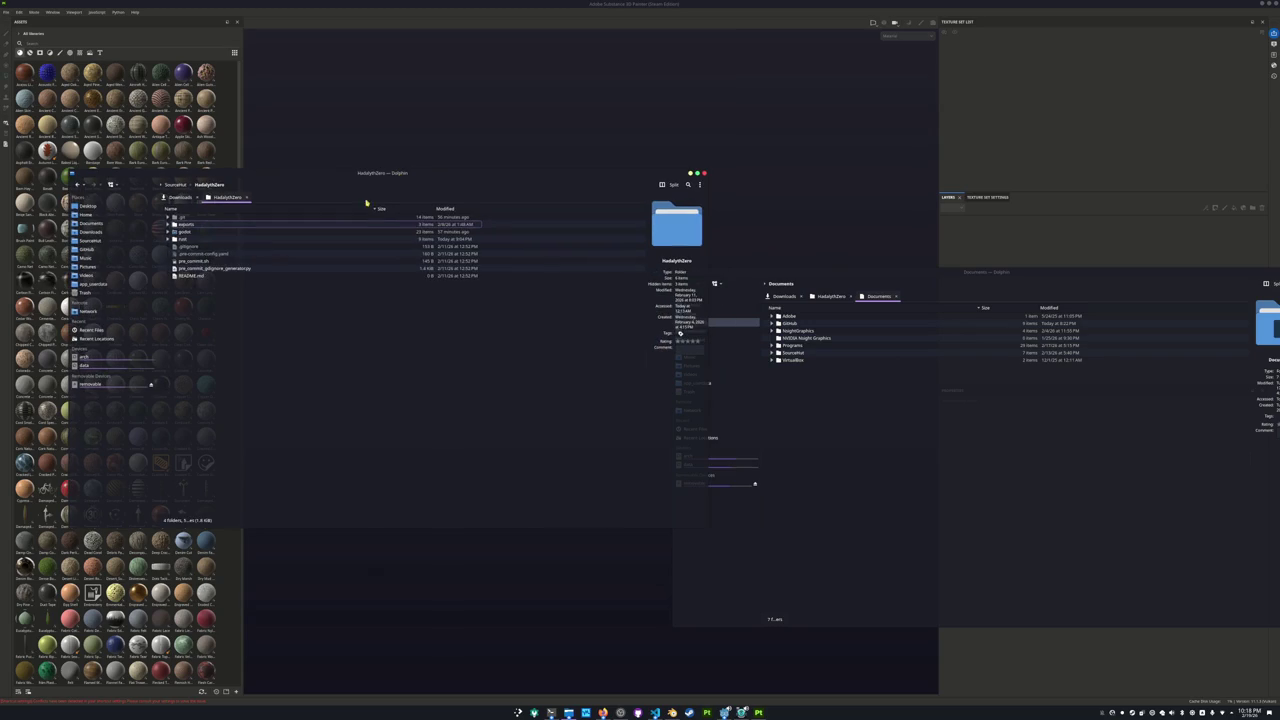
Browse the left window to godot/assets and the right to HadalythZero/godot/assets/entities/penguin.
{"action": "double_click", "coordinate": [185, 231]}
{"action": "double_click", "coordinate": [185, 231]}
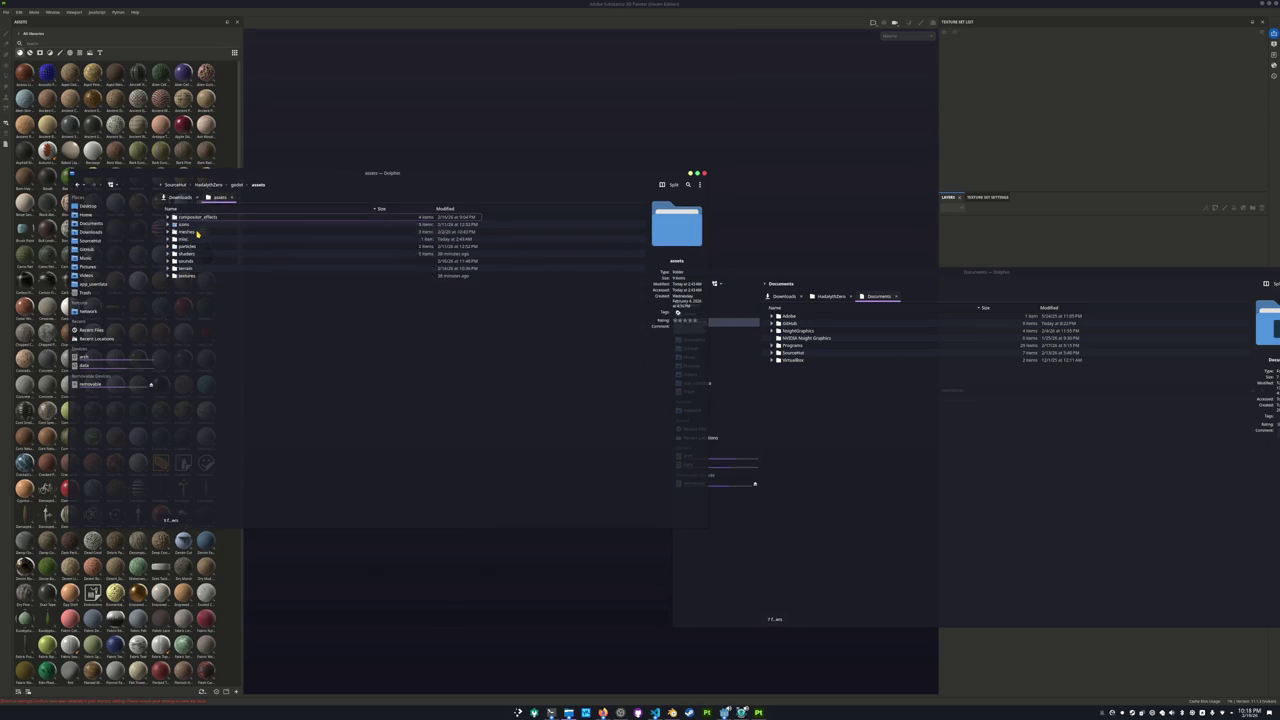
{"action": "left_click", "coordinate": [871, 460]}
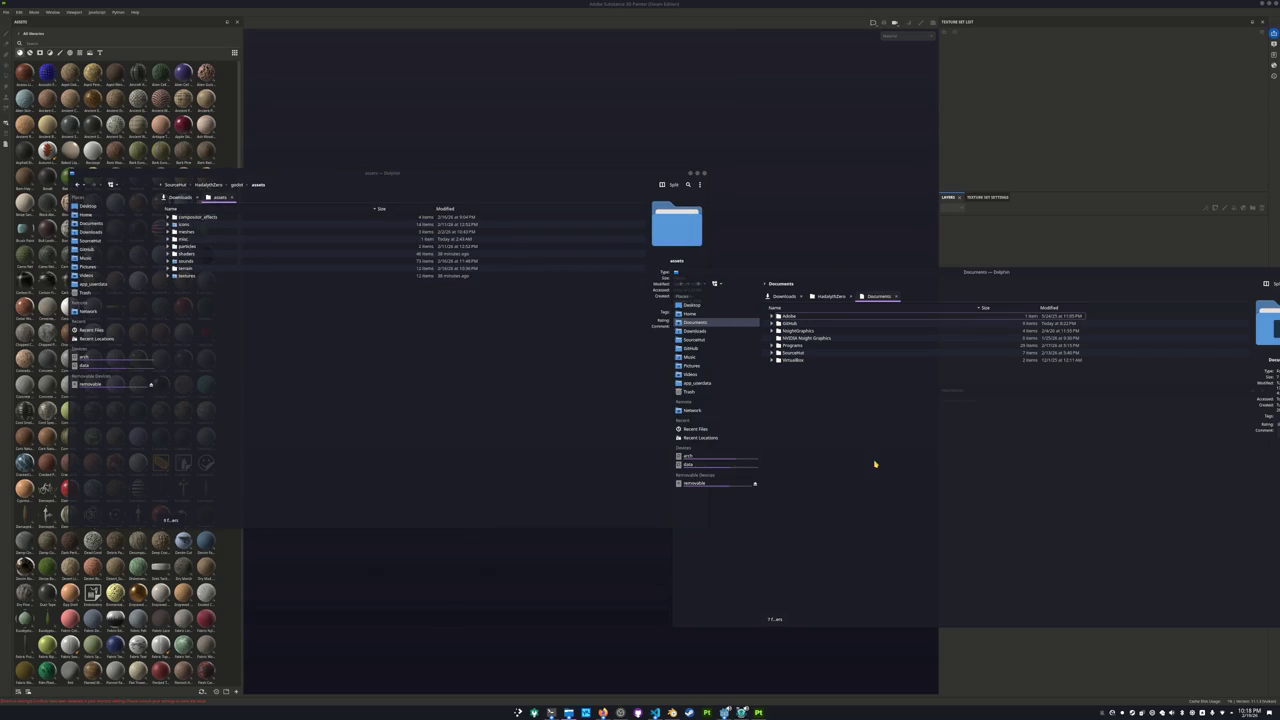
{"action": "double_click", "coordinate": [792, 352]}
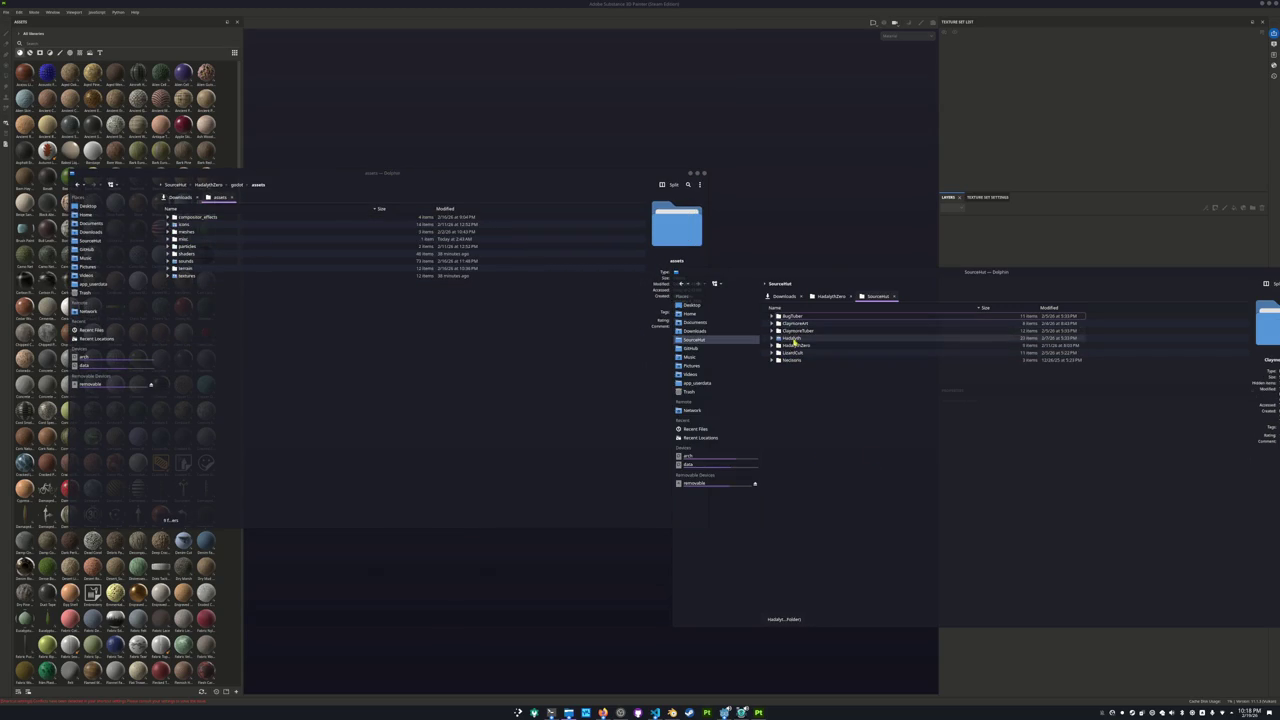
{"action": "double_click", "coordinate": [792, 340]}
{"action": "double_click", "coordinate": [792, 340]}
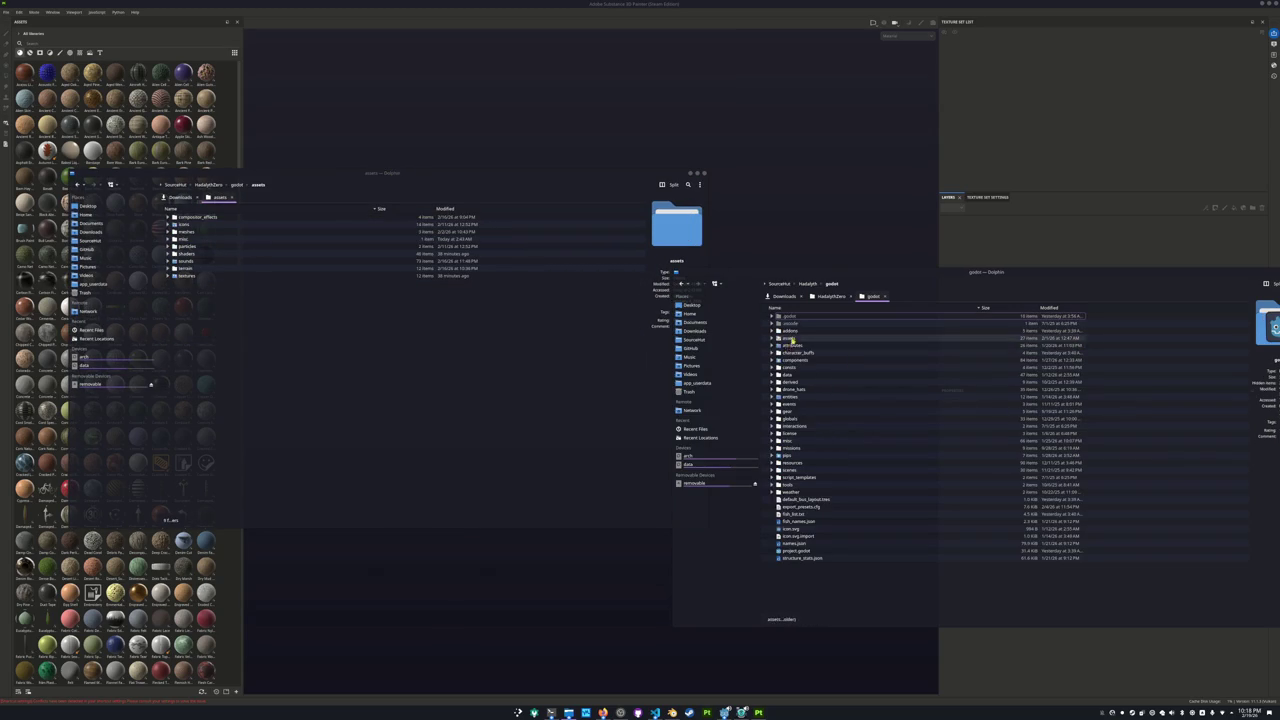
{"action": "double_click", "coordinate": [792, 340]}
{"action": "double_click", "coordinate": [787, 324]}
{"action": "left_click", "coordinate": [792, 345]}
{"action": "double_click", "coordinate": [792, 345]}
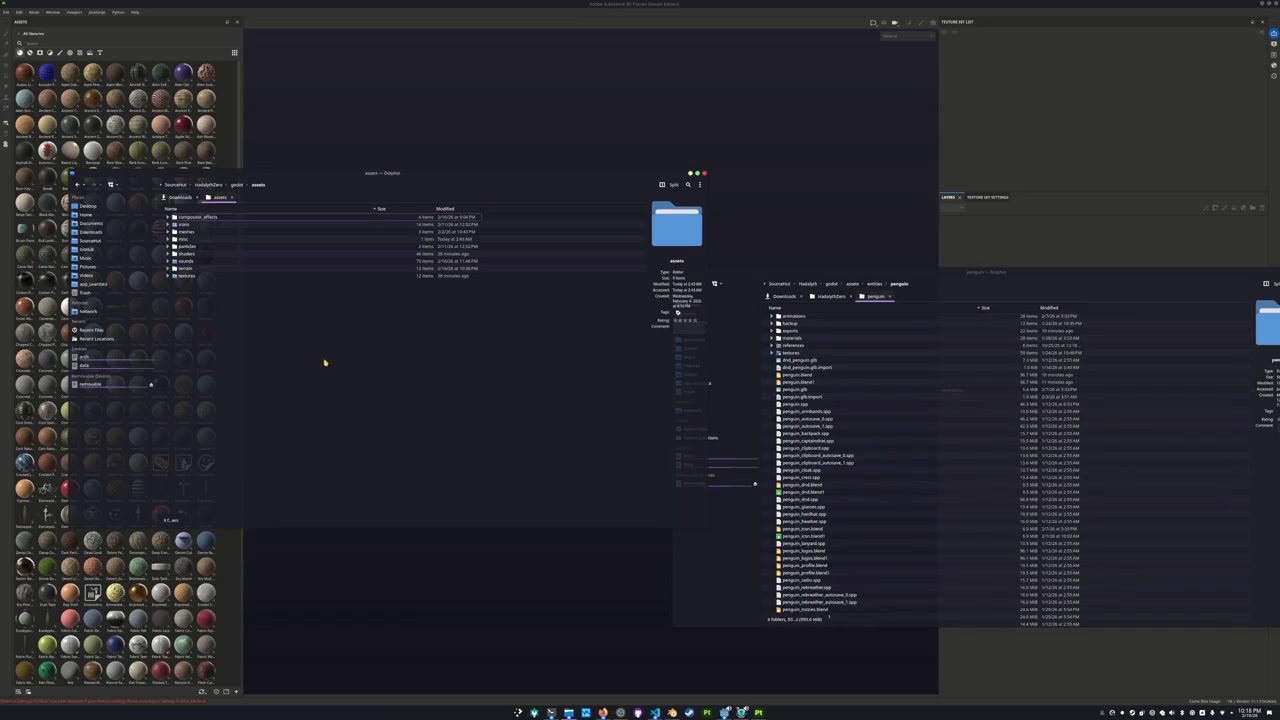
Open meshes/entities/penguin in the left window and copy penguin.blend into it.
{"action": "double_click", "coordinate": [176, 232]}
{"action": "double_click", "coordinate": [200, 218]}
{"action": "double_click", "coordinate": [207, 218]}
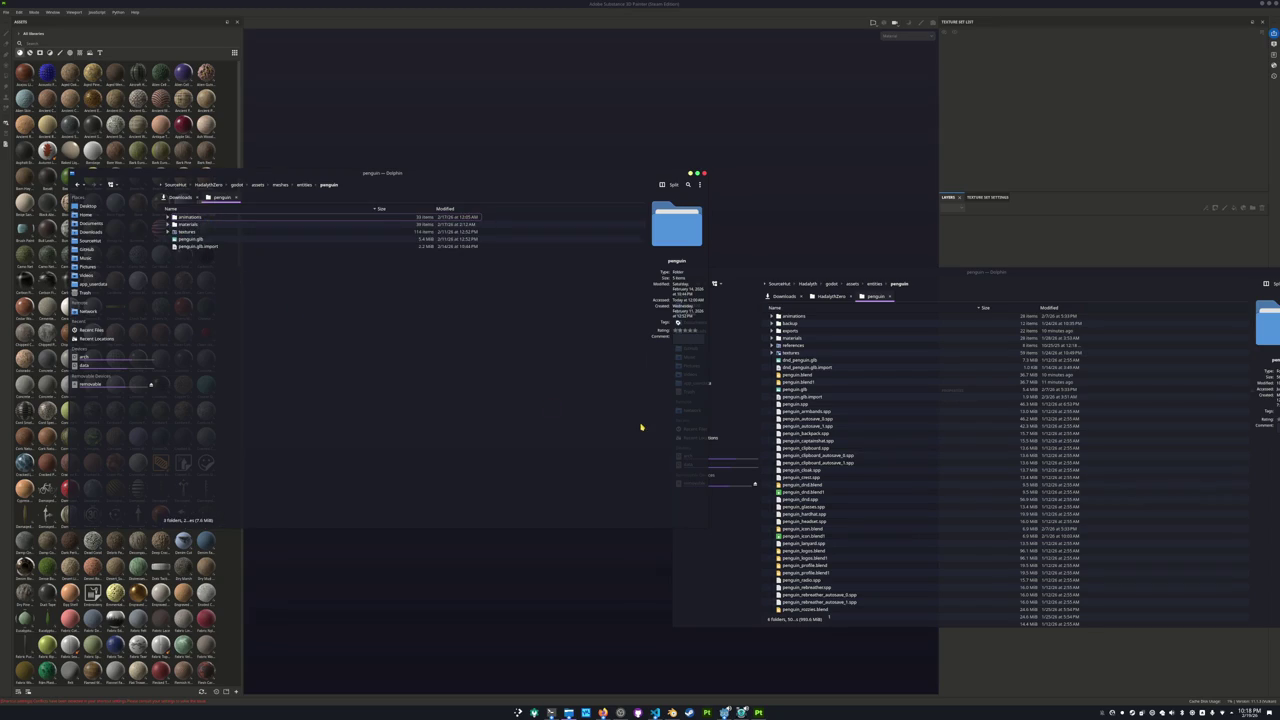
{"action": "mouse_move", "coordinate": [797, 374]}
{"action": "left_mouse_down"}
{"action": "mouse_move", "coordinate": [405, 331]}
{"action": "mouse_move", "coordinate": [422, 351]}
{"action": "left_mouse_up"}
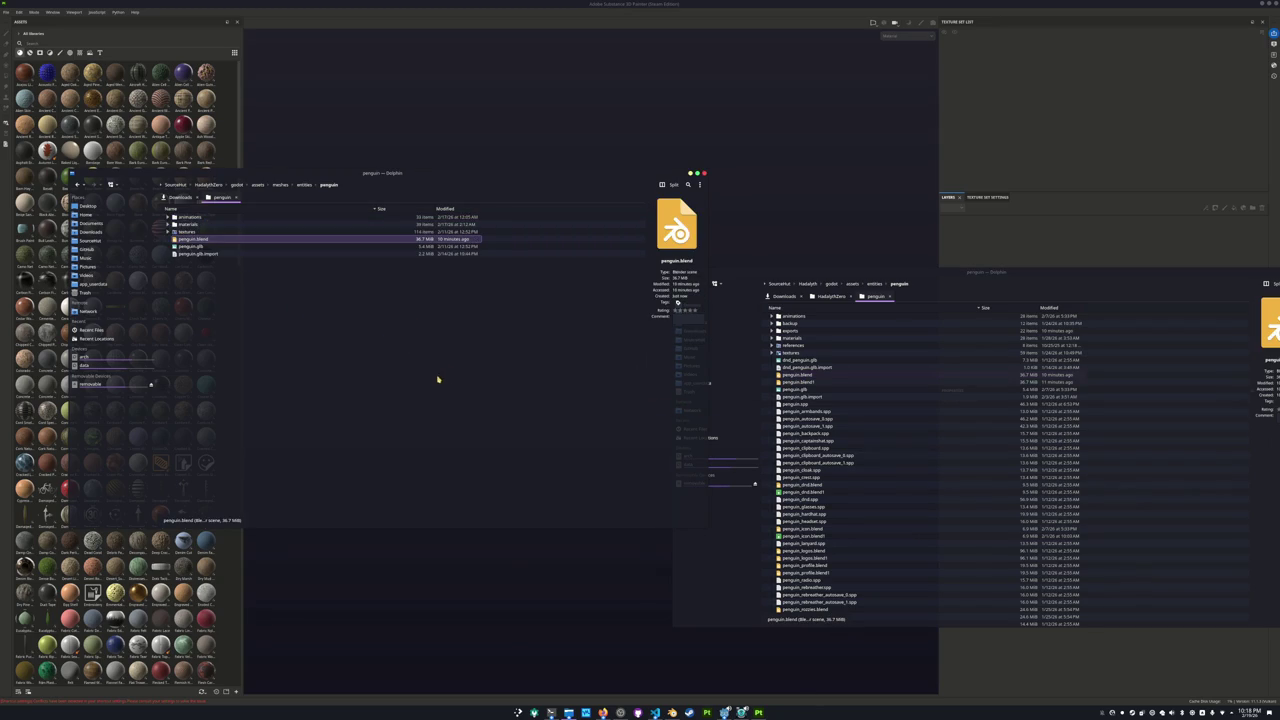
Copy the exports folder and penguin.spp into the meshes penguin folder.
{"action": "left_click", "coordinate": [440, 380]}
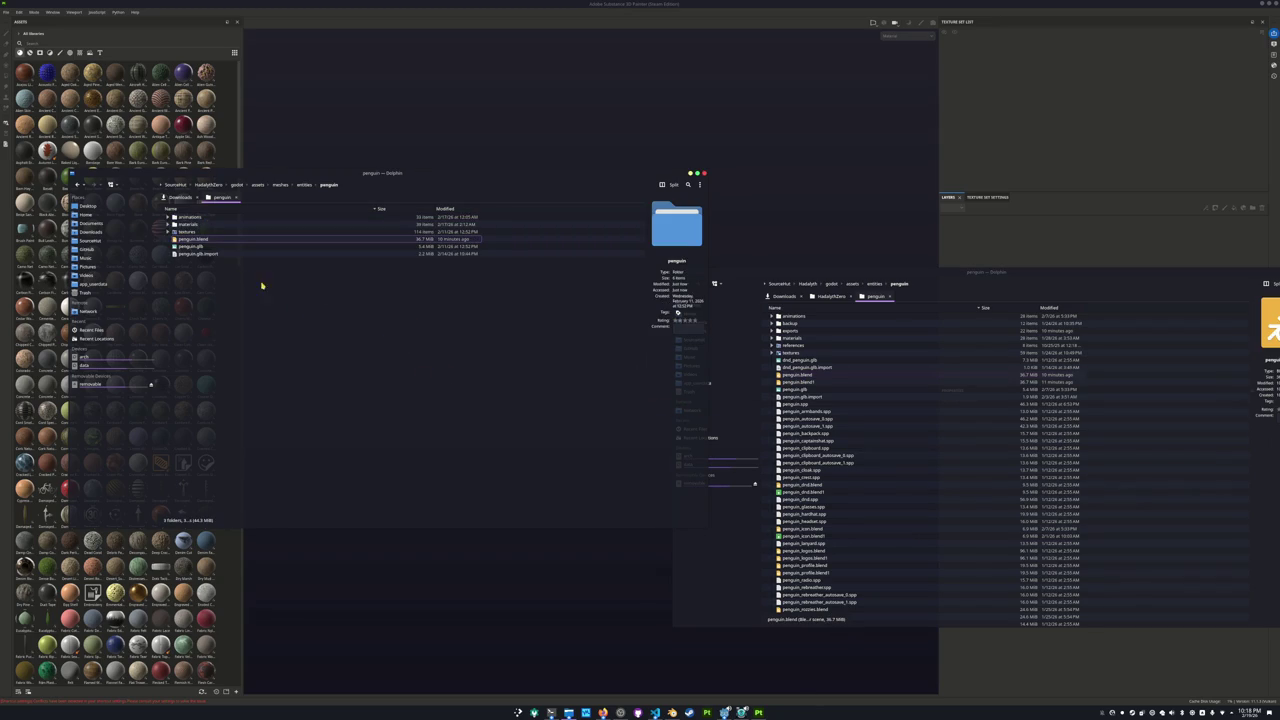
{"action": "left_click", "coordinate": [169, 232]}
{"action": "left_click", "coordinate": [169, 232]}
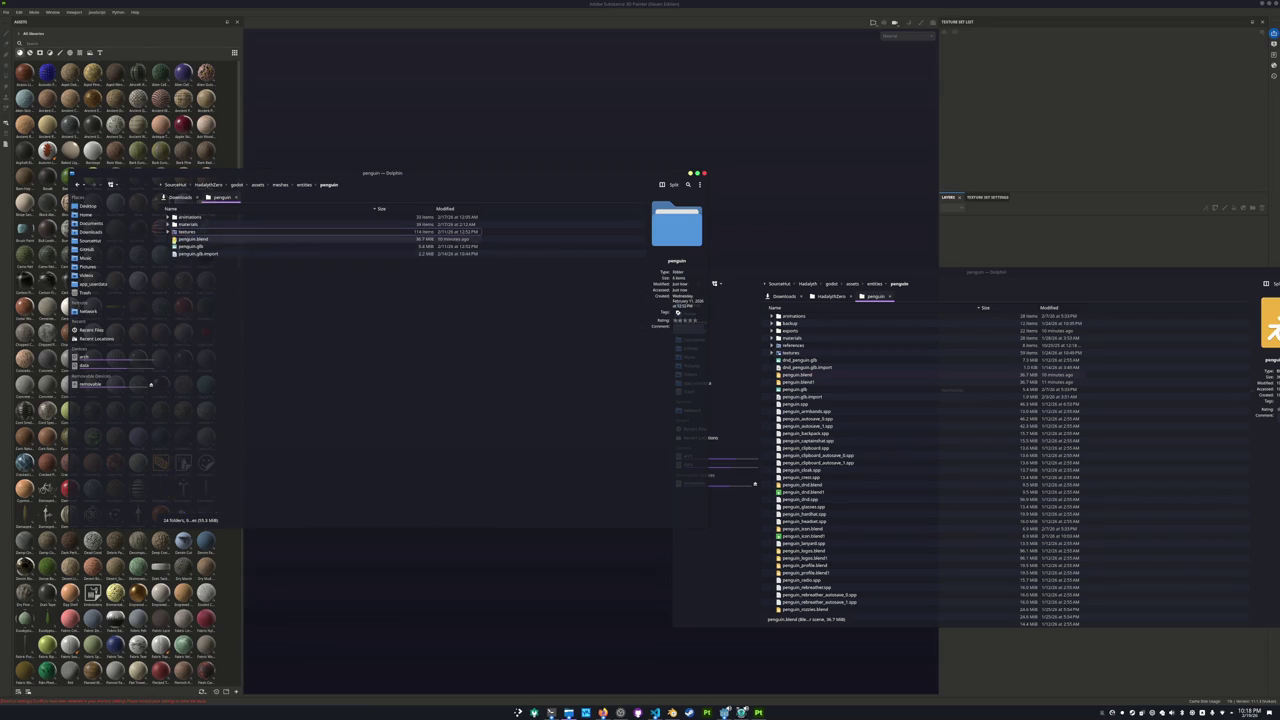
{"action": "left_click_drag", "start_coordinate": [790, 330], "coordinate": [418, 335]}
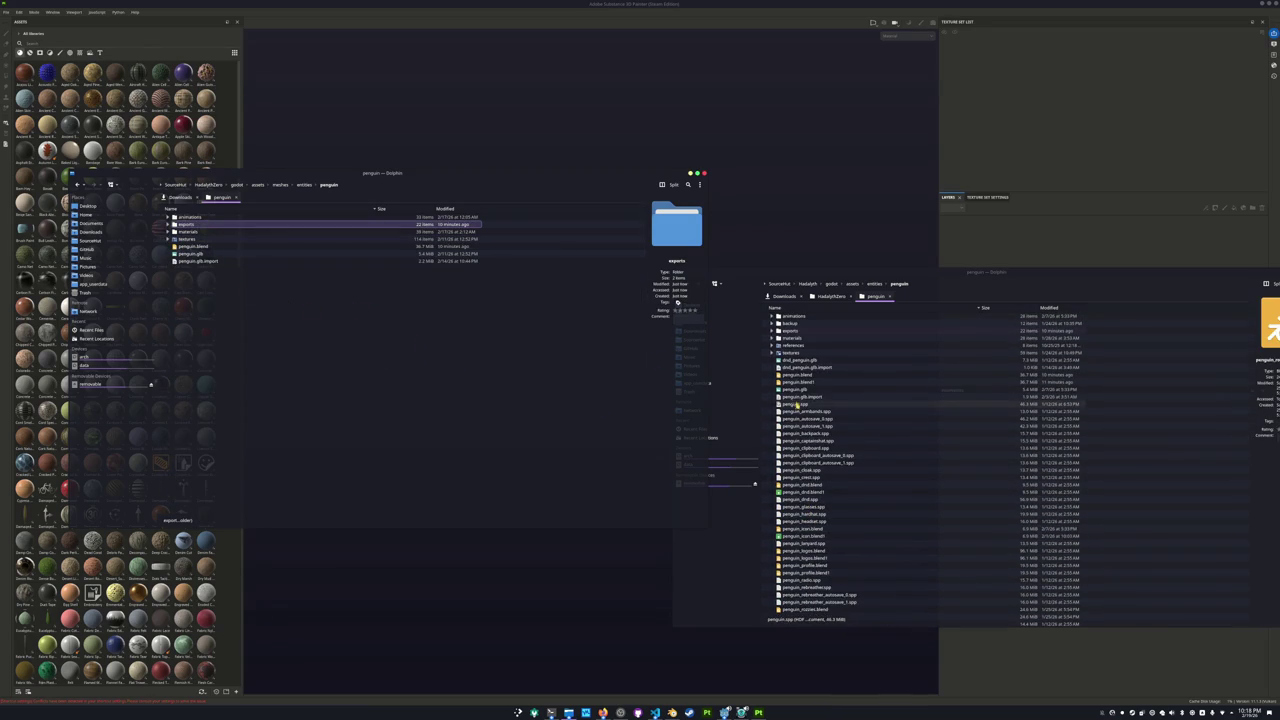
{"action": "left_click_drag", "start_coordinate": [795, 404], "coordinate": [420, 430]}
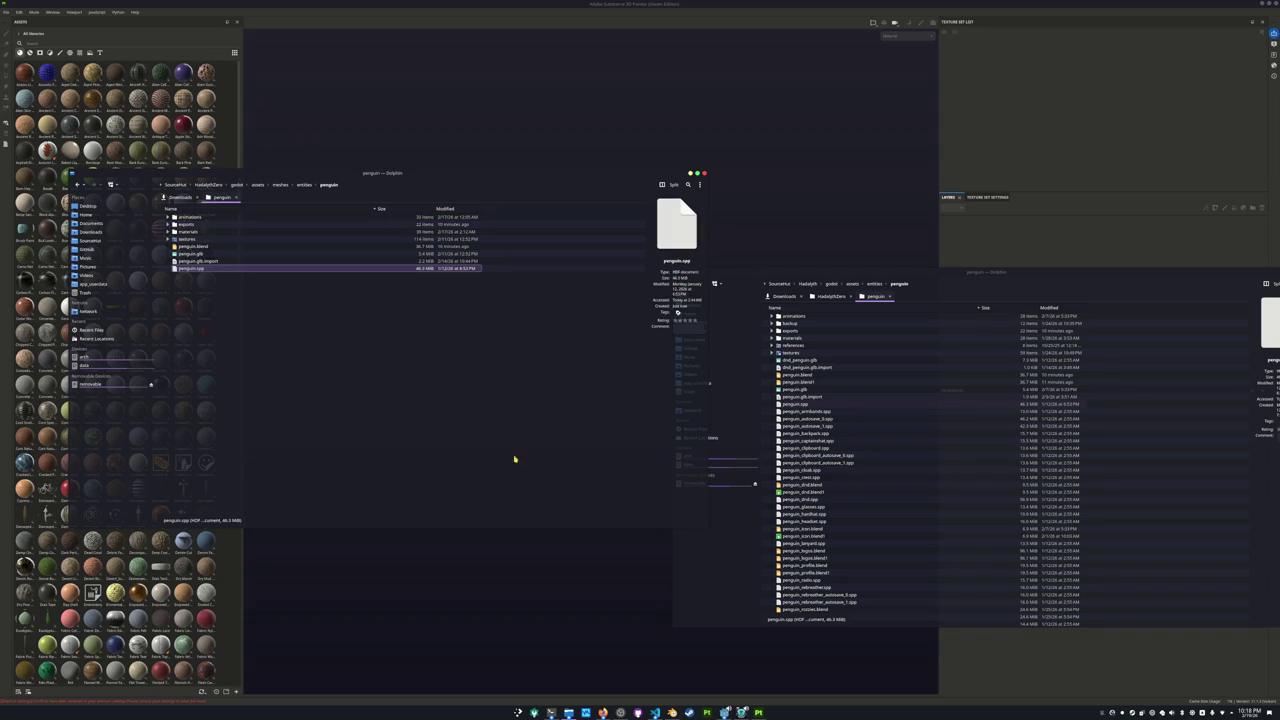
Select the rebreather, radio and scanner .spp files further down the list.
{"action": "scroll", "coordinate": [790, 485], "scroll_direction": "down", "scroll_amount": 2}
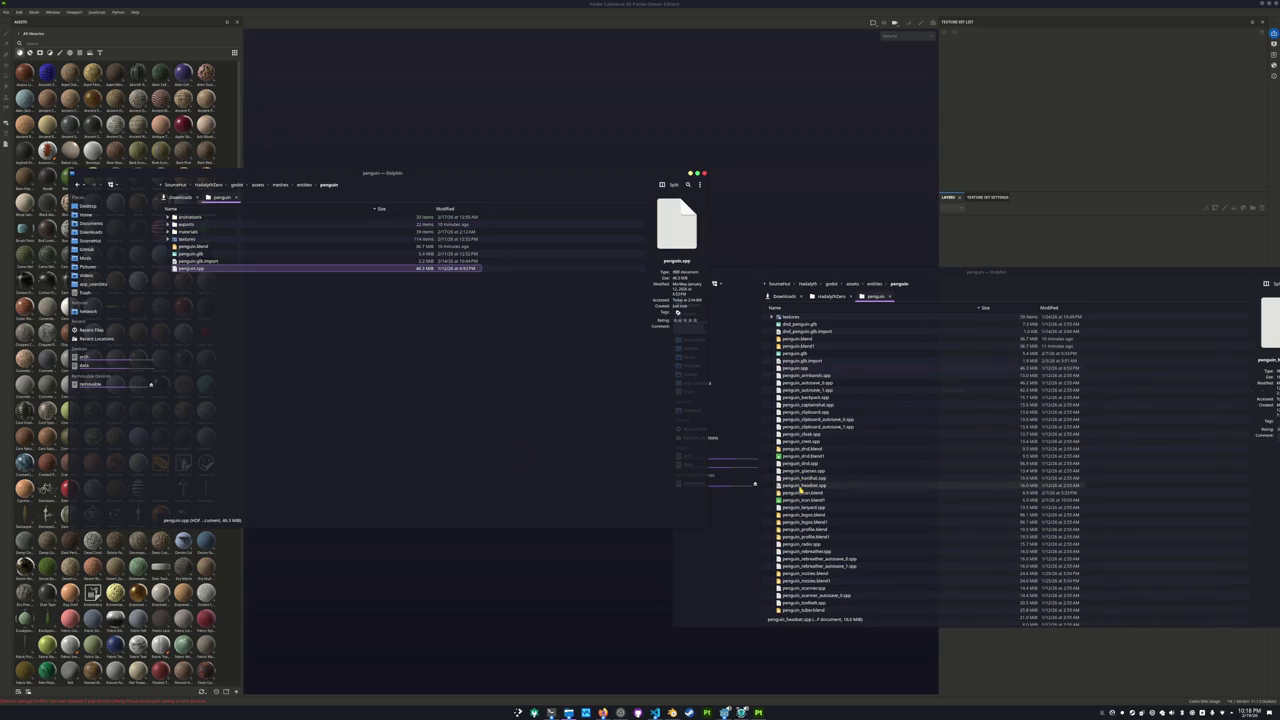
{"action": "scroll", "coordinate": [805, 495], "scroll_direction": "down", "scroll_amount": 2}
{"action": "scroll", "coordinate": [815, 510], "scroll_direction": "down", "scroll_amount": 2}
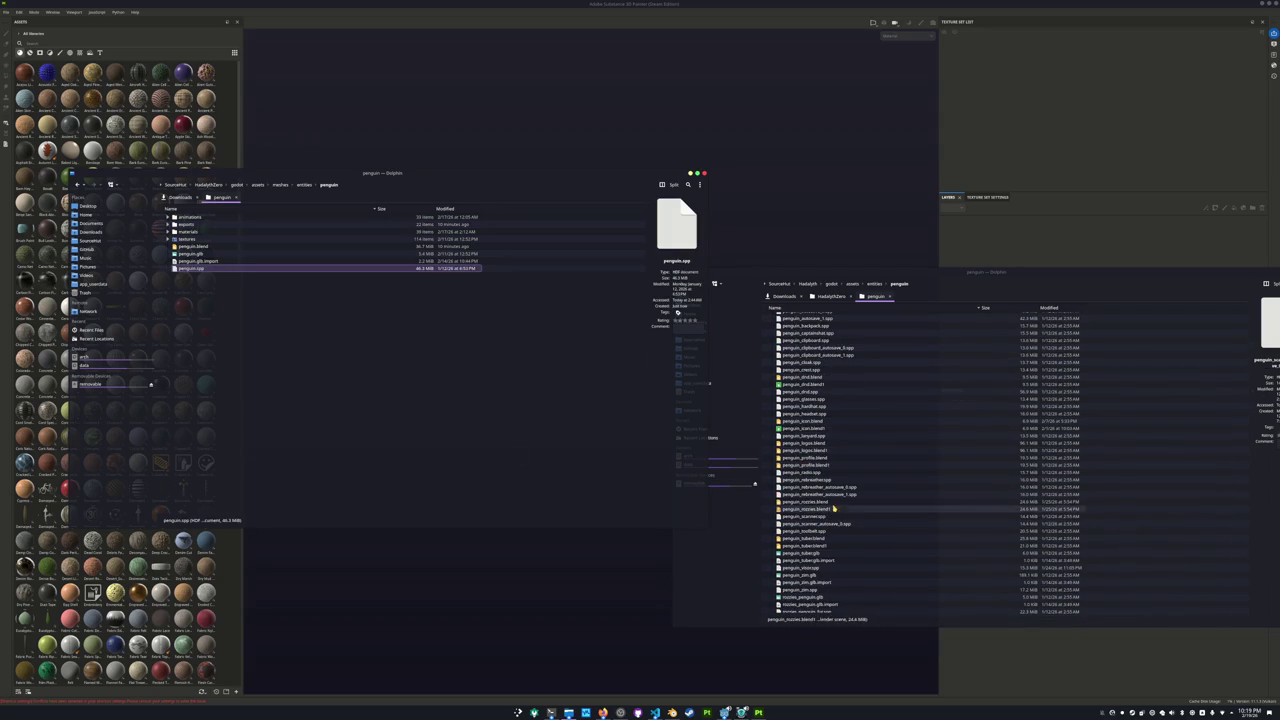
{"action": "left_click", "coordinate": [806, 480]}
{"action": "left_click", "coordinate": [806, 472], "text": "shift"}
{"action": "left_click", "coordinate": [806, 516], "text": "ctrl"}
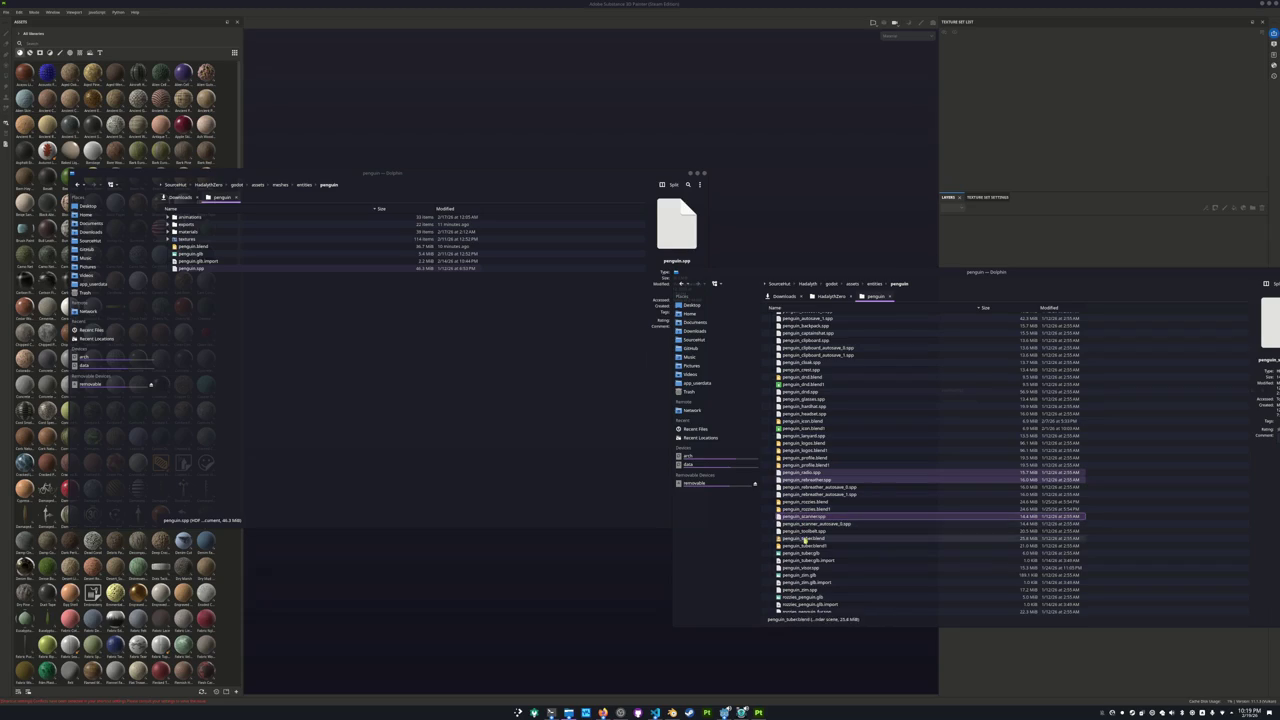
{"action": "scroll", "coordinate": [805, 590], "scroll_direction": "up", "scroll_amount": 1}
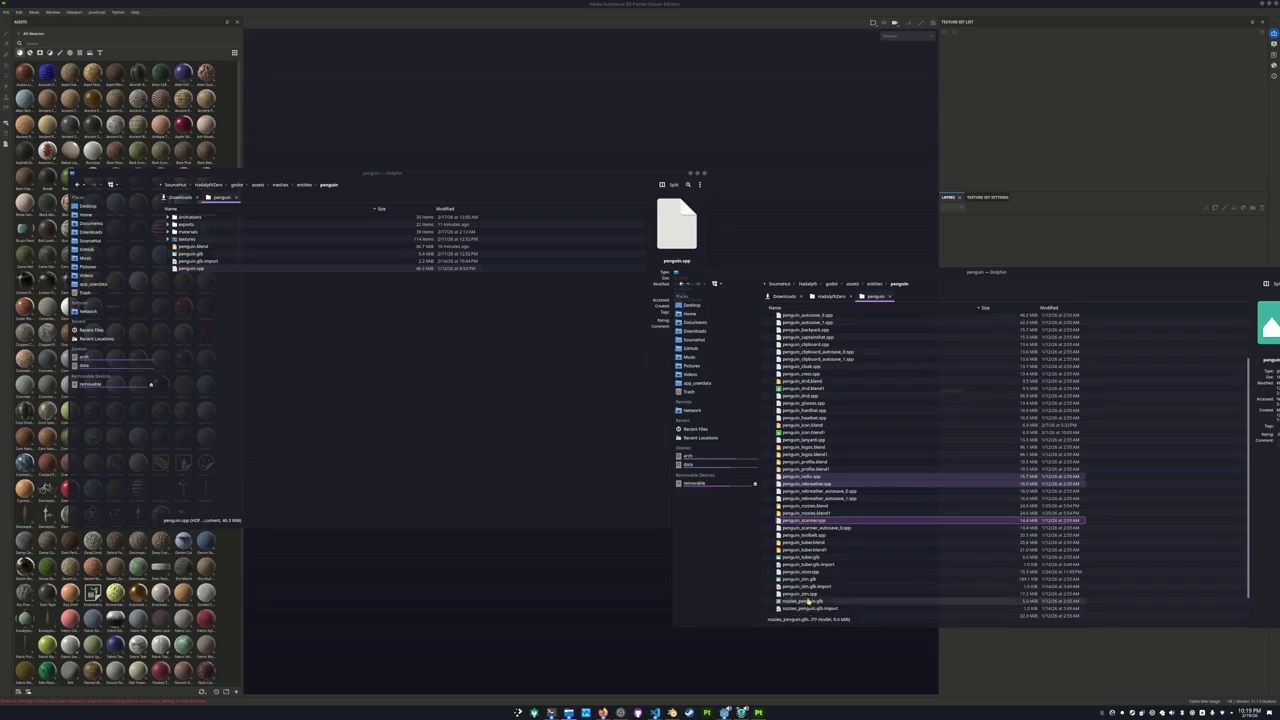
{"action": "scroll", "coordinate": [805, 580], "scroll_direction": "up", "scroll_amount": 2}
{"action": "scroll", "coordinate": [805, 560], "scroll_direction": "up", "scroll_amount": 2}
Add the headset, handhat, glasses, clipboard, backpack and armatures .spp files to the selection.
{"action": "left_click", "coordinate": [806, 521], "text": "ctrl"}
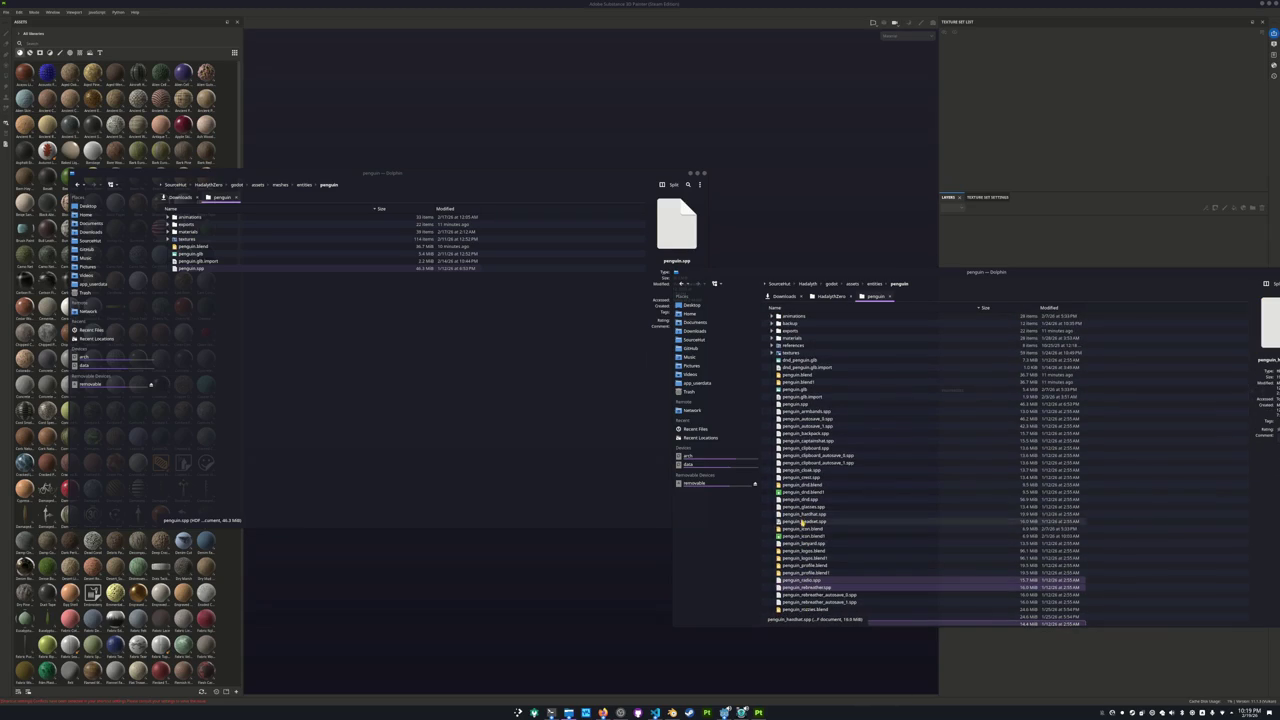
{"action": "left_click", "coordinate": [805, 514], "text": "ctrl"}
{"action": "left_click", "coordinate": [804, 507], "text": "ctrl"}
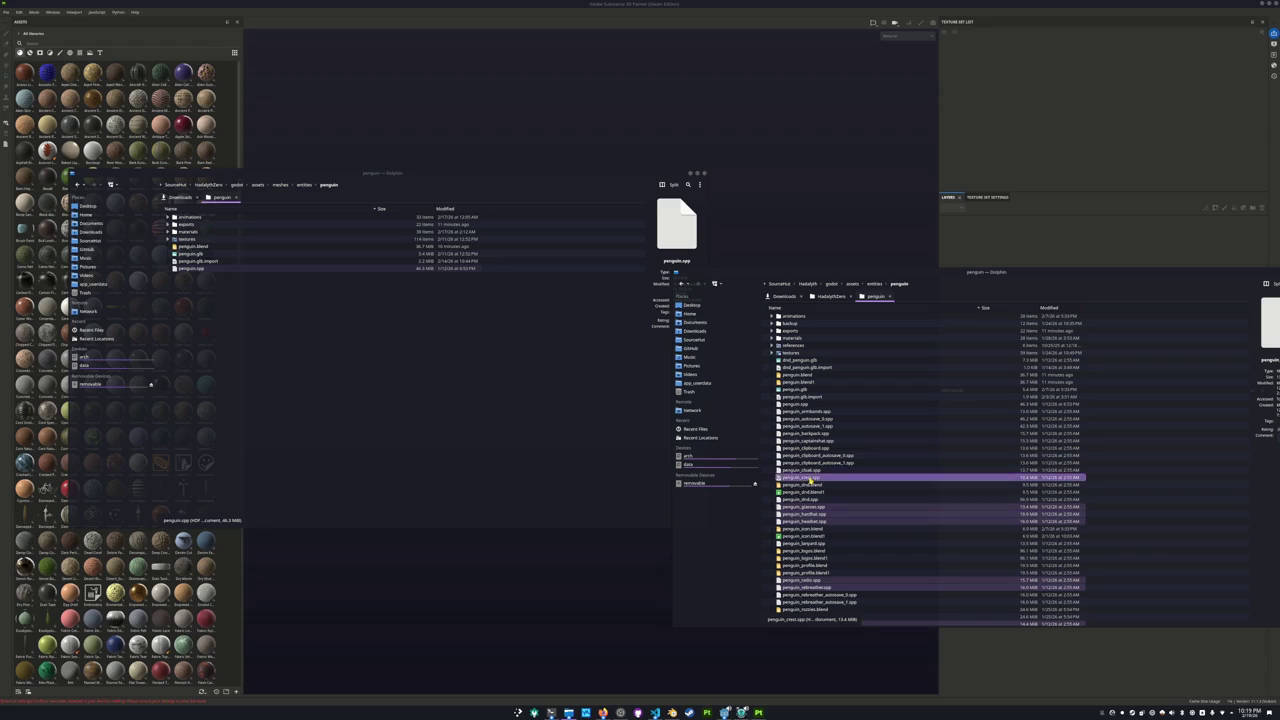
{"action": "left_click", "coordinate": [810, 471], "text": "ctrl"}
{"action": "left_click", "coordinate": [810, 471], "text": "ctrl"}
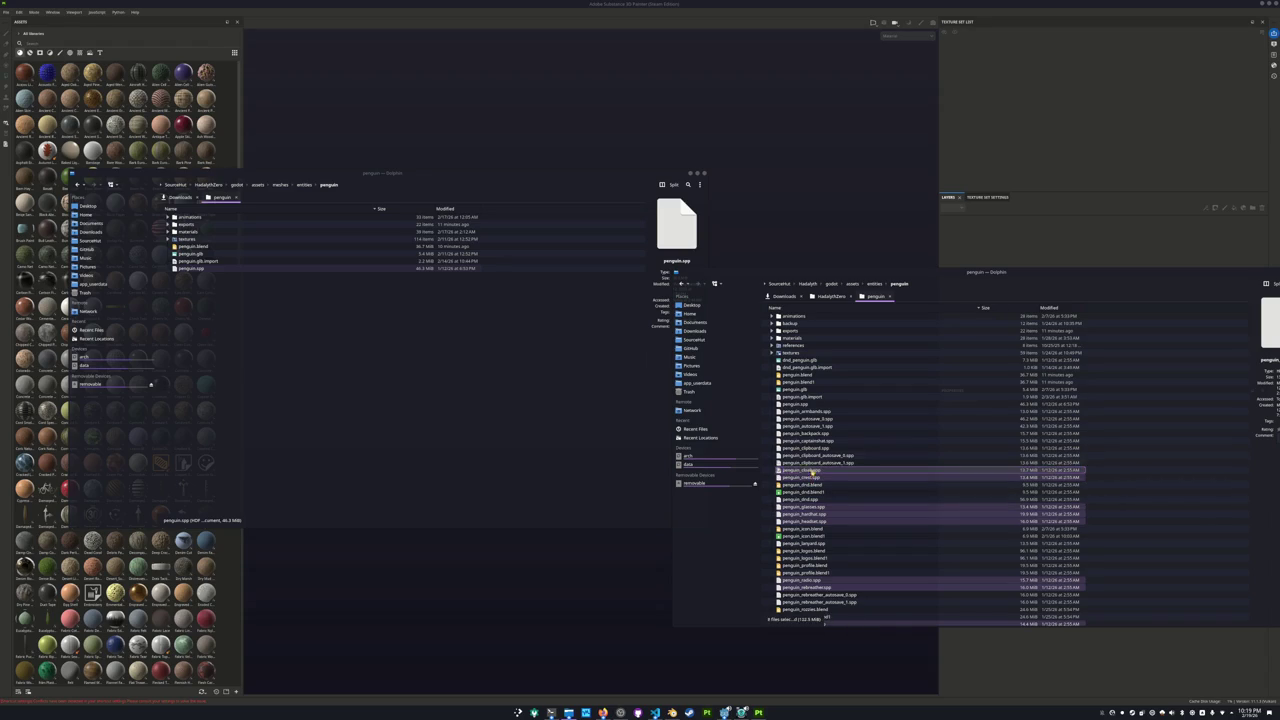
{"action": "left_click", "coordinate": [816, 448], "text": "ctrl"}
{"action": "left_click", "coordinate": [816, 446], "text": "ctrl"}
{"action": "left_click", "coordinate": [812, 433], "text": "ctrl"}
{"action": "left_click", "coordinate": [812, 411], "text": "ctrl"}
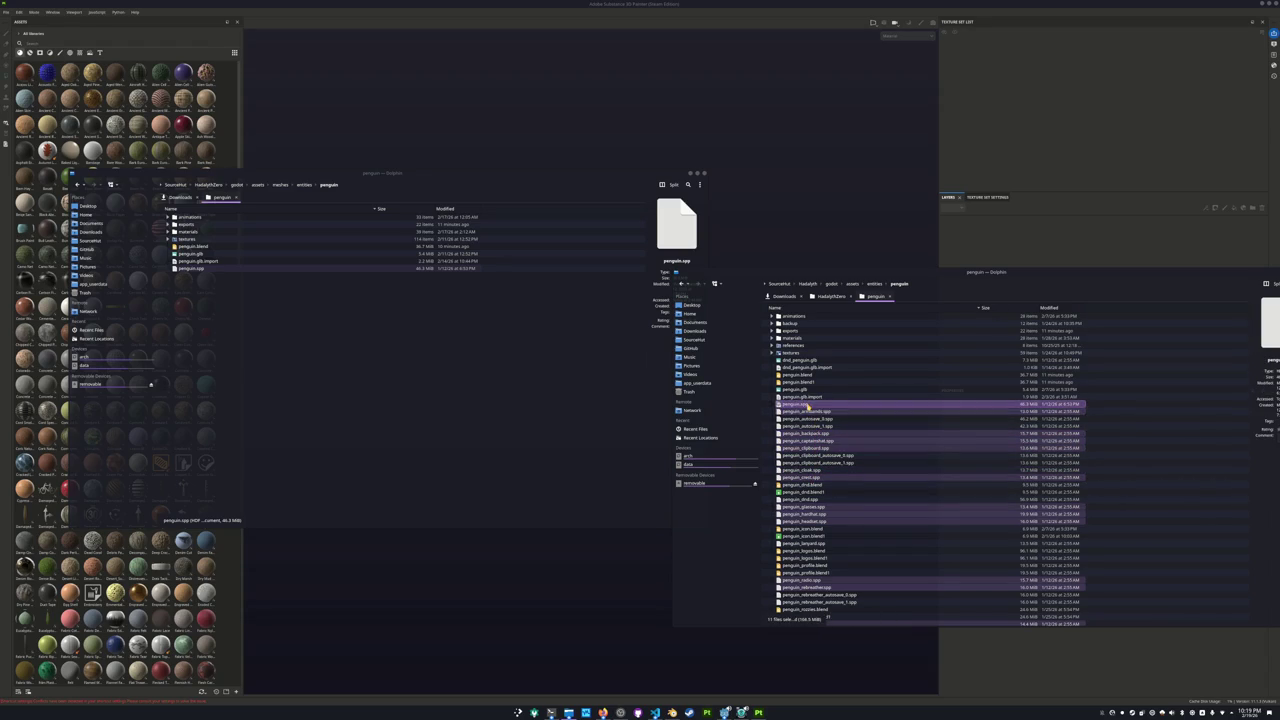
Copy the selected files into the project's penguin folder, overwriting the existing file.
{"action": "left_click_drag", "start_coordinate": [822, 411], "coordinate": [436, 413]}
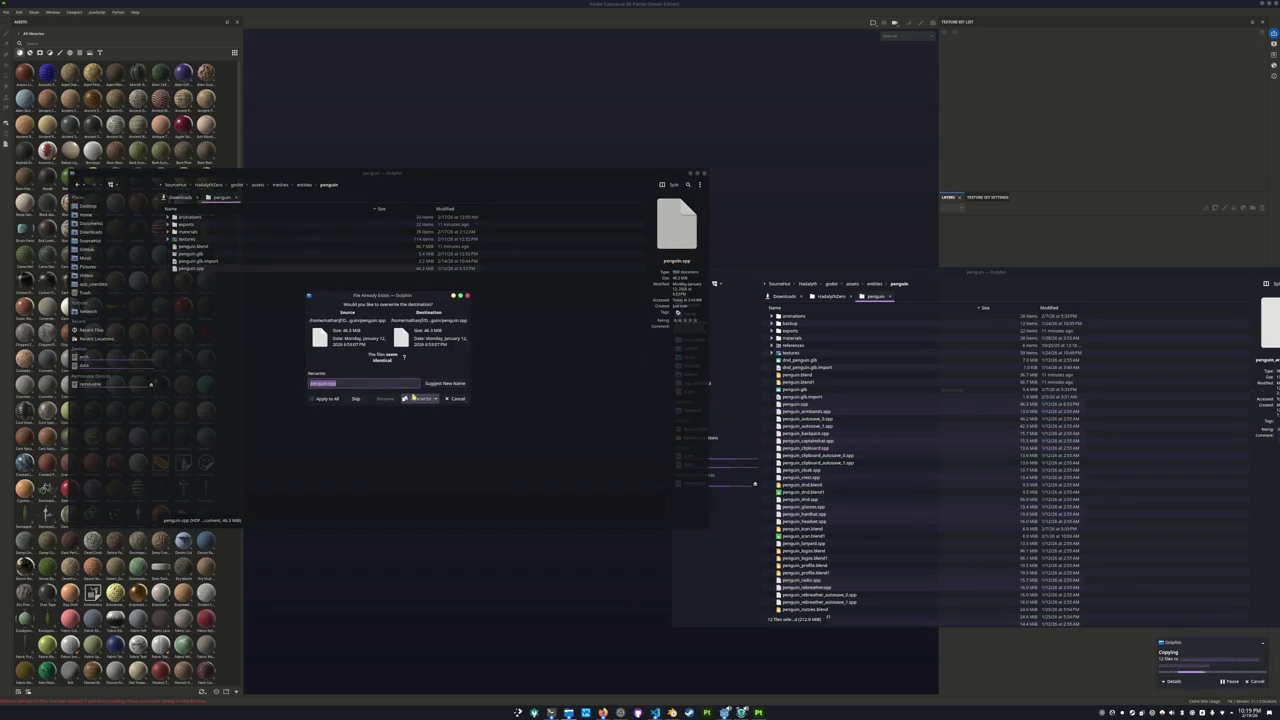
{"action": "left_click", "coordinate": [416, 398]}
{"action": "left_click", "coordinate": [406, 407]}
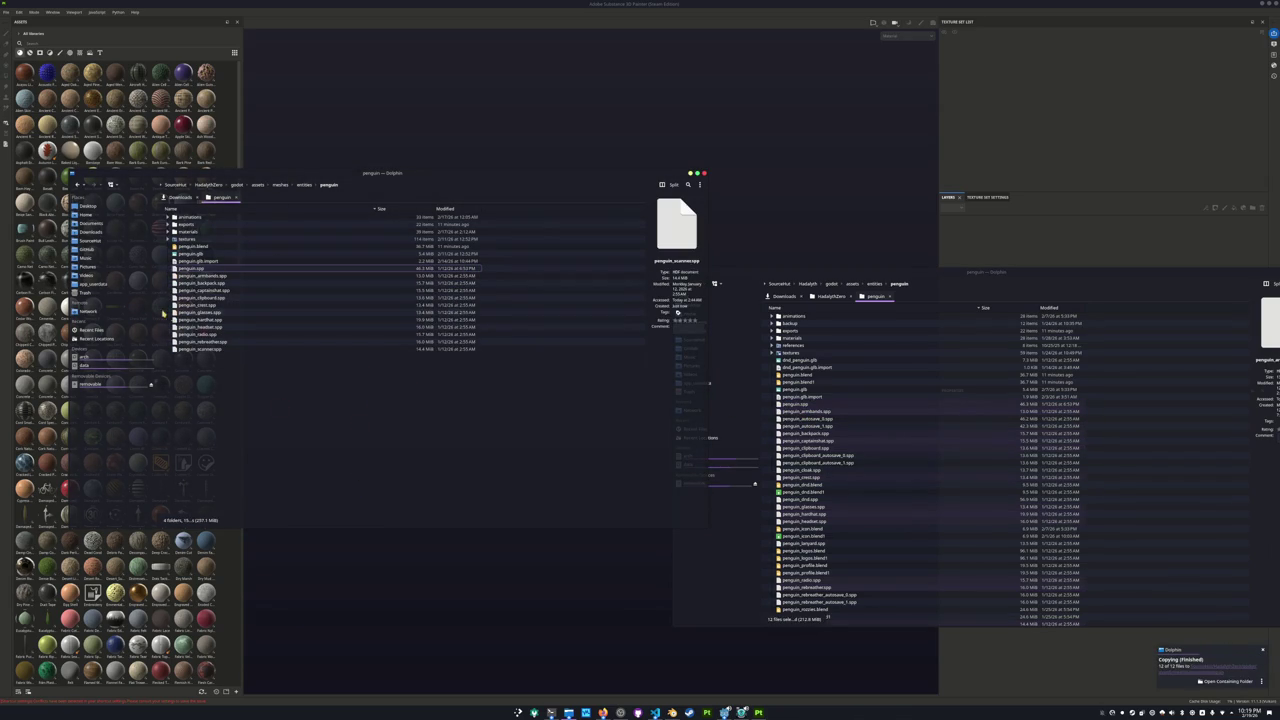
Expand exports and delete penguin_zim.fbx and rozzies_penguin.fbx.
{"action": "left_click", "coordinate": [168, 224]}
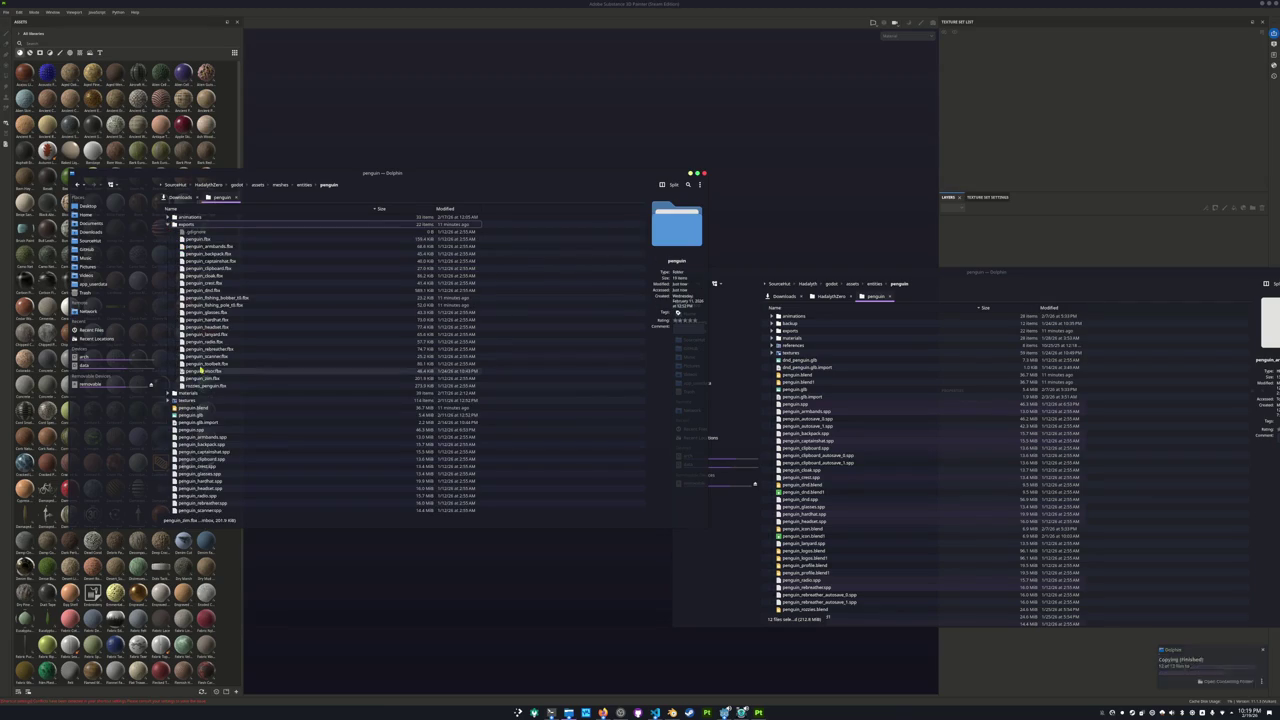
{"action": "left_click", "coordinate": [221, 320]}
{"action": "left_click", "coordinate": [220, 378]}
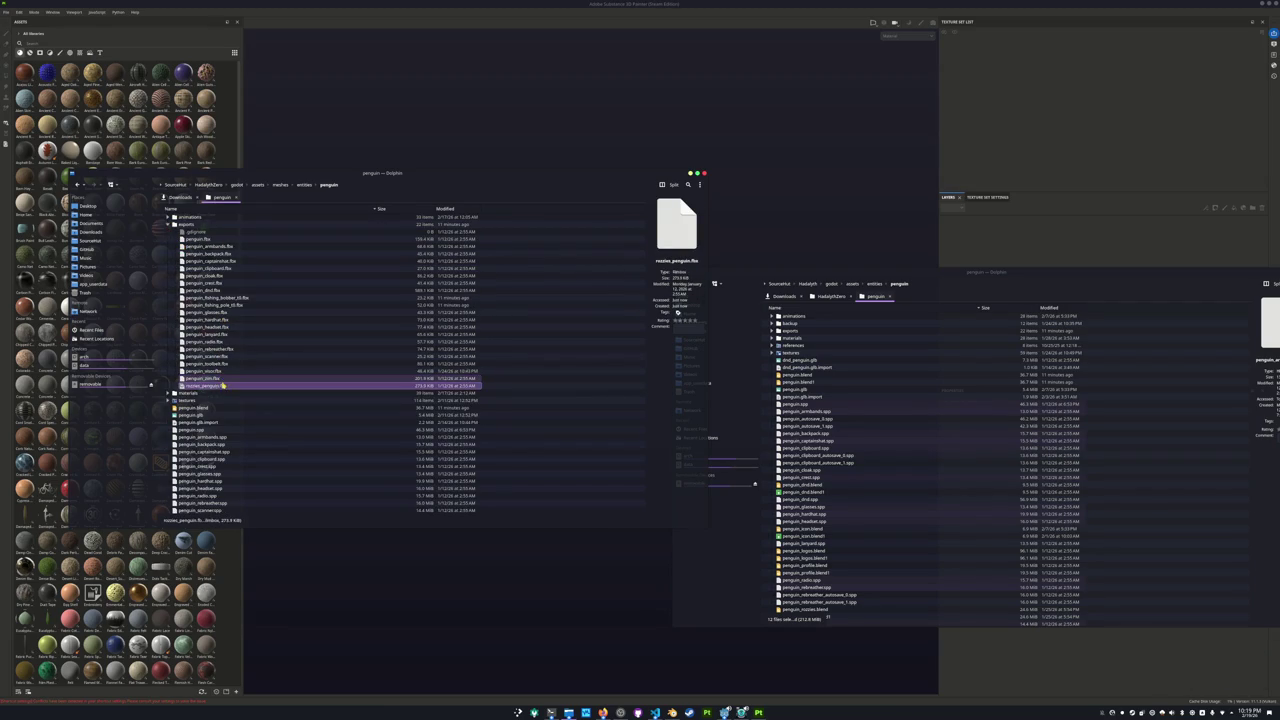
{"action": "left_click", "coordinate": [220, 386], "text": "shift"}
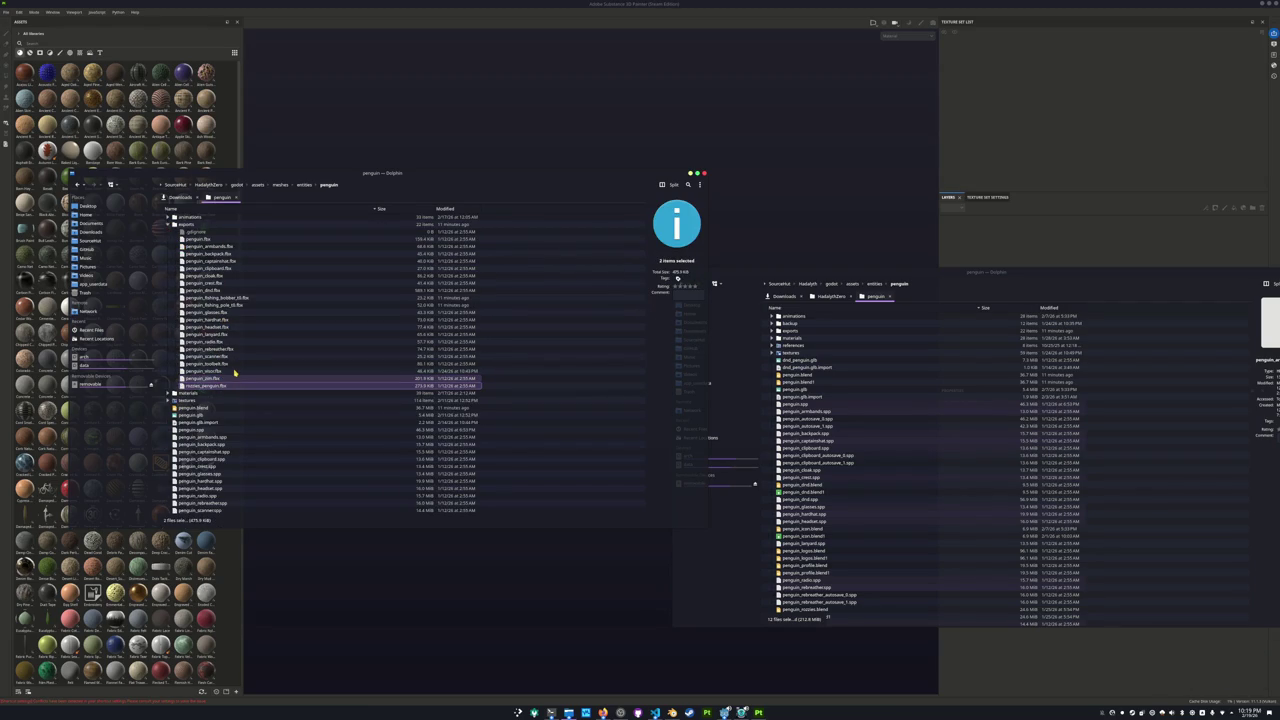
{"action": "key", "text": "Delete"}
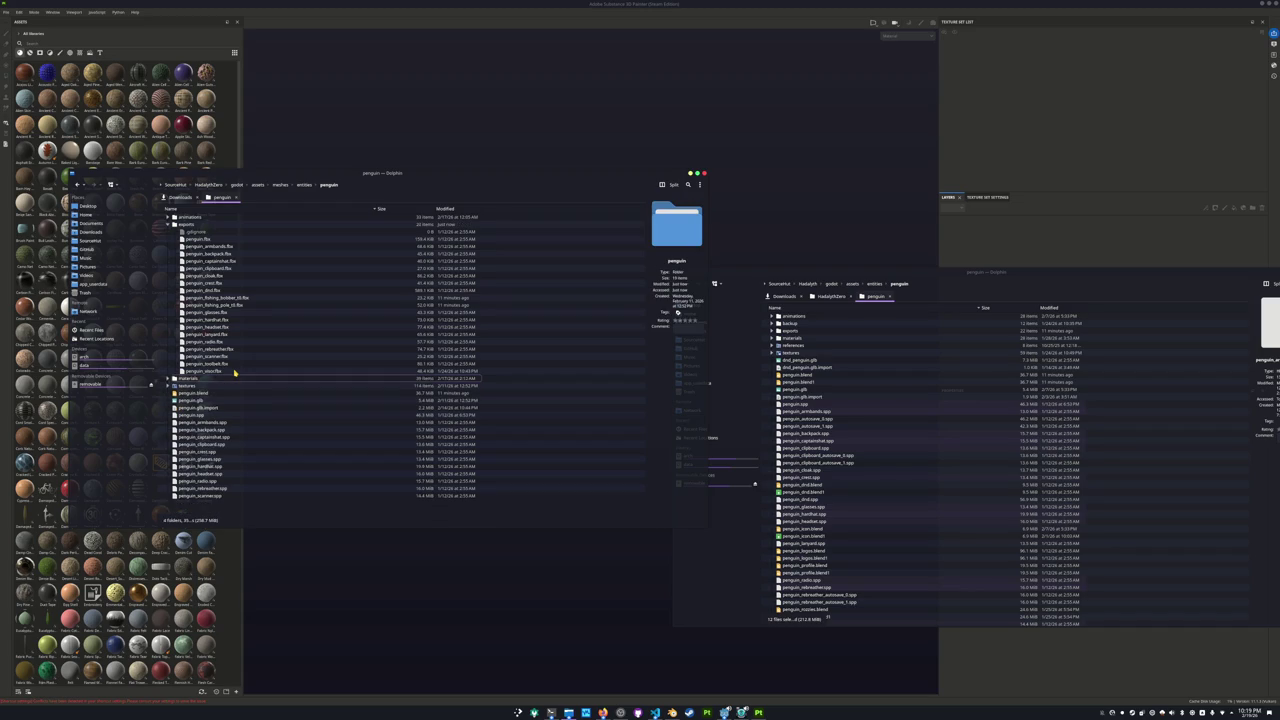
Delete penguin_dnd.fbx from the exports folder.
{"action": "left_click", "coordinate": [233, 371]}
{"action": "left_click", "coordinate": [234, 363]}
{"action": "left_click", "coordinate": [240, 349]}
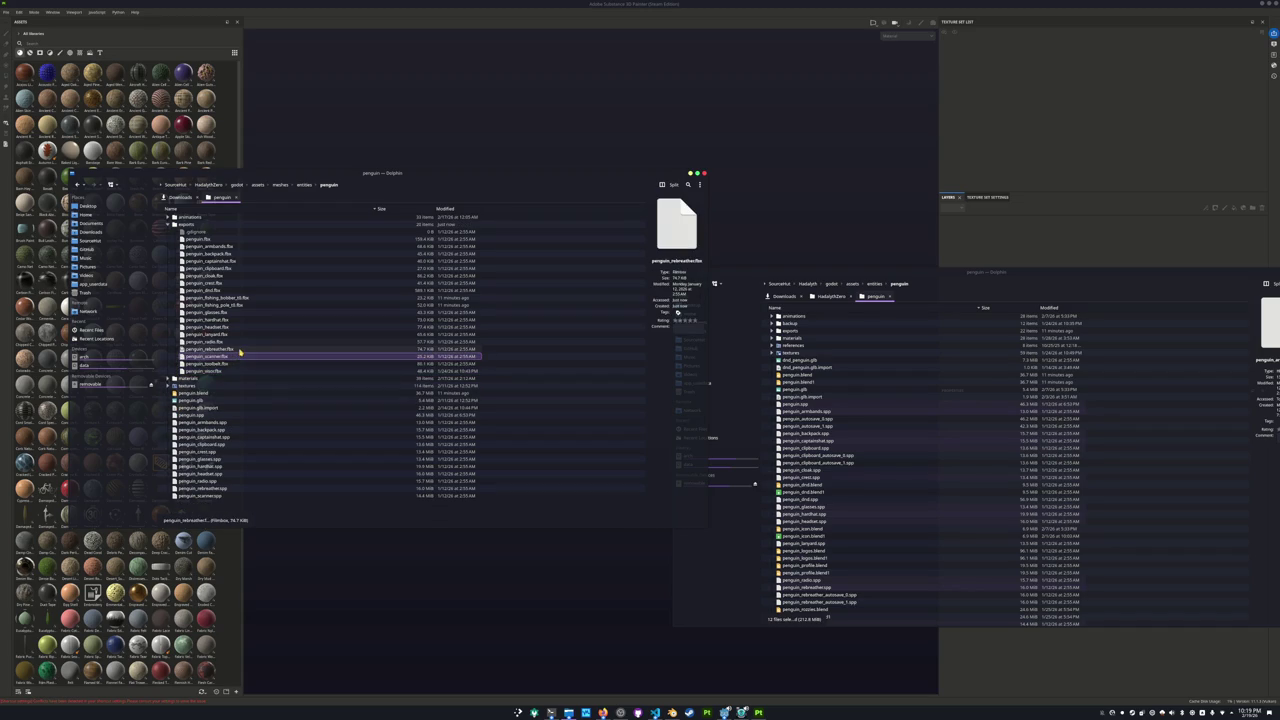
{"action": "left_click", "coordinate": [246, 341]}
{"action": "left_click", "coordinate": [246, 334]}
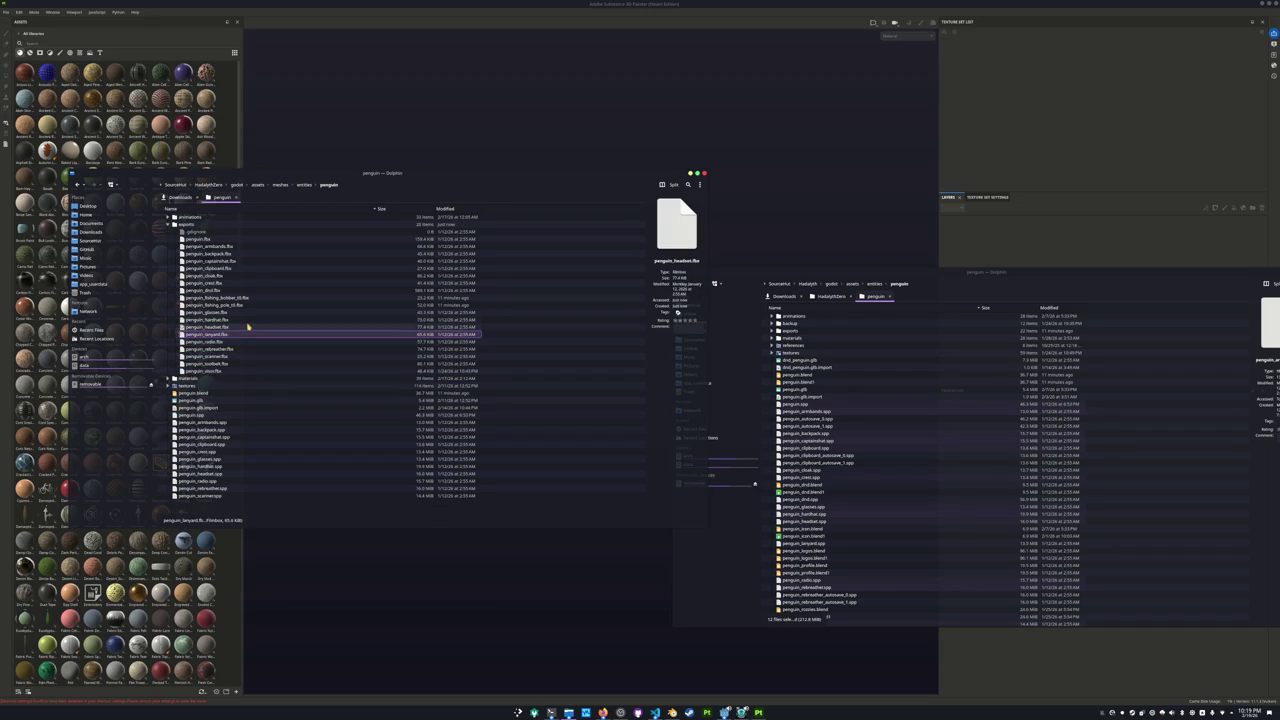
{"action": "left_click", "coordinate": [247, 305]}
{"action": "left_click", "coordinate": [250, 297]}
{"action": "left_click", "coordinate": [252, 290]}
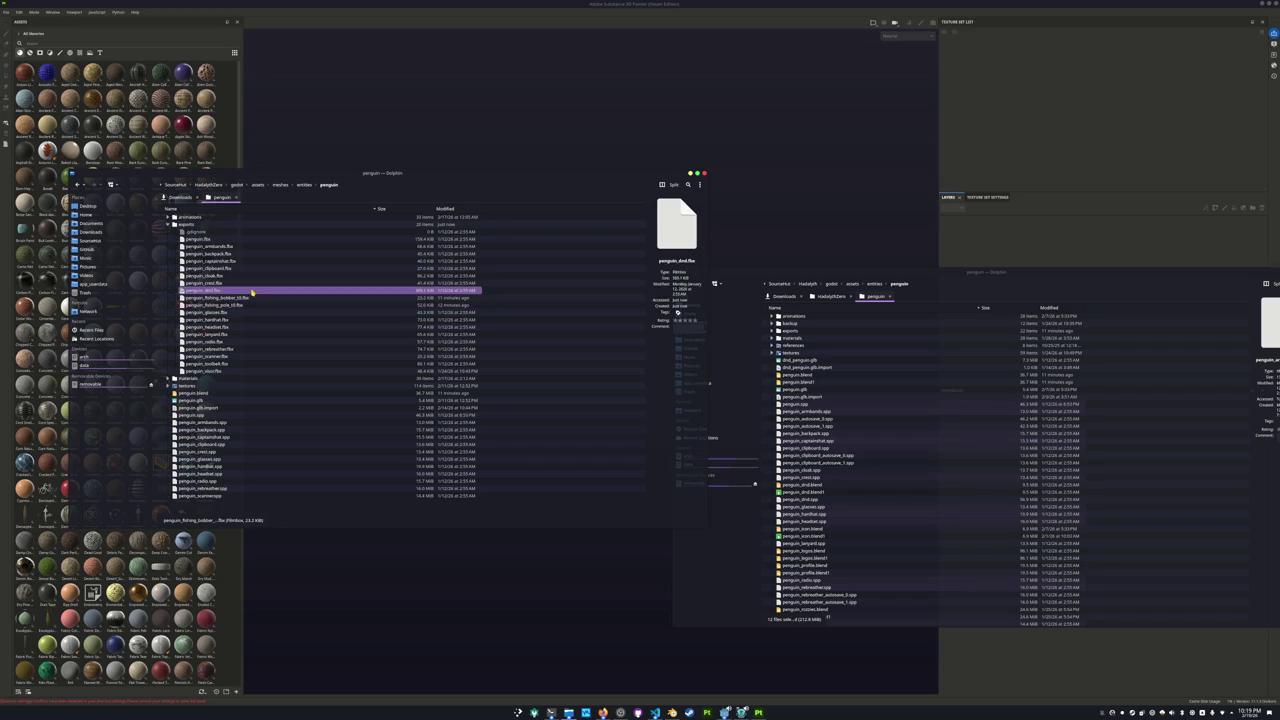
{"action": "key", "text": "Delete"}
Delete penguin_cloak.fbx and close the Dolphin windows.
{"action": "left_click", "coordinate": [246, 276]}
{"action": "key", "text": "Delete"}
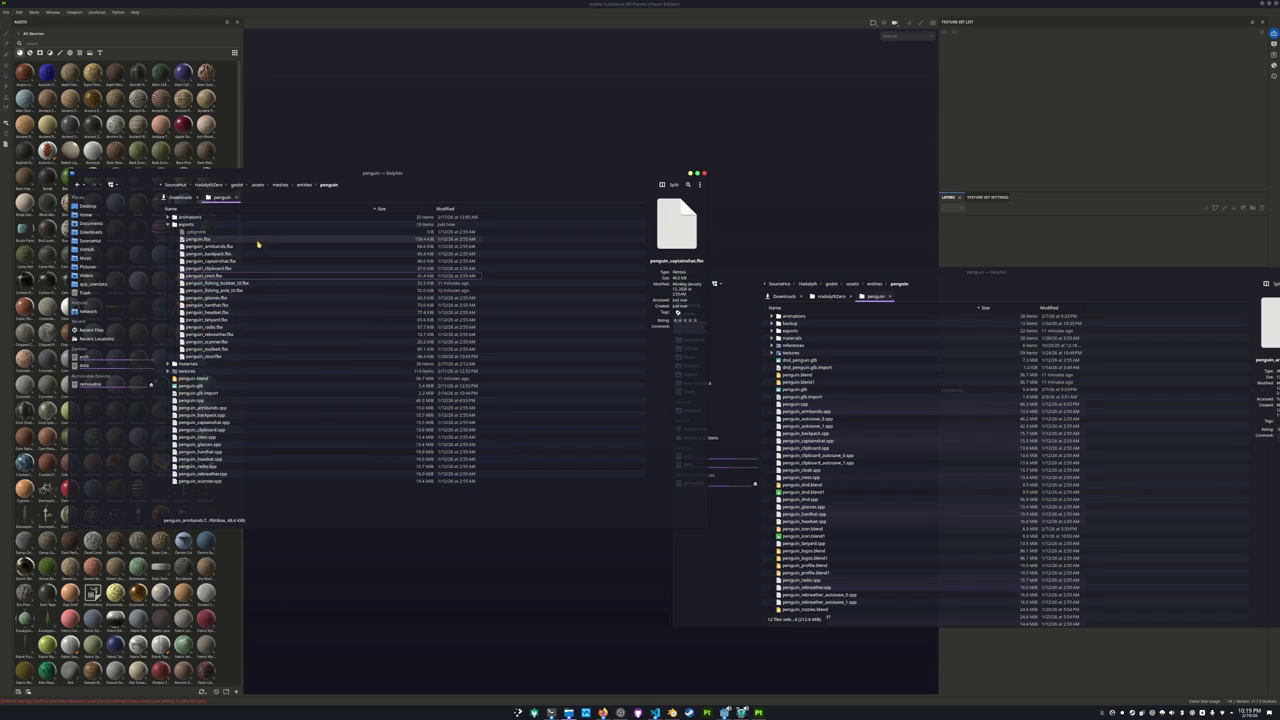
{"action": "key", "text": "ctrl+q"}
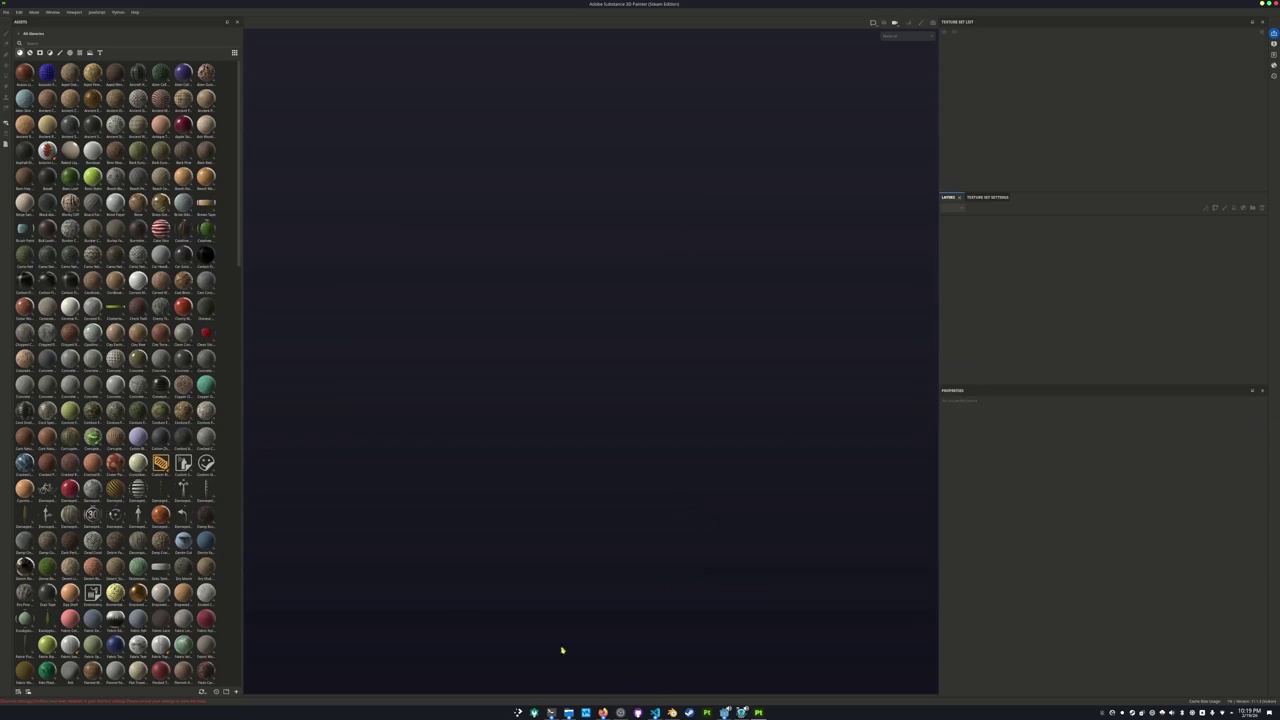
Back in Blender, centre the penguin and save the current blend file.
{"action": "key", "text": "alt+Tab"}
{"action": "middle_click_drag", "start_coordinate": [661, 471], "coordinate": [671, 429]}
{"action": "key", "text": "ctrl+s"}
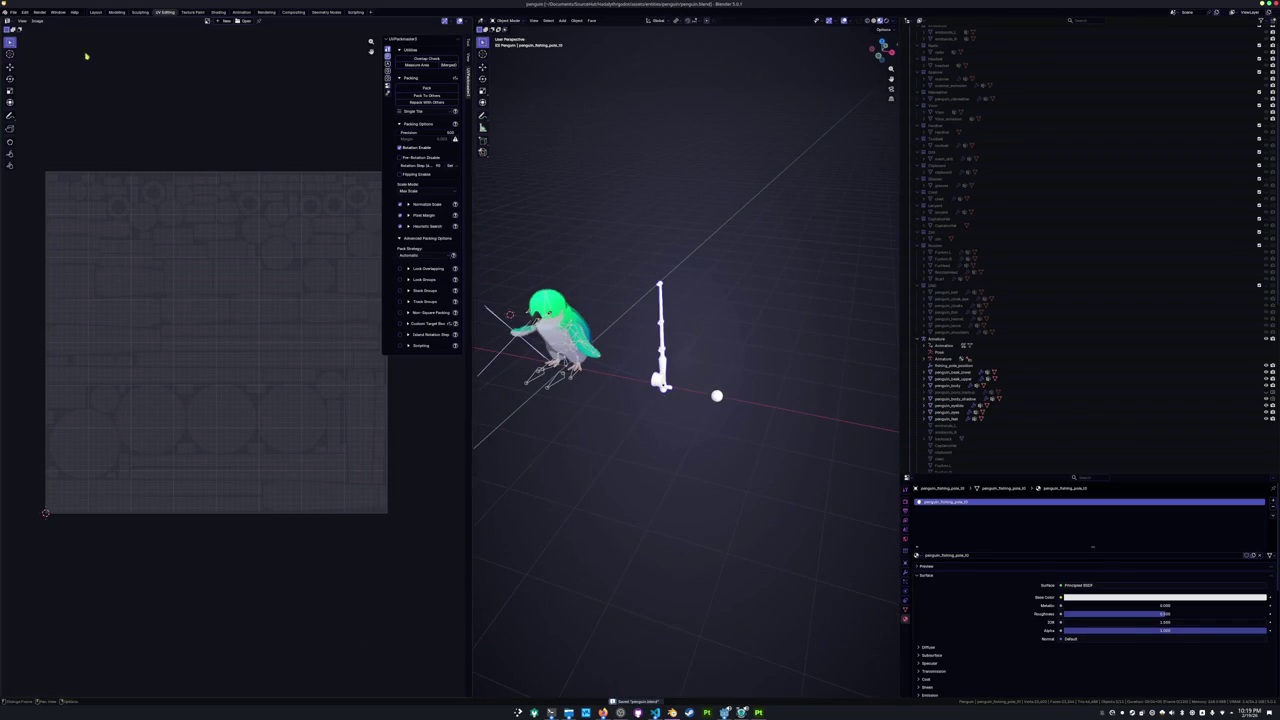
Open penguin.blend from the project's godot/assets/meshes/entities/penguin folder.
{"action": "left_click", "coordinate": [14, 12]}
{"action": "left_click", "coordinate": [28, 34]}
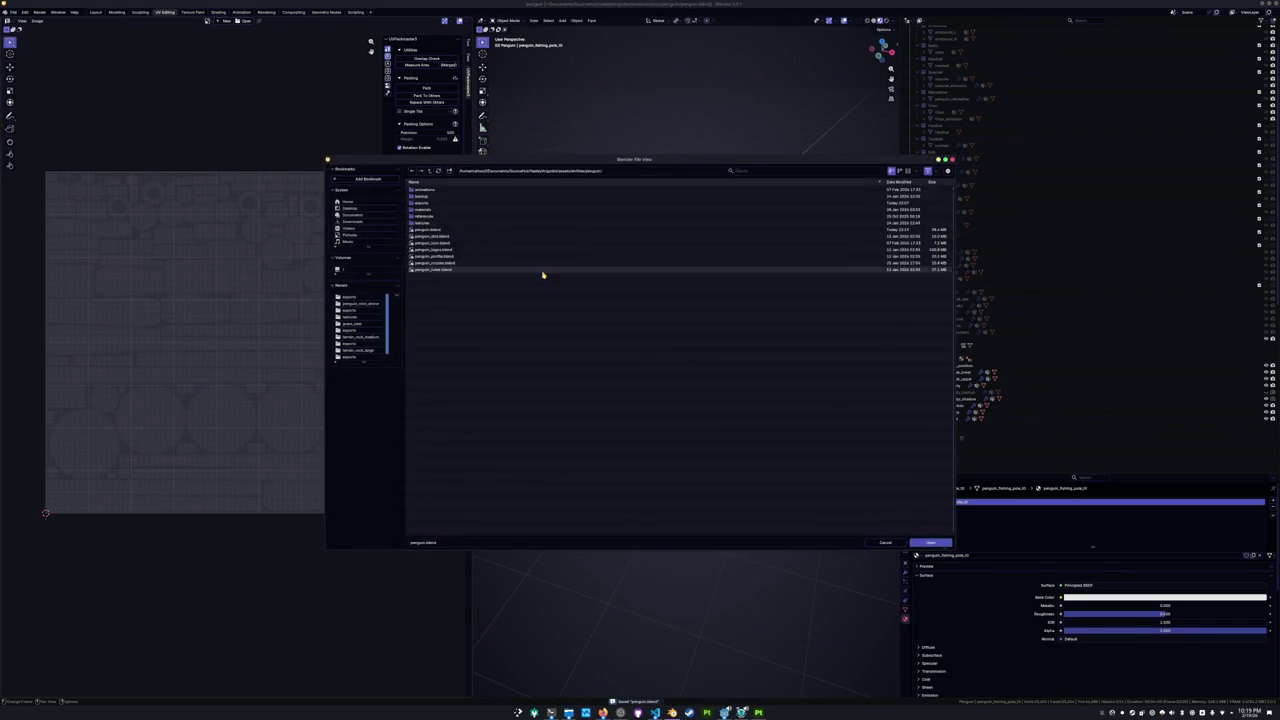
{"action": "left_click", "coordinate": [429, 171]}
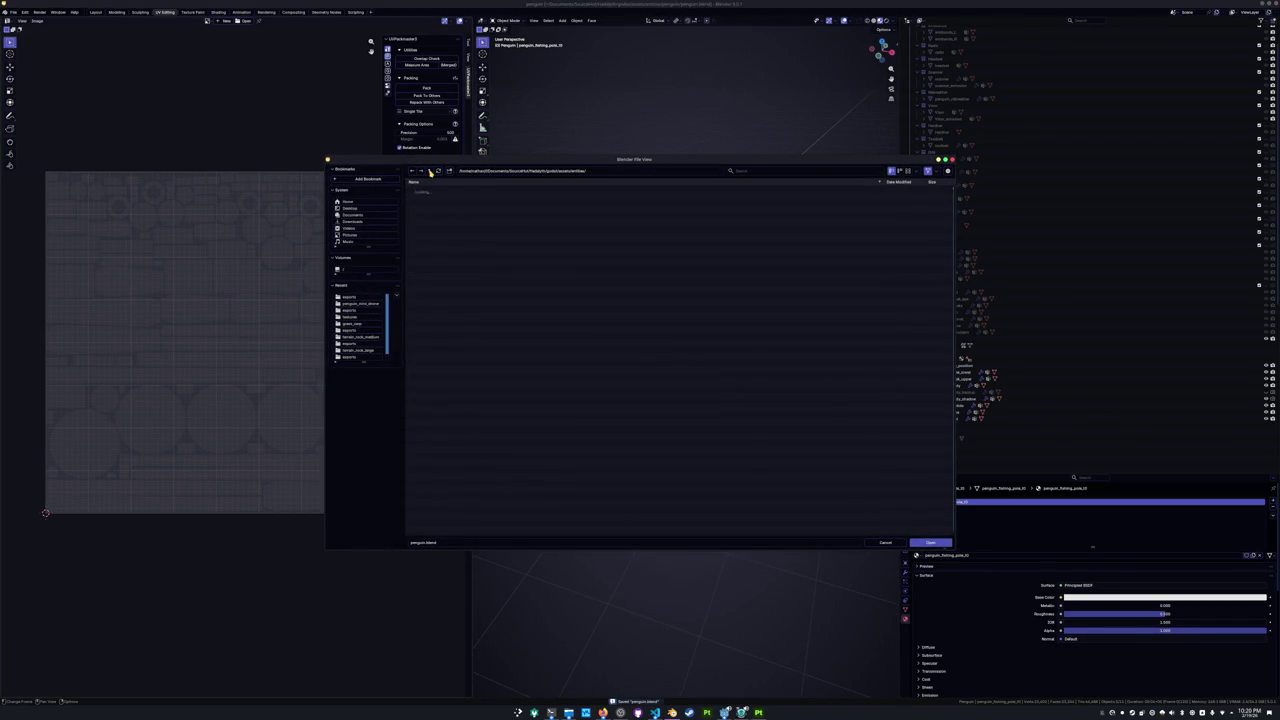
{"action": "left_click", "coordinate": [429, 171]}
{"action": "left_click", "coordinate": [429, 171]}
{"action": "left_click", "coordinate": [429, 171]}
{"action": "left_click", "coordinate": [429, 171]}
{"action": "left_click", "coordinate": [431, 218]}
{"action": "left_click", "coordinate": [422, 204]}
{"action": "left_click", "coordinate": [423, 203]}
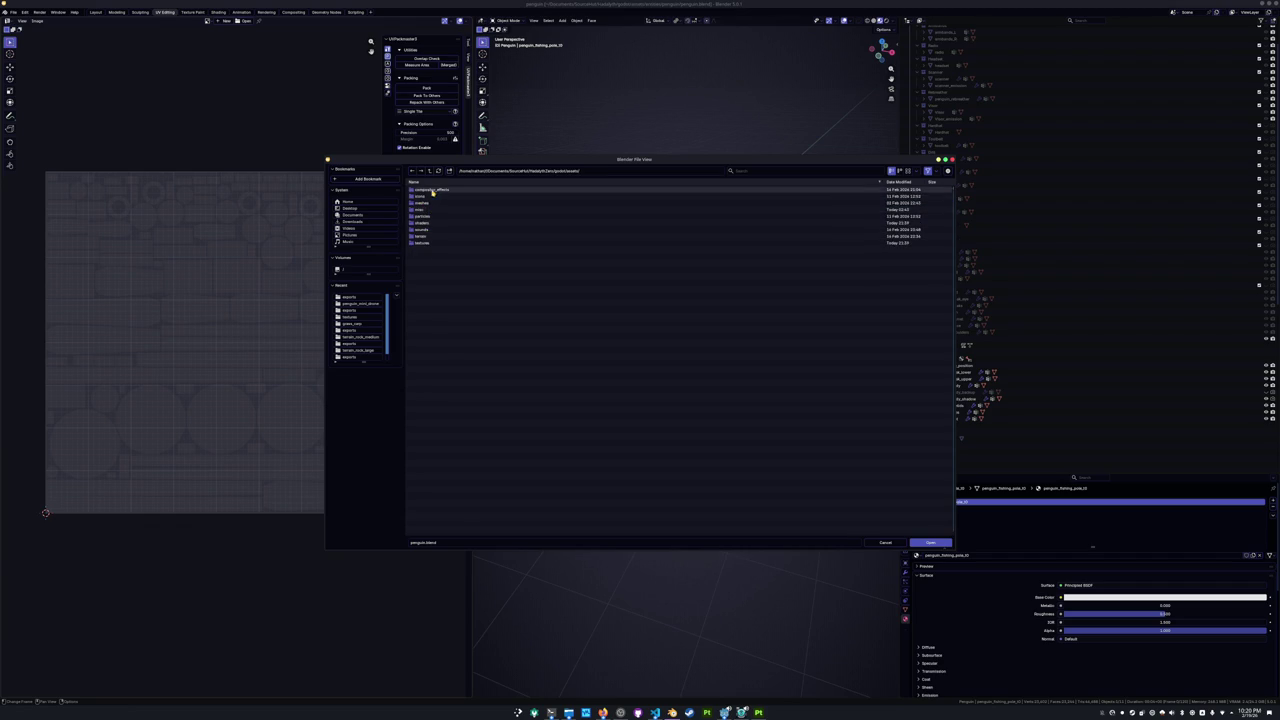
{"action": "double_click", "coordinate": [424, 203]}
{"action": "double_click", "coordinate": [426, 192]}
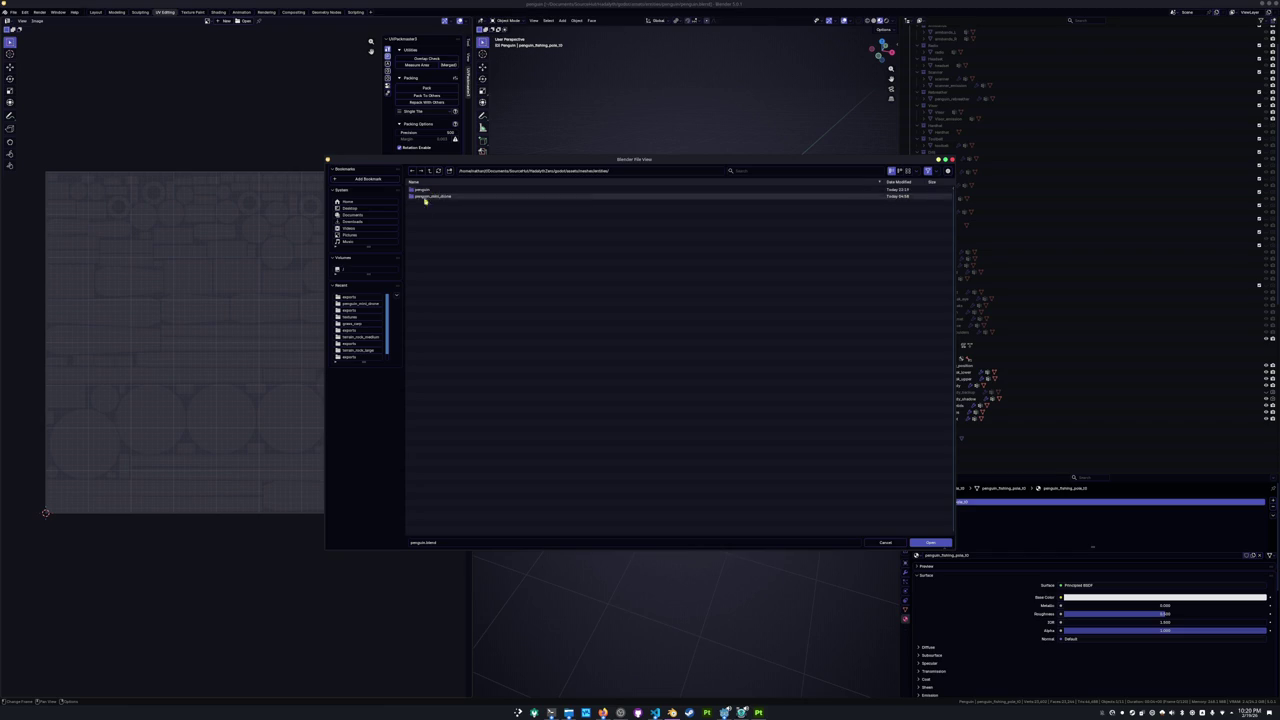
{"action": "double_click", "coordinate": [422, 190]}
{"action": "double_click", "coordinate": [429, 217]}
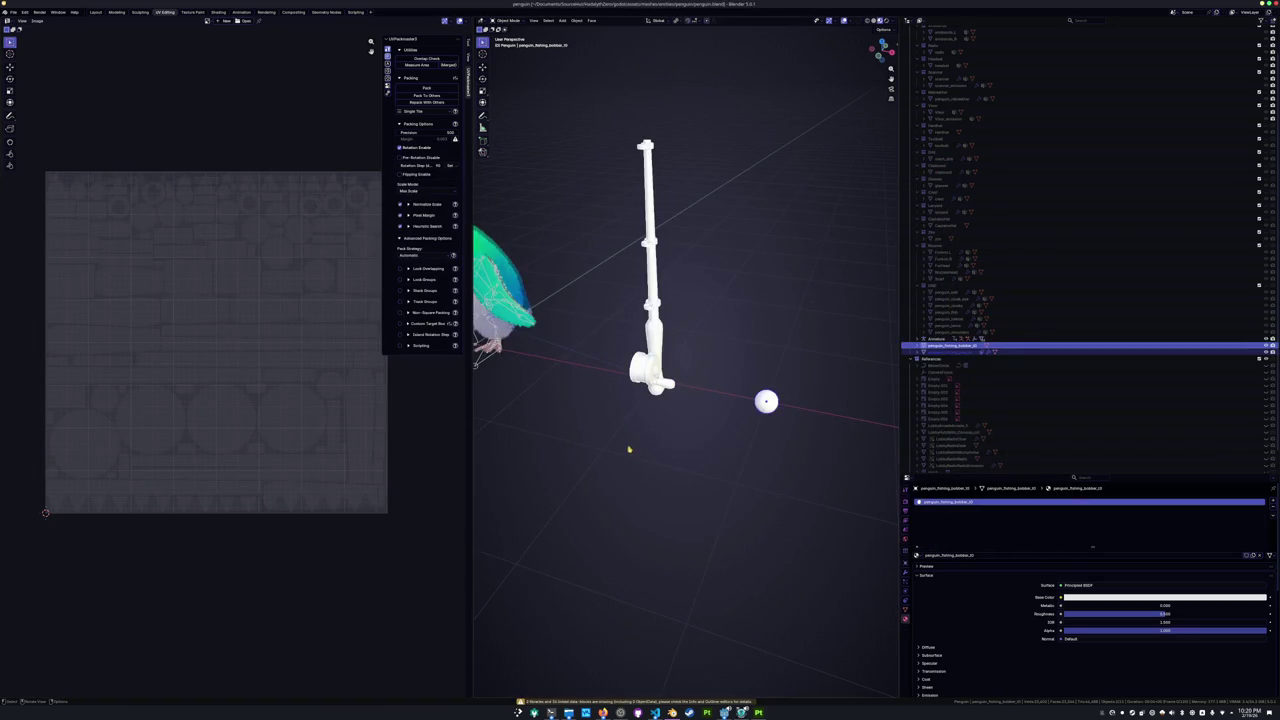
Select every object under References in the Outliner and delete them.
{"action": "scroll", "coordinate": [620, 418], "scroll_direction": "down", "scroll_amount": 5}
{"action": "scroll", "coordinate": [628, 423], "scroll_direction": "up", "scroll_amount": 4}
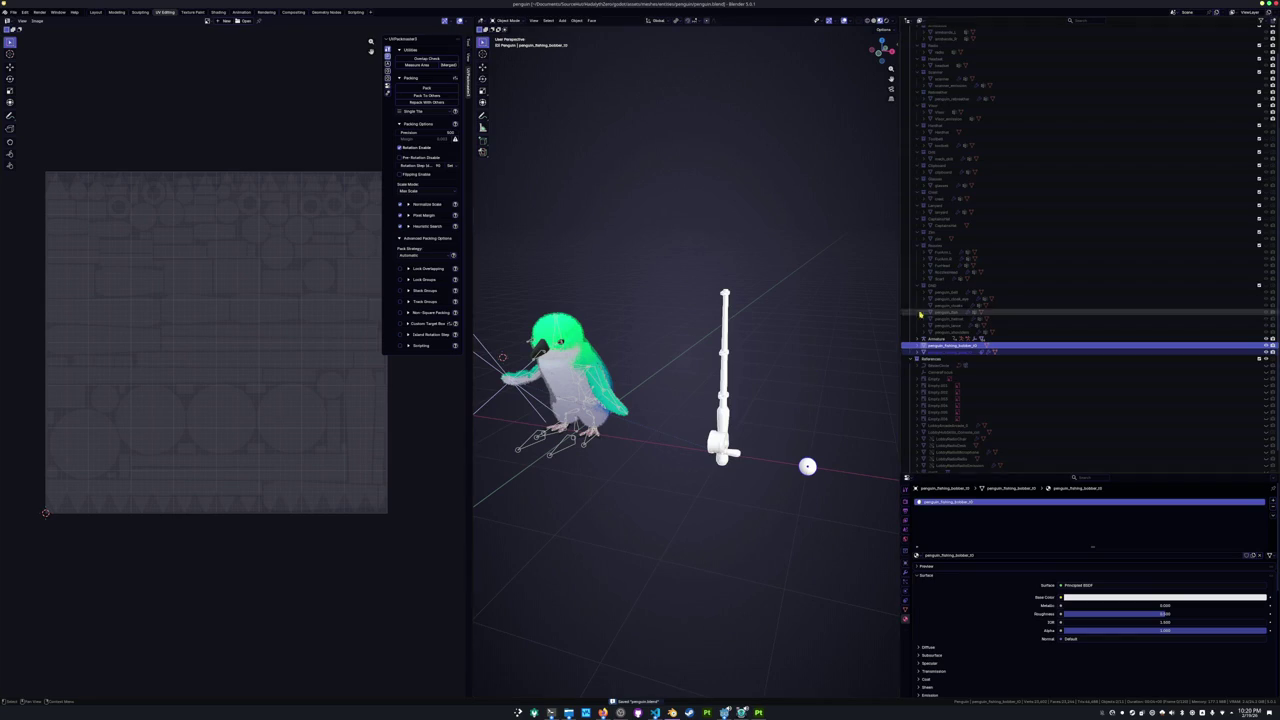
{"action": "scroll", "coordinate": [950, 405], "scroll_direction": "down", "scroll_amount": 2}
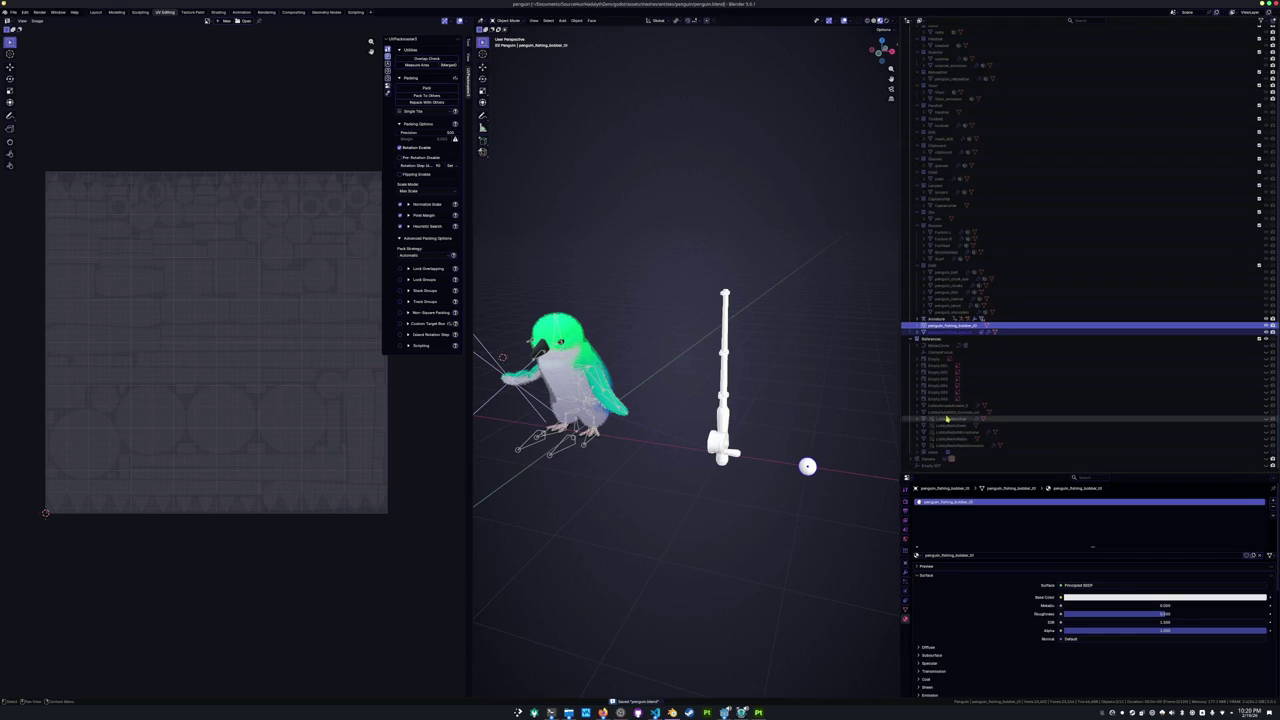
{"action": "left_click", "coordinate": [960, 450]}
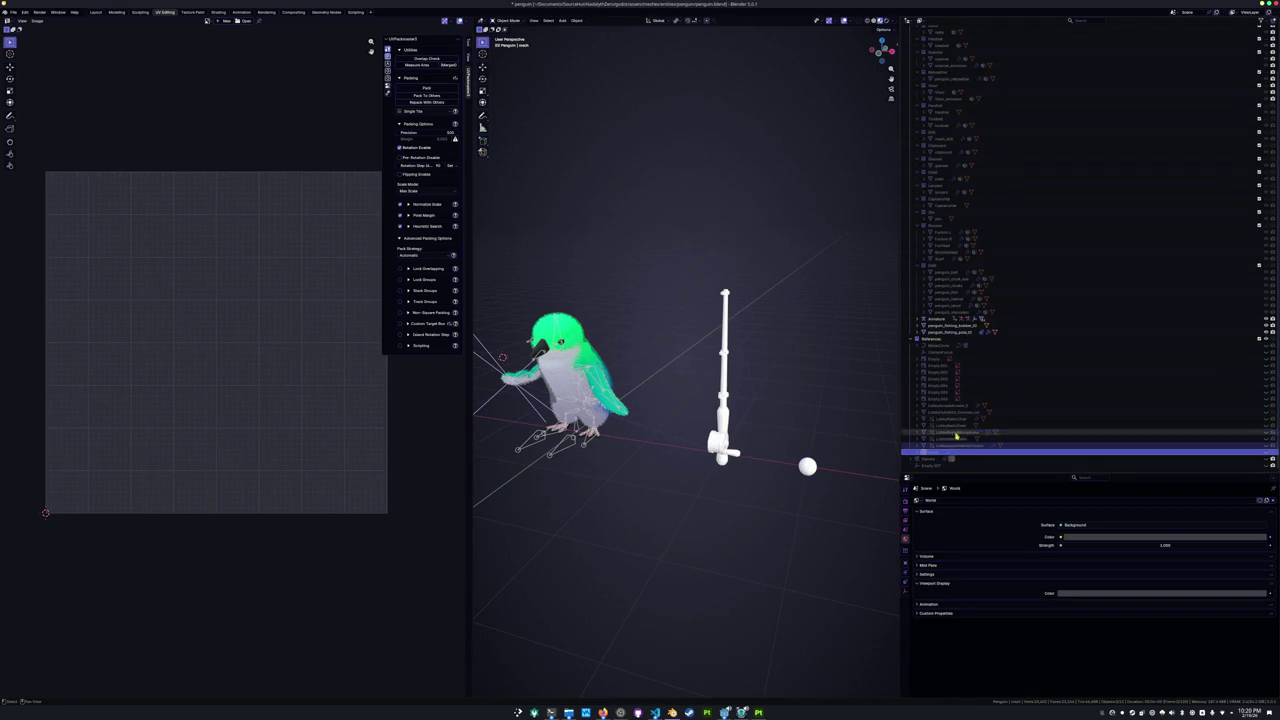
{"action": "left_click", "coordinate": [965, 346], "text": "shift"}
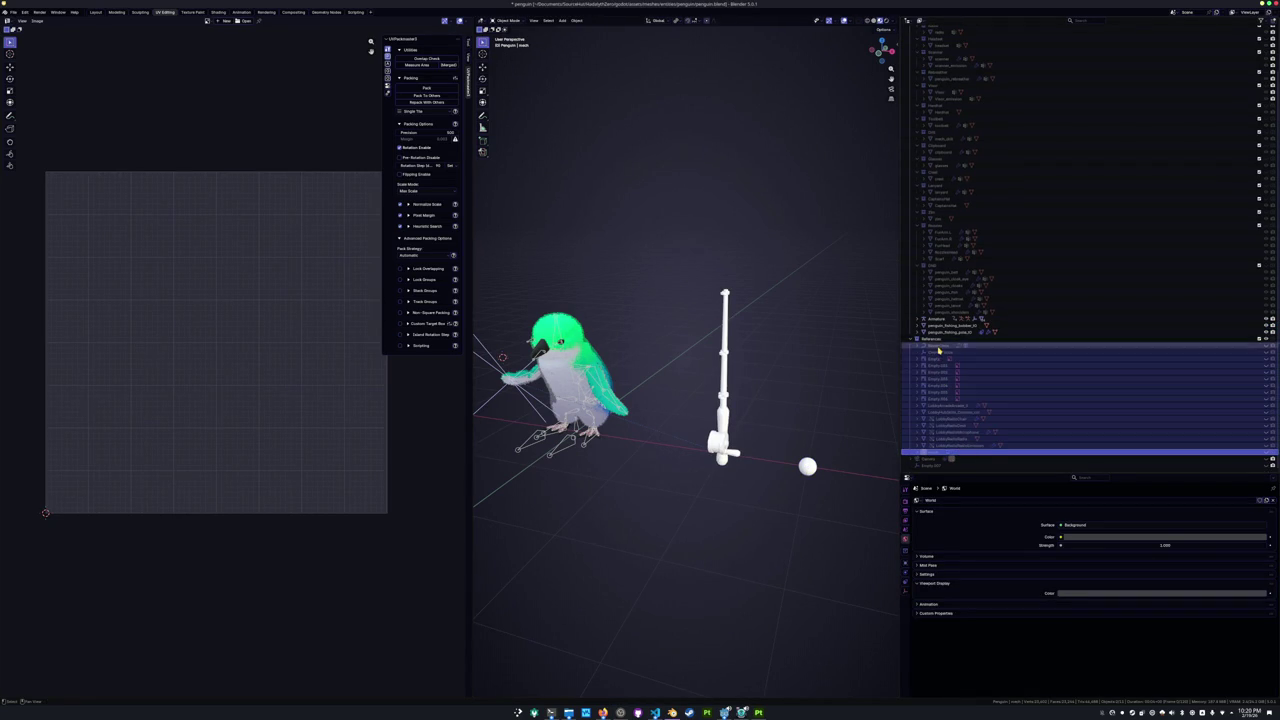
{"action": "right_click", "coordinate": [1024, 393]}
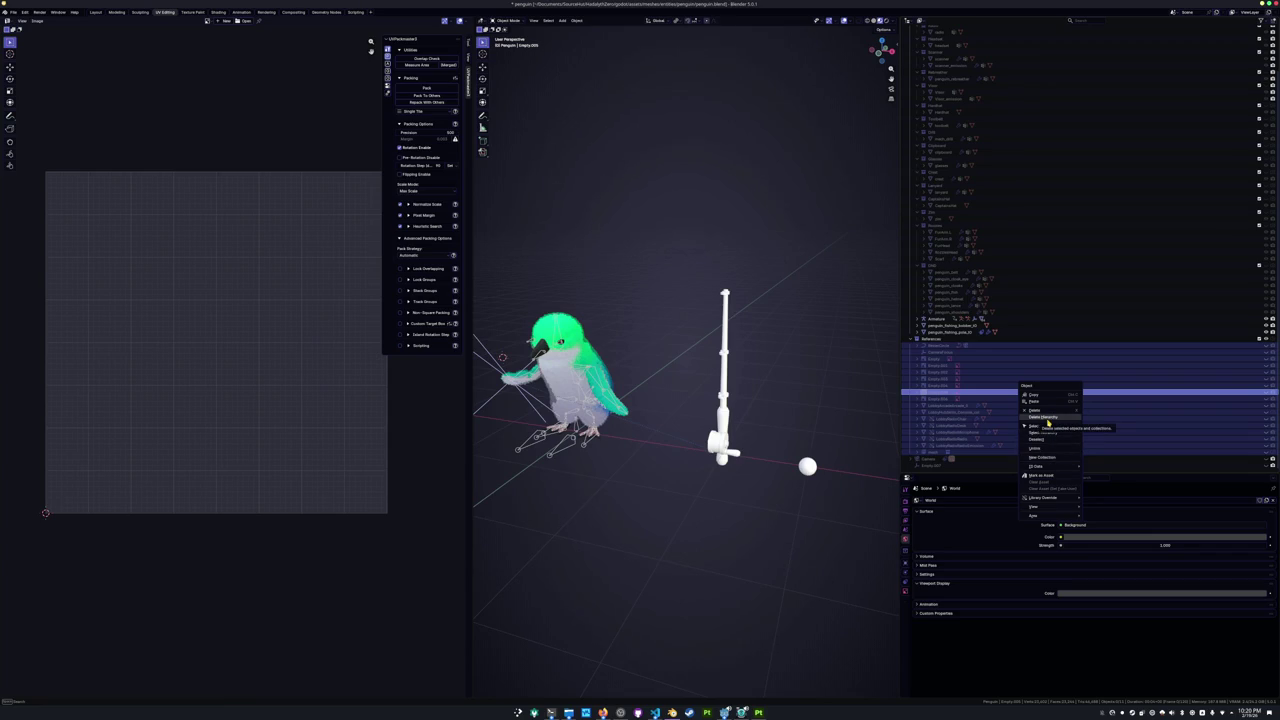
{"action": "left_click", "coordinate": [1048, 423]}
Select the References collection and penguin_fishing_bobber_ID, then orbit around the penguin.
{"action": "scroll", "coordinate": [980, 417], "scroll_direction": "down", "scroll_amount": 3}
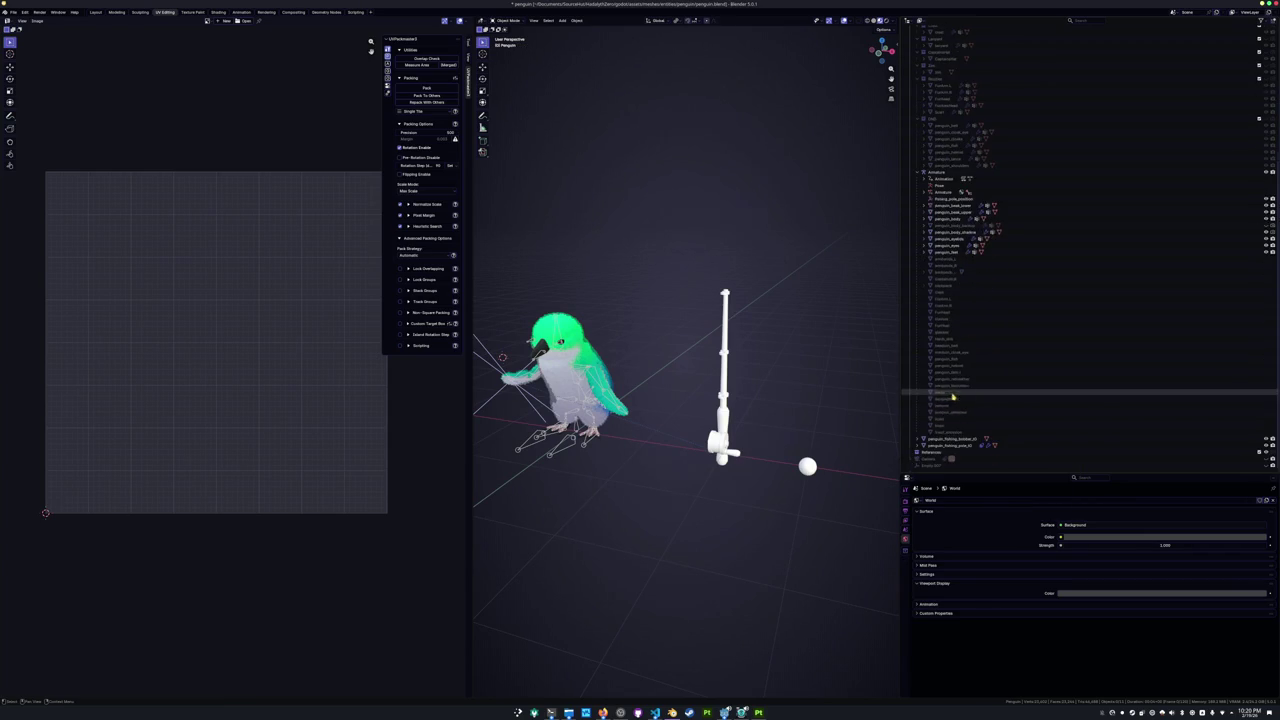
{"action": "left_click", "coordinate": [949, 453]}
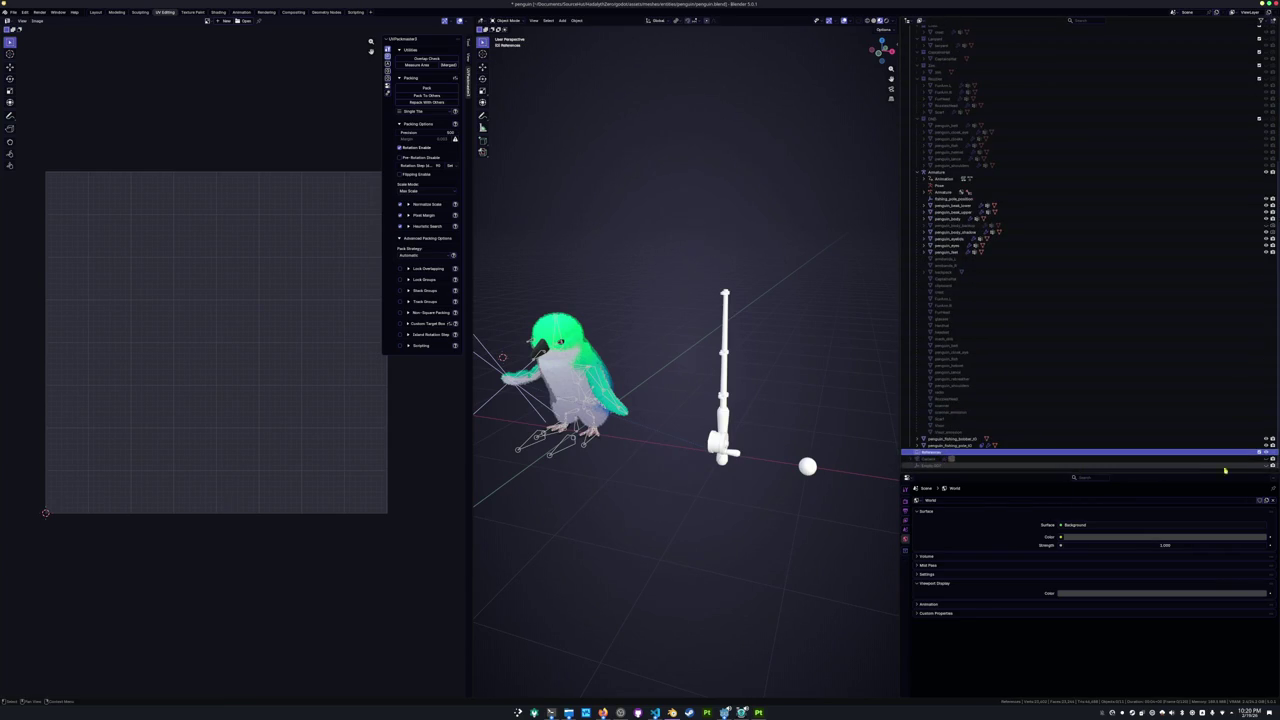
{"action": "left_click", "coordinate": [1110, 439]}
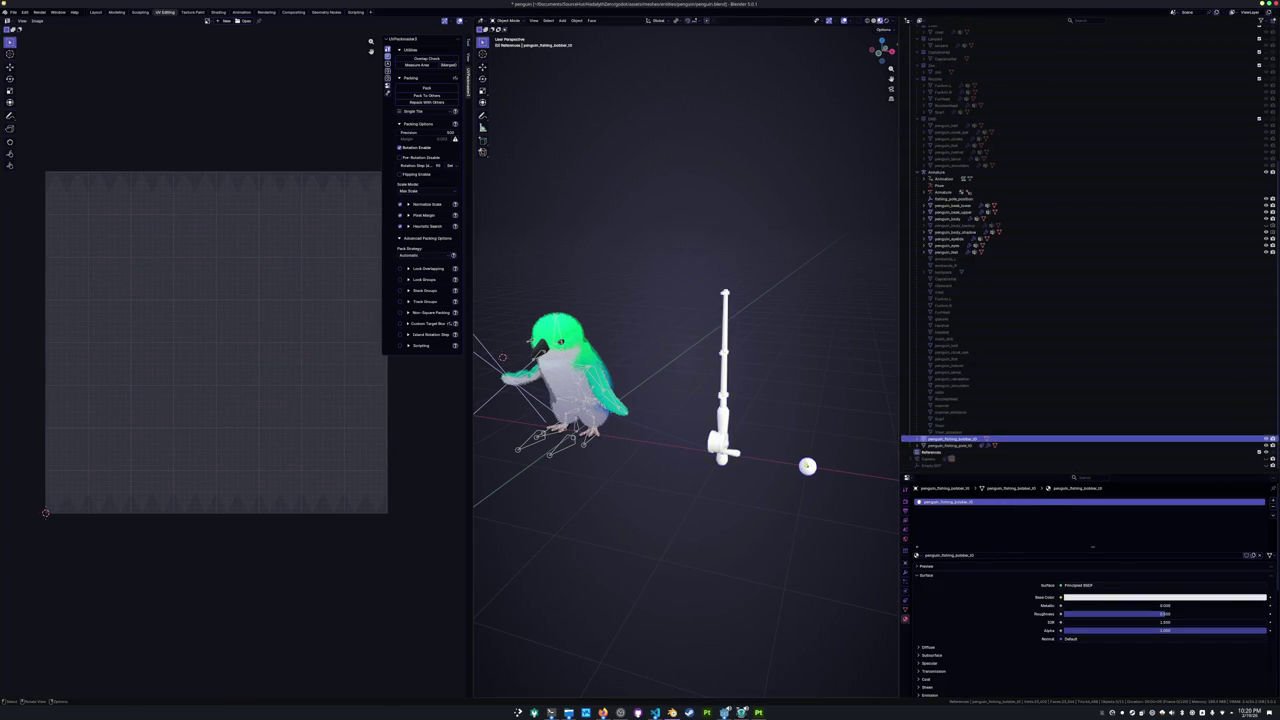
{"action": "middle_click_drag", "start_coordinate": [851, 423], "coordinate": [706, 490]}
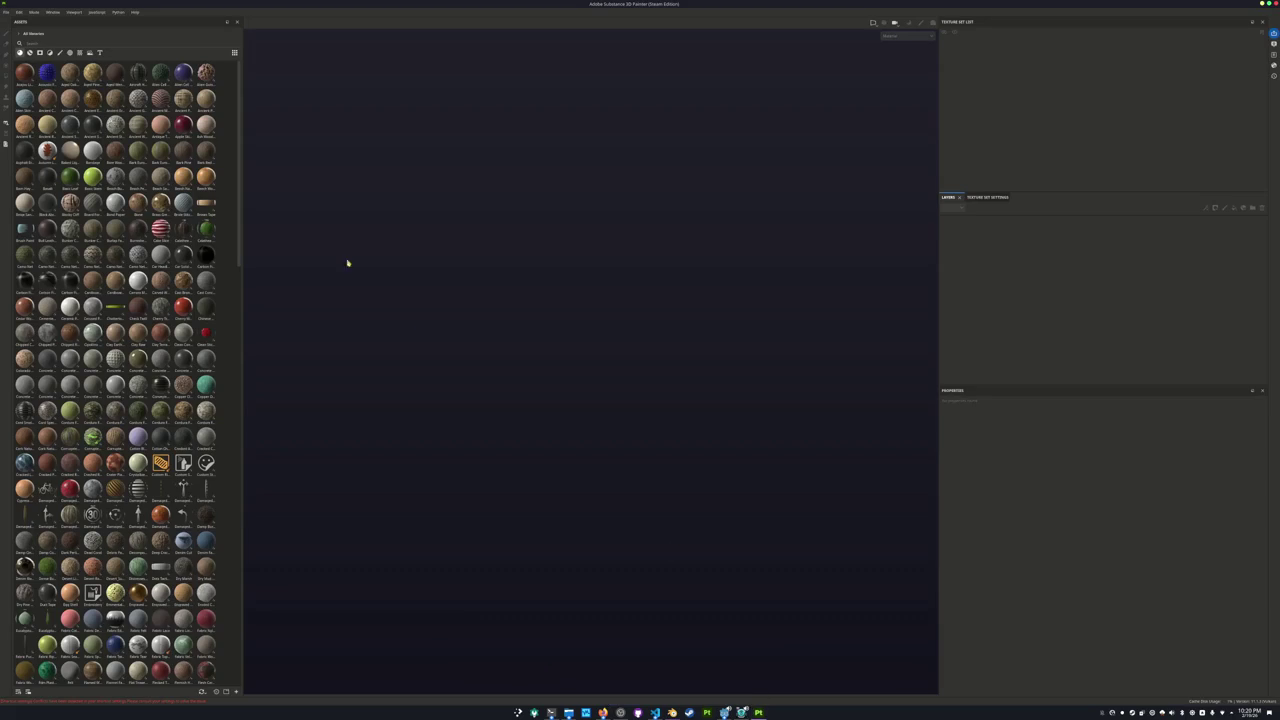
Start a new Substance Painter project using the penguin fishing pole fbx mesh.
{"action": "left_click", "coordinate": [5, 11]}
{"action": "left_click", "coordinate": [15, 24]}
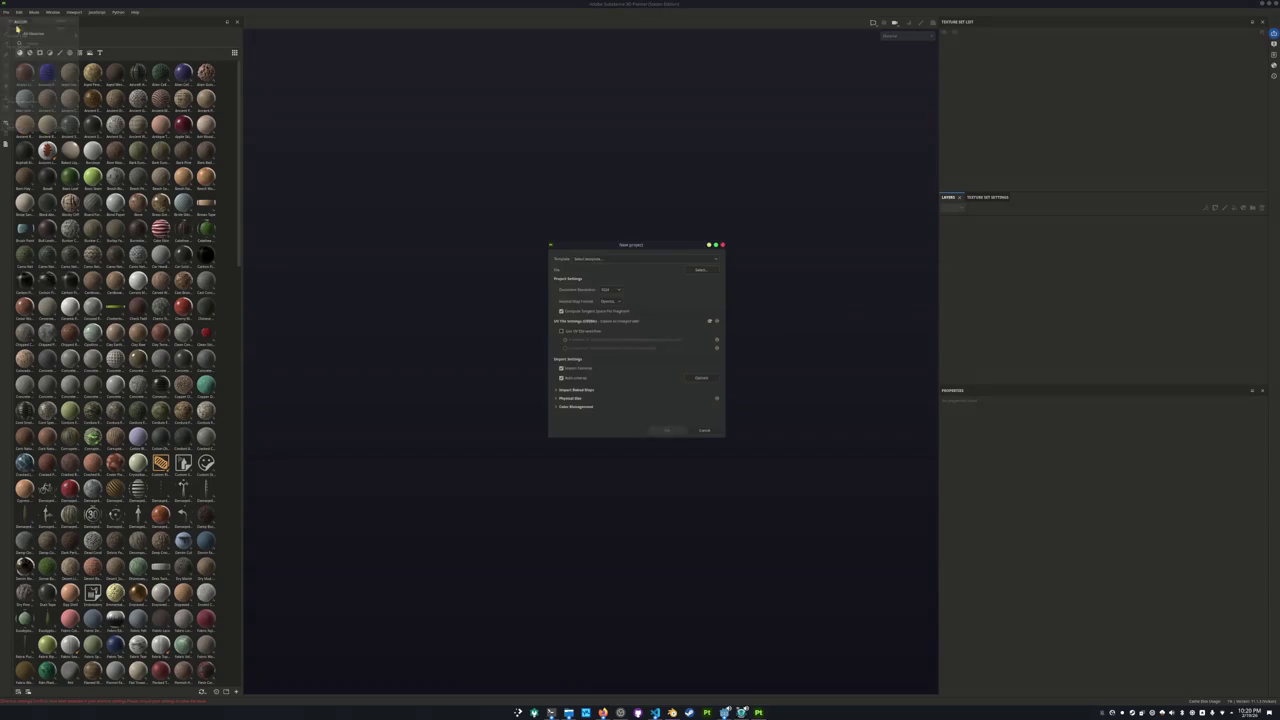
{"action": "left_click", "coordinate": [703, 267]}
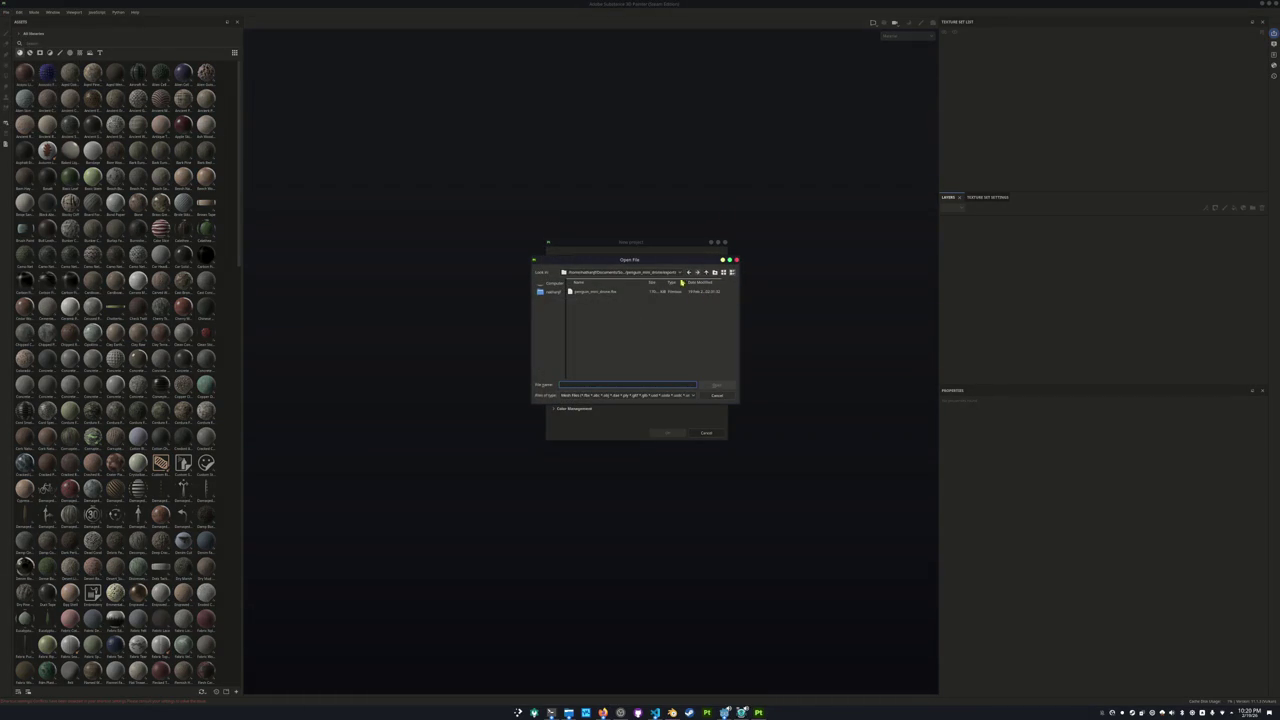
{"action": "left_click", "coordinate": [706, 272]}
{"action": "left_click", "coordinate": [706, 272]}
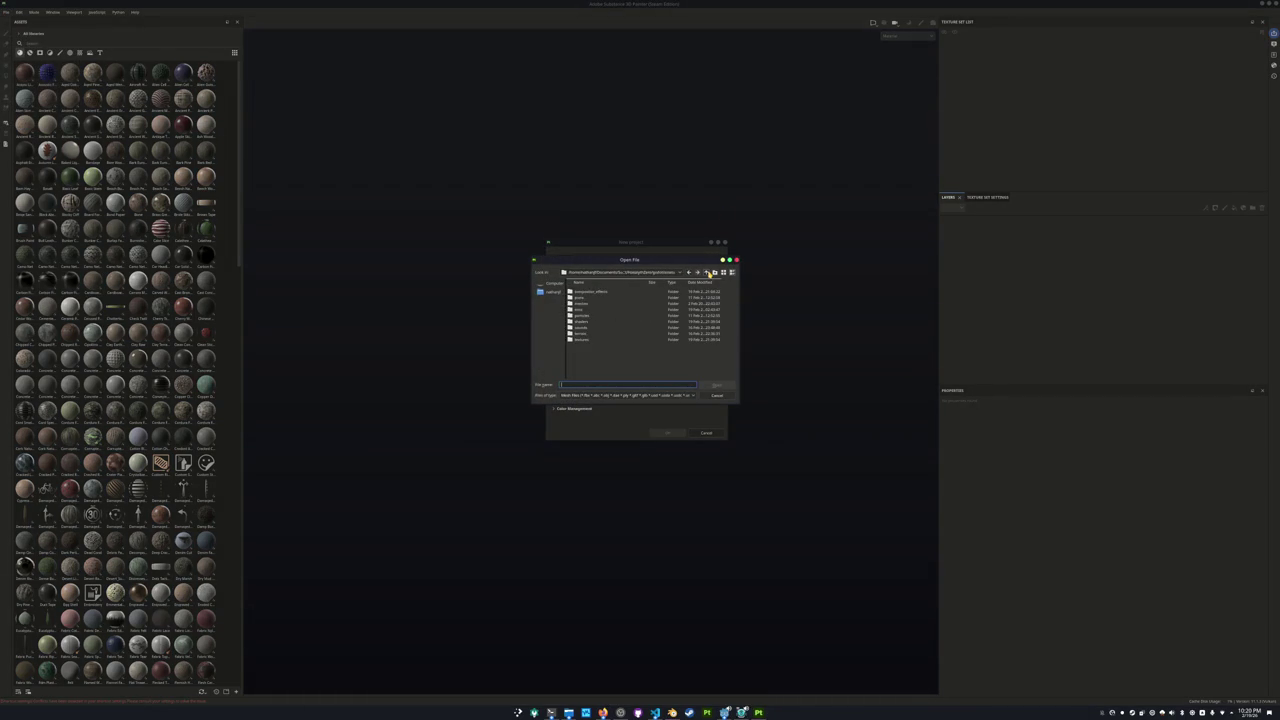
{"action": "double_click", "coordinate": [584, 298]}
{"action": "double_click", "coordinate": [584, 304]}
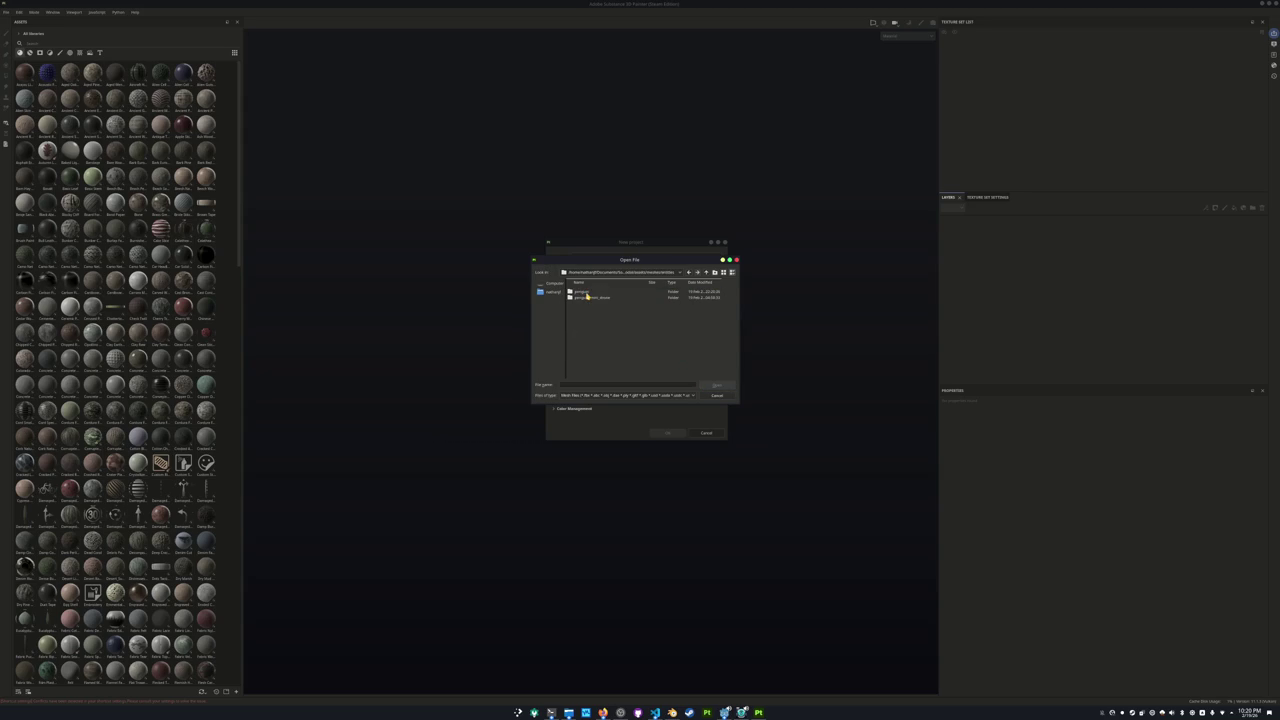
{"action": "double_click", "coordinate": [588, 301]}
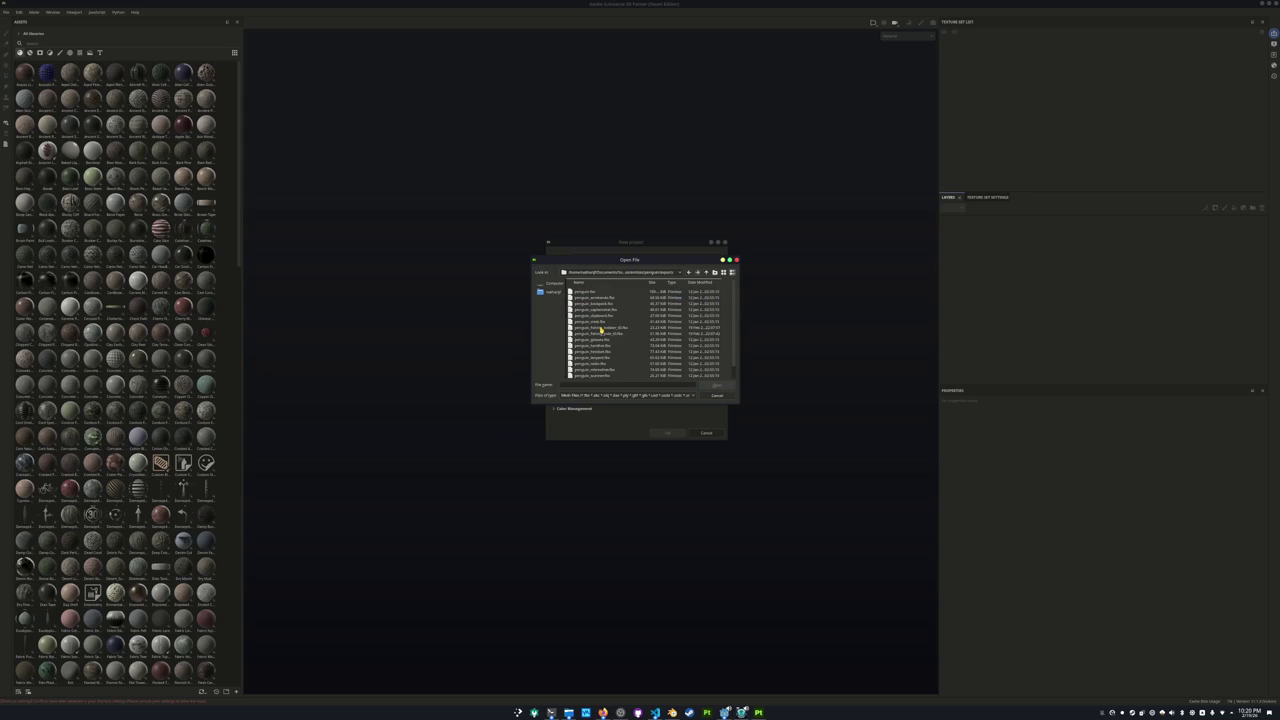
{"action": "double_click", "coordinate": [600, 334]}
Set 256 document resolution, create the project, bake mesh maps, and return to Blender.
{"action": "left_click", "coordinate": [614, 289]}
{"action": "left_click", "coordinate": [608, 301]}
{"action": "left_click", "coordinate": [668, 433]}
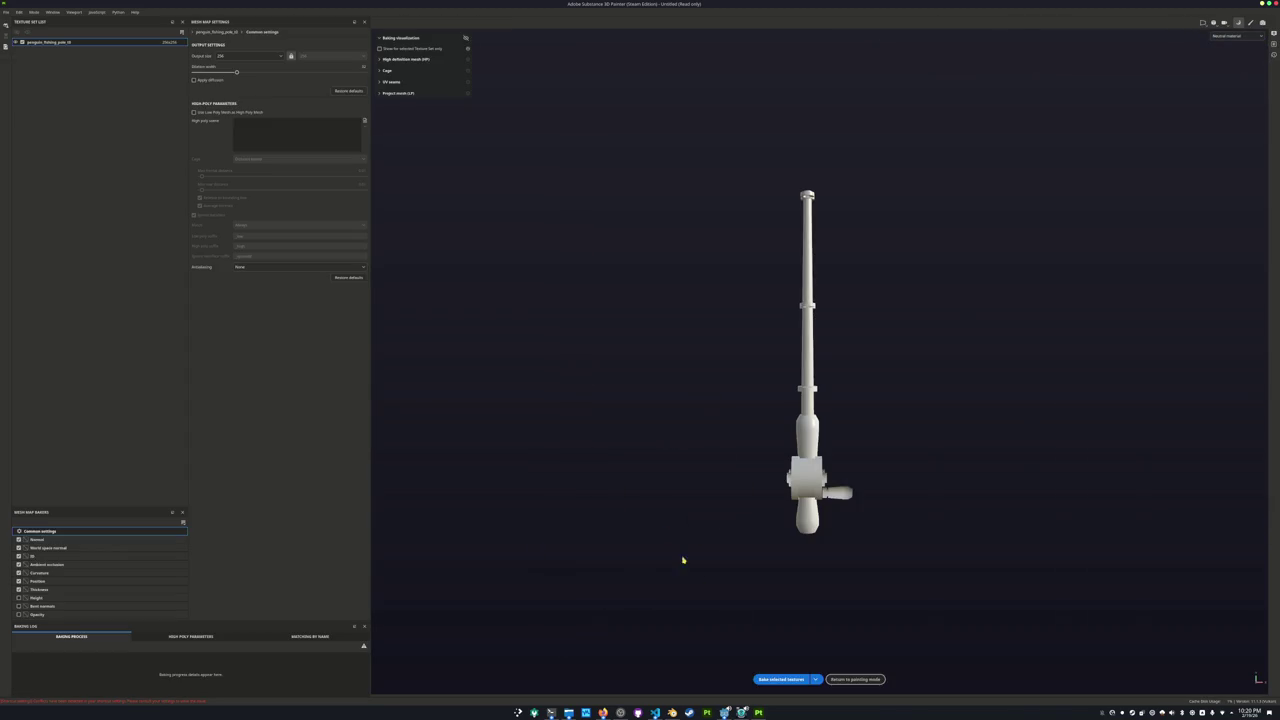
{"action": "left_click", "coordinate": [781, 679]}
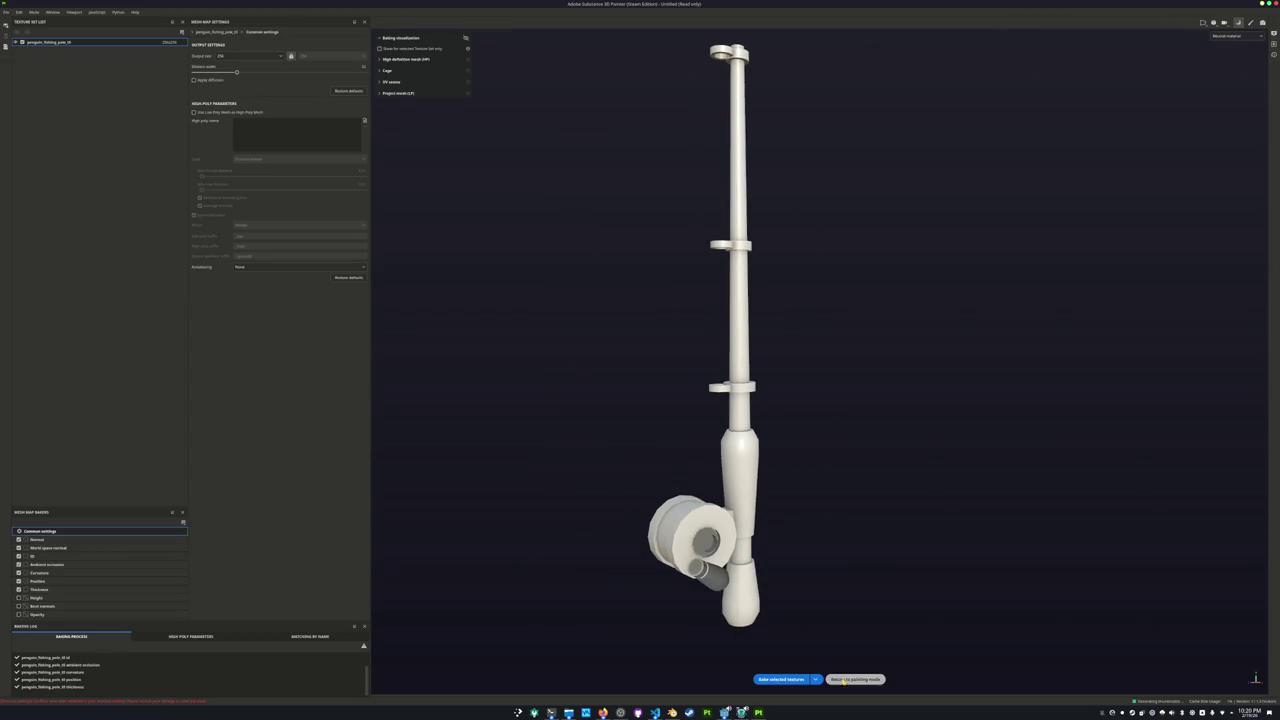
{"action": "mouse_move", "coordinate": [808, 596]}
{"action": "left_mouse_down", "text": "alt"}
{"action": "mouse_move", "coordinate": [843, 527]}
{"action": "mouse_move", "coordinate": [672, 710]}
{"action": "left_mouse_up", "text": "alt"}
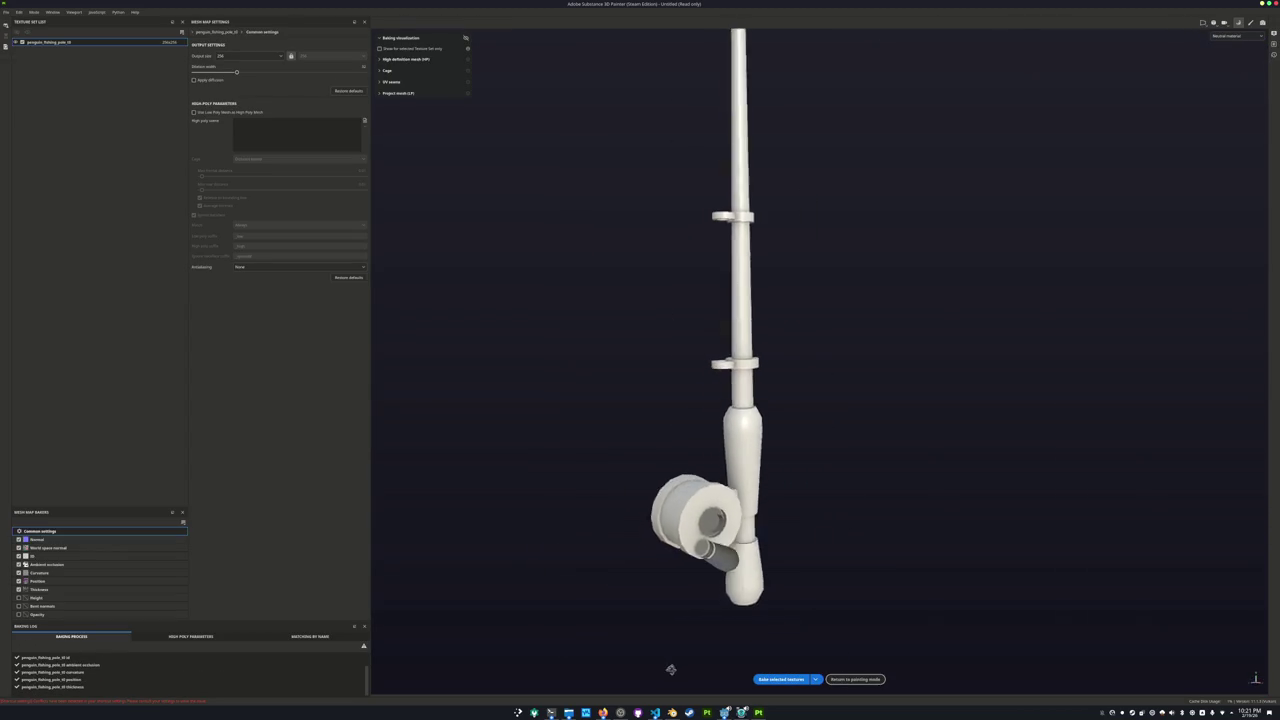
{"action": "left_click", "coordinate": [672, 711]}
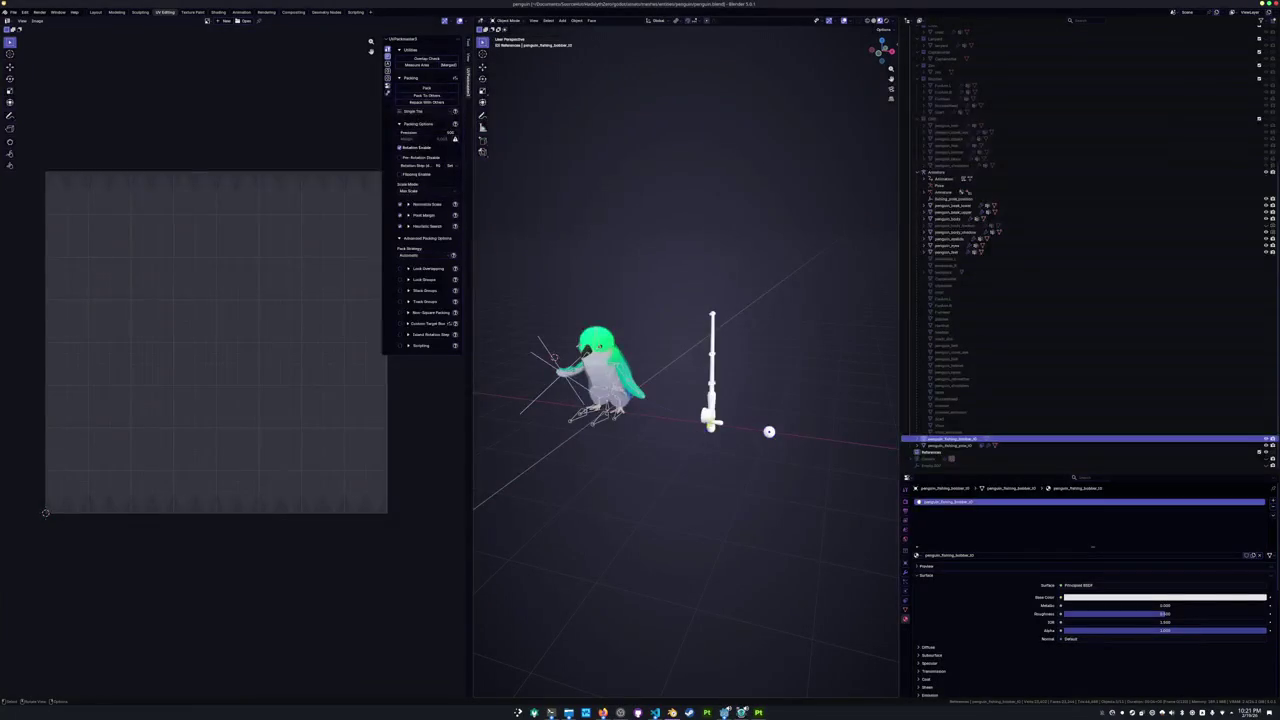
In Object Mode, save and export only selected objects over penguin_fishing_pole_01.fbx.
{"action": "key", "text": "Tab"}
{"action": "key", "text": "ctrl+s"}
{"action": "left_click", "coordinate": [14, 12]}
{"action": "mouse_move", "coordinate": [25, 120]}
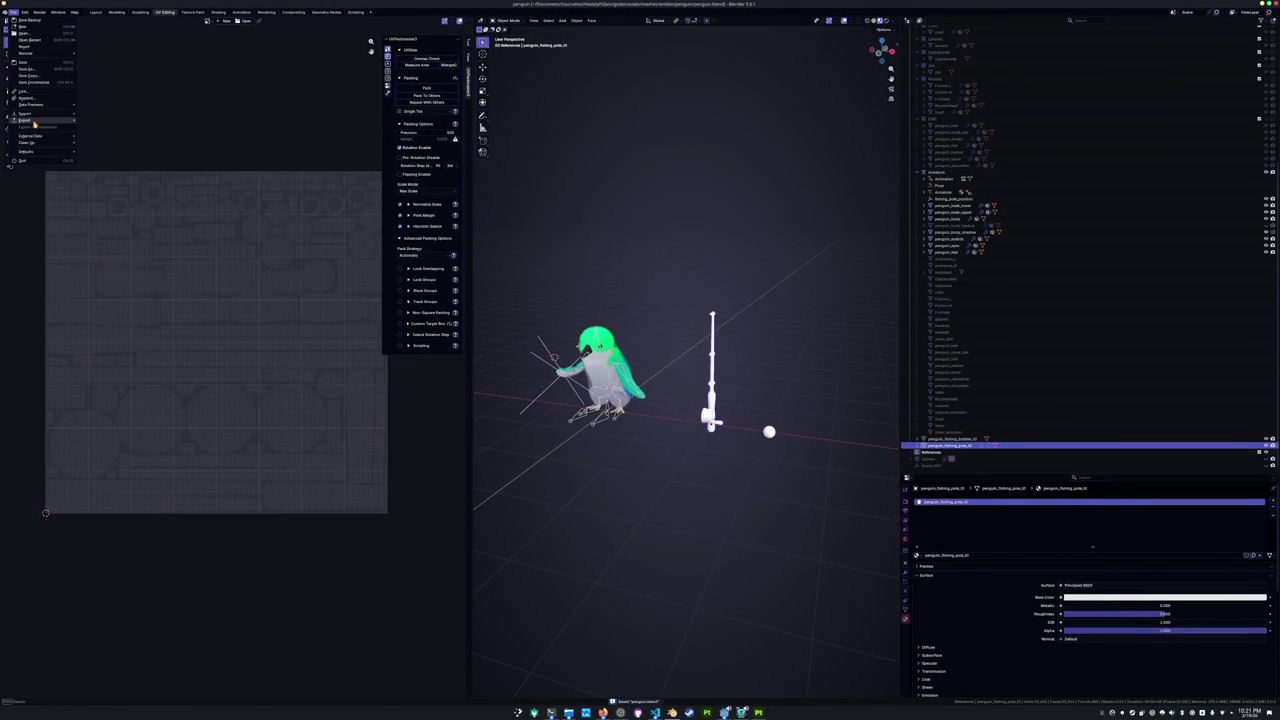
{"action": "left_click", "coordinate": [97, 174]}
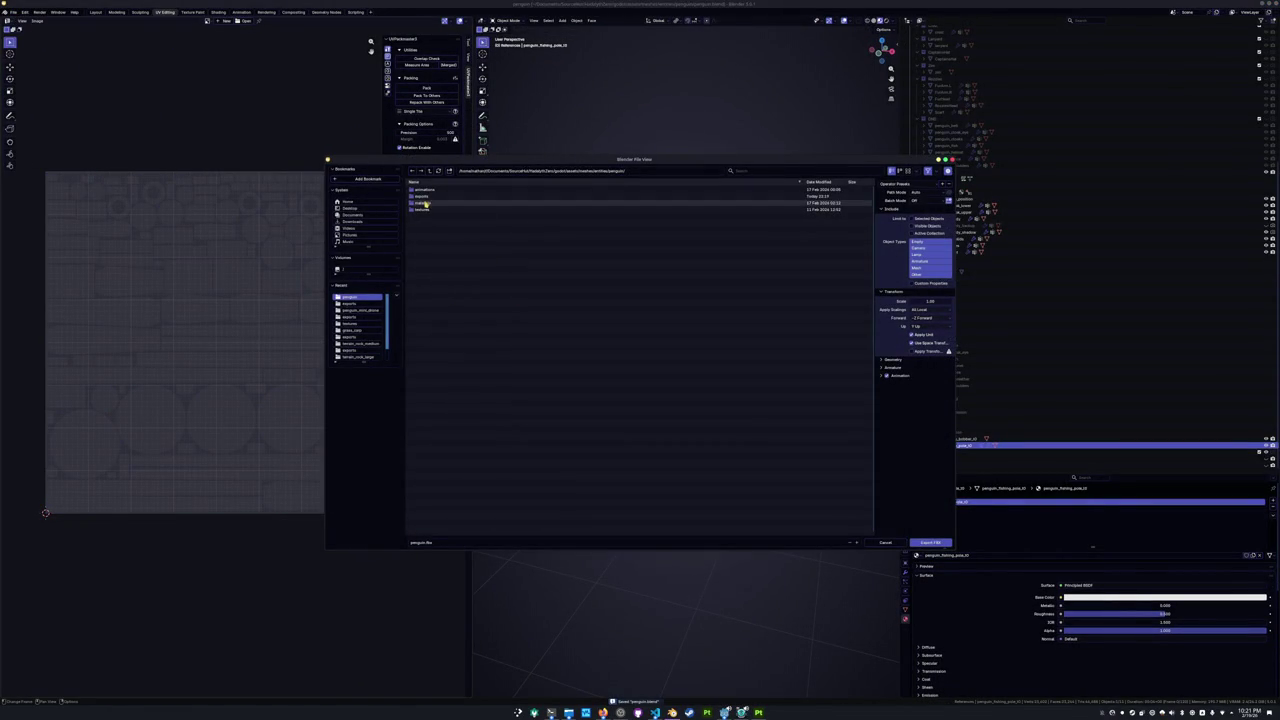
{"action": "left_click", "coordinate": [440, 236]}
{"action": "left_click", "coordinate": [911, 218]}
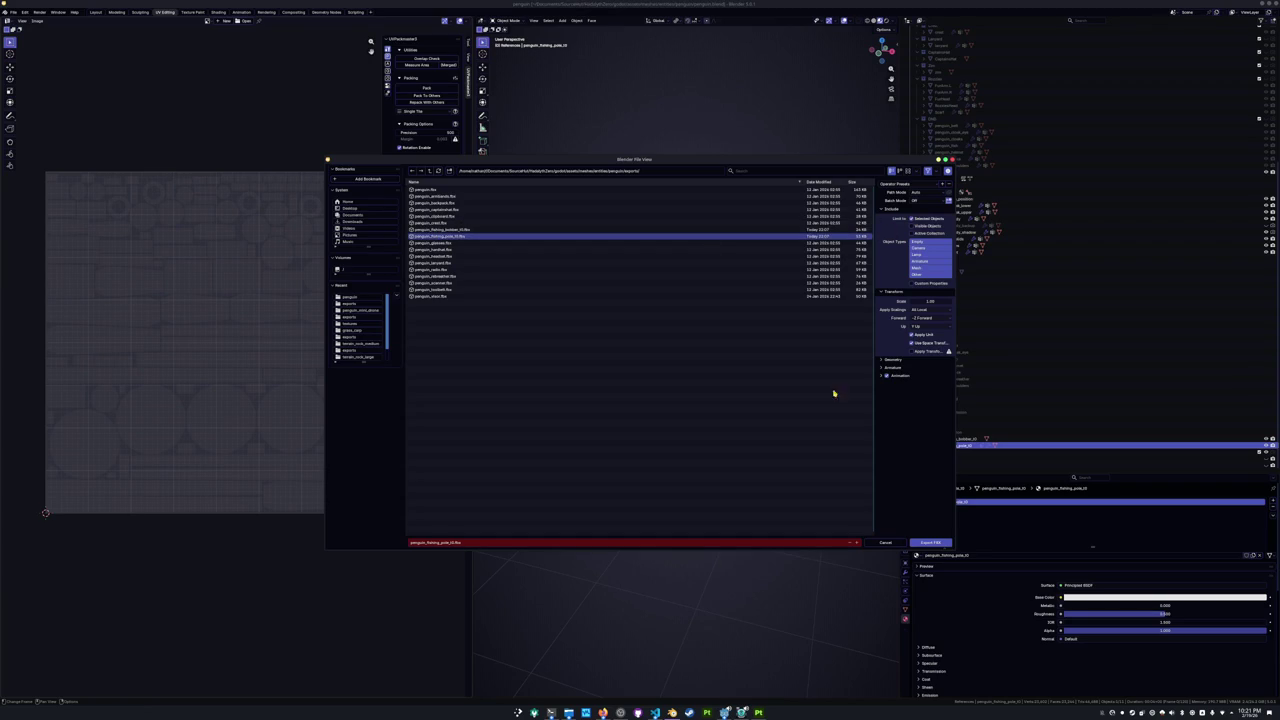
{"action": "left_click", "coordinate": [940, 543]}
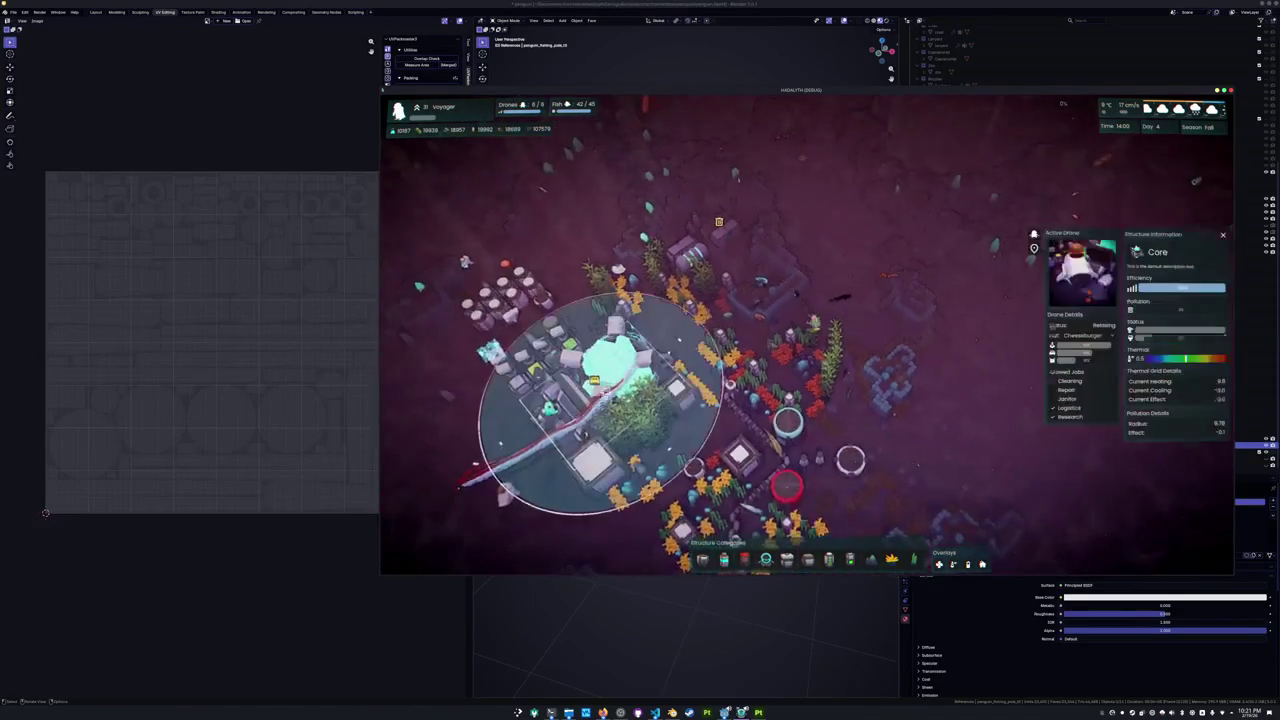
{"action": "left_click", "coordinate": [711, 641]}
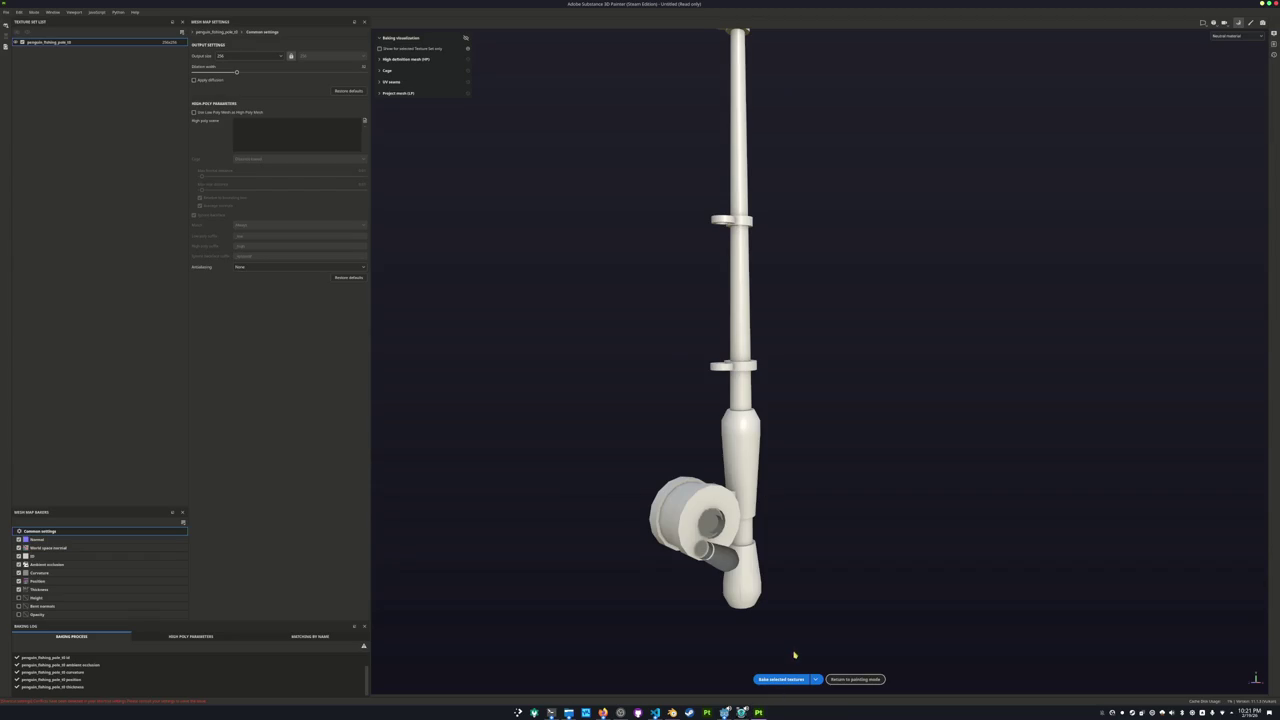
Frame the fishing pole, rebake its mesh maps, and view Base color in painting mode.
{"action": "key", "text": "f"}
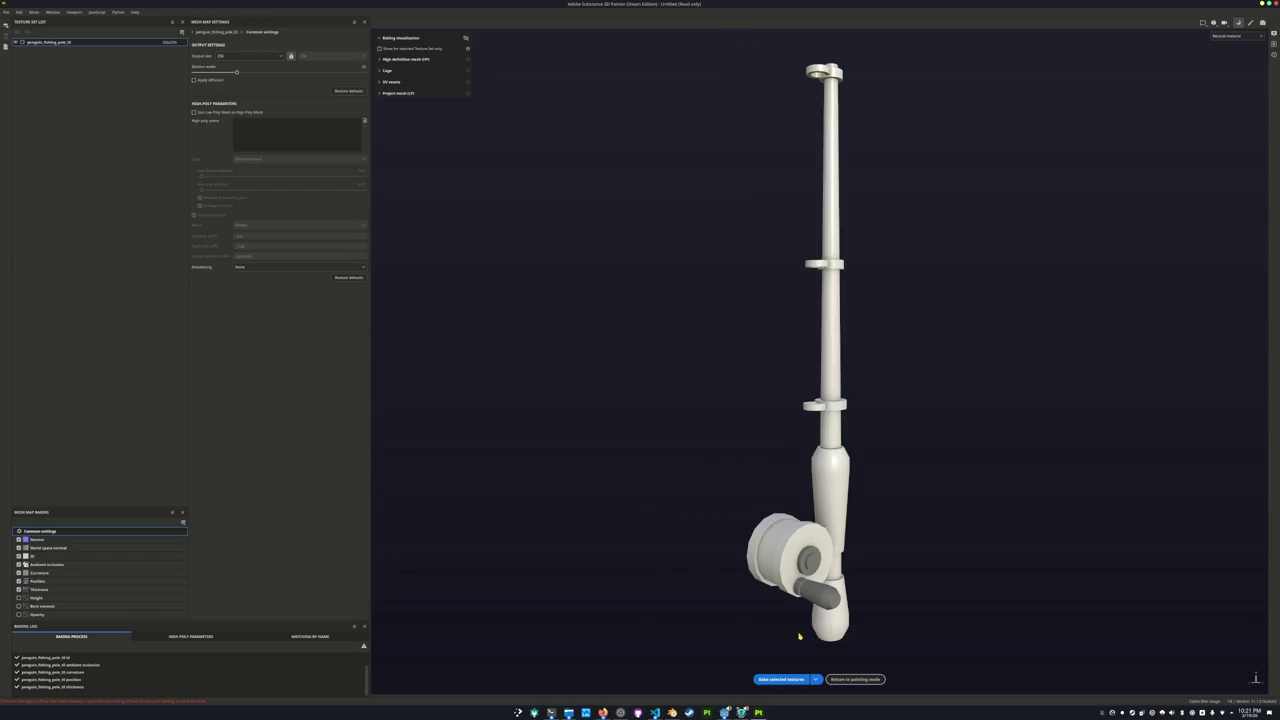
{"action": "left_click", "coordinate": [790, 679]}
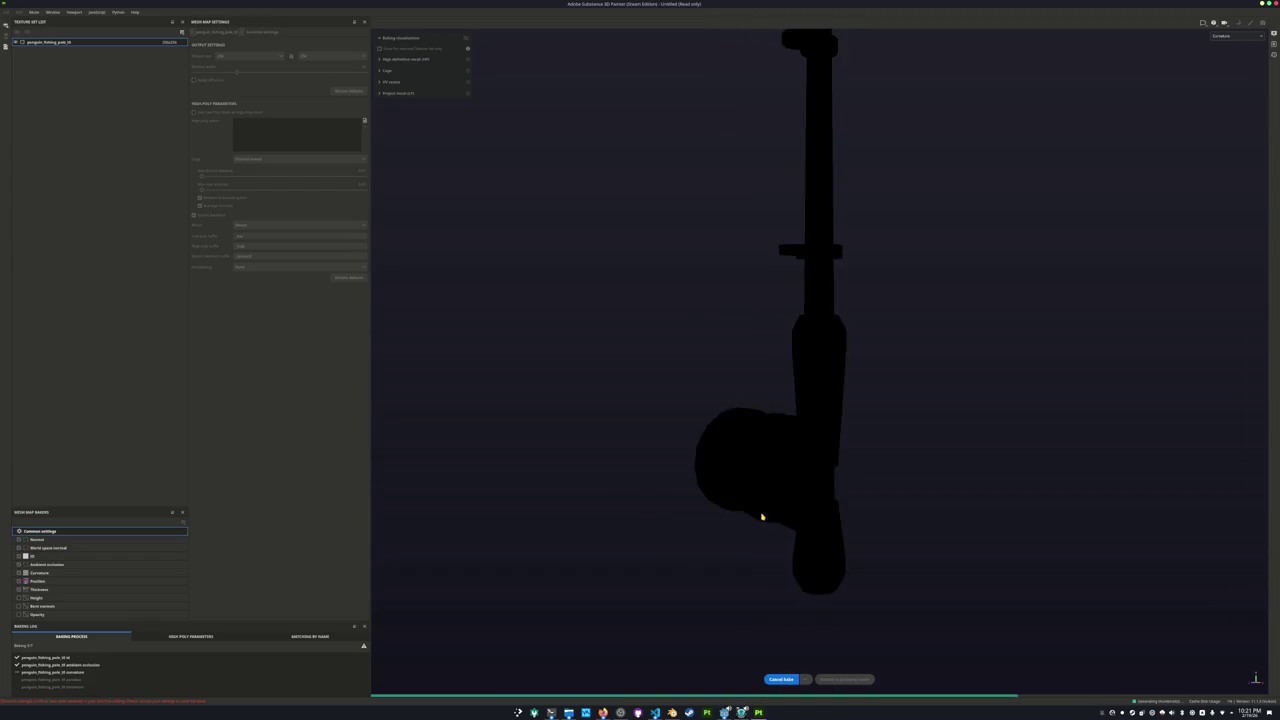
{"action": "left_click", "coordinate": [843, 679]}
{"action": "left_click", "coordinate": [916, 37]}
{"action": "left_click", "coordinate": [895, 64]}
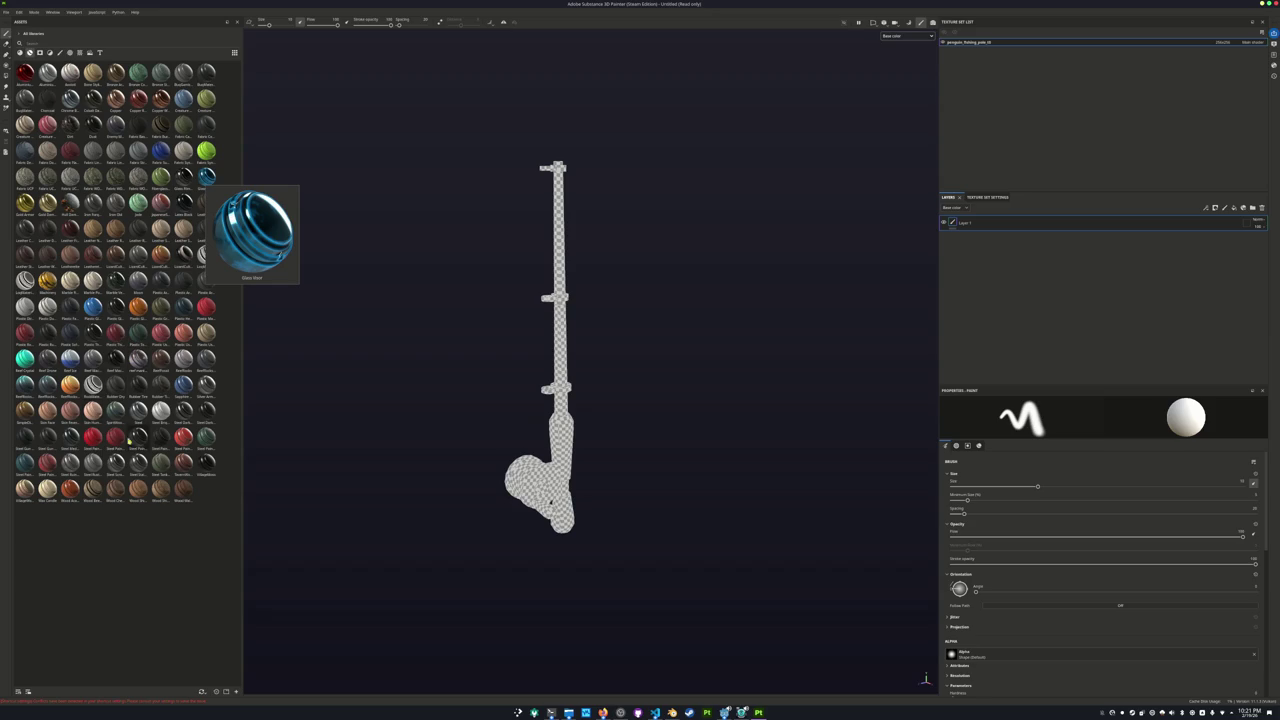
Drop a smart material onto the fishing pole and orbit to inspect it.
{"action": "left_click_drag", "start_coordinate": [90, 365], "coordinate": [571, 514]}
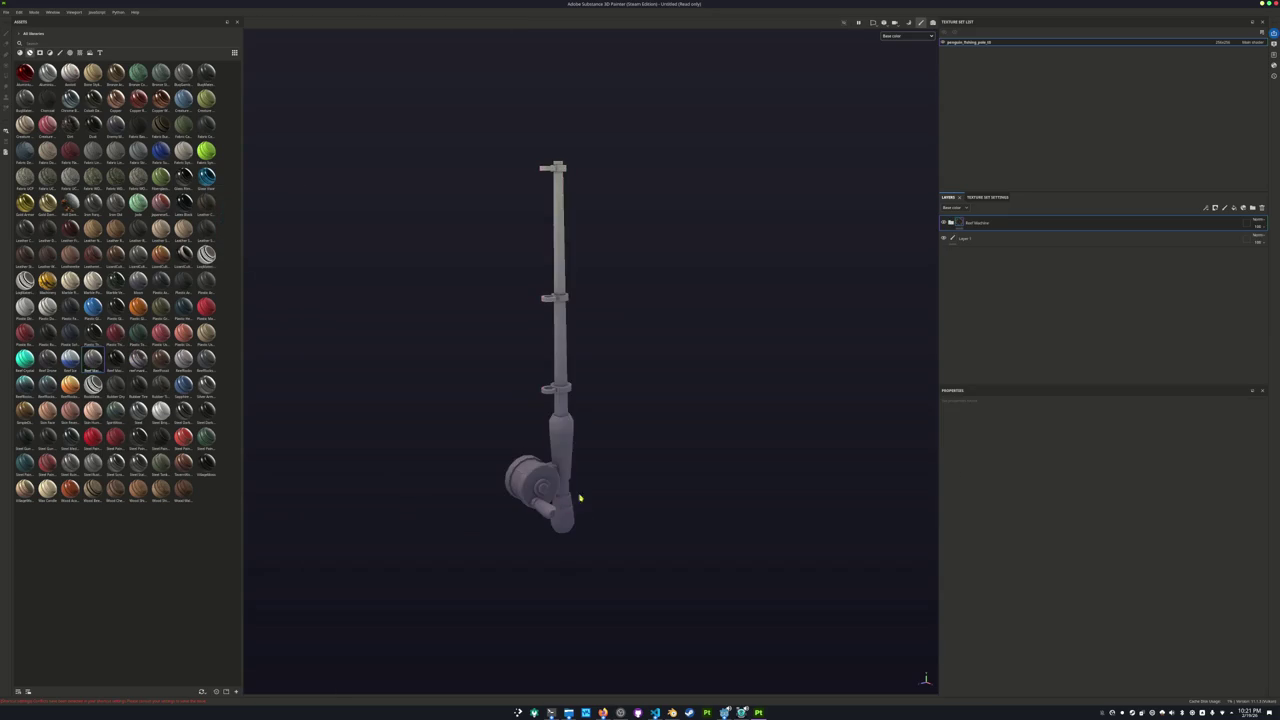
{"action": "middle_click_drag", "start_coordinate": [647, 424], "coordinate": [938, 215]}
{"action": "mouse_move", "coordinate": [709, 246]}
{"action": "left_mouse_down", "text": "alt"}
{"action": "mouse_move", "coordinate": [846, 220]}
{"action": "mouse_move", "coordinate": [551, 277]}
{"action": "mouse_move", "coordinate": [517, 360]}
{"action": "mouse_move", "coordinate": [398, 279]}
{"action": "mouse_move", "coordinate": [764, 271]}
{"action": "left_mouse_up", "text": "alt"}
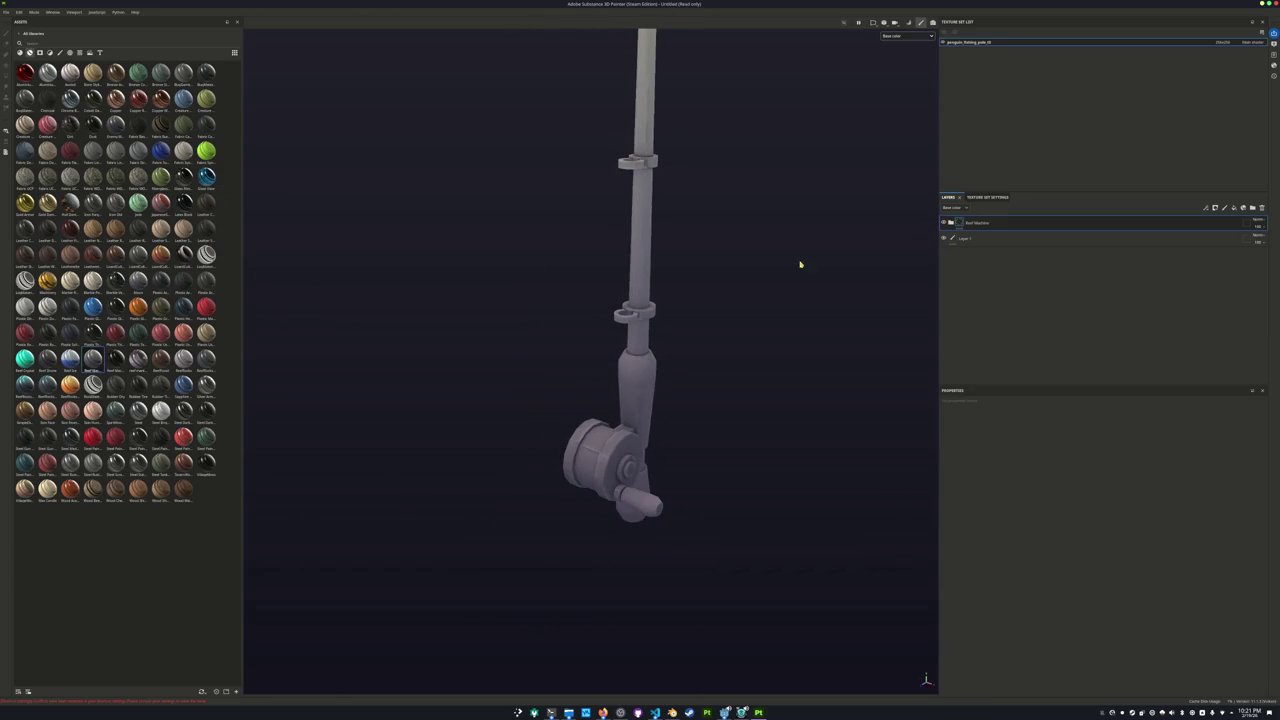
Rebake the fishing pole's mesh maps at a new output size.
{"action": "key", "text": "ctrl+shift+b"}
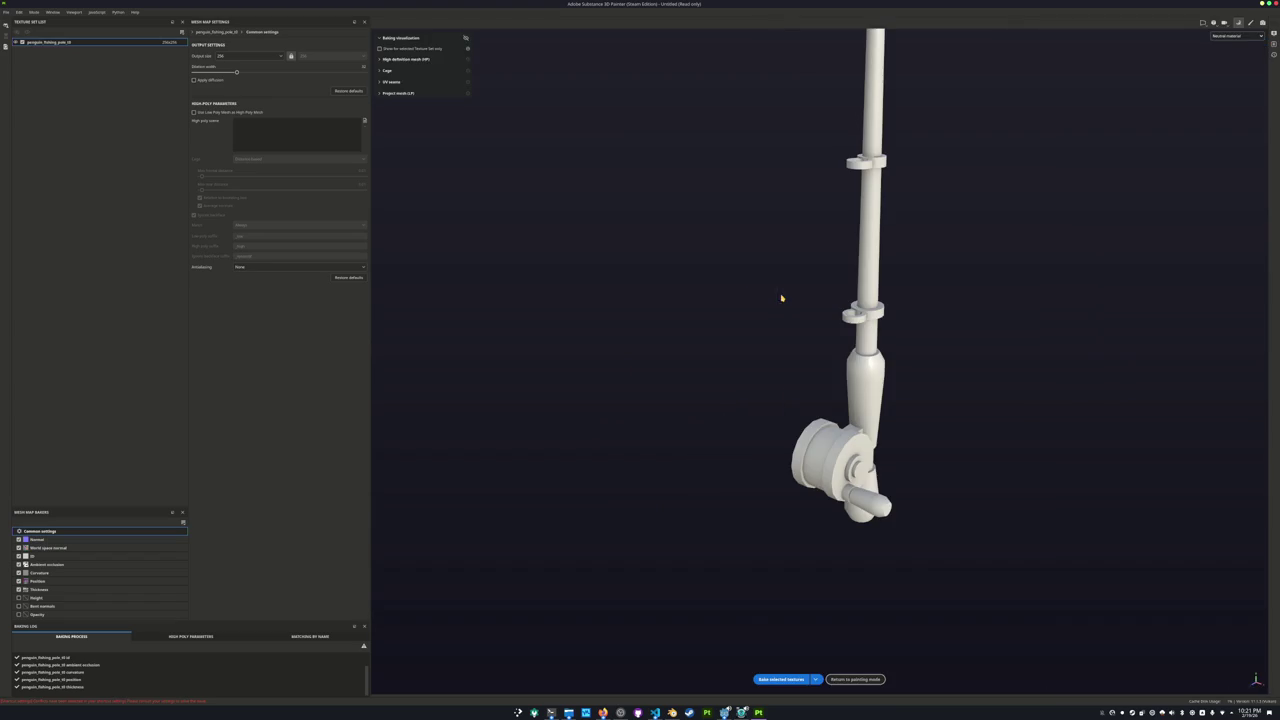
{"action": "left_click", "coordinate": [254, 54]}
{"action": "left_click", "coordinate": [230, 100]}
{"action": "left_click", "coordinate": [780, 679]}
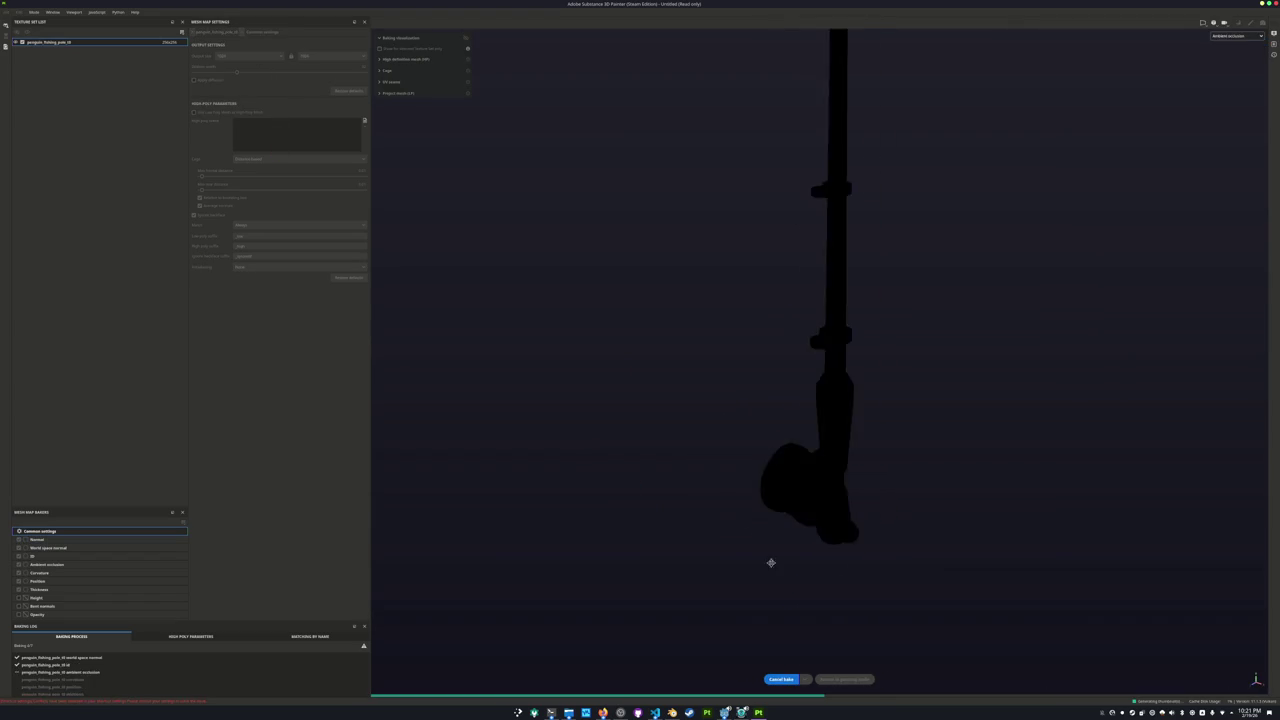
Return to painting, show the base colour channel, and expand the smart material's layer folder.
{"action": "left_click", "coordinate": [845, 679]}
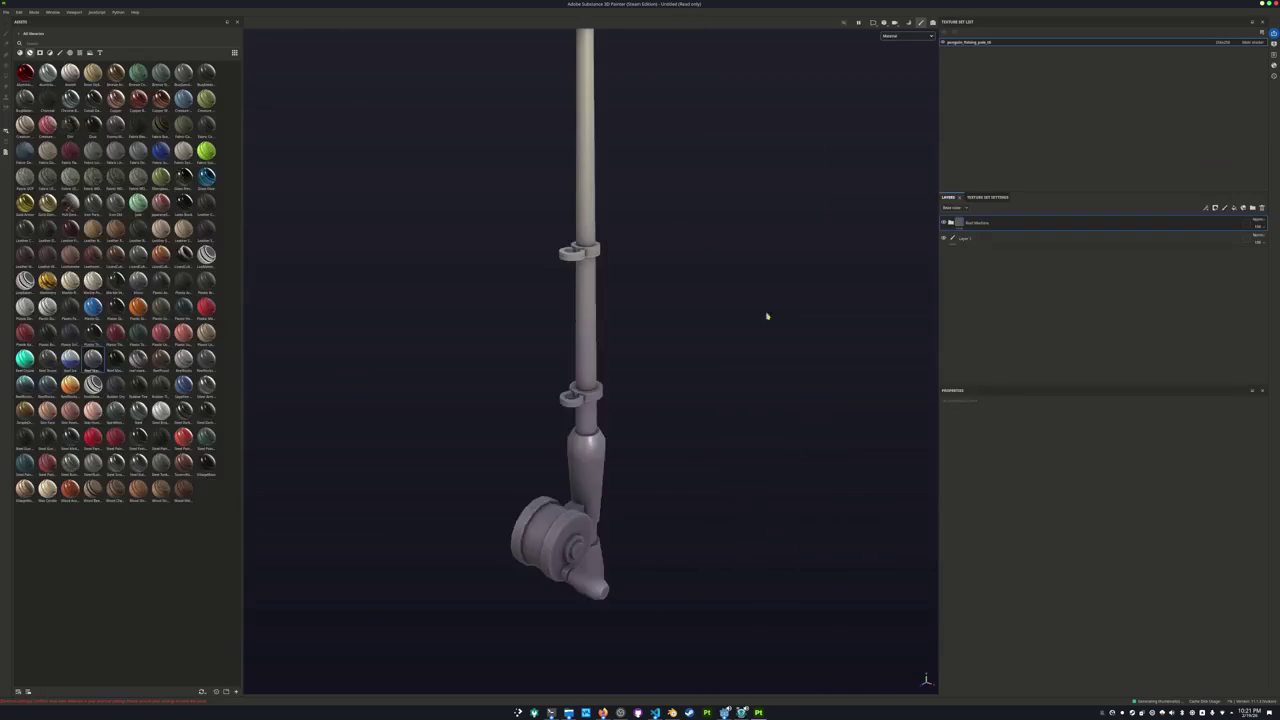
{"action": "left_click", "coordinate": [906, 36]}
{"action": "left_click", "coordinate": [905, 48]}
{"action": "left_click", "coordinate": [951, 223]}
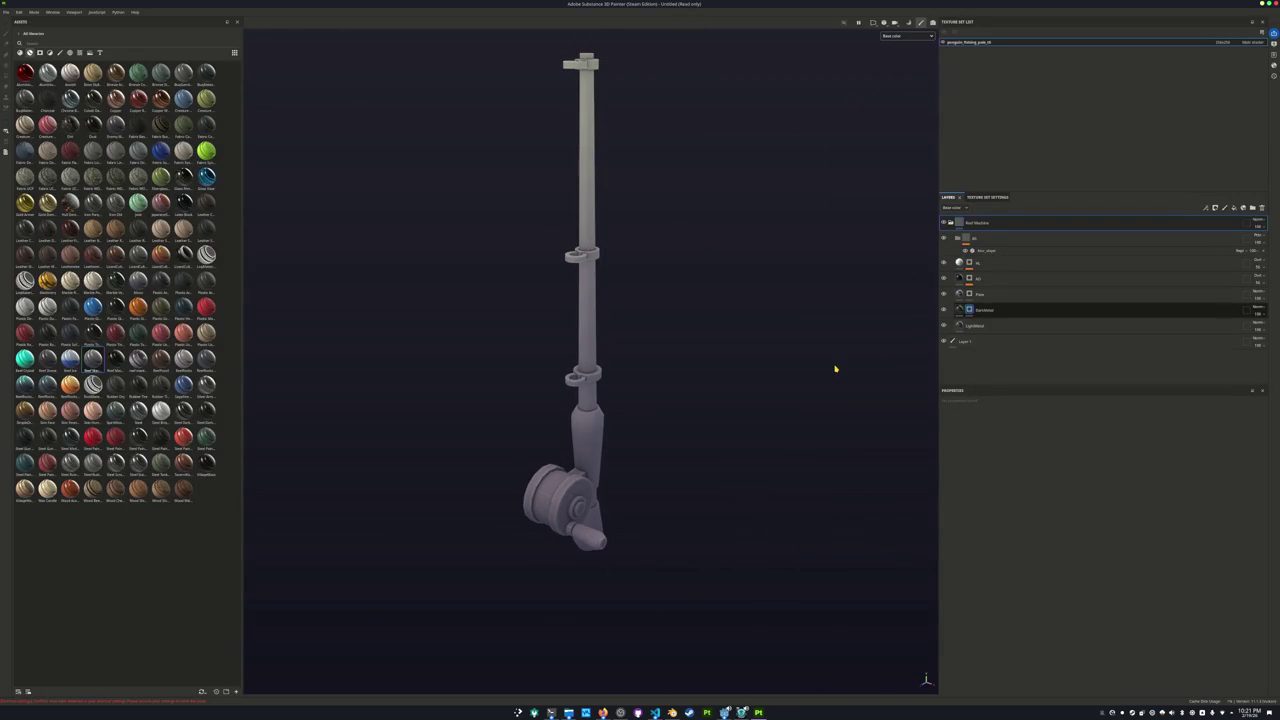
{"action": "scroll", "coordinate": [760, 340], "scroll_direction": "down", "scroll_amount": 1}
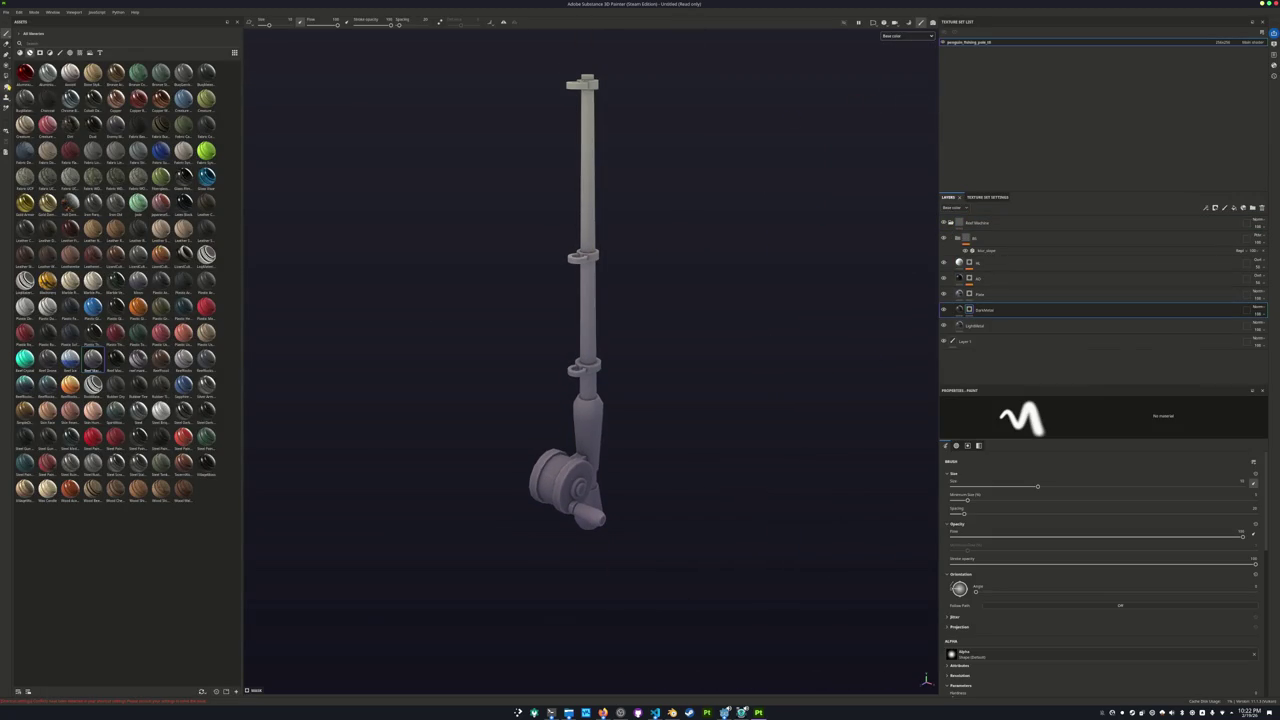
Switch to polygon fill and zoom in to inspect the reel side-on and face-on.
{"action": "left_click", "coordinate": [7, 83]}
{"action": "scroll", "coordinate": [626, 289], "scroll_direction": "up", "scroll_amount": 2}
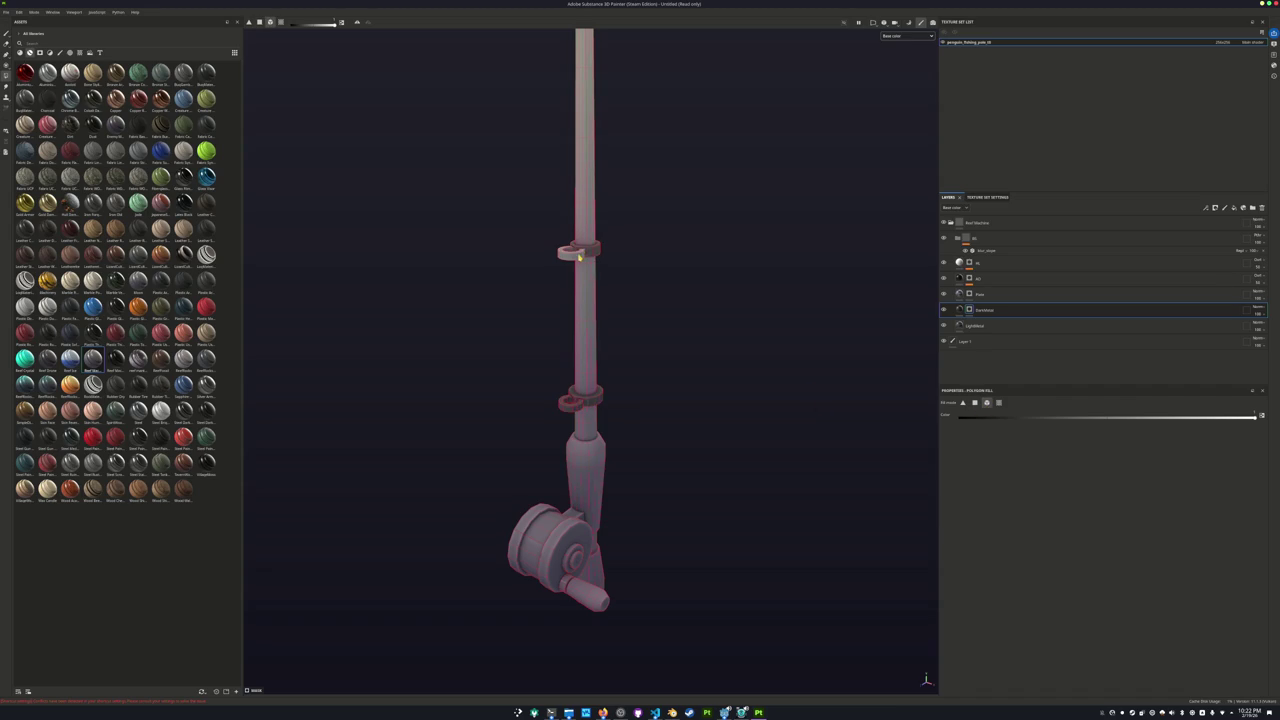
{"action": "scroll", "coordinate": [570, 210], "scroll_direction": "down", "scroll_amount": 2}
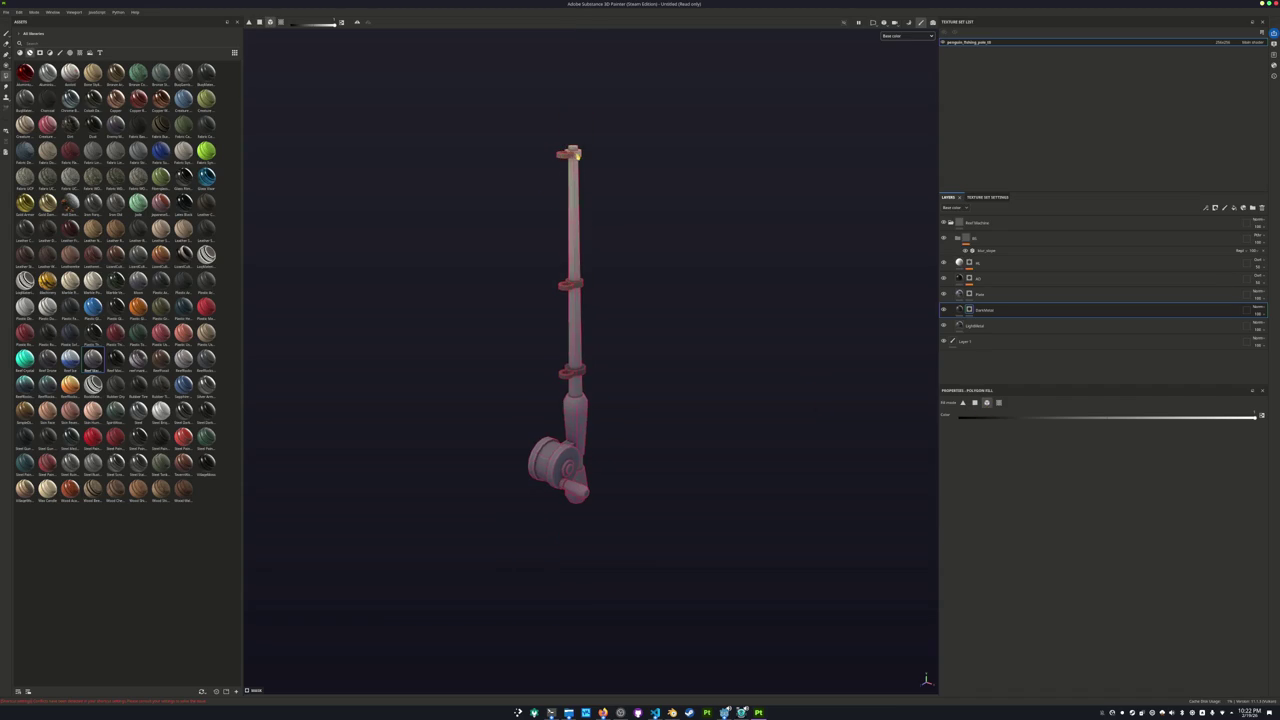
{"action": "scroll", "coordinate": [518, 437], "scroll_direction": "up", "scroll_amount": 3}
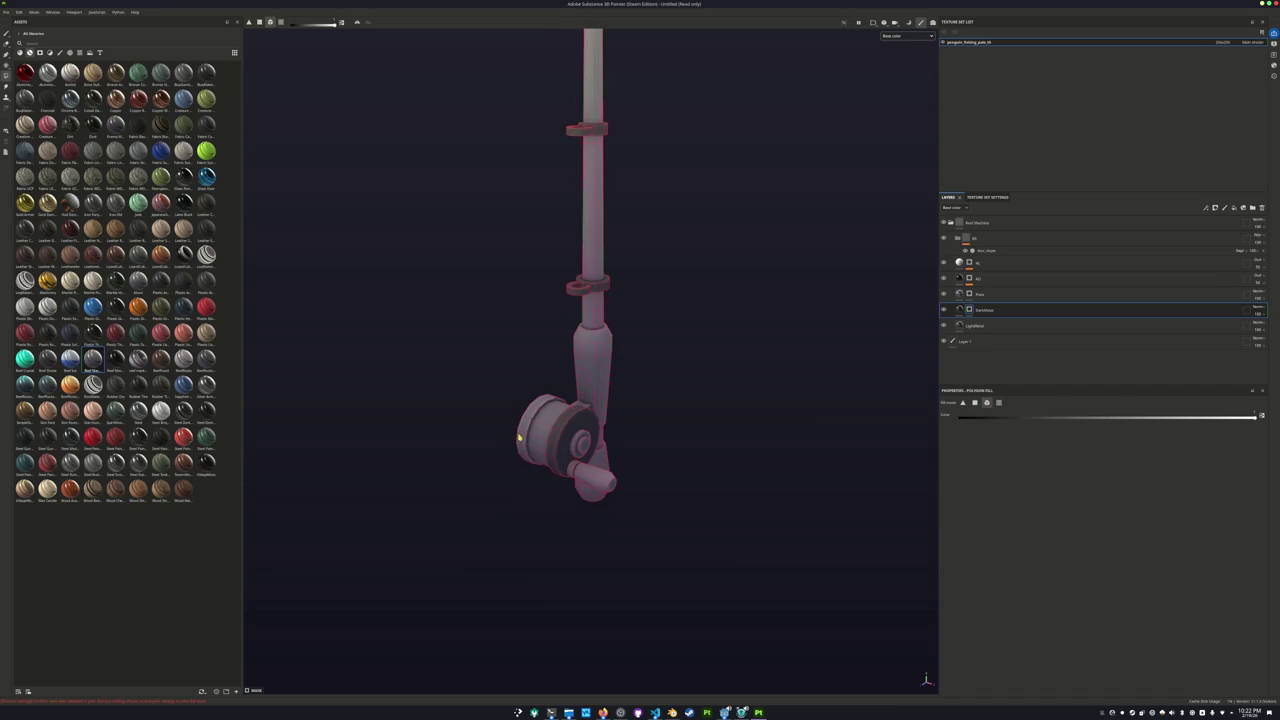
{"action": "scroll", "coordinate": [580, 472], "scroll_direction": "up", "scroll_amount": 2}
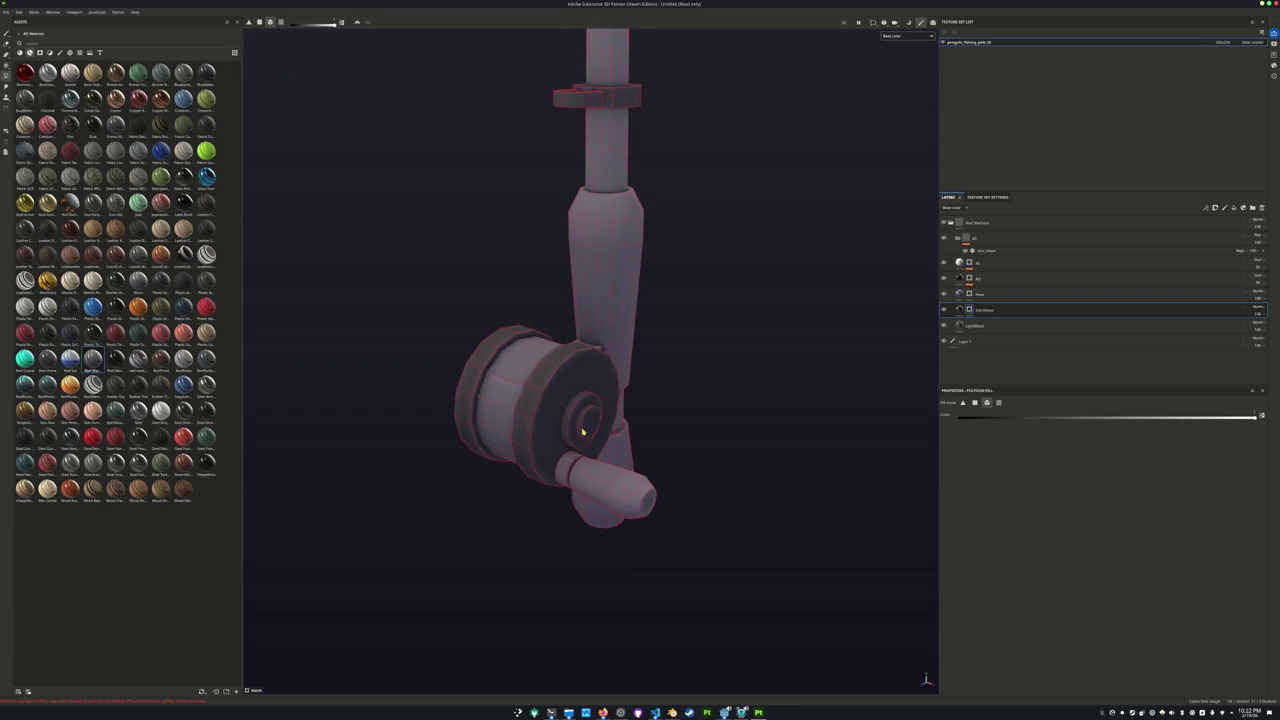
{"action": "left_click_drag", "start_coordinate": [582, 430], "coordinate": [586, 466], "text": "alt"}
{"action": "scroll", "coordinate": [595, 507], "scroll_direction": "up", "scroll_amount": 2}
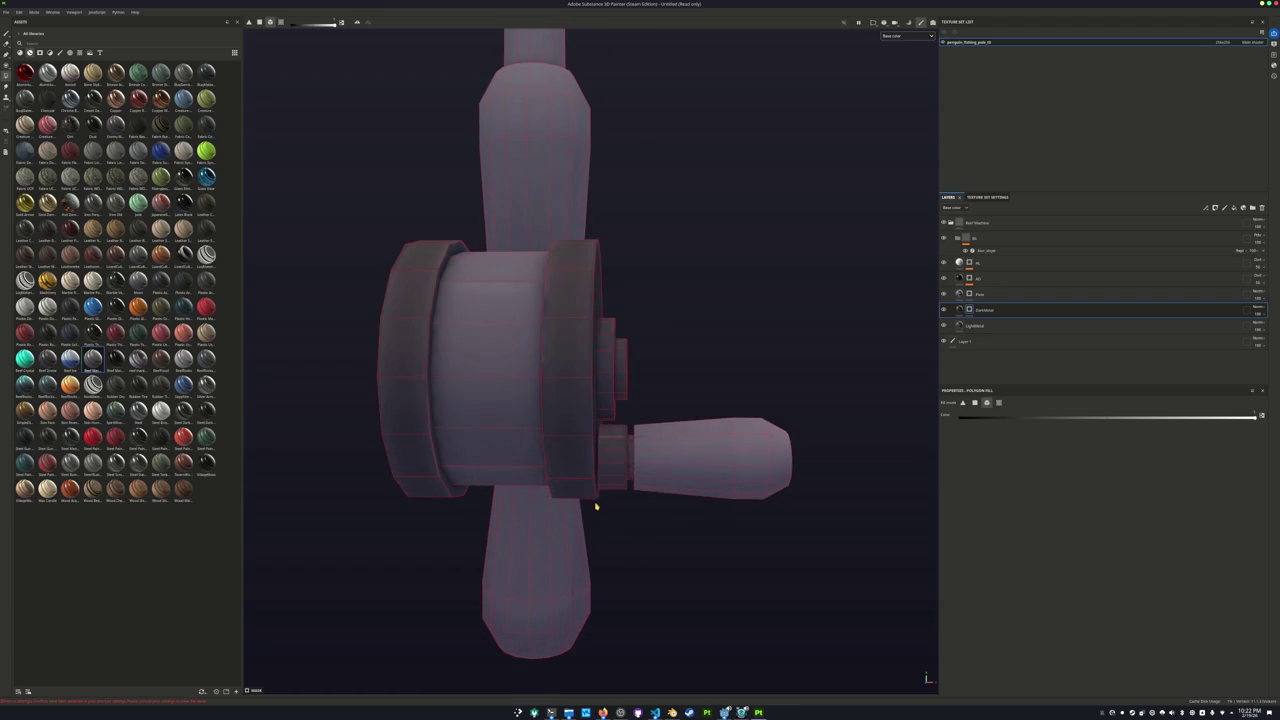
{"action": "left_click_drag", "start_coordinate": [631, 472], "coordinate": [429, 505], "text": "alt"}
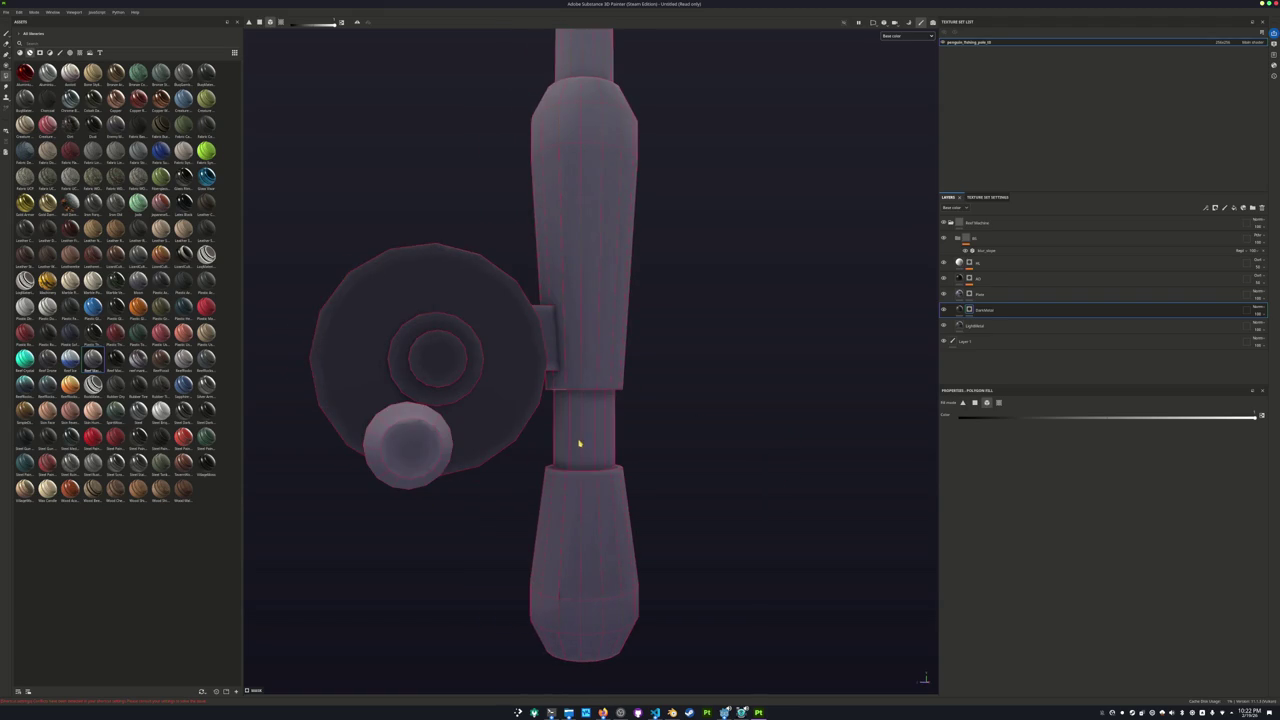
{"action": "scroll", "coordinate": [579, 443], "scroll_direction": "down", "scroll_amount": 3}
{"action": "mouse_move", "coordinate": [579, 443]}
{"action": "left_mouse_down", "text": "alt"}
{"action": "mouse_move", "coordinate": [631, 420]}
{"action": "mouse_move", "coordinate": [723, 426]}
{"action": "mouse_move", "coordinate": [717, 443]}
{"action": "left_mouse_up", "text": "alt"}
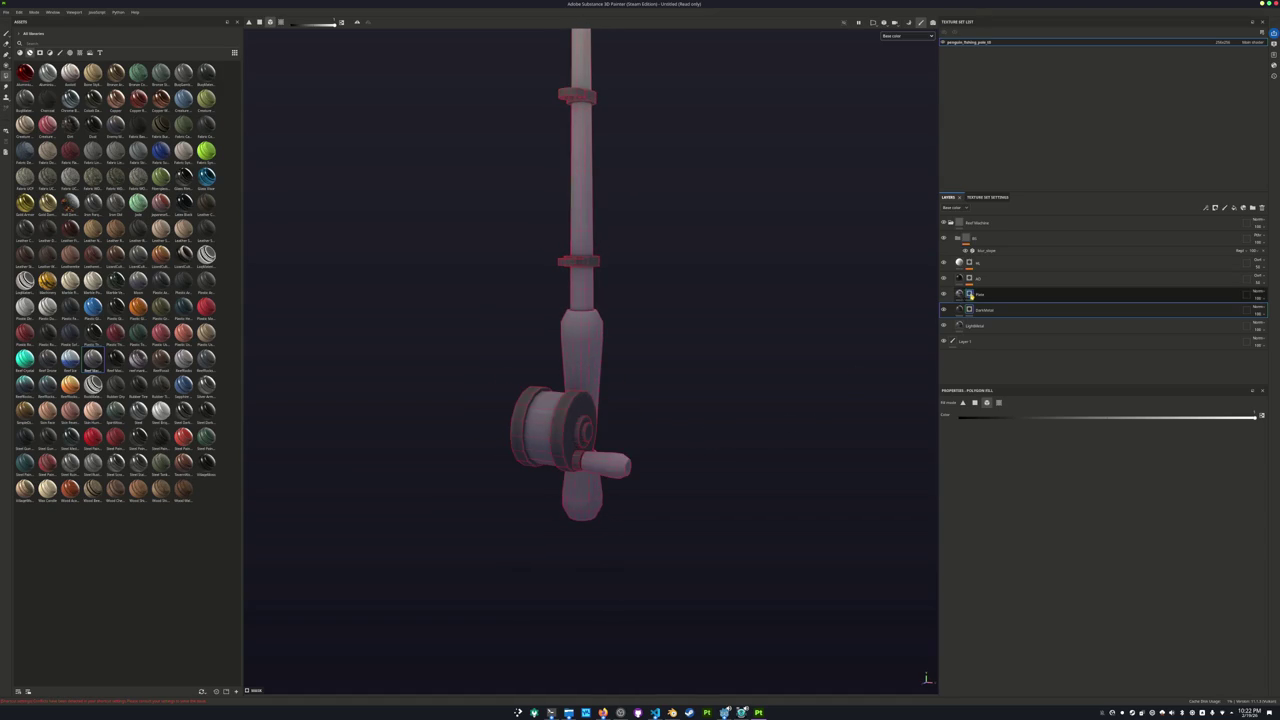
Select the Pole and DarkMetal layers while orbiting the reel from both sides.
{"action": "key", "text": "Up"}
{"action": "mouse_move", "coordinate": [600, 365]}
{"action": "left_mouse_down", "text": "alt"}
{"action": "mouse_move", "coordinate": [617, 377]}
{"action": "mouse_move", "coordinate": [591, 491]}
{"action": "mouse_move", "coordinate": [592, 289]}
{"action": "mouse_move", "coordinate": [590, 300]}
{"action": "left_mouse_up", "text": "alt"}
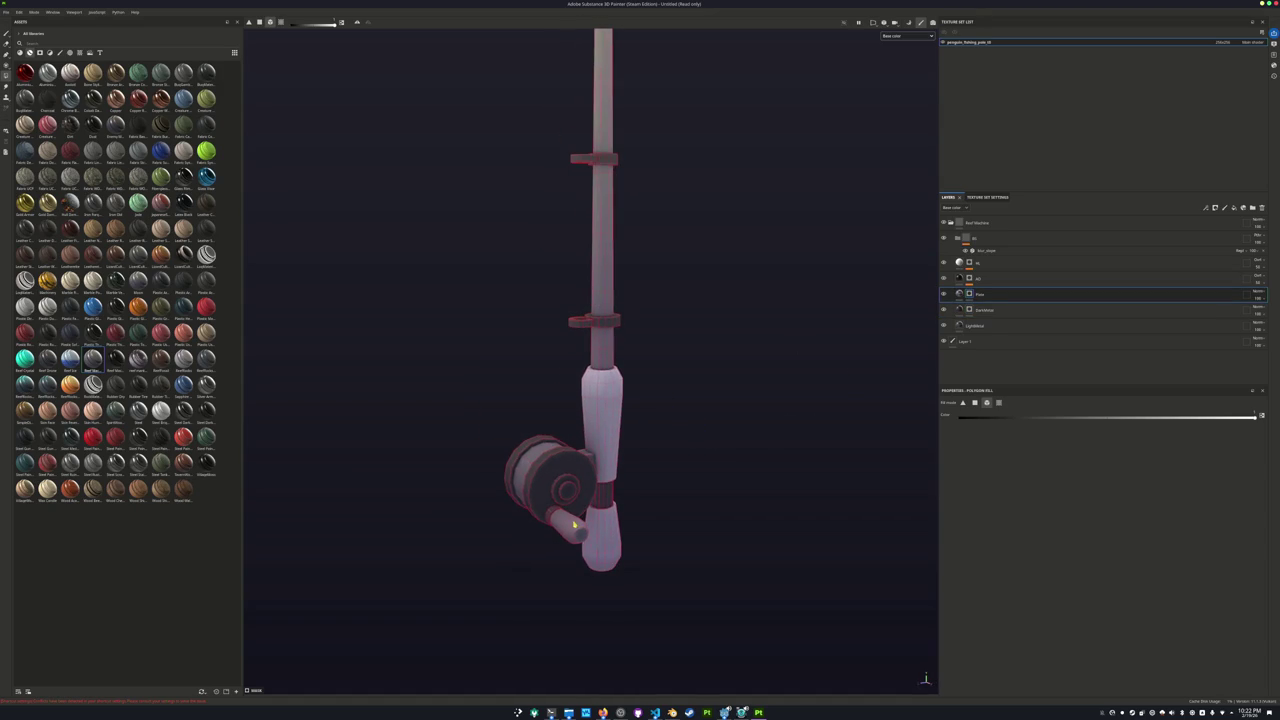
{"action": "scroll", "coordinate": [557, 363], "scroll_direction": "down", "scroll_amount": 3}
{"action": "scroll", "coordinate": [548, 393], "scroll_direction": "up", "scroll_amount": 5}
{"action": "mouse_move", "coordinate": [548, 393]}
{"action": "left_mouse_down", "text": "alt"}
{"action": "mouse_move", "coordinate": [663, 437]}
{"action": "mouse_move", "coordinate": [800, 414]}
{"action": "left_mouse_up", "text": "alt"}
{"action": "left_click", "coordinate": [984, 309]}
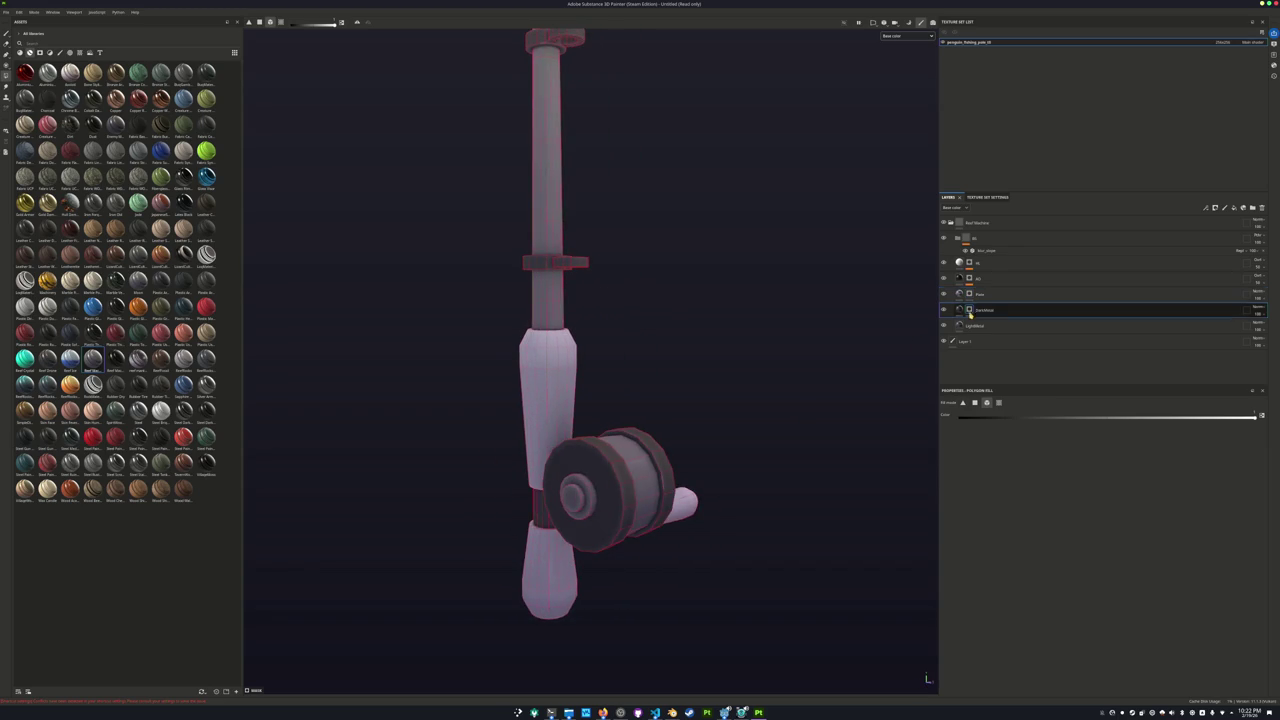
{"action": "scroll", "coordinate": [555, 505], "scroll_direction": "up", "scroll_amount": 2}
{"action": "left_click_drag", "start_coordinate": [555, 505], "coordinate": [440, 488], "text": "alt"}
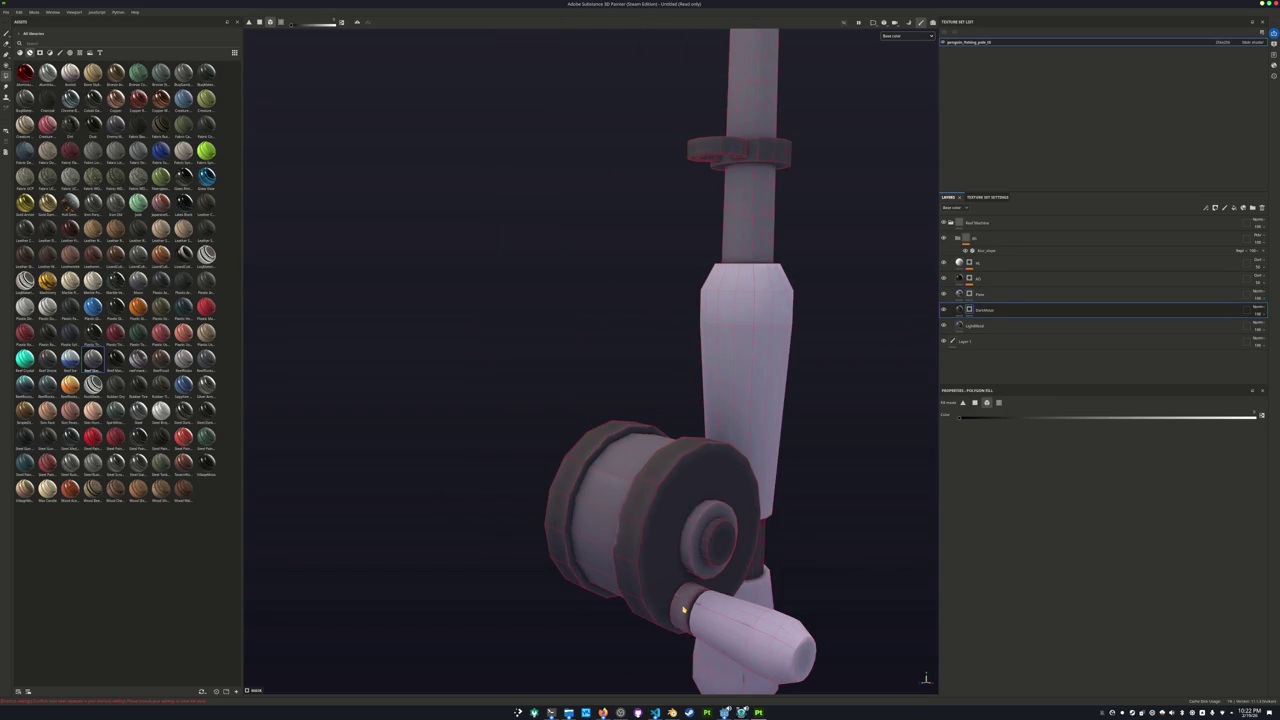
{"action": "left_click_drag", "start_coordinate": [686, 606], "coordinate": [720, 530], "text": "alt"}
Zoom back out to frame the whole rod and begin saving the project.
{"action": "scroll", "coordinate": [852, 493], "scroll_direction": "up", "scroll_amount": 2}
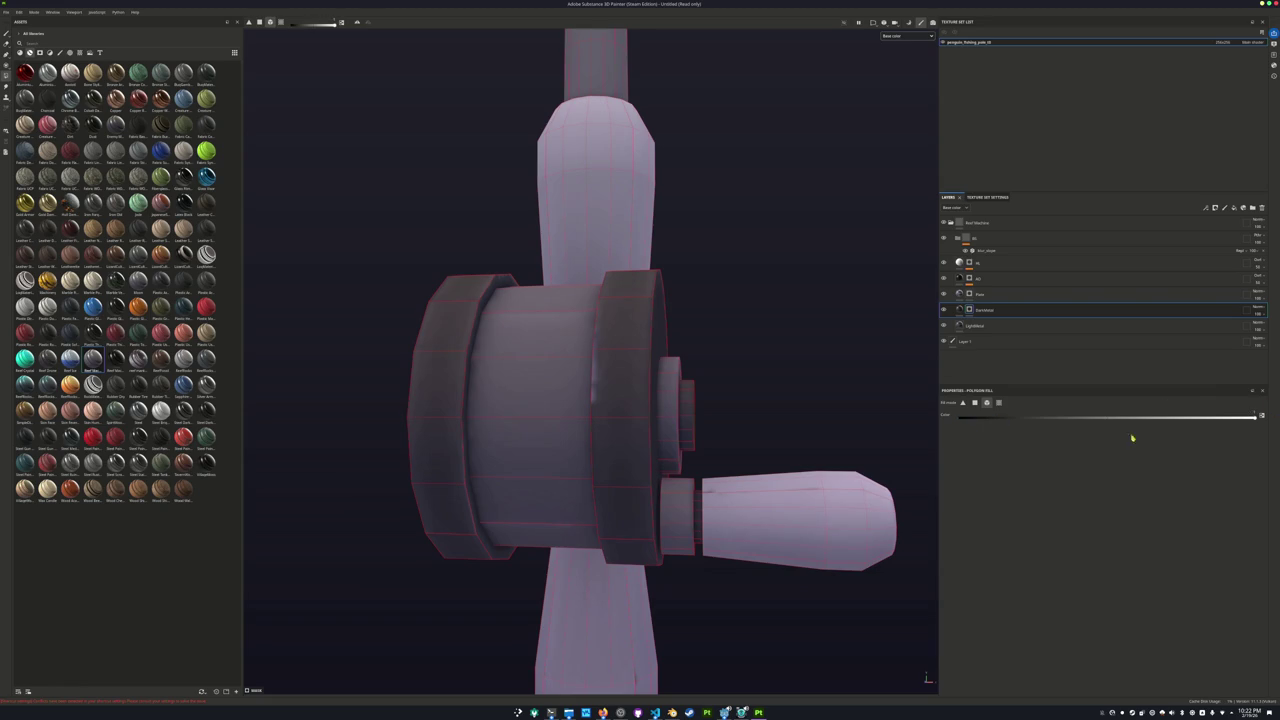
{"action": "scroll", "coordinate": [718, 437], "scroll_direction": "down", "scroll_amount": 3}
{"action": "mouse_move", "coordinate": [718, 437]}
{"action": "left_mouse_down", "text": "alt"}
{"action": "mouse_move", "coordinate": [551, 386]}
{"action": "mouse_move", "coordinate": [571, 371]}
{"action": "left_mouse_up", "text": "alt"}
{"action": "scroll", "coordinate": [620, 332], "scroll_direction": "down", "scroll_amount": 2}
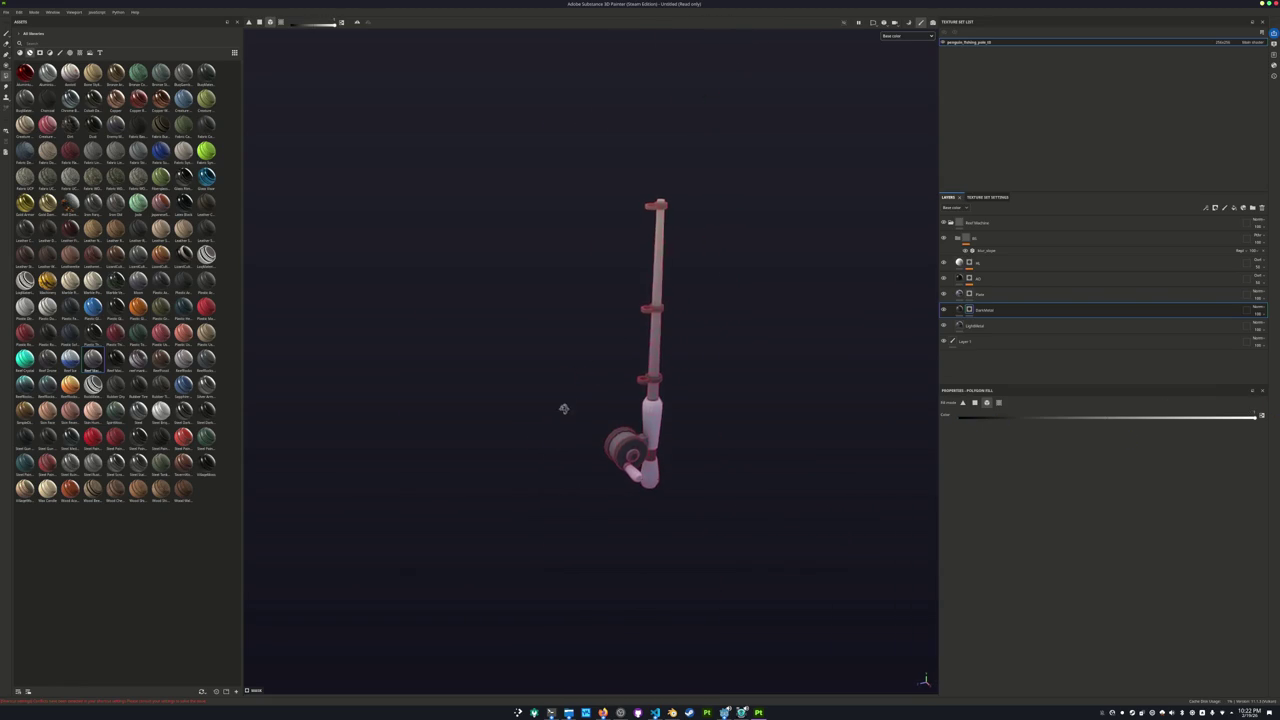
{"action": "scroll", "coordinate": [565, 420], "scroll_direction": "up", "scroll_amount": 3}
{"action": "key", "text": "ctrl+s"}
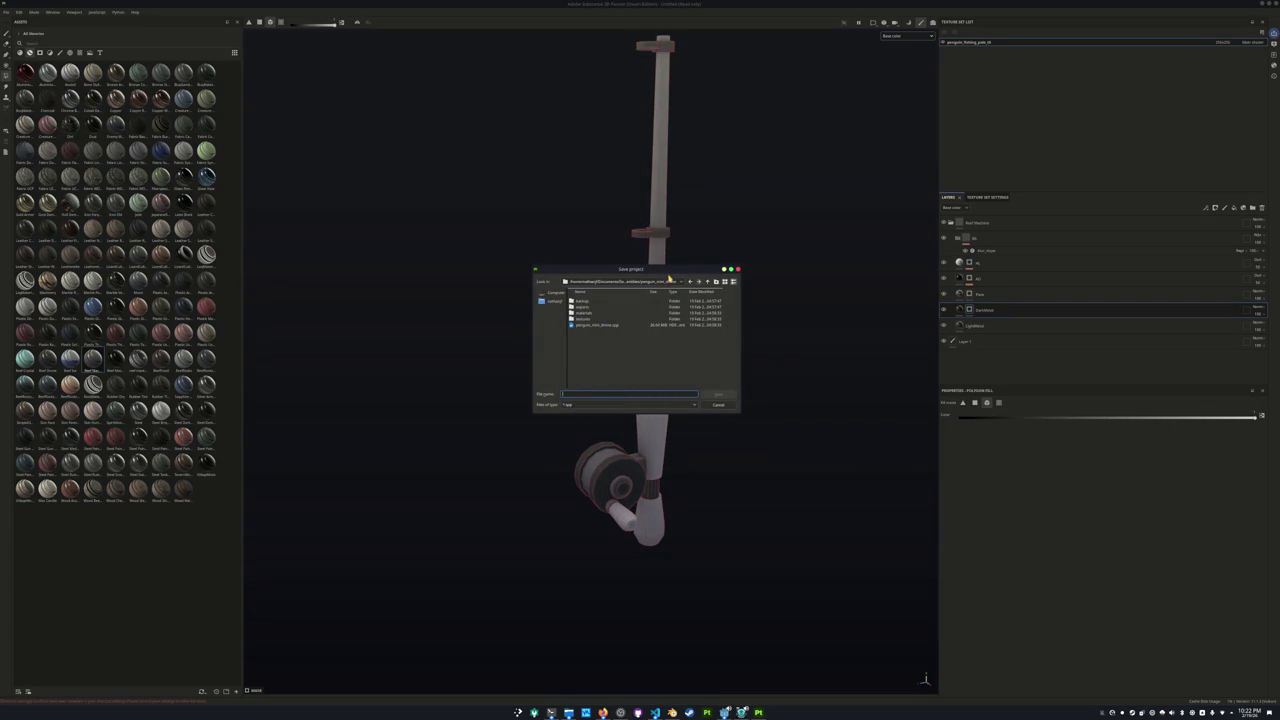
Save the project as penguin_fishing_pole_v1 in the penguin folder.
{"action": "left_click", "coordinate": [669, 281]}
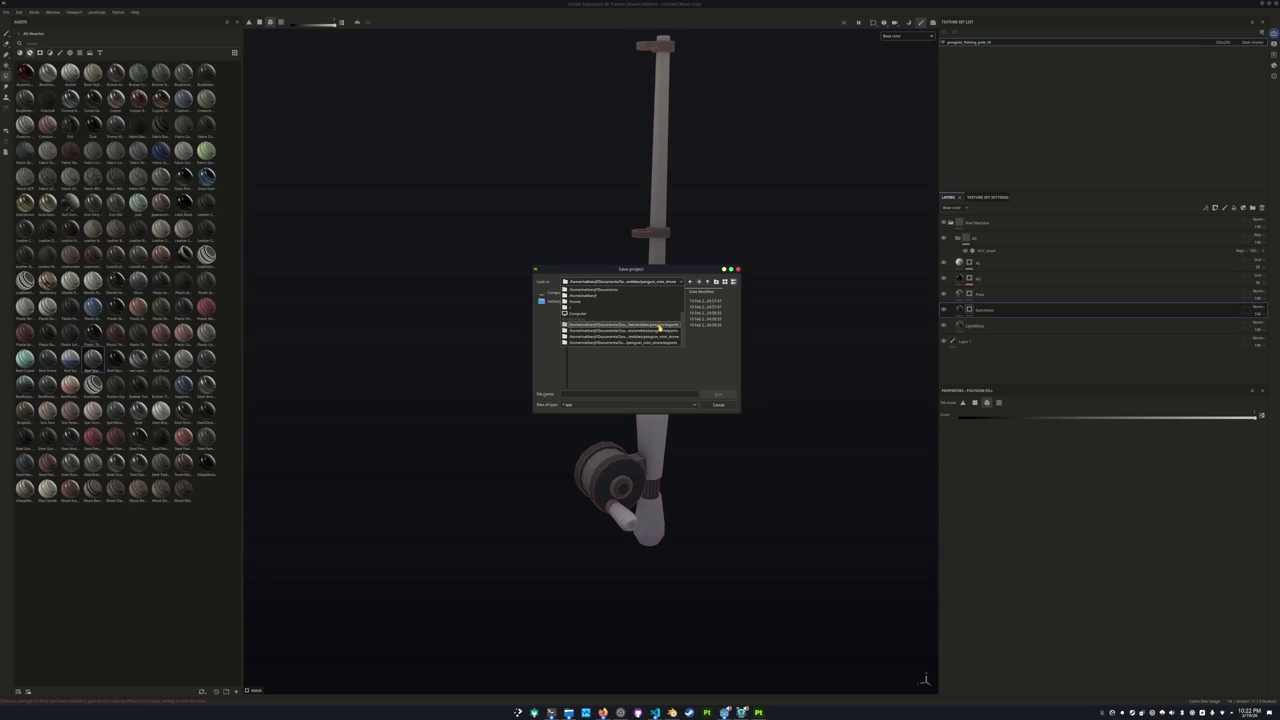
{"action": "left_click", "coordinate": [654, 330]}
{"action": "left_click", "coordinate": [707, 283]}
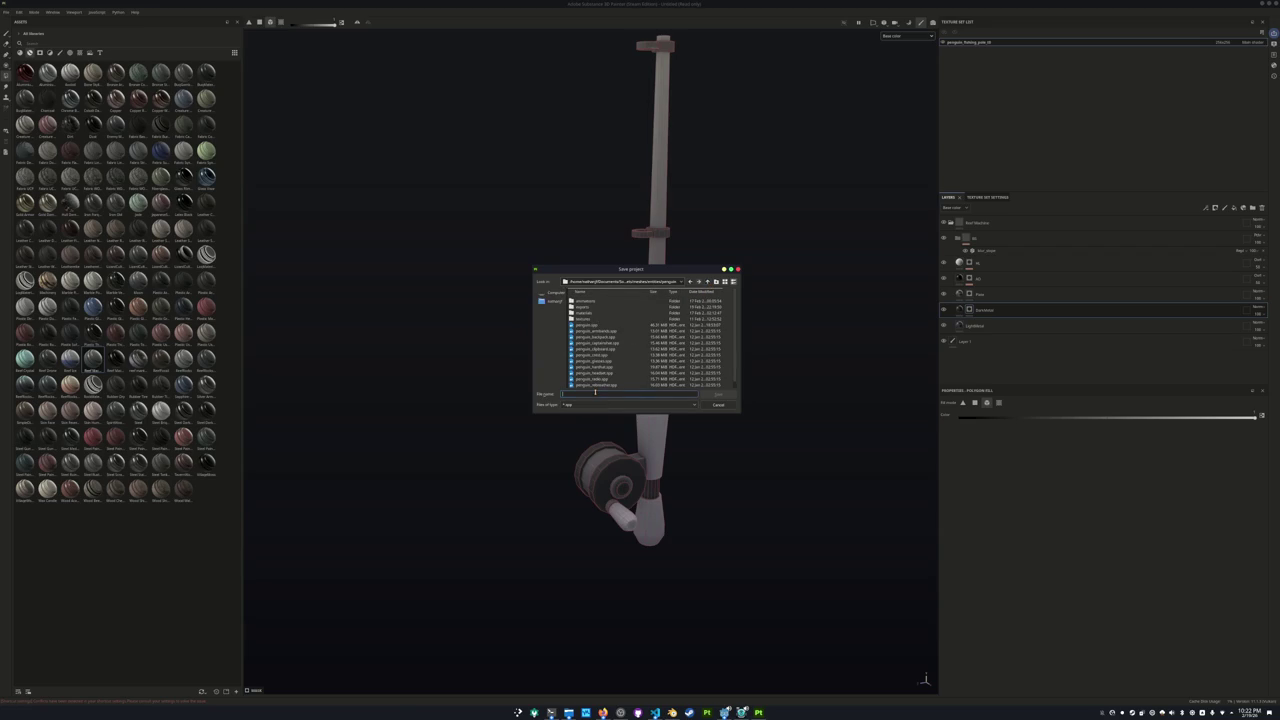
{"action": "type", "text": "penguin"}
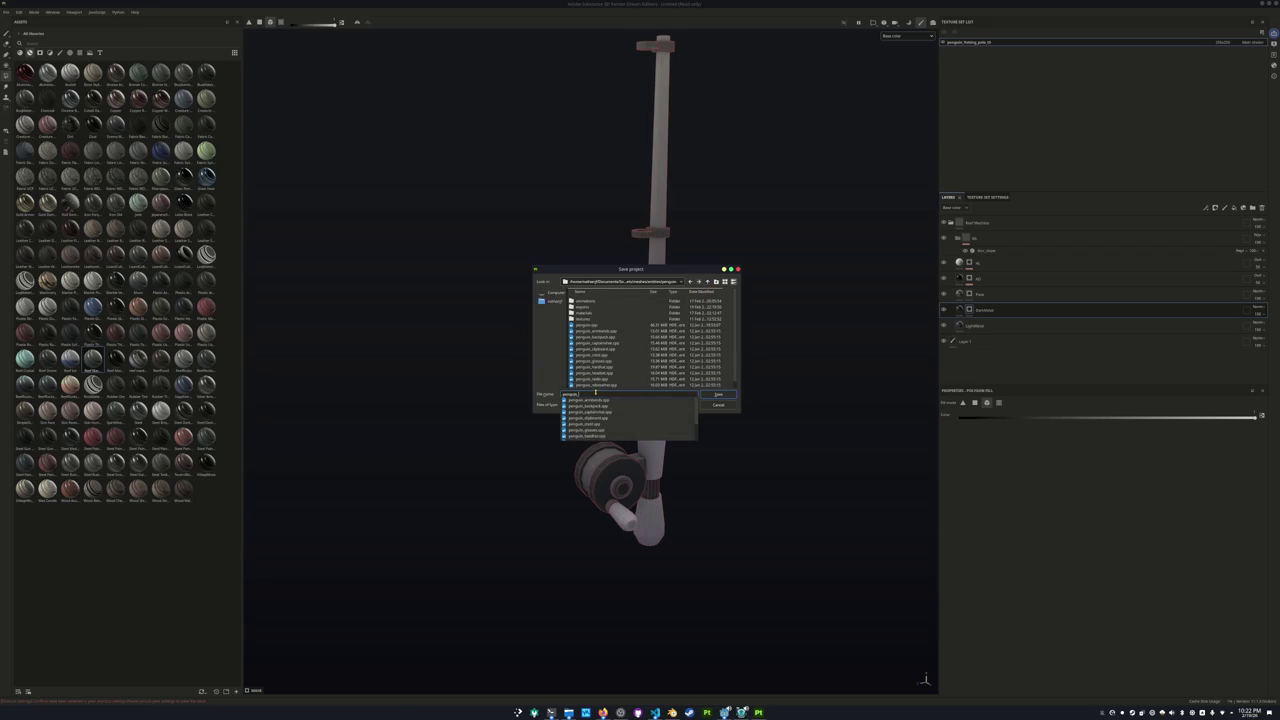
{"action": "type", "text": "_fishing_pole_01"}
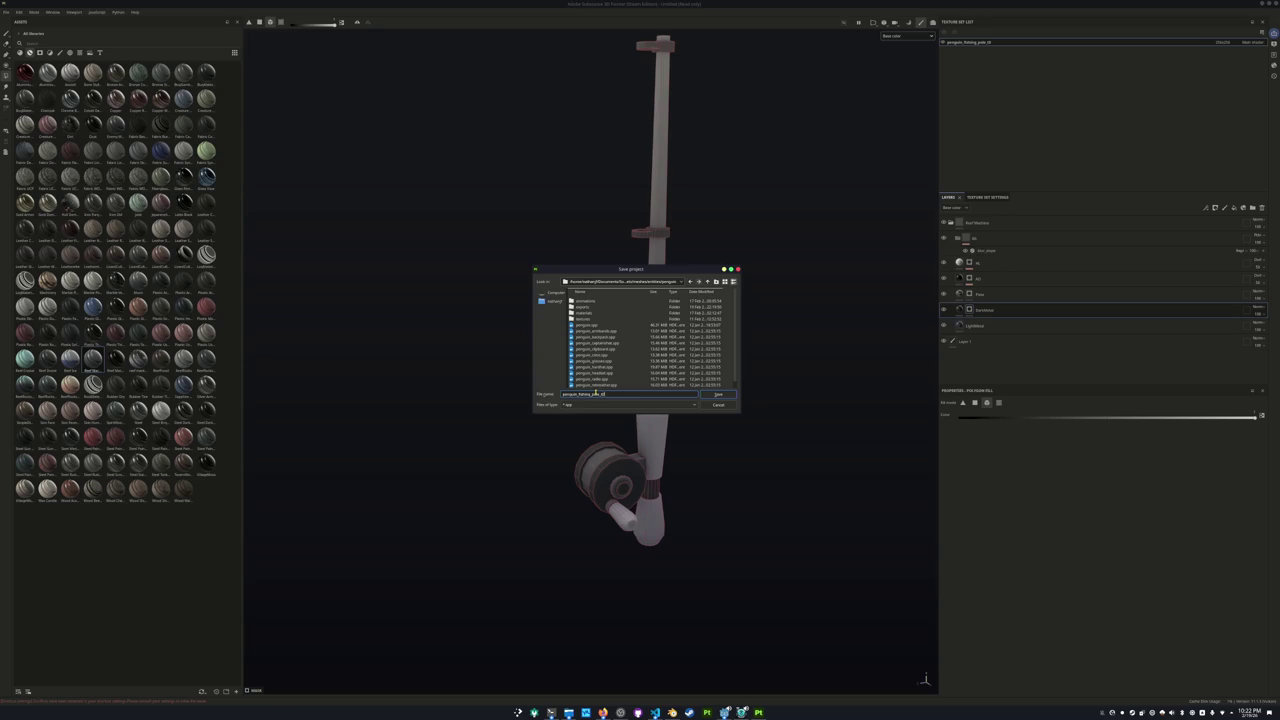
{"action": "key", "text": "Return"}
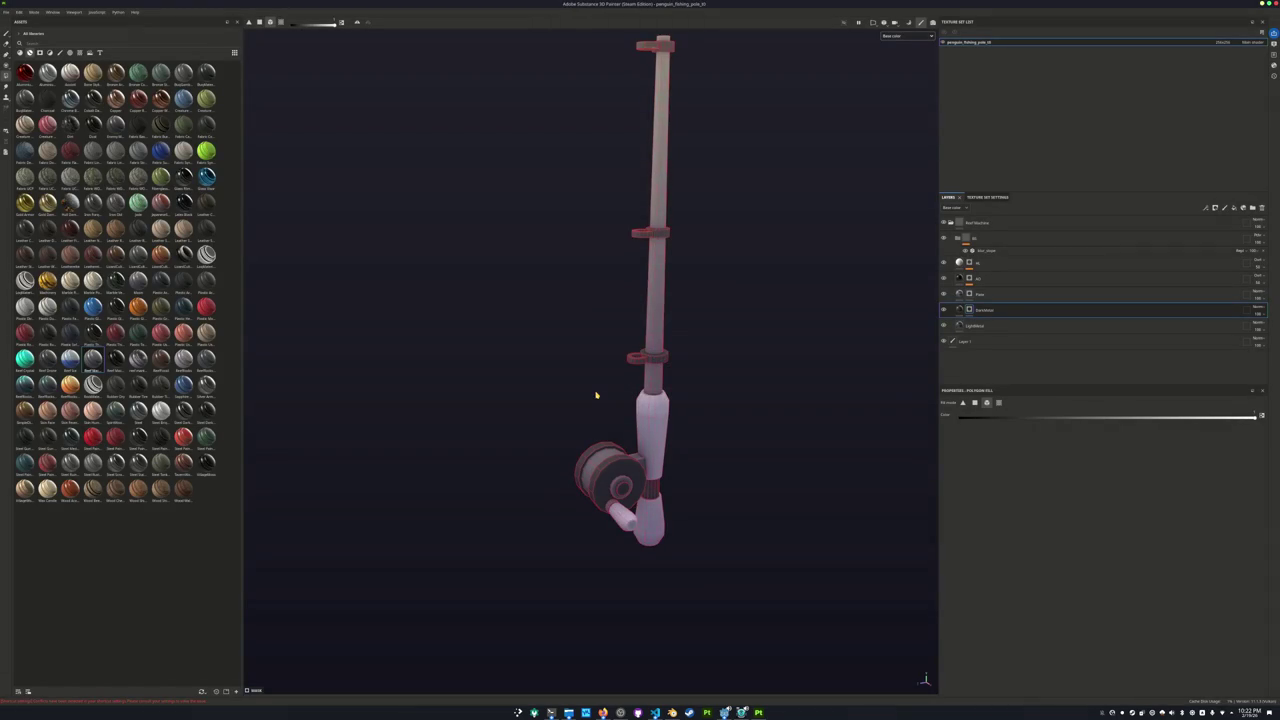
{"action": "key", "text": "ctrl+shift+e"}
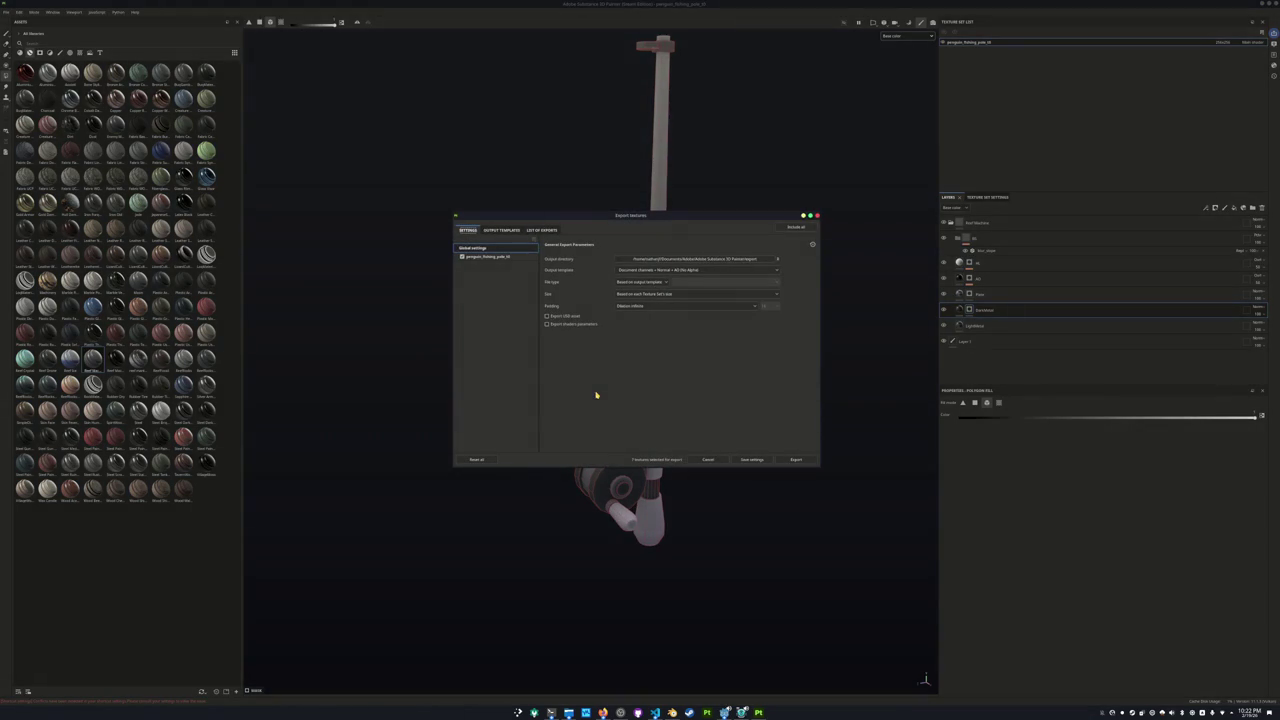
Export the fishing pole texture set's maps to the penguin/textures folder.
{"action": "left_click", "coordinate": [698, 258]}
{"action": "left_click", "coordinate": [625, 289]}
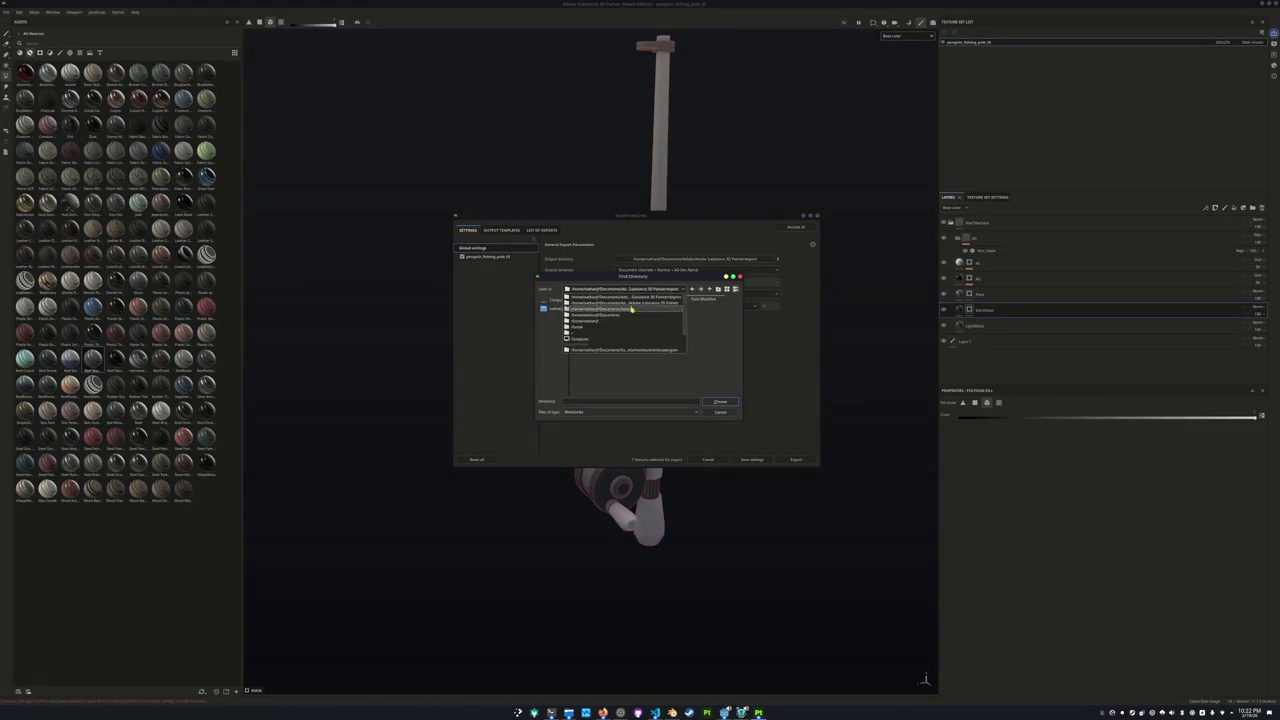
{"action": "left_click", "coordinate": [635, 327]}
{"action": "double_click", "coordinate": [585, 326]}
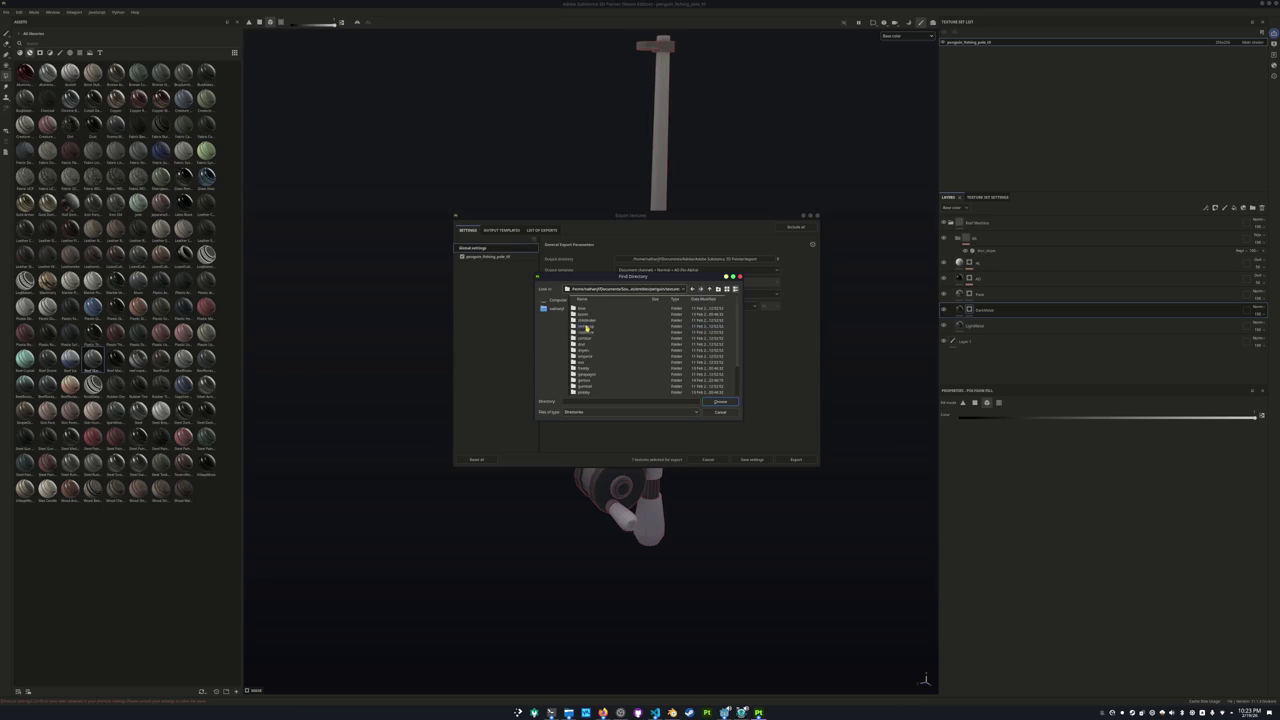
{"action": "left_click", "coordinate": [722, 403]}
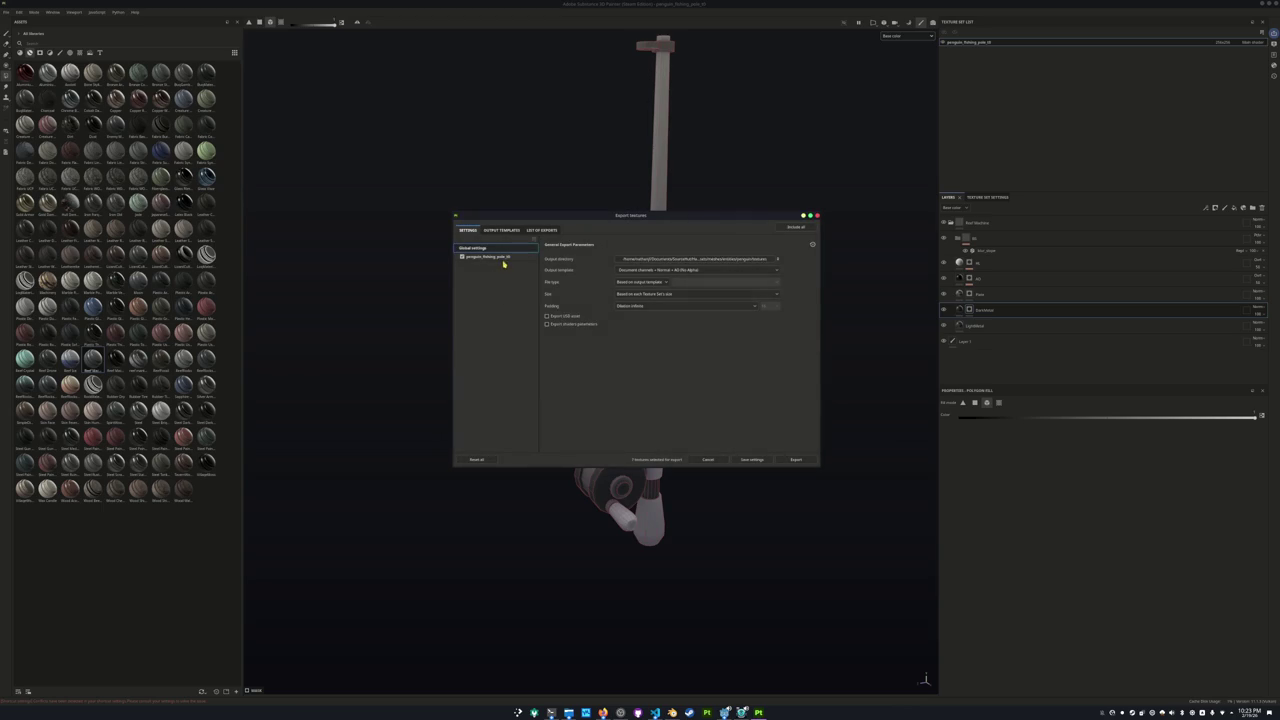
{"action": "left_click", "coordinate": [503, 259]}
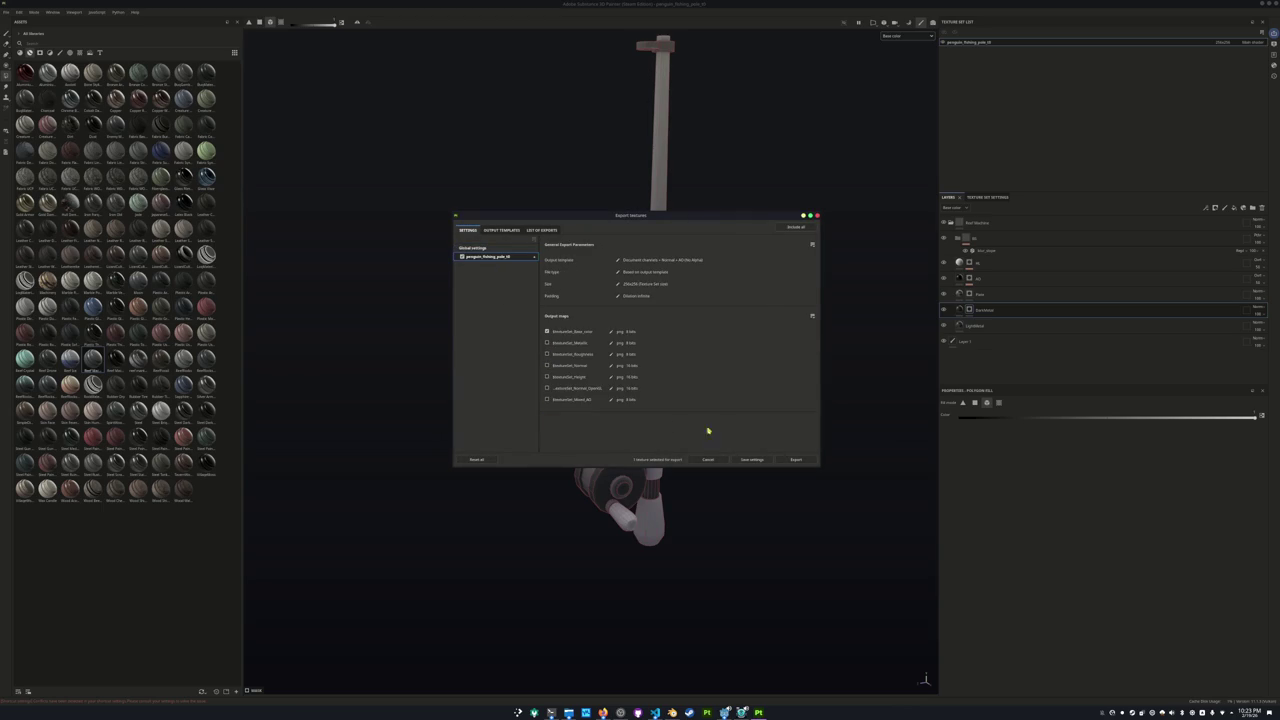
{"action": "left_click", "coordinate": [795, 460]}
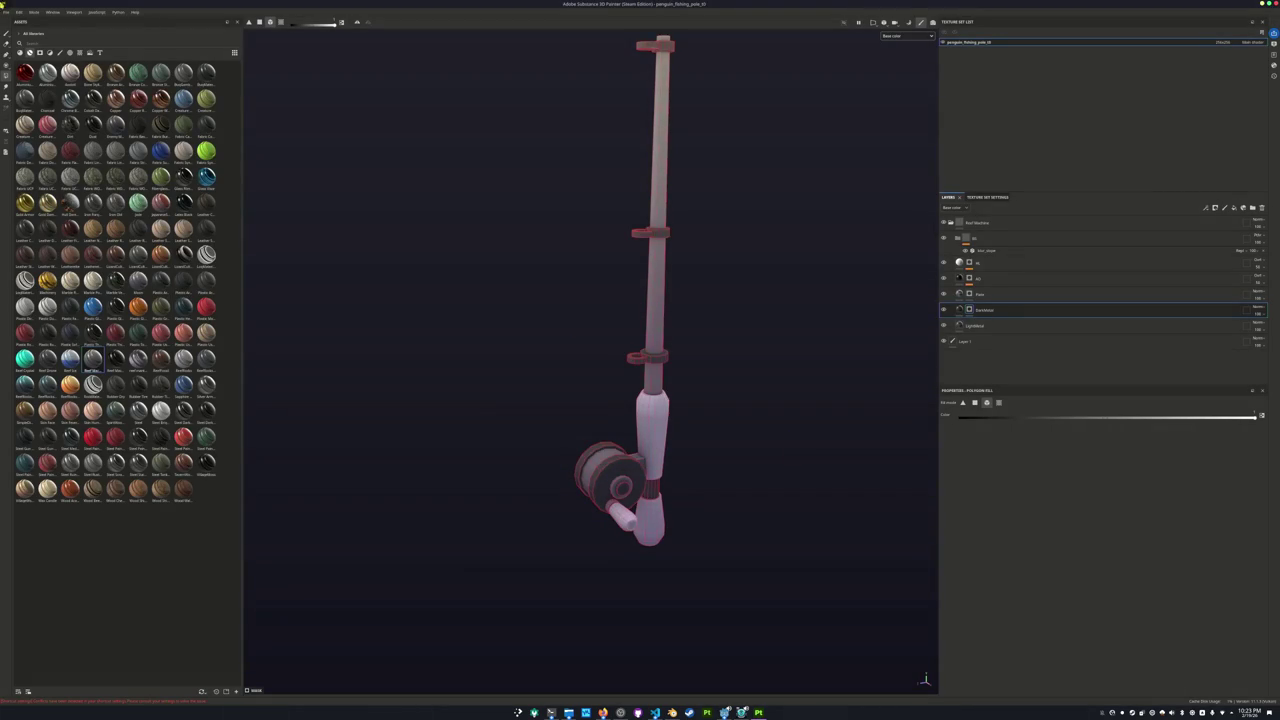
{"action": "left_click", "coordinate": [5, 12]}
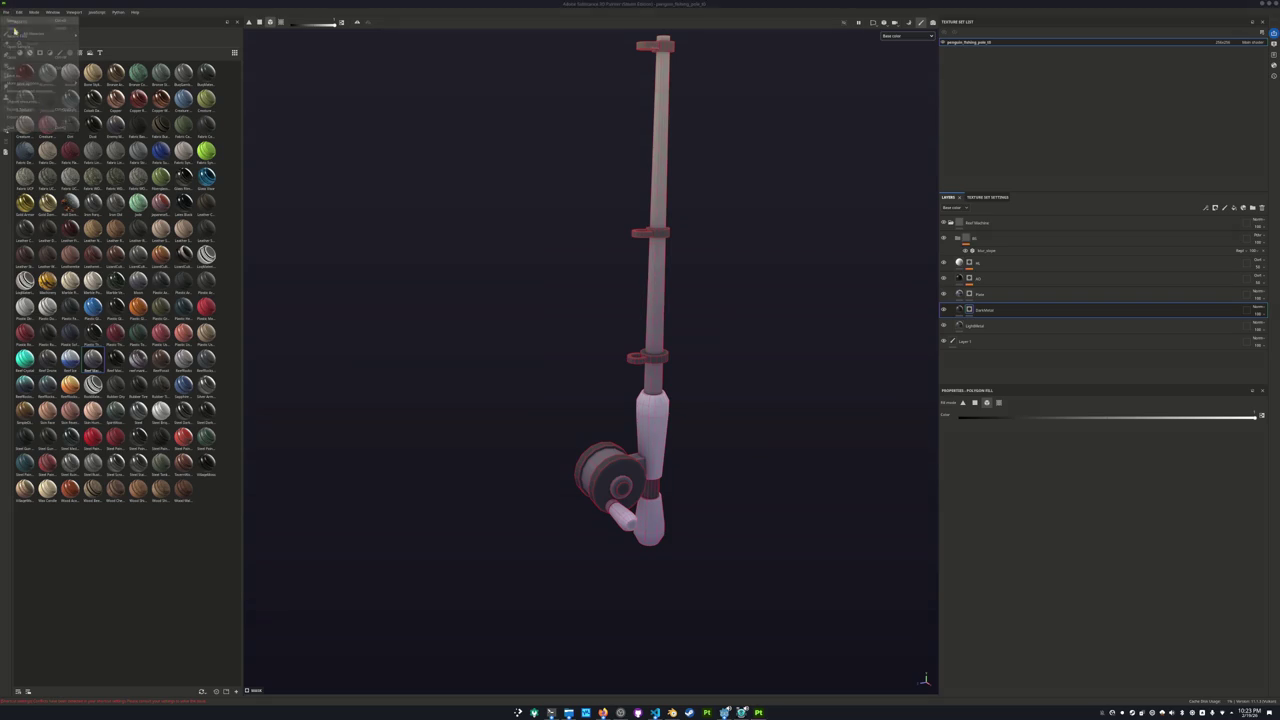
Start a new project and browse for its mesh in the penguin project folder.
{"action": "left_click", "coordinate": [20, 23]}
{"action": "left_click", "coordinate": [703, 268]}
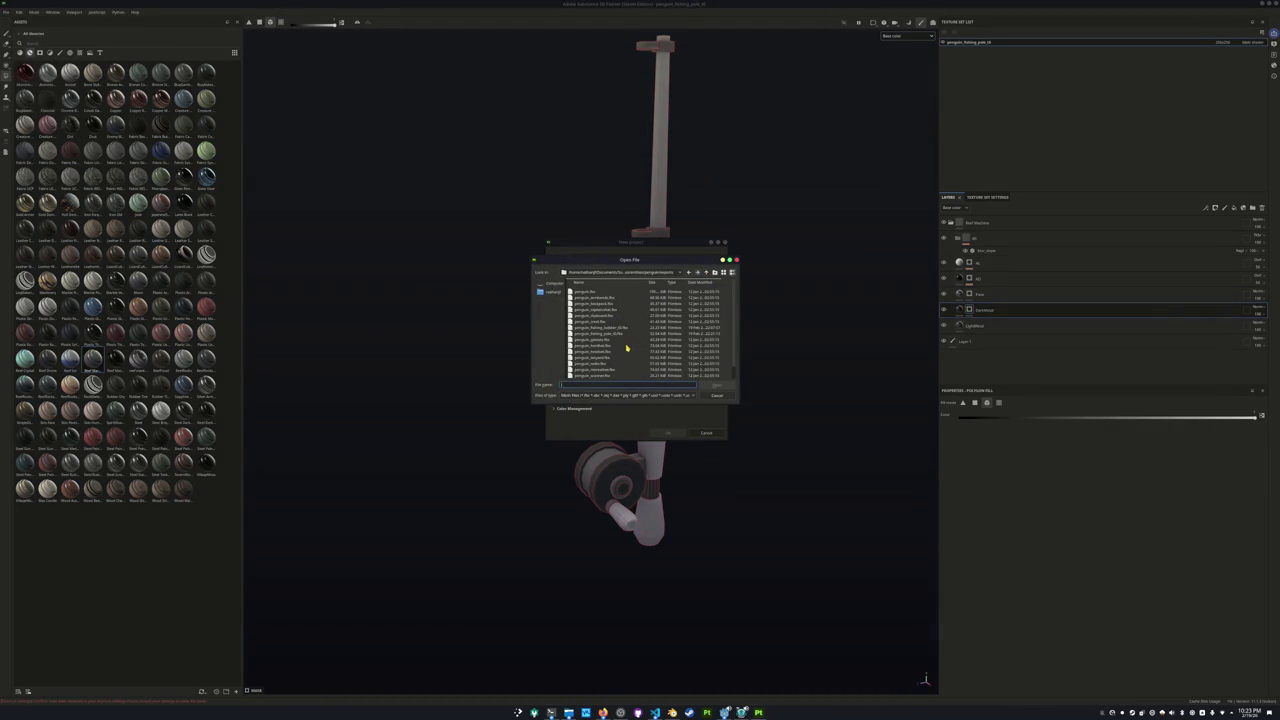
{"action": "left_click", "coordinate": [677, 274]}
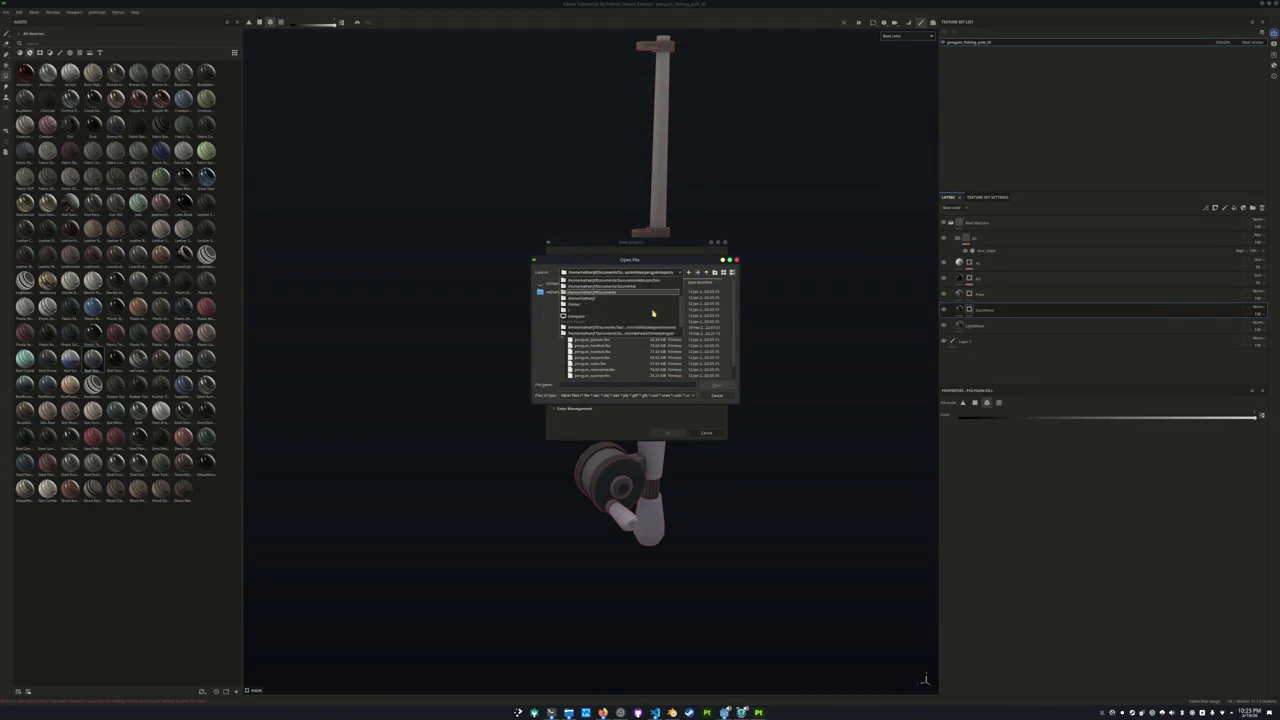
{"action": "left_click", "coordinate": [651, 310]}
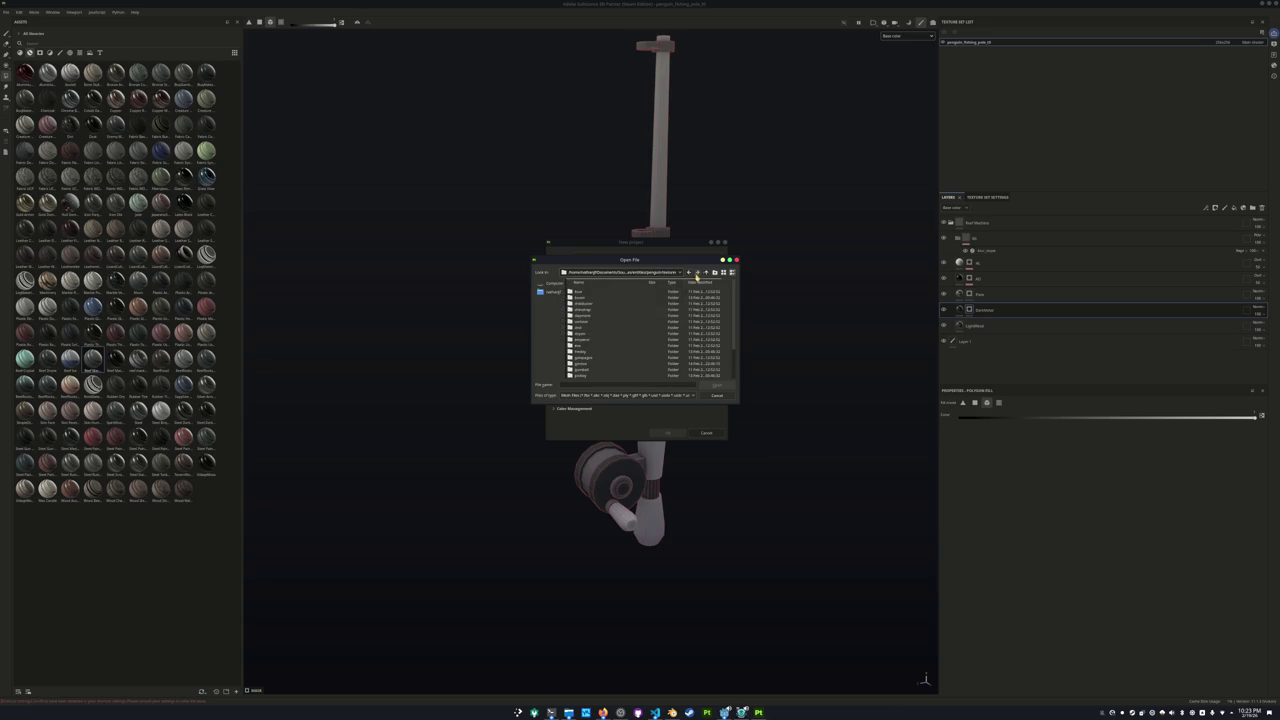
{"action": "scroll", "coordinate": [637, 336], "scroll_direction": "down", "scroll_amount": 2}
{"action": "left_click", "coordinate": [706, 272]}
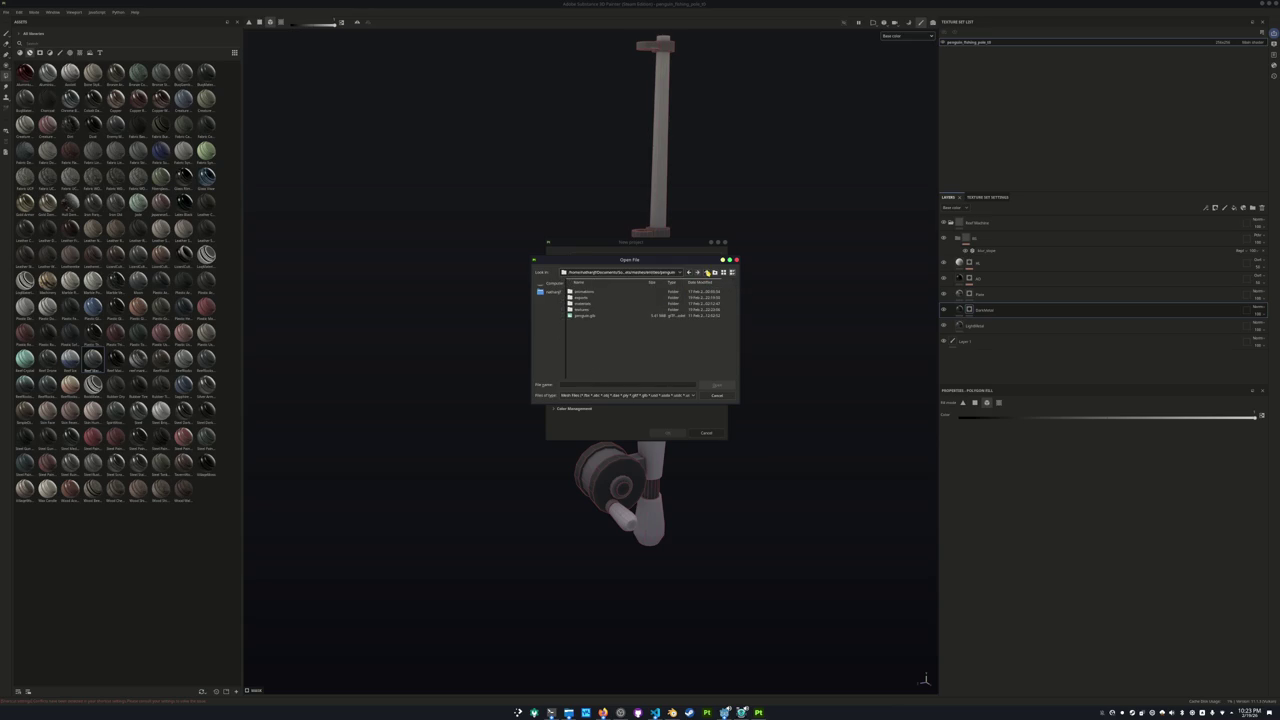
Load the fishing bobber .fbx from the exports folder to create the project.
{"action": "double_click", "coordinate": [629, 298]}
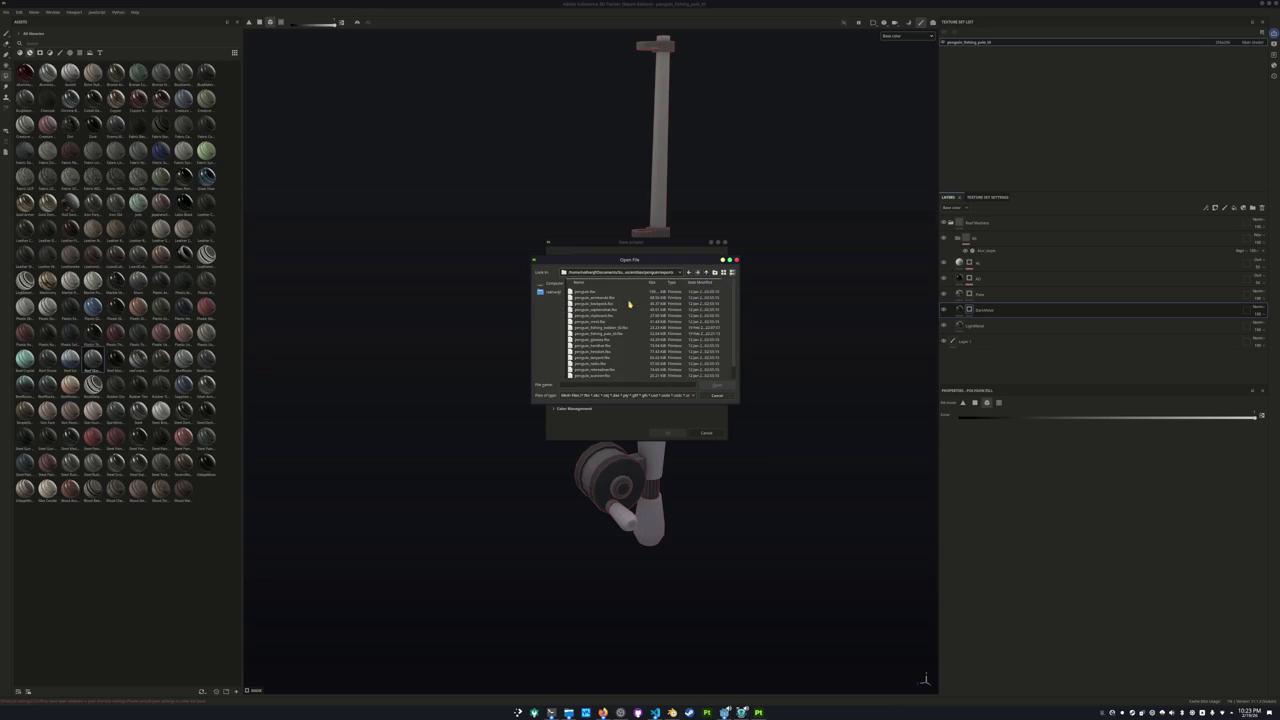
{"action": "scroll", "coordinate": [622, 345], "scroll_direction": "down", "scroll_amount": 1}
{"action": "scroll", "coordinate": [604, 358], "scroll_direction": "up", "scroll_amount": 1}
{"action": "left_click", "coordinate": [604, 333]}
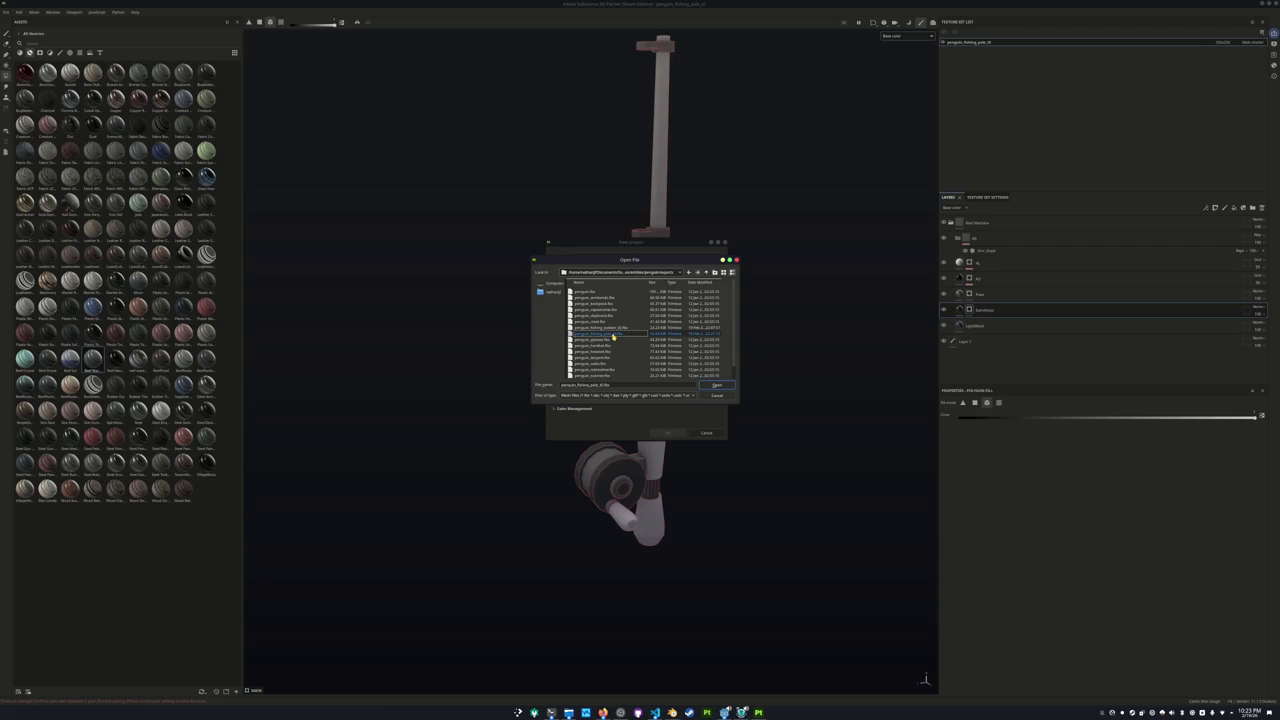
{"action": "left_click", "coordinate": [617, 328]}
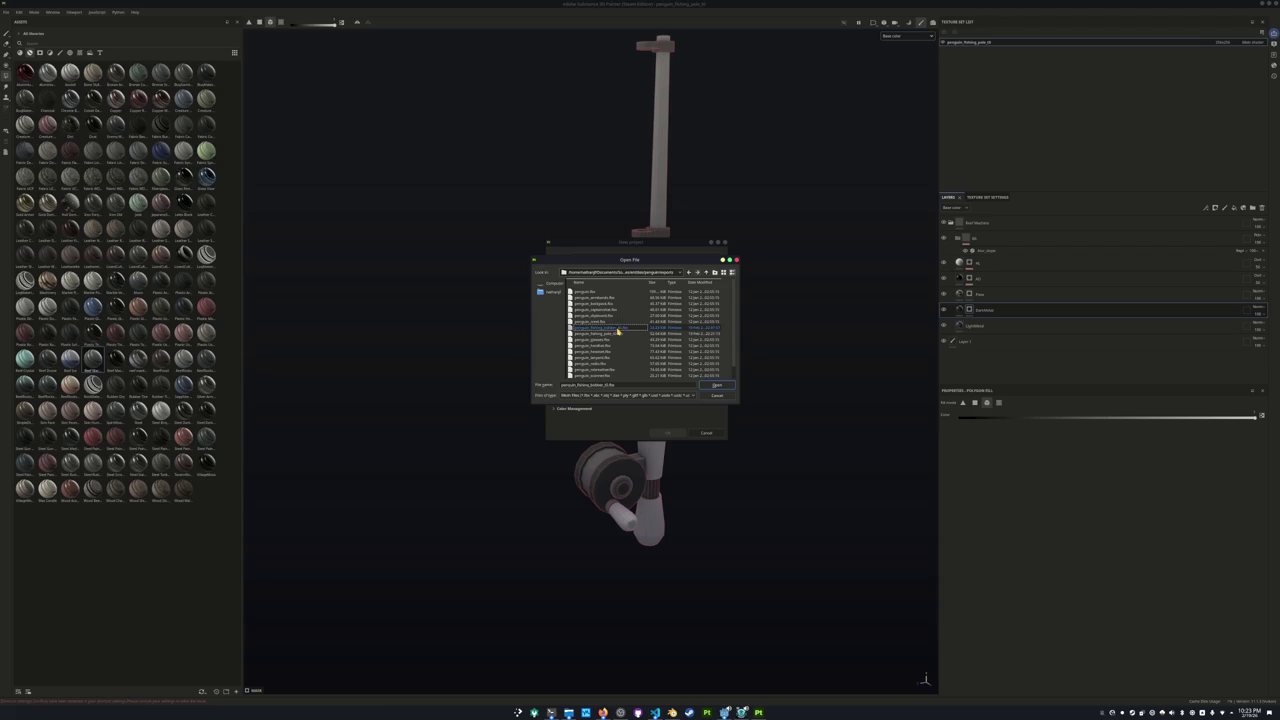
{"action": "double_click", "coordinate": [617, 330]}
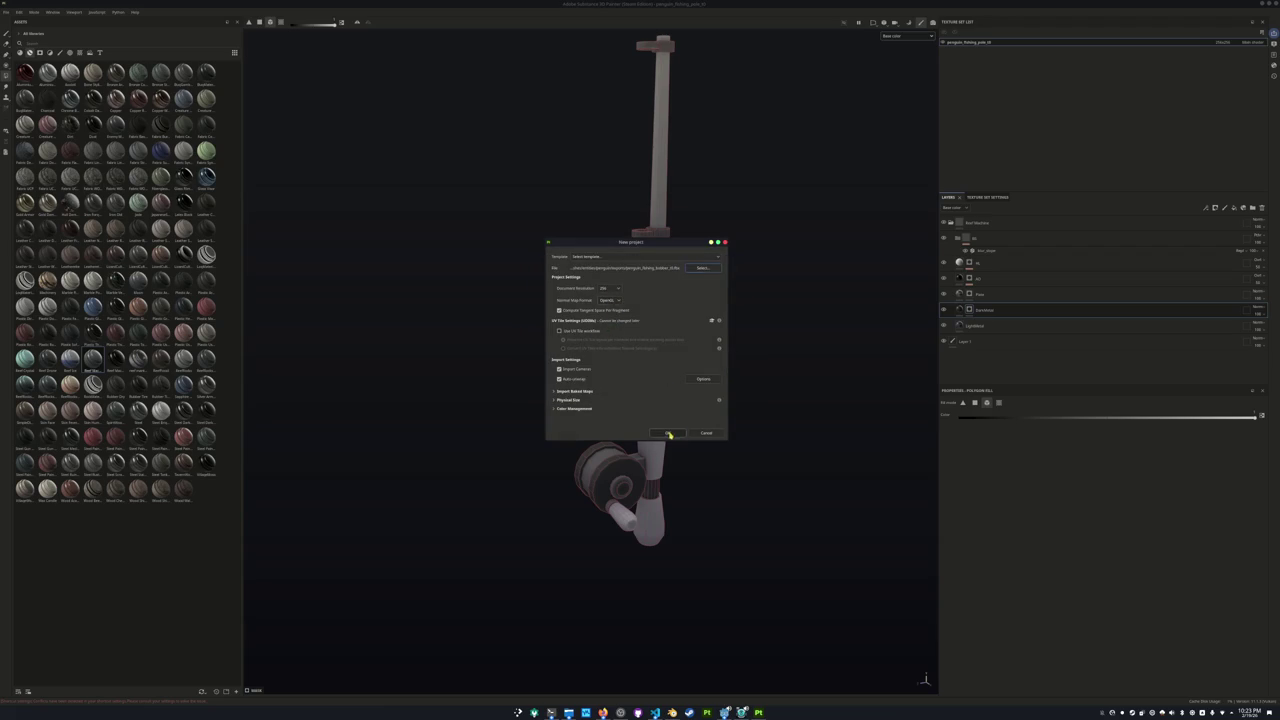
{"action": "left_click", "coordinate": [668, 433]}
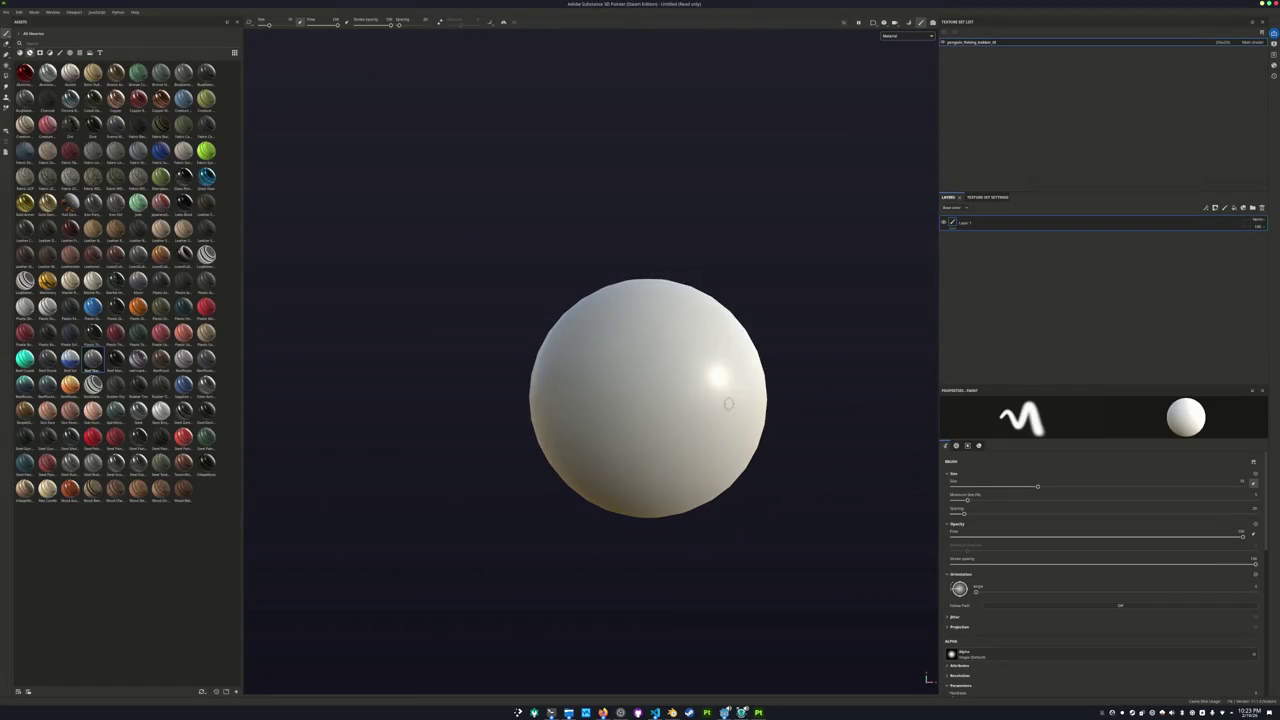
Bake the bobber's mesh maps and apply the Reel Machine material to the sphere.
{"action": "key", "text": "ctrl+shift+b"}
{"action": "left_click", "coordinate": [790, 680]}
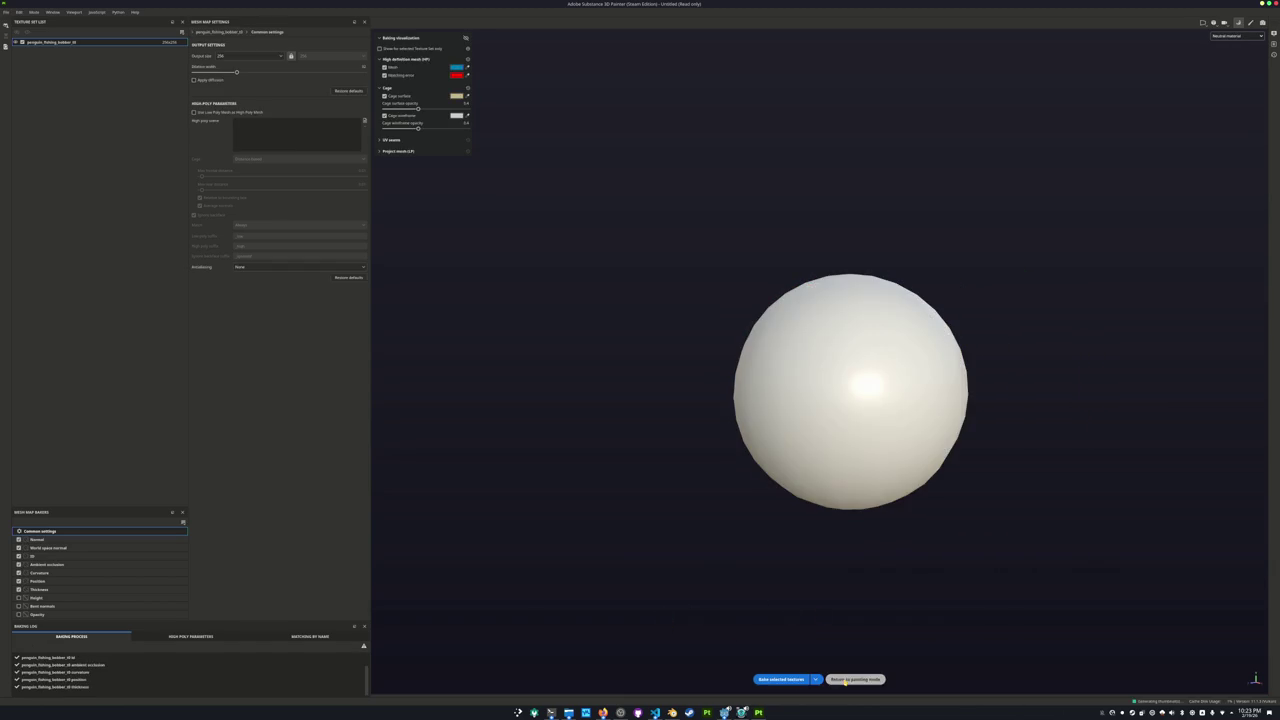
{"action": "left_click", "coordinate": [845, 680]}
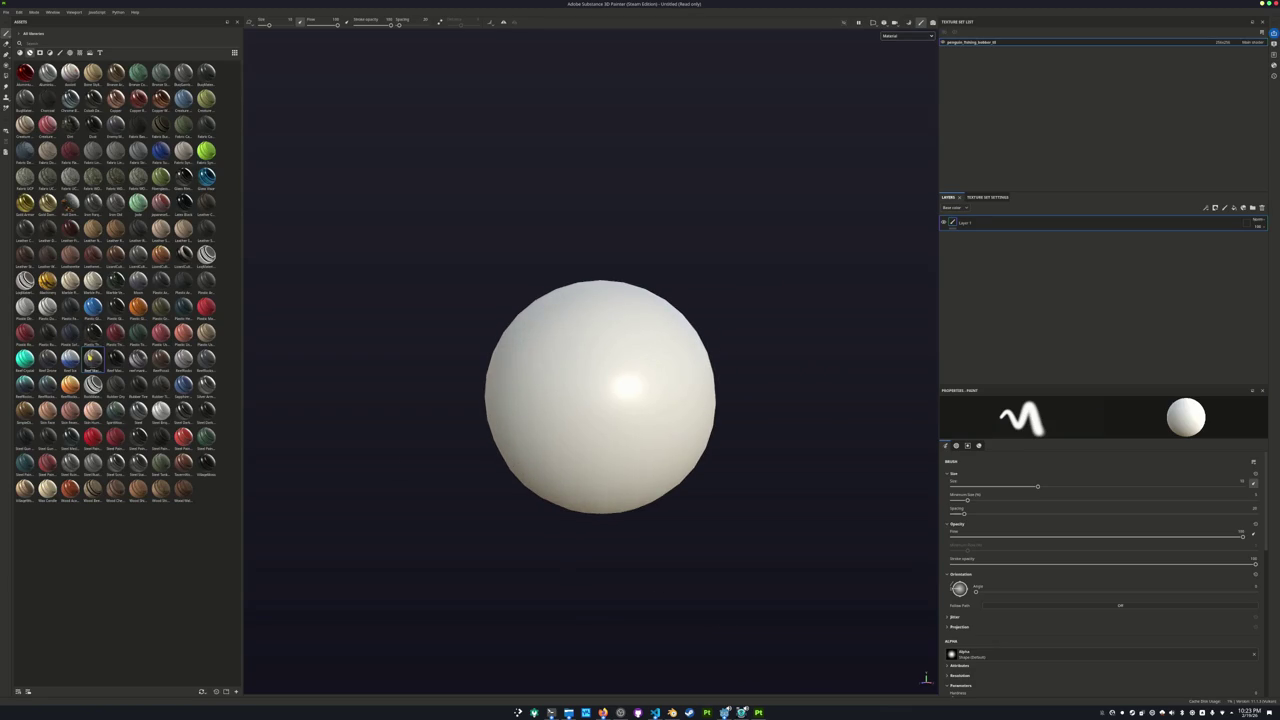
{"action": "left_click_drag", "start_coordinate": [790, 322], "coordinate": [640, 380]}
Show only base colour and select the Dark Metal layer in the Reel Machine folder.
{"action": "left_click", "coordinate": [907, 36]}
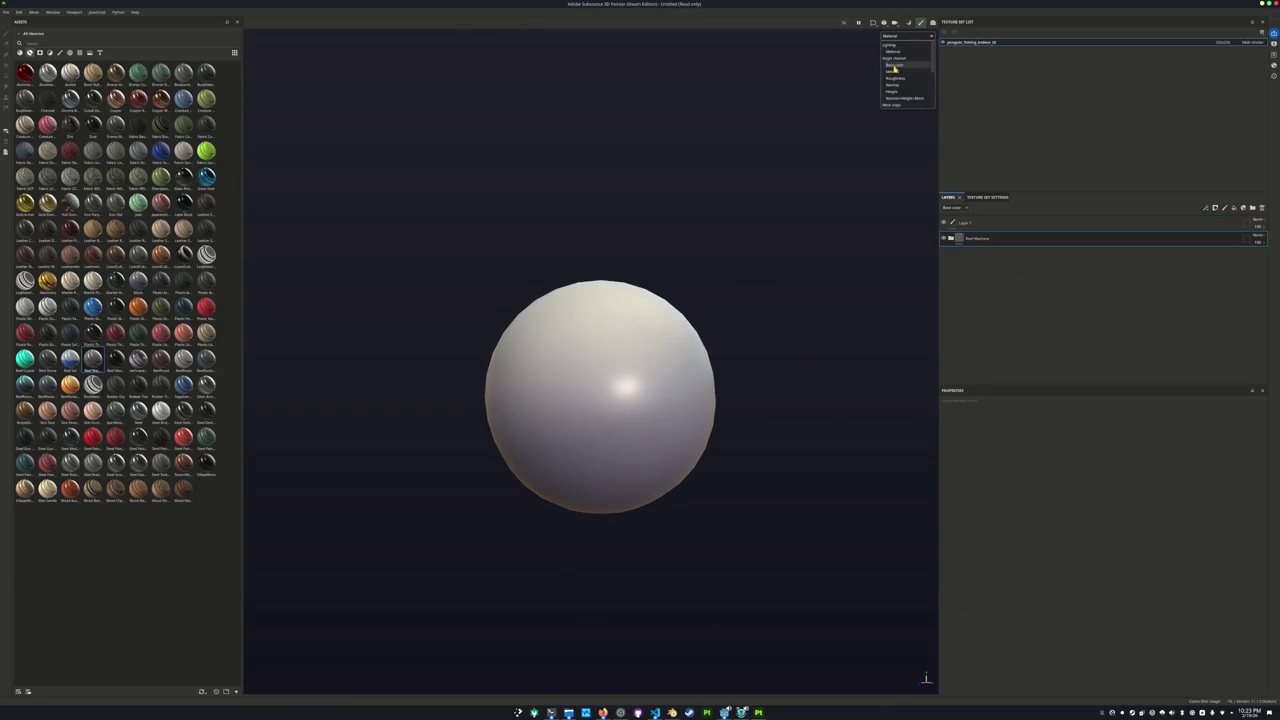
{"action": "left_click", "coordinate": [893, 70]}
{"action": "scroll", "coordinate": [800, 228], "scroll_direction": "up", "scroll_amount": 2}
{"action": "left_click", "coordinate": [951, 239]}
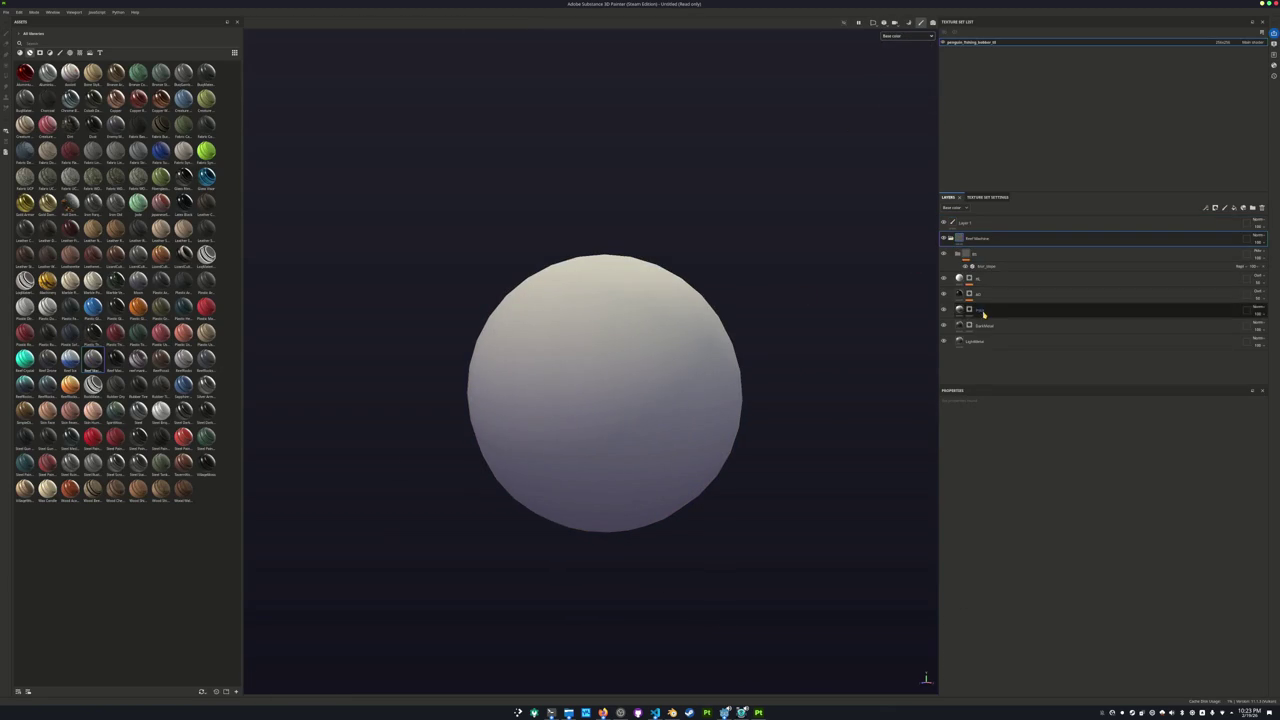
{"action": "left_click", "coordinate": [969, 327]}
{"action": "scroll", "coordinate": [808, 337], "scroll_direction": "down", "scroll_amount": 2}
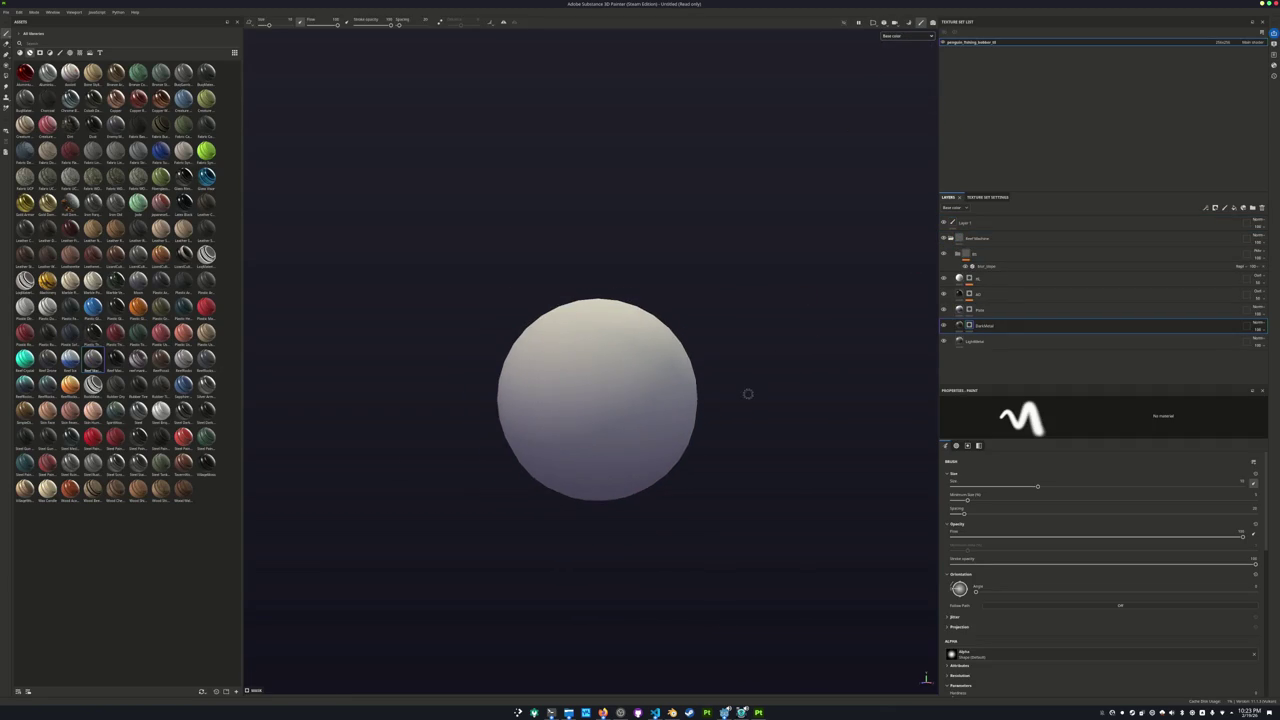
{"action": "scroll", "coordinate": [765, 352], "scroll_direction": "down", "scroll_amount": 1}
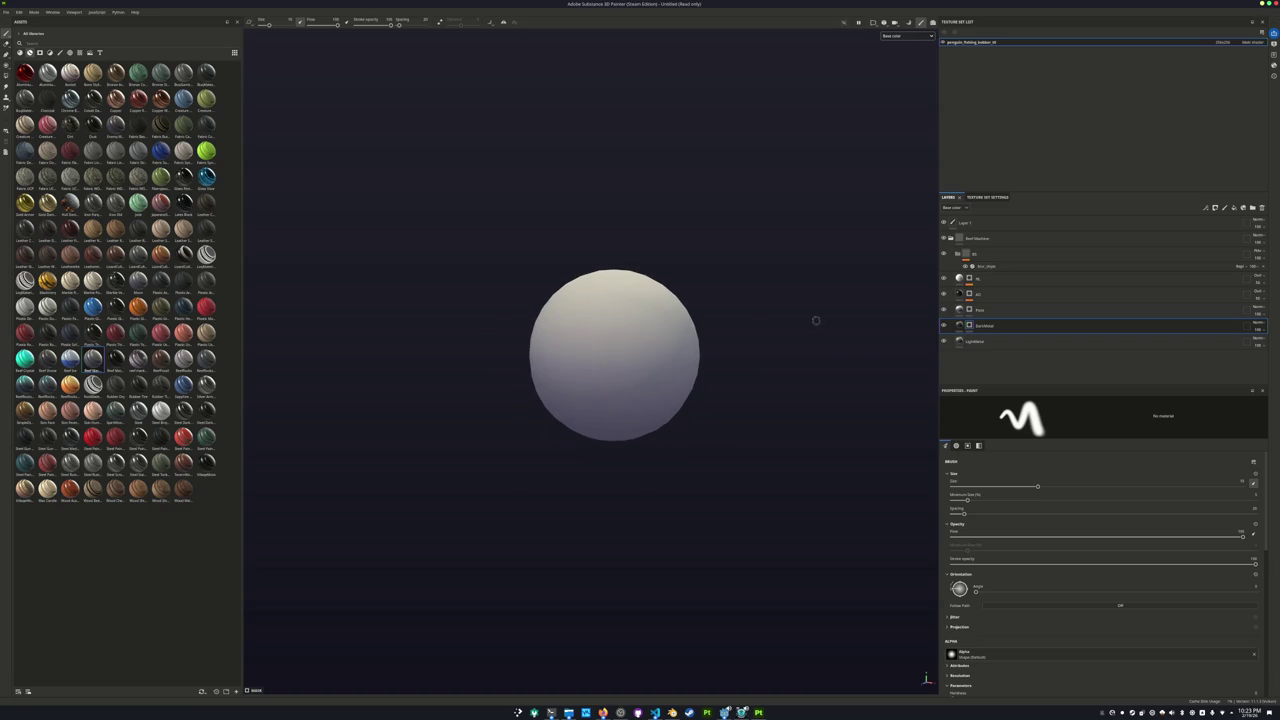
Polygon-fill the sphere's upper half using box selections.
{"action": "left_click", "coordinate": [6, 76]}
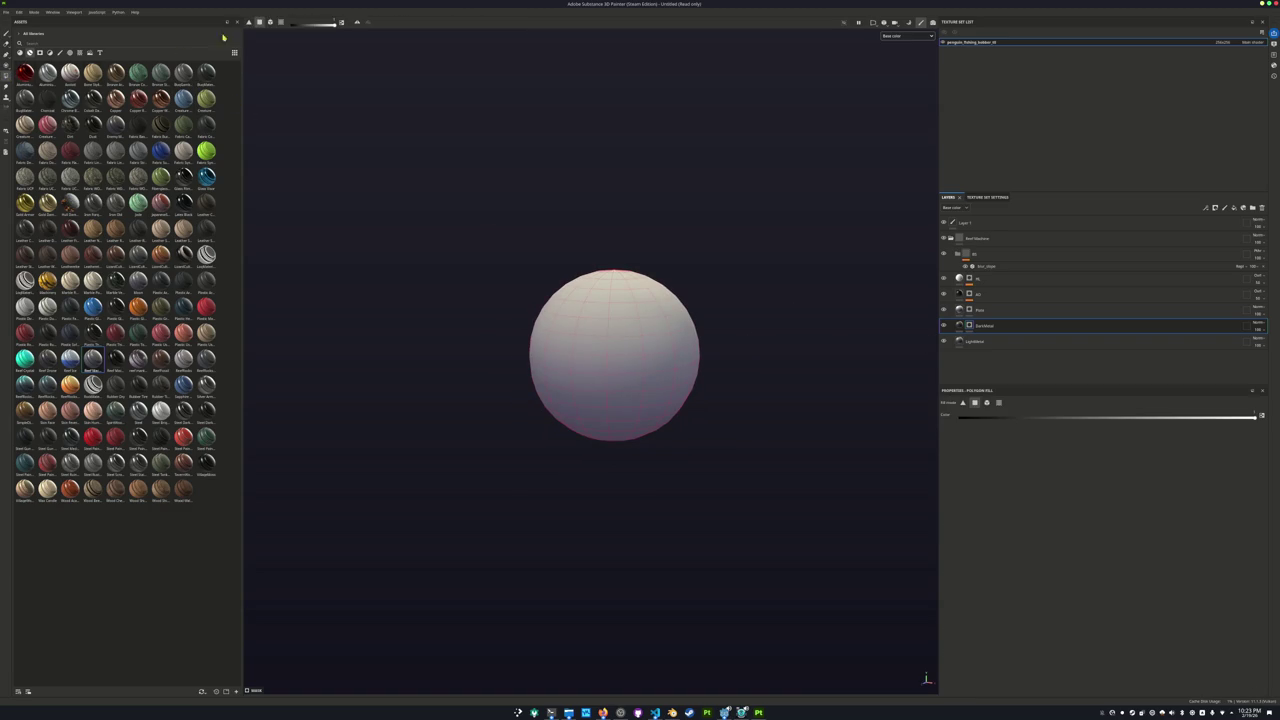
{"action": "mouse_move", "coordinate": [765, 515]}
{"action": "left_mouse_down"}
{"action": "mouse_move", "coordinate": [508, 436]}
{"action": "mouse_move", "coordinate": [446, 386]}
{"action": "mouse_move", "coordinate": [386, 449]}
{"action": "mouse_move", "coordinate": [560, 468]}
{"action": "left_mouse_up"}
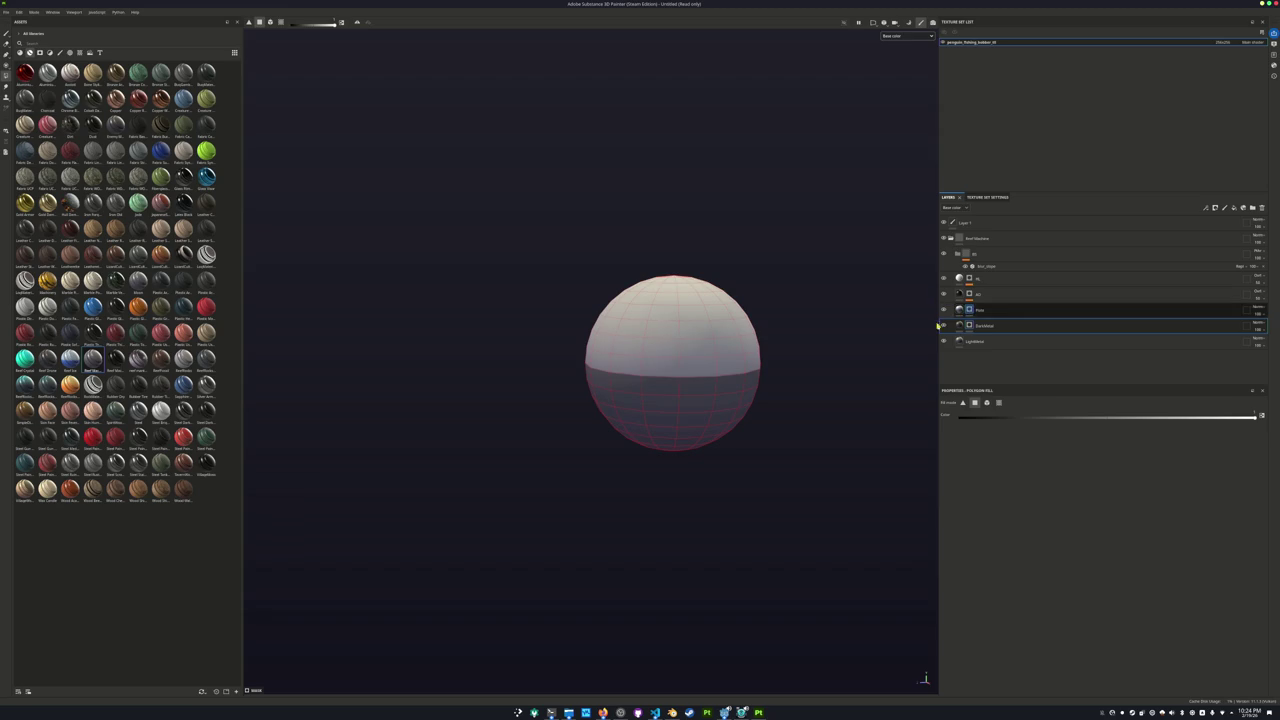
{"action": "left_click", "coordinate": [975, 311]}
{"action": "mouse_move", "coordinate": [778, 367]}
{"action": "left_mouse_down"}
{"action": "mouse_move", "coordinate": [646, 302]}
{"action": "mouse_move", "coordinate": [476, 264]}
{"action": "left_mouse_up"}
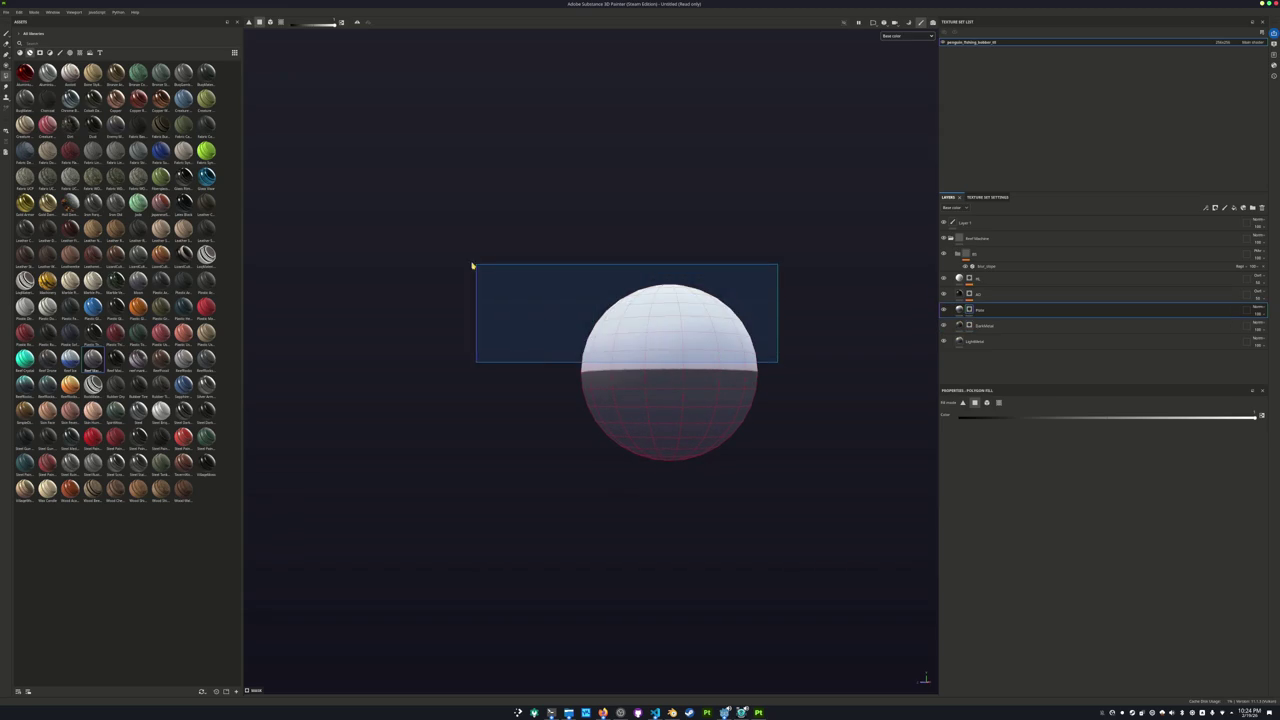
Finish filling the upper half and save the project as penguin_fishing_bobber.
{"action": "mouse_move", "coordinate": [740, 354]}
{"action": "left_mouse_down", "text": "alt"}
{"action": "mouse_move", "coordinate": [409, 400]}
{"action": "mouse_move", "coordinate": [346, 380]}
{"action": "mouse_move", "coordinate": [723, 397]}
{"action": "mouse_move", "coordinate": [654, 388]}
{"action": "mouse_move", "coordinate": [617, 366]}
{"action": "mouse_move", "coordinate": [706, 403]}
{"action": "left_mouse_up", "text": "alt"}
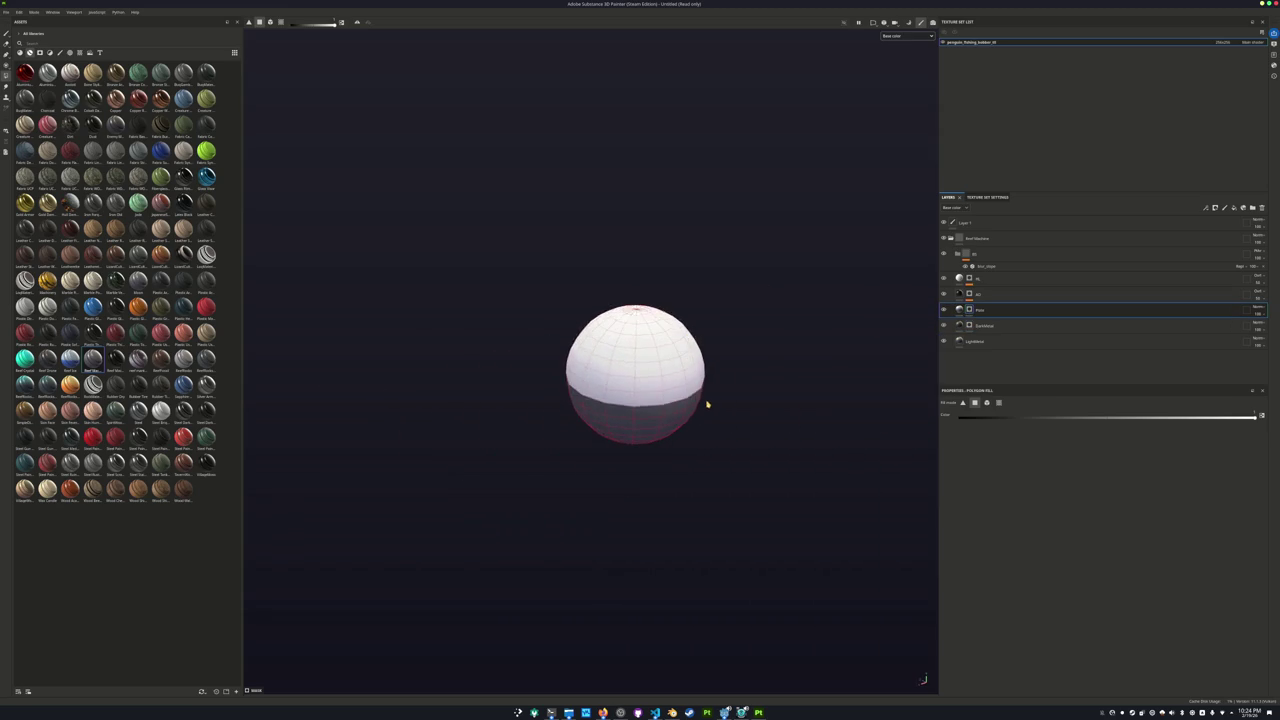
{"action": "key", "text": "ctrl+s"}
{"action": "scroll", "coordinate": [634, 368], "scroll_direction": "down", "scroll_amount": 1}
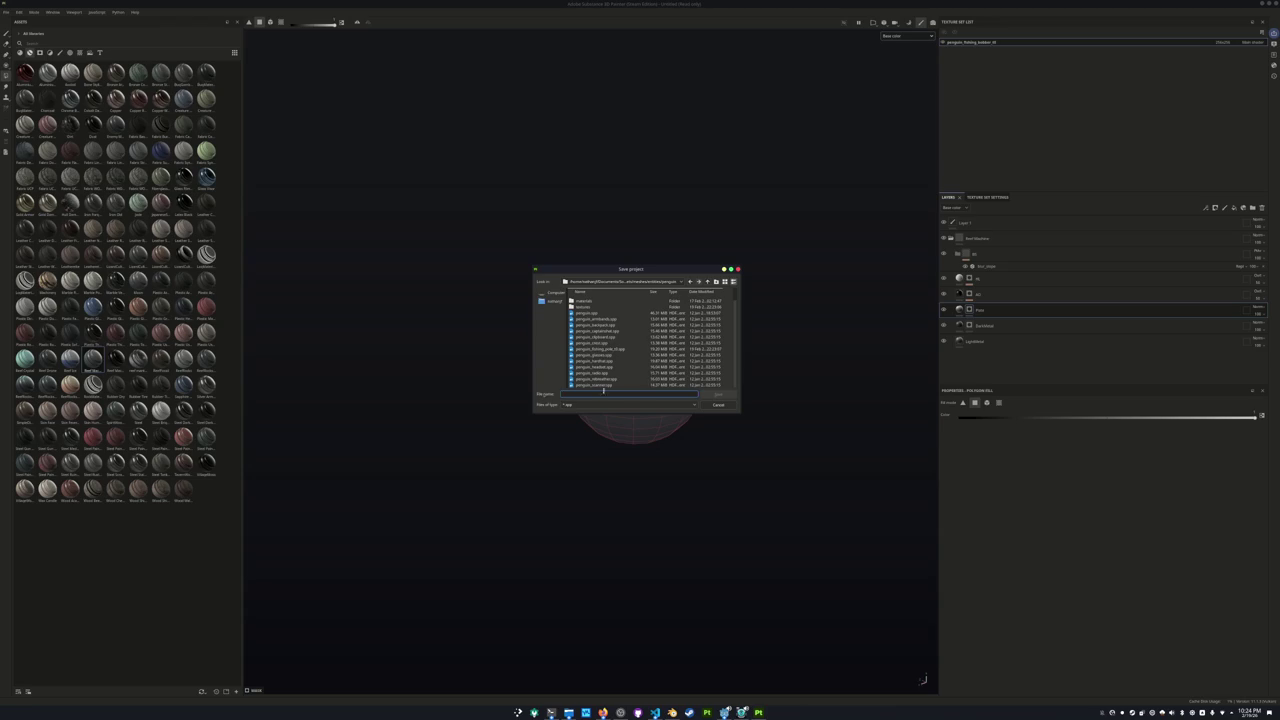
{"action": "type", "text": "penguin_"}
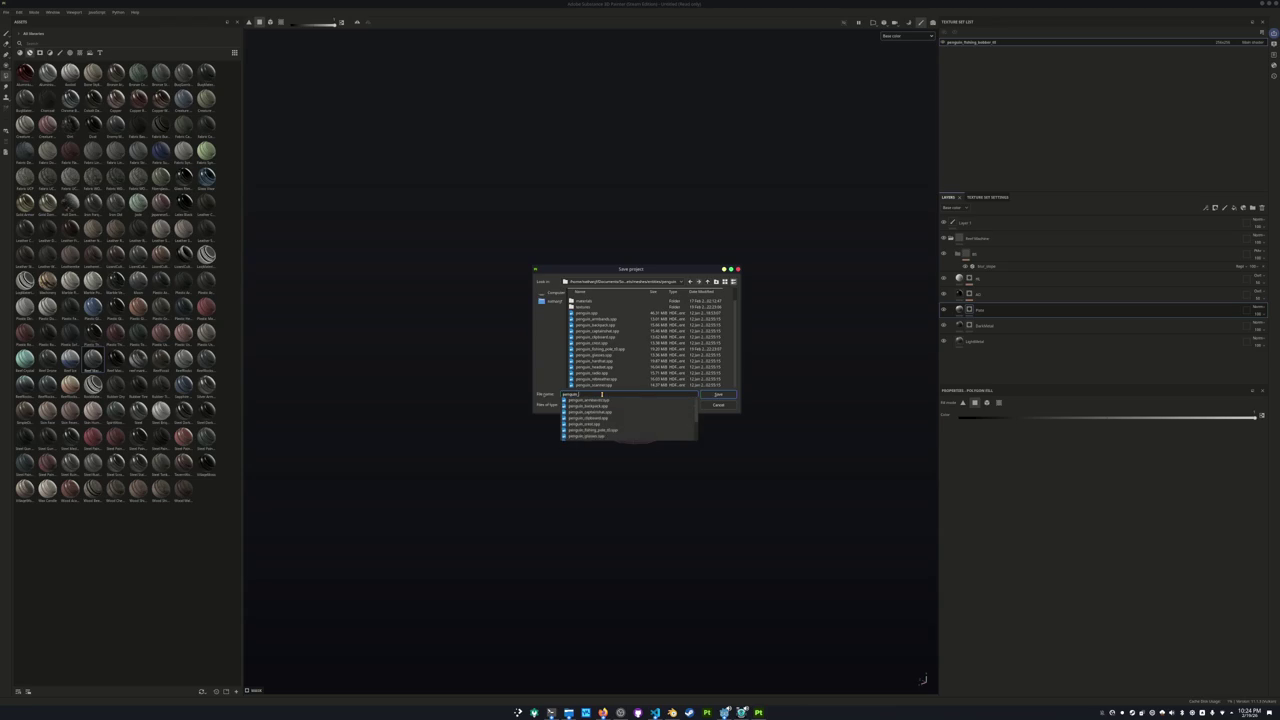
{"action": "type", "text": "fishing_bo"}
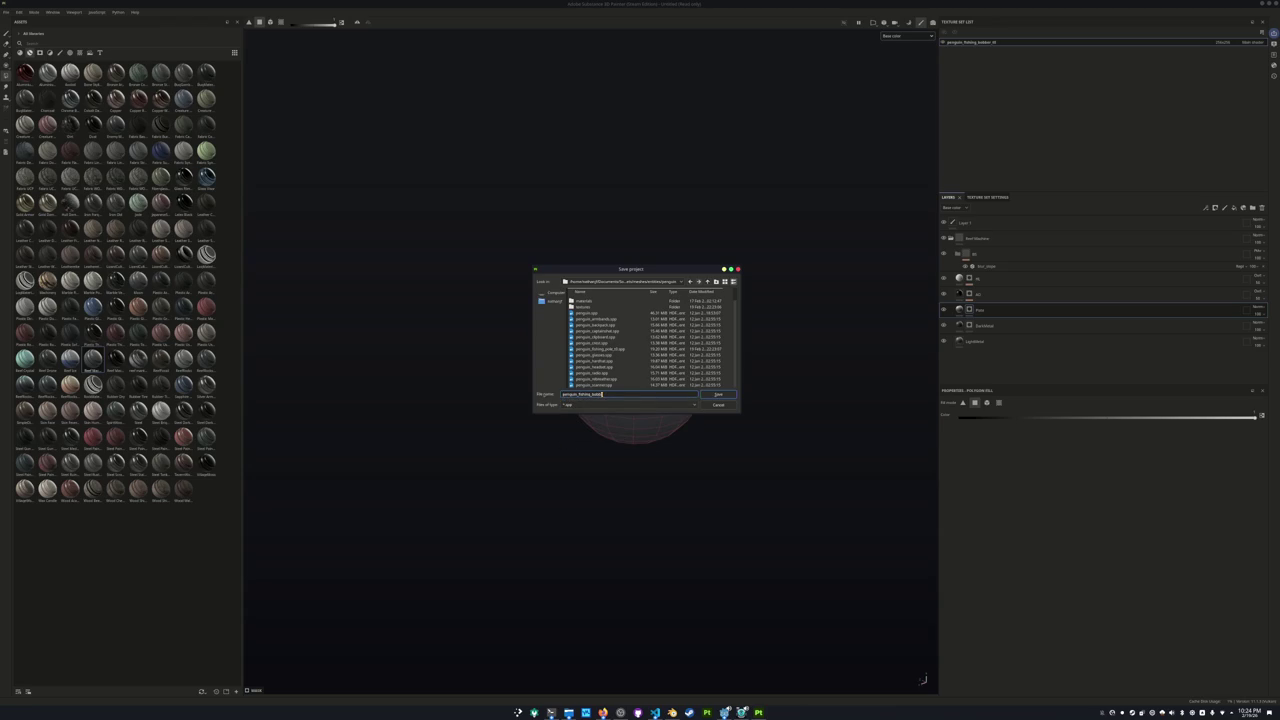
{"action": "key", "text": "Return"}
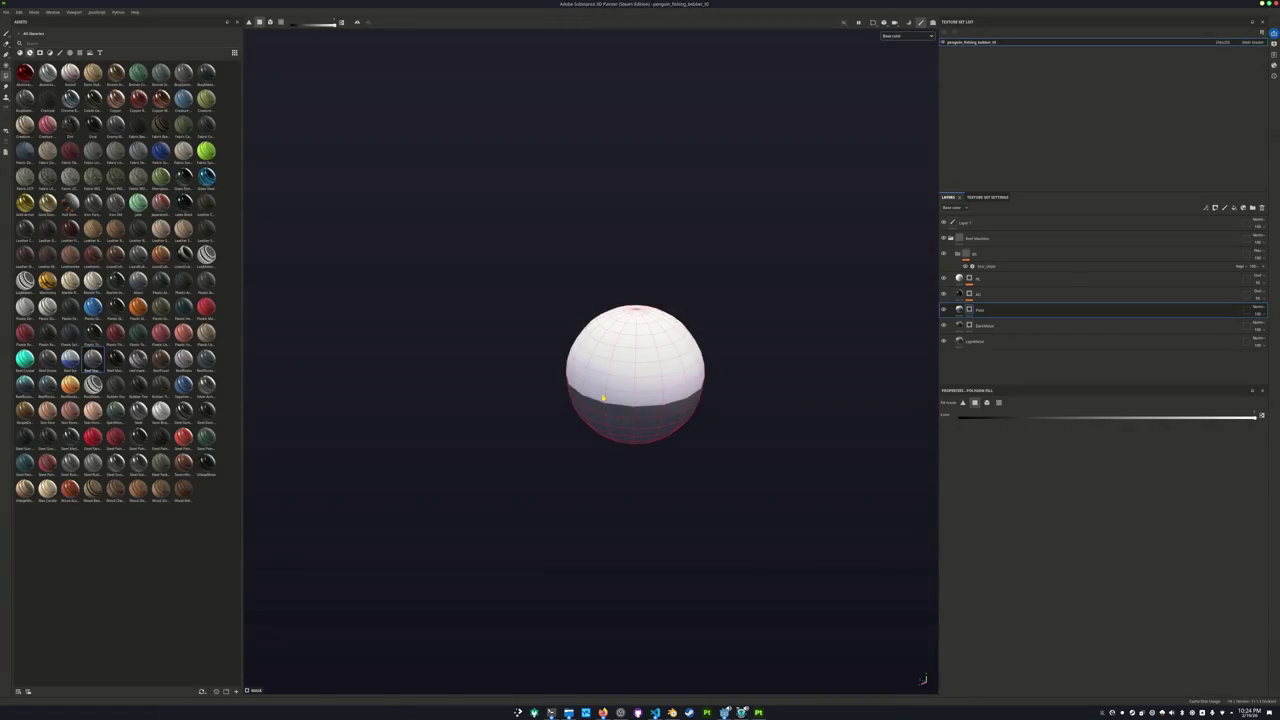
Export only the bobber's base colour map to the penguin textures folder.
{"action": "key", "text": "ctrl+shift+e"}
{"action": "left_click", "coordinate": [667, 259]}
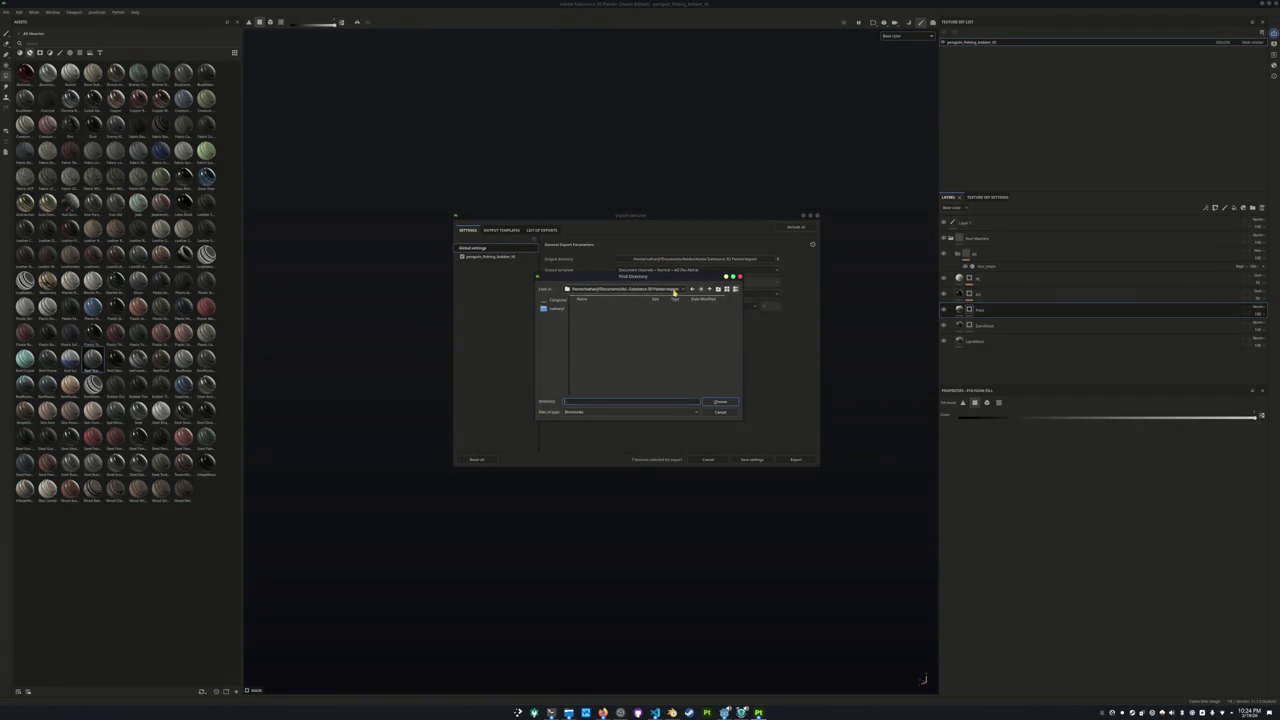
{"action": "left_click", "coordinate": [675, 290]}
{"action": "left_click", "coordinate": [658, 331]}
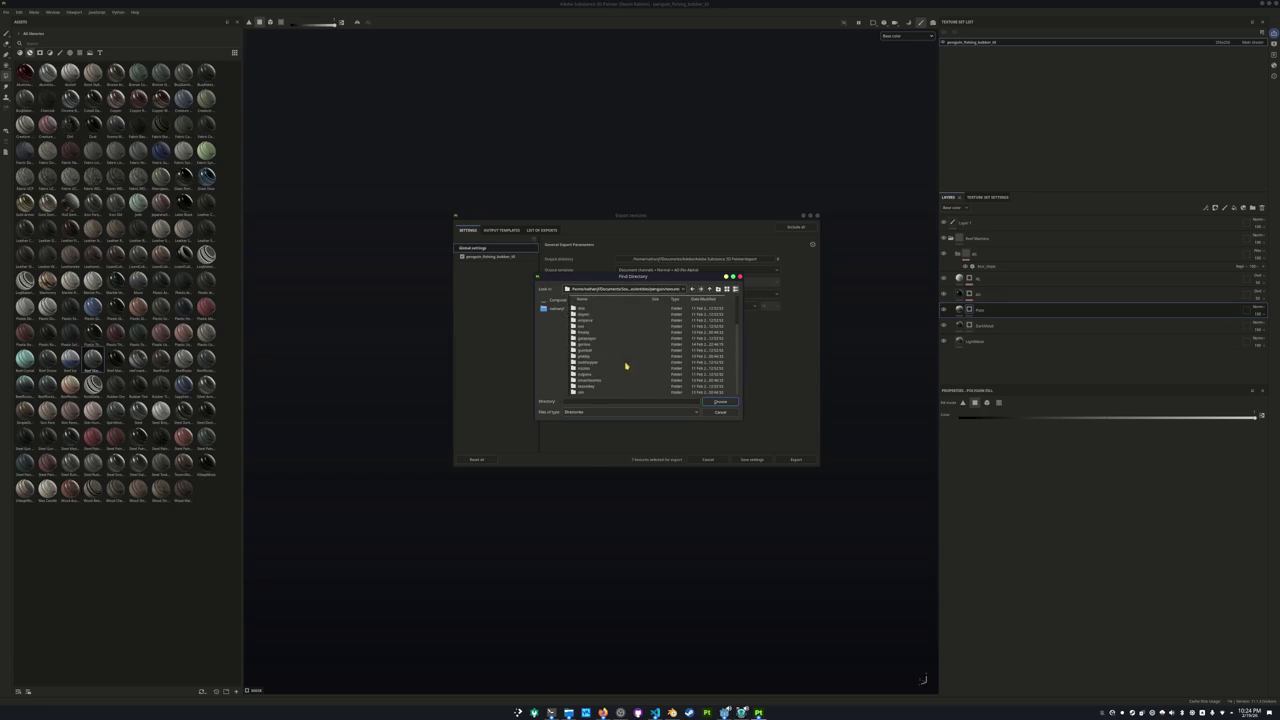
{"action": "left_click", "coordinate": [720, 401]}
{"action": "left_click", "coordinate": [516, 258]}
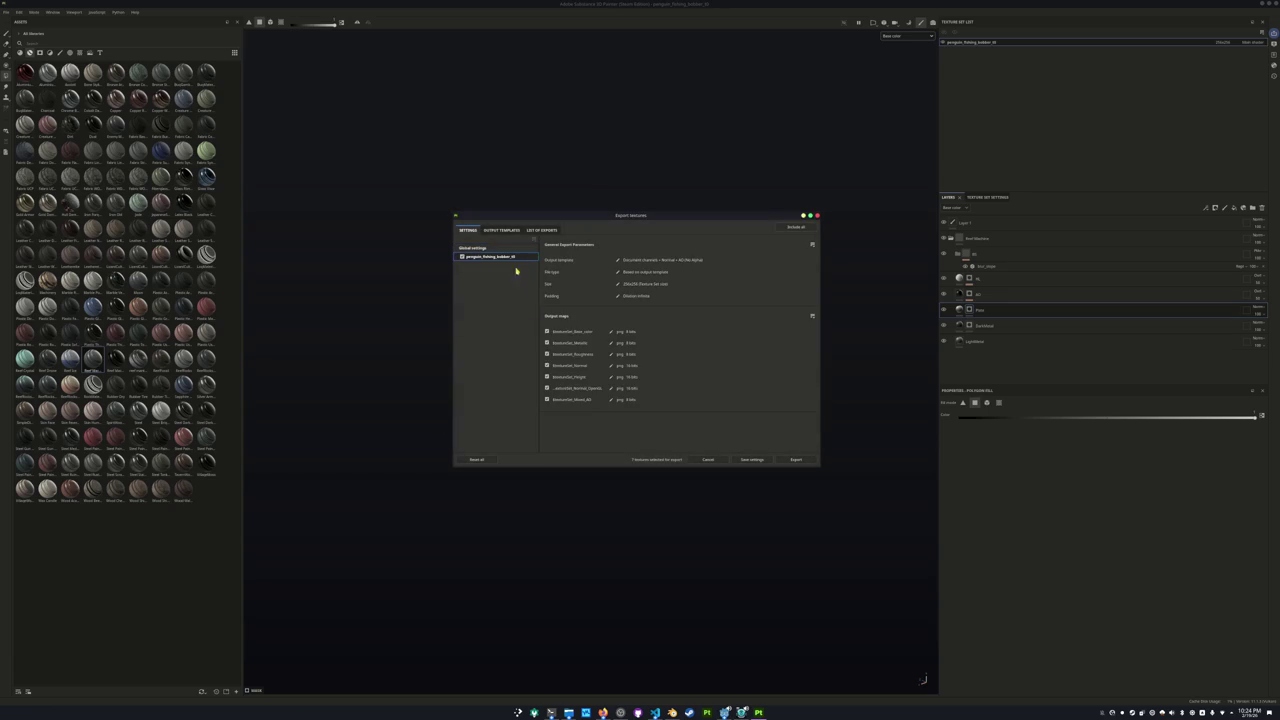
{"action": "left_click_drag", "start_coordinate": [547, 342], "coordinate": [547, 414]}
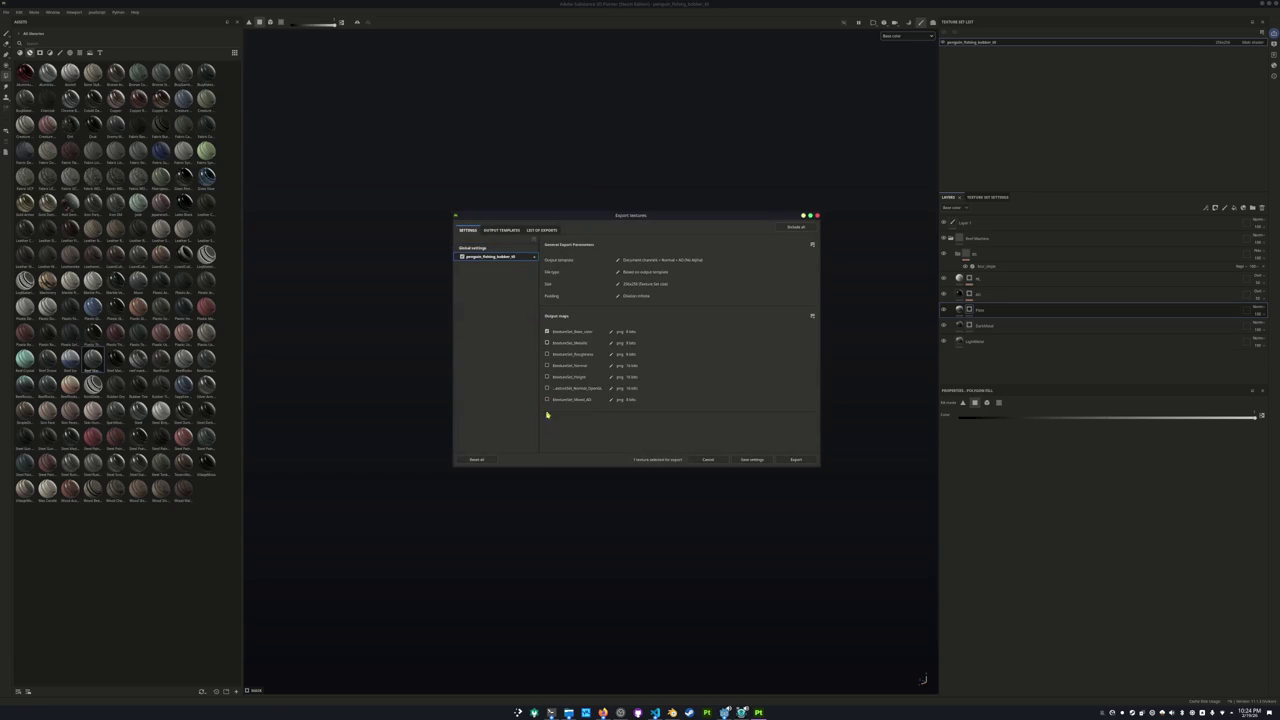
{"action": "left_click", "coordinate": [783, 461]}
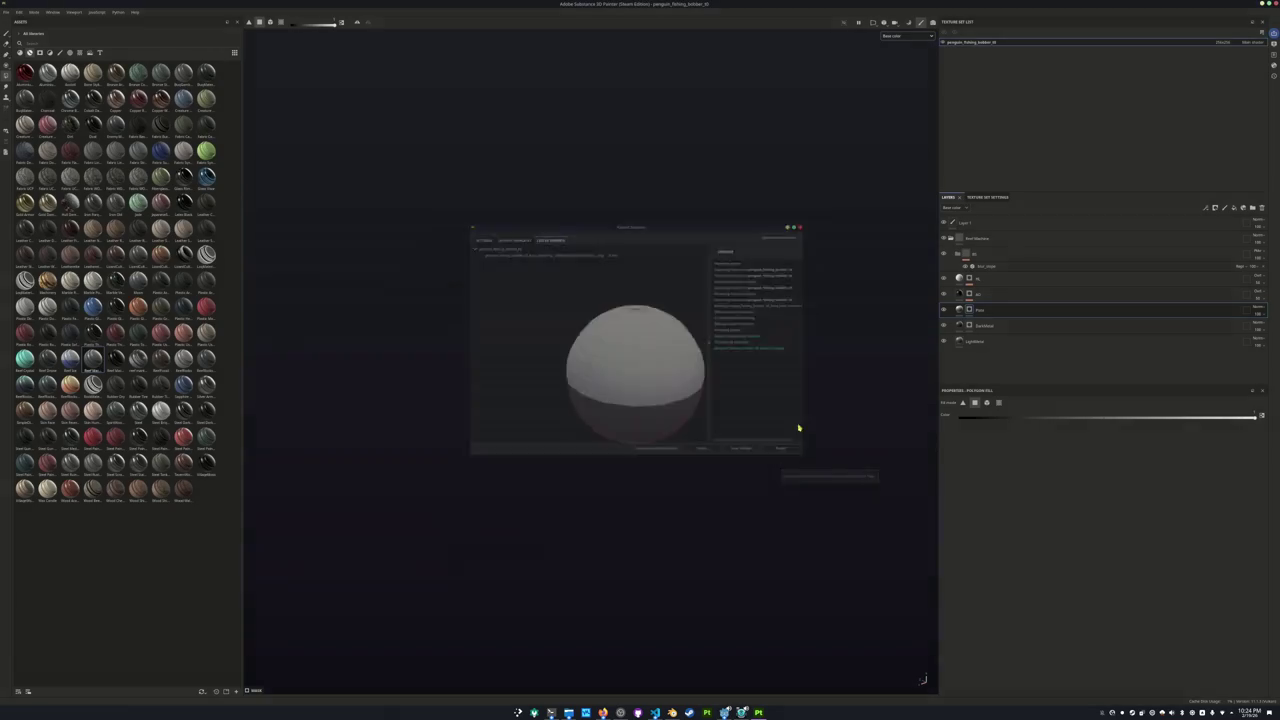
Set the texture size to 128x128, re-export the base colour, and return to Blender.
{"action": "left_click", "coordinate": [1222, 42]}
{"action": "left_click", "coordinate": [1227, 49]}
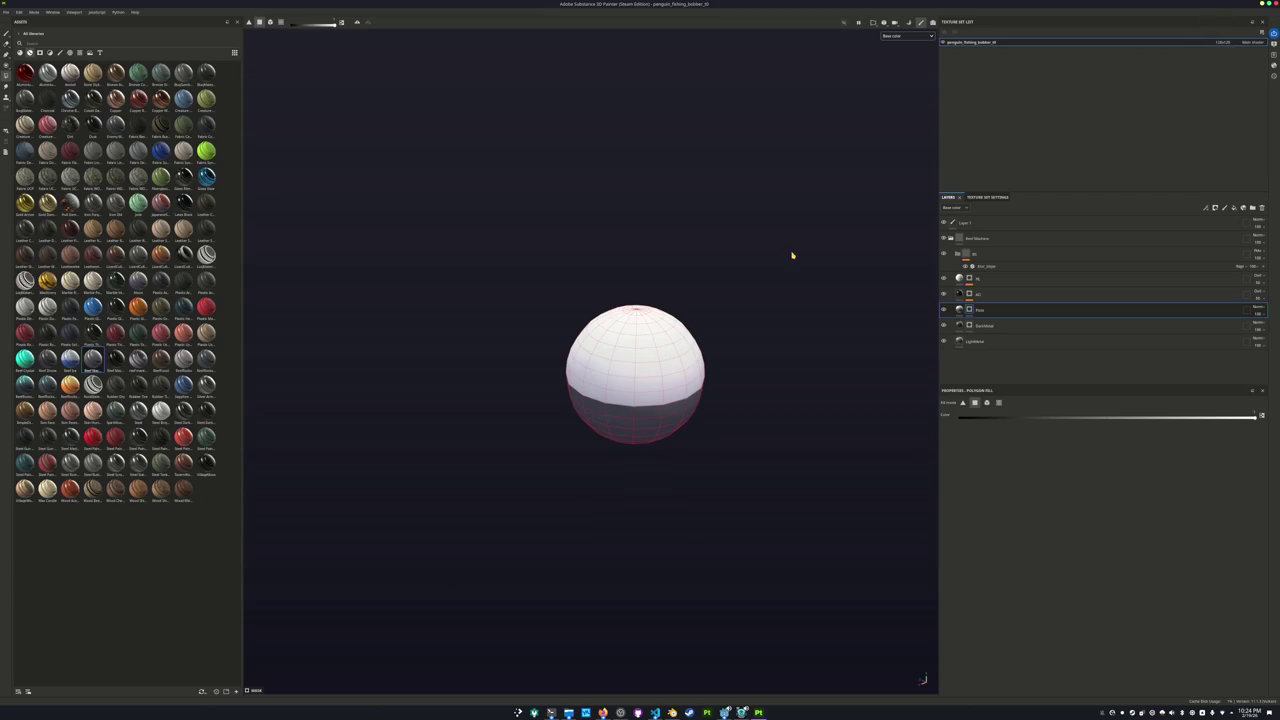
{"action": "key", "text": "ctrl+shift+e"}
{"action": "left_click", "coordinate": [795, 460]}
{"action": "scroll", "coordinate": [786, 466], "scroll_direction": "down", "scroll_amount": 2}
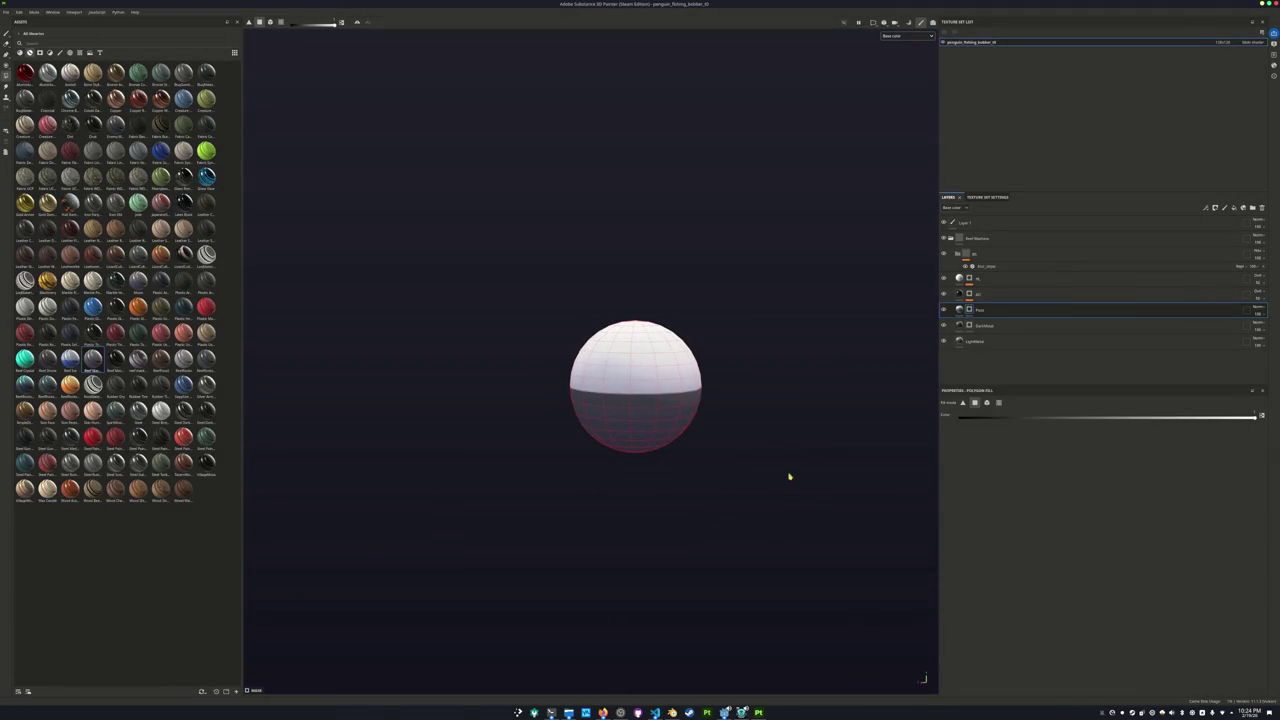
{"action": "scroll", "coordinate": [790, 492], "scroll_direction": "down", "scroll_amount": 2}
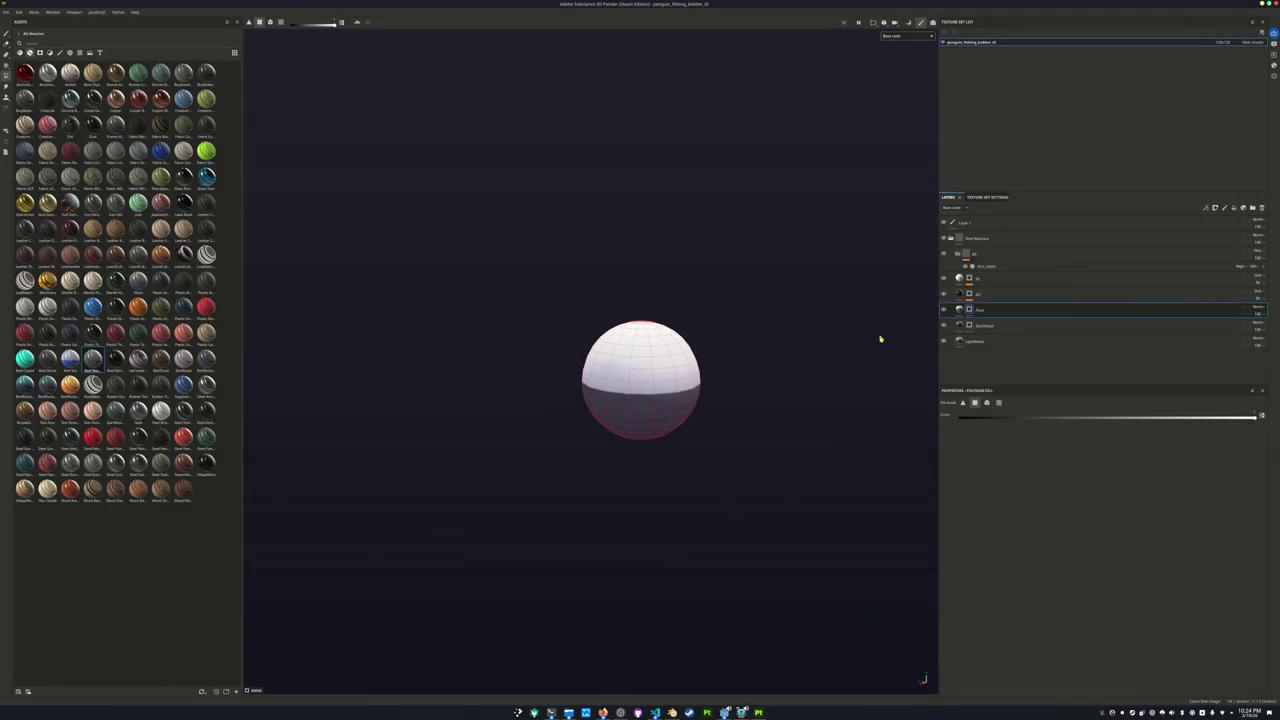
{"action": "key", "text": "alt+Tab"}
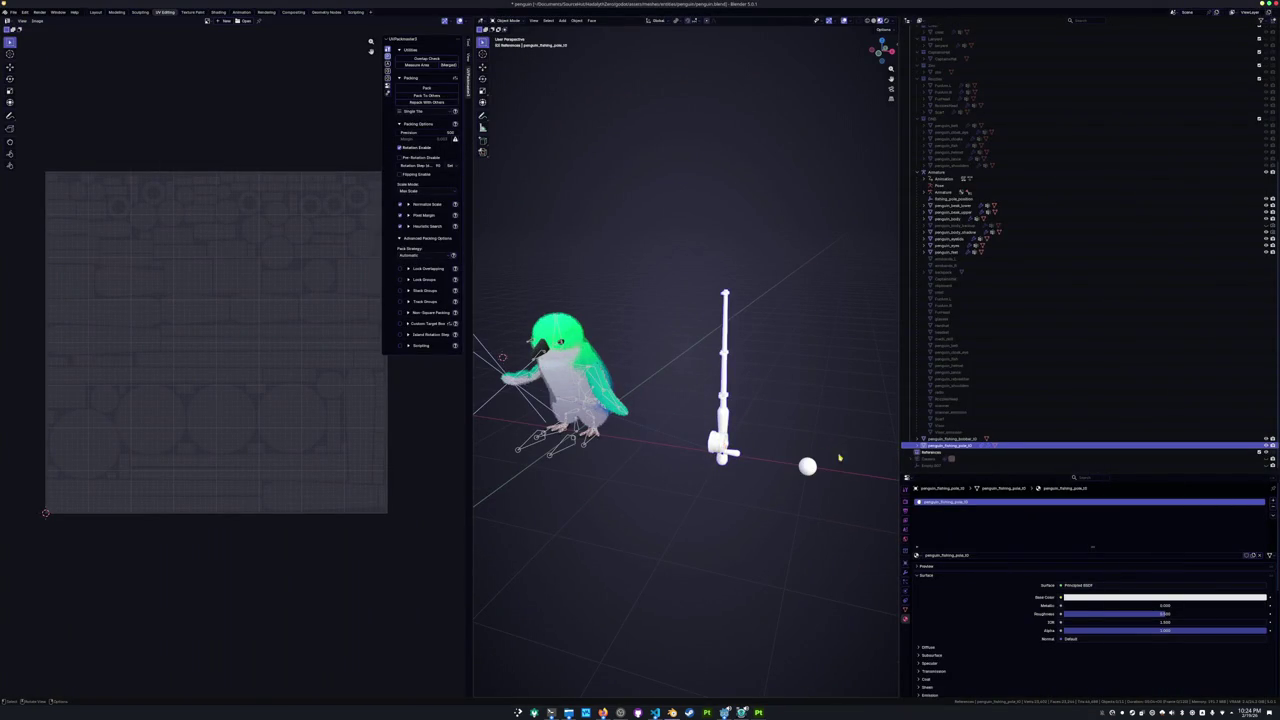
In Shading, add an image texture to the pole material loaded with its exported base colour.
{"action": "left_click", "coordinate": [219, 12]}
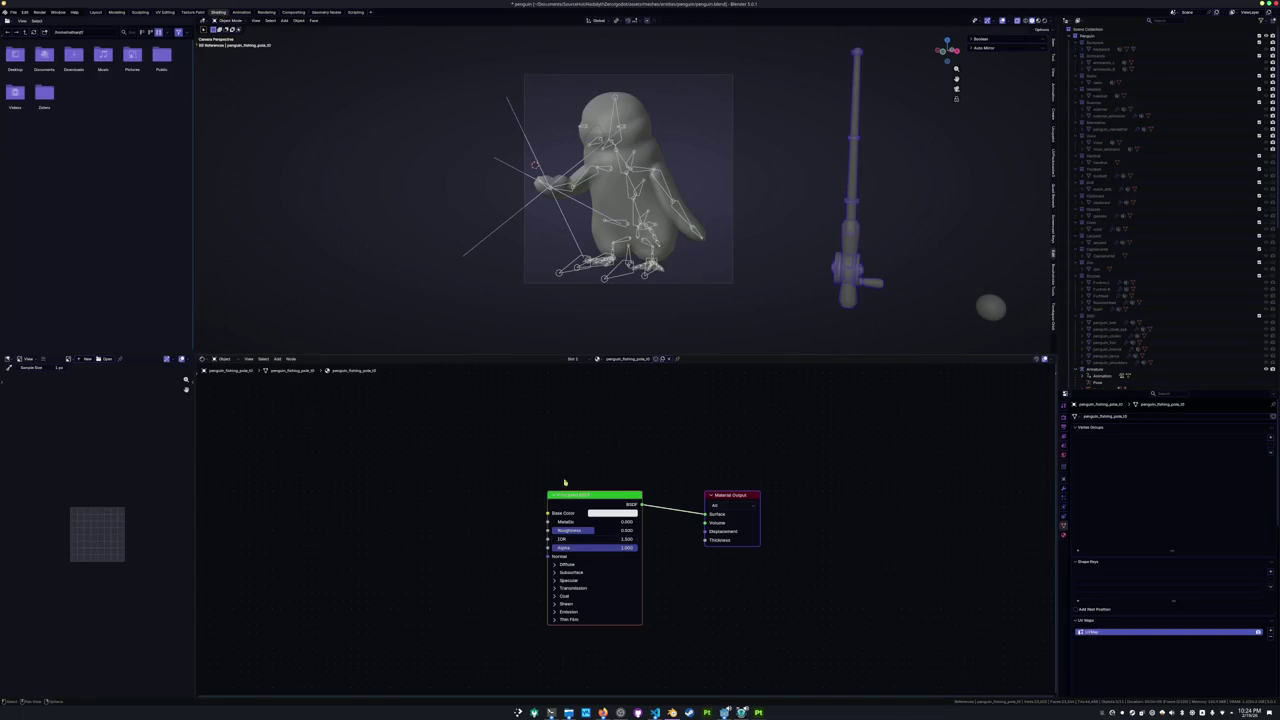
{"action": "key", "text": "ctrl+t"}
{"action": "left_click", "coordinate": [510, 540]}
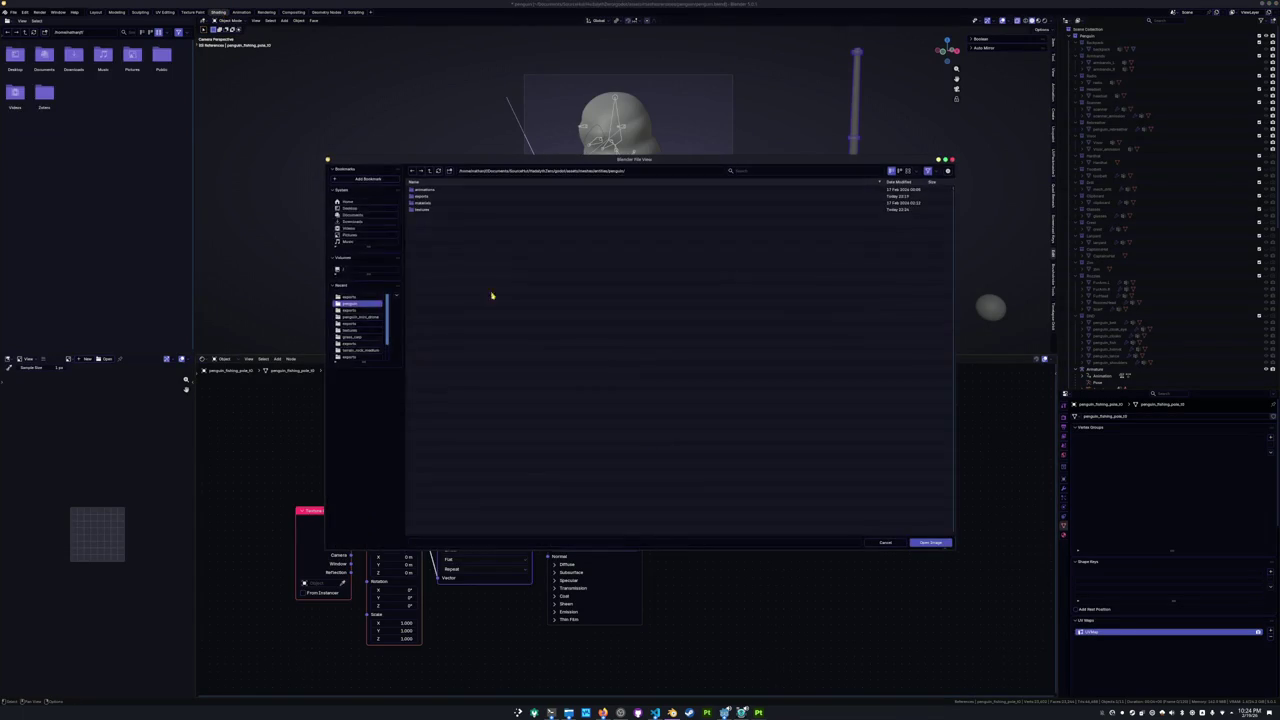
{"action": "double_click", "coordinate": [426, 210]}
{"action": "scroll", "coordinate": [446, 320], "scroll_direction": "down", "scroll_amount": 5}
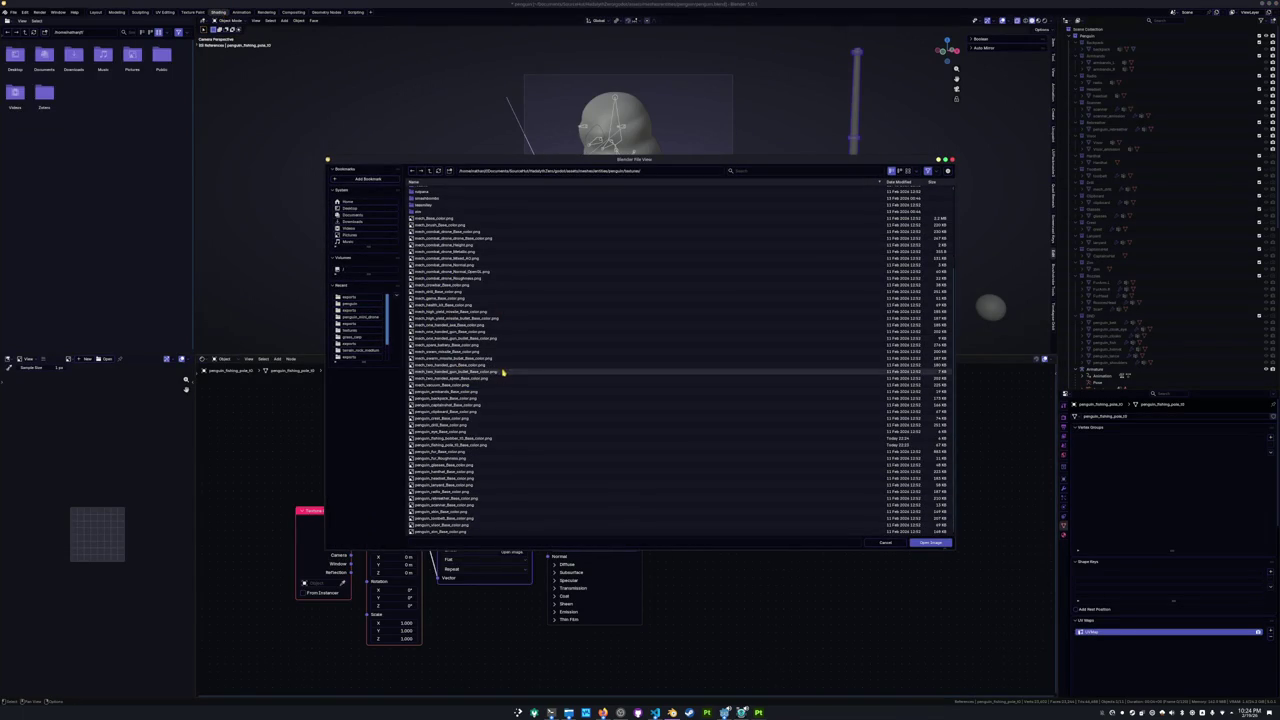
{"action": "double_click", "coordinate": [487, 446]}
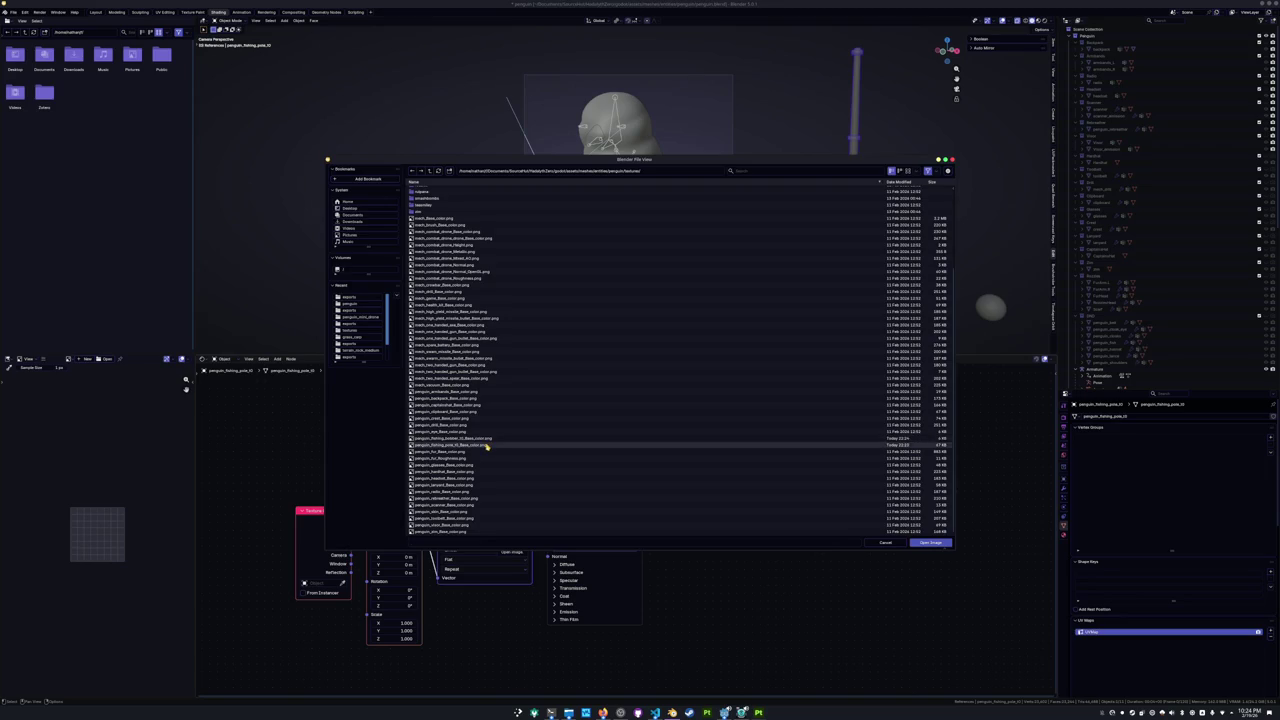
Load the bobber's exported base colour texture into an image node on its material.
{"action": "left_click", "coordinate": [989, 307]}
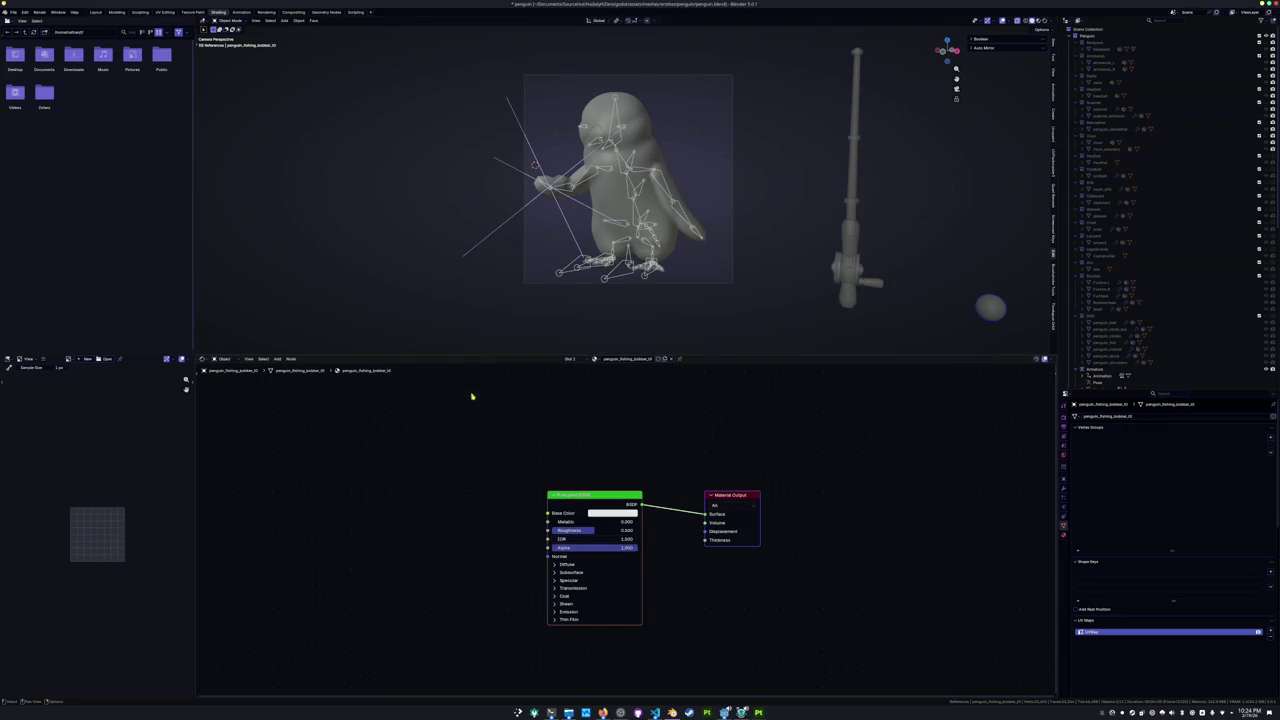
{"action": "left_click_drag", "start_coordinate": [706, 514], "coordinate": [599, 498]}
{"action": "key", "text": "ctrl+z"}
{"action": "key", "text": "ctrl+z"}
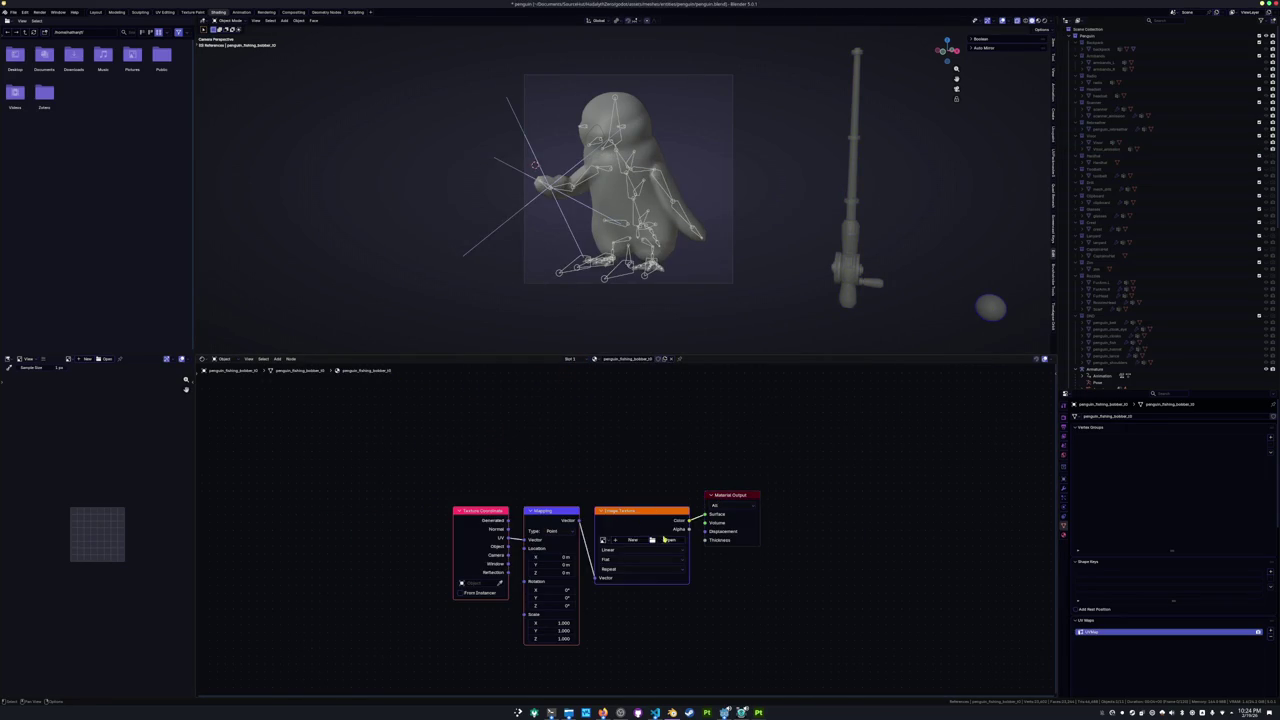
{"action": "left_click", "coordinate": [665, 540]}
{"action": "double_click", "coordinate": [420, 207]}
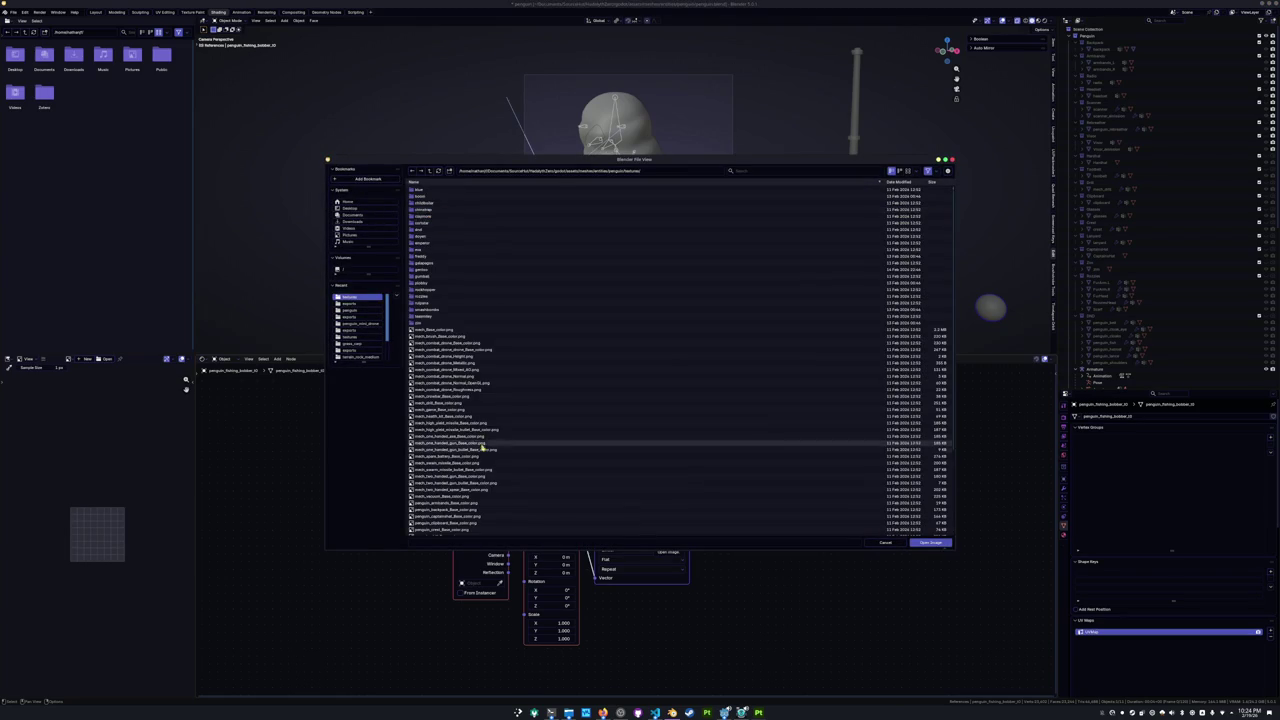
{"action": "scroll", "coordinate": [480, 458], "scroll_direction": "down", "scroll_amount": 5}
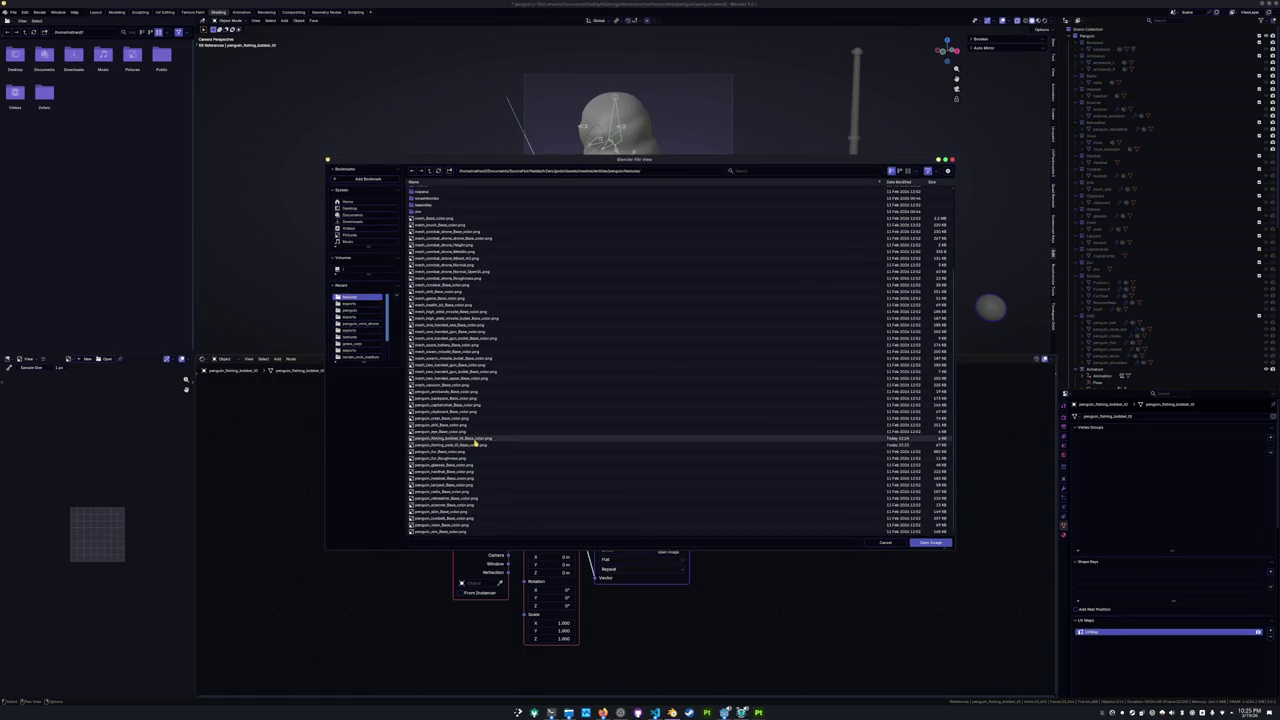
{"action": "double_click", "coordinate": [477, 442]}
Restore the bobber's Principled BSDF, save penguin.blend, and switch to Material Preview.
{"action": "key", "text": "ctrl+z"}
{"action": "key", "text": "ctrl+z"}
{"action": "key", "text": "ctrl+z"}
{"action": "key", "text": "ctrl+z"}
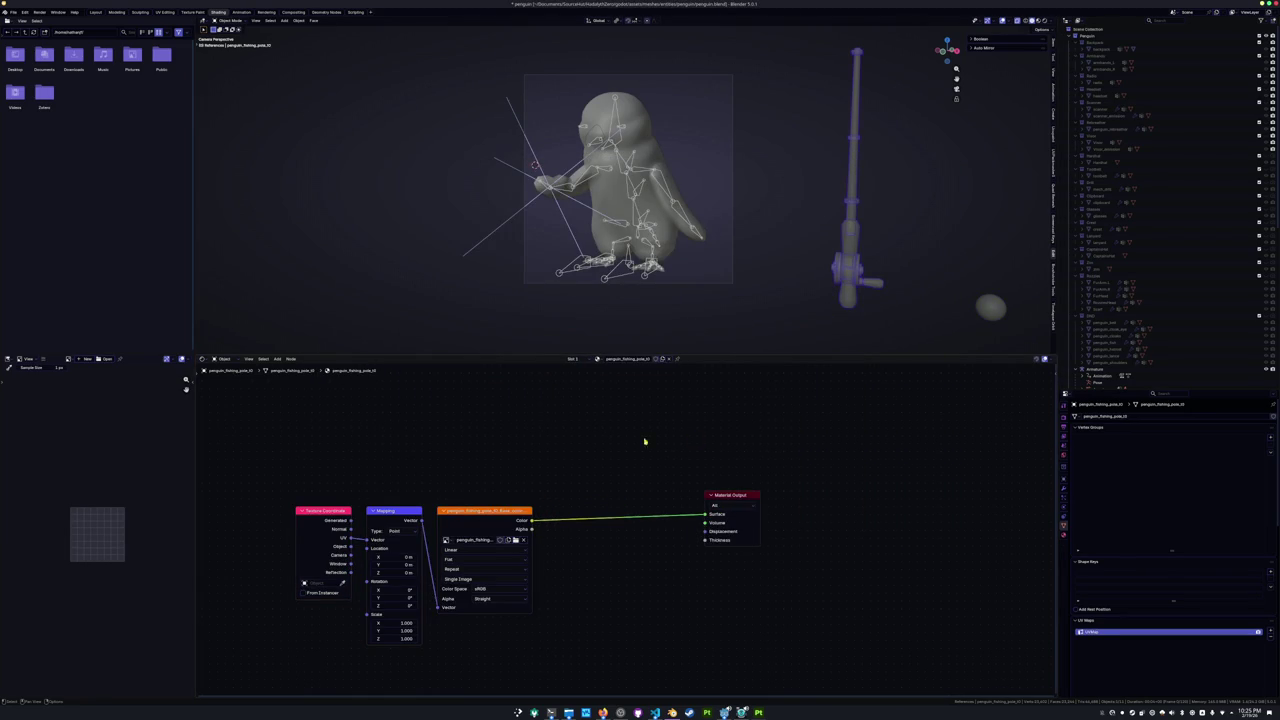
{"action": "key", "text": "ctrl+s"}
{"action": "left_click", "coordinate": [1034, 24]}
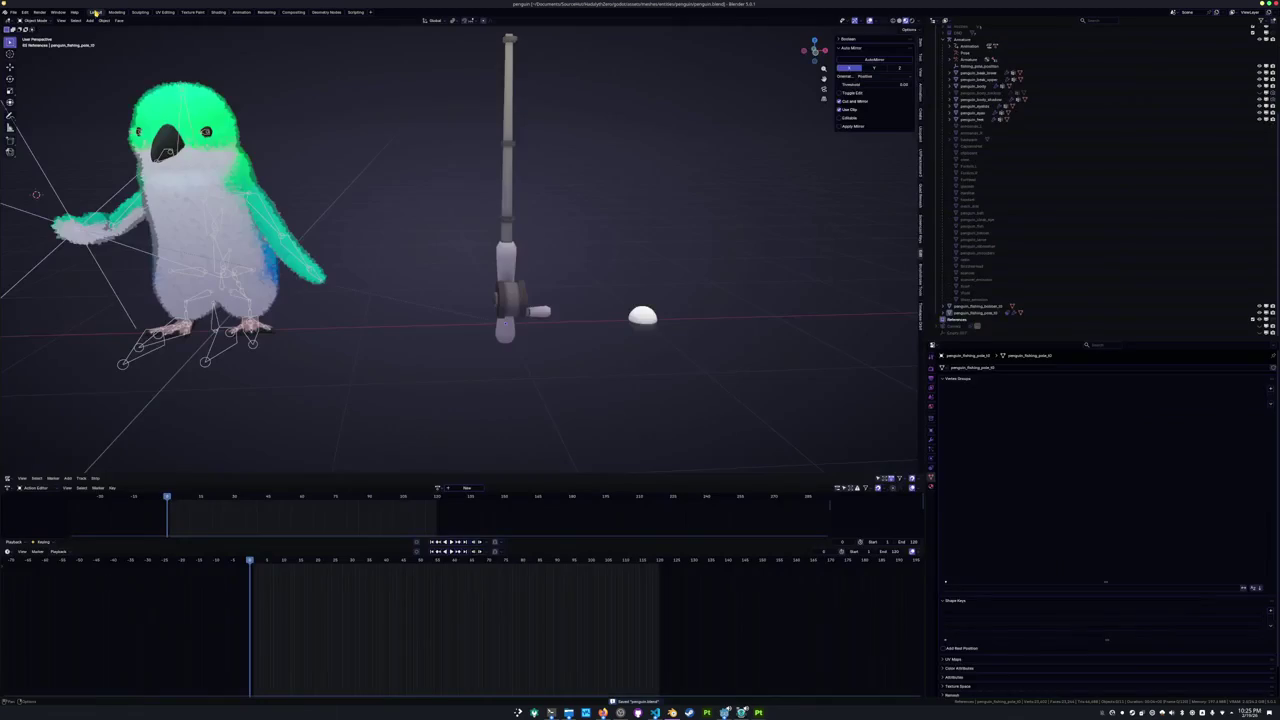
In Layout, enable the fishing pole's Copy Transforms constraint to seat it in the flipper.
{"action": "left_click", "coordinate": [95, 12]}
{"action": "middle_click_drag", "start_coordinate": [356, 296], "coordinate": [496, 279], "text": "shift"}
{"action": "left_click", "coordinate": [651, 274]}
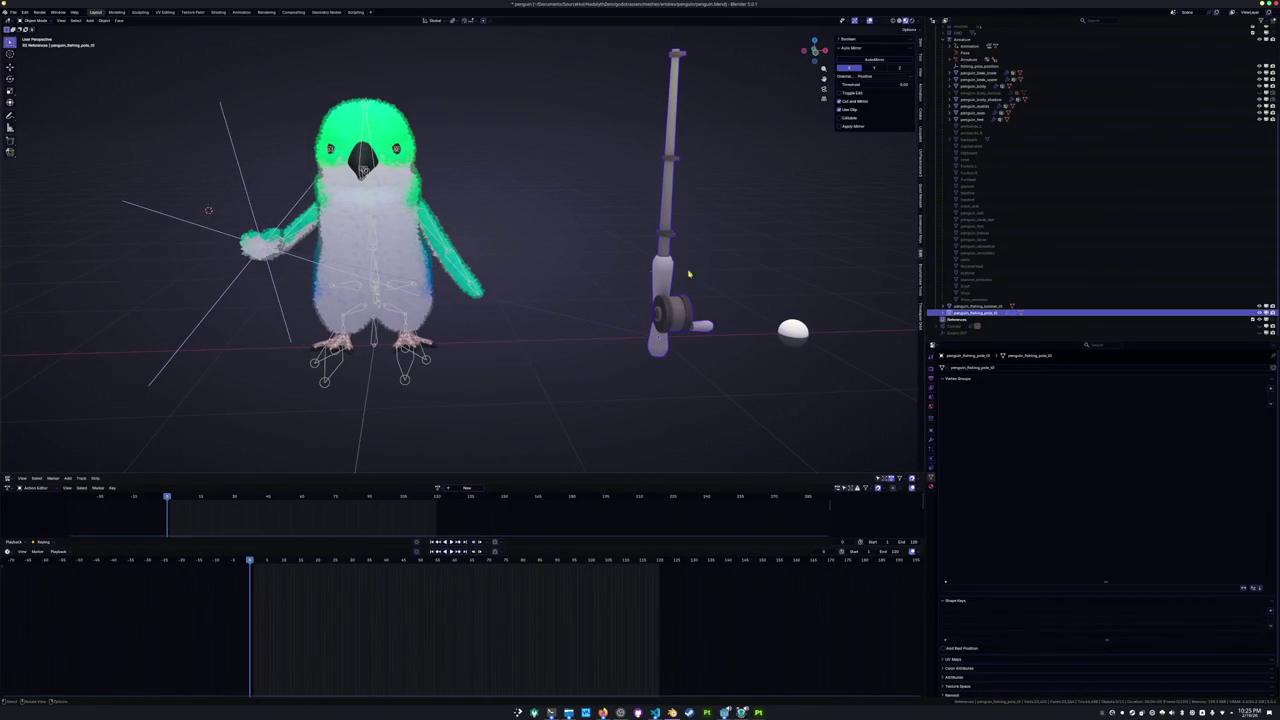
{"action": "left_click", "coordinate": [933, 450]}
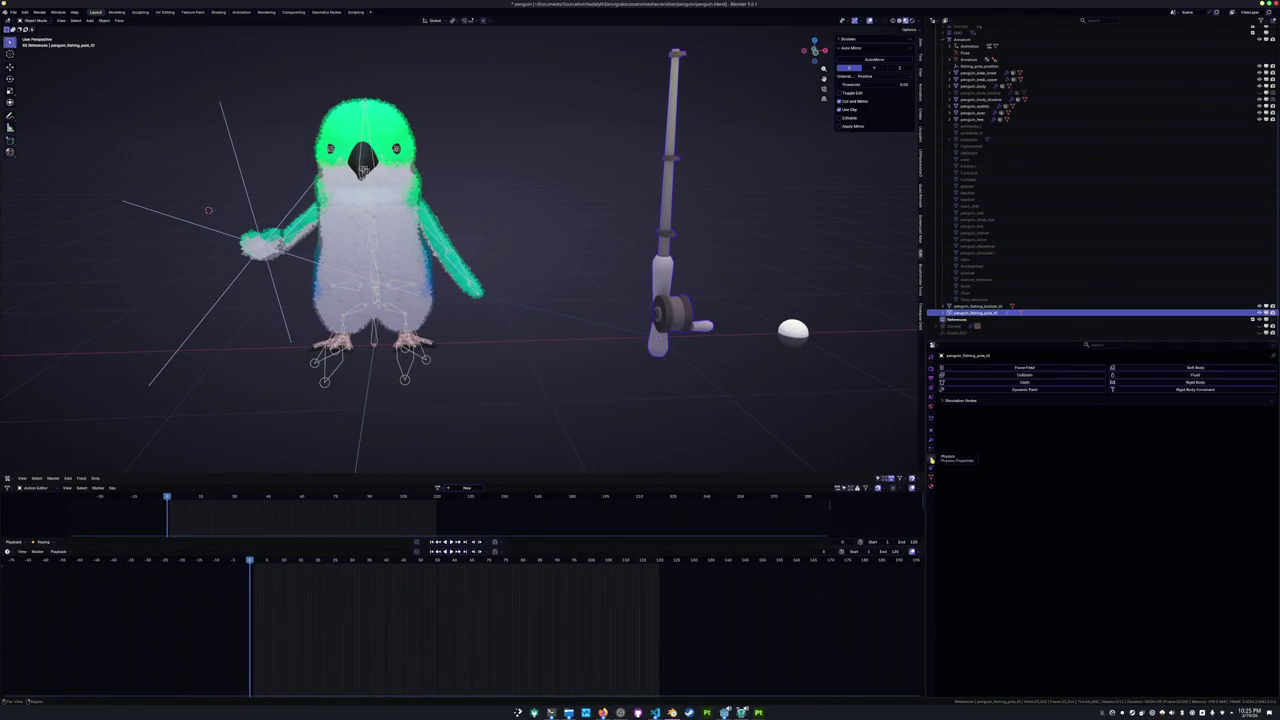
{"action": "left_click", "coordinate": [1254, 380]}
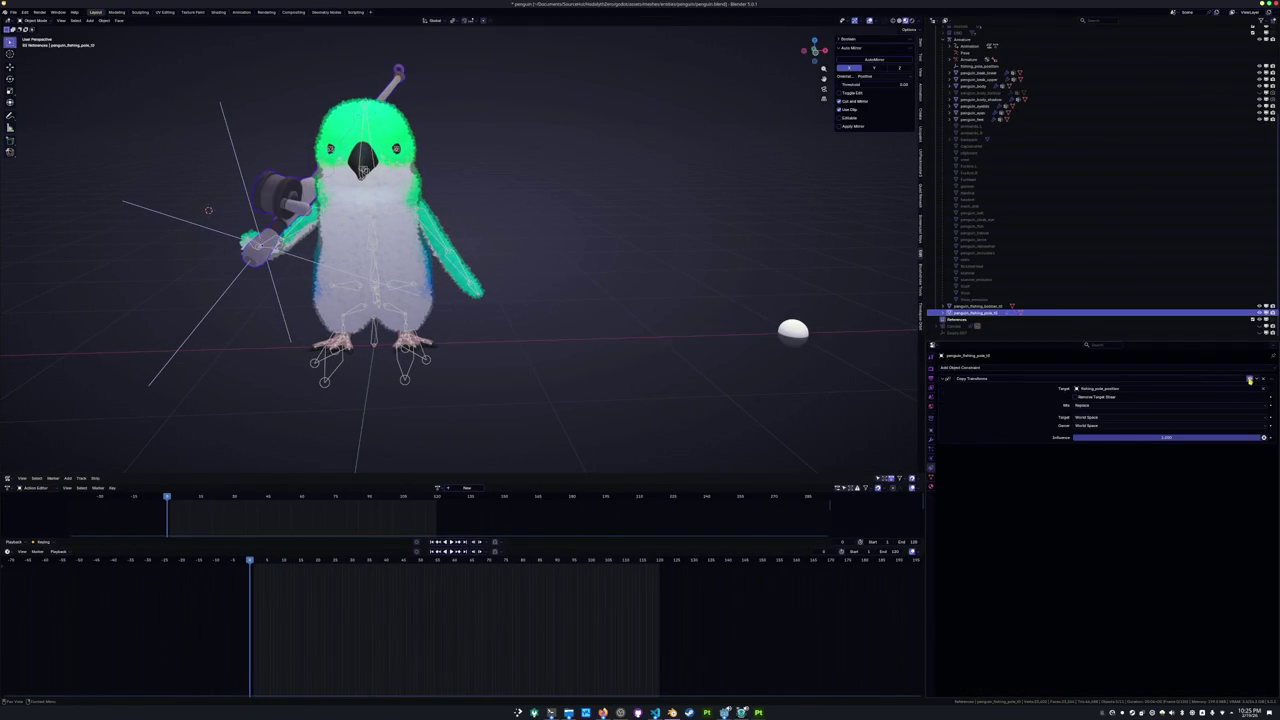
{"action": "mouse_move", "coordinate": [614, 334]}
{"action": "middle_mouse_down"}
{"action": "mouse_move", "coordinate": [563, 334]}
{"action": "mouse_move", "coordinate": [688, 368]}
{"action": "middle_mouse_up"}
{"action": "scroll", "coordinate": [688, 368], "scroll_direction": "down", "scroll_amount": 3}
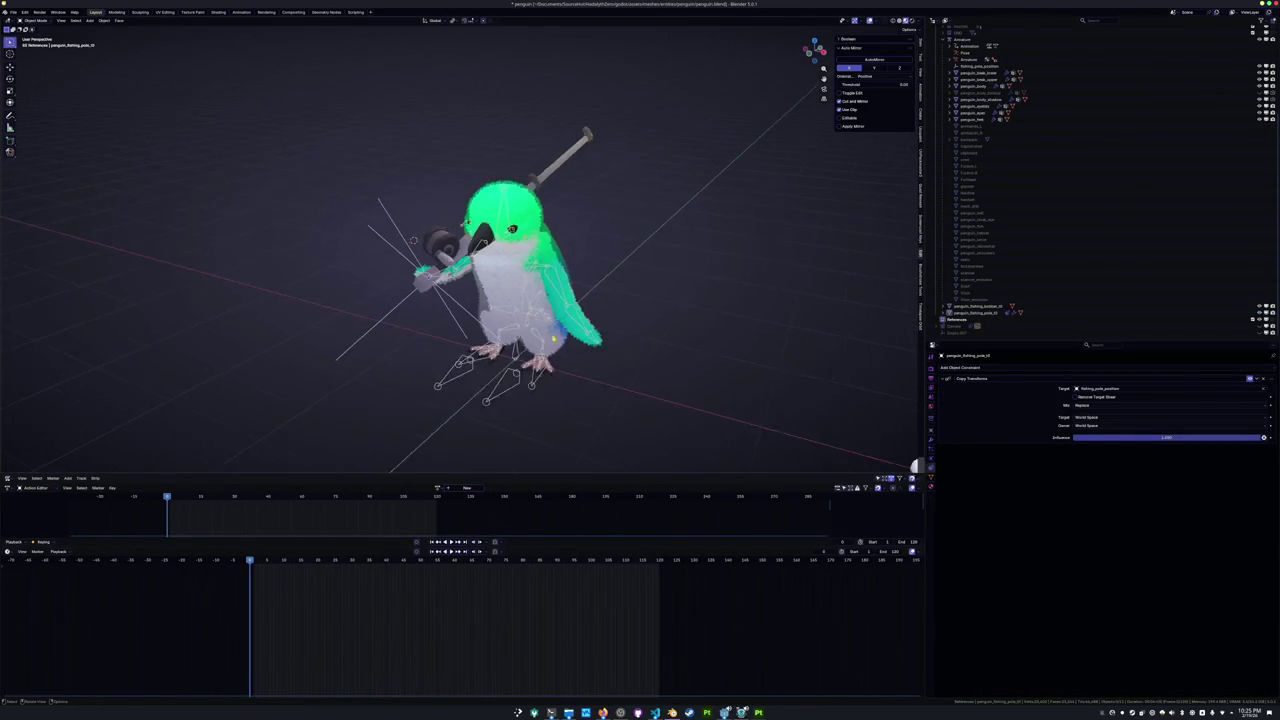
{"action": "middle_click_drag", "start_coordinate": [437, 417], "coordinate": [423, 414], "text": "shift"}
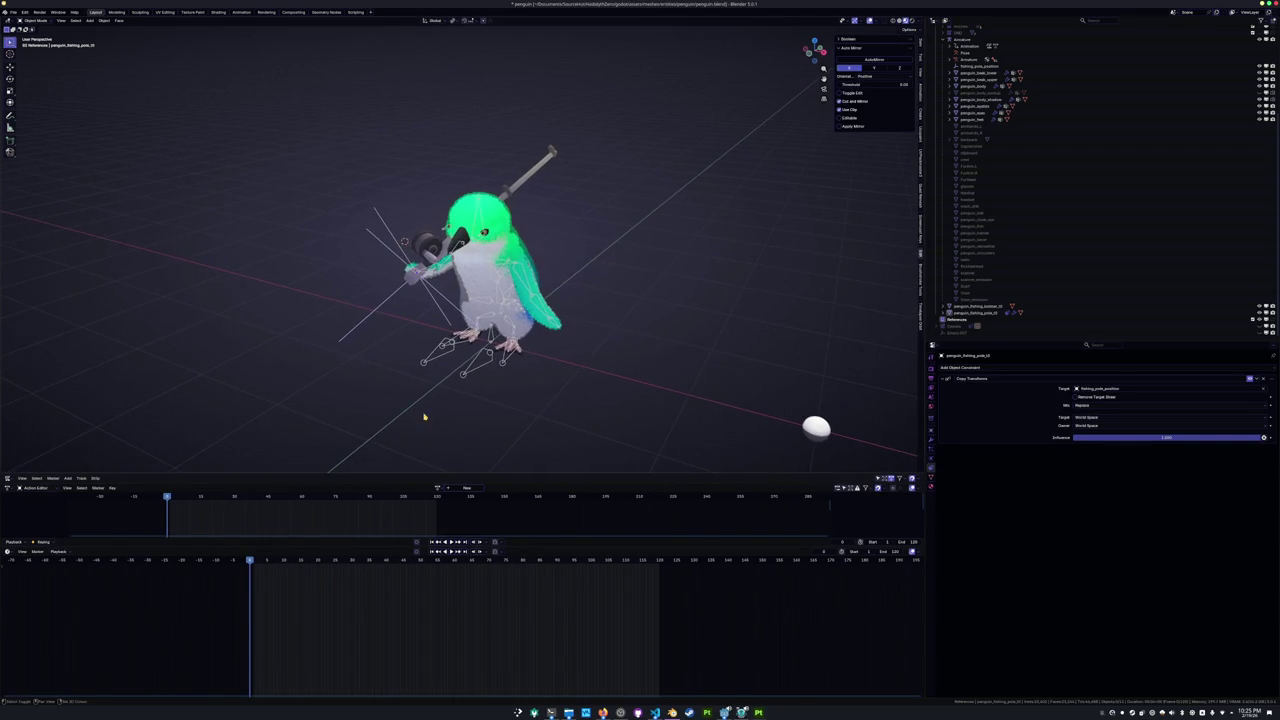
{"action": "key", "text": "alt+Tab"}
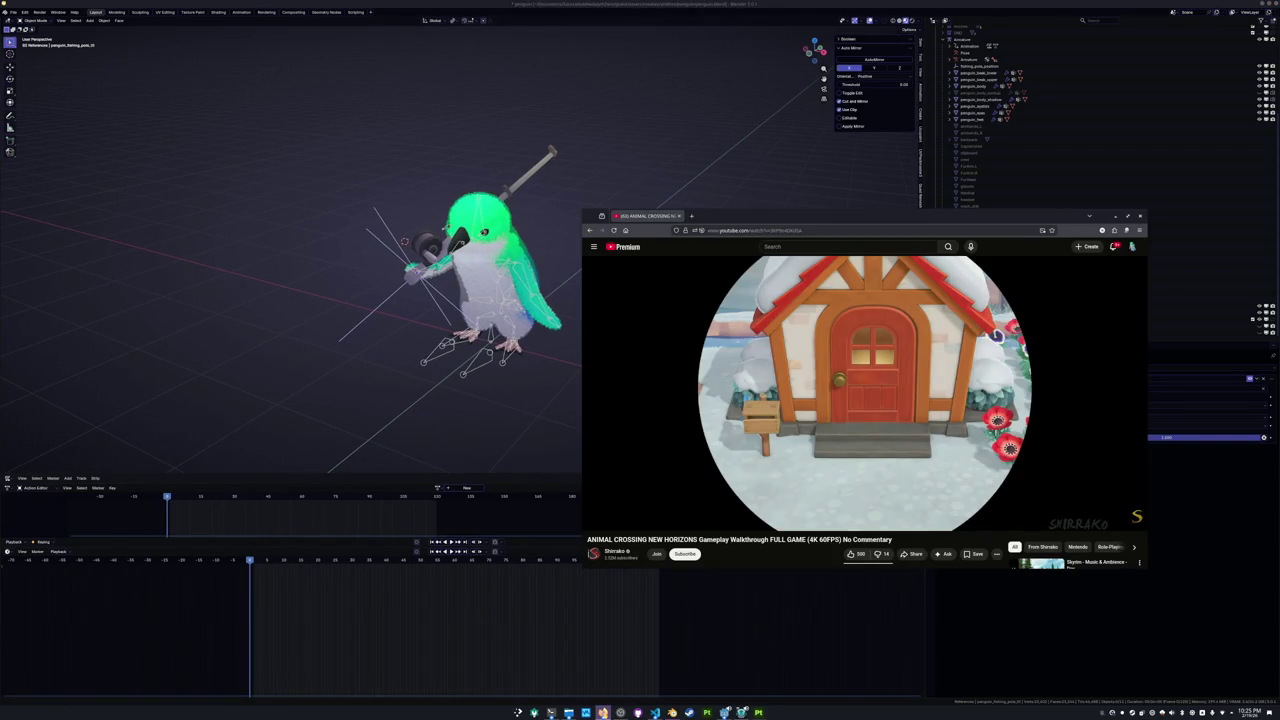
Open the penguin task page in Notion with the video window placed beside it.
{"action": "key", "text": "alt+Tab"}
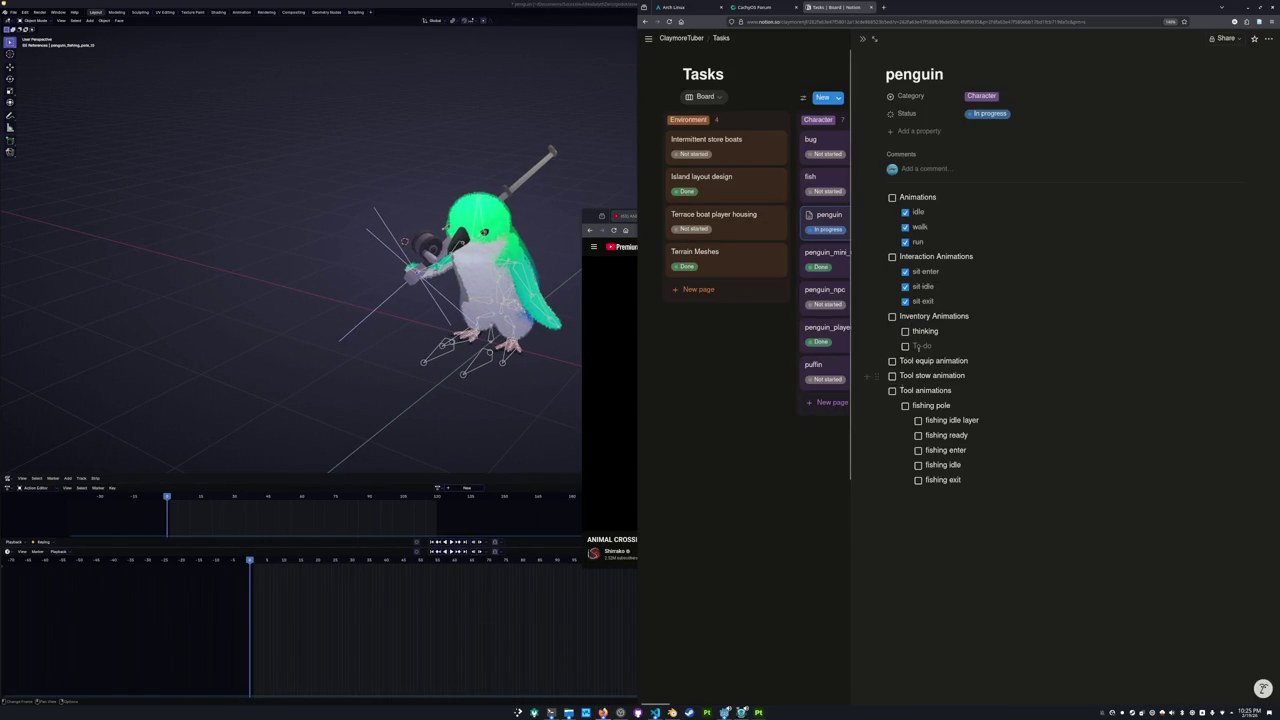
{"action": "mouse_move", "coordinate": [976, 360]}
{"action": "left_mouse_down"}
{"action": "mouse_move", "coordinate": [899, 361]}
{"action": "mouse_move", "coordinate": [899, 375]}
{"action": "left_mouse_up"}
{"action": "left_click", "coordinate": [686, 434]}
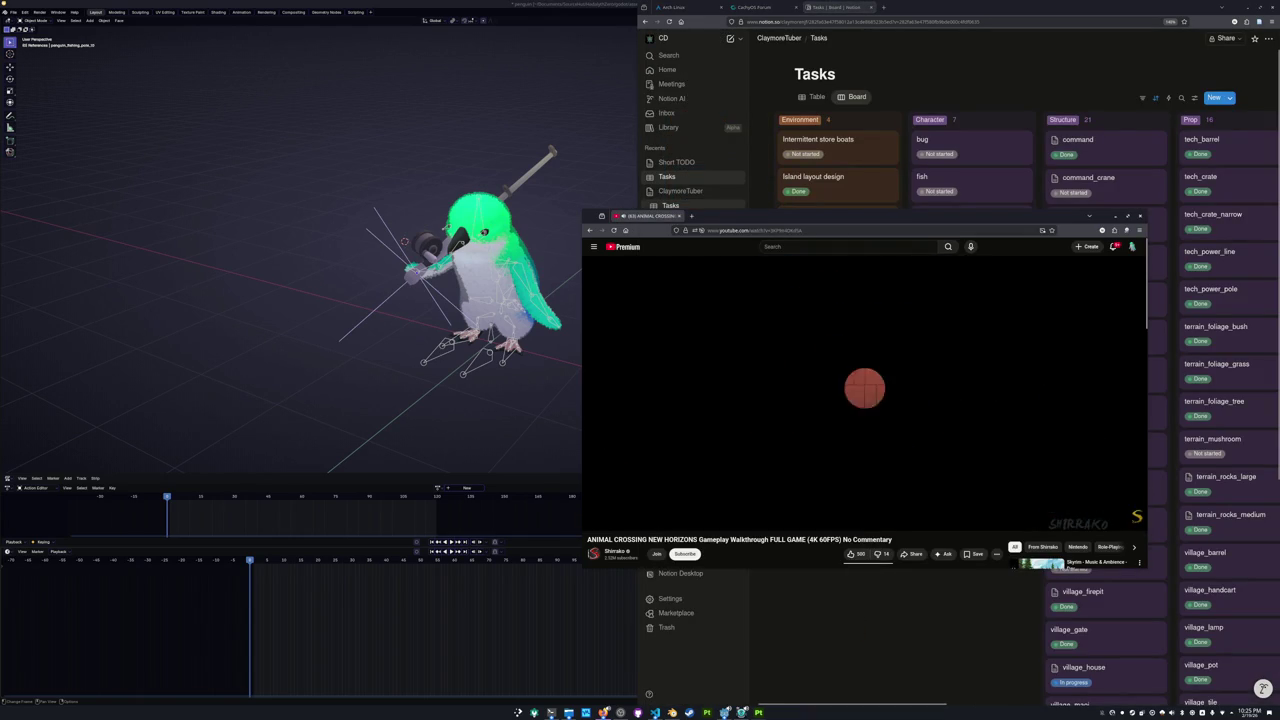
{"action": "left_click_drag", "start_coordinate": [900, 215], "coordinate": [540, 243]}
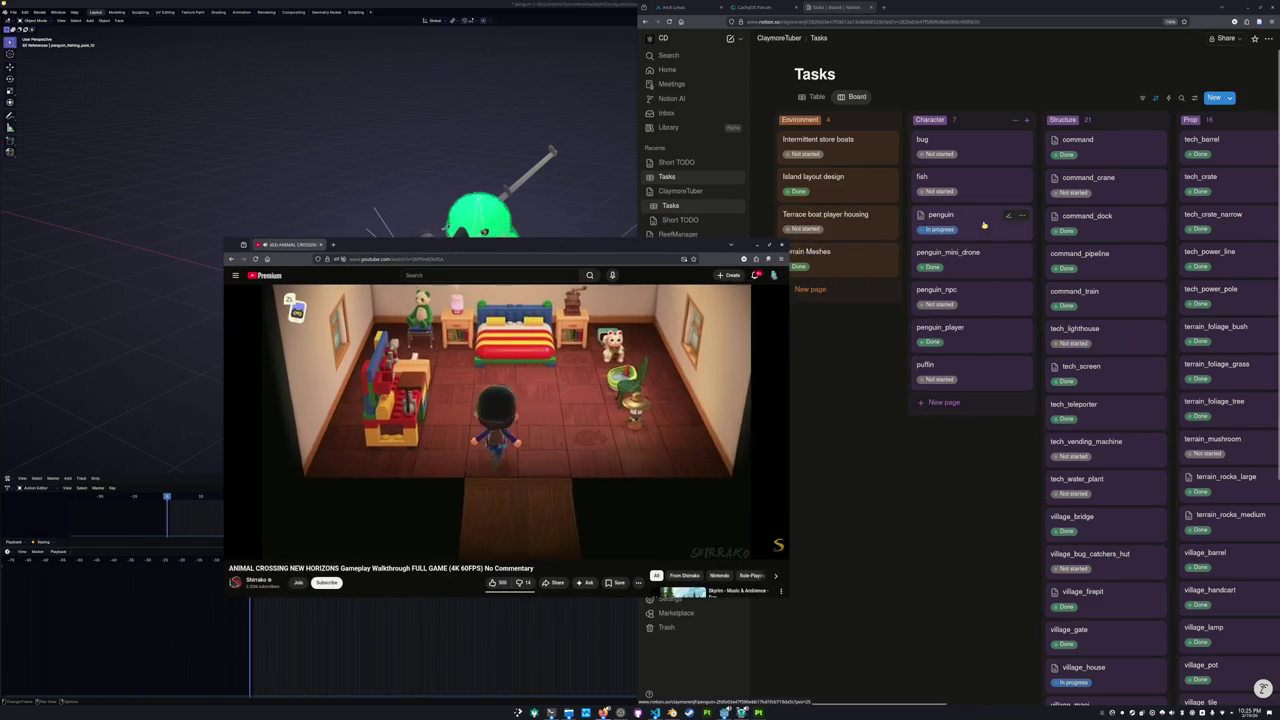
{"action": "left_click", "coordinate": [950, 220]}
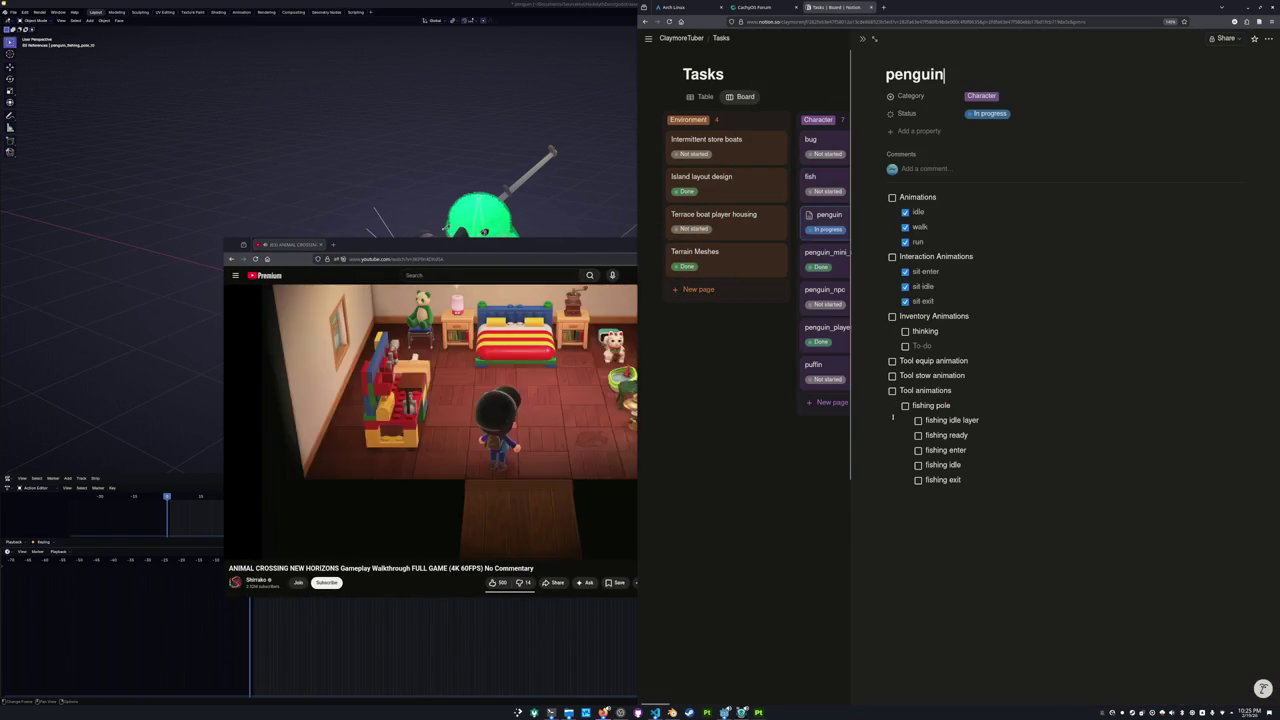
{"action": "left_click_drag", "start_coordinate": [463, 247], "coordinate": [697, 227]}
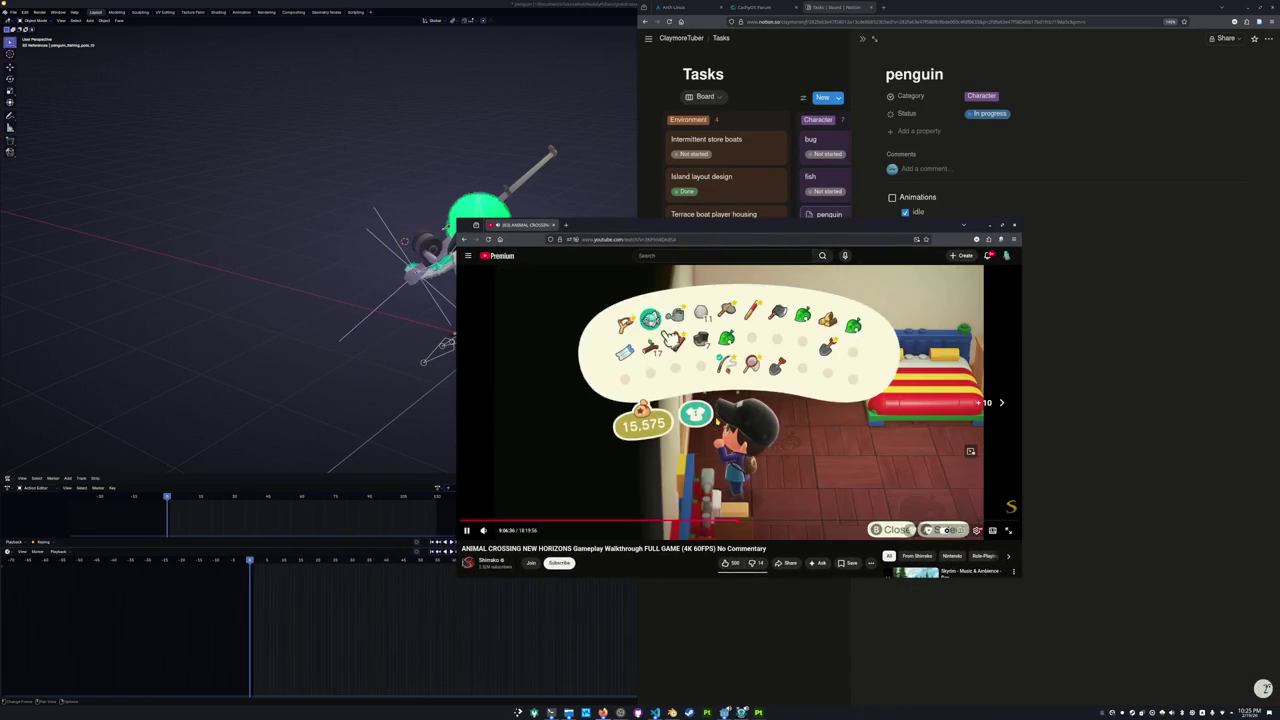
Seek the video ahead to the Mabel dialogue, then rewind it in ten-second jumps.
{"action": "key", "text": "Right"}
{"action": "key", "text": "Right"}
{"action": "key", "text": "Right"}
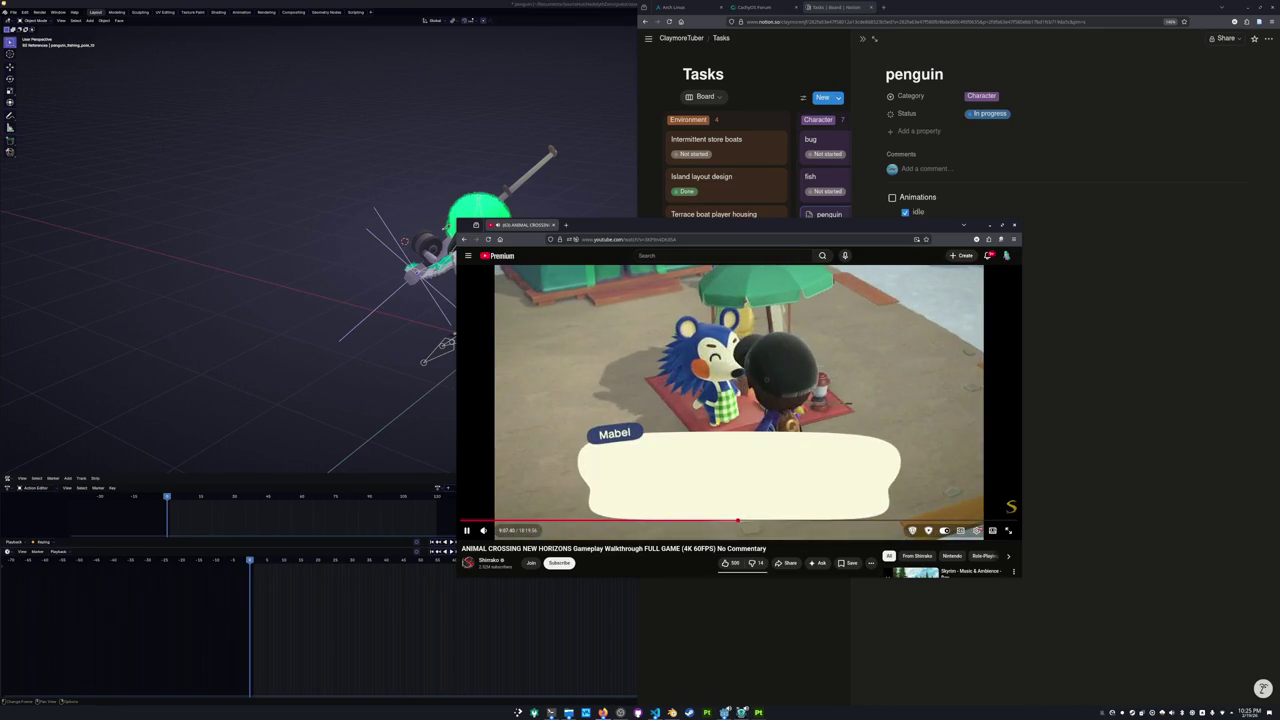
{"action": "key", "text": "Right"}
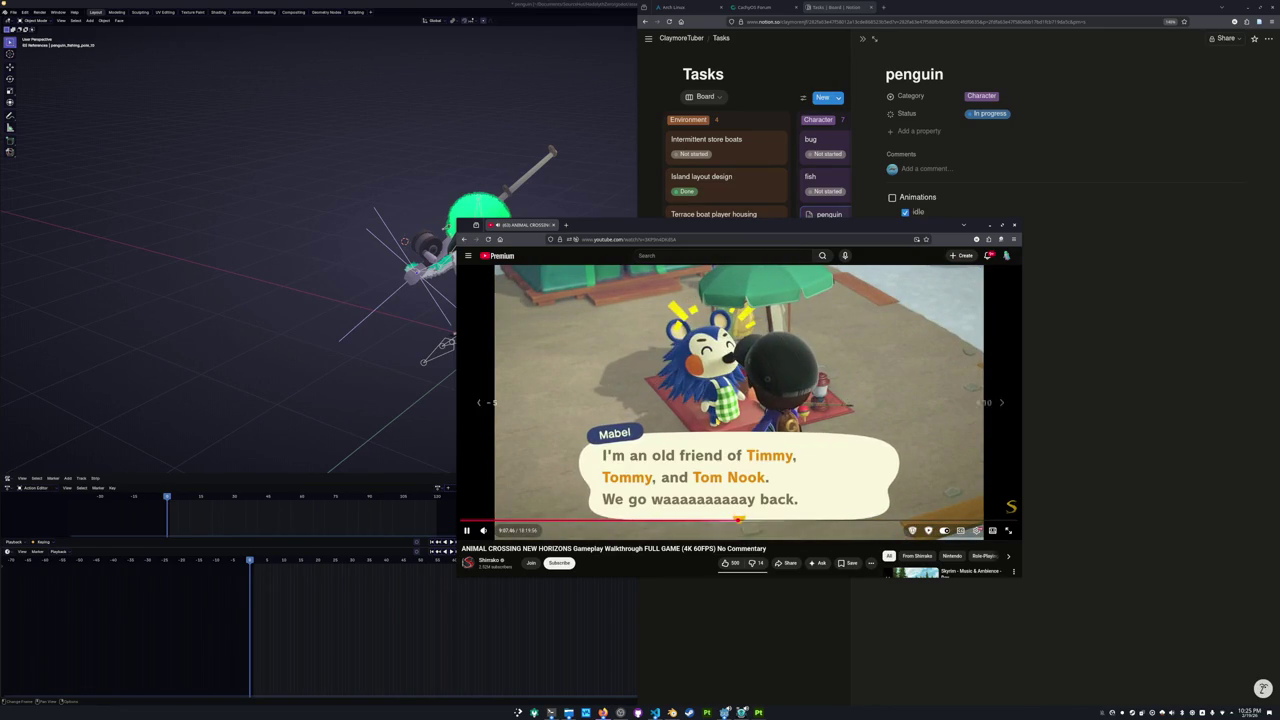
{"action": "key", "text": "Left"}
{"action": "key", "text": "Left"}
{"action": "key", "text": "Left"}
{"action": "key", "text": "Left"}
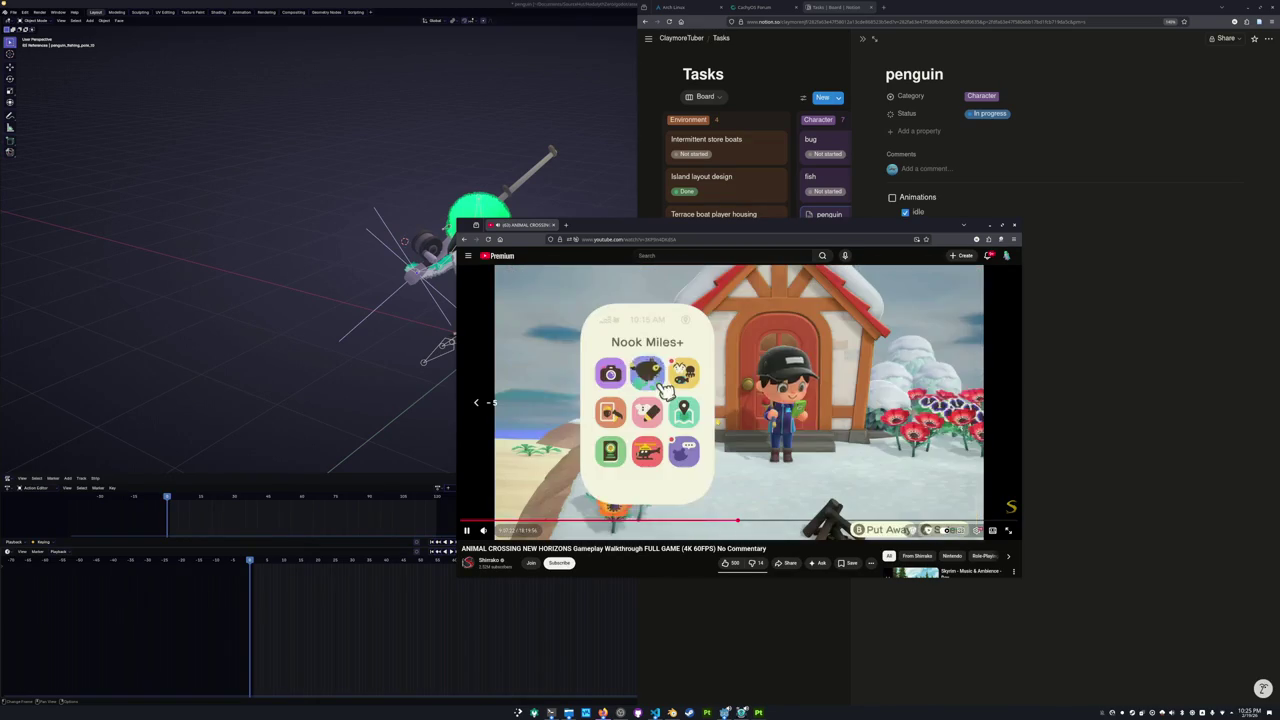
{"action": "key", "text": "Left"}
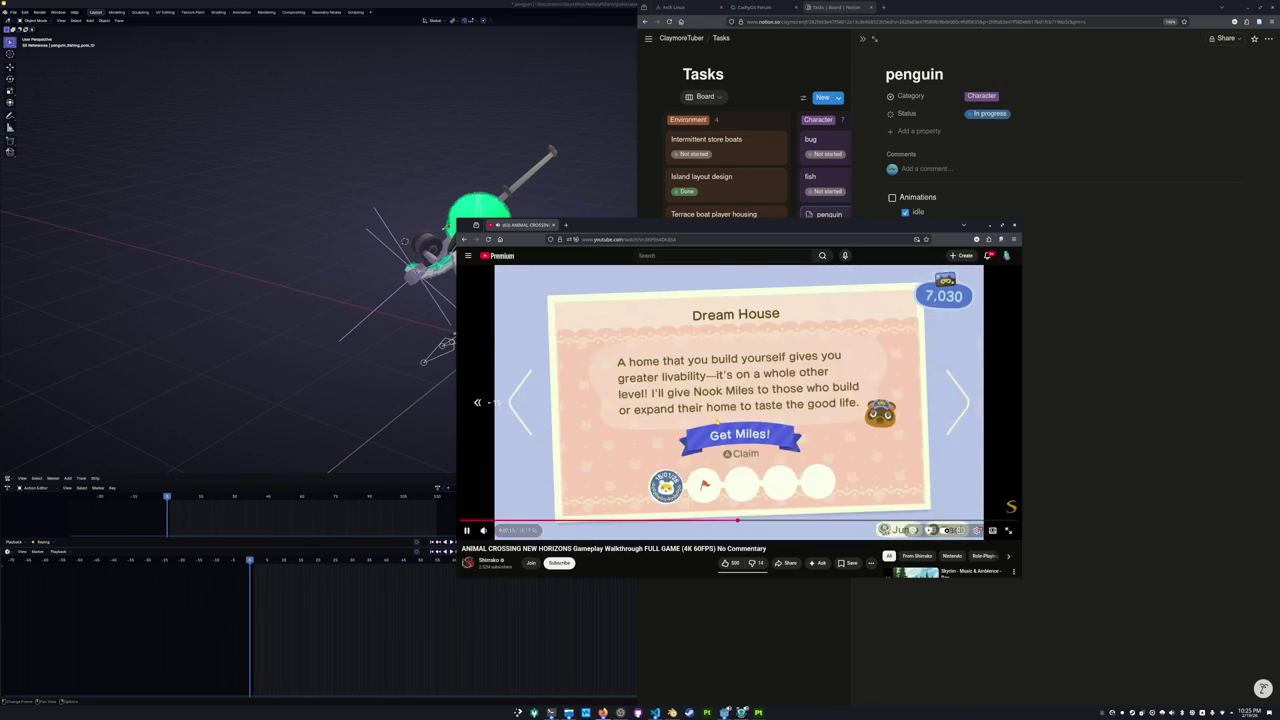
{"action": "key", "text": "Left"}
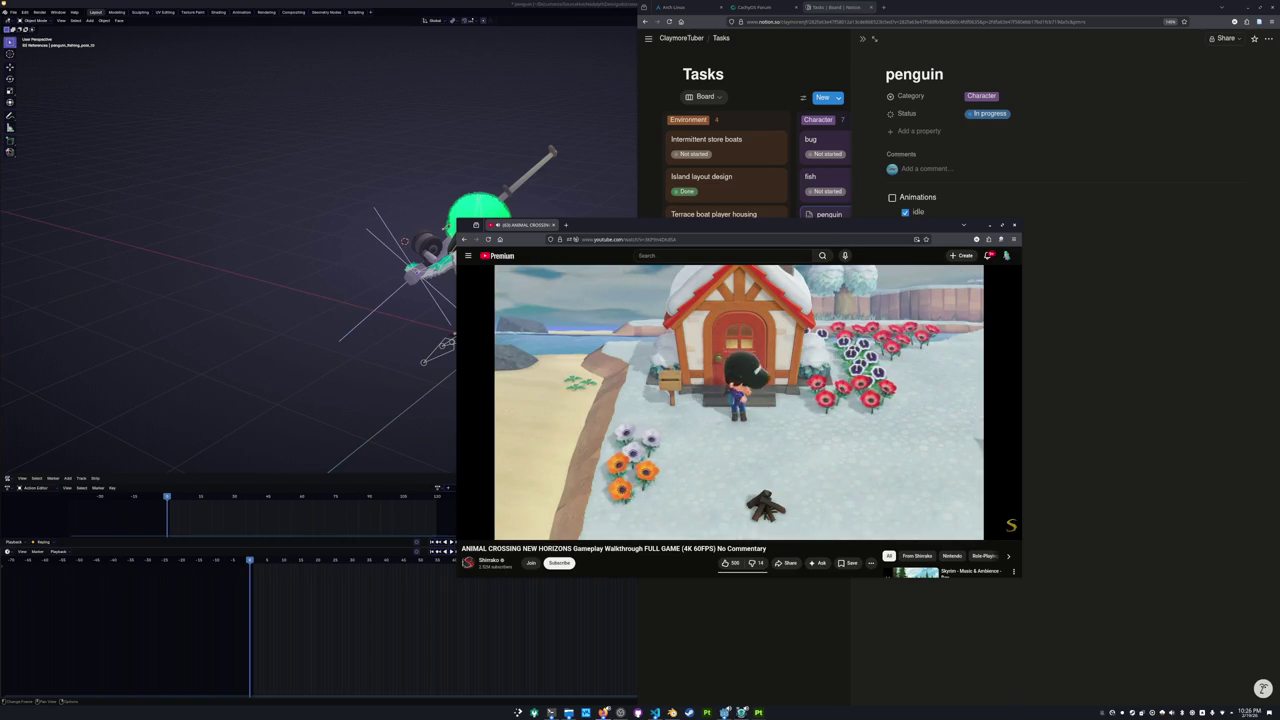
Skim back and forth through the Animal Crossing video with arrow keys and progress-bar clicks.
{"action": "key", "text": "space"}
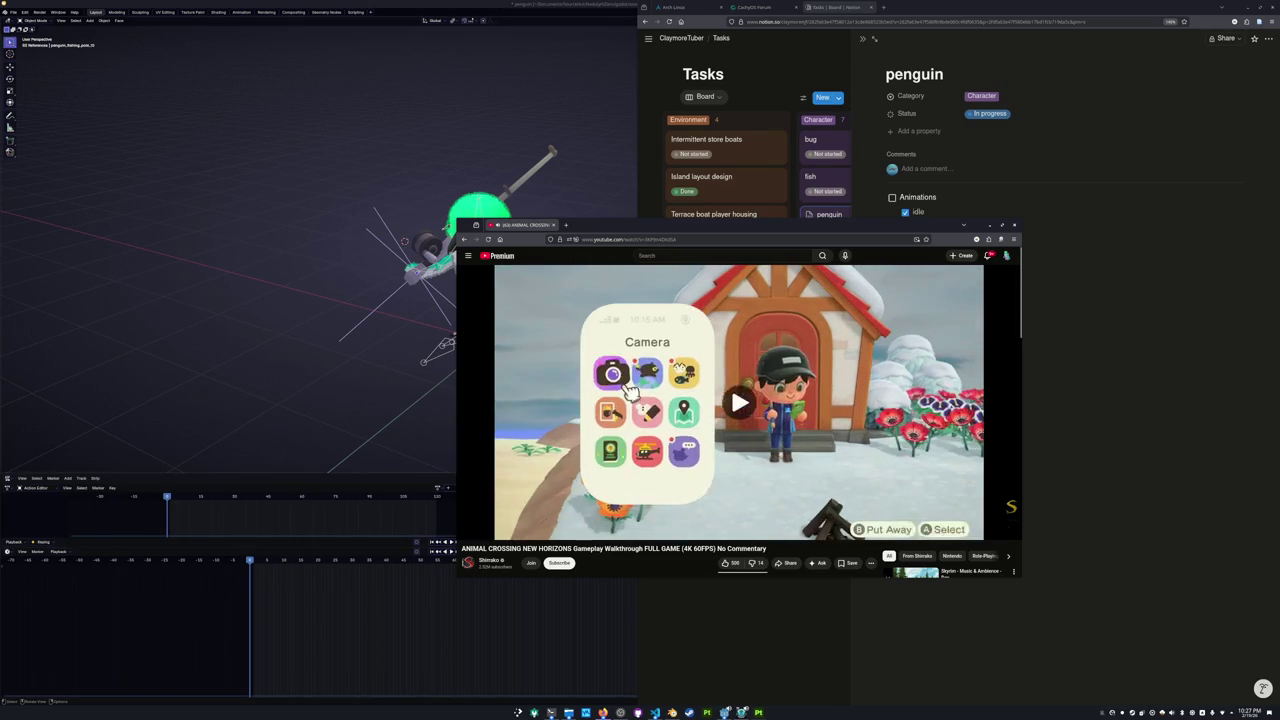
{"action": "left_click", "coordinate": [737, 520]}
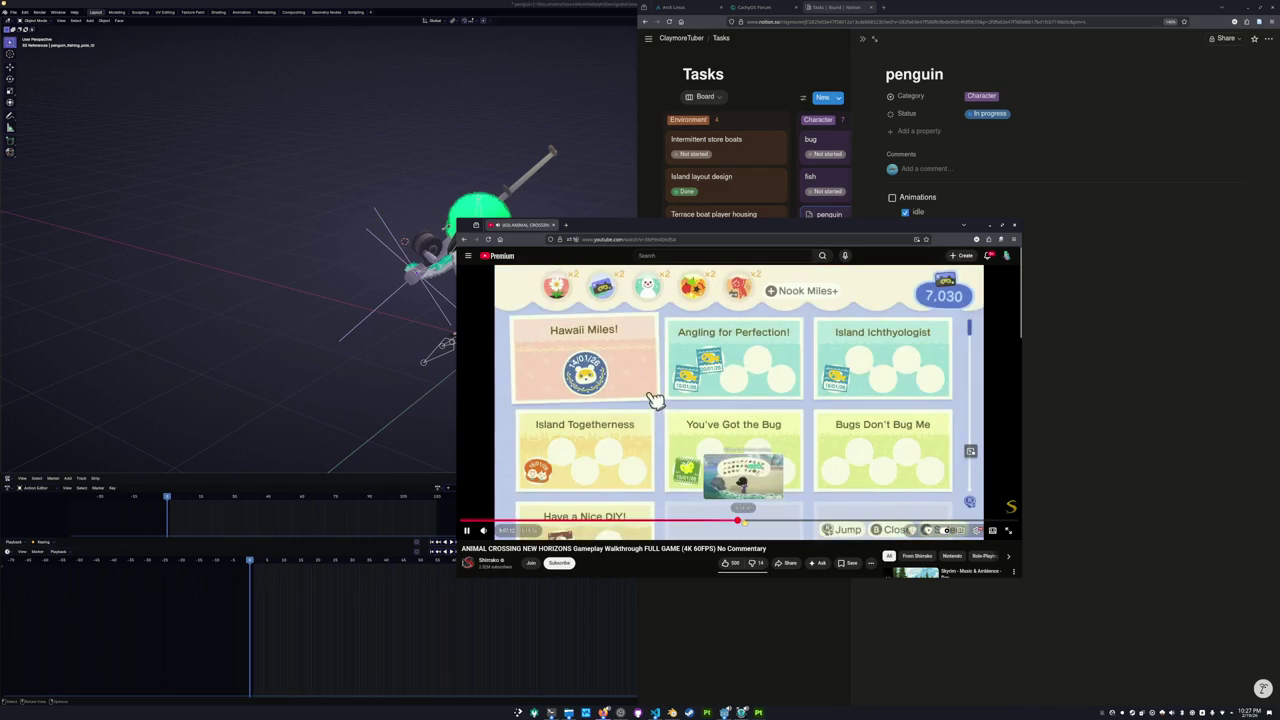
{"action": "key", "text": "Left"}
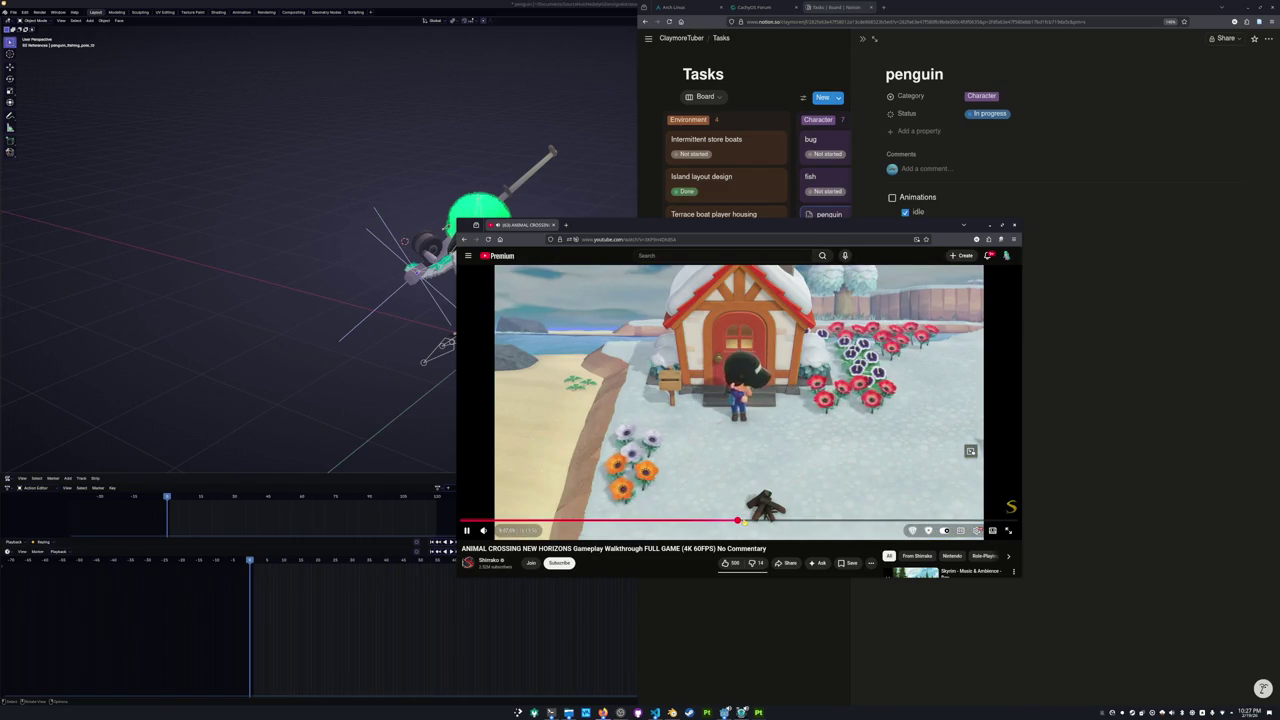
{"action": "key", "text": "space"}
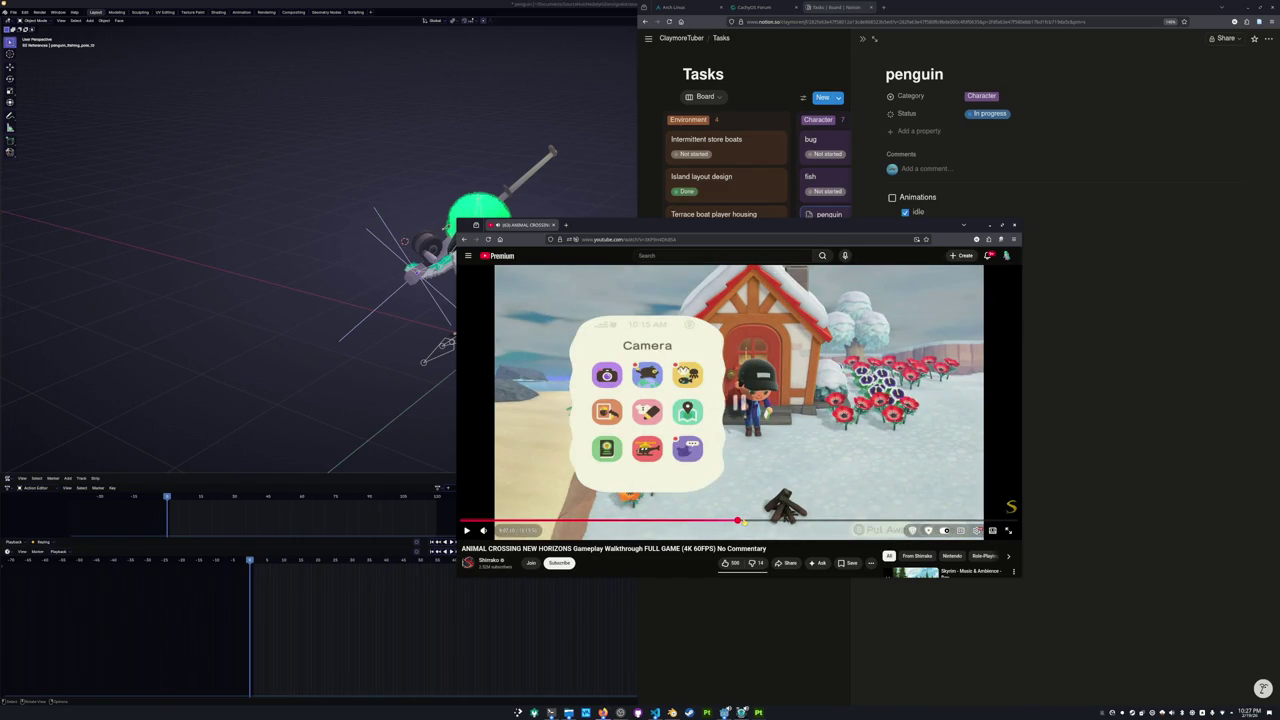
{"action": "key", "text": "Left"}
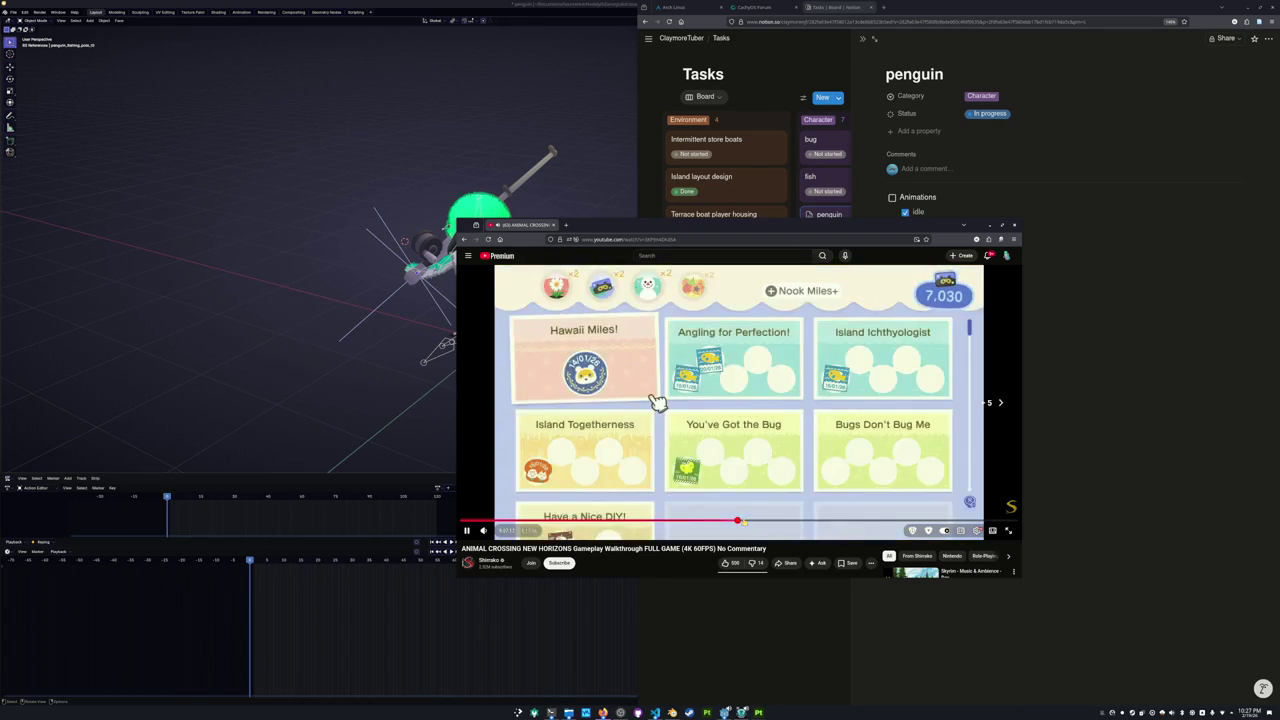
{"action": "key", "text": "l"}
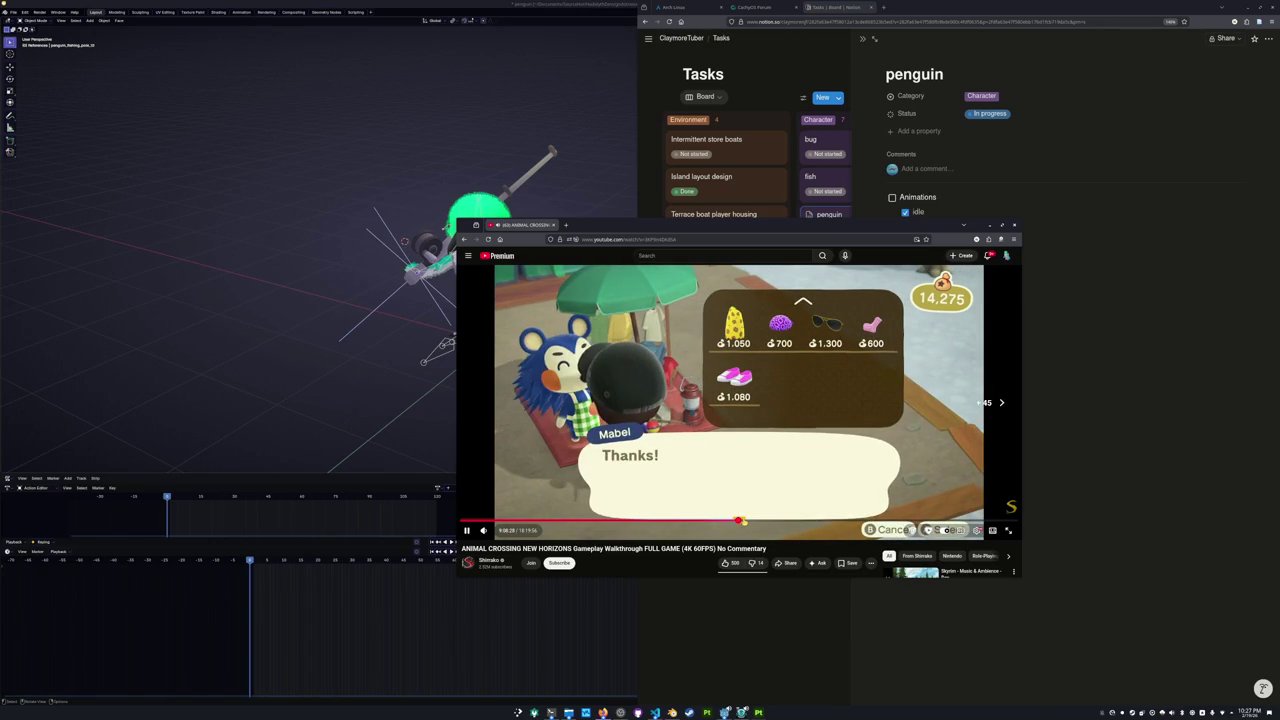
{"action": "key", "text": "Right"}
{"action": "key", "text": "Right"}
{"action": "key", "text": "Right"}
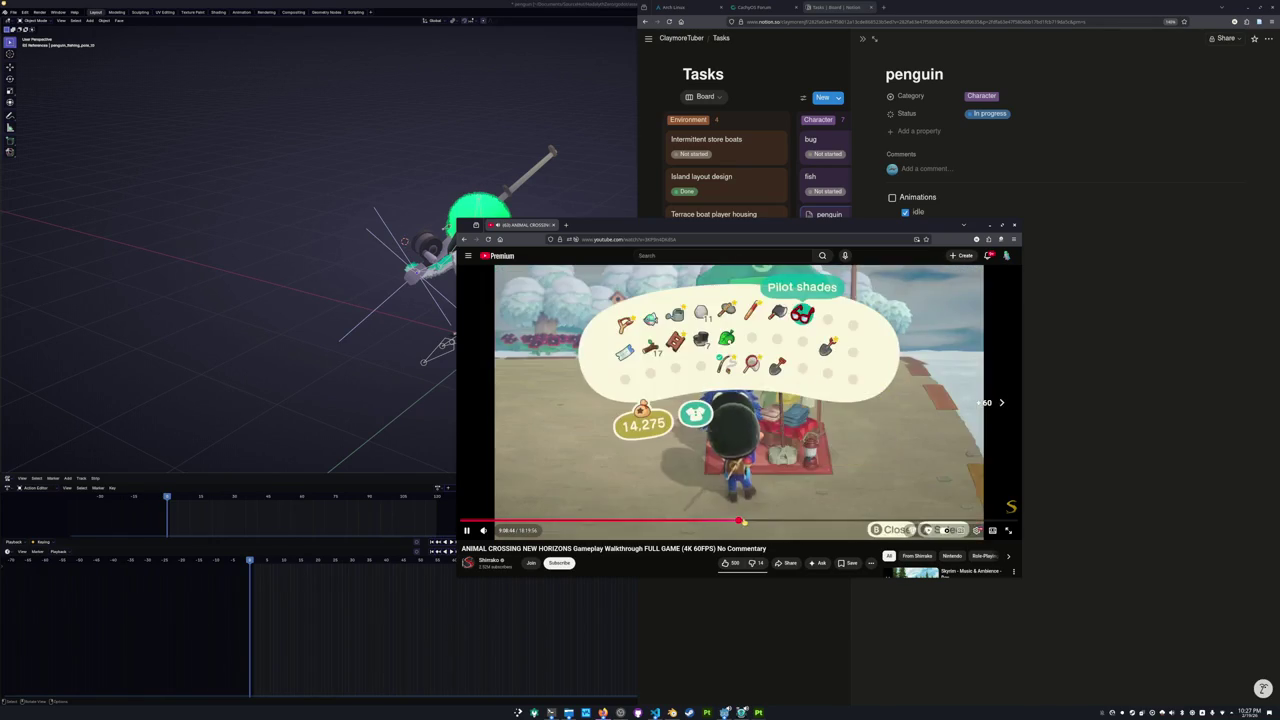
{"action": "key", "text": "Right"}
{"action": "key", "text": "Right"}
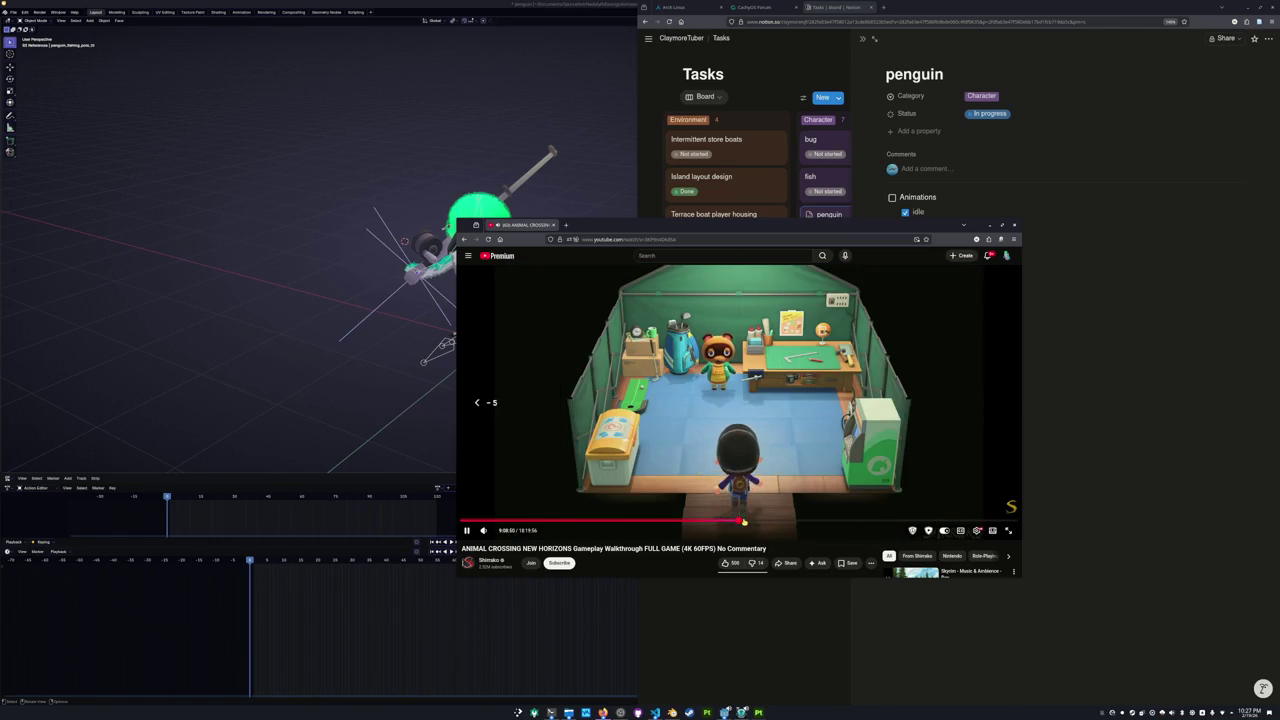
{"action": "key", "text": "Left"}
{"action": "key", "text": "Left"}
{"action": "key", "text": "Left"}
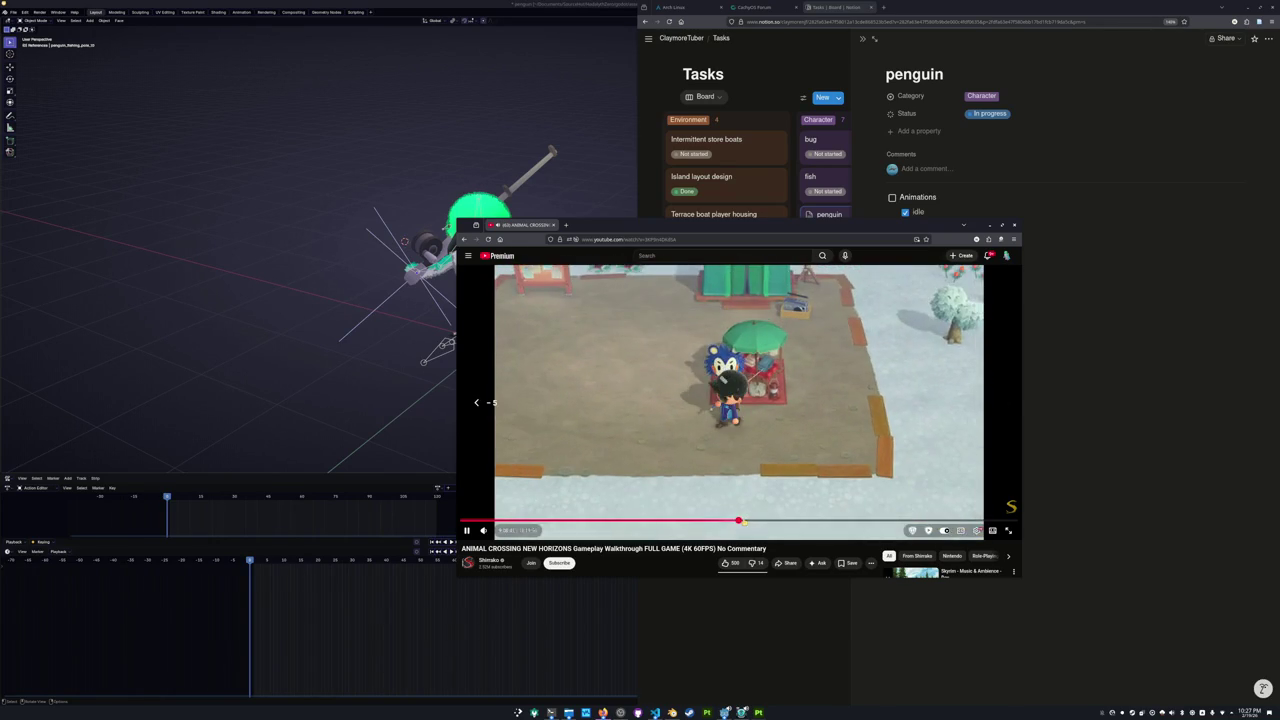
{"action": "key", "text": "Left"}
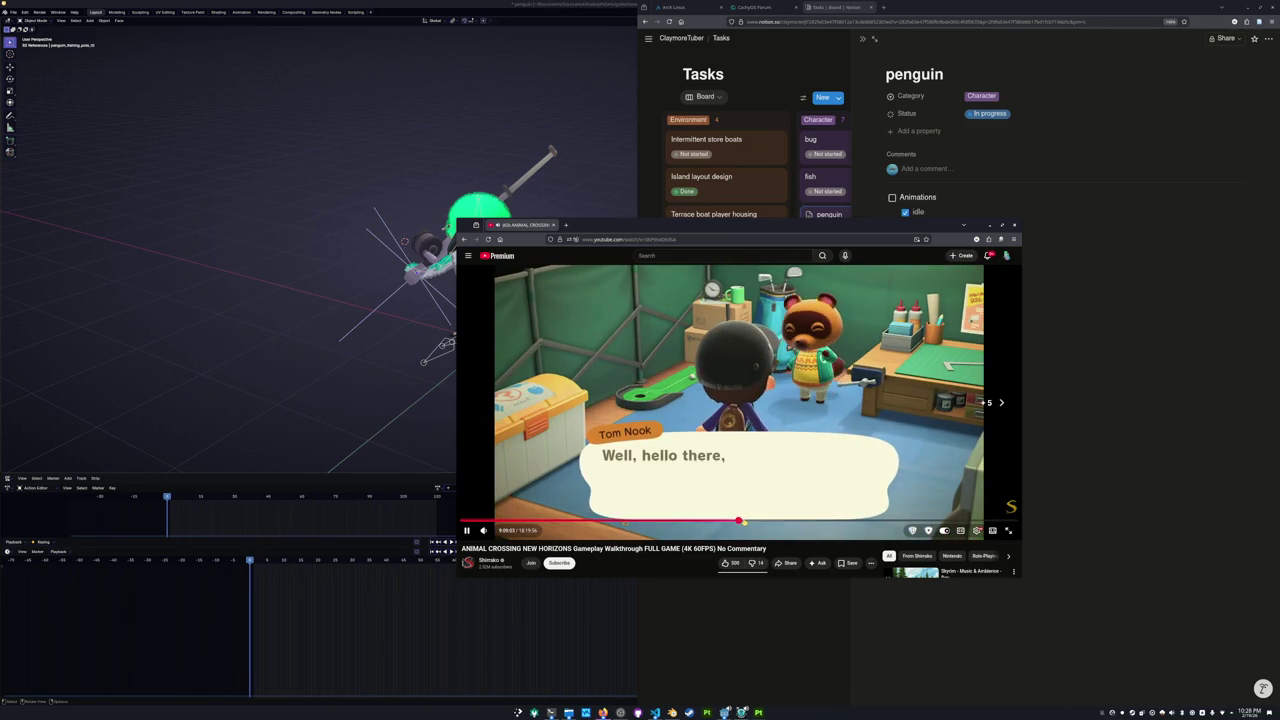
{"action": "key", "text": "Right"}
{"action": "key", "text": "Right"}
{"action": "key", "text": "Right"}
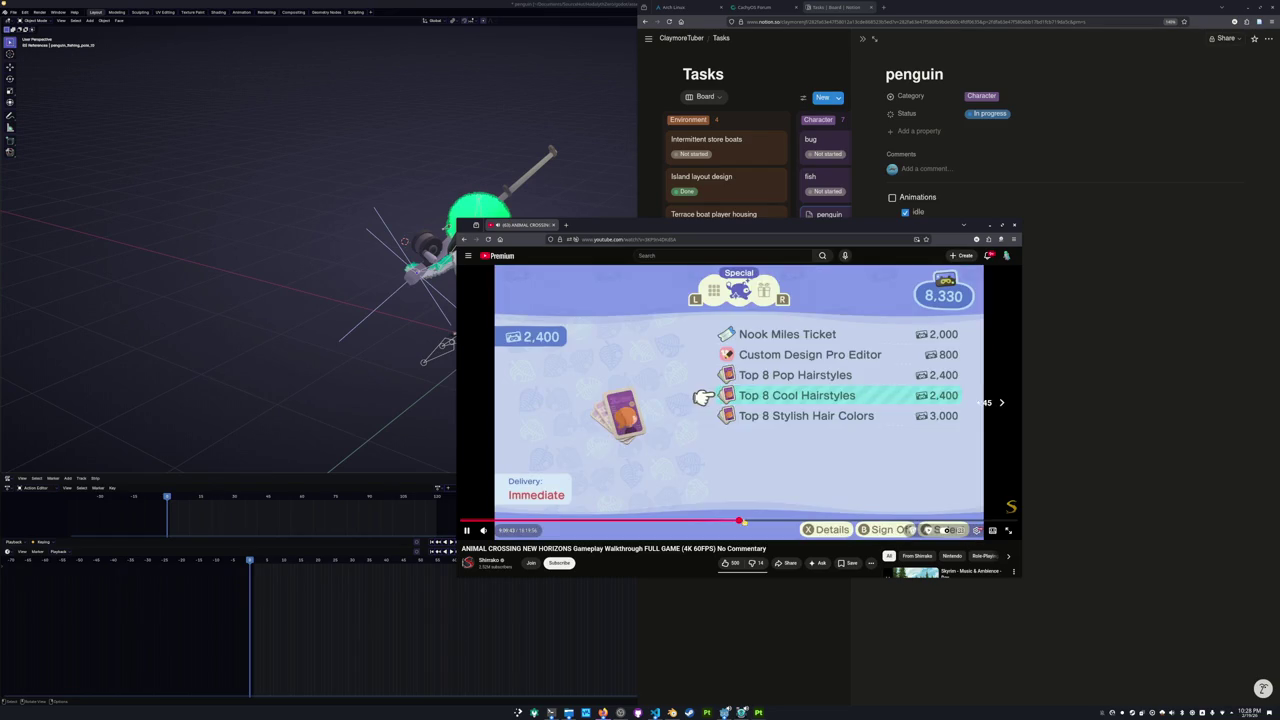
{"action": "key", "text": "Right"}
{"action": "key", "text": "Right"}
{"action": "key", "text": "Right"}
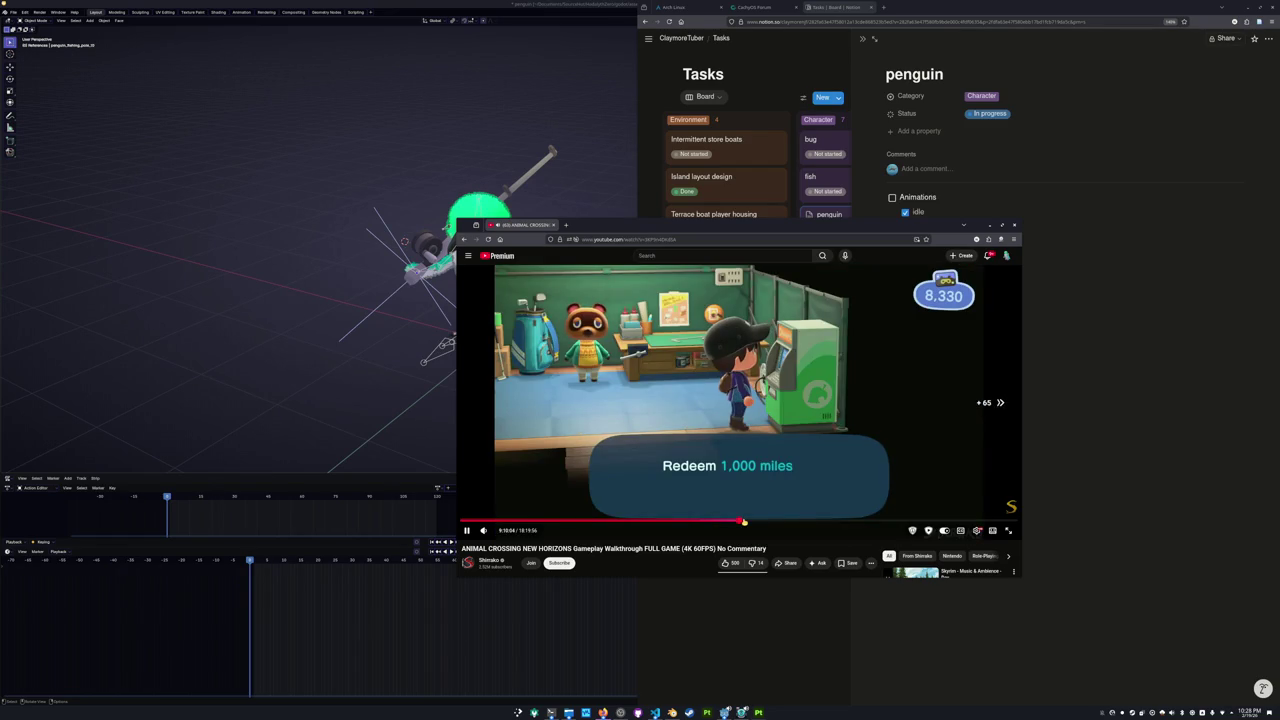
{"action": "key", "text": "Right"}
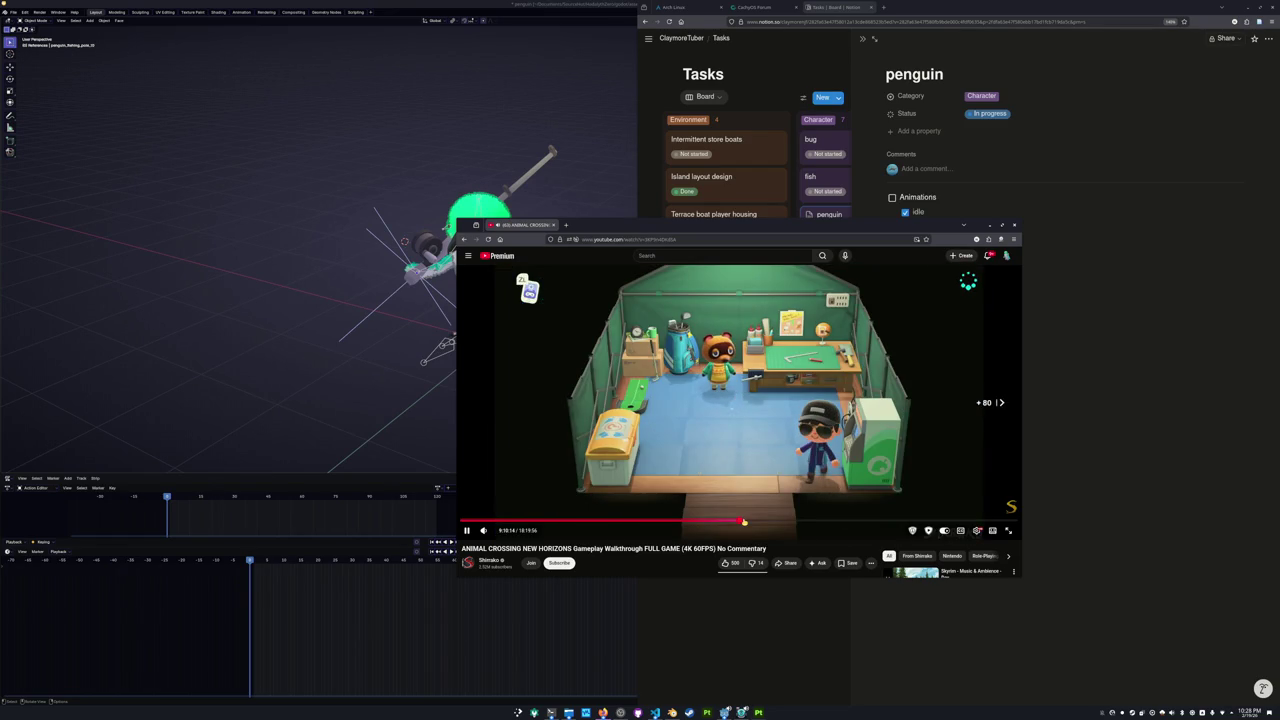
{"action": "key", "text": "Right"}
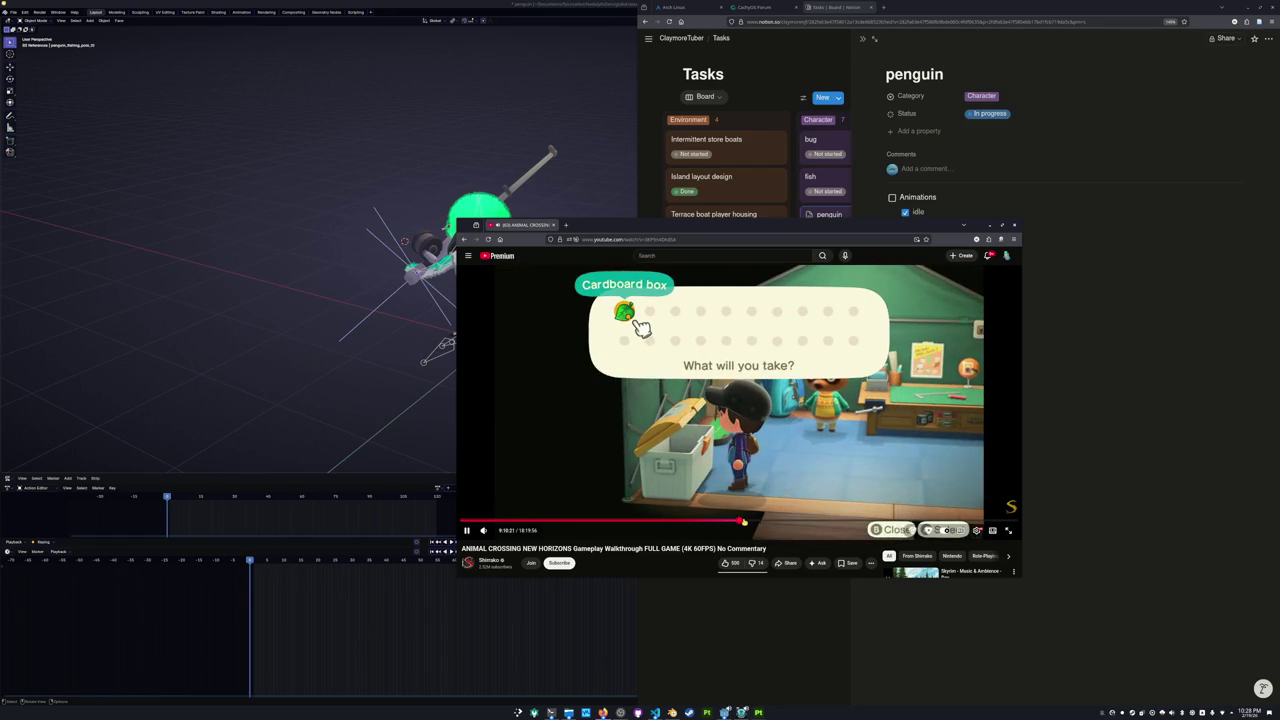
Restart the video, skip far ahead to the snowy night riverside scene, pause, and return to Blender.
{"action": "key", "text": "Home"}
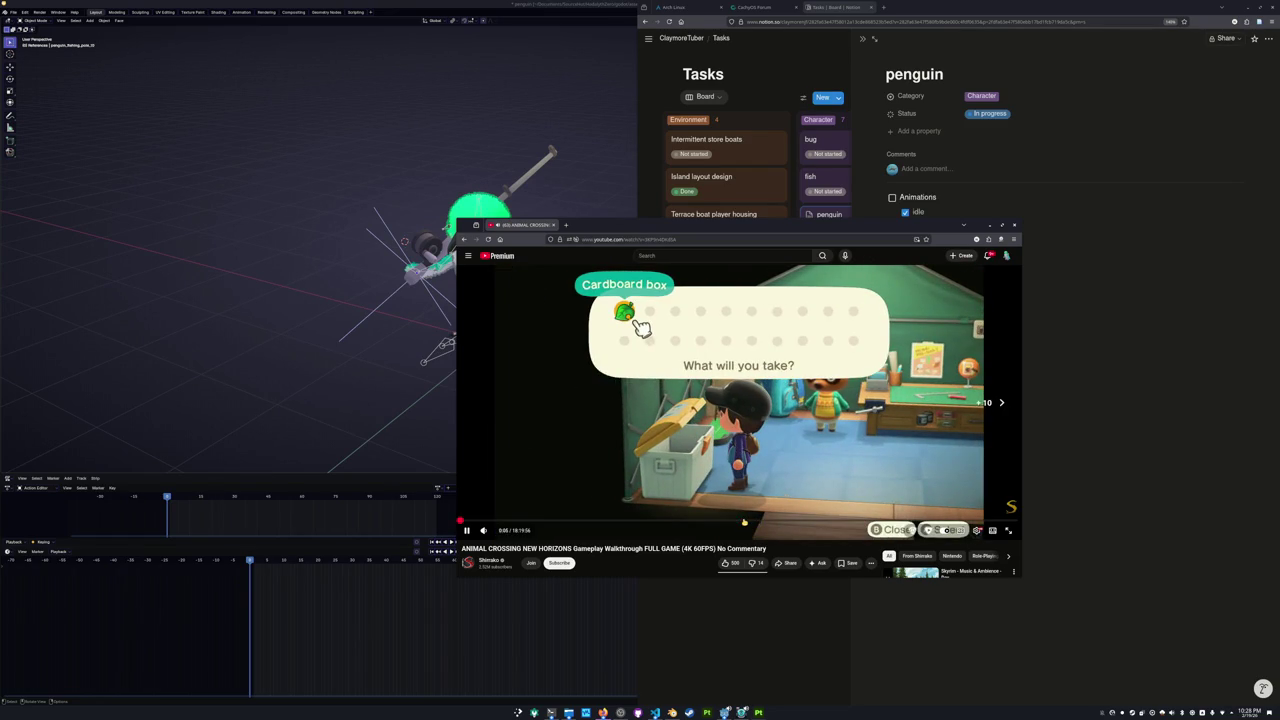
{"action": "key", "text": "Right"}
{"action": "key", "text": "Right"}
{"action": "key", "text": "Right"}
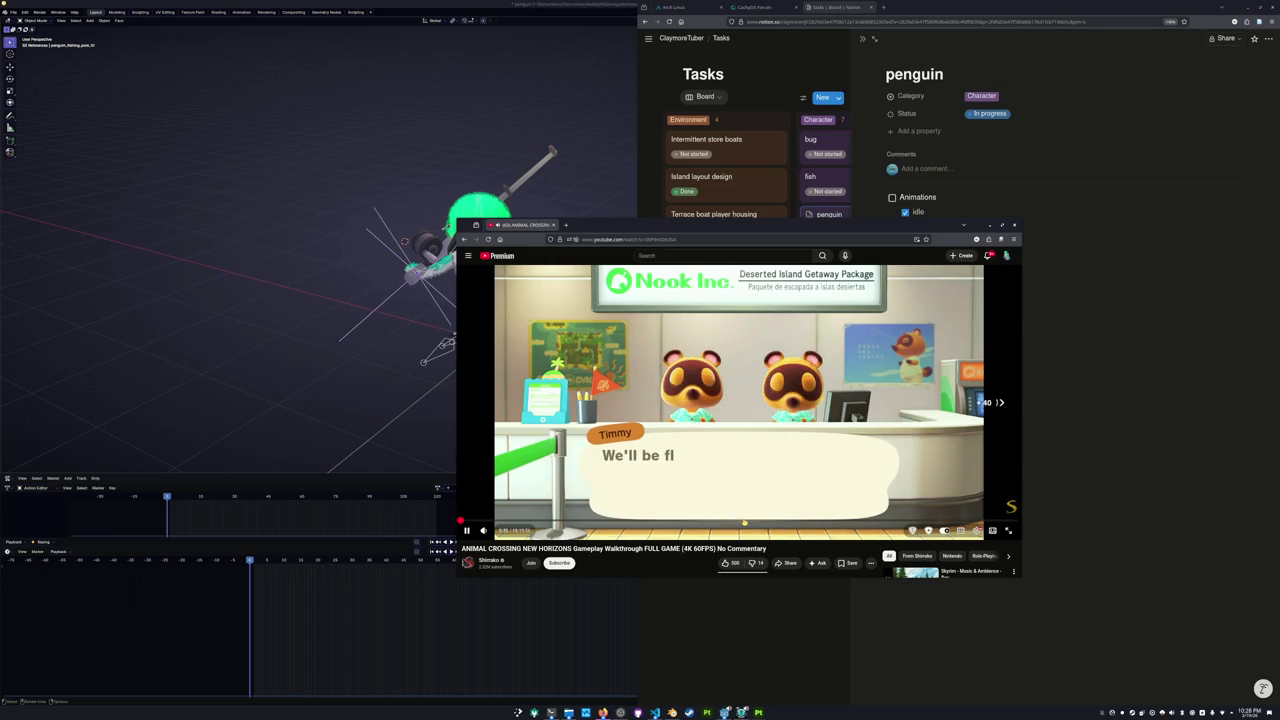
{"action": "key", "text": "Right"}
{"action": "key", "text": "Right"}
{"action": "key", "text": "Right"}
{"action": "key", "text": "Right"}
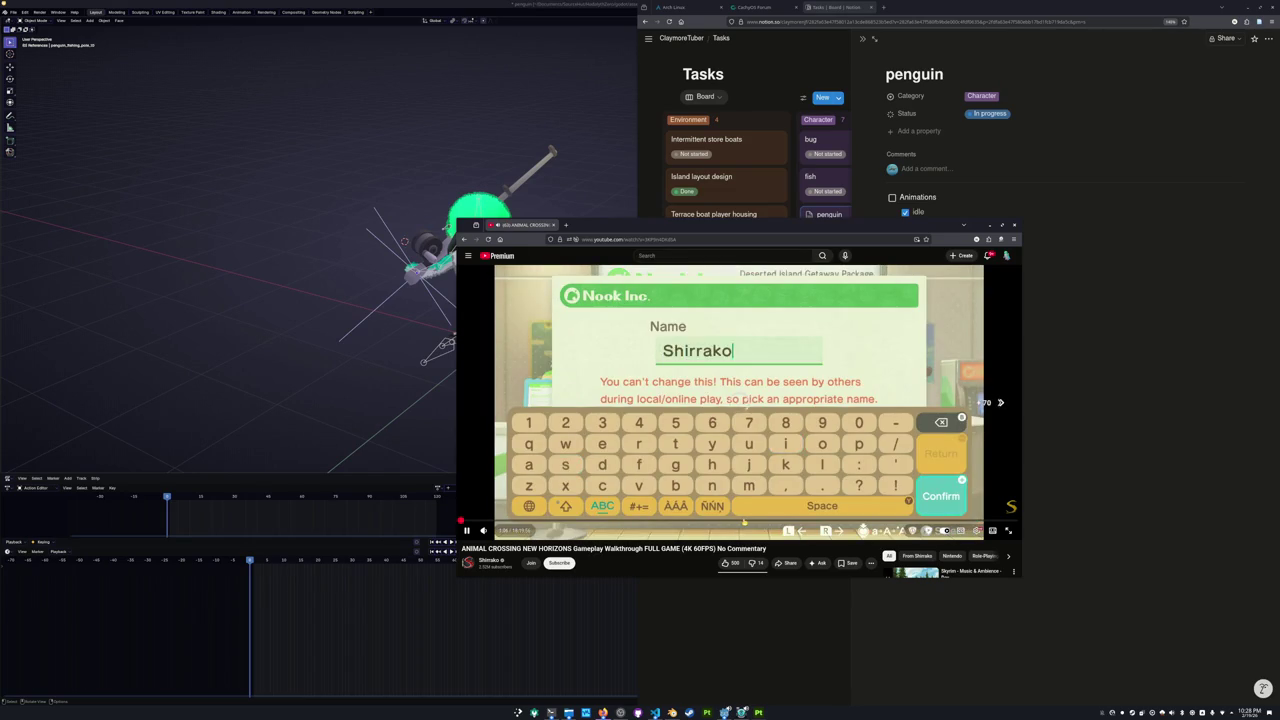
{"action": "key", "text": "Right"}
{"action": "key", "text": "Right"}
{"action": "key", "text": "Right"}
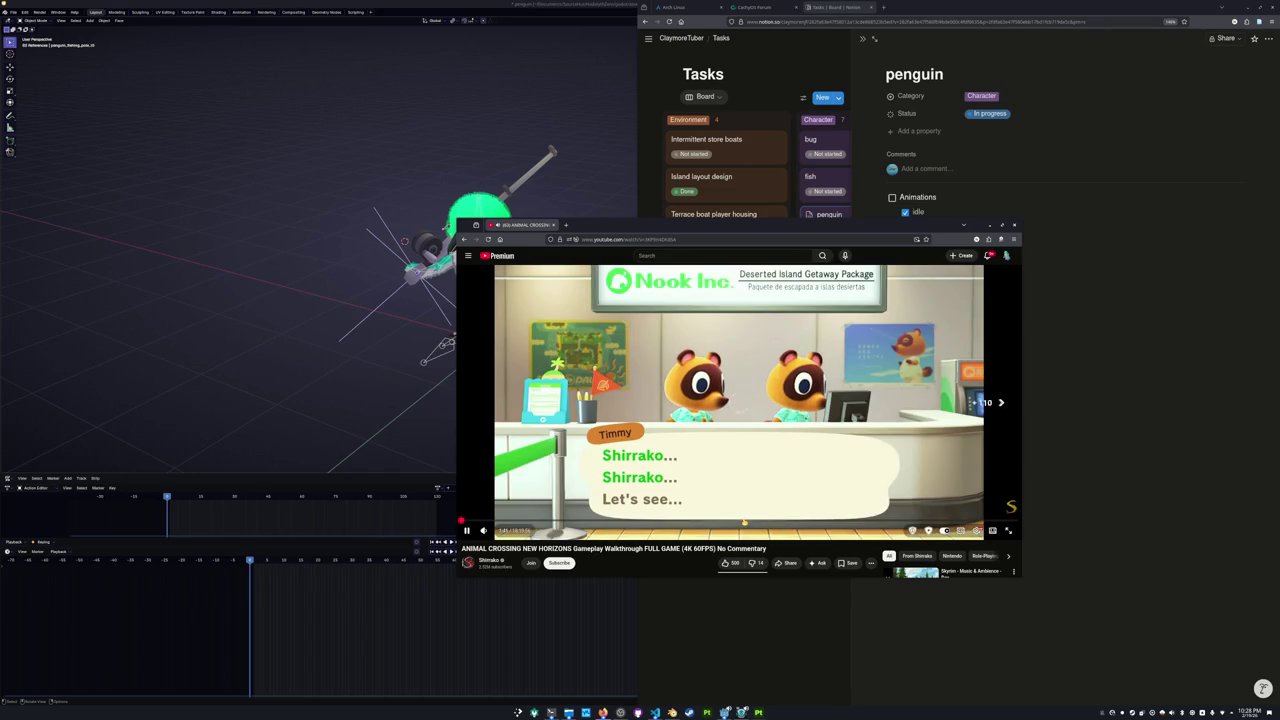
{"action": "key", "text": "Right"}
{"action": "key", "text": "Right"}
{"action": "key", "text": "Right"}
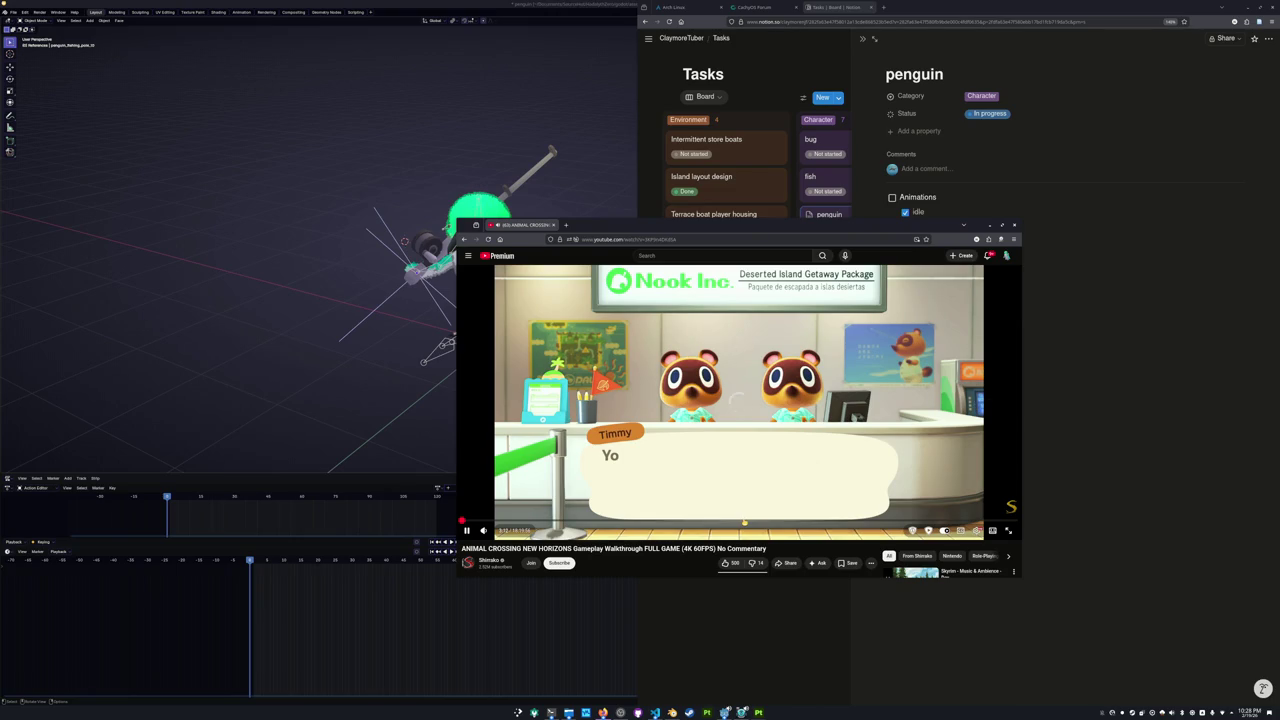
{"action": "key", "text": "Right"}
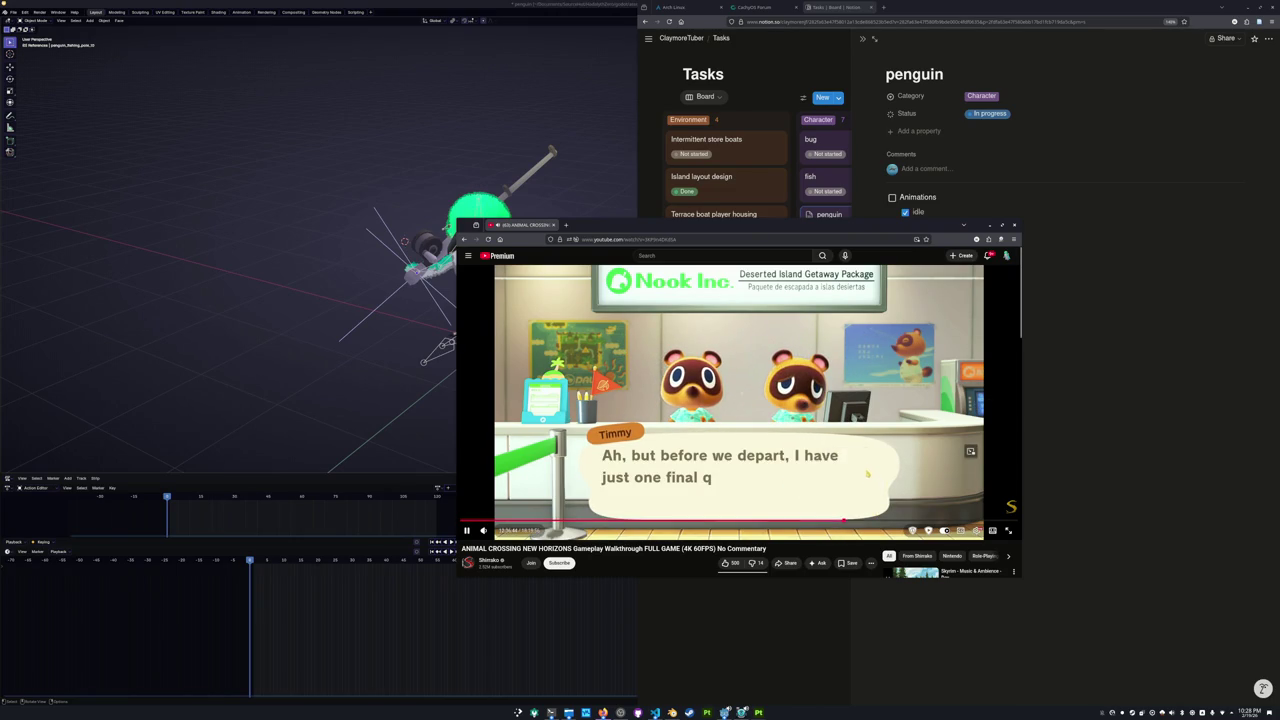
{"action": "left_click", "coordinate": [840, 521]}
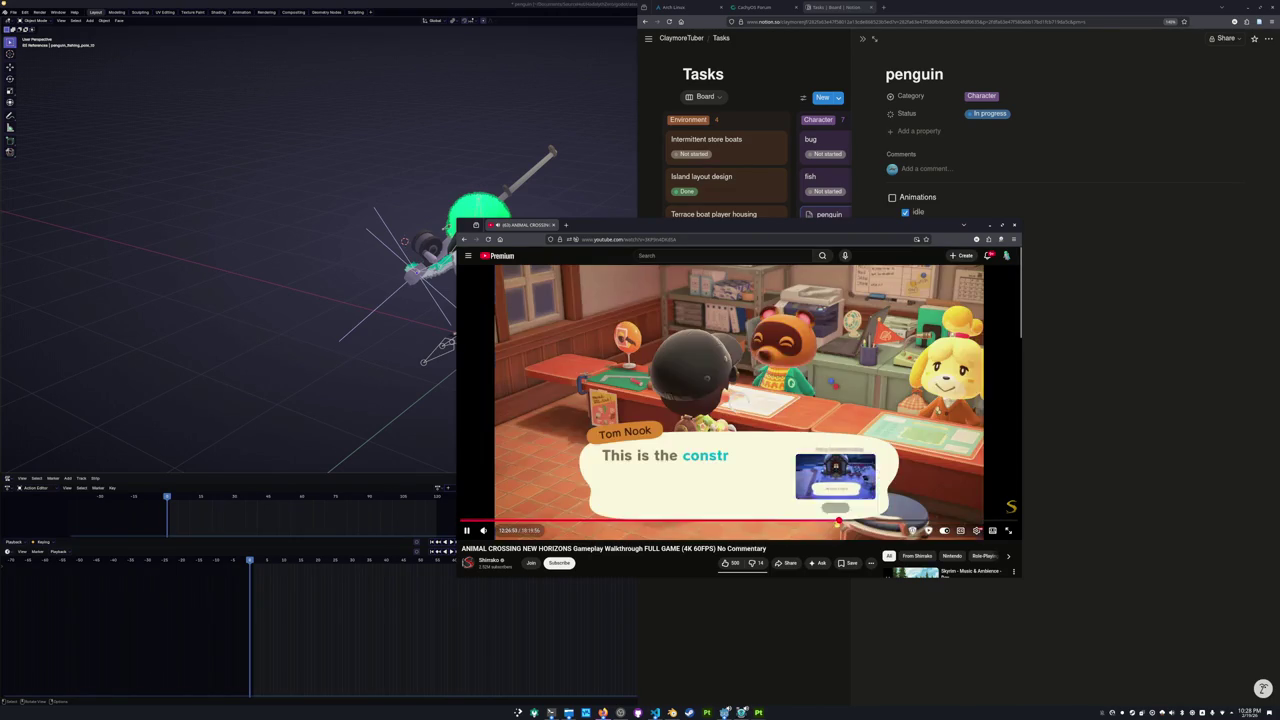
{"action": "left_click", "coordinate": [838, 521]}
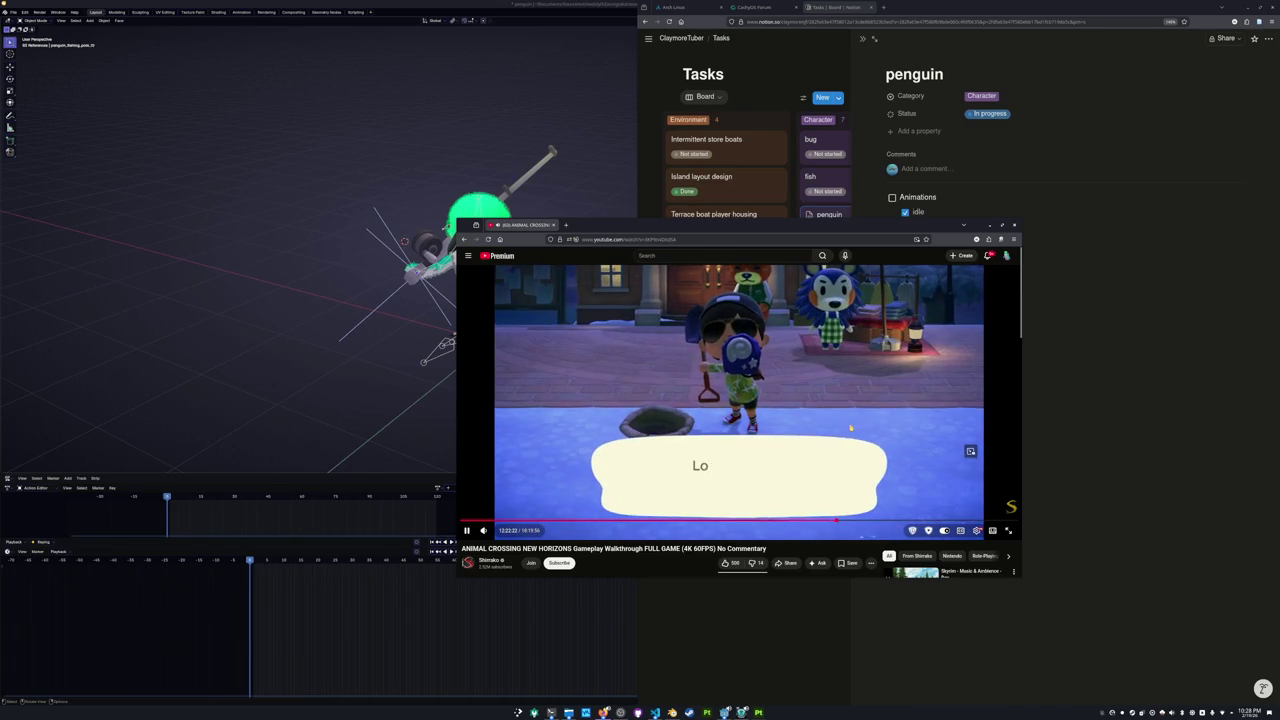
{"action": "key", "text": "Right"}
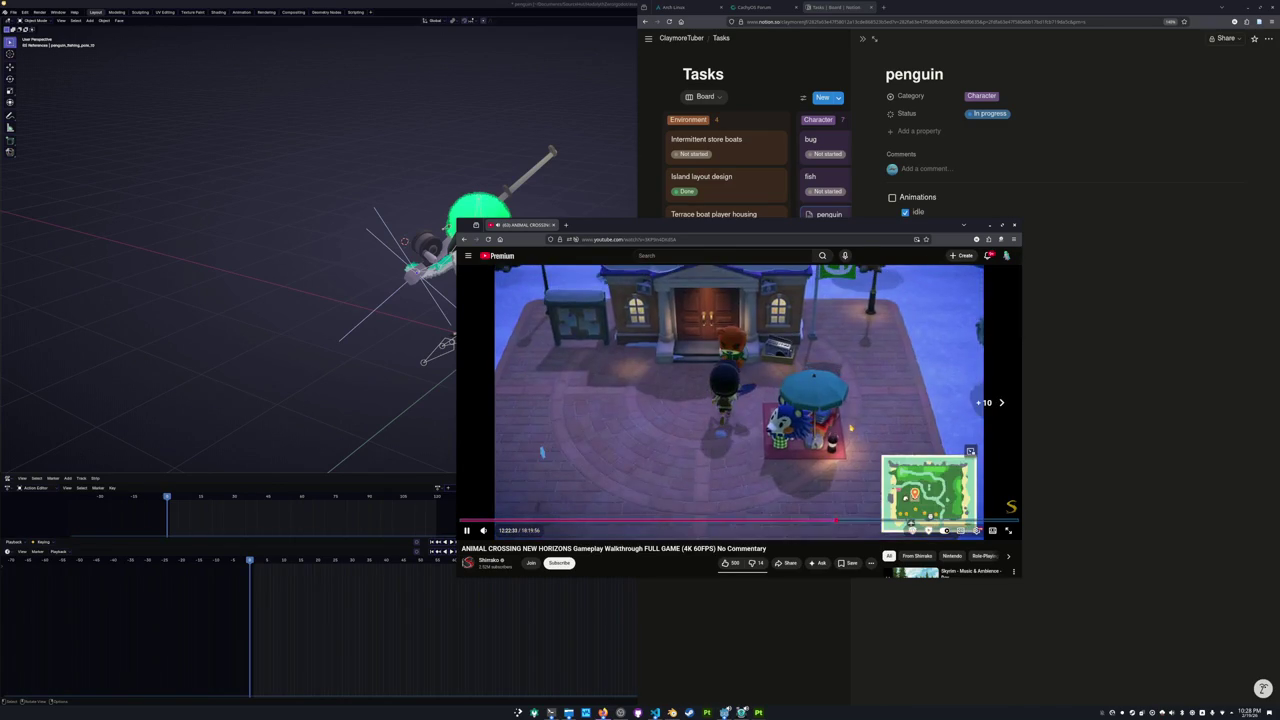
{"action": "key", "text": "Right"}
{"action": "key", "text": "Right"}
{"action": "key", "text": "Right"}
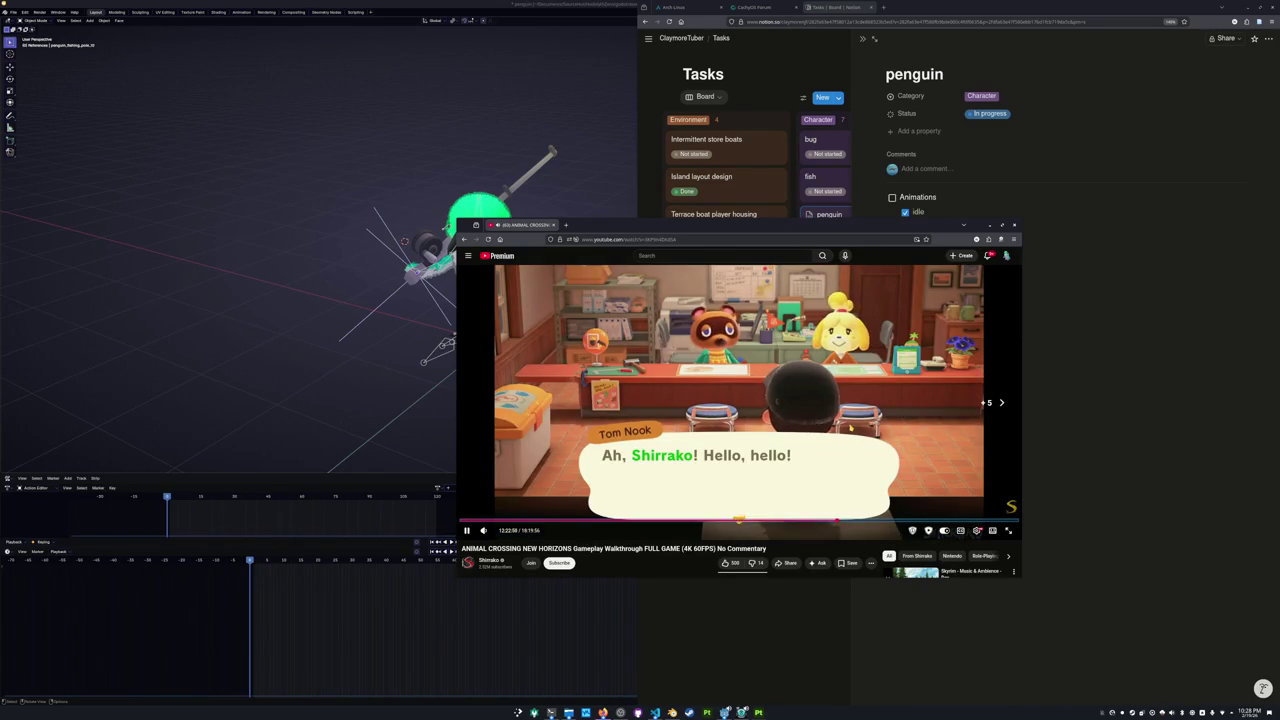
{"action": "key", "text": "Right"}
{"action": "key", "text": "Right"}
{"action": "key", "text": "Right"}
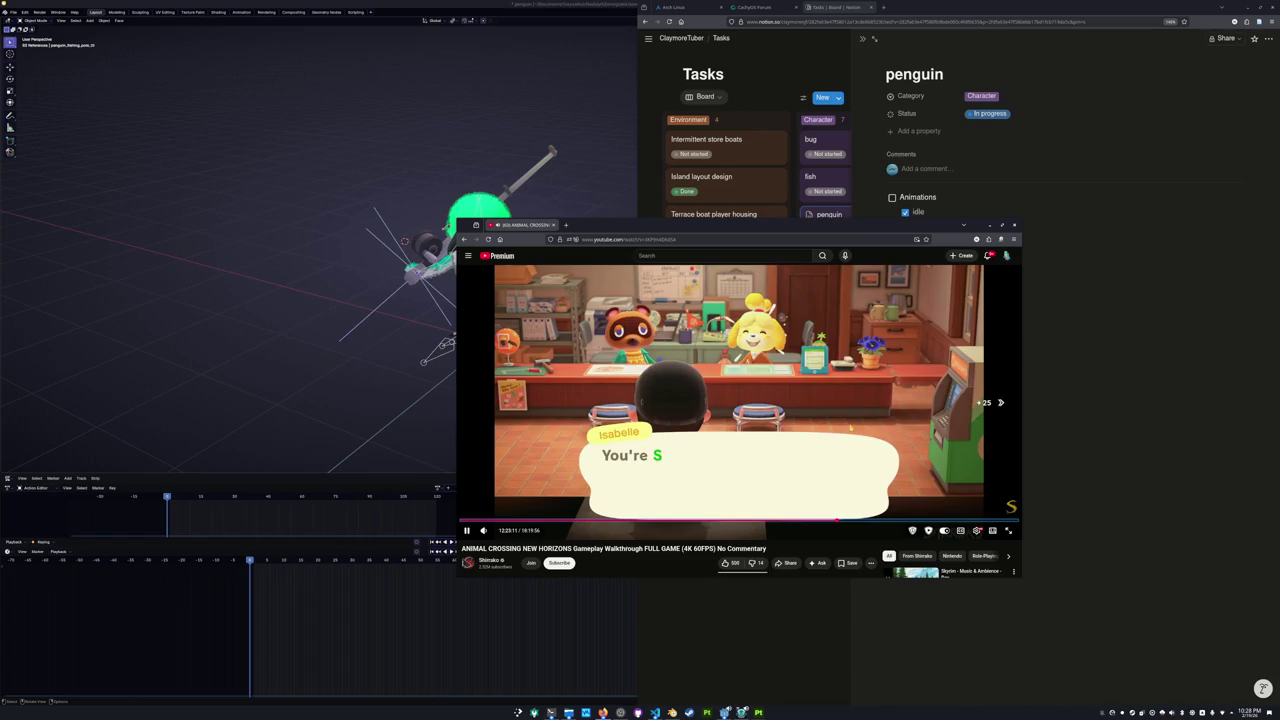
{"action": "key", "text": "Right"}
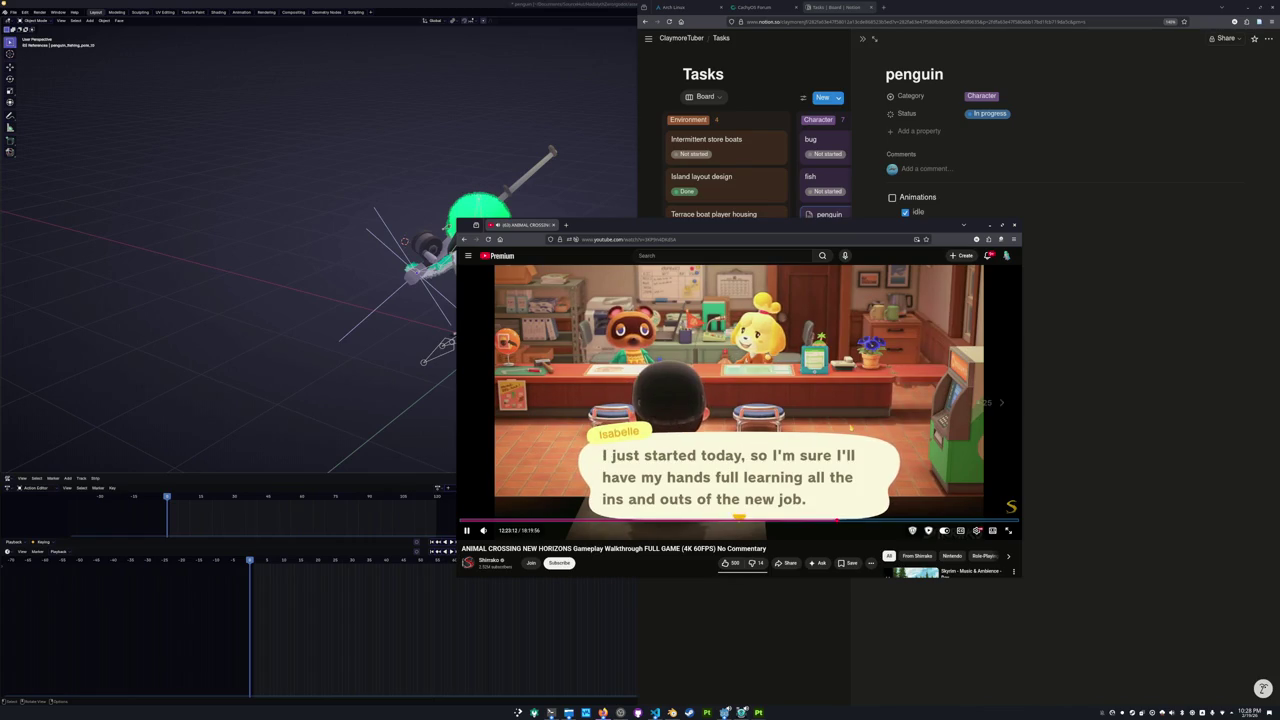
{"action": "key", "text": "Right"}
{"action": "key", "text": "Right"}
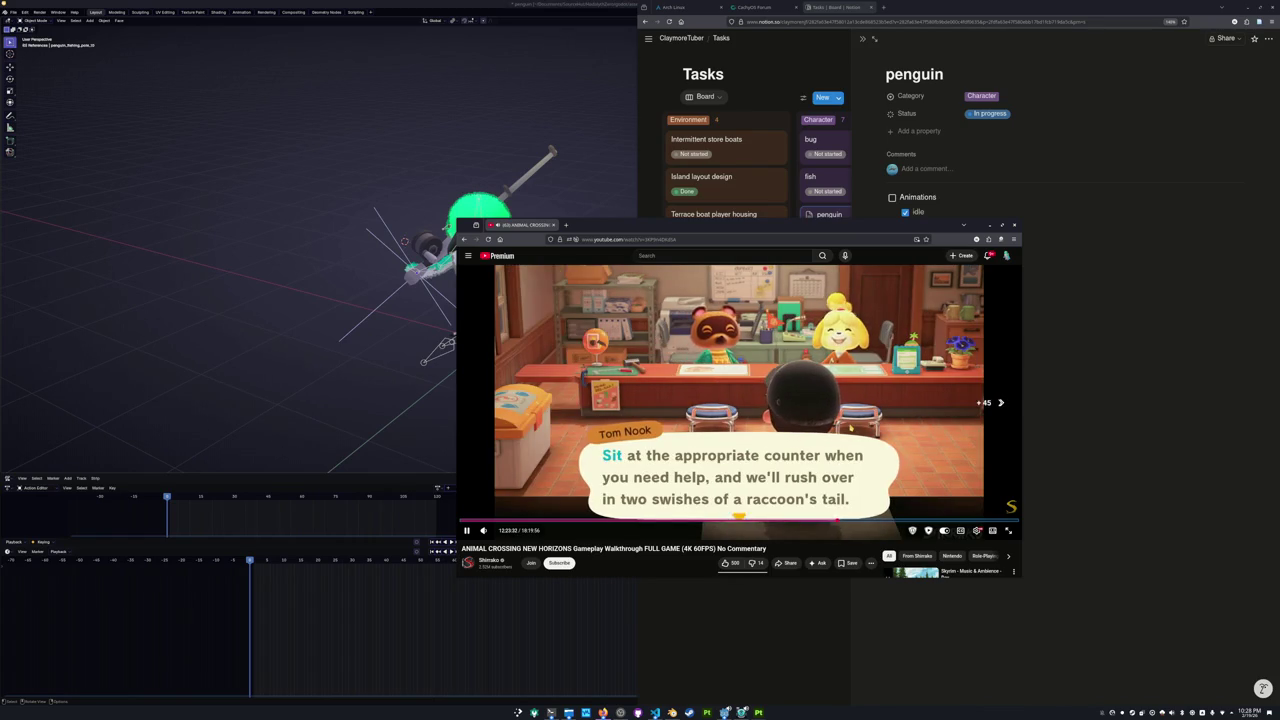
{"action": "key", "text": "Right"}
{"action": "key", "text": "Right"}
{"action": "key", "text": "Right"}
{"action": "key", "text": "Right"}
{"action": "key", "text": "Right"}
{"action": "key", "text": "Right"}
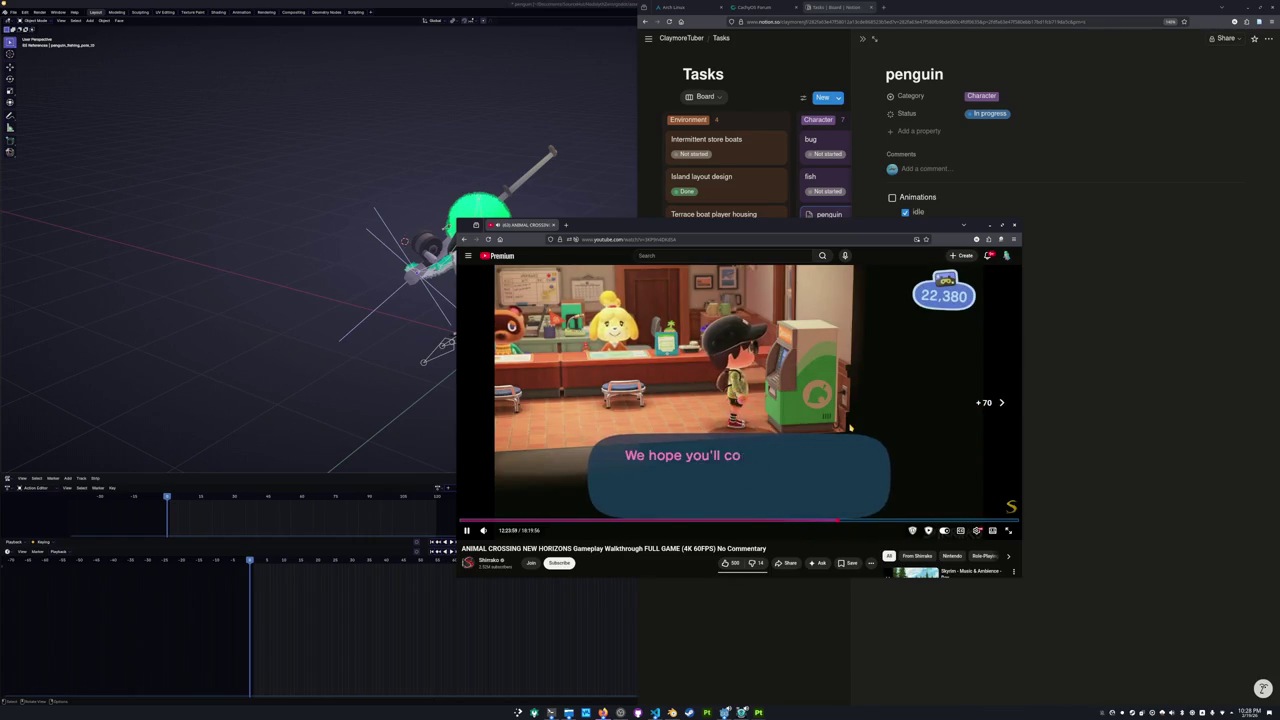
{"action": "key", "text": "Right"}
{"action": "key", "text": "Right"}
{"action": "key", "text": "Right"}
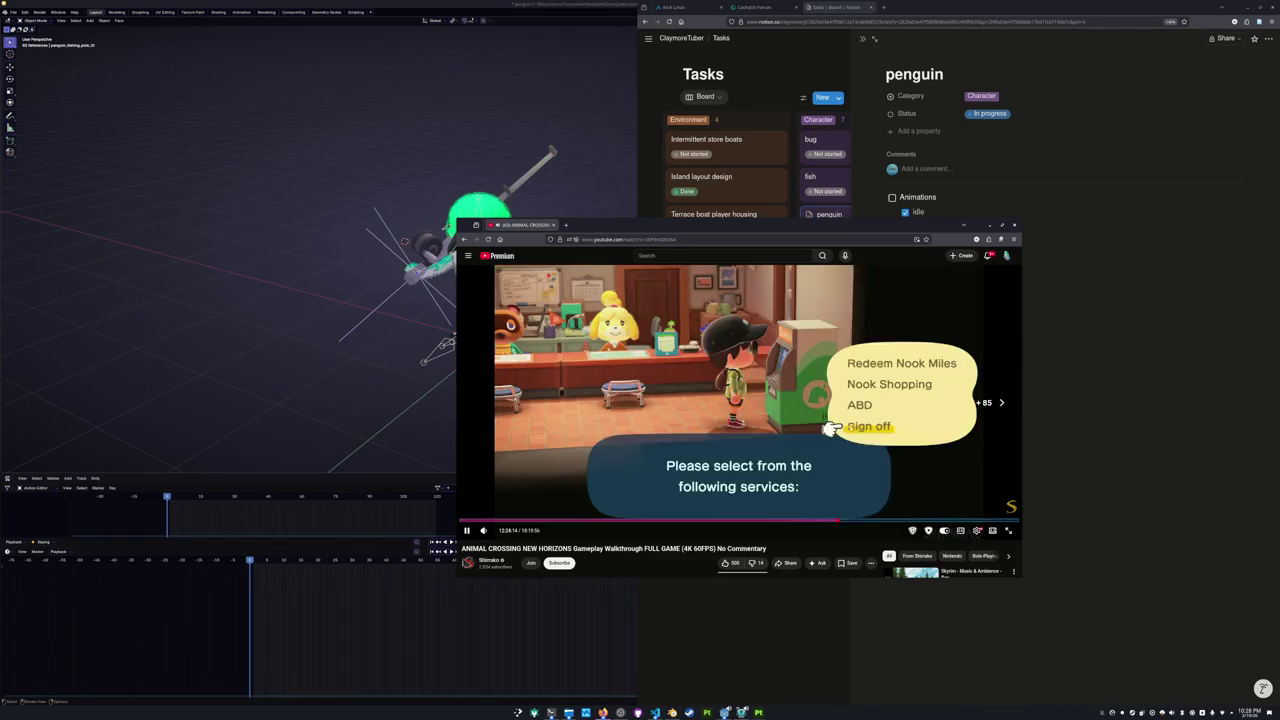
{"action": "key", "text": "Right"}
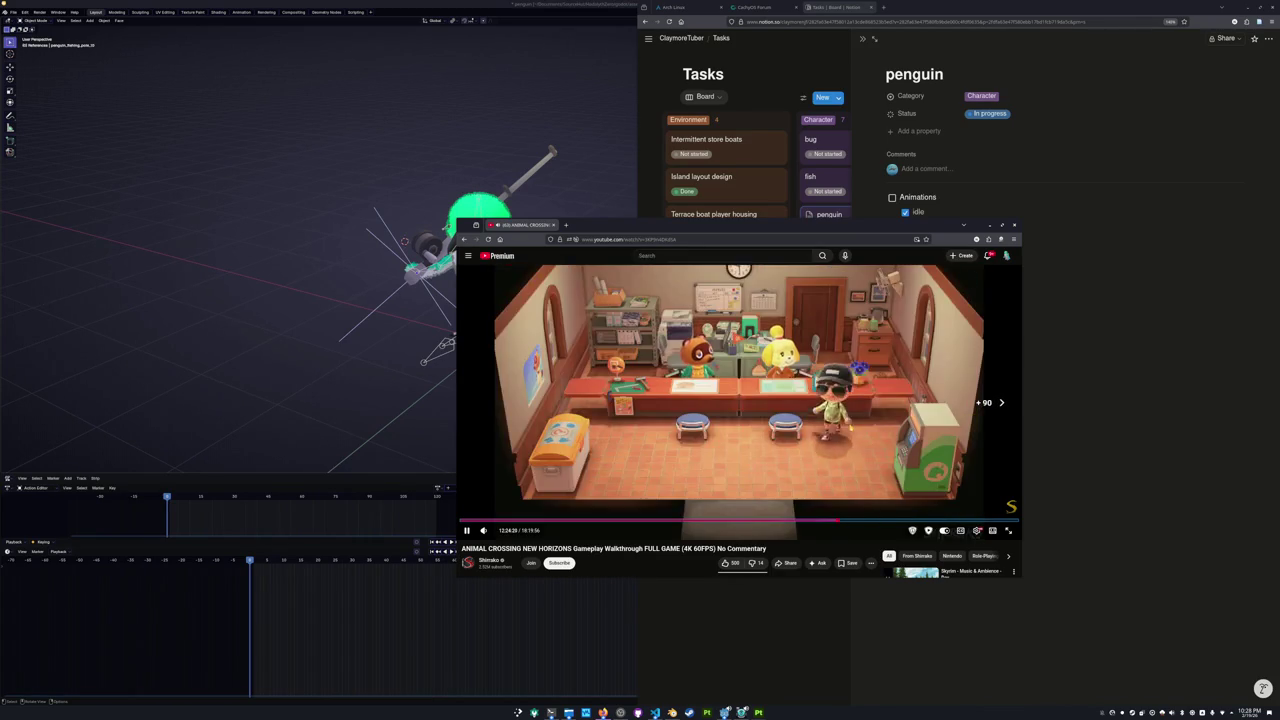
{"action": "key", "text": "Right"}
{"action": "key", "text": "Right"}
{"action": "key", "text": "Right"}
{"action": "key", "text": "Right"}
{"action": "key", "text": "Right"}
{"action": "key", "text": "Right"}
{"action": "key", "text": "Right"}
{"action": "key", "text": "Right"}
{"action": "key", "text": "ctrl+Right"}
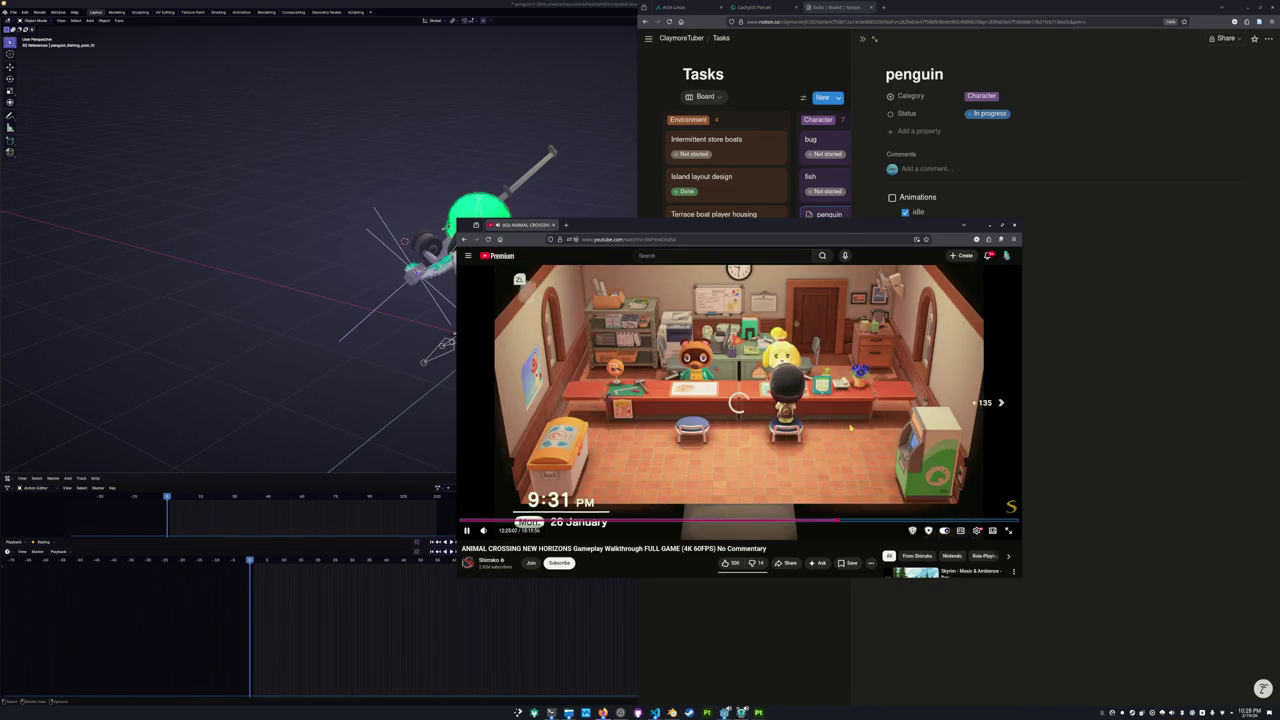
{"action": "key", "text": "ctrl+Right"}
{"action": "key", "text": "space"}
{"action": "left_click", "coordinate": [351, 363]}
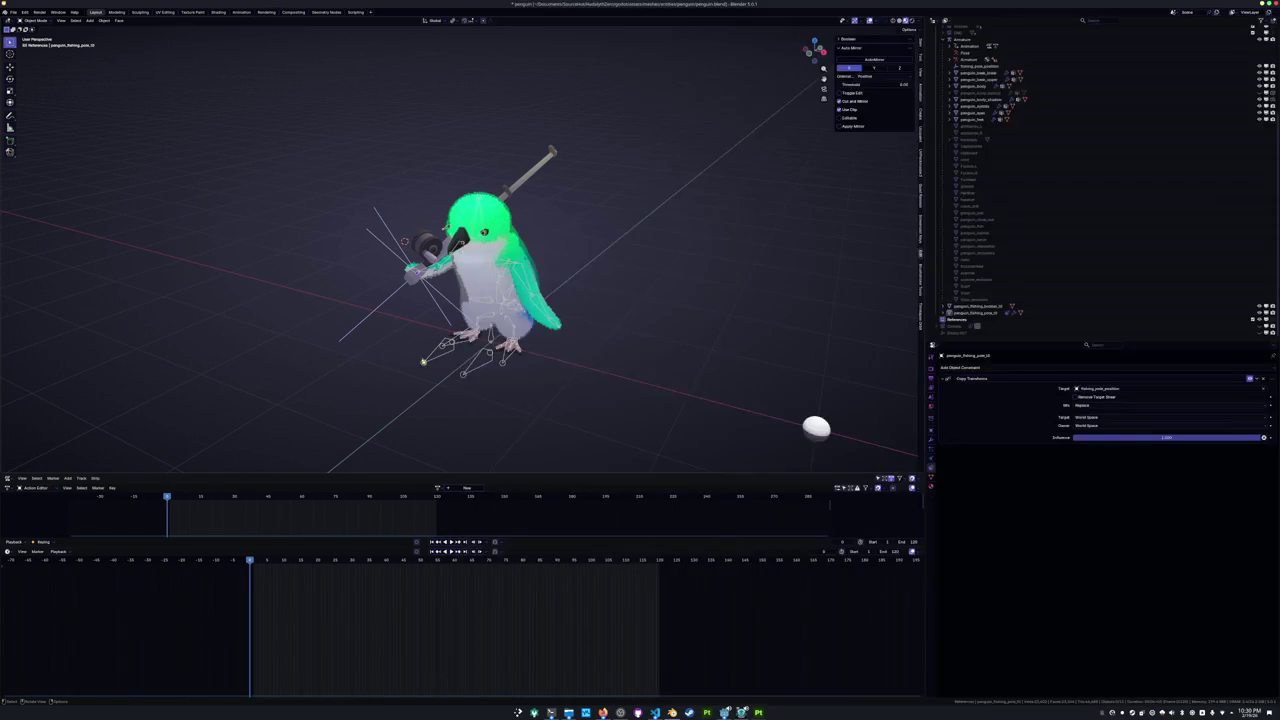
Select the penguin armature and rename its action to tool_equip.
{"action": "left_click", "coordinate": [489, 449]}
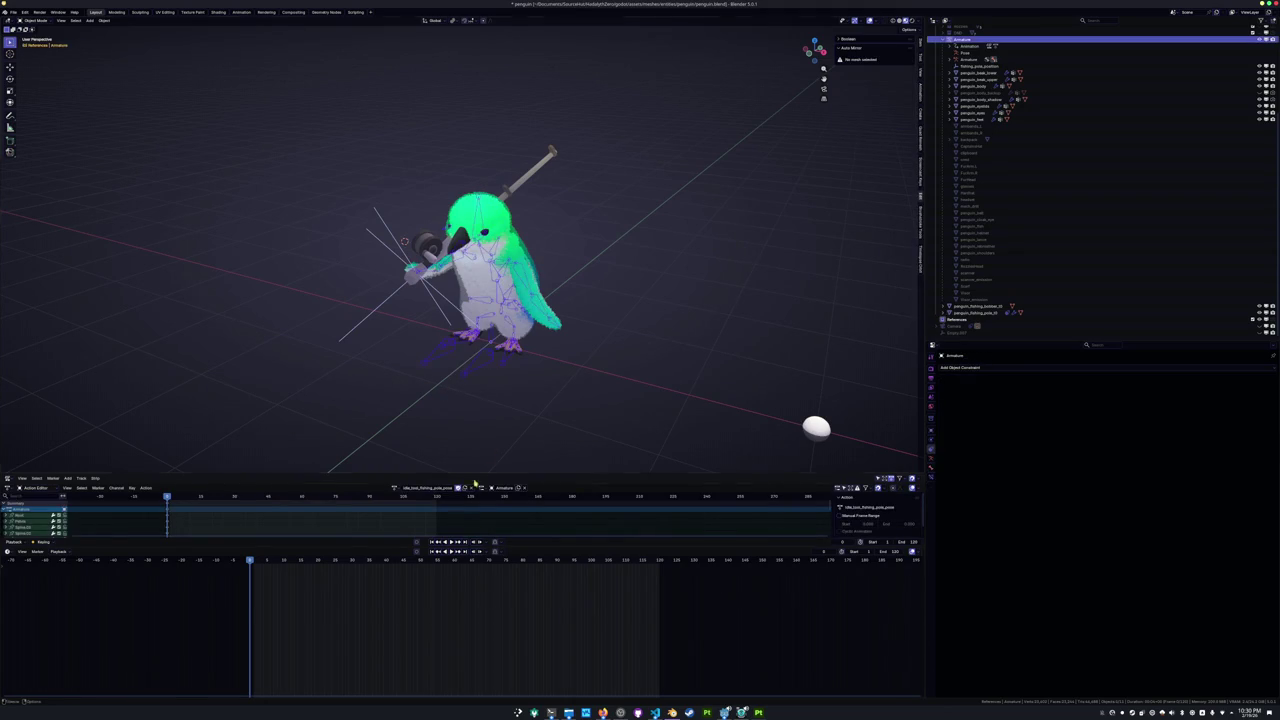
{"action": "left_click", "coordinate": [603, 712]}
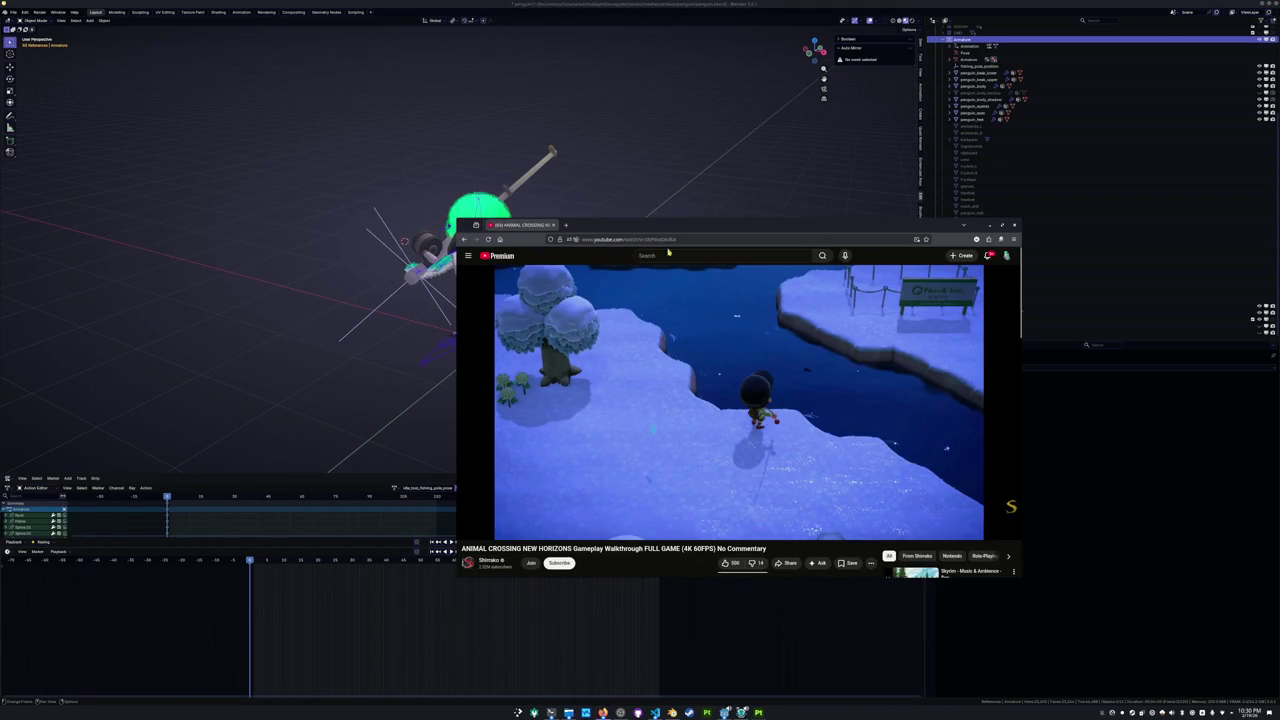
{"action": "left_click", "coordinate": [456, 366]}
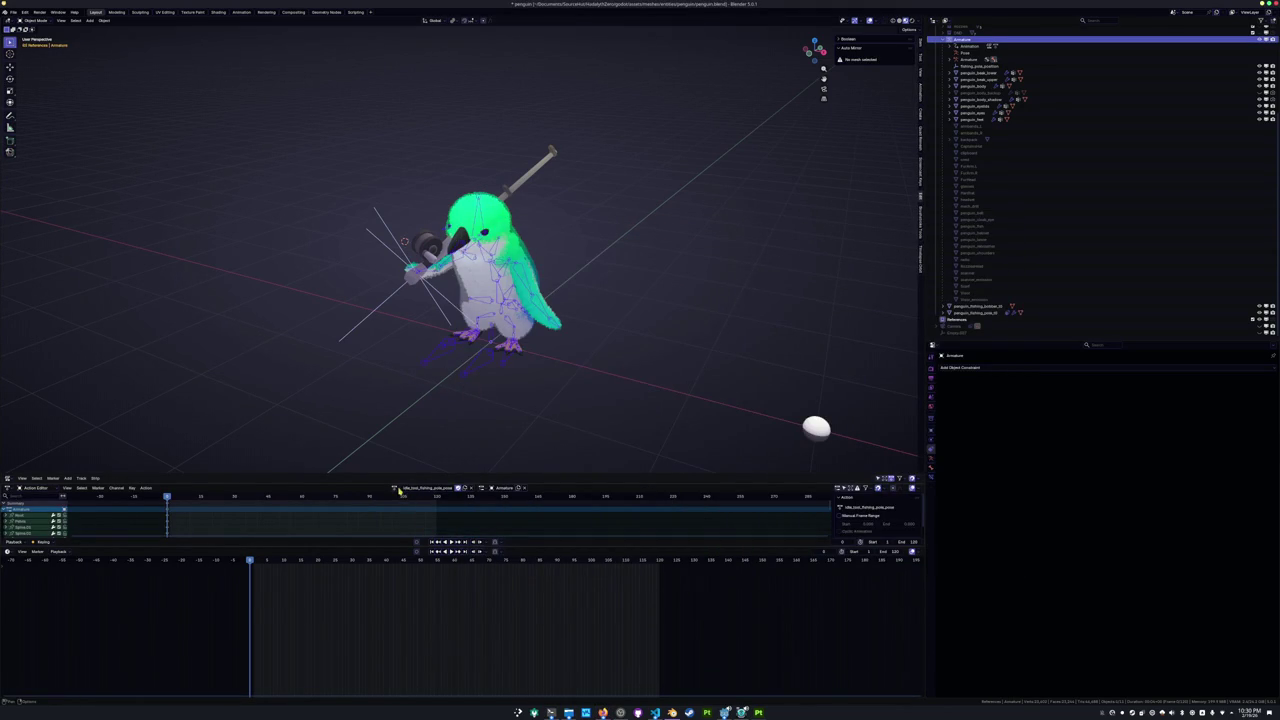
{"action": "left_click", "coordinate": [441, 488]}
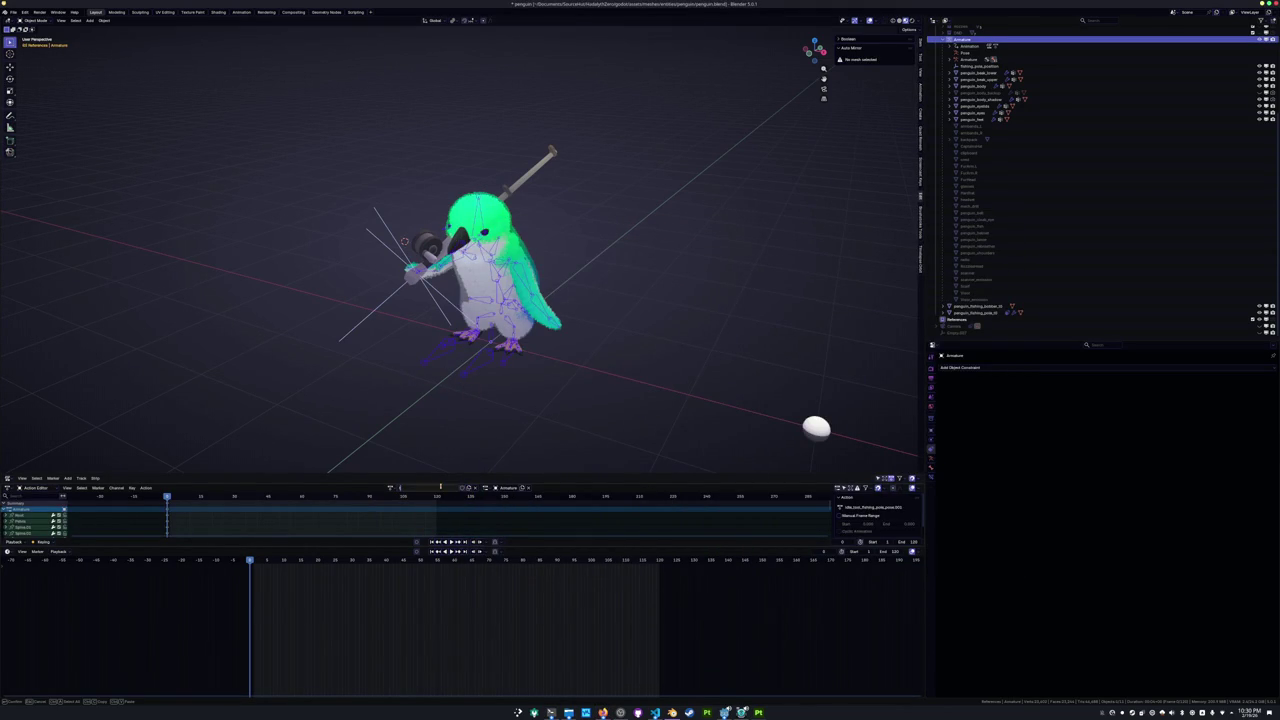
{"action": "key", "text": "Return"}
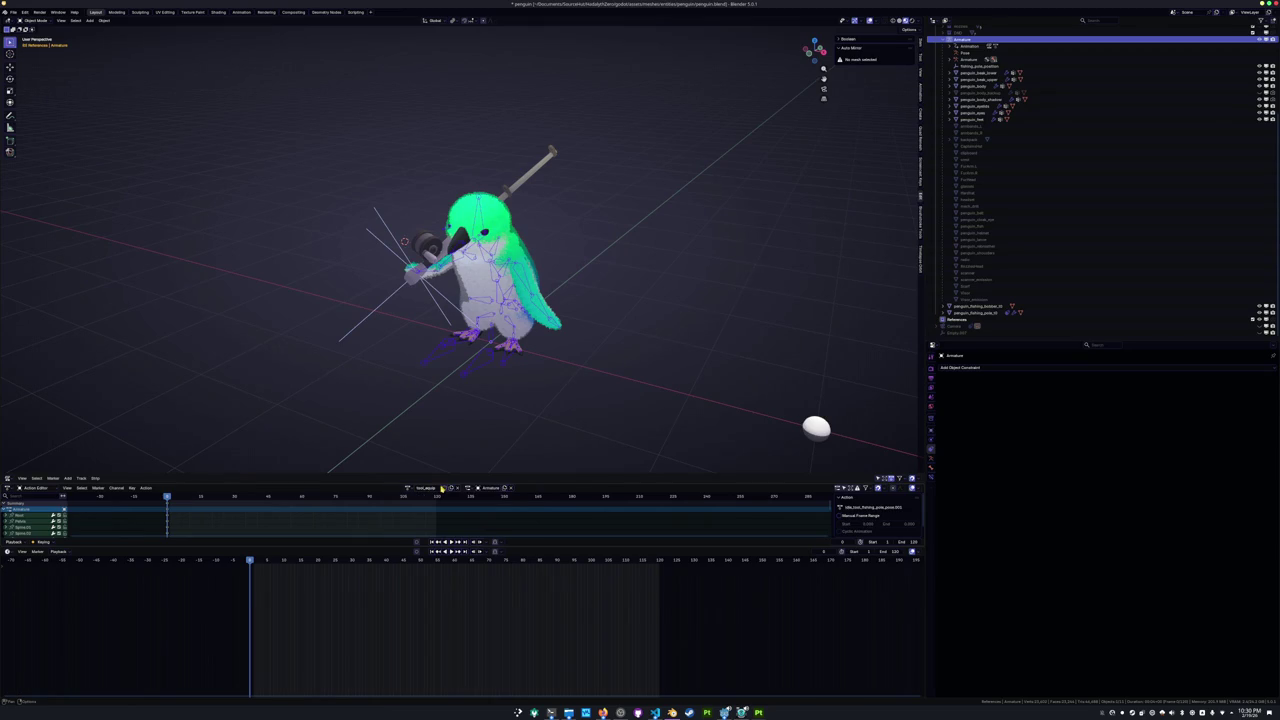
Browse the saved actions list, then select the small collection above the Armature in the Outliner.
{"action": "left_click", "coordinate": [411, 489]}
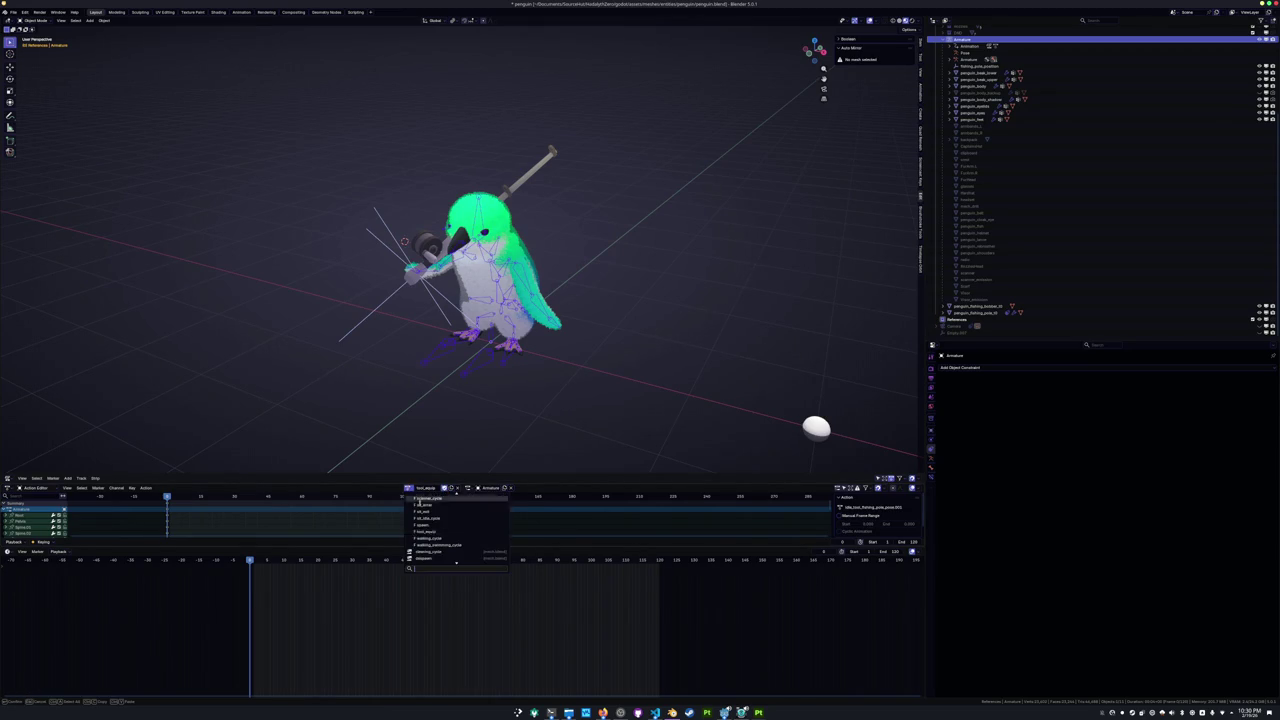
{"action": "scroll", "coordinate": [445, 545], "scroll_direction": "up", "scroll_amount": 2}
{"action": "scroll", "coordinate": [445, 545], "scroll_direction": "up", "scroll_amount": 2}
{"action": "scroll", "coordinate": [445, 545], "scroll_direction": "up", "scroll_amount": 2}
{"action": "scroll", "coordinate": [443, 545], "scroll_direction": "up", "scroll_amount": 2}
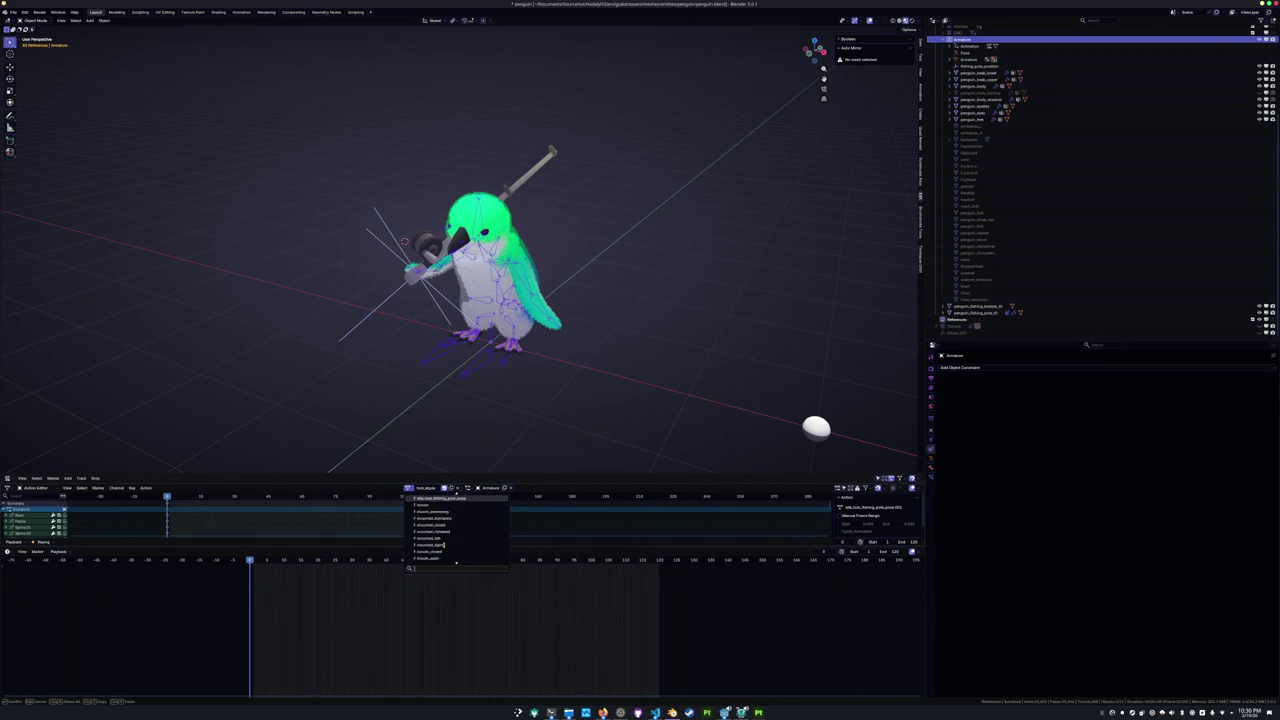
{"action": "scroll", "coordinate": [960, 158], "scroll_direction": "up", "scroll_amount": 3}
{"action": "scroll", "coordinate": [960, 158], "scroll_direction": "up", "scroll_amount": 3}
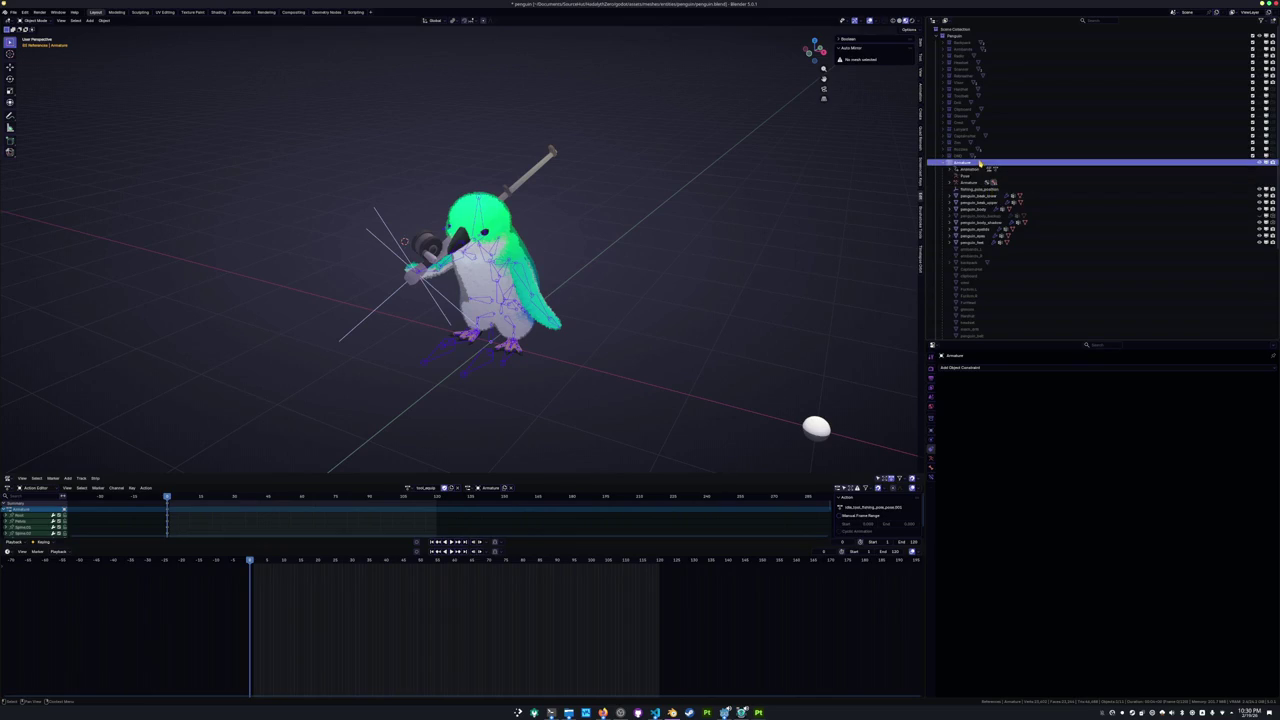
{"action": "left_click", "coordinate": [962, 154]}
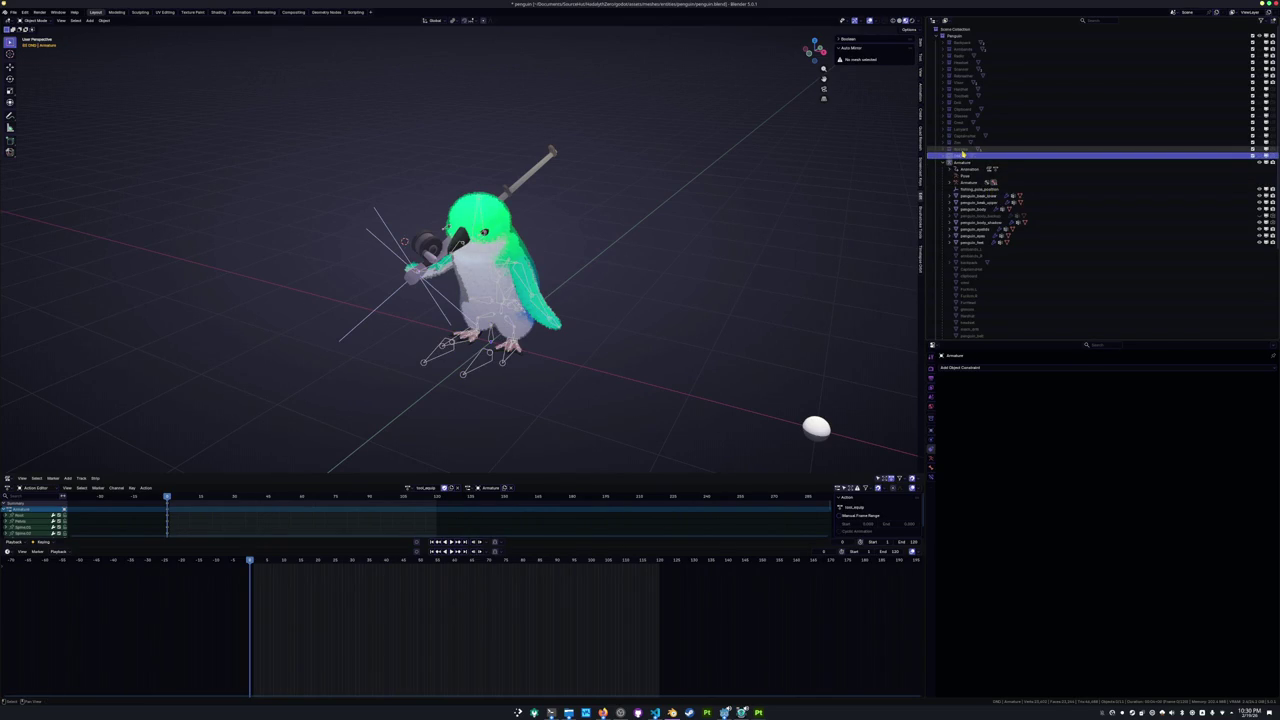
Delete the collection above the Armature with Delete Hierarchy and reselect the armature.
{"action": "right_click", "coordinate": [960, 143]}
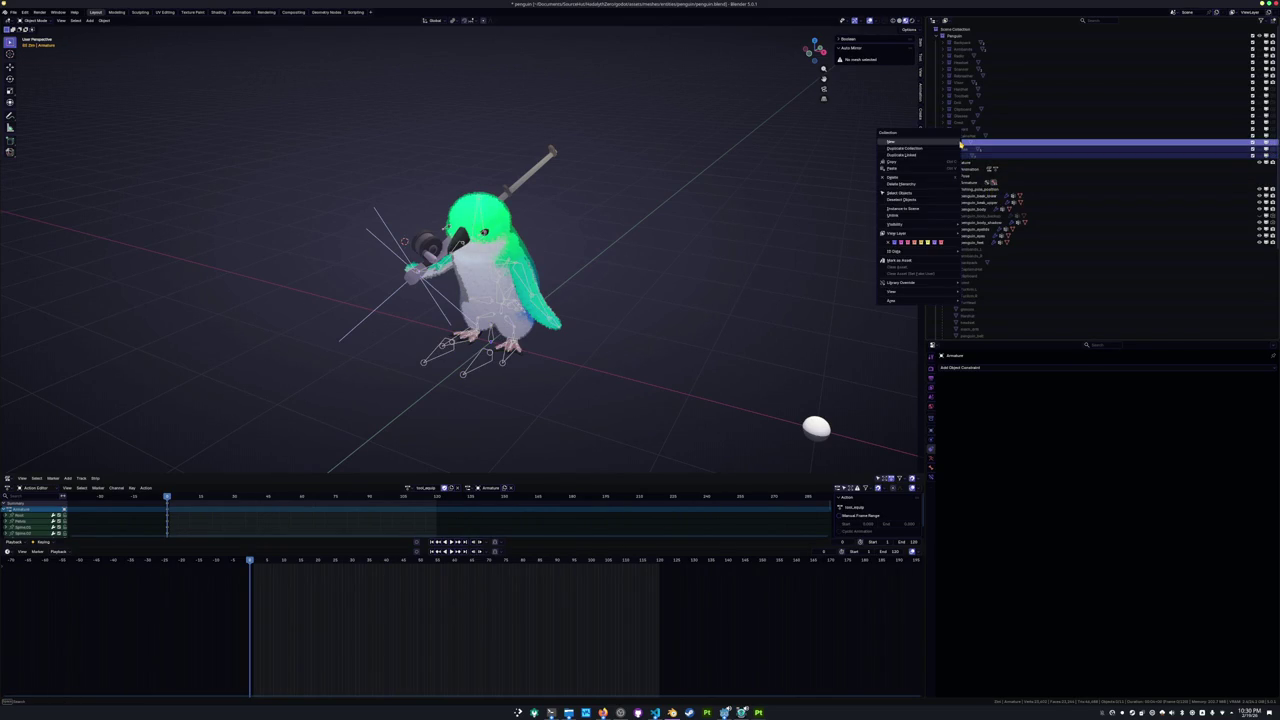
{"action": "left_click", "coordinate": [915, 184]}
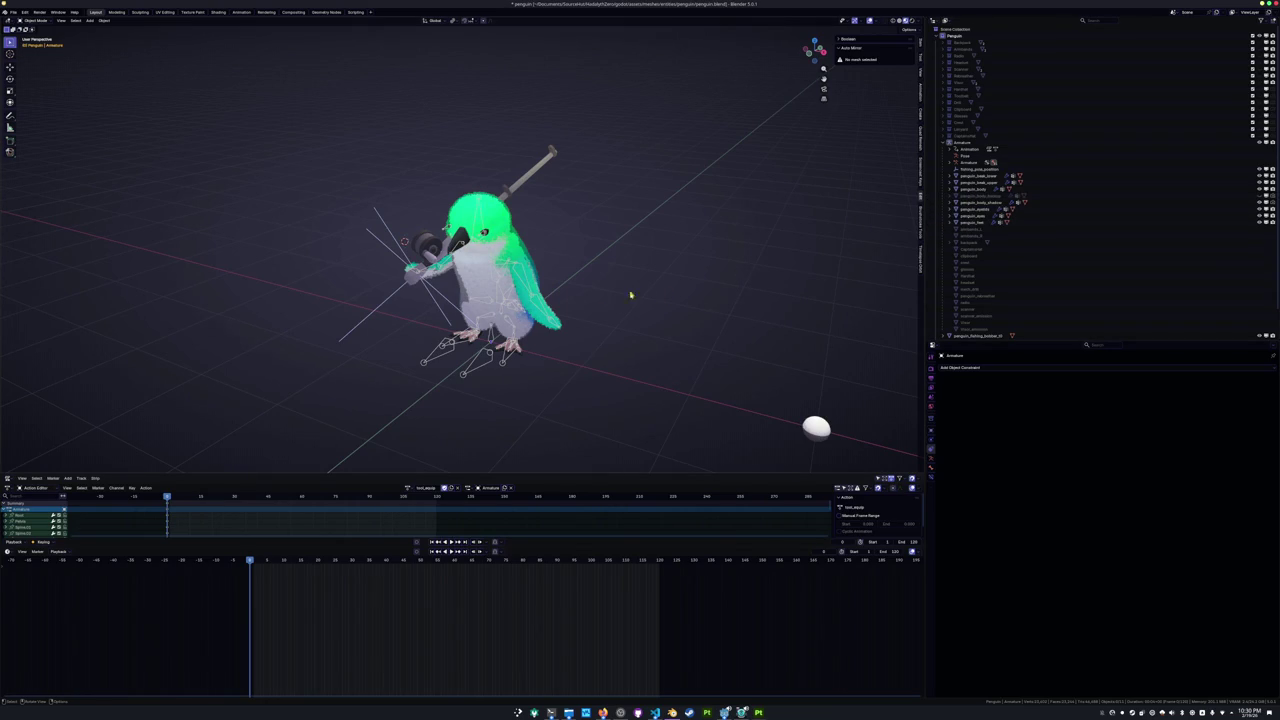
{"action": "left_click", "coordinate": [473, 371]}
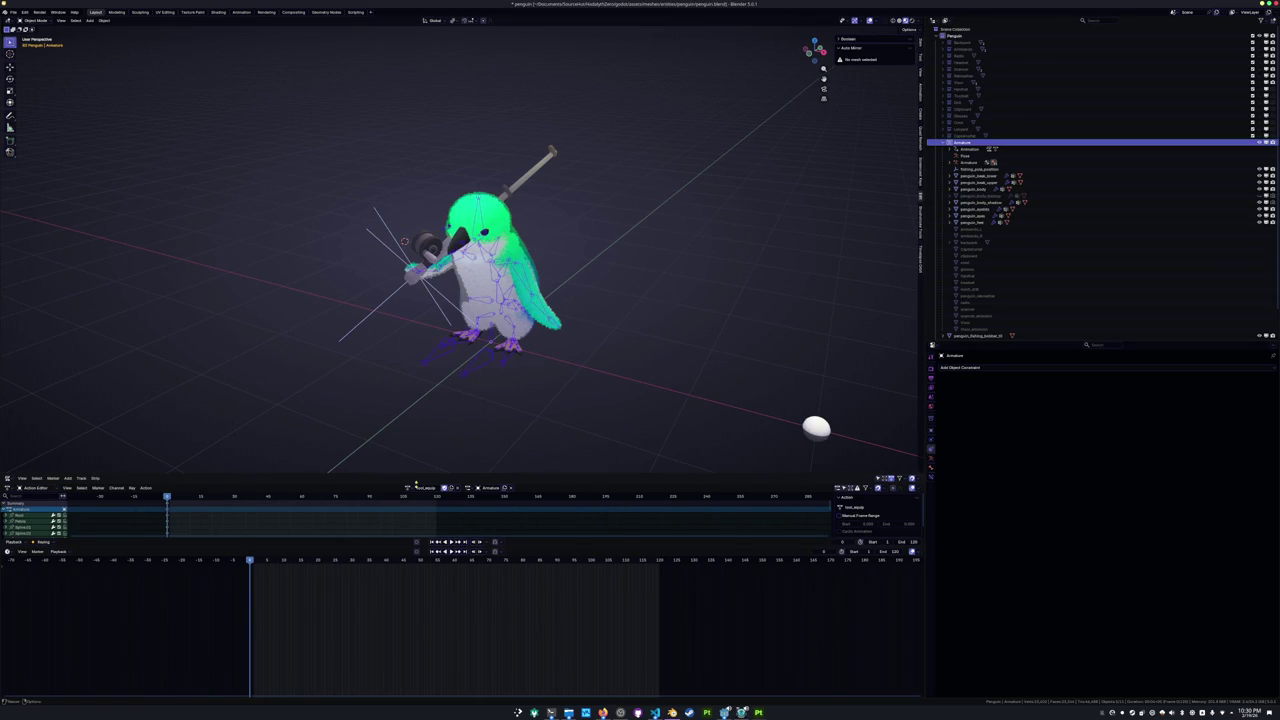
Assign BezierCircleAction to the armature from the action list.
{"action": "left_click", "coordinate": [409, 488]}
{"action": "scroll", "coordinate": [433, 538], "scroll_direction": "up", "scroll_amount": 3}
{"action": "scroll", "coordinate": [436, 540], "scroll_direction": "up", "scroll_amount": 2}
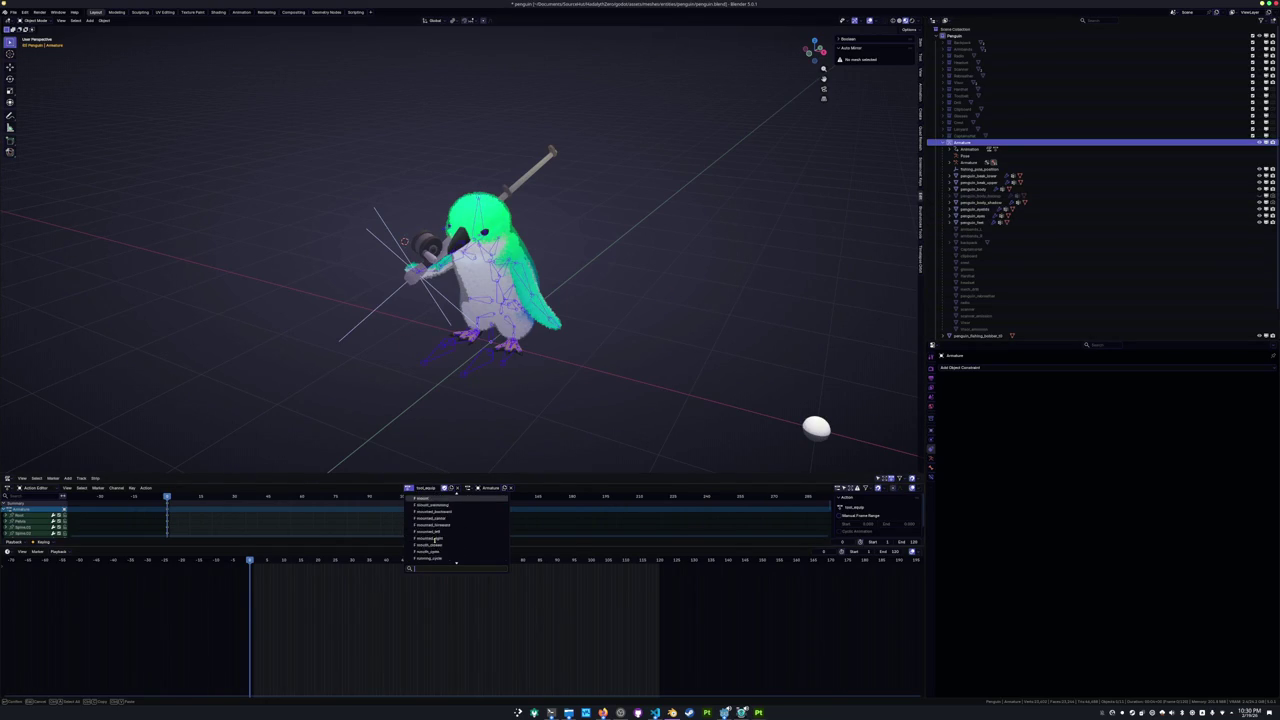
{"action": "left_click", "coordinate": [439, 519]}
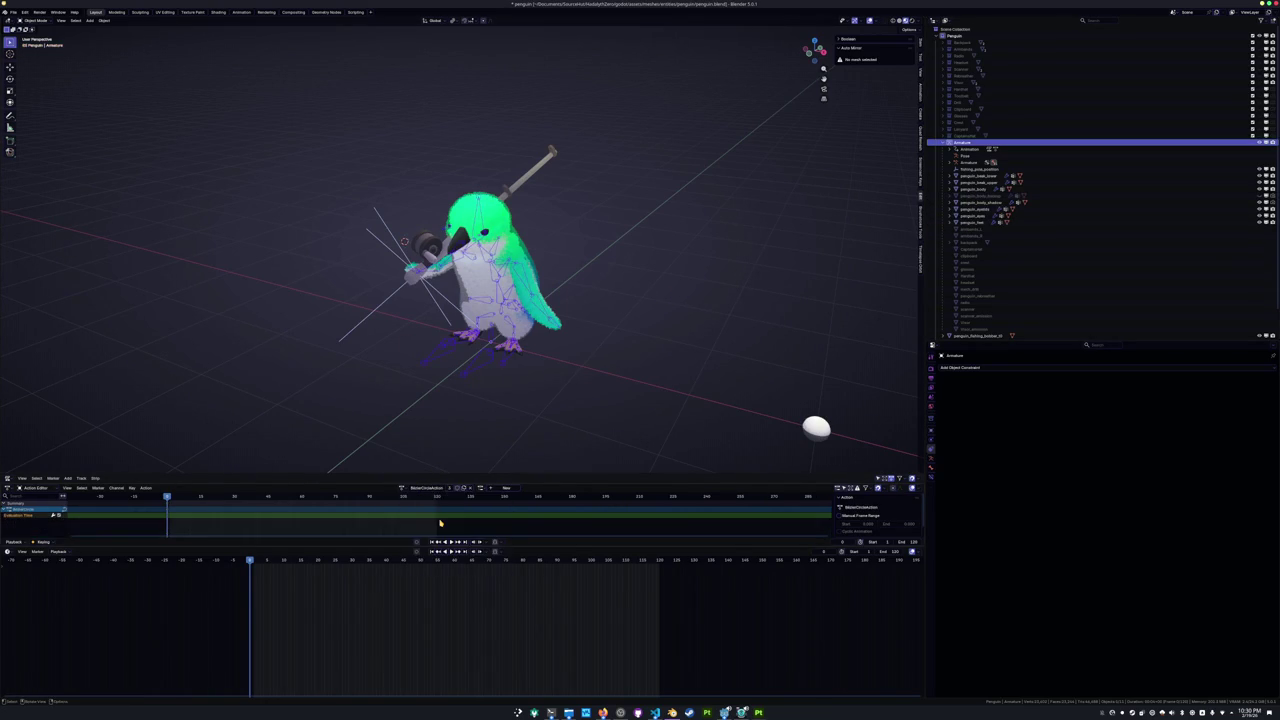
Unlink BezierCircleAction, reassign tool_equip to the armature, and enter Pose Mode.
{"action": "left_click", "coordinate": [466, 489]}
{"action": "left_click", "coordinate": [438, 488]}
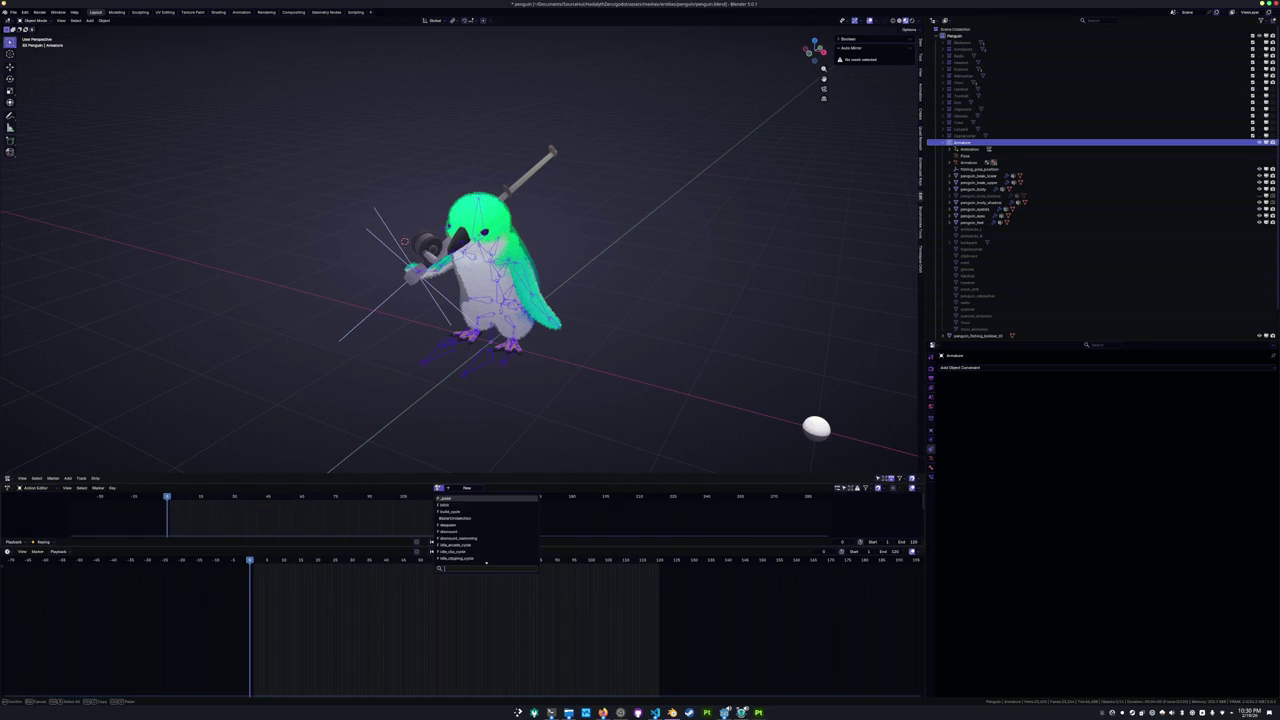
{"action": "scroll", "coordinate": [450, 513], "scroll_direction": "down", "scroll_amount": 1}
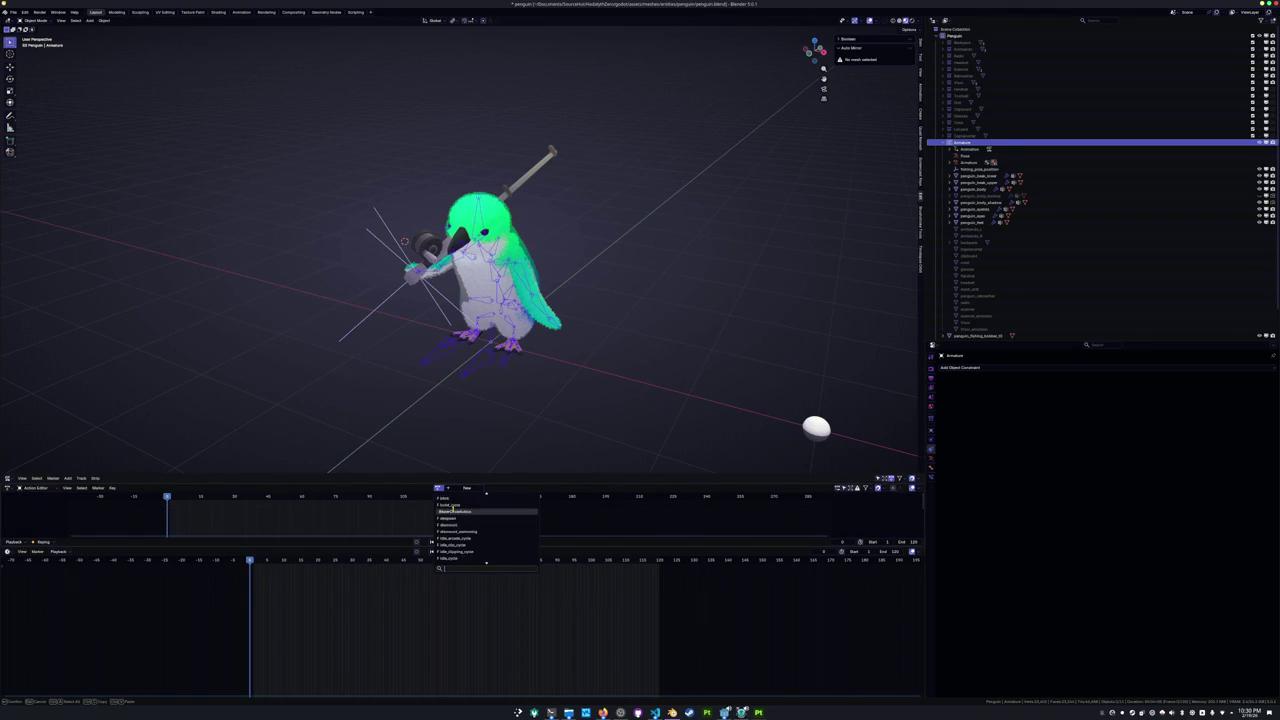
{"action": "scroll", "coordinate": [469, 539], "scroll_direction": "down", "scroll_amount": 2}
{"action": "scroll", "coordinate": [472, 538], "scroll_direction": "down", "scroll_amount": 2}
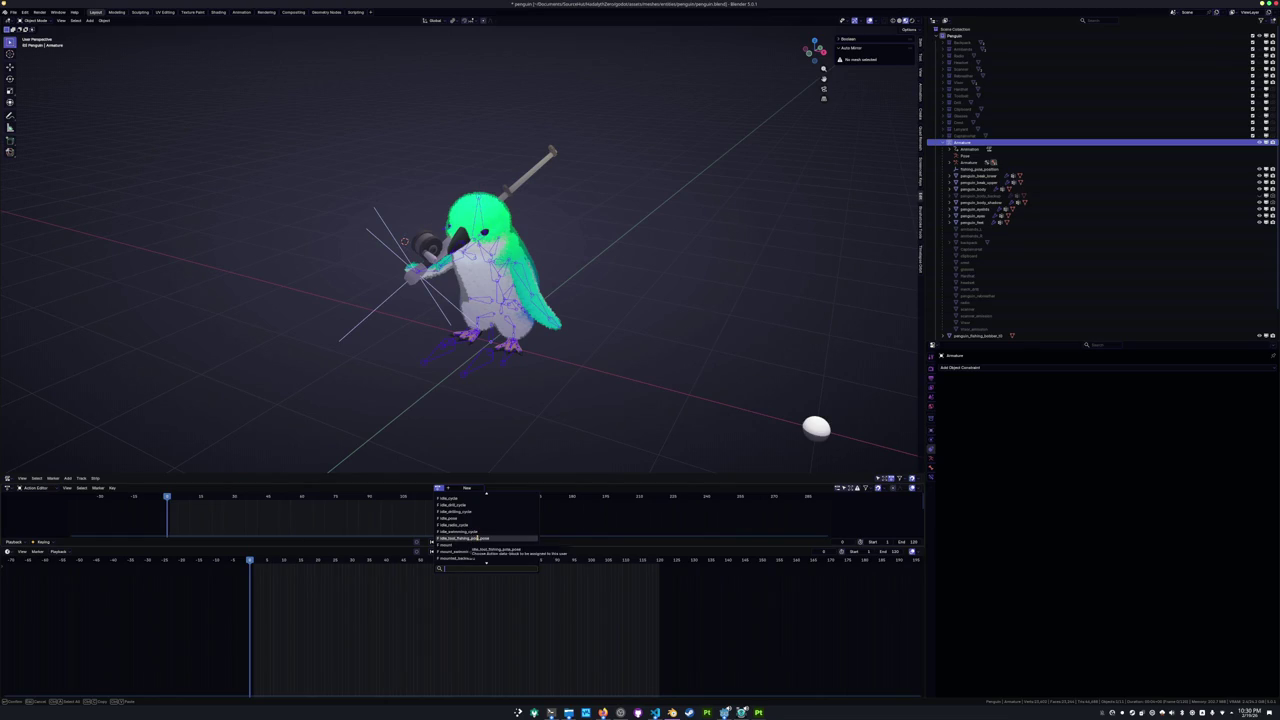
{"action": "scroll", "coordinate": [490, 541], "scroll_direction": "down", "scroll_amount": 4}
{"action": "scroll", "coordinate": [490, 541], "scroll_direction": "down", "scroll_amount": 2}
{"action": "scroll", "coordinate": [490, 542], "scroll_direction": "down", "scroll_amount": 2}
{"action": "scroll", "coordinate": [490, 543], "scroll_direction": "down", "scroll_amount": 2}
{"action": "scroll", "coordinate": [490, 545], "scroll_direction": "down", "scroll_amount": 2}
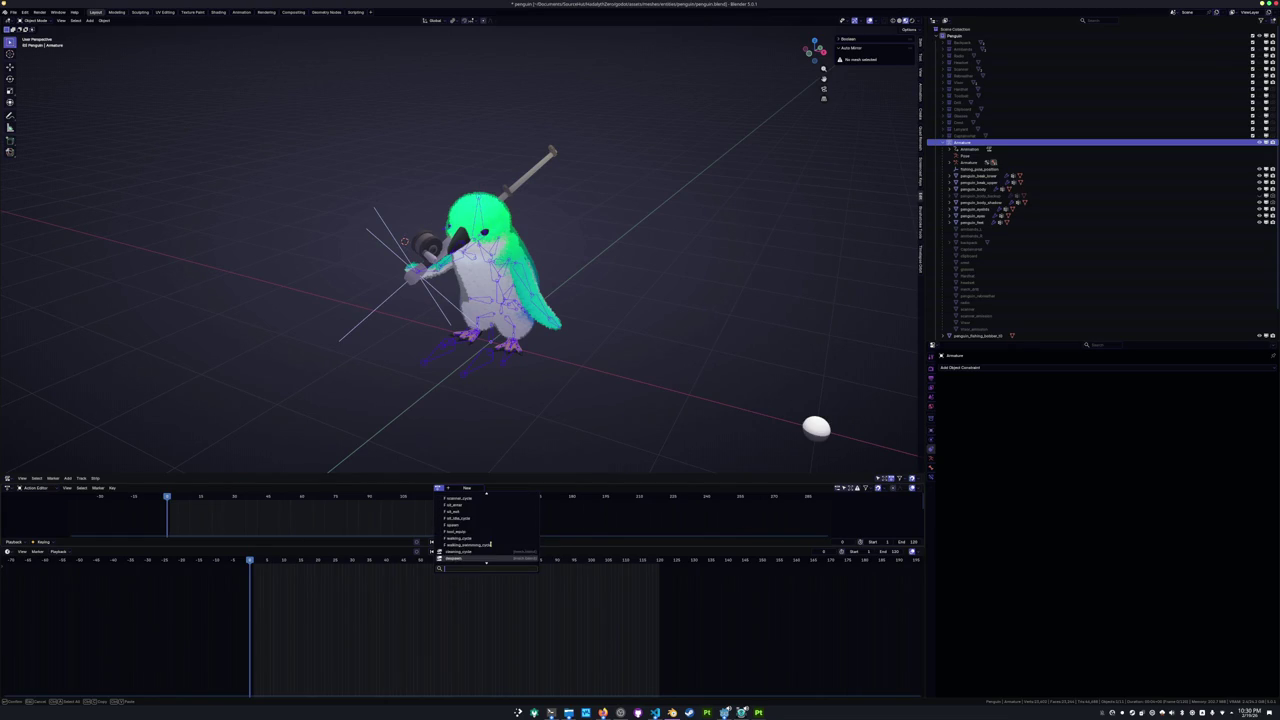
{"action": "left_click", "coordinate": [470, 533]}
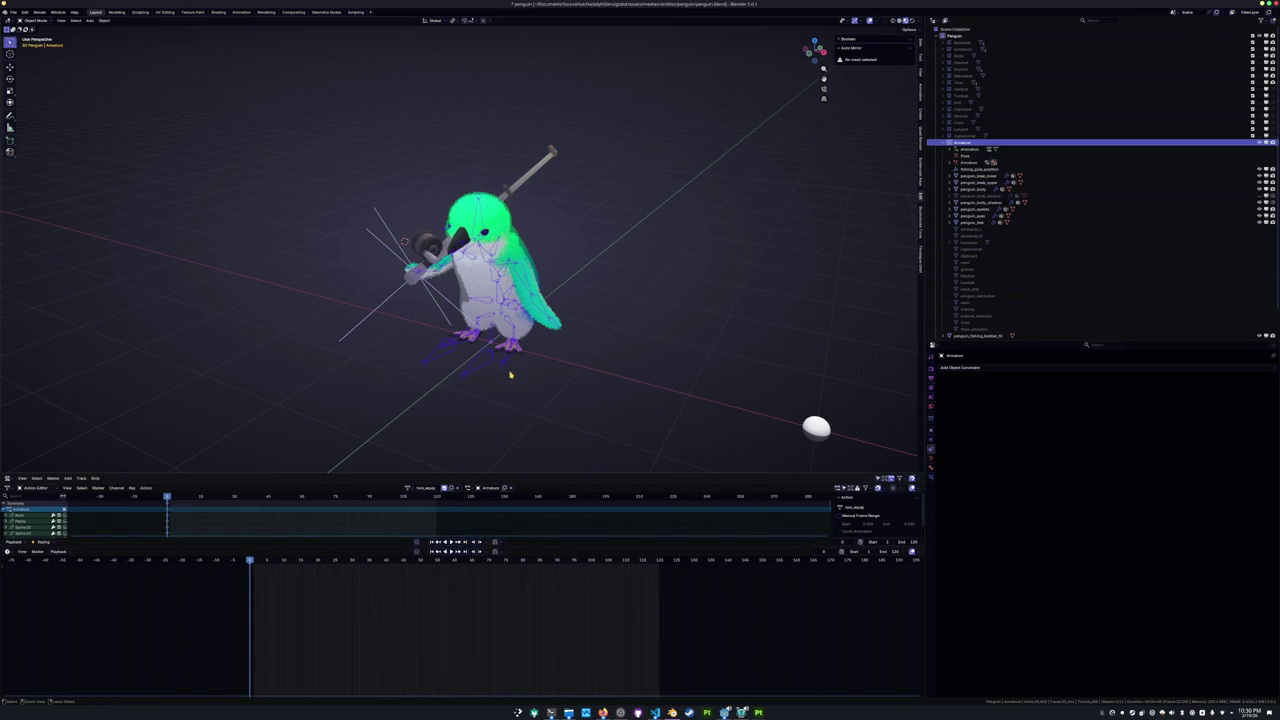
{"action": "key", "text": "ctrl+Tab"}
{"action": "left_click", "coordinate": [476, 363]}
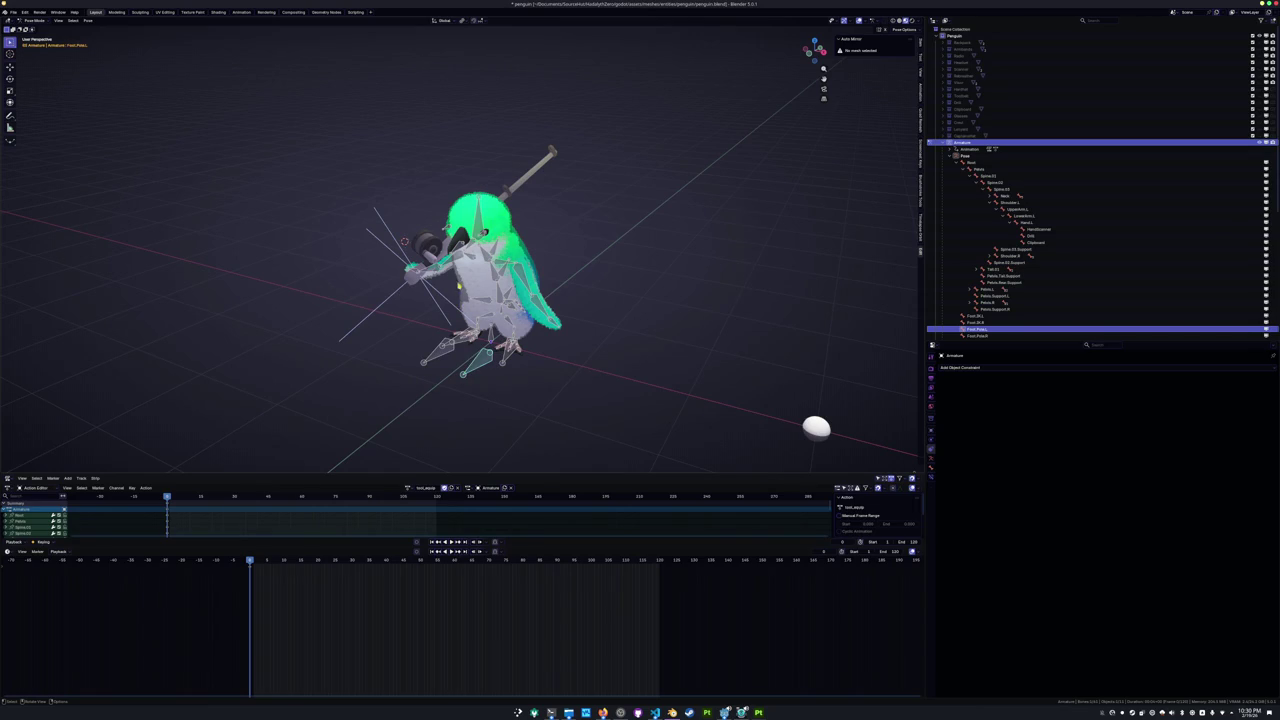
Select the left upper arm, lower arm and hand bones and rotate them downward.
{"action": "left_click", "coordinate": [457, 374]}
{"action": "left_click", "coordinate": [514, 268], "text": "shift"}
{"action": "left_click", "coordinate": [526, 286], "text": "shift"}
{"action": "left_click", "coordinate": [536, 302], "text": "shift"}
{"action": "key", "text": "r"}
{"action": "left_click", "coordinate": [754, 220]}
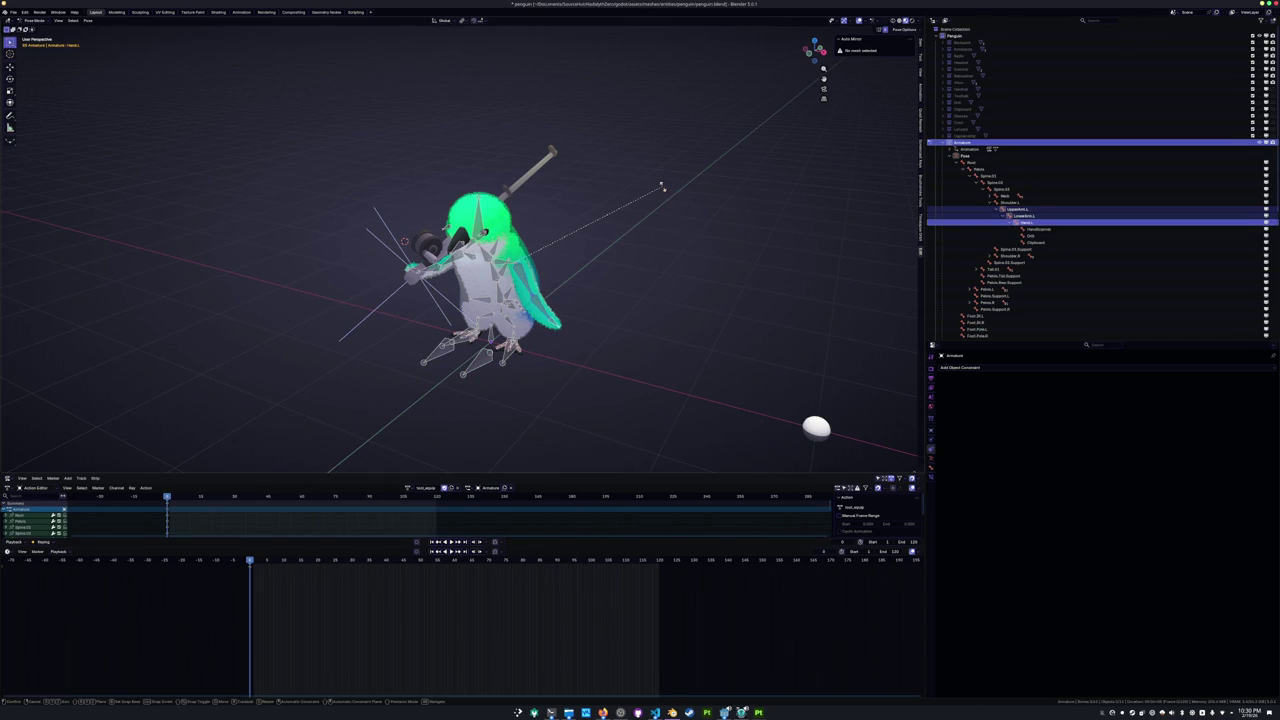
{"action": "key", "text": "alt+r"}
{"action": "key", "text": "r"}
{"action": "left_click", "coordinate": [661, 186]}
Review the lowered-arm pose, clear the bone selection, and move to frame 20.
{"action": "scroll", "coordinate": [657, 288], "scroll_direction": "up", "scroll_amount": 2}
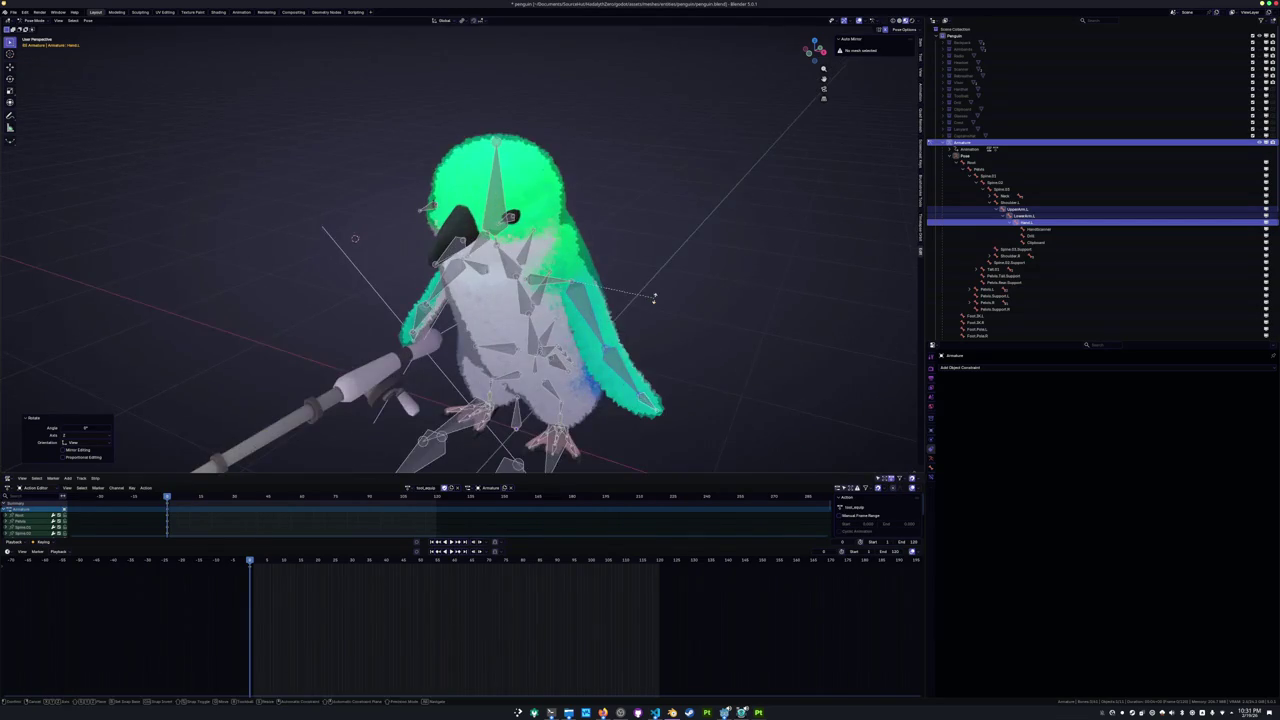
{"action": "scroll", "coordinate": [634, 294], "scroll_direction": "up", "scroll_amount": 2}
{"action": "scroll", "coordinate": [634, 294], "scroll_direction": "down", "scroll_amount": 3}
{"action": "mouse_move", "coordinate": [634, 294]}
{"action": "middle_mouse_down"}
{"action": "mouse_move", "coordinate": [540, 310]}
{"action": "mouse_move", "coordinate": [620, 318]}
{"action": "middle_mouse_up"}
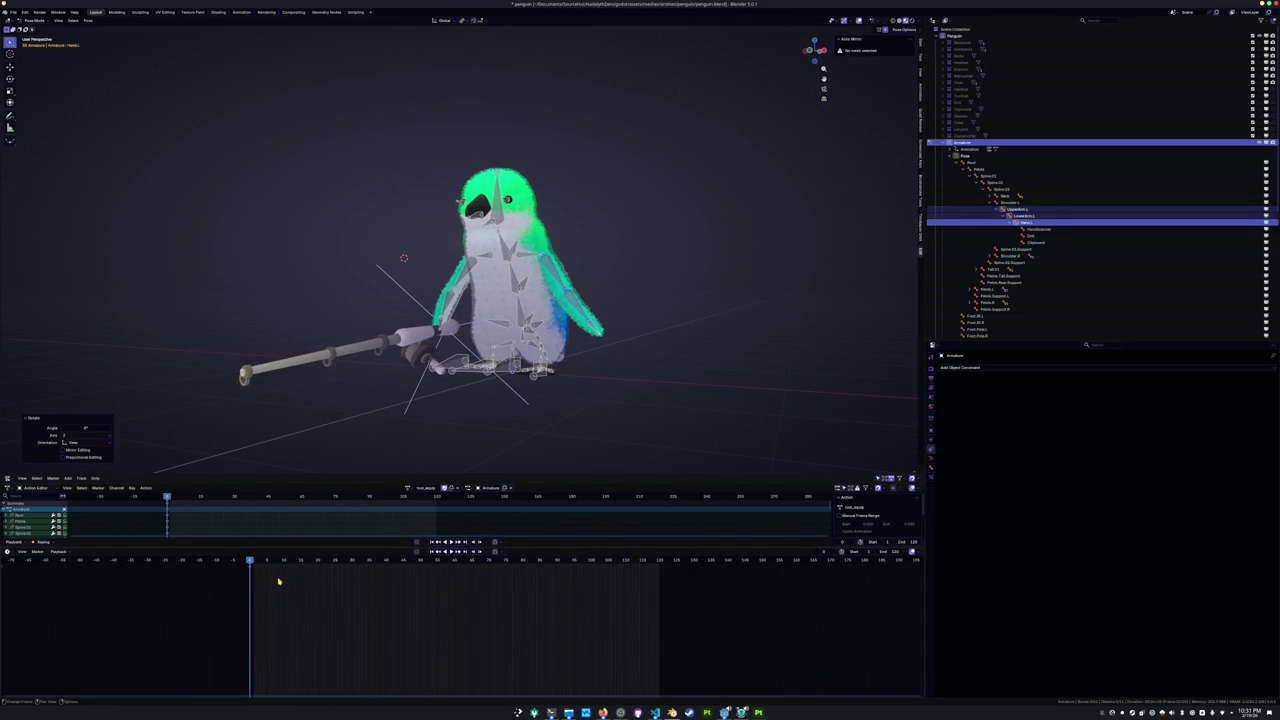
{"action": "key", "text": "a"}
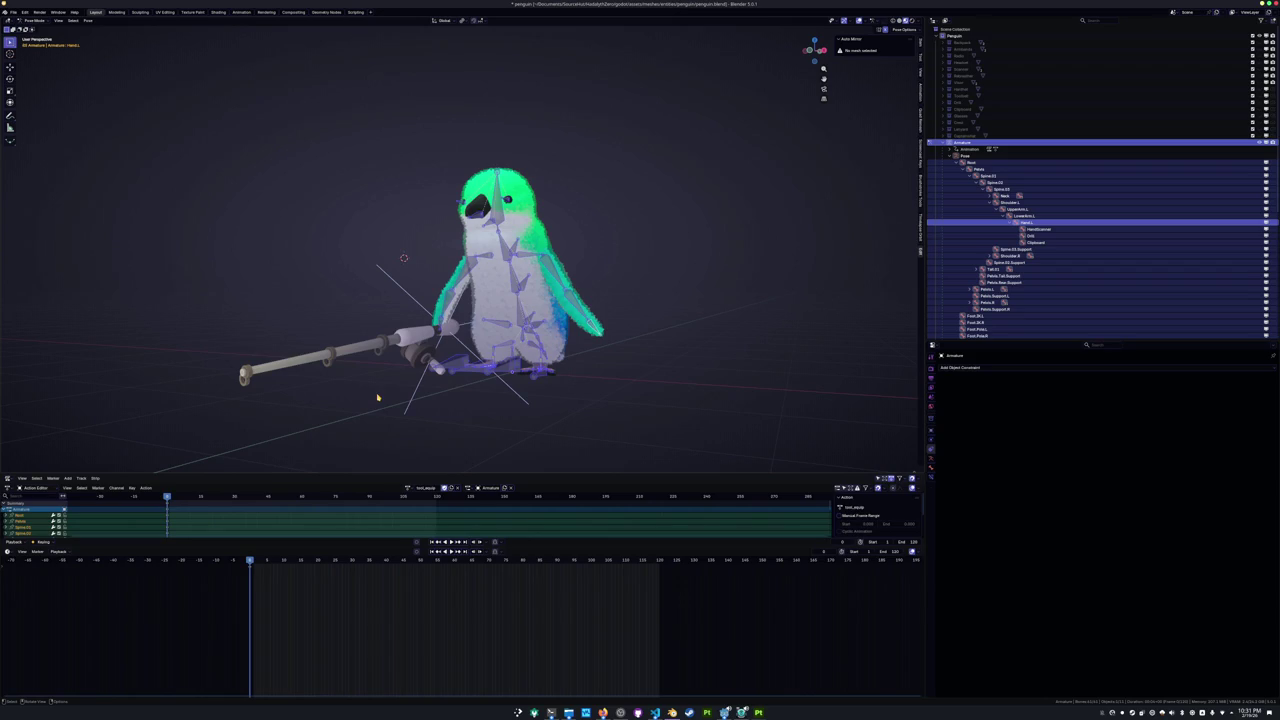
{"action": "key", "text": "alt+a"}
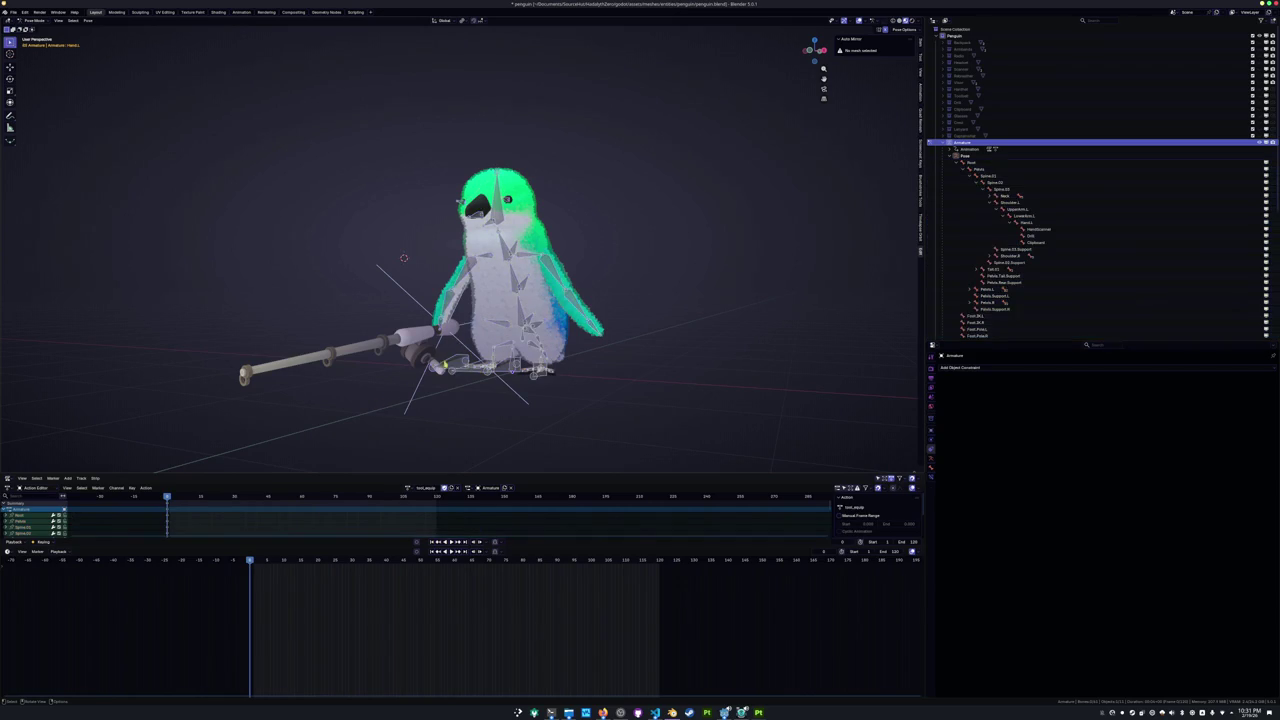
{"action": "left_click", "coordinate": [317, 563]}
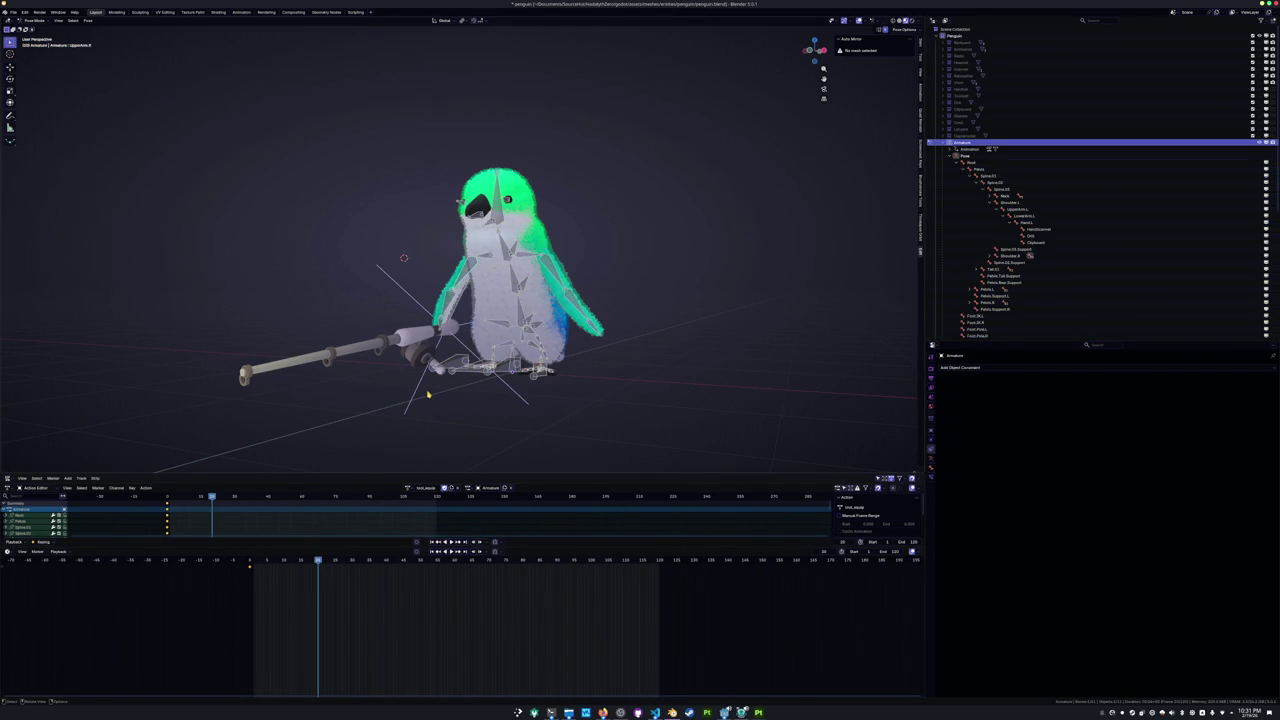
Select the right upper arm bone and raise it to vertical.
{"action": "key", "text": "KP_1"}
{"action": "middle_click_drag", "start_coordinate": [490, 375], "coordinate": [534, 364]}
{"action": "left_click", "coordinate": [531, 371]}
{"action": "left_click", "coordinate": [452, 295]}
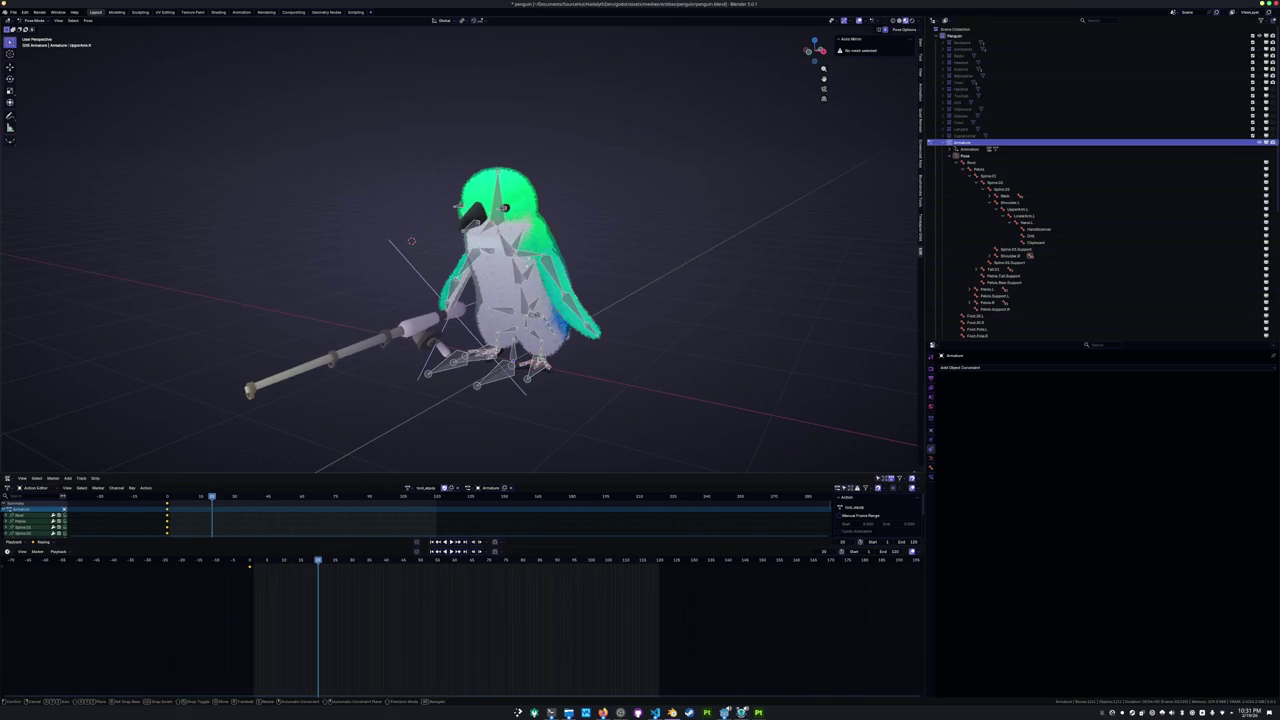
{"action": "key", "text": "r"}
{"action": "key", "text": "Escape"}
{"action": "key", "text": "r"}
{"action": "left_click", "coordinate": [565, 468]}
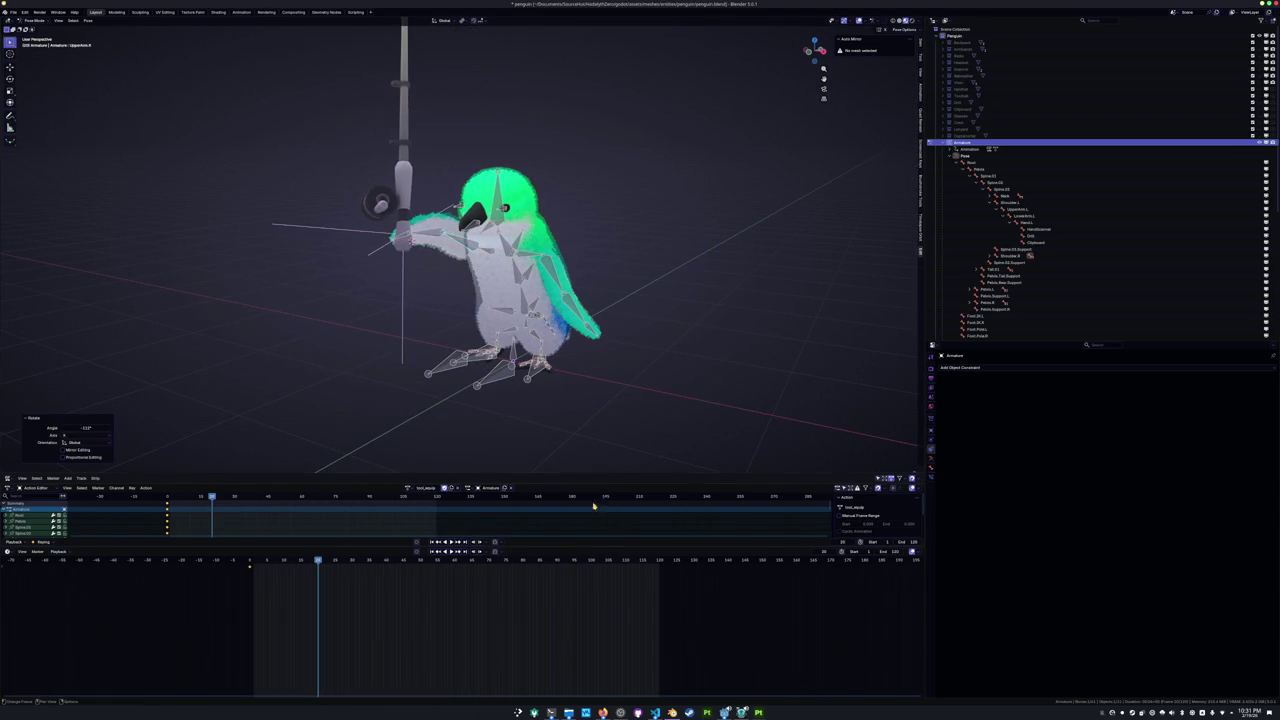
Adjust the raised right arm's rotation about the X, Y and Z axes.
{"action": "middle_click_drag", "start_coordinate": [700, 380], "coordinate": [863, 429]}
{"action": "scroll", "coordinate": [501, 351], "scroll_direction": "up", "scroll_amount": 5}
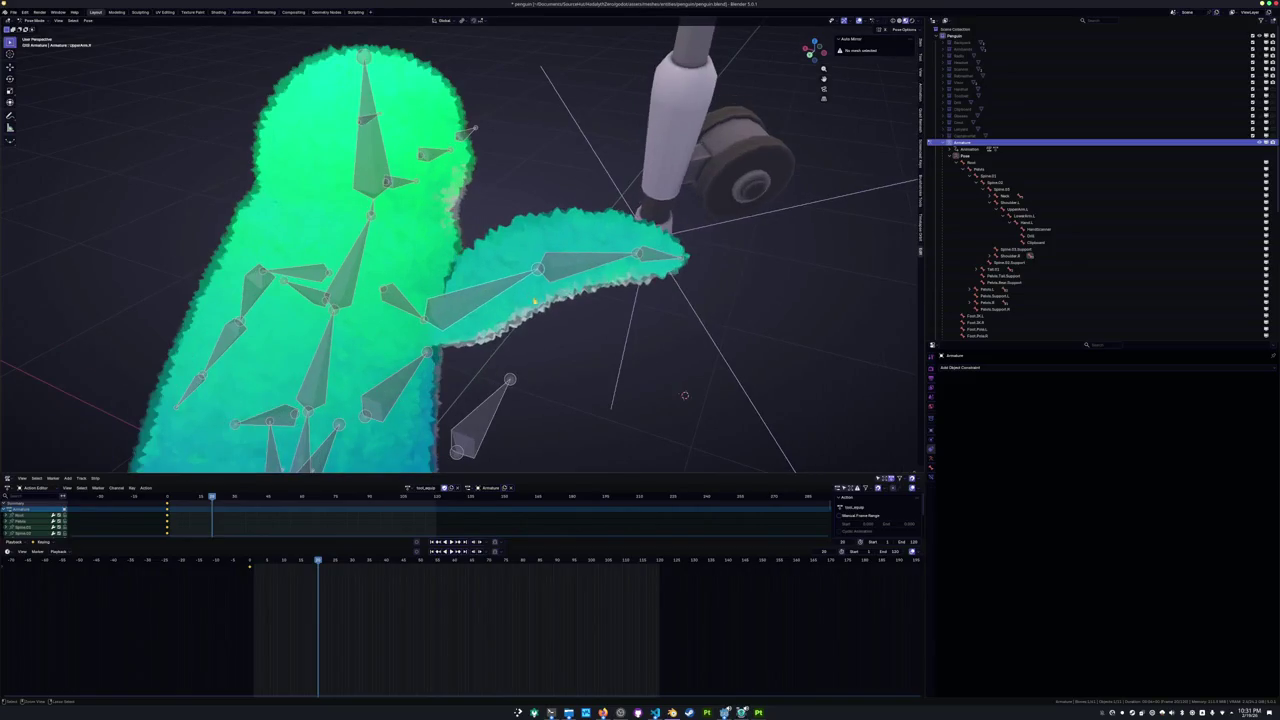
{"action": "scroll", "coordinate": [501, 351], "scroll_direction": "down", "scroll_amount": 3}
{"action": "scroll", "coordinate": [512, 362], "scroll_direction": "down", "scroll_amount": 3}
{"action": "key", "text": "r"}
{"action": "key", "text": "x"}
{"action": "key", "text": "y"}
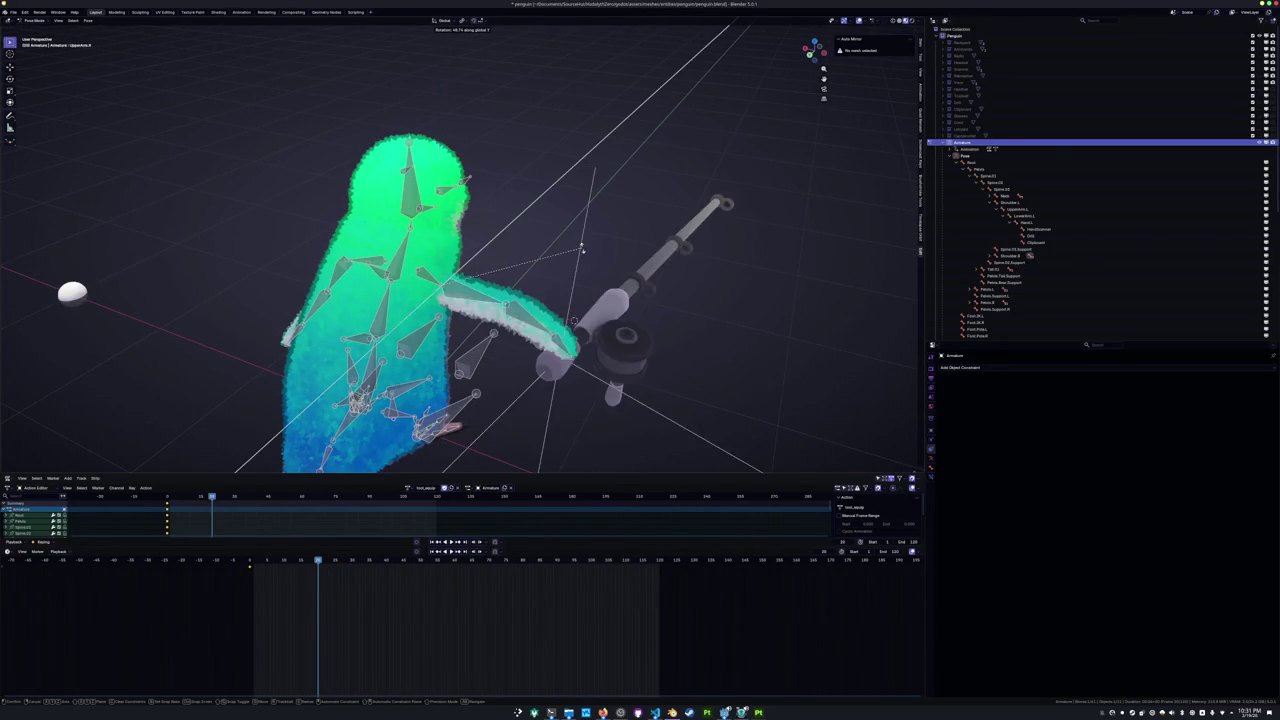
{"action": "left_click", "coordinate": [575, 224]}
{"action": "key", "text": "r"}
{"action": "key", "text": "z"}
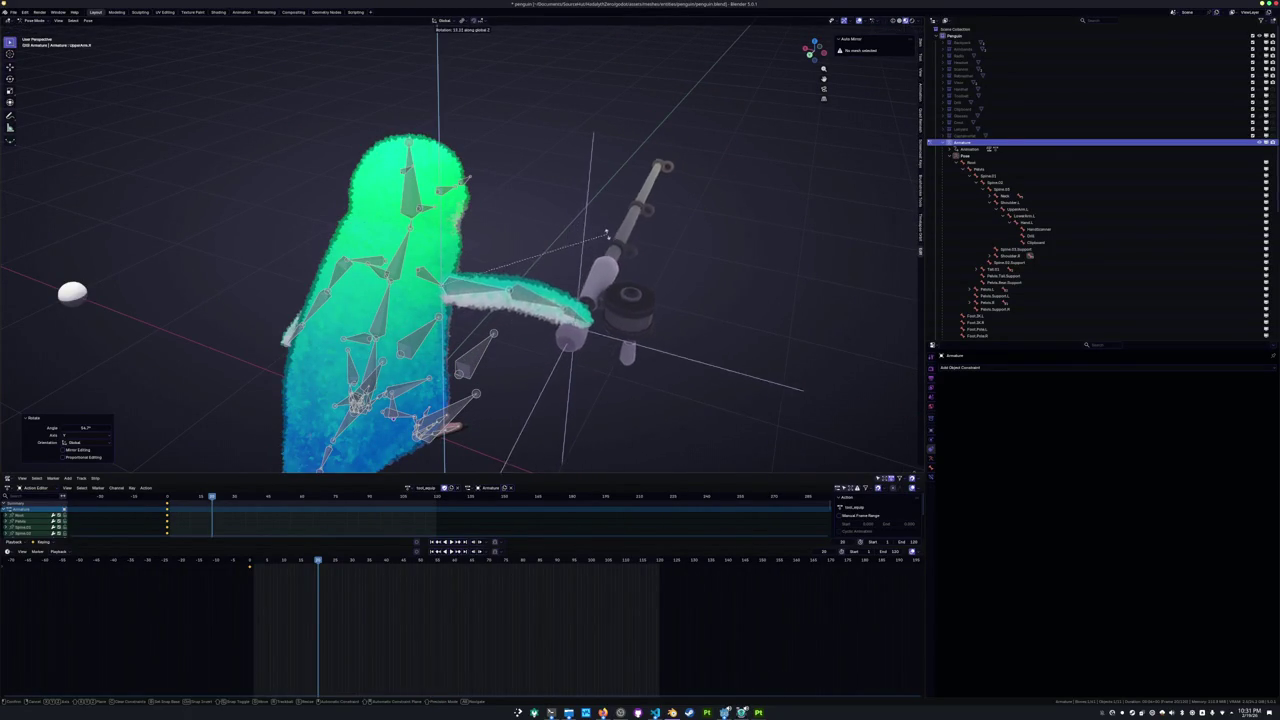
{"action": "middle_click_drag", "start_coordinate": [585, 226], "coordinate": [557, 248]}
{"action": "key", "text": "x"}
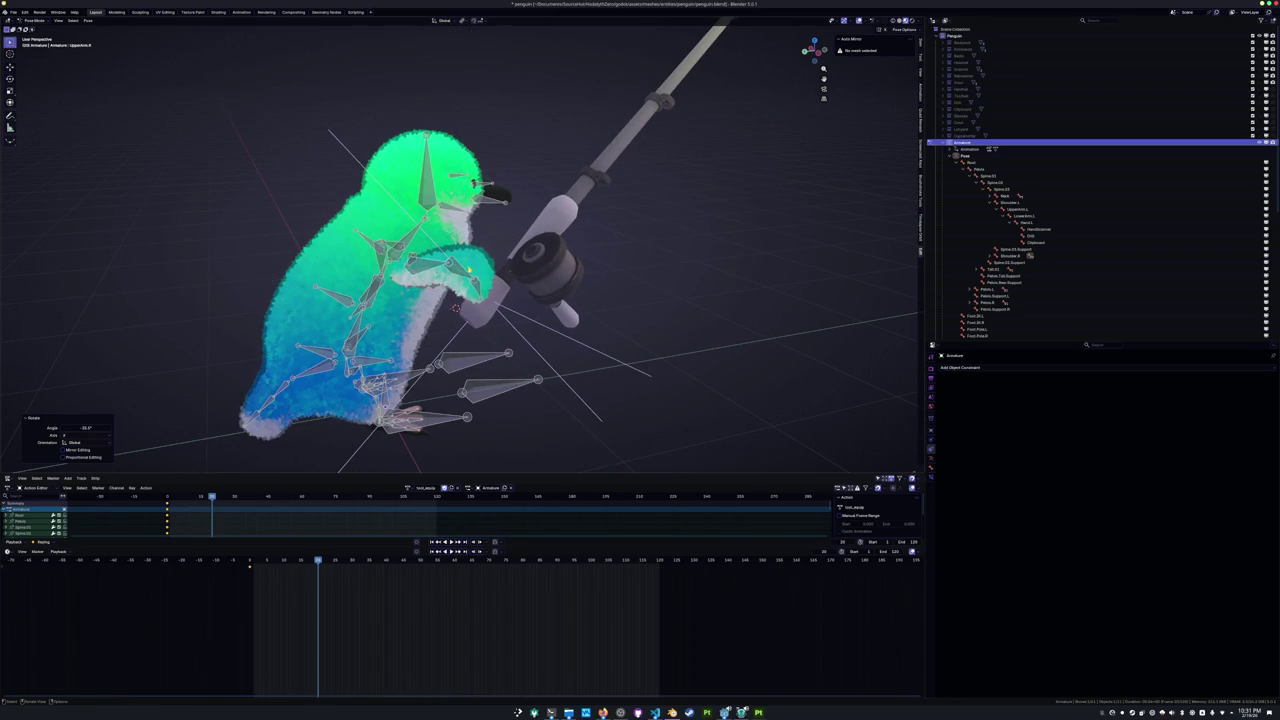
{"action": "left_click", "coordinate": [490, 180]}
Rotate LowerArm.R about the Y axis to bend the forearm.
{"action": "middle_click_drag", "start_coordinate": [471, 313], "coordinate": [520, 335]}
{"action": "key", "text": "r"}
{"action": "key", "text": "x"}
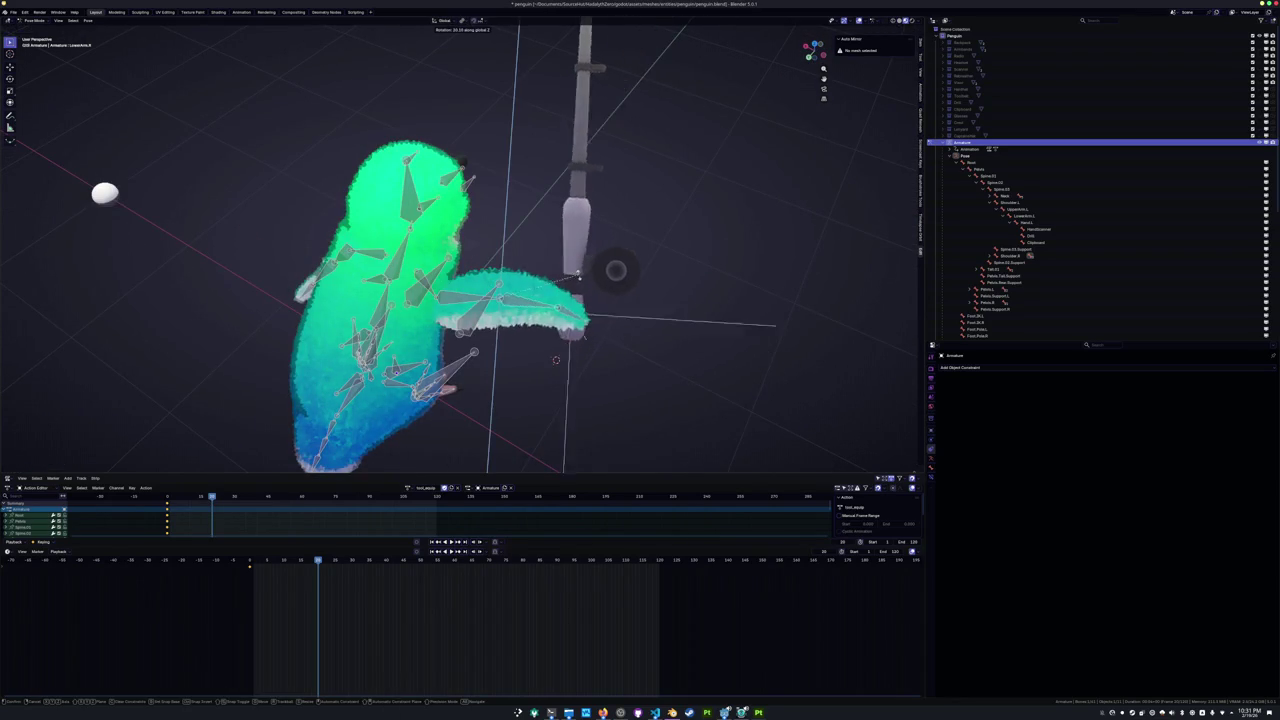
{"action": "key", "text": "y"}
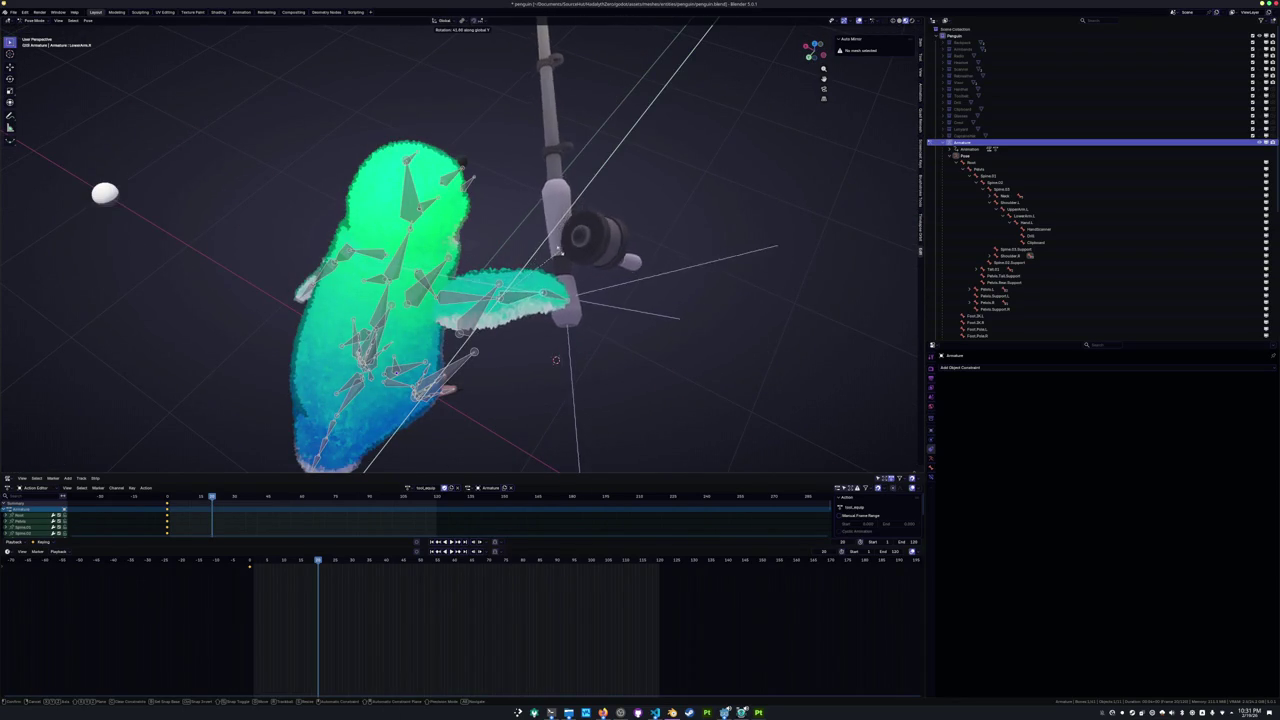
{"action": "key", "text": "Return"}
Rotate Hand.R about its local Y axis so the fishing pole swings overhead.
{"action": "mouse_move", "coordinate": [463, 160]}
{"action": "middle_mouse_down"}
{"action": "mouse_move", "coordinate": [475, 185]}
{"action": "mouse_move", "coordinate": [370, 189]}
{"action": "middle_mouse_up"}
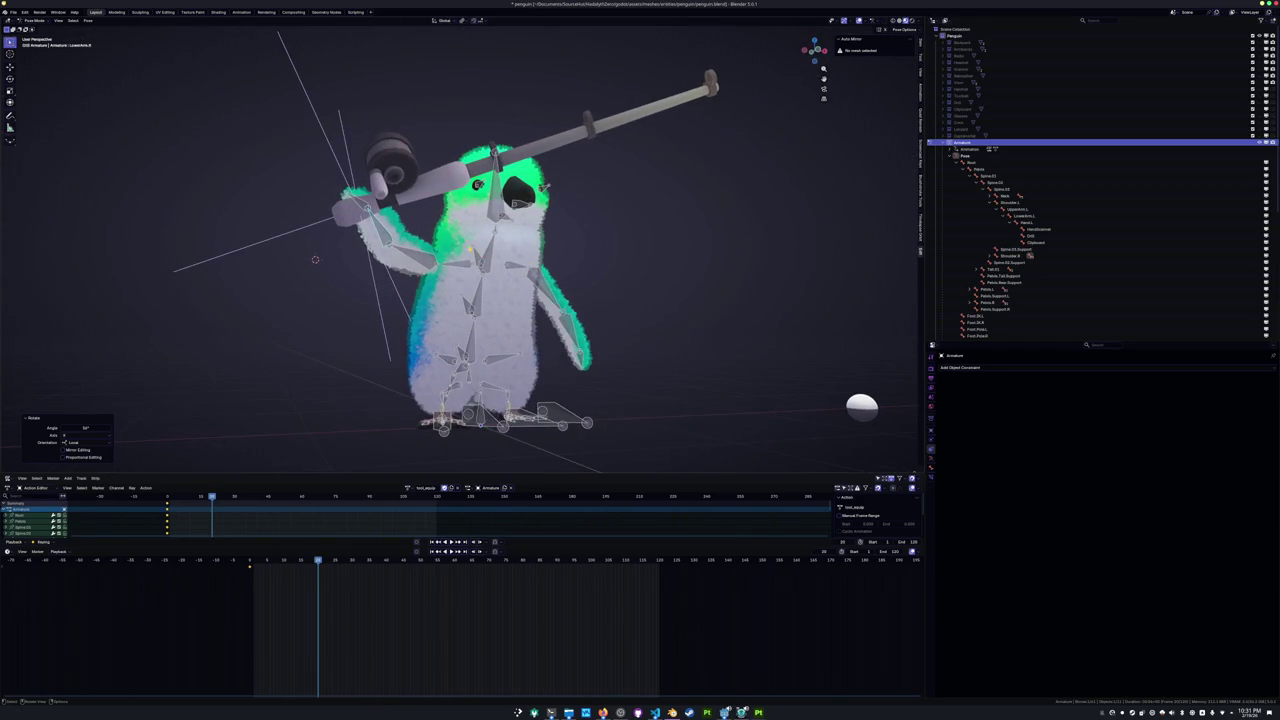
{"action": "left_click", "coordinate": [362, 205]}
{"action": "key", "text": "r"}
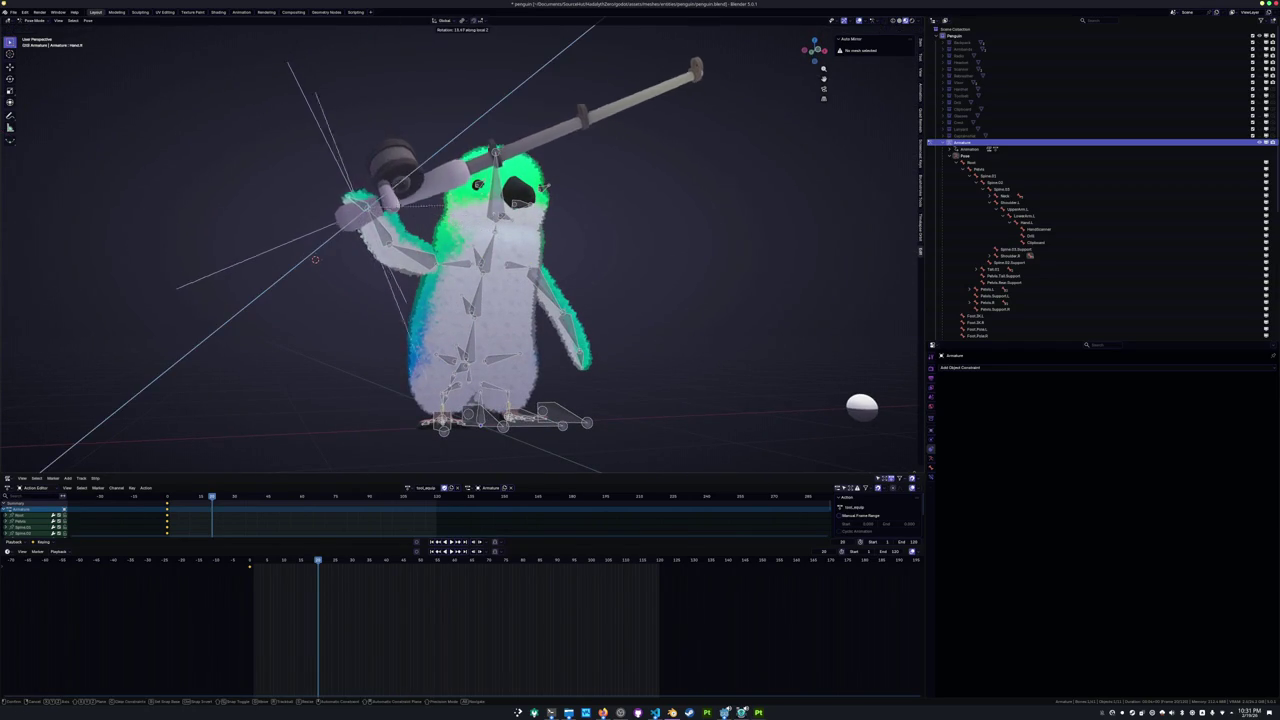
{"action": "key", "text": "y"}
{"action": "key", "text": "y"}
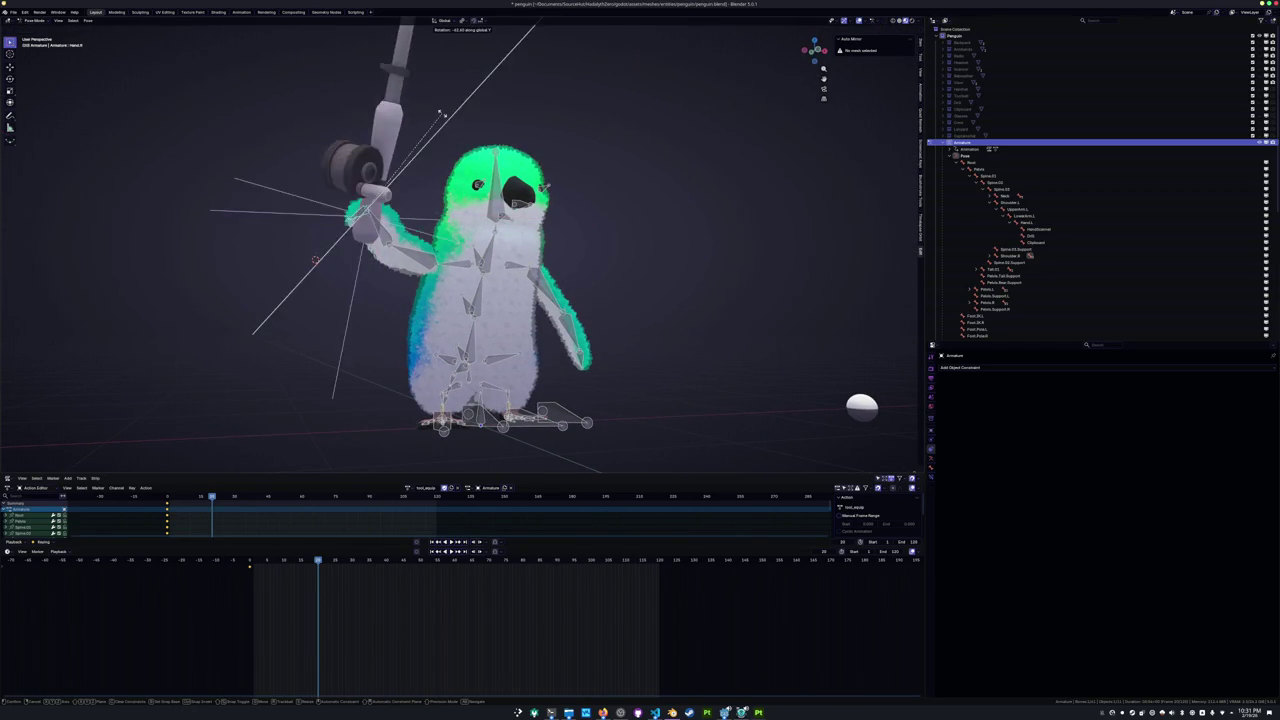
{"action": "left_click", "coordinate": [446, 127]}
{"action": "scroll", "coordinate": [446, 127], "scroll_direction": "down", "scroll_amount": 2}
From the front view, rotate the Spine.02 and Spine.03 bones.
{"action": "scroll", "coordinate": [446, 127], "scroll_direction": "down", "scroll_amount": 2}
{"action": "scroll", "coordinate": [446, 127], "scroll_direction": "down", "scroll_amount": 1}
{"action": "key", "text": "KP_1"}
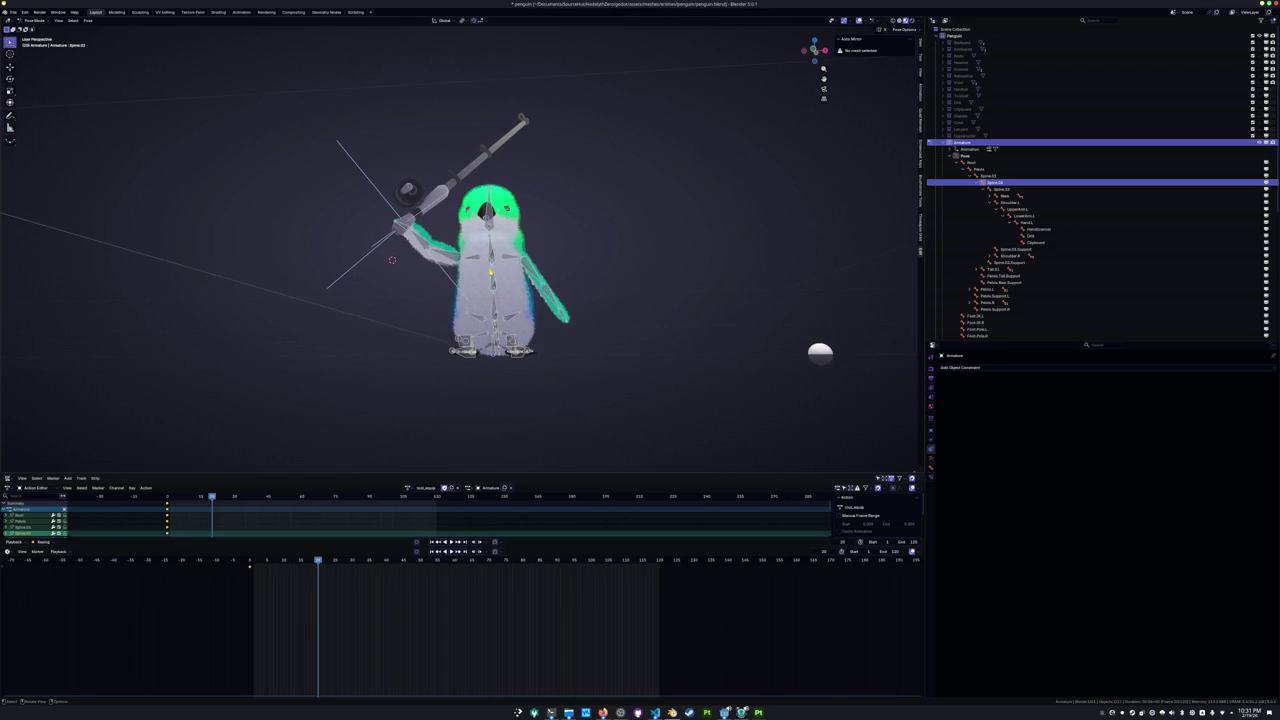
{"action": "scroll", "coordinate": [392, 260], "scroll_direction": "up", "scroll_amount": 3}
{"action": "left_click", "coordinate": [508, 280]}
{"action": "key", "text": "r"}
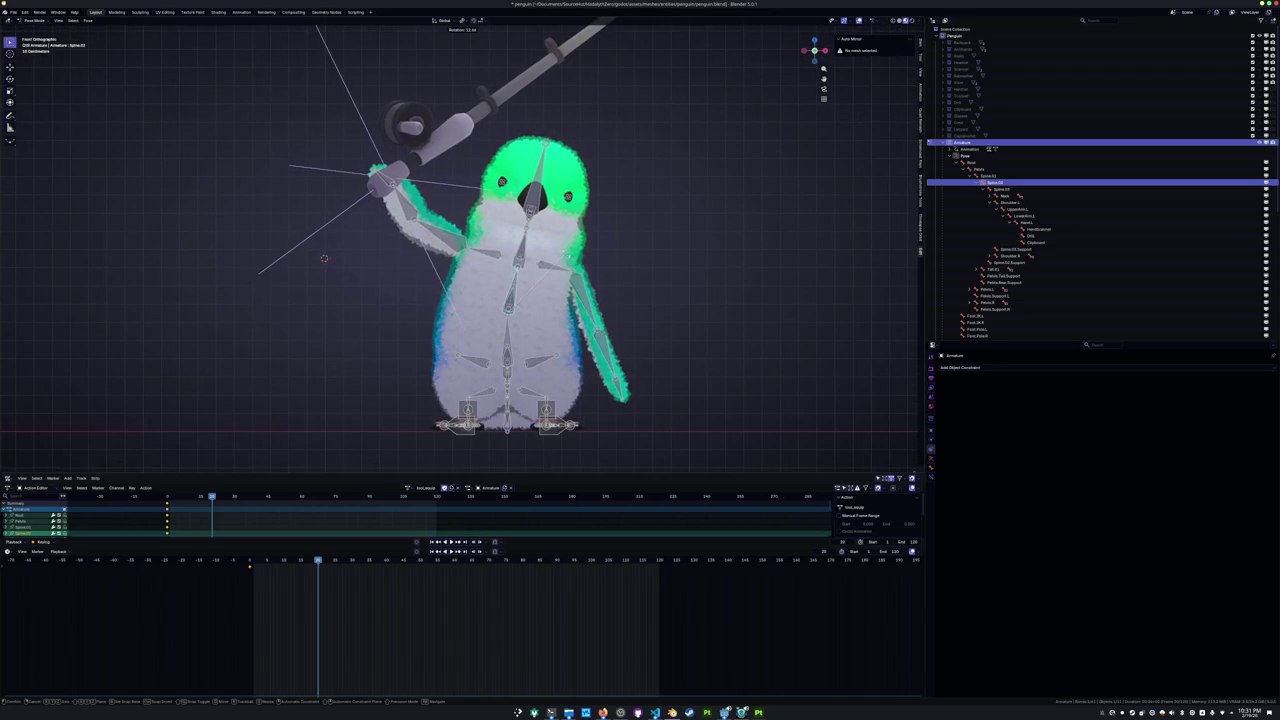
{"action": "key", "text": "Return"}
{"action": "left_click", "coordinate": [528, 205]}
{"action": "key", "text": "r"}
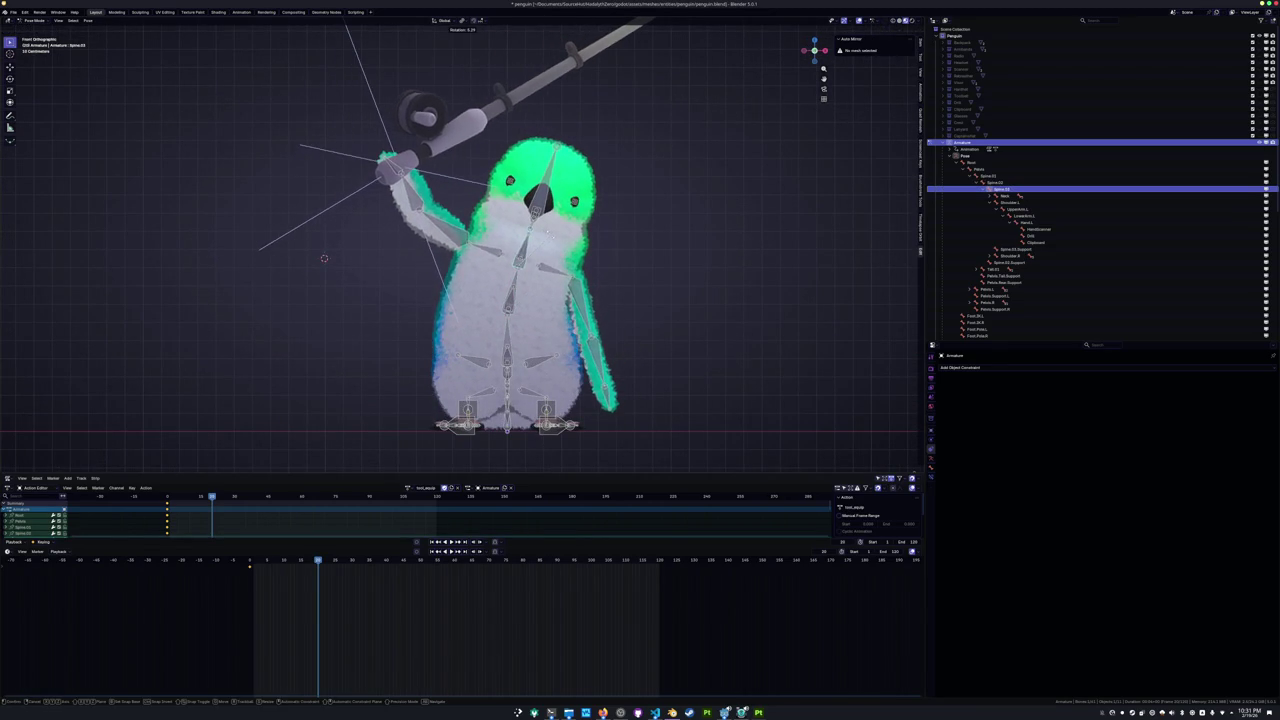
{"action": "key", "text": "Return"}
Turn the penguin's Head bone around the Z axis.
{"action": "middle_click_drag", "start_coordinate": [600, 300], "coordinate": [660, 260]}
{"action": "left_click", "coordinate": [550, 192]}
{"action": "middle_click_drag", "start_coordinate": [600, 300], "coordinate": [630, 280]}
{"action": "key", "text": "r"}
{"action": "key", "text": "z"}
{"action": "key", "text": "Return"}
Swing the left flipper's UpperArm.L outward, then rotate it again on its local X axis.
{"action": "mouse_move", "coordinate": [700, 240]}
{"action": "middle_mouse_down"}
{"action": "mouse_move", "coordinate": [633, 225]}
{"action": "mouse_move", "coordinate": [459, 383]}
{"action": "middle_mouse_up"}
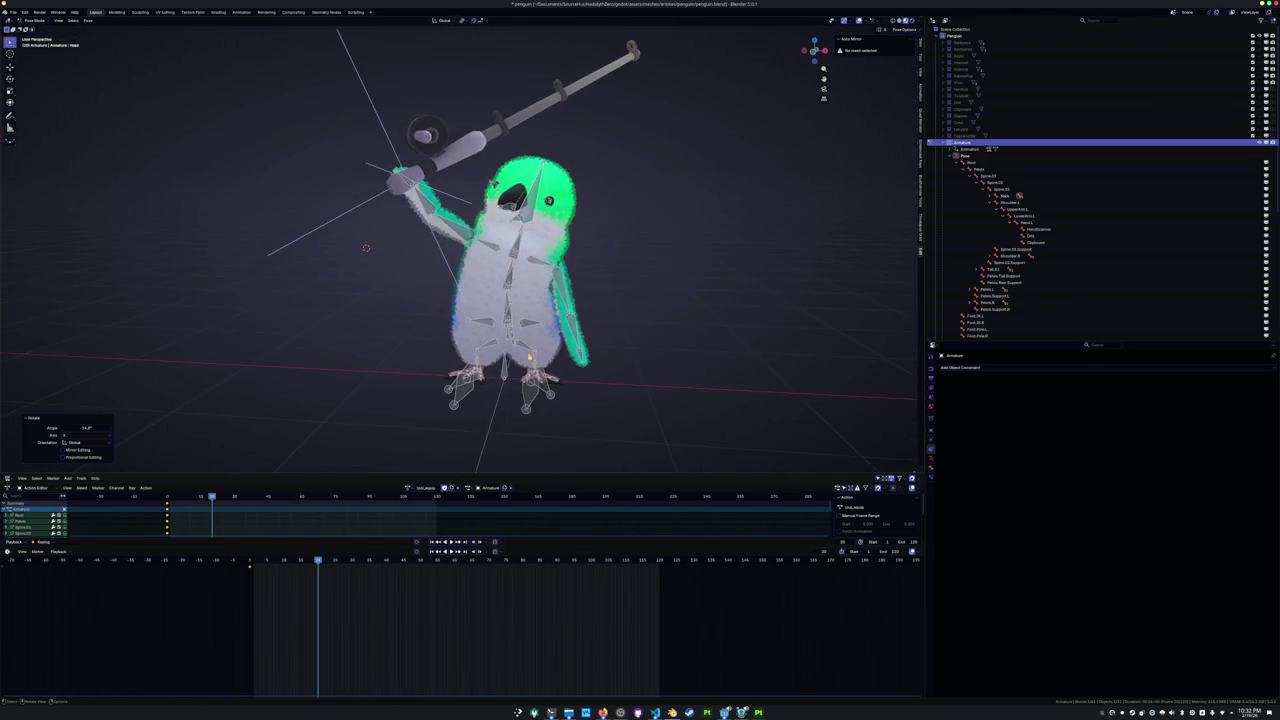
{"action": "left_click", "coordinate": [449, 382]}
{"action": "key", "text": "KP_1"}
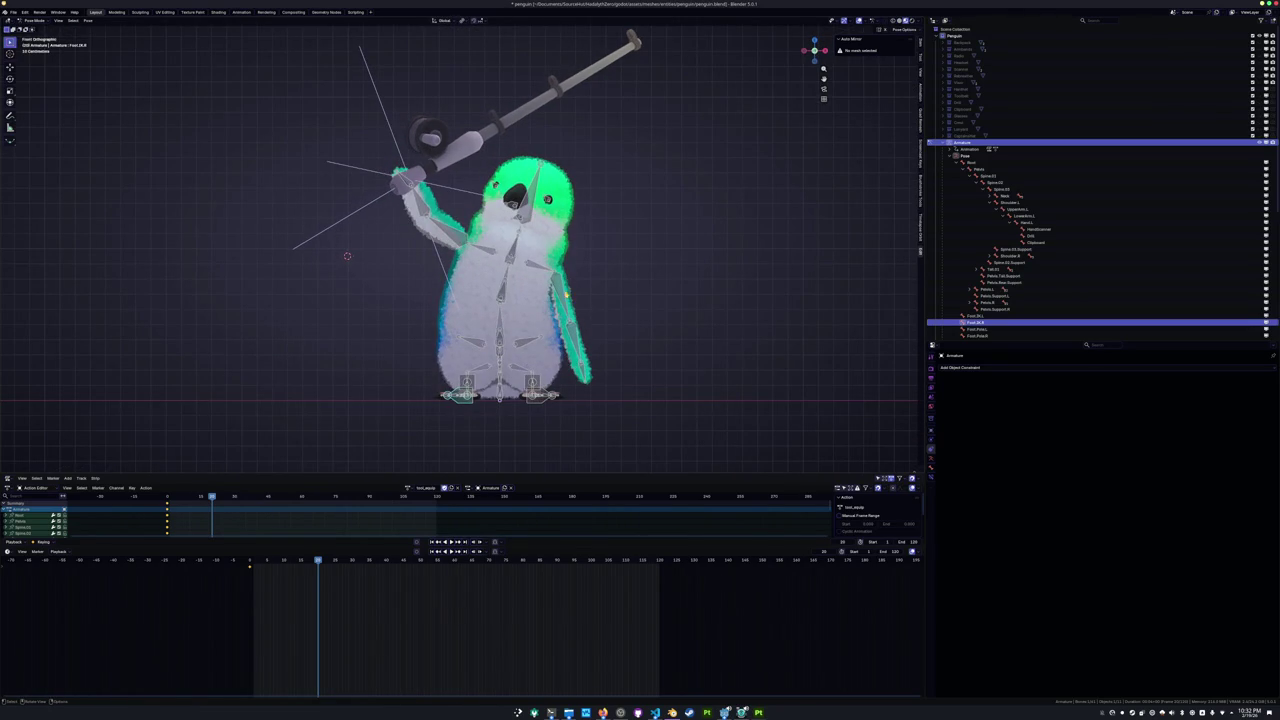
{"action": "left_click", "coordinate": [566, 293]}
{"action": "key", "text": "r"}
{"action": "left_click", "coordinate": [613, 281]}
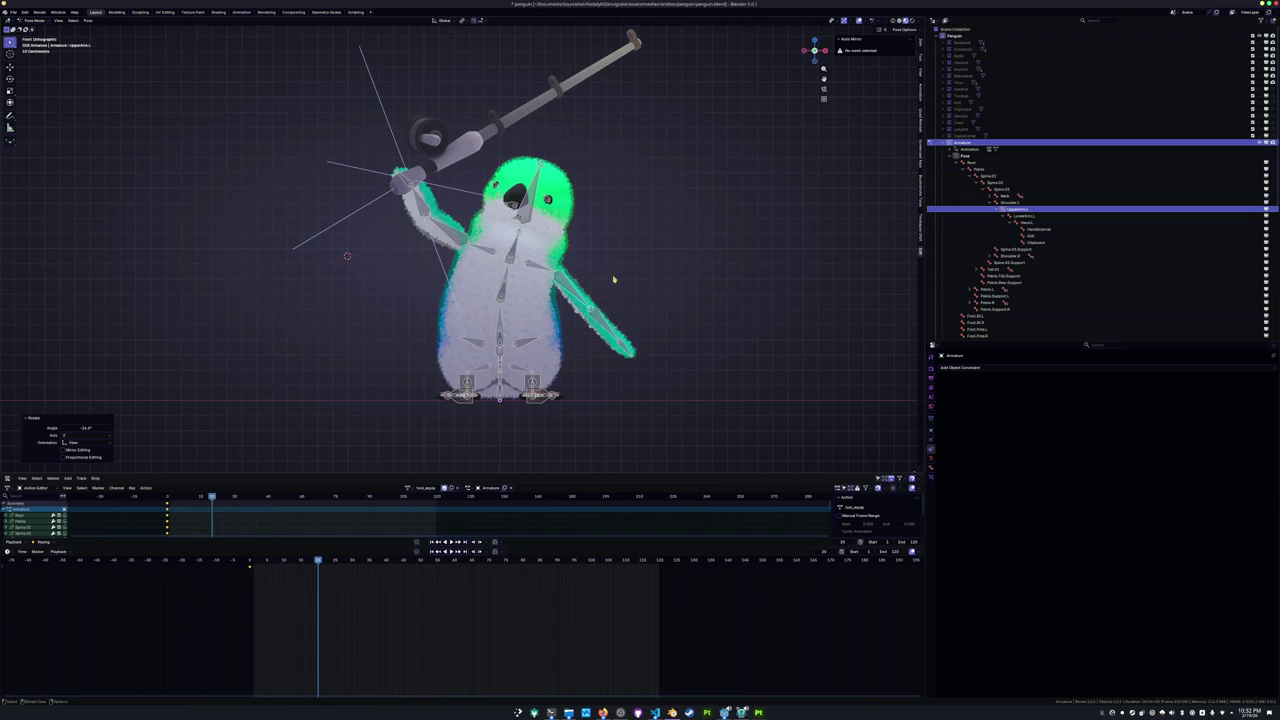
{"action": "middle_click_drag", "start_coordinate": [613, 281], "coordinate": [593, 257]}
{"action": "key", "text": "r"}
{"action": "key", "text": "x"}
{"action": "key", "text": "z"}
{"action": "key", "text": "z"}
{"action": "key", "text": "x"}
{"action": "key", "text": "x"}
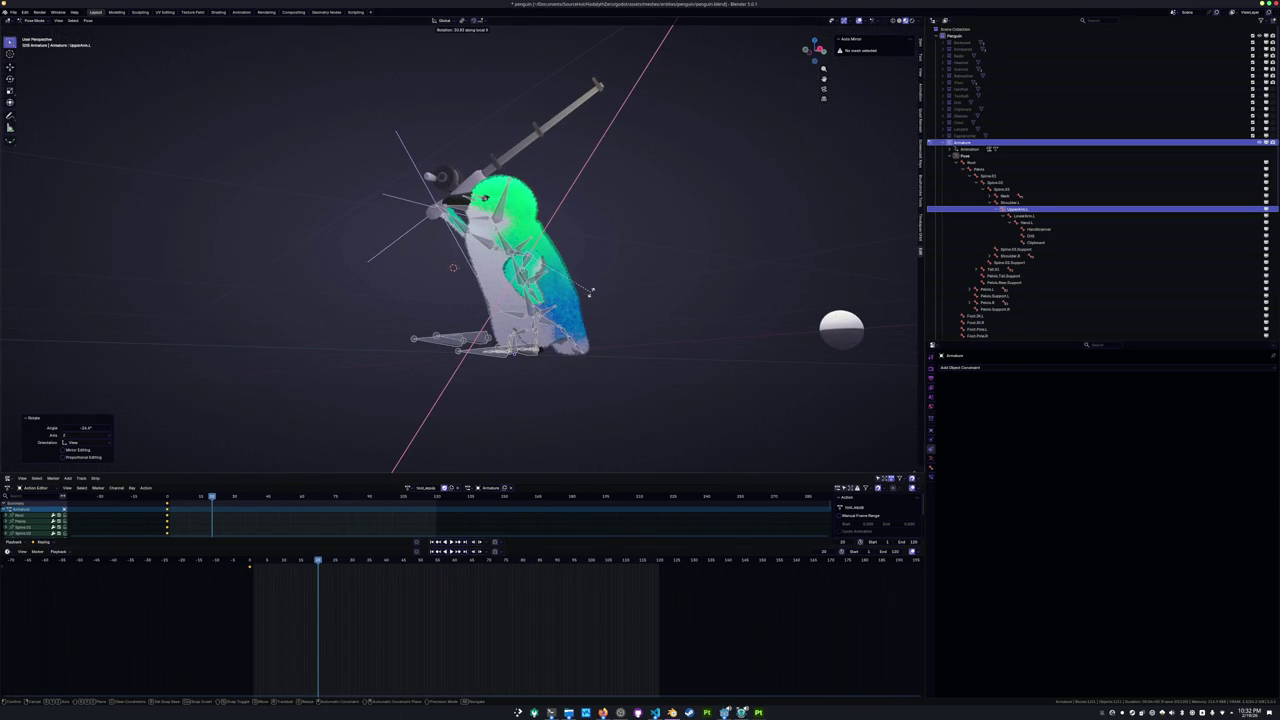
{"action": "left_click", "coordinate": [593, 288]}
Rotate the LowerArm.L and Hand.L bones on their local X axes.
{"action": "middle_click_drag", "start_coordinate": [593, 288], "coordinate": [560, 300]}
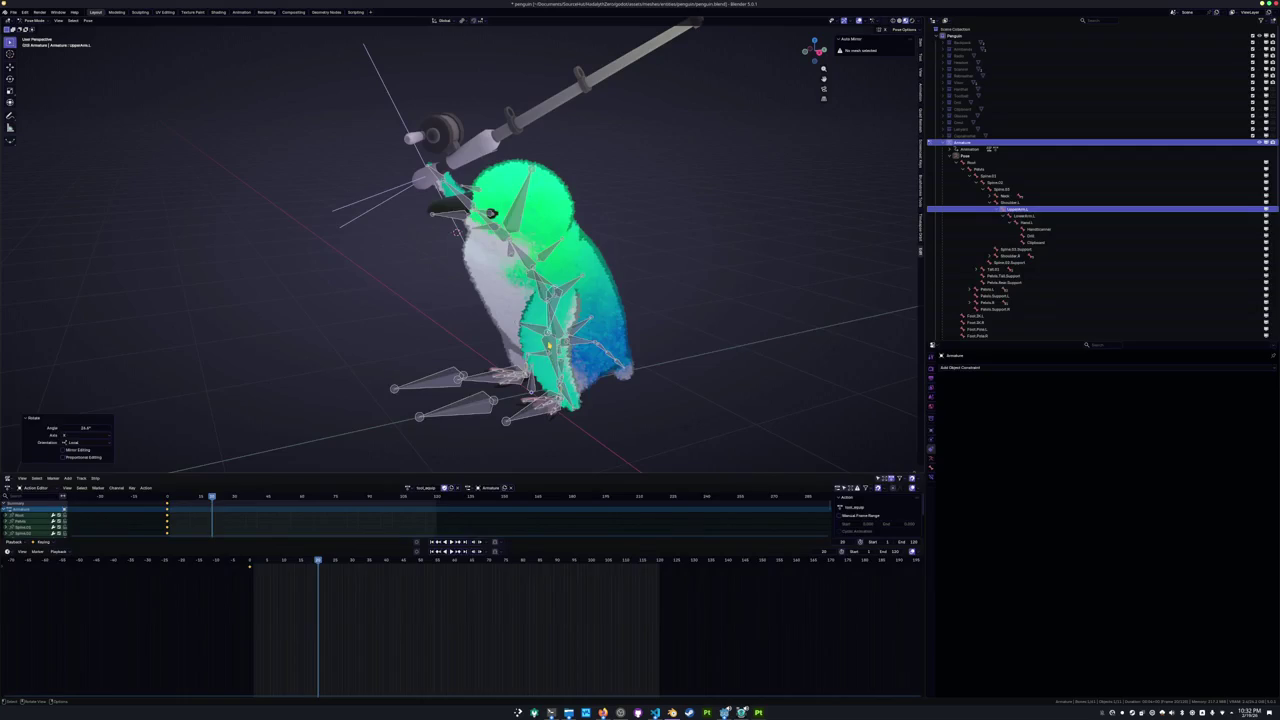
{"action": "left_click", "coordinate": [548, 344]}
{"action": "key", "text": "r"}
{"action": "key", "text": "x"}
{"action": "key", "text": "x"}
{"action": "left_click", "coordinate": [615, 362]}
{"action": "left_click", "coordinate": [600, 391]}
{"action": "key", "text": "r"}
{"action": "key", "text": "x"}
{"action": "key", "text": "x"}
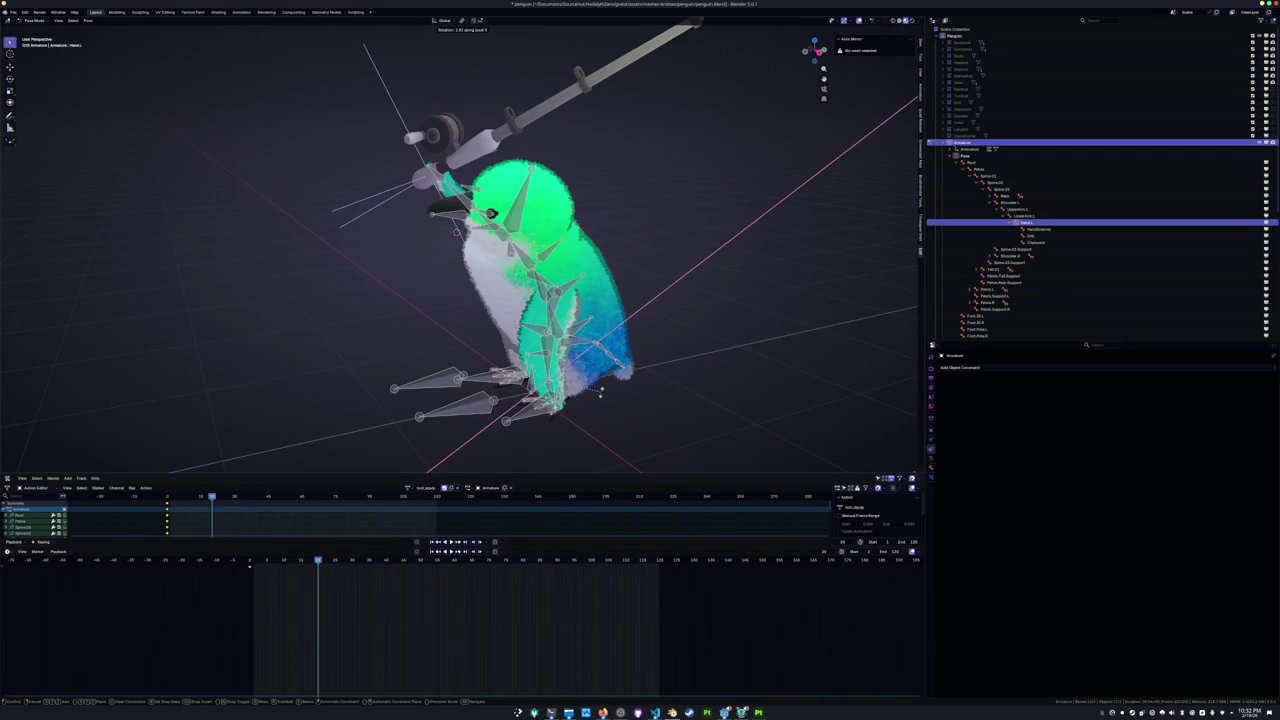
{"action": "left_click", "coordinate": [596, 396]}
From the right side view, tilt the body at Spine.01 and rotate the Tail.01 bone.
{"action": "middle_click_drag", "start_coordinate": [596, 396], "coordinate": [474, 238]}
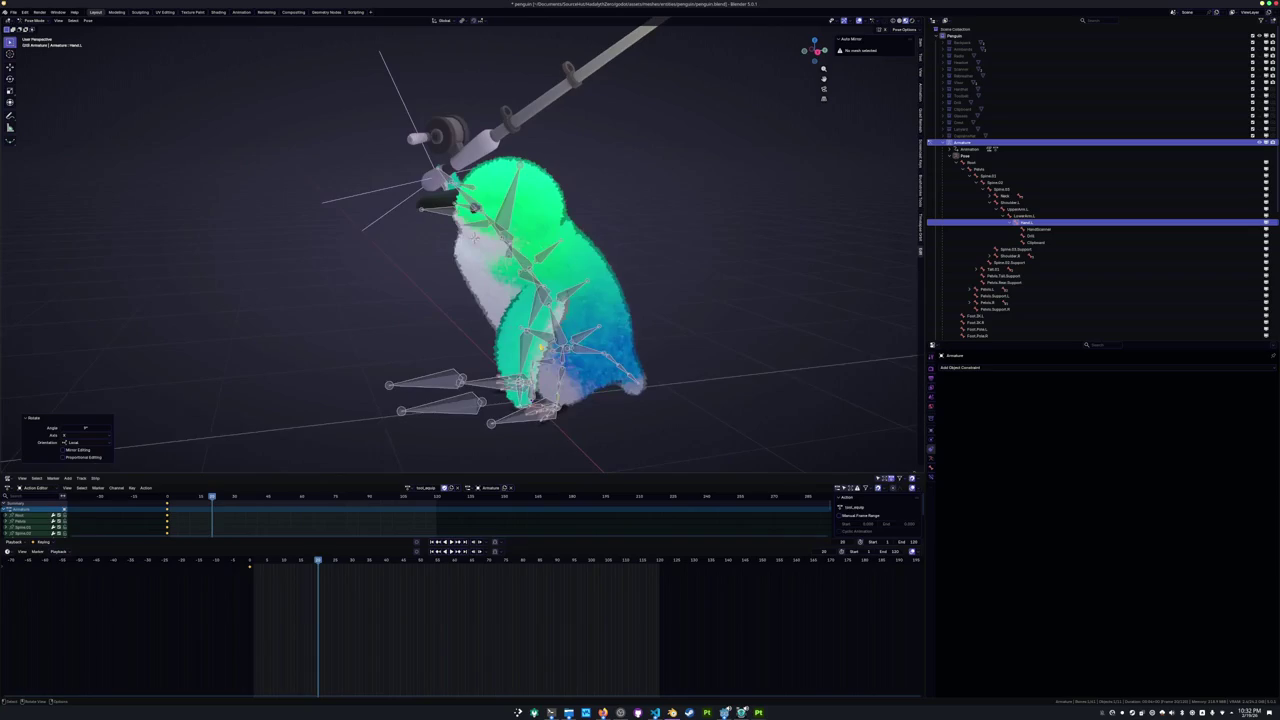
{"action": "key", "text": "KP_3"}
{"action": "left_click", "coordinate": [548, 318]}
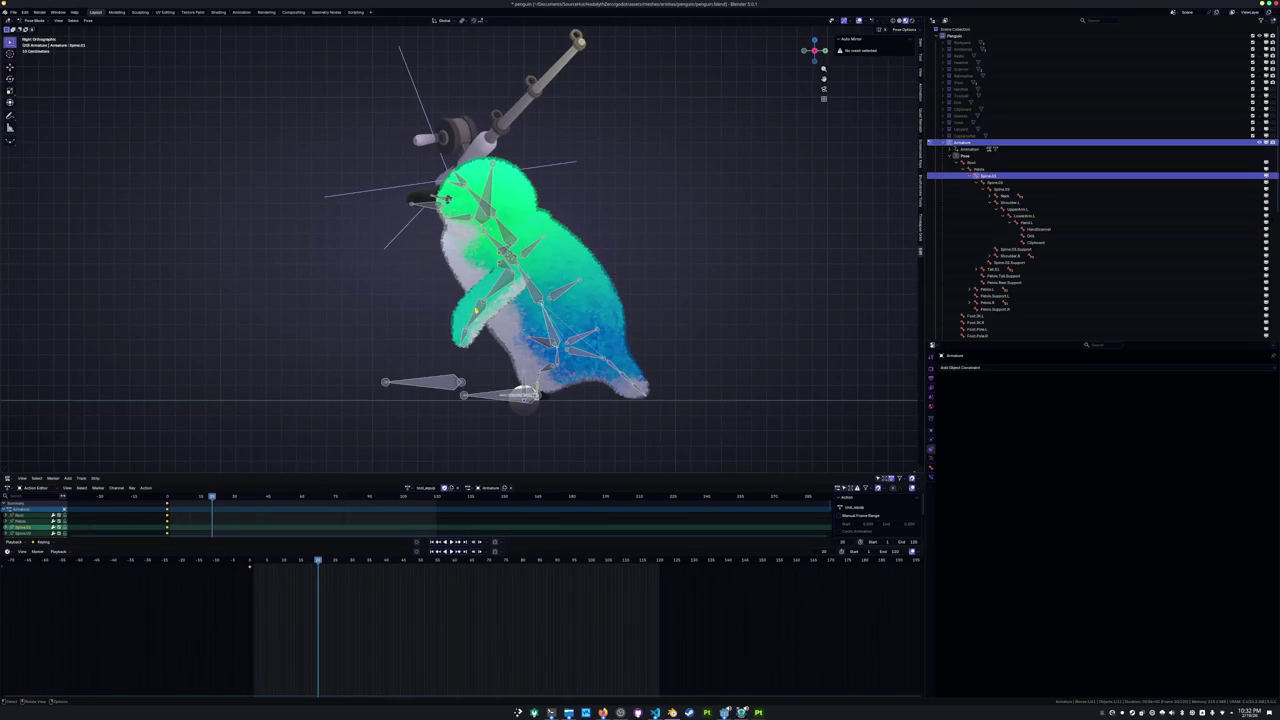
{"action": "key", "text": "r"}
{"action": "left_click", "coordinate": [462, 268]}
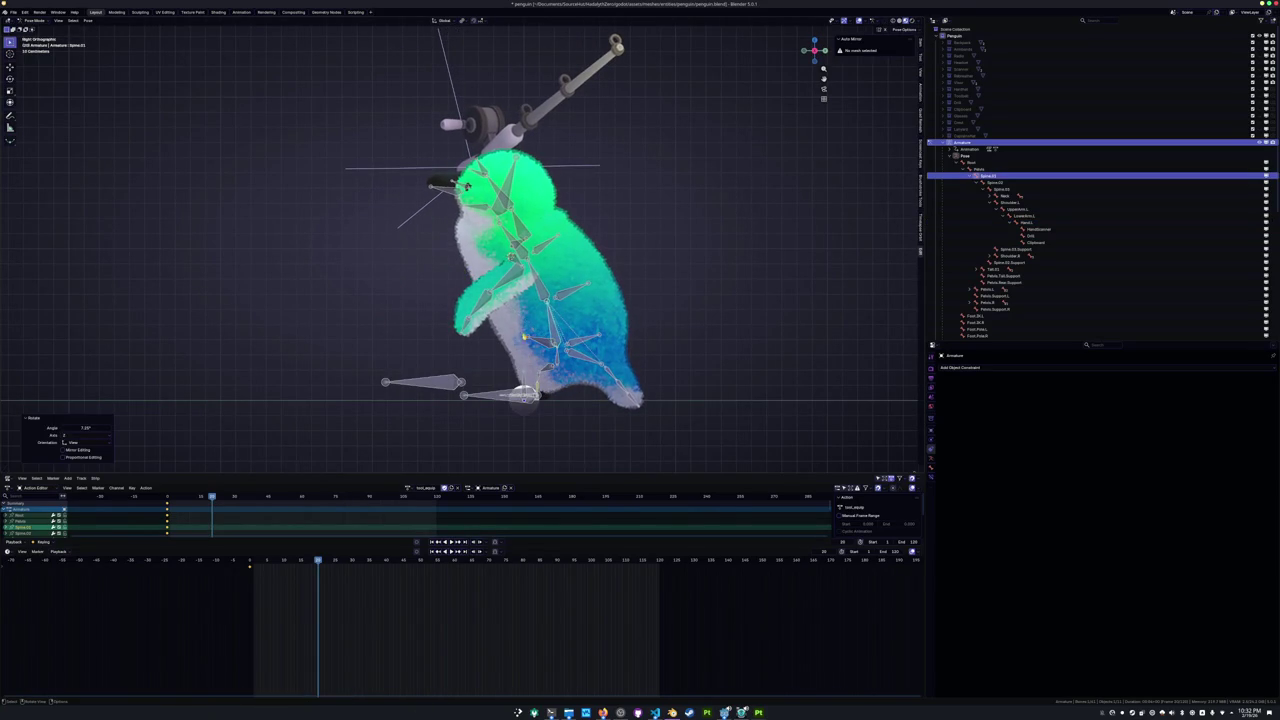
{"action": "left_click", "coordinate": [607, 372]}
{"action": "key", "text": "r"}
{"action": "left_click", "coordinate": [466, 186]}
Lean the upper body further back by rotating Spine.01 and the spine bone above it.
{"action": "left_click", "coordinate": [541, 290]}
{"action": "key", "text": "r"}
{"action": "left_click", "coordinate": [474, 183]}
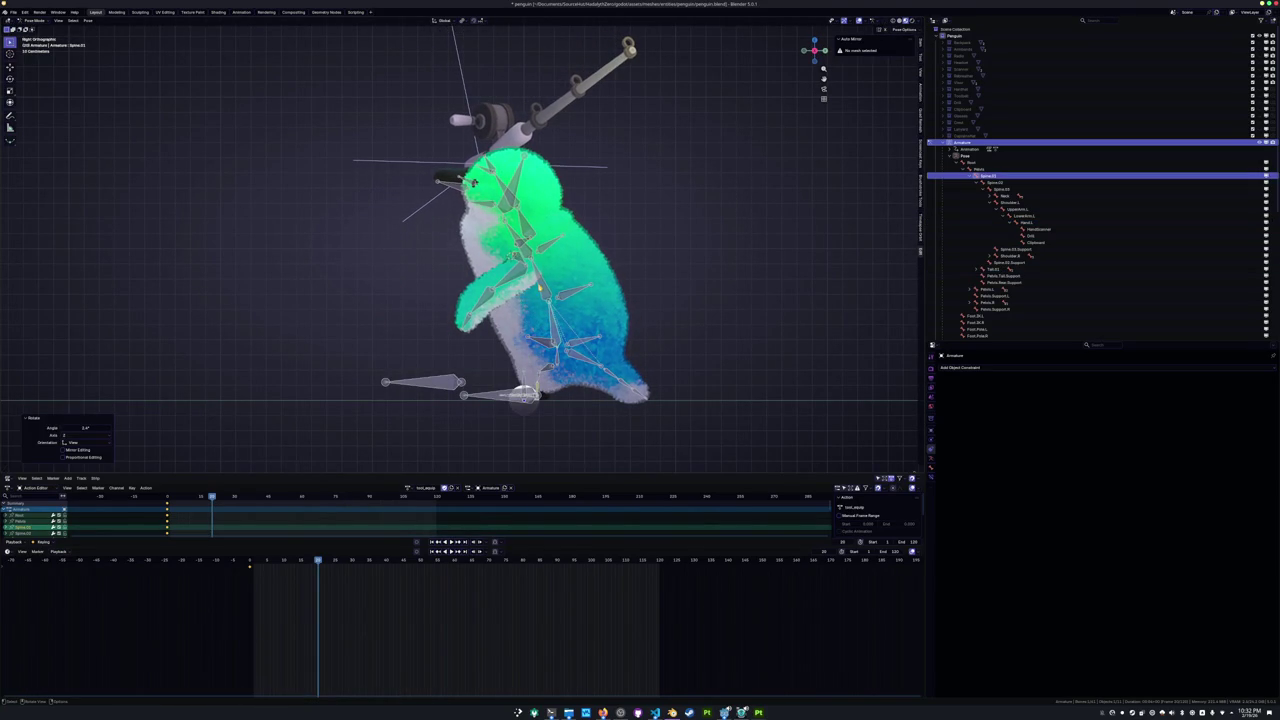
{"action": "key", "text": "r"}
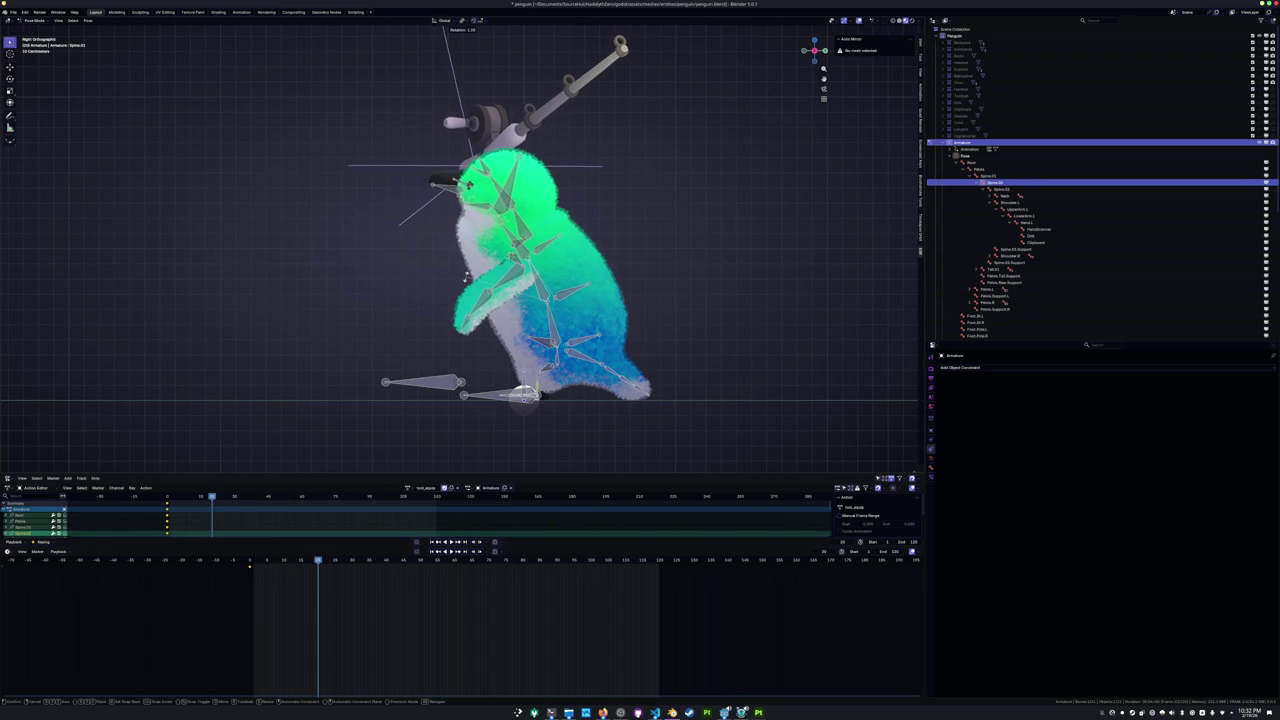
{"action": "left_click", "coordinate": [469, 185]}
{"action": "left_click", "coordinate": [470, 184]}
{"action": "key", "text": "r"}
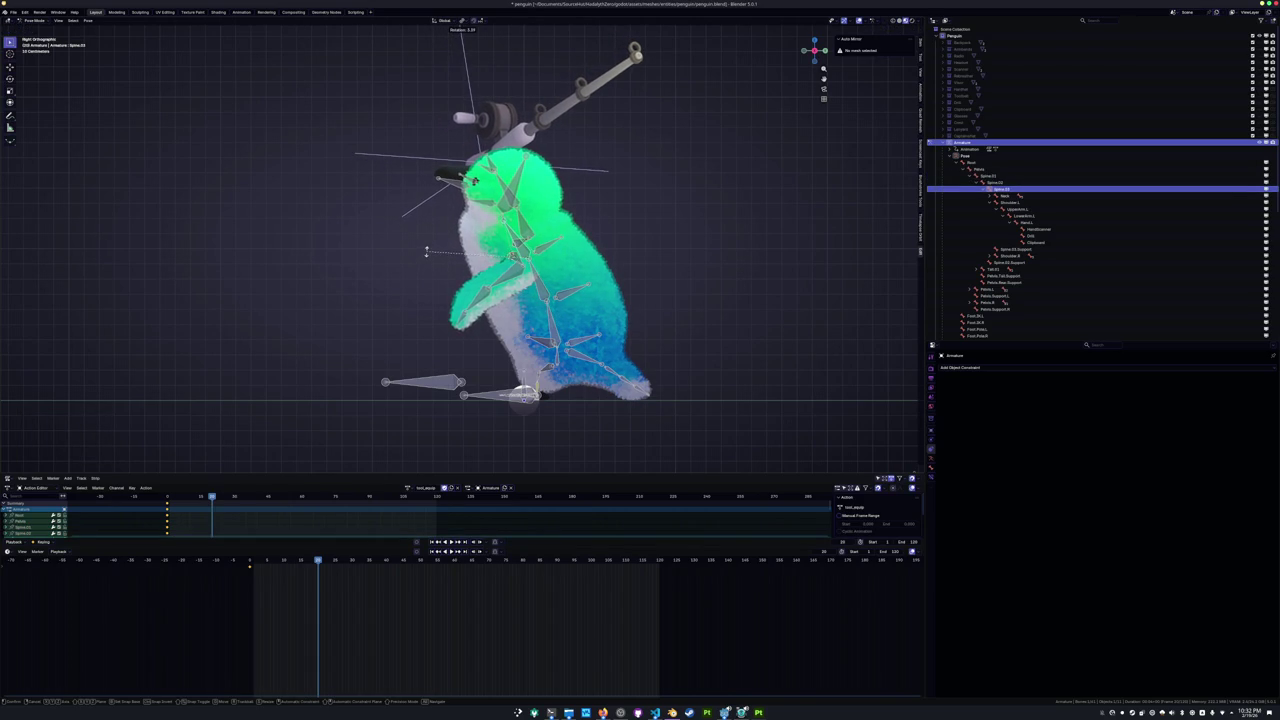
{"action": "left_click", "coordinate": [427, 250]}
{"action": "mouse_move", "coordinate": [427, 250]}
{"action": "middle_mouse_down"}
{"action": "mouse_move", "coordinate": [457, 280]}
{"action": "mouse_move", "coordinate": [497, 184]}
{"action": "mouse_move", "coordinate": [616, 249]}
{"action": "mouse_move", "coordinate": [555, 253]}
{"action": "mouse_move", "coordinate": [496, 279]}
{"action": "middle_mouse_up"}
Adjust the Hand.R bone's angle, rotating it around global Z and then Y.
{"action": "left_click", "coordinate": [497, 184]}
{"action": "mouse_move", "coordinate": [508, 324]}
{"action": "middle_mouse_down"}
{"action": "mouse_move", "coordinate": [535, 224]}
{"action": "mouse_move", "coordinate": [403, 316]}
{"action": "mouse_move", "coordinate": [323, 331]}
{"action": "mouse_move", "coordinate": [406, 323]}
{"action": "middle_mouse_up"}
{"action": "key", "text": "r"}
{"action": "key", "text": "z"}
{"action": "key", "text": "y"}
{"action": "left_click", "coordinate": [454, 277]}
Select all bones and scrub the timeline from frame 0 to preview the pole raise.
{"action": "key", "text": "Tab"}
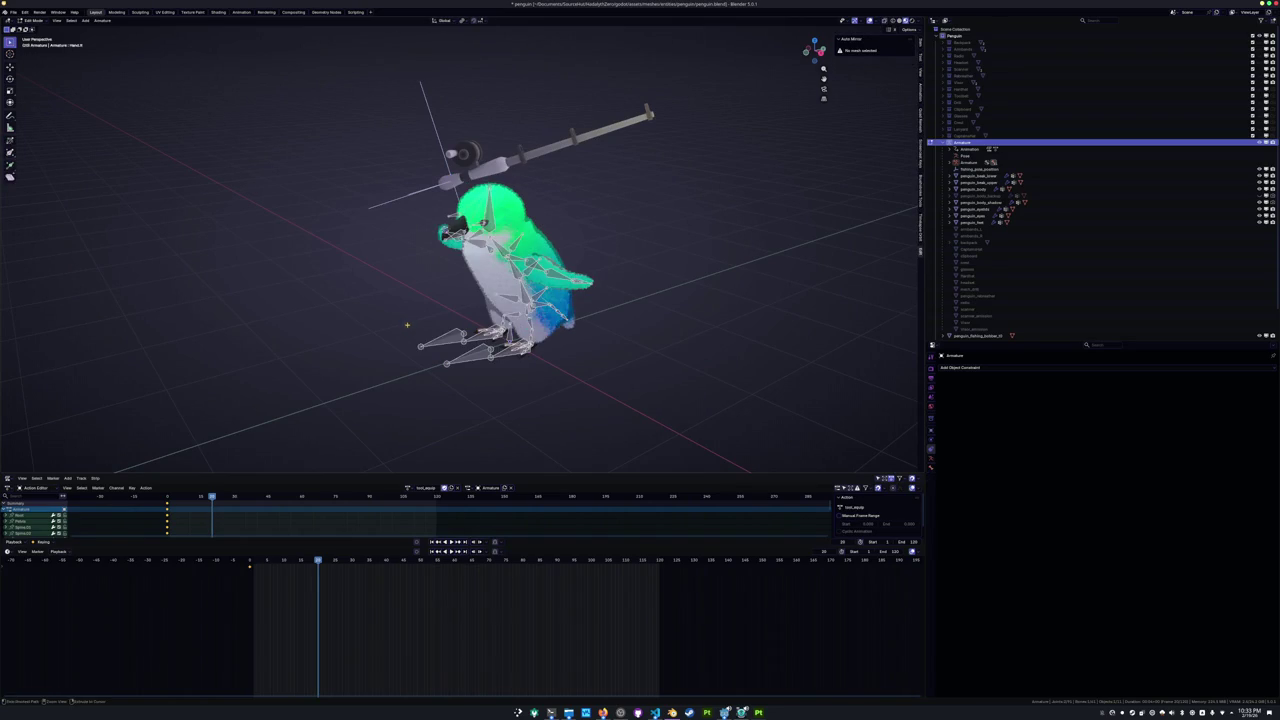
{"action": "key", "text": "Tab"}
{"action": "key", "text": "a"}
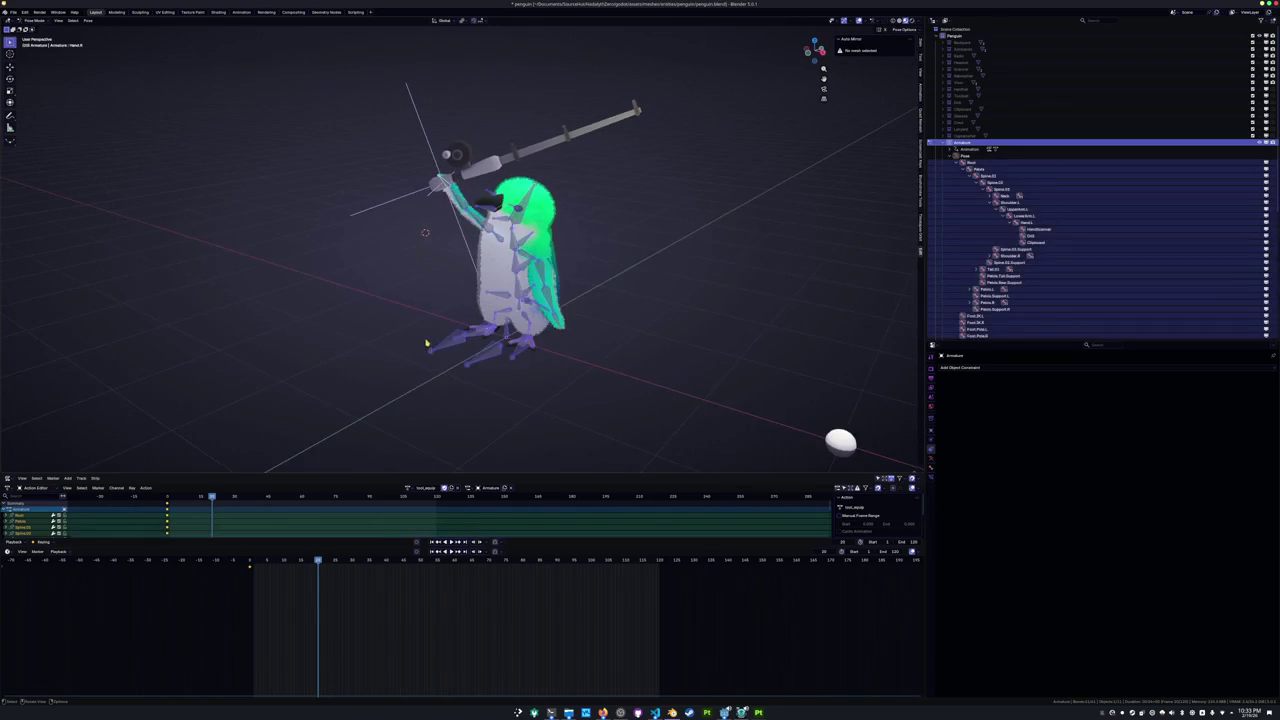
{"action": "middle_click_drag", "start_coordinate": [425, 344], "coordinate": [390, 360]}
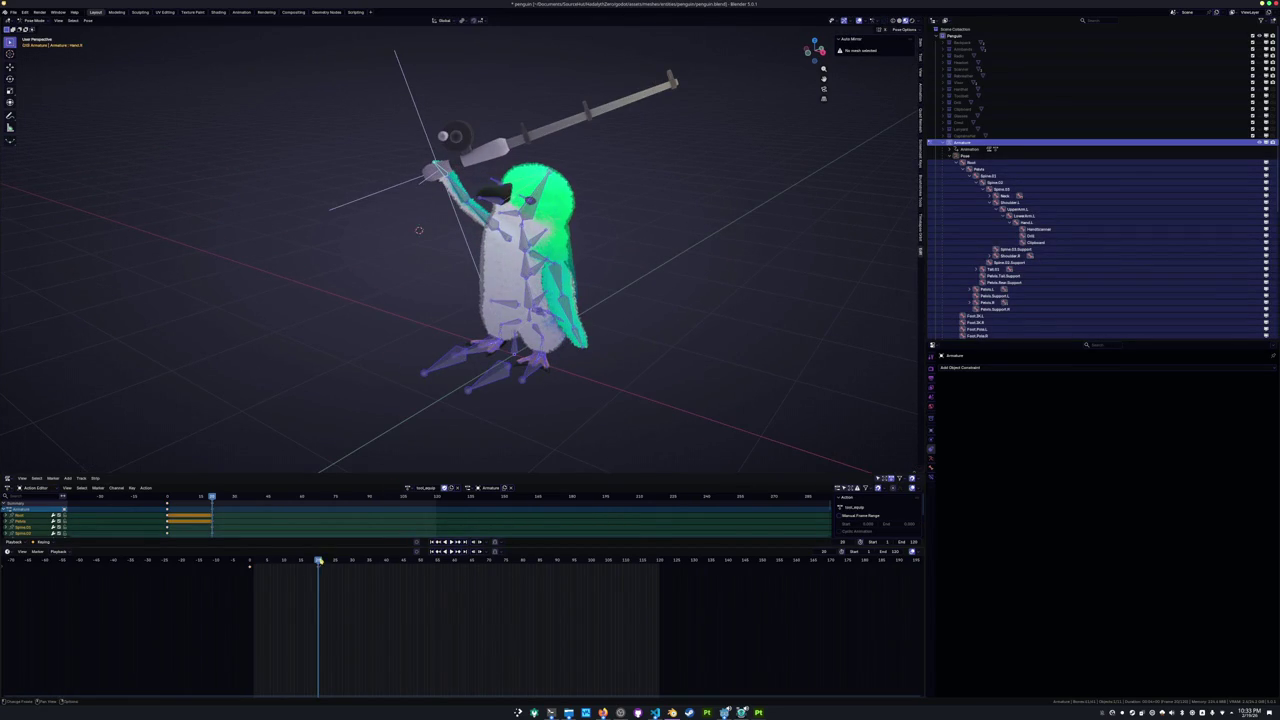
{"action": "left_click_drag", "start_coordinate": [318, 575], "coordinate": [302, 575]}
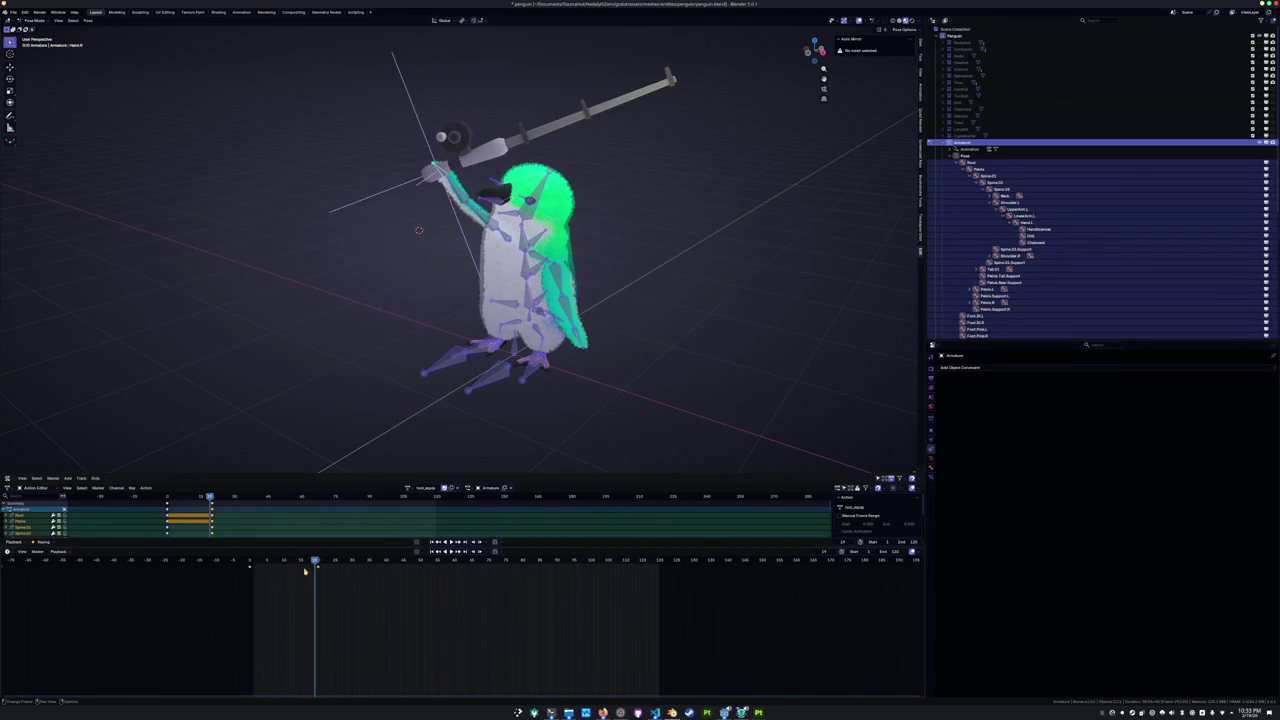
{"action": "mouse_move", "coordinate": [302, 575]}
{"action": "left_mouse_down"}
{"action": "mouse_move", "coordinate": [247, 565]}
{"action": "mouse_move", "coordinate": [318, 563]}
{"action": "left_mouse_up"}
{"action": "middle_click_drag", "start_coordinate": [354, 368], "coordinate": [366, 340]}
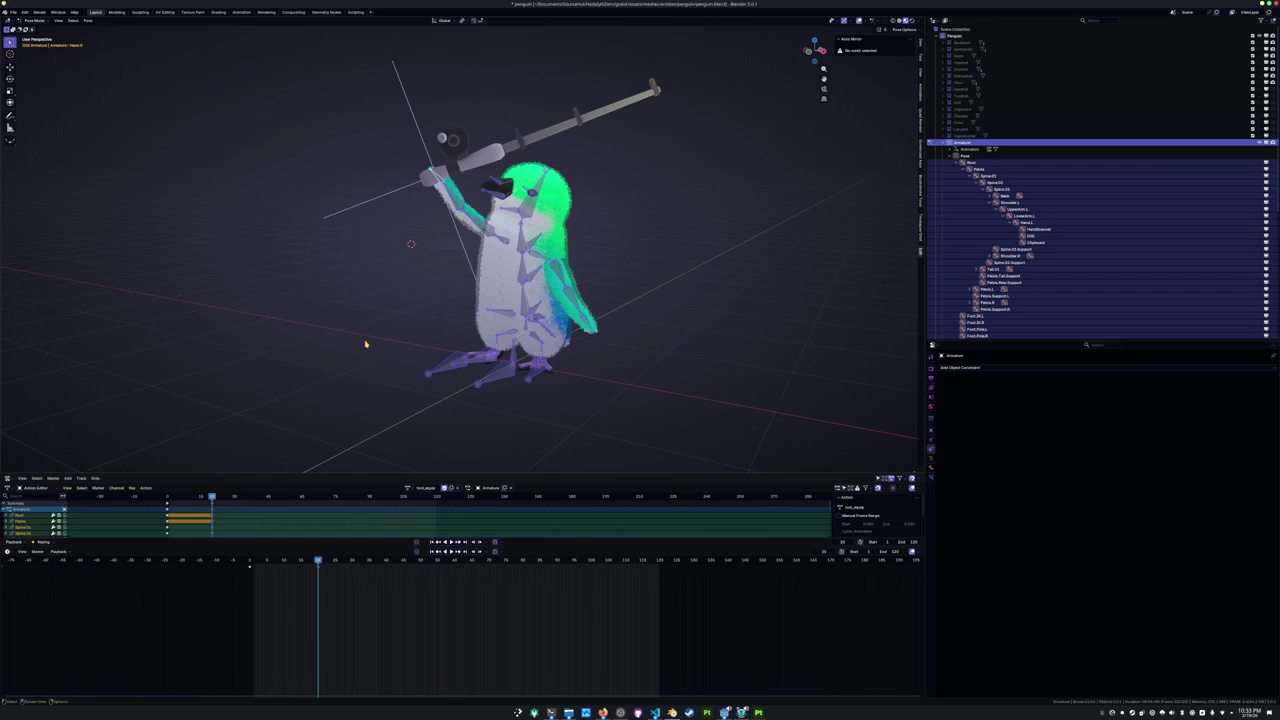
{"action": "key", "text": "KP_1"}
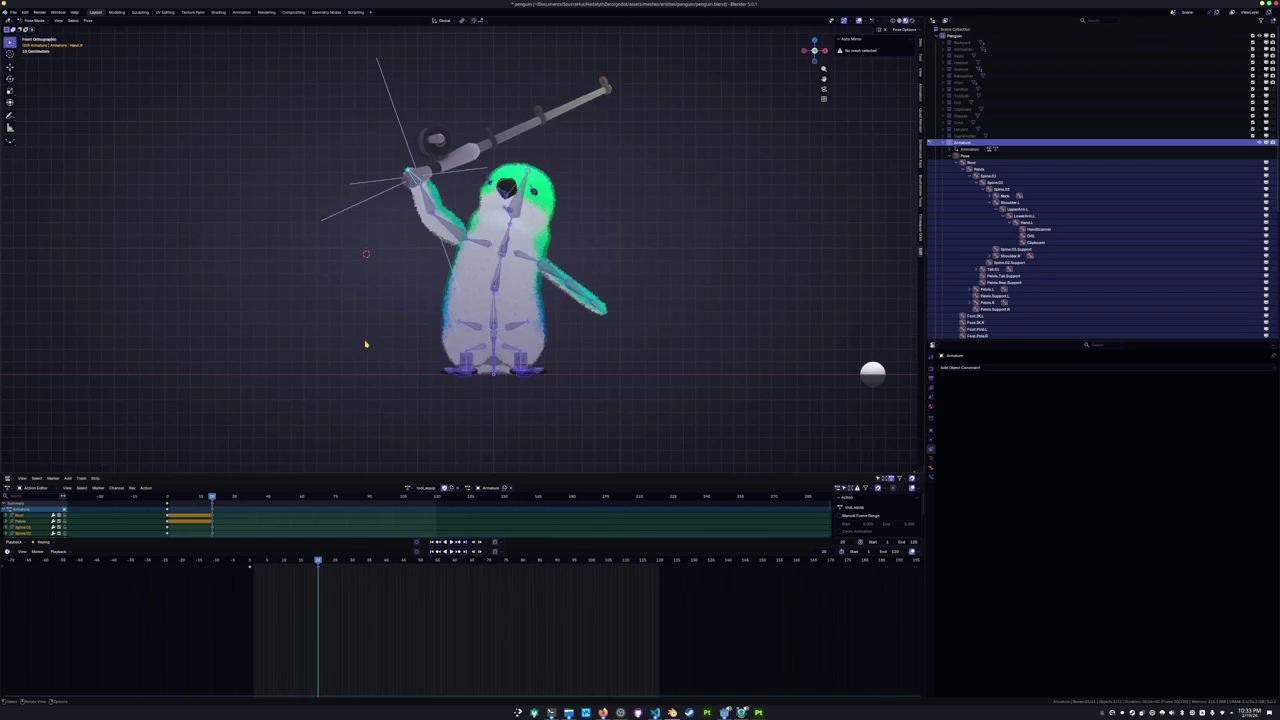
{"action": "scroll", "coordinate": [362, 350], "scroll_direction": "up", "scroll_amount": 1}
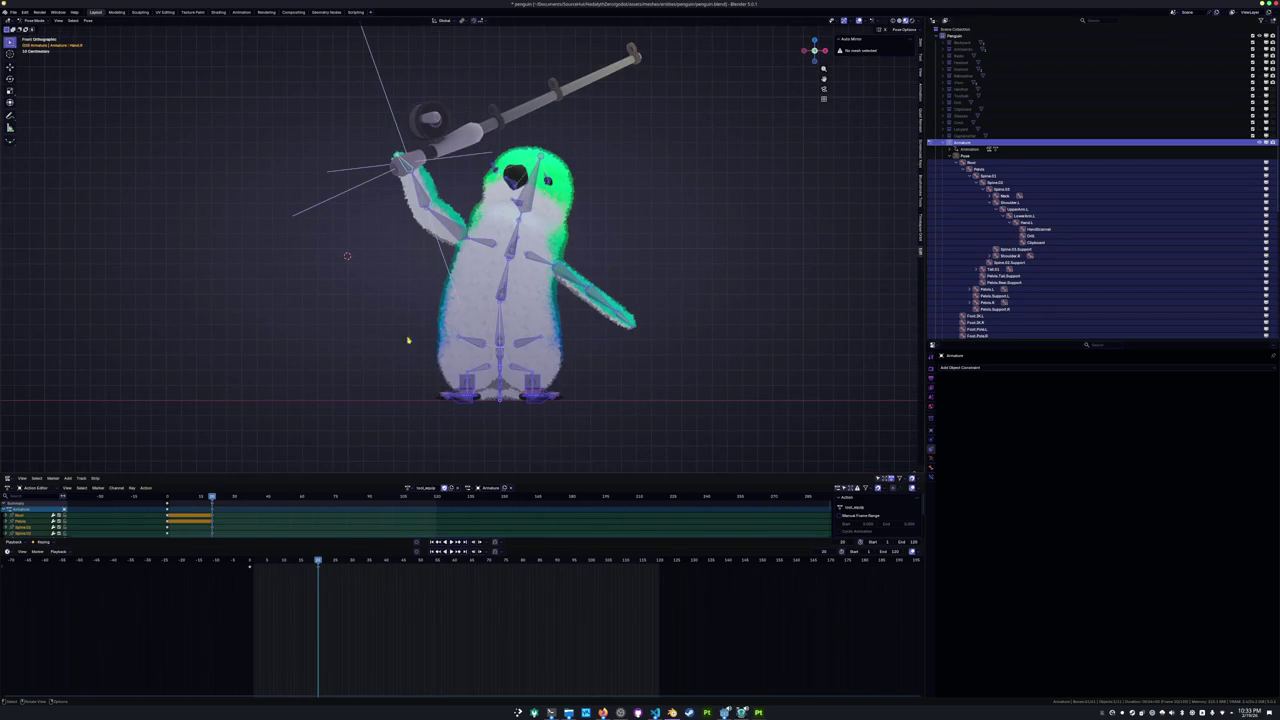
{"action": "mouse_move", "coordinate": [318, 562]}
{"action": "left_mouse_down"}
{"action": "mouse_move", "coordinate": [246, 562]}
{"action": "mouse_move", "coordinate": [318, 562]}
{"action": "left_mouse_up"}
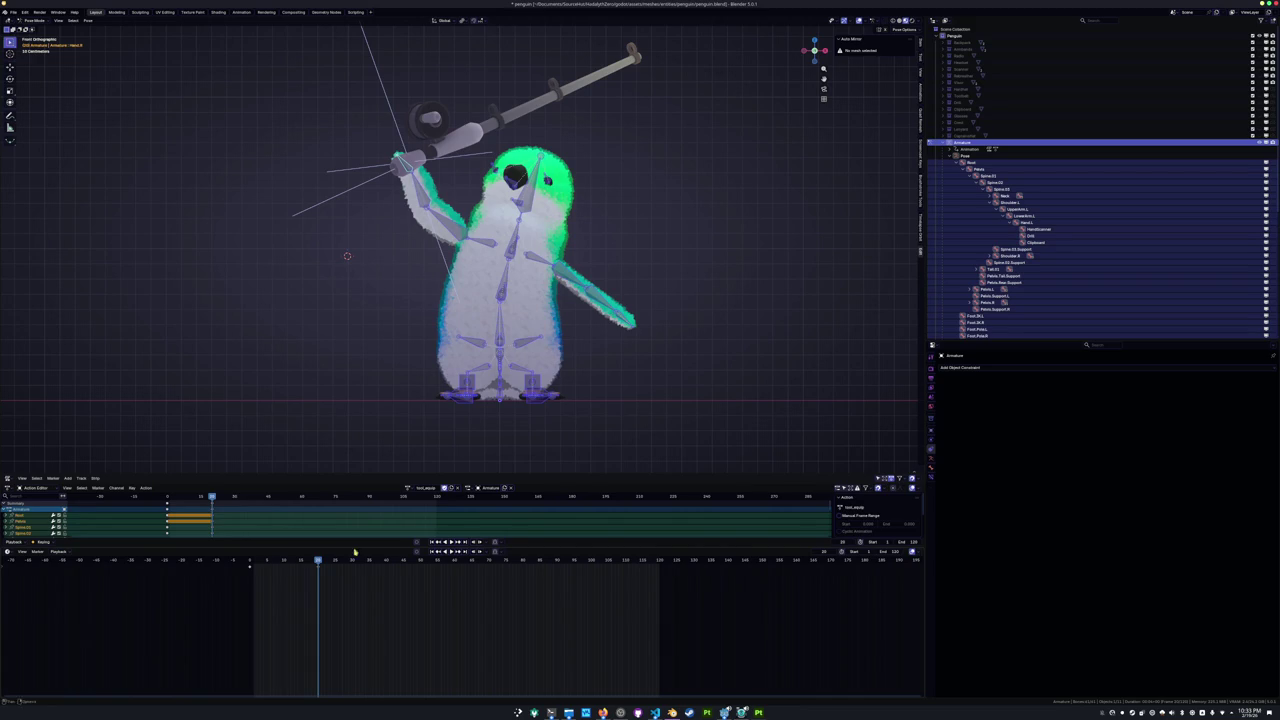
Rewind the Animal Crossing walkthrough to the fishing-rod moment near 13:02 and pause it.
{"action": "mouse_move", "coordinate": [318, 562]}
{"action": "left_mouse_down"}
{"action": "mouse_move", "coordinate": [250, 562]}
{"action": "mouse_move", "coordinate": [318, 562]}
{"action": "left_mouse_up"}
{"action": "left_click", "coordinate": [603, 712]}
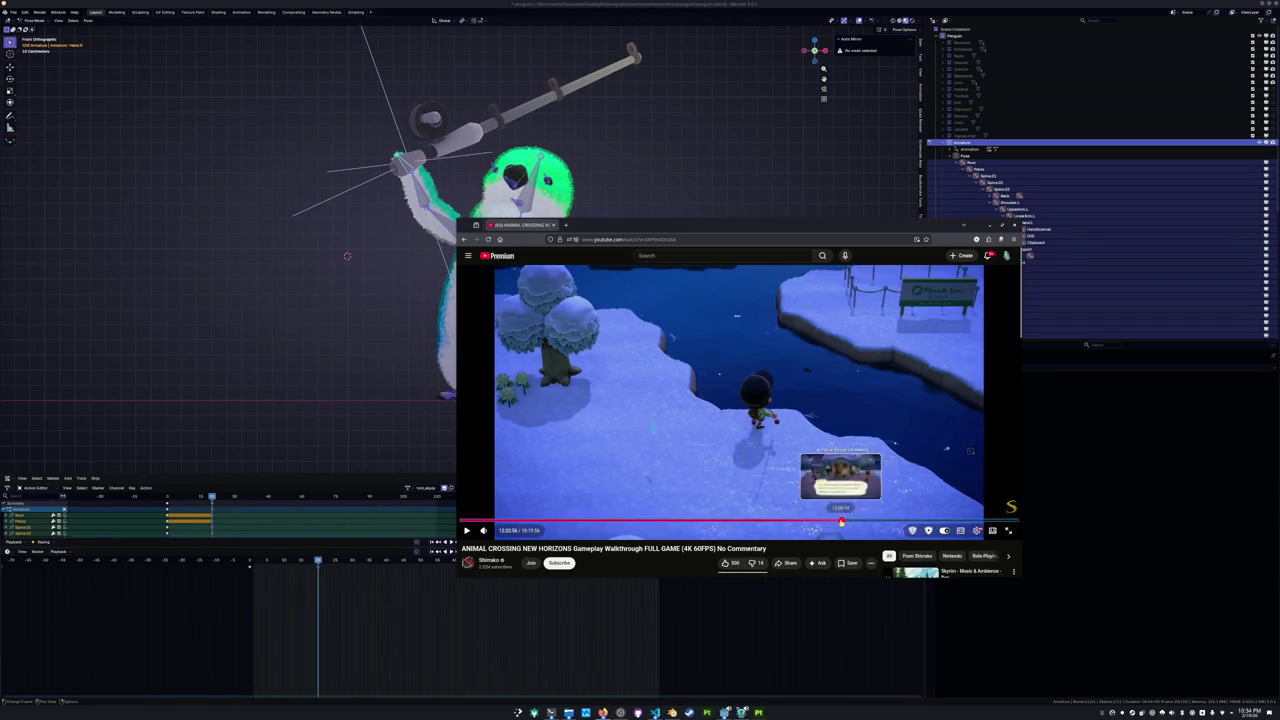
{"action": "key", "text": "Left"}
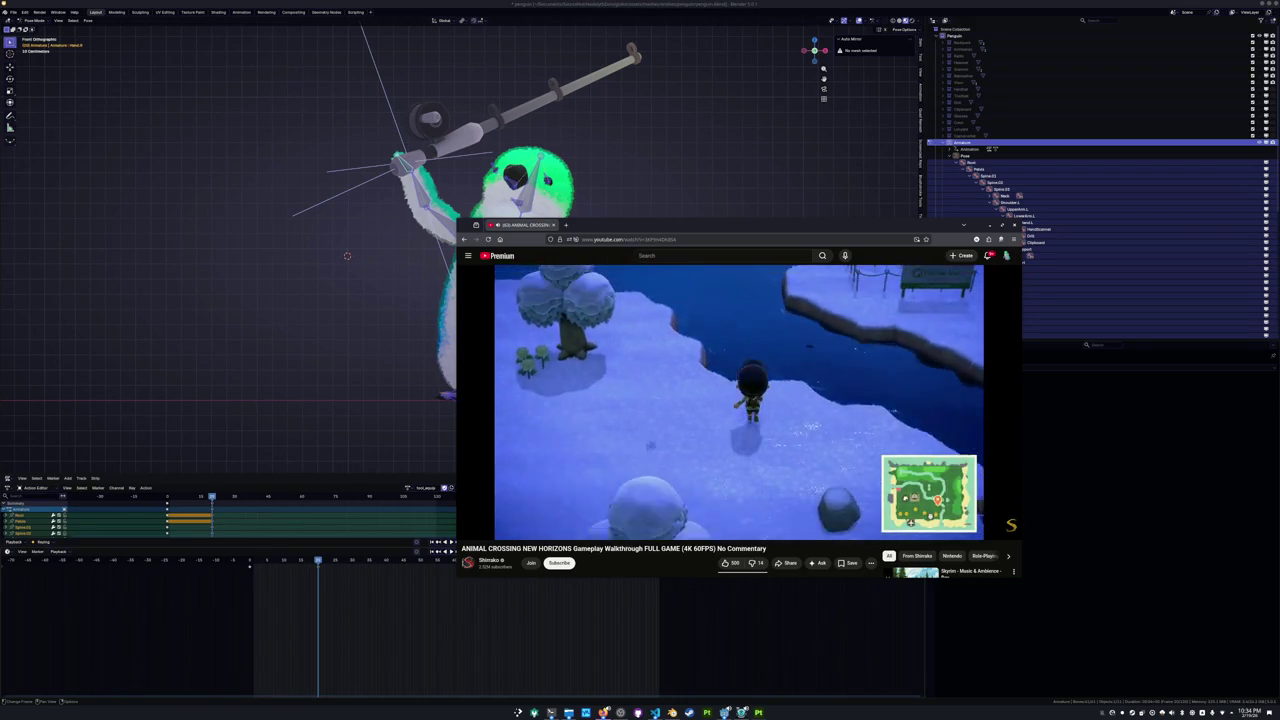
{"action": "key", "text": "Left"}
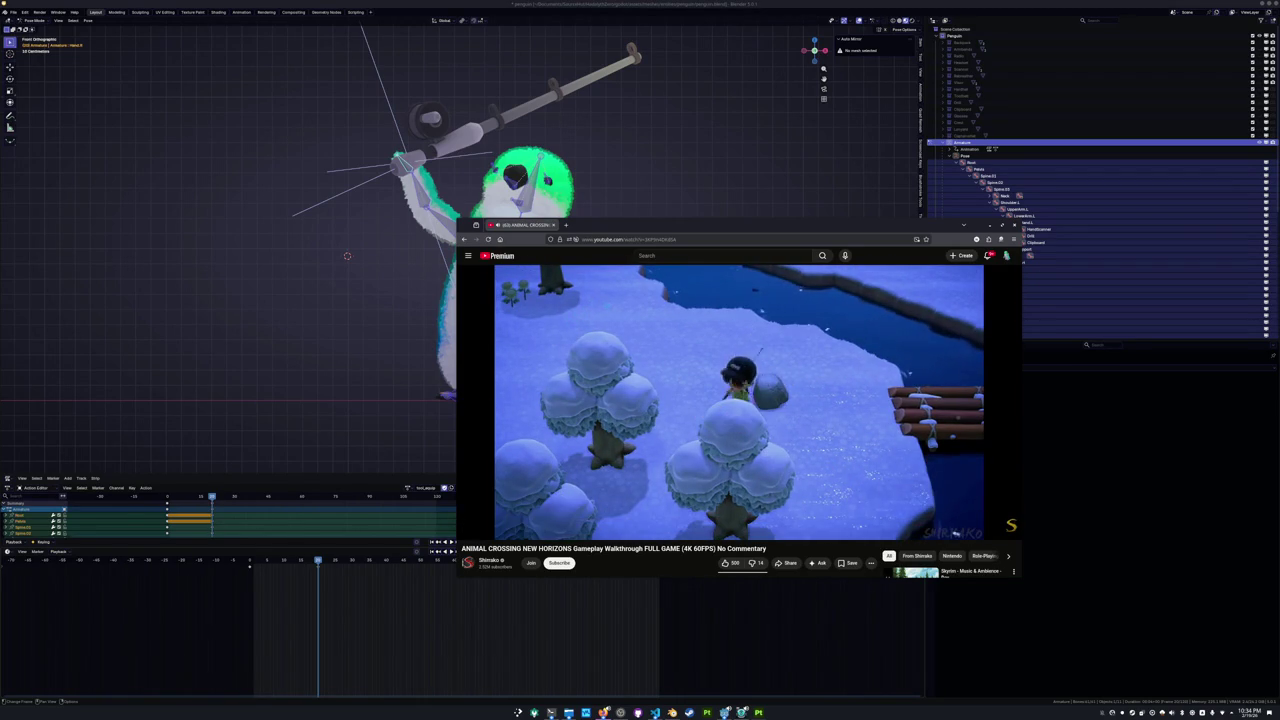
{"action": "key", "text": "Left"}
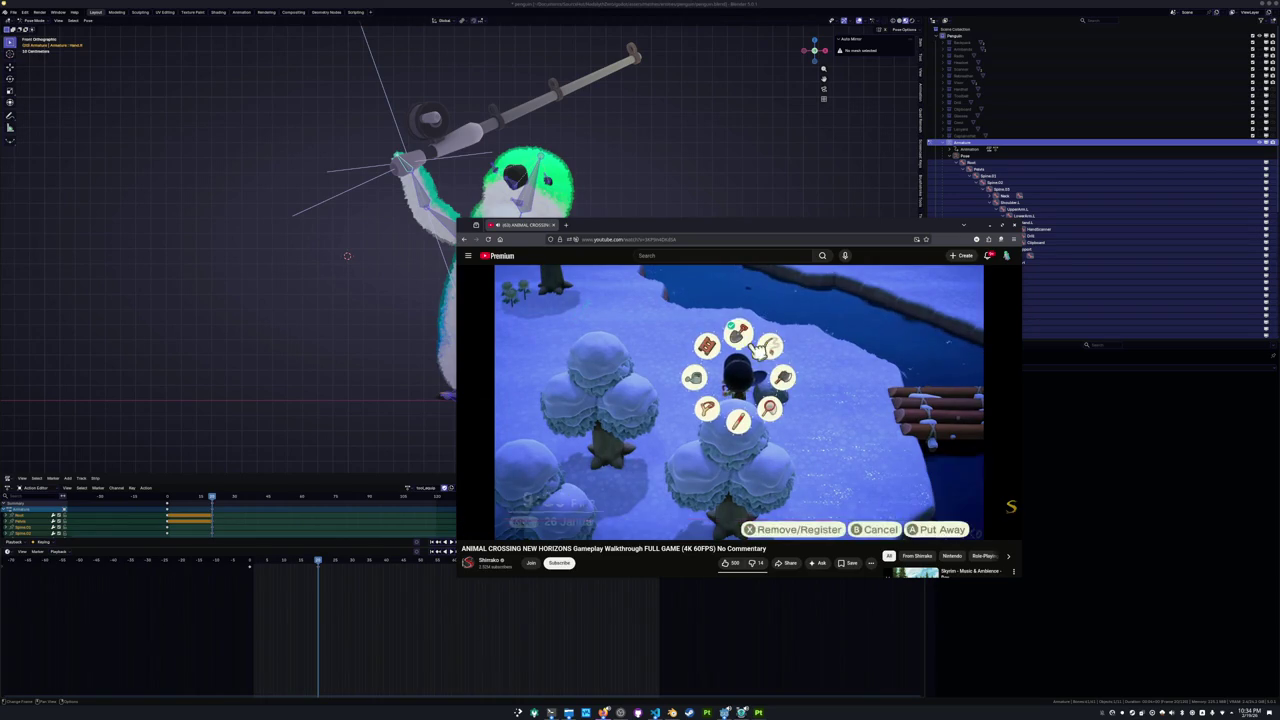
{"action": "key", "text": "Left"}
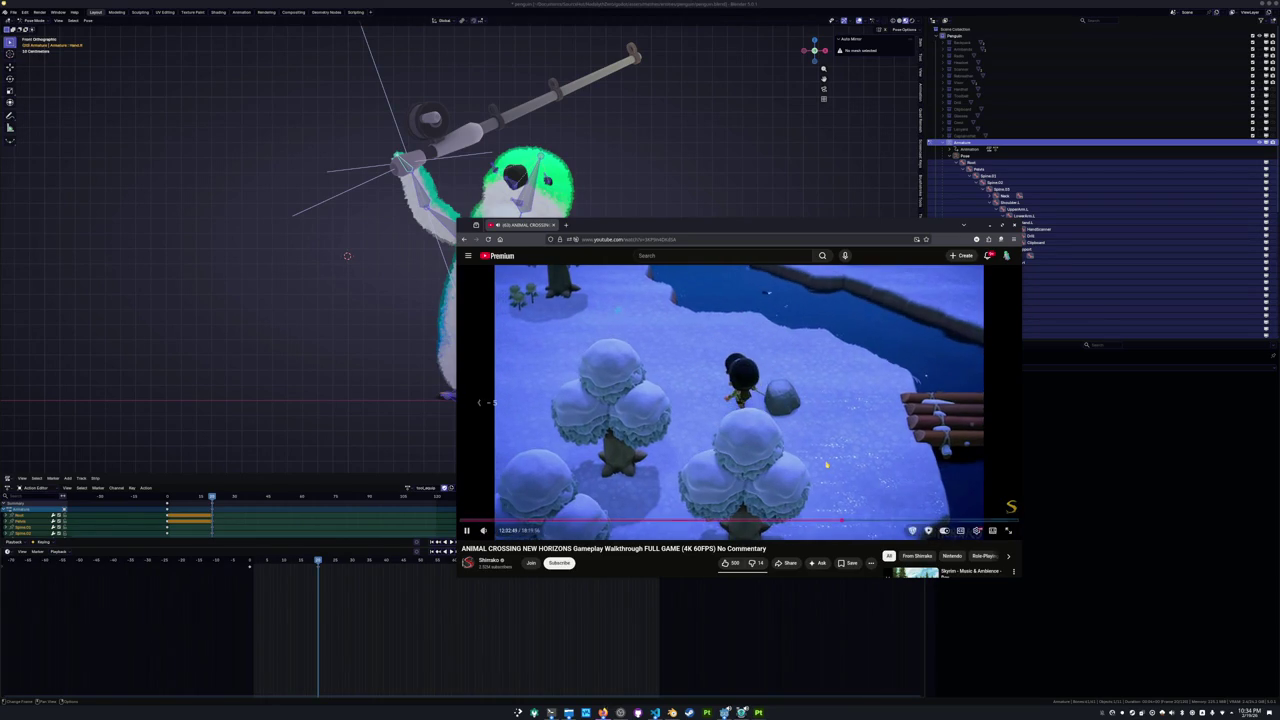
{"action": "key", "text": "Left"}
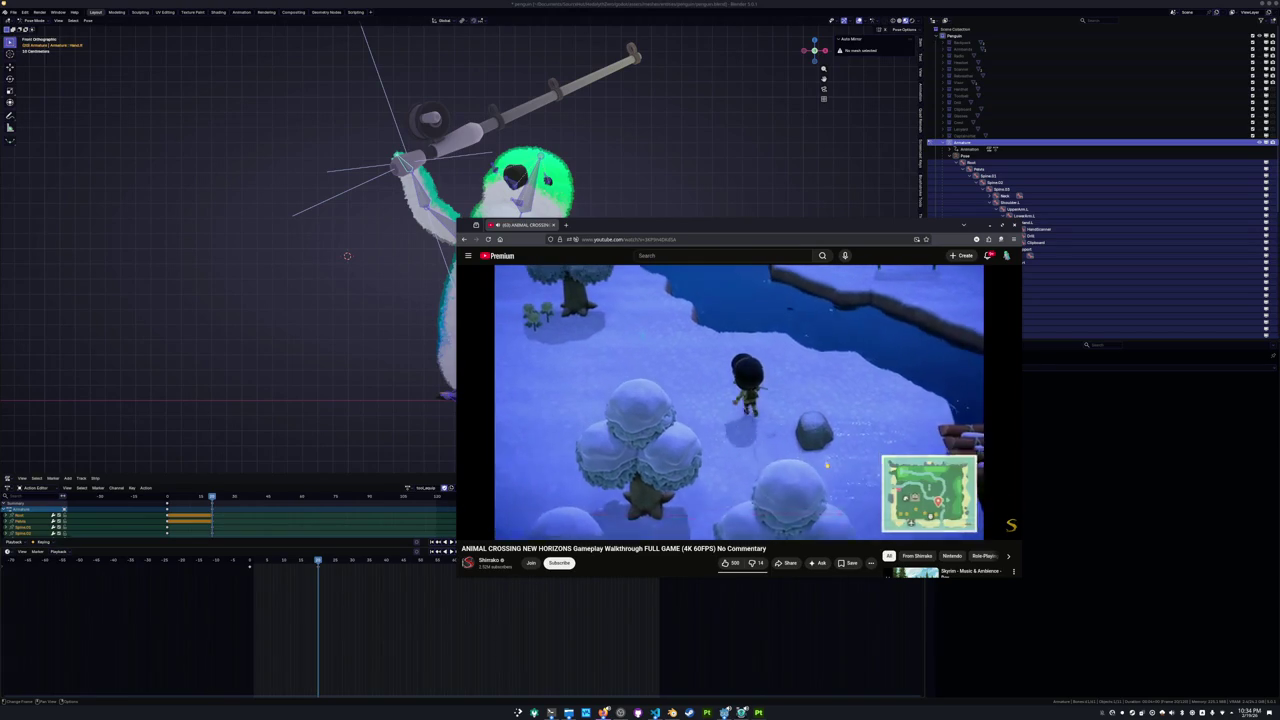
{"action": "key", "text": "space"}
Select all bones, play the rod-raising animation, and paste the lowered-rod pose around frame 30.
{"action": "left_click", "coordinate": [354, 294]}
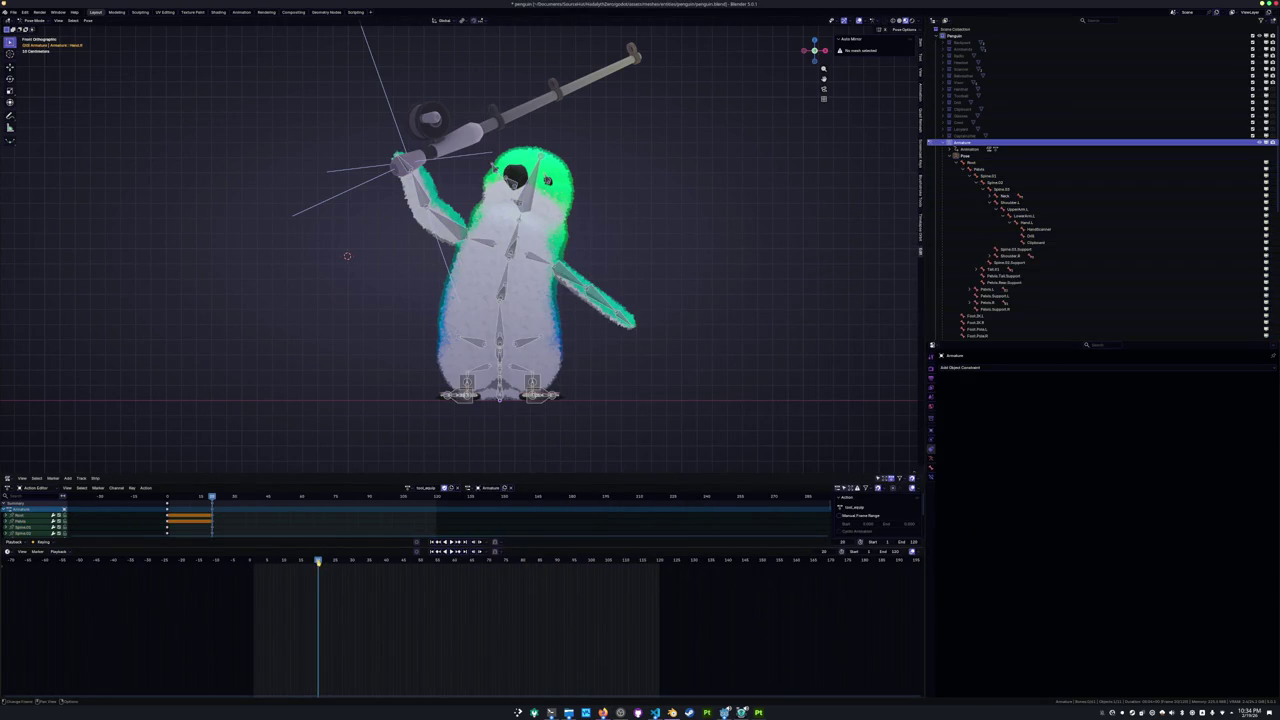
{"action": "key", "text": "a"}
{"action": "key", "text": "shift+Left"}
{"action": "key", "text": "space"}
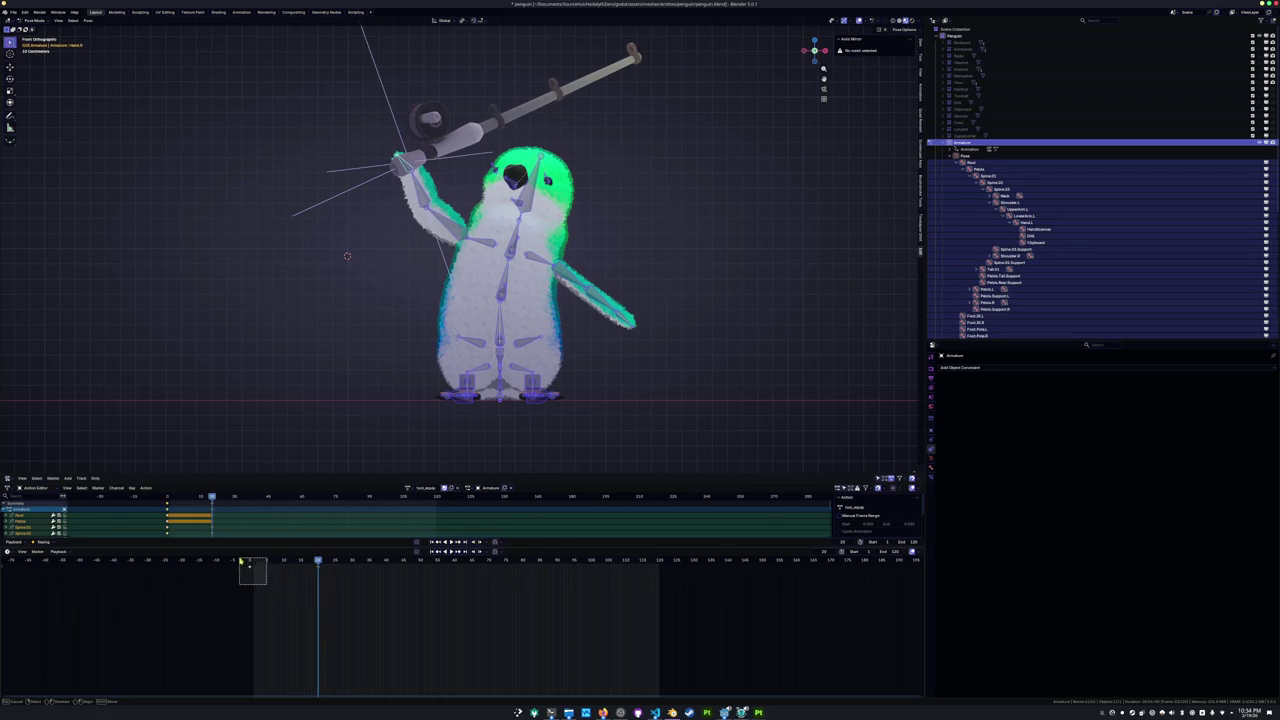
{"action": "left_click_drag", "start_coordinate": [346, 561], "coordinate": [352, 561]}
{"action": "key", "text": "ctrl+v"}
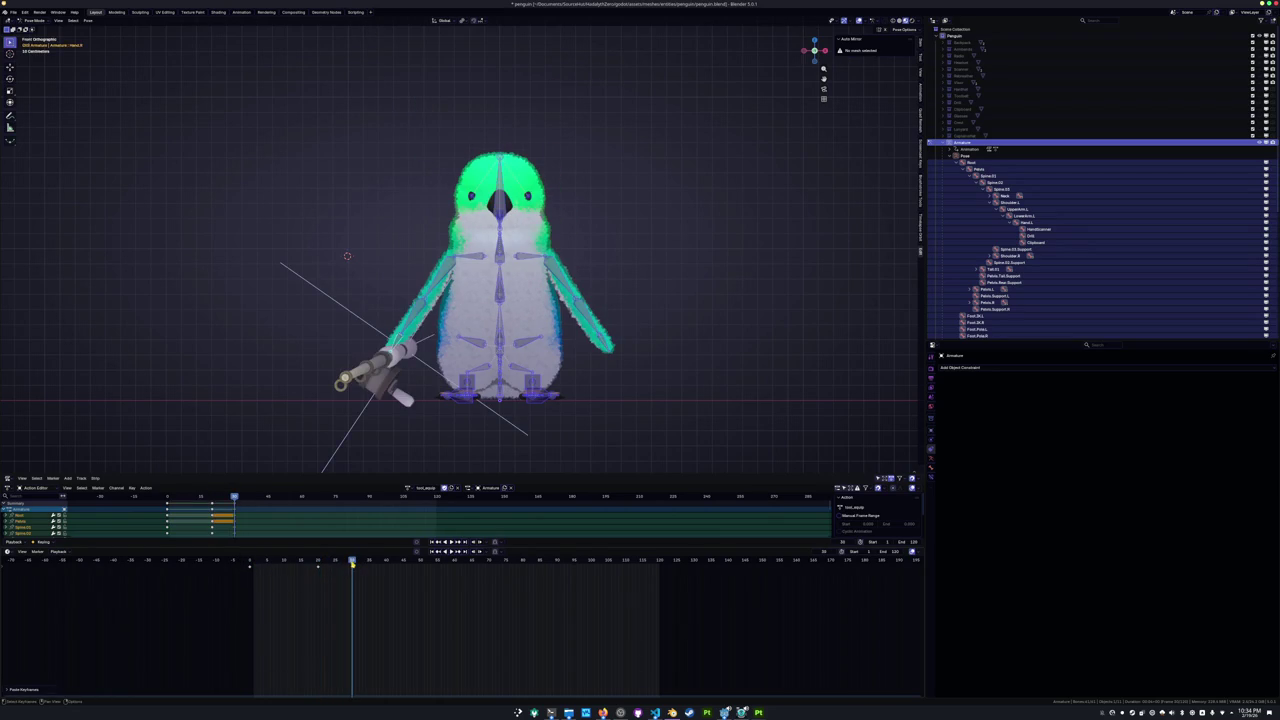
{"action": "key", "text": "ctrl+z"}
{"action": "key", "text": "ctrl+v"}
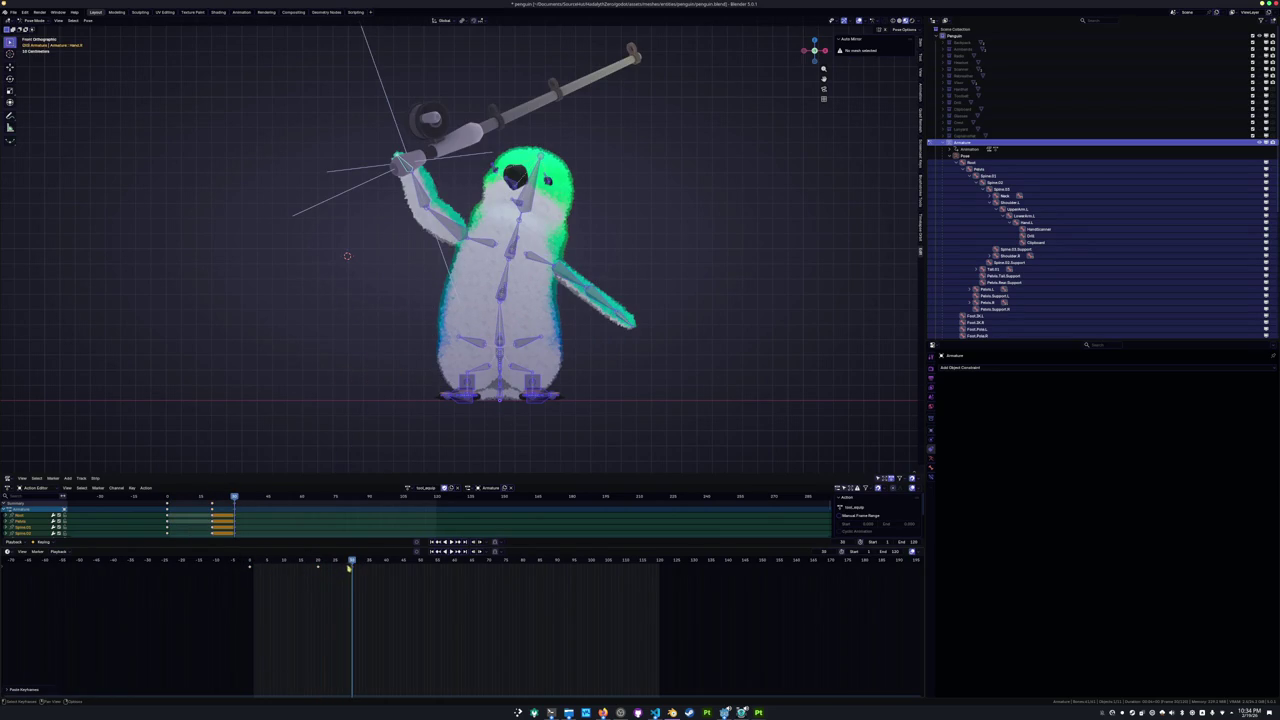
{"action": "key", "text": "ctrl+z"}
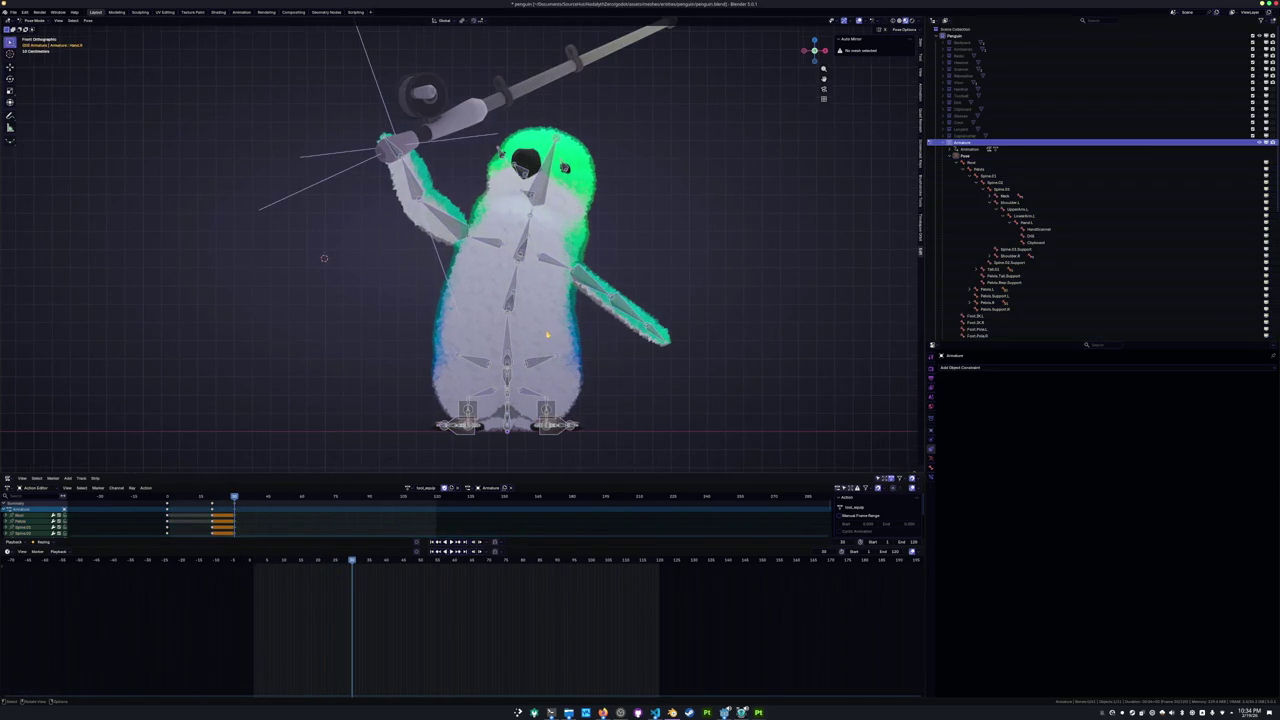
Rotate Spine.01, Spine.02, Spine.03 and UpperArm.L to lower the rod pose.
{"action": "left_click", "coordinate": [988, 176]}
{"action": "key", "text": "r"}
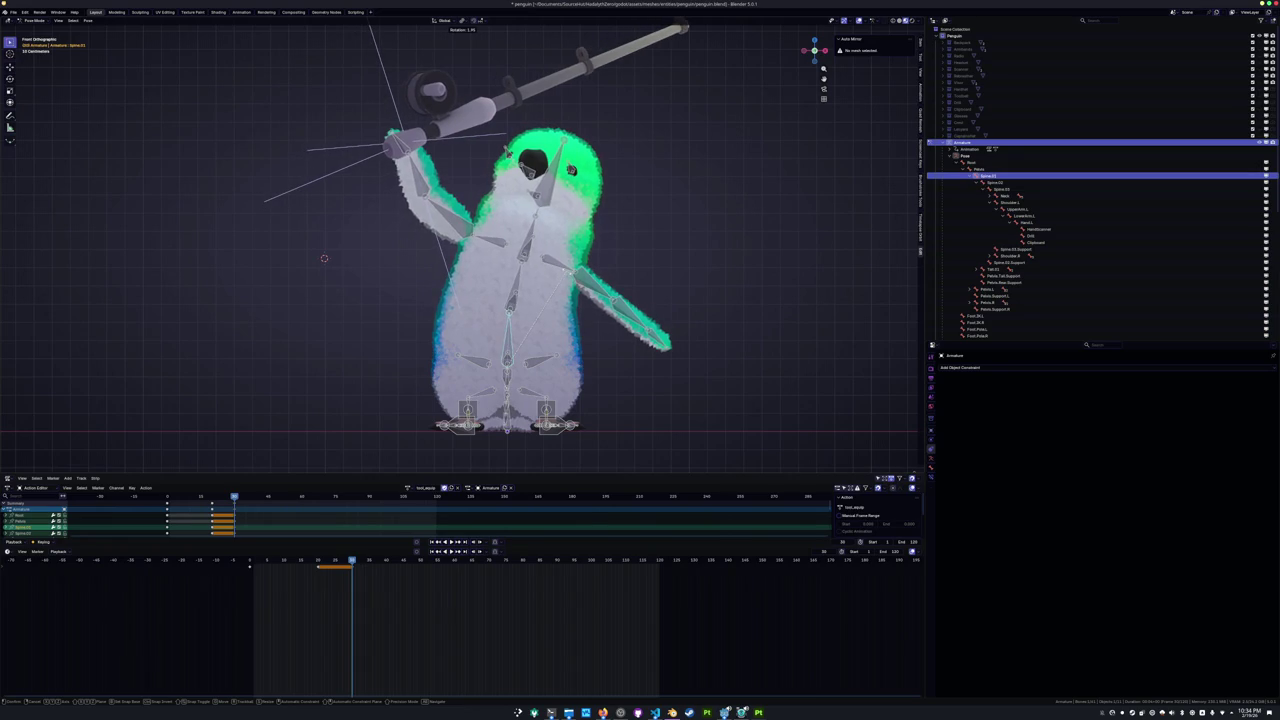
{"action": "key", "text": "Return"}
{"action": "key", "text": "bracketright"}
{"action": "key", "text": "r"}
{"action": "key", "text": "Return"}
{"action": "key", "text": "bracketright"}
{"action": "key", "text": "r"}
{"action": "key", "text": "Return"}
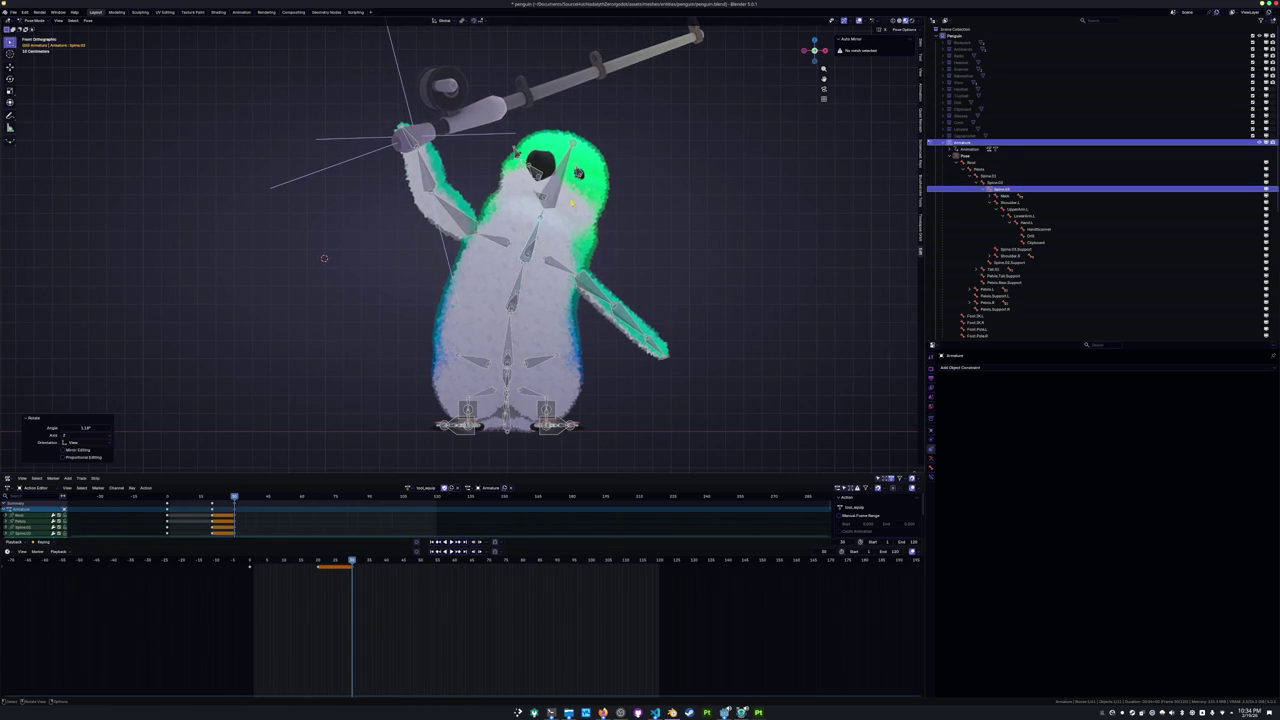
{"action": "key", "text": "bracketright"}
{"action": "key", "text": "r"}
{"action": "key", "text": "Return"}
{"action": "key", "text": "bracketright"}
Retime the lowered-rod keyframes in the Timeline and paste the lowered pose at the new frame.
{"action": "key", "text": "a"}
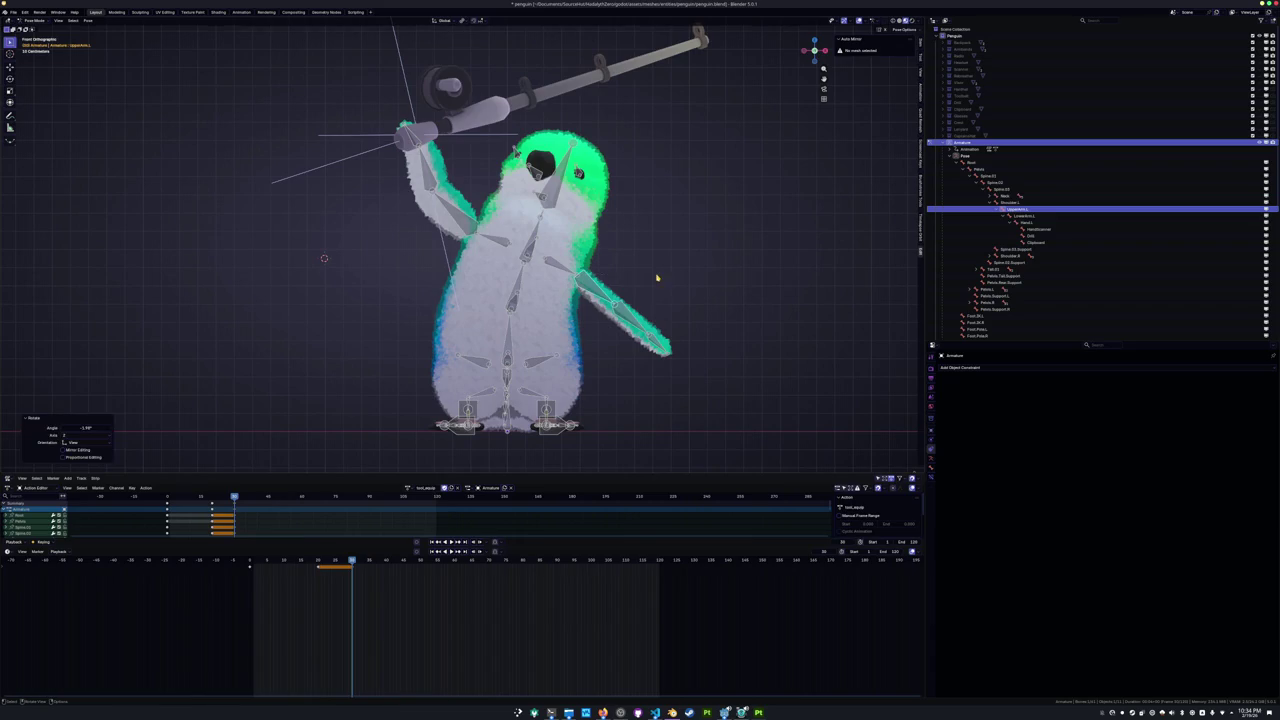
{"action": "scroll", "coordinate": [643, 279], "scroll_direction": "down", "scroll_amount": 2}
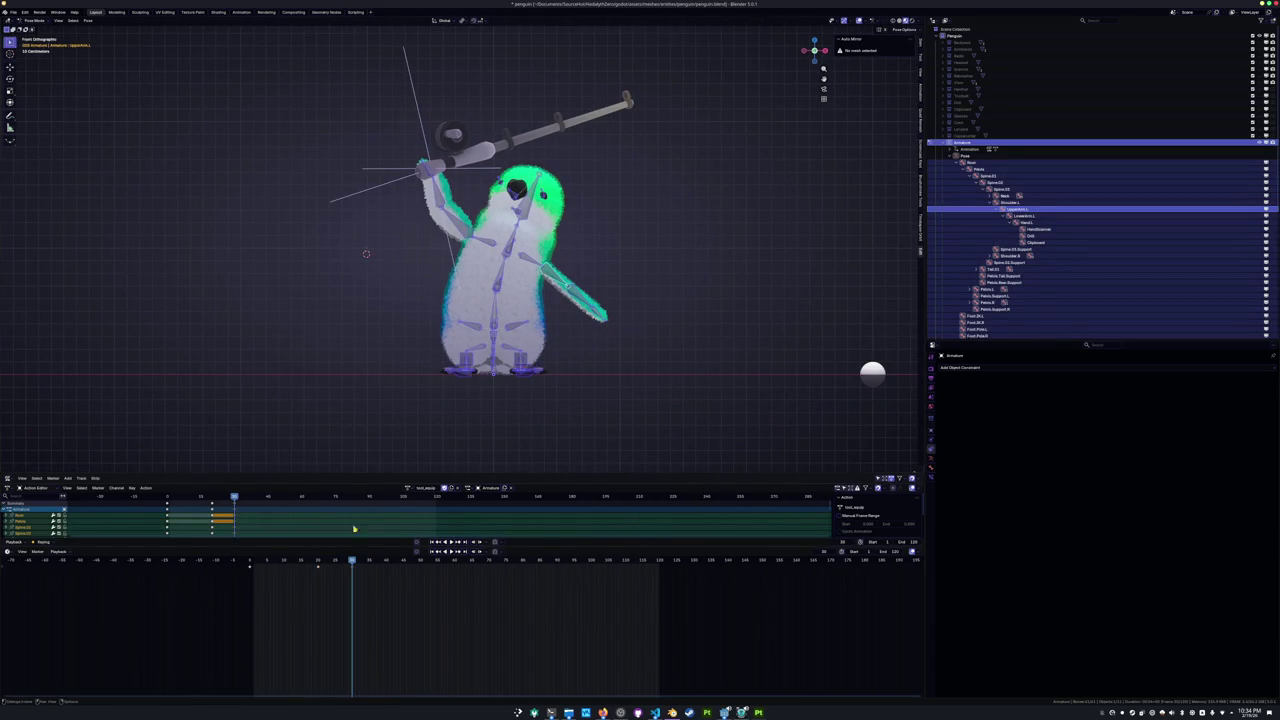
{"action": "left_click_drag", "start_coordinate": [351, 560], "coordinate": [380, 560]}
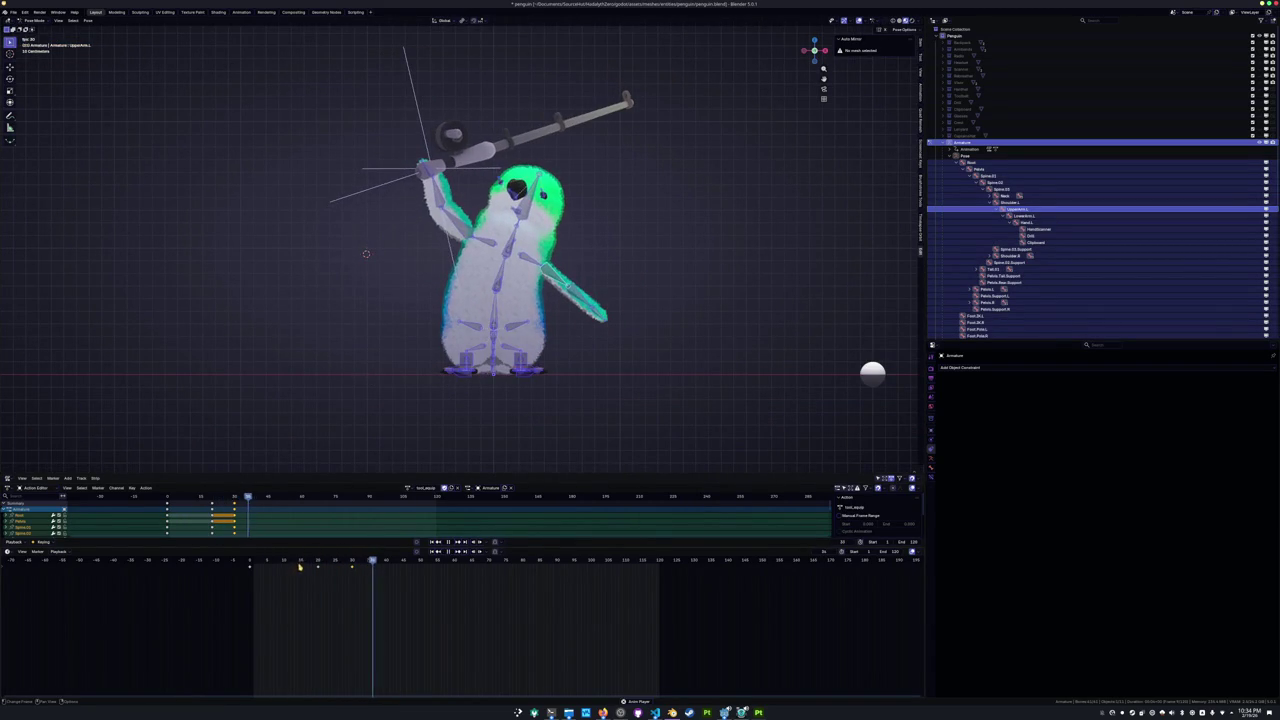
{"action": "left_click", "coordinate": [319, 561]}
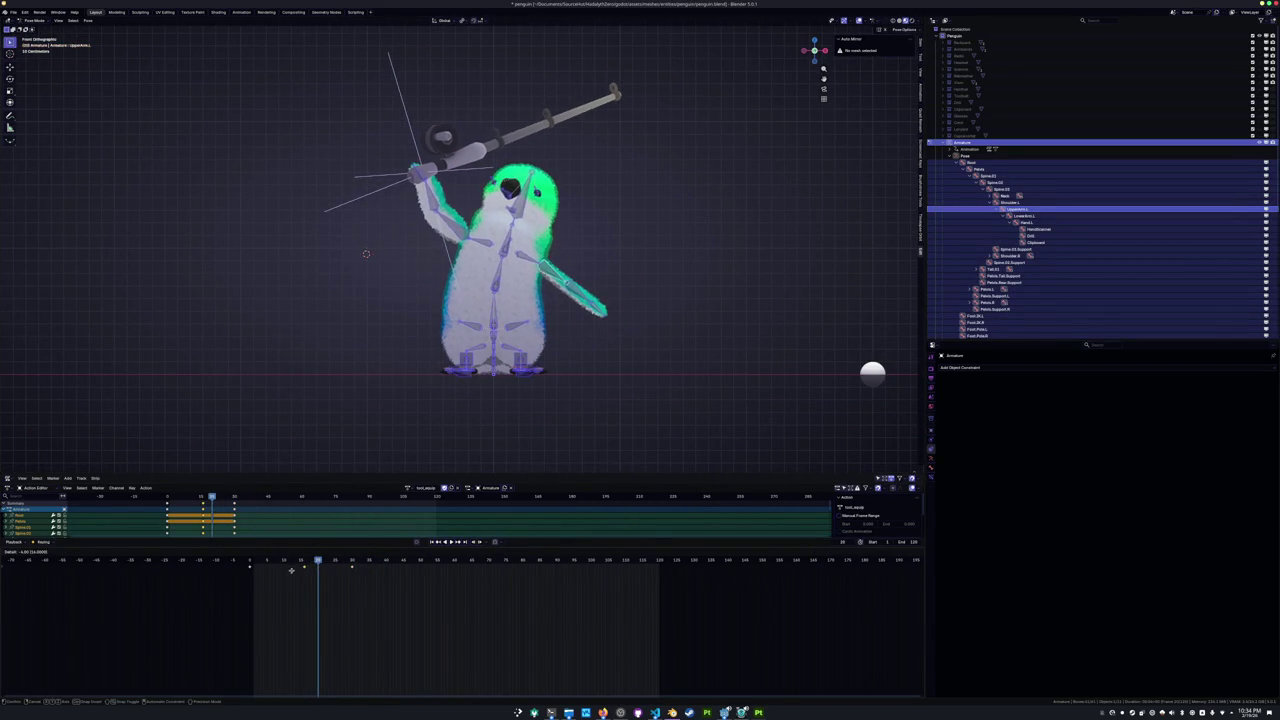
{"action": "left_click", "coordinate": [243, 562]}
{"action": "left_click_drag", "start_coordinate": [243, 562], "coordinate": [346, 568]}
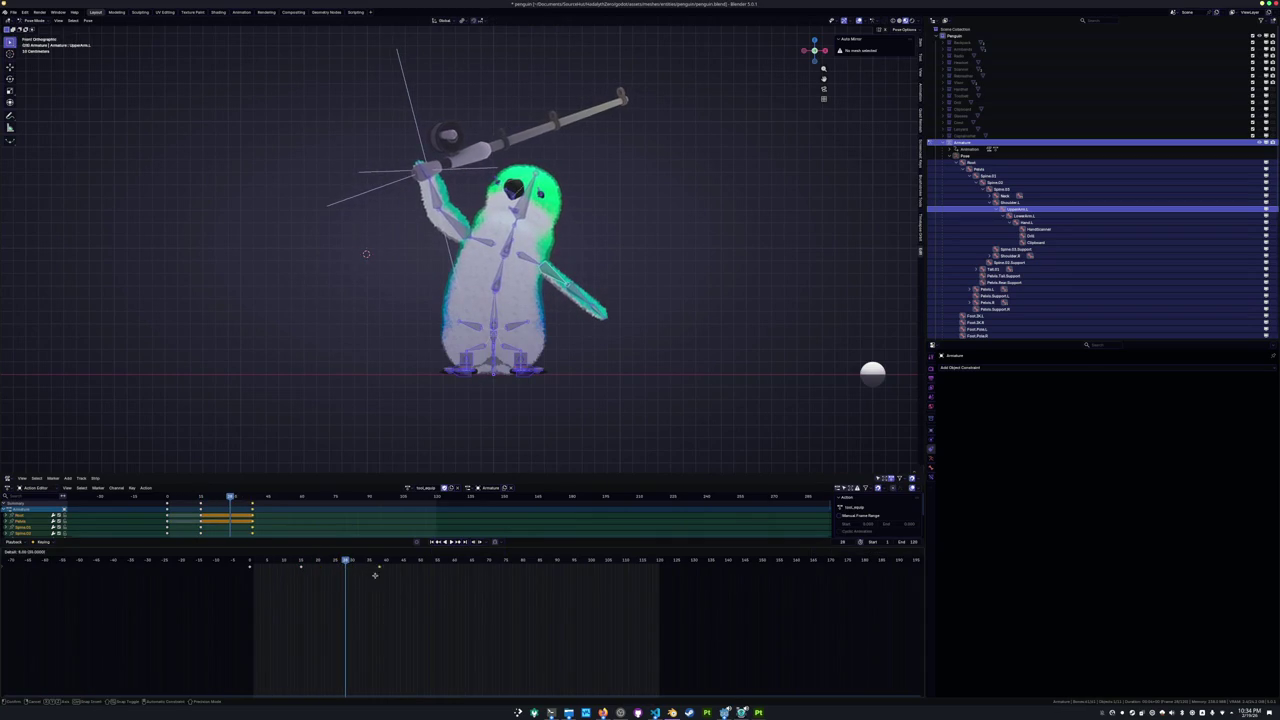
{"action": "mouse_move", "coordinate": [346, 568]}
{"action": "left_mouse_down"}
{"action": "mouse_move", "coordinate": [381, 574]}
{"action": "mouse_move", "coordinate": [358, 575]}
{"action": "left_mouse_up"}
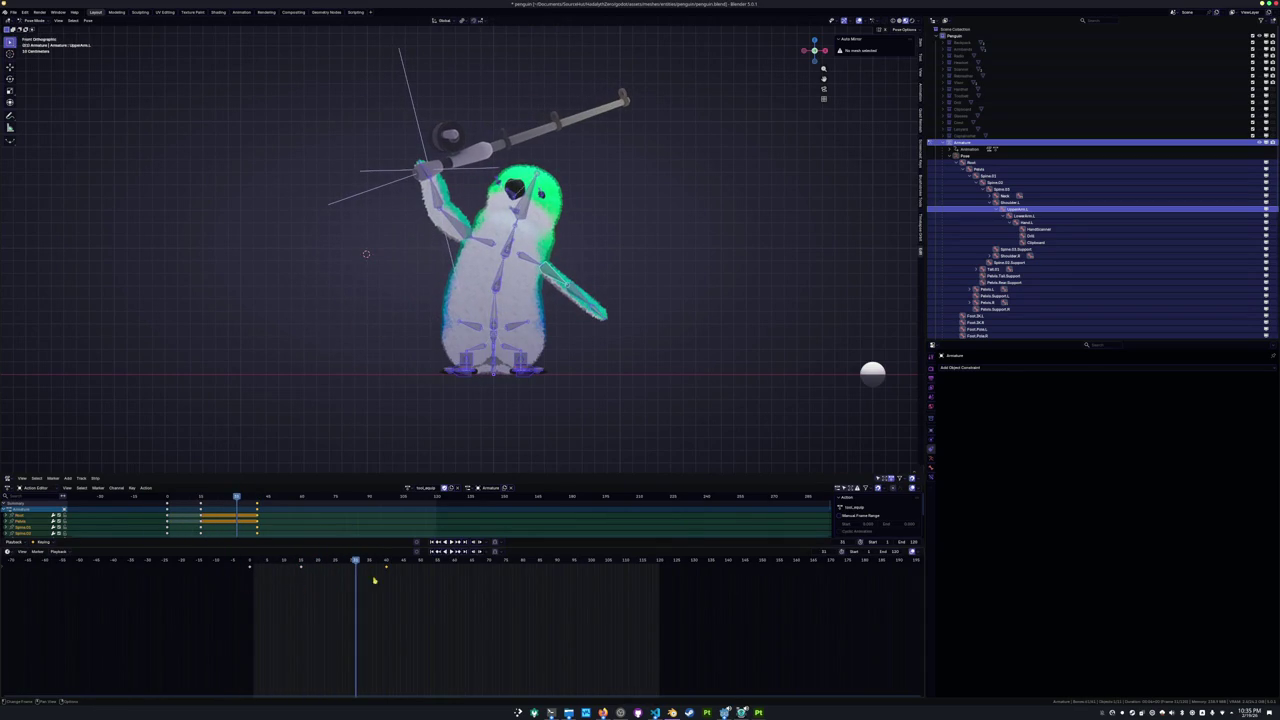
{"action": "left_click", "coordinate": [300, 576]}
{"action": "mouse_move", "coordinate": [317, 576]}
{"action": "left_mouse_down"}
{"action": "mouse_move", "coordinate": [251, 588]}
{"action": "mouse_move", "coordinate": [355, 570]}
{"action": "mouse_move", "coordinate": [201, 597]}
{"action": "left_mouse_up"}
{"action": "key", "text": "space"}
{"action": "key", "text": "ctrl+v"}
{"action": "right_click", "coordinate": [301, 593]}
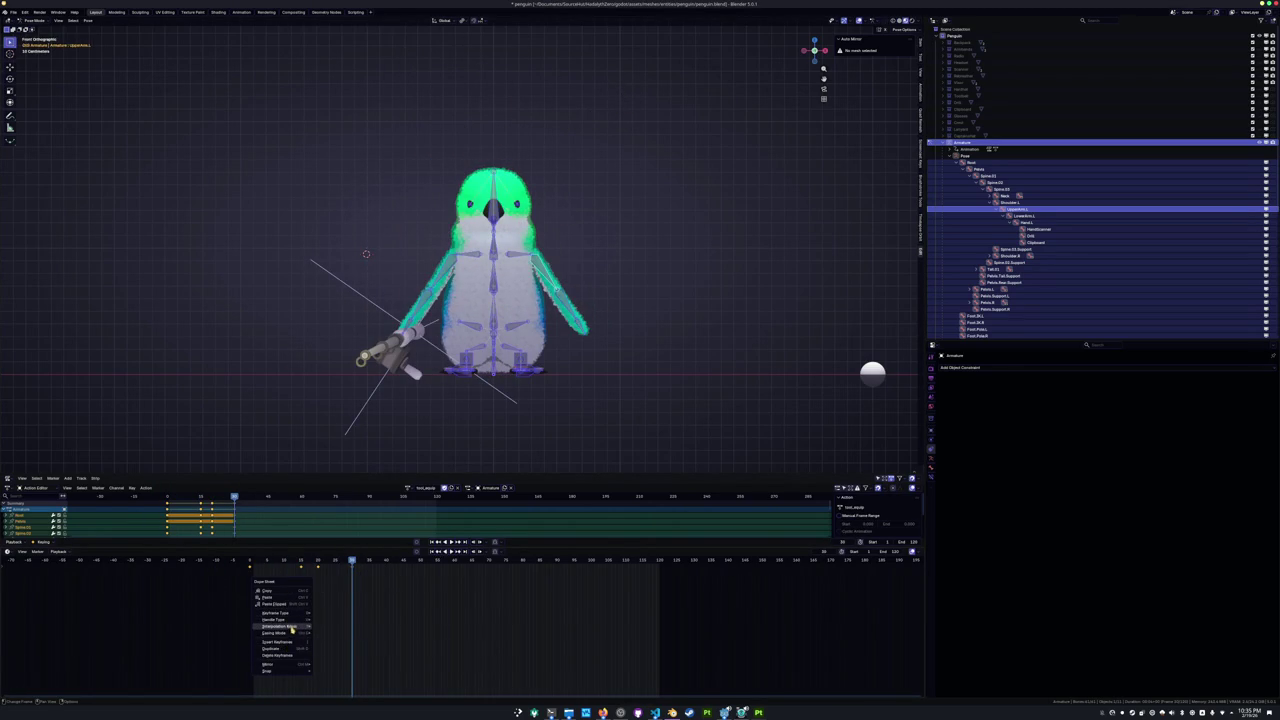
Change the selected keys' interpolation, play back, and split the 3D view with a Graph Editor below.
{"action": "left_click", "coordinate": [334, 649]}
{"action": "key", "text": "space"}
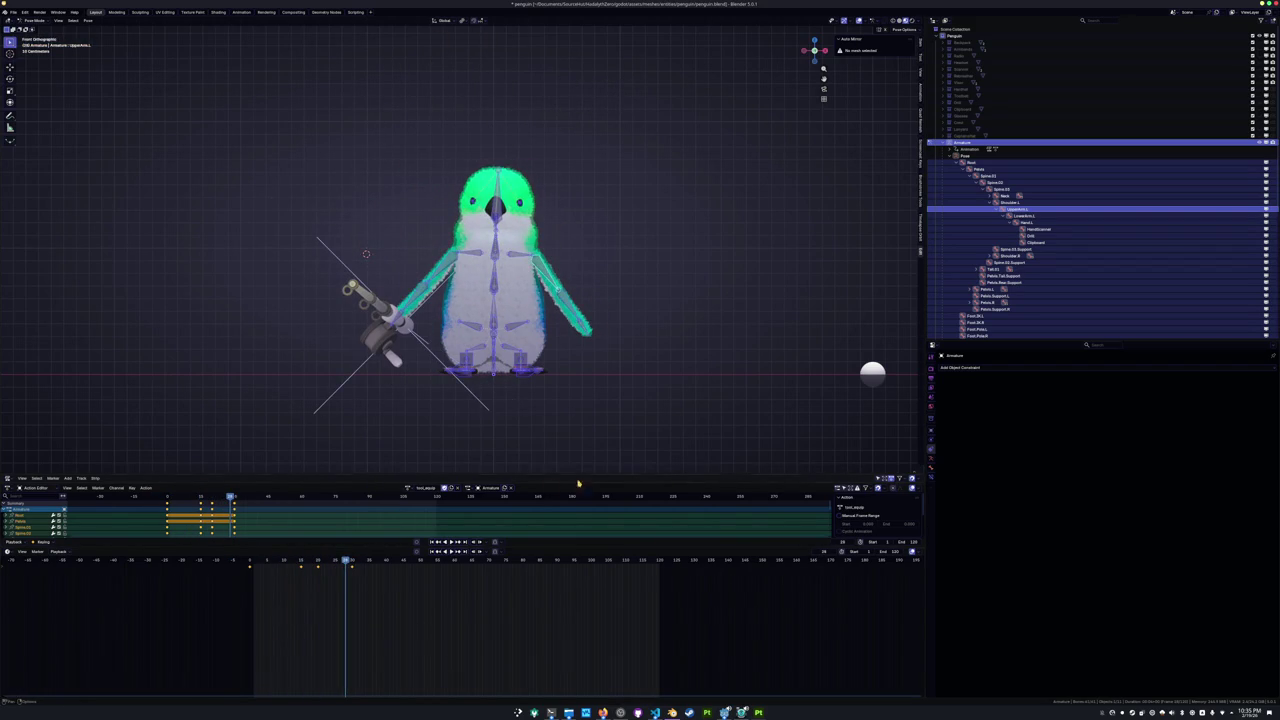
{"action": "left_click_drag", "start_coordinate": [926, 472], "coordinate": [776, 347]}
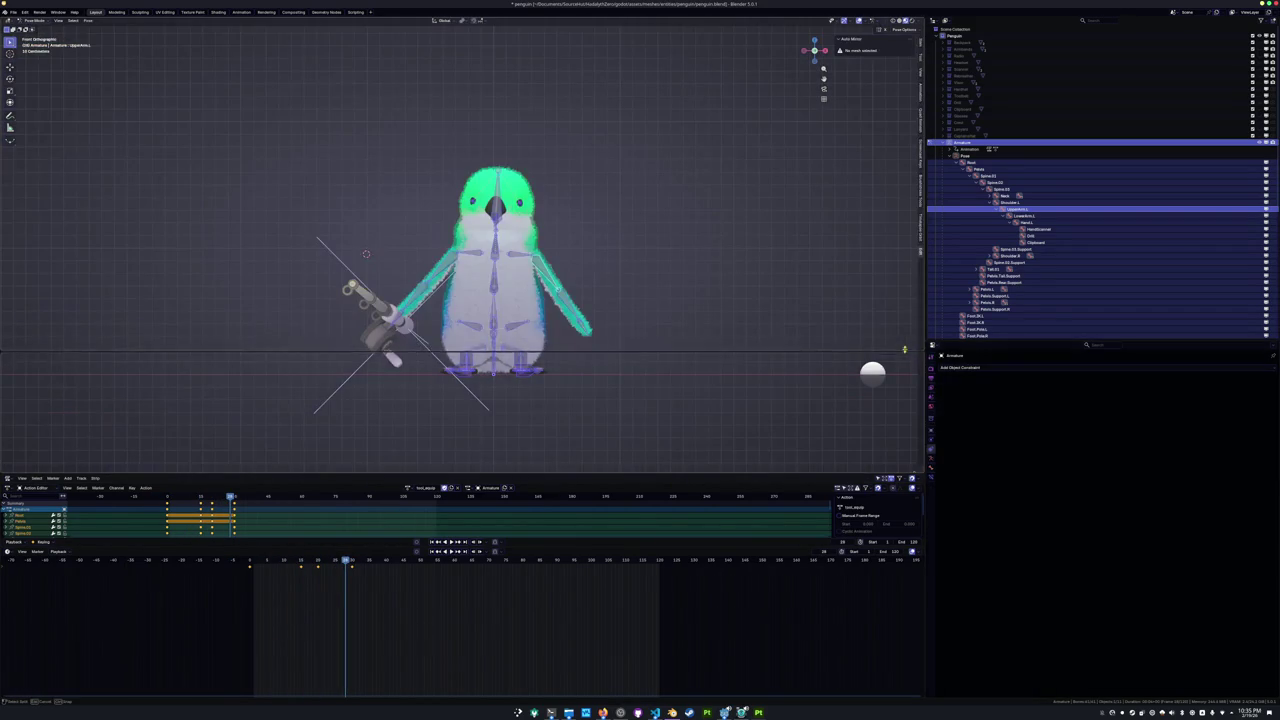
{"action": "left_click", "coordinate": [9, 351]}
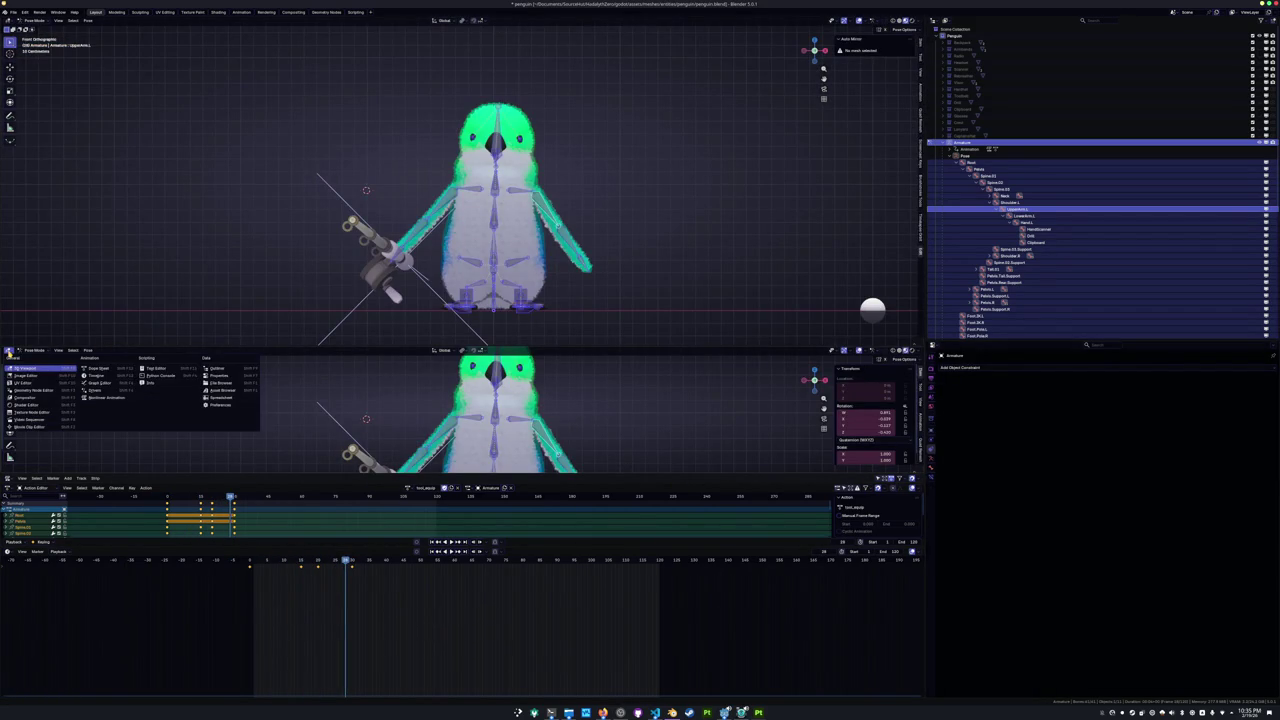
{"action": "left_click", "coordinate": [98, 384]}
Resize the Graph Editor, enlarge its curves, play back, and isolate the Spine.01 bone's curve.
{"action": "left_click_drag", "start_coordinate": [378, 347], "coordinate": [378, 233]}
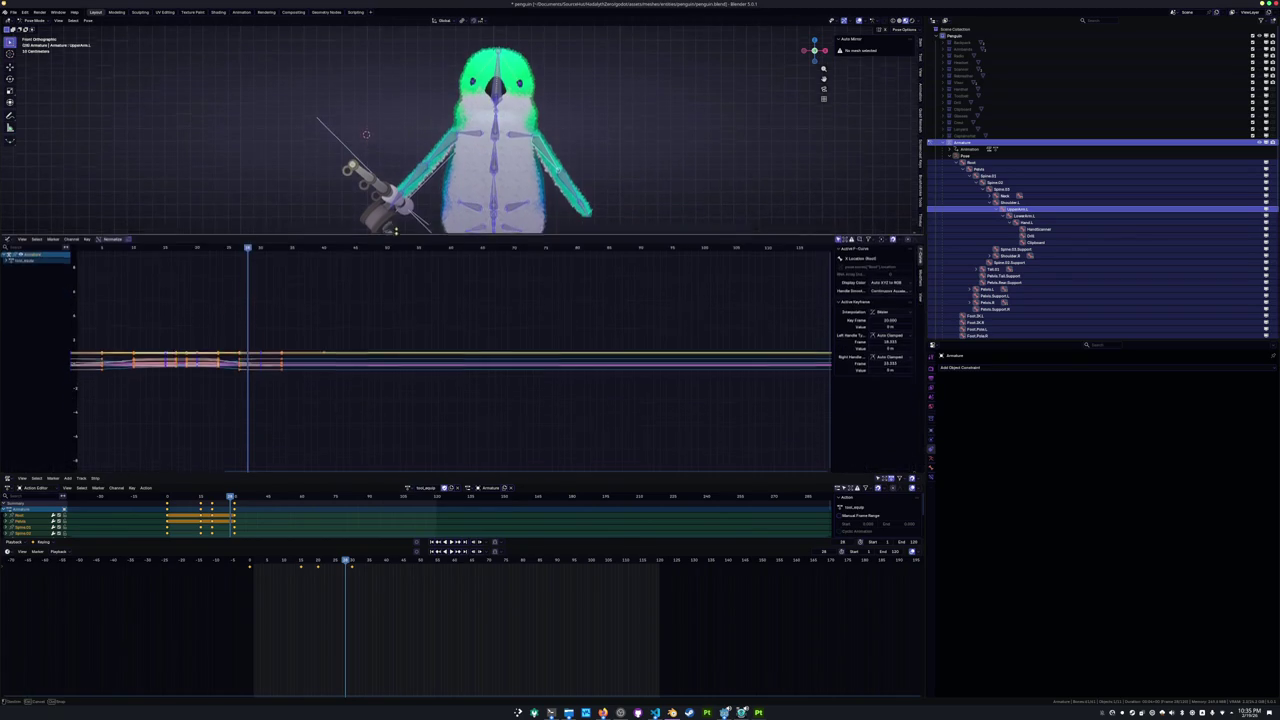
{"action": "mouse_move", "coordinate": [263, 329]}
{"action": "middle_mouse_down", "text": "ctrl"}
{"action": "mouse_move", "coordinate": [238, 312]}
{"action": "mouse_move", "coordinate": [506, 313]}
{"action": "mouse_move", "coordinate": [488, 382]}
{"action": "mouse_move", "coordinate": [433, 203]}
{"action": "middle_mouse_up", "text": "ctrl"}
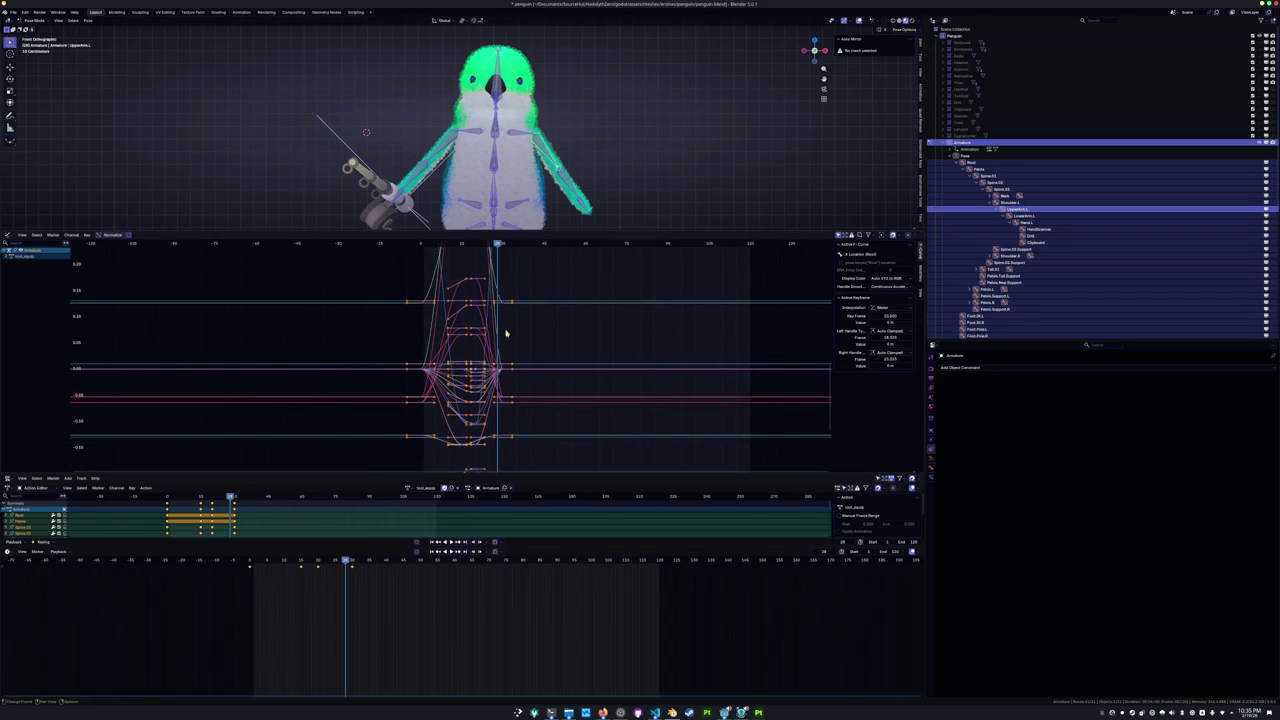
{"action": "mouse_move", "coordinate": [345, 561]}
{"action": "left_mouse_down"}
{"action": "mouse_move", "coordinate": [257, 562]}
{"action": "mouse_move", "coordinate": [318, 562]}
{"action": "left_mouse_up"}
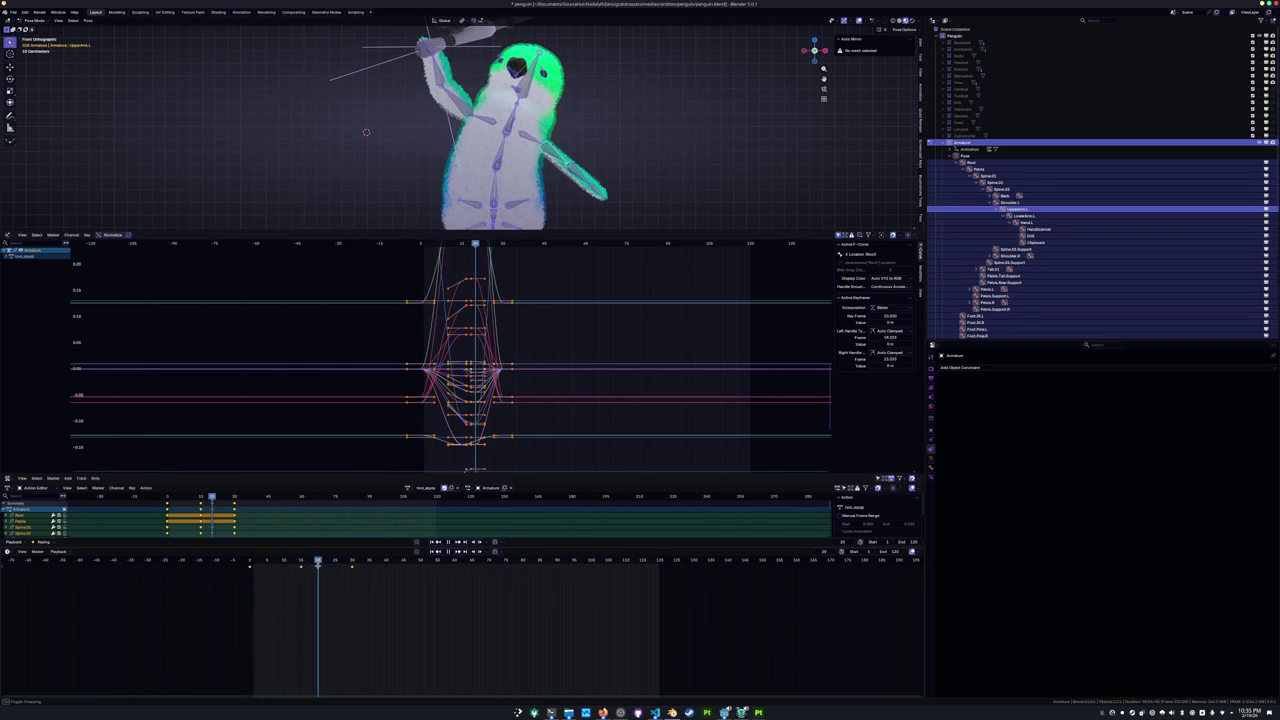
{"action": "scroll", "coordinate": [749, 206], "scroll_direction": "up", "scroll_amount": 1}
{"action": "scroll", "coordinate": [749, 206], "scroll_direction": "up", "scroll_amount": 2}
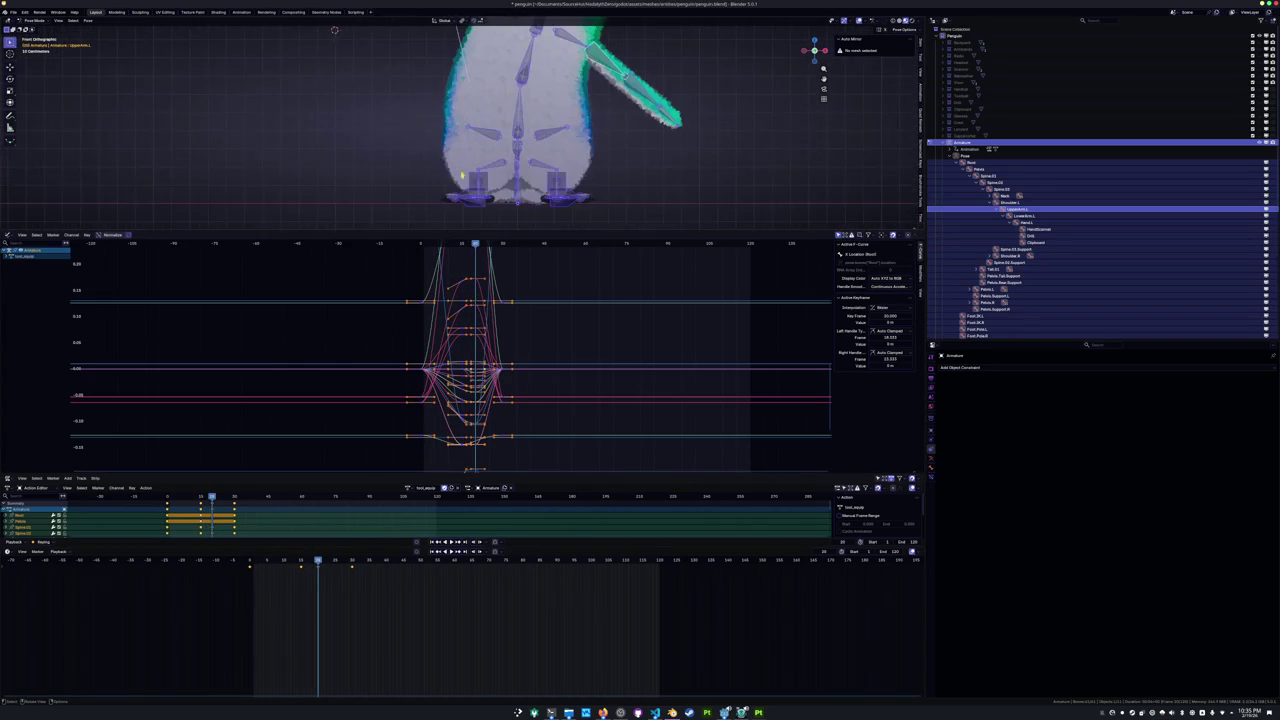
{"action": "scroll", "coordinate": [749, 206], "scroll_direction": "up", "scroll_amount": 1}
{"action": "key", "text": "space"}
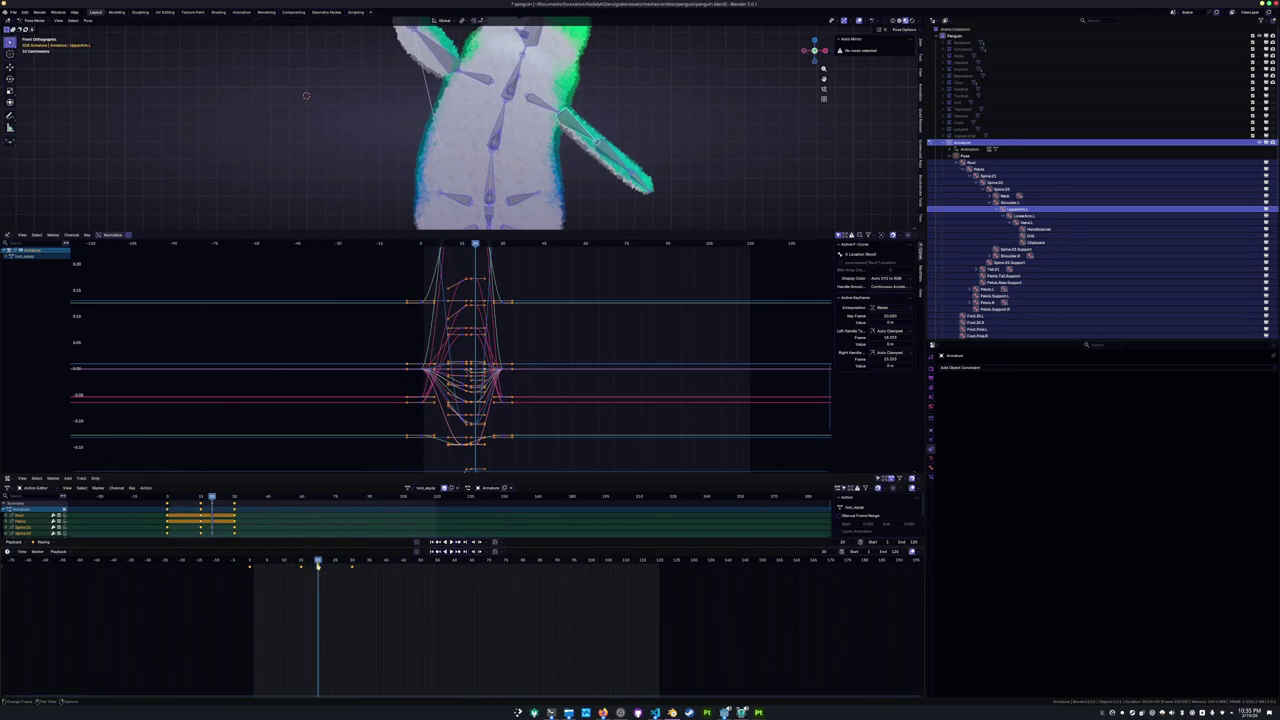
{"action": "left_click_drag", "start_coordinate": [622, 232], "coordinate": [600, 278]}
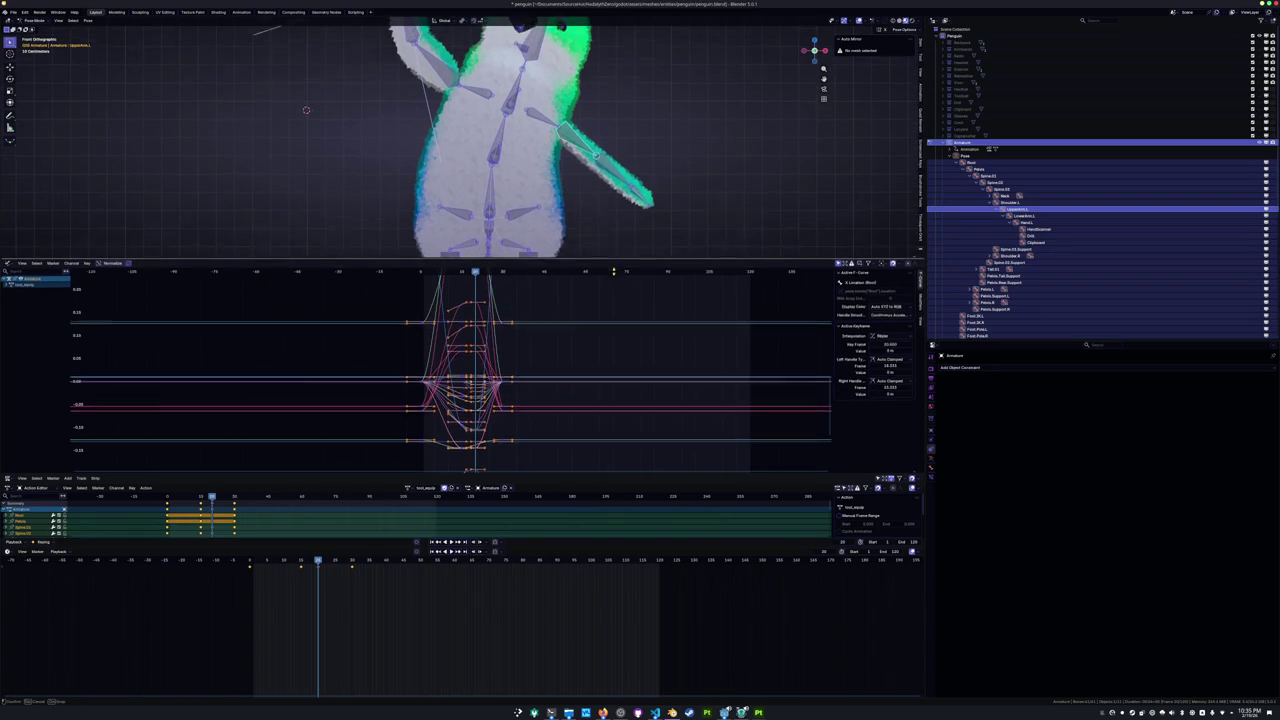
{"action": "middle_click_drag", "start_coordinate": [563, 373], "coordinate": [574, 362], "text": "ctrl"}
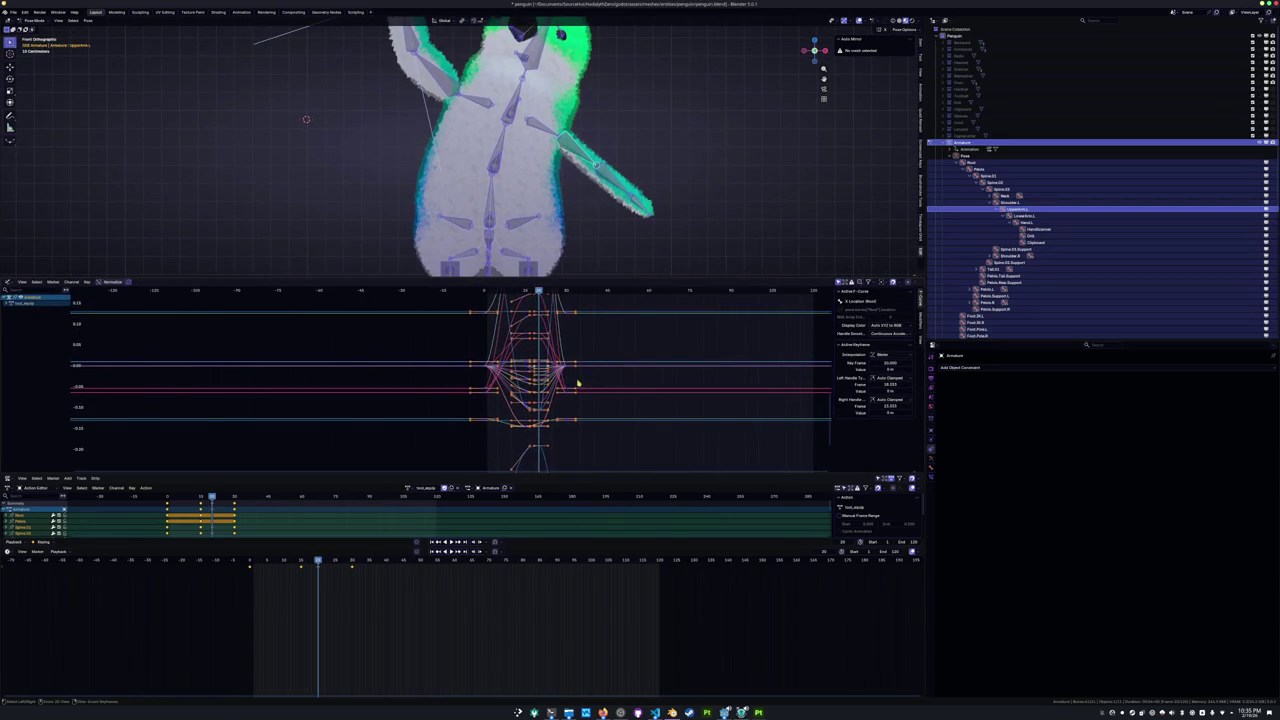
{"action": "left_click", "coordinate": [491, 204]}
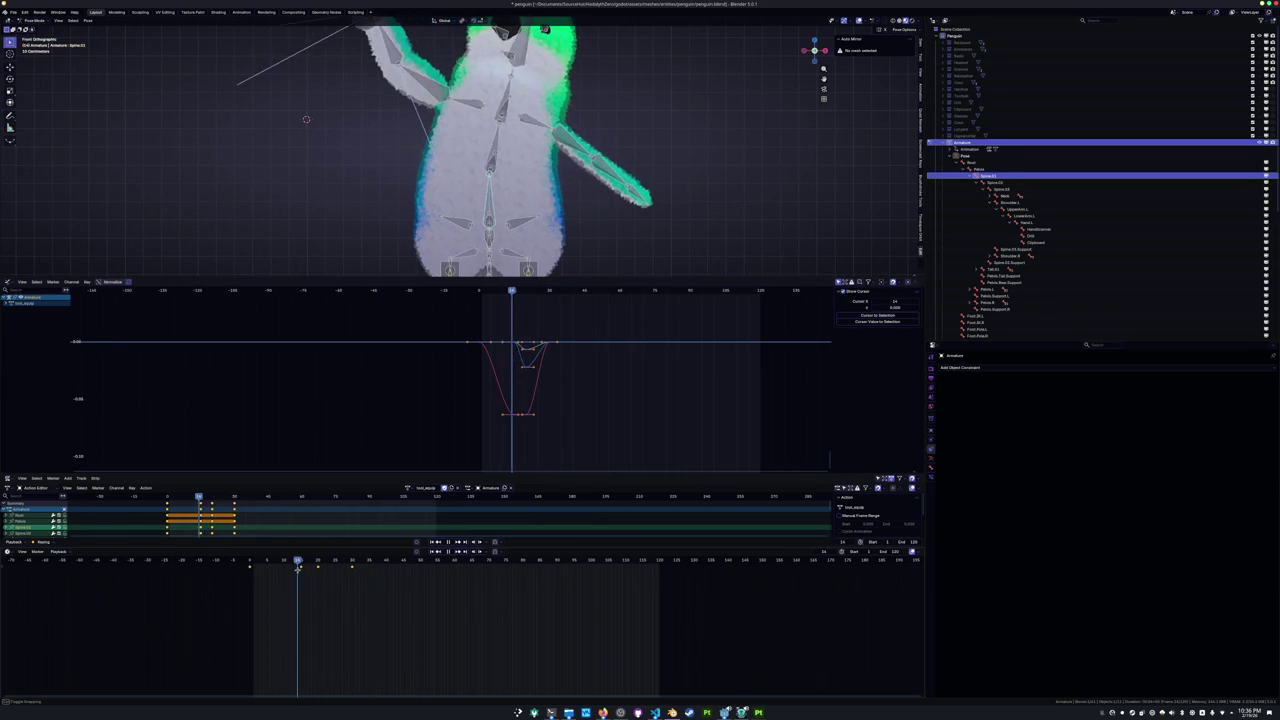
Keyframe the Spine.02 bone's current pose and preview the animation.
{"action": "mouse_move", "coordinate": [310, 567]}
{"action": "left_mouse_down"}
{"action": "mouse_move", "coordinate": [297, 571]}
{"action": "mouse_move", "coordinate": [317, 571]}
{"action": "left_mouse_up"}
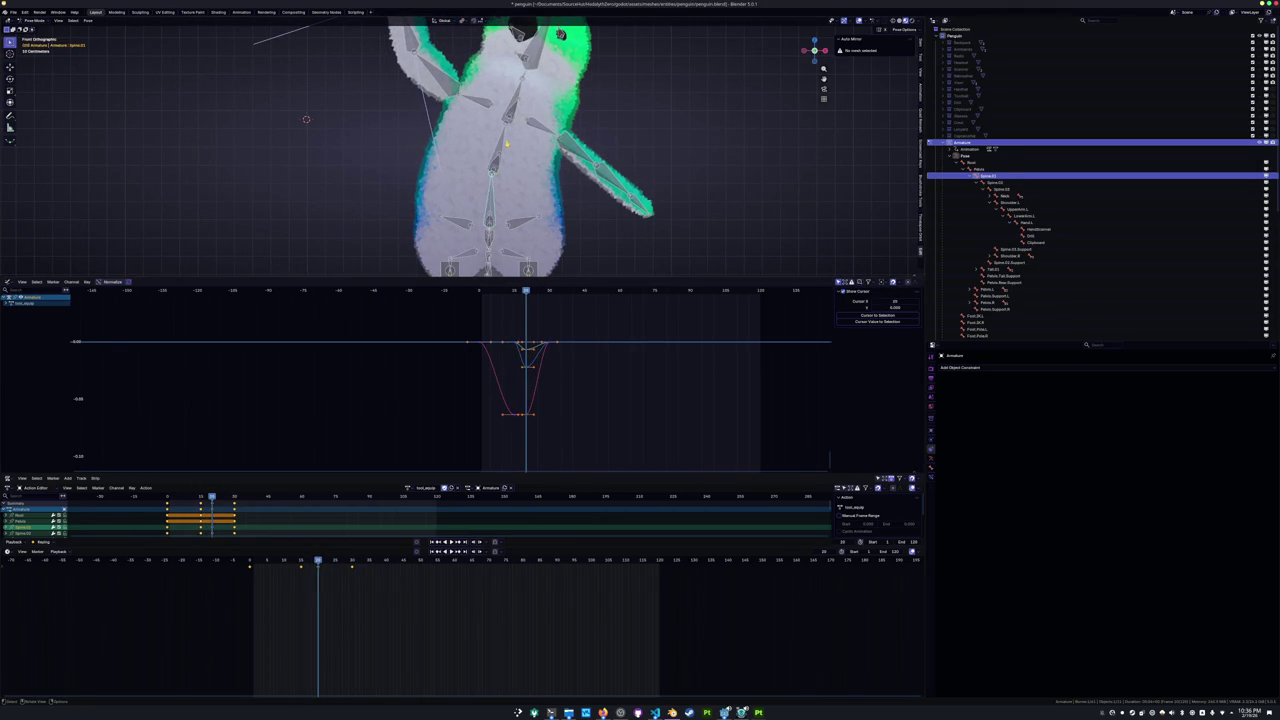
{"action": "key", "text": "bracketright"}
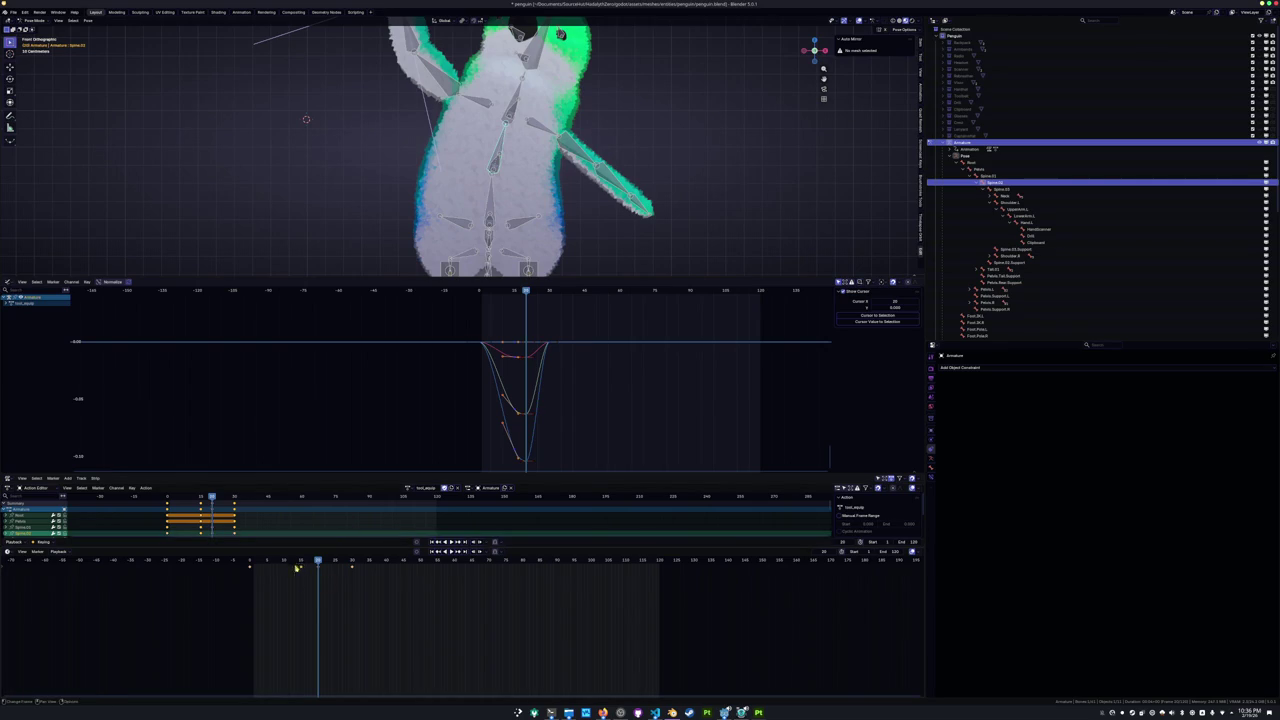
{"action": "key", "text": "i"}
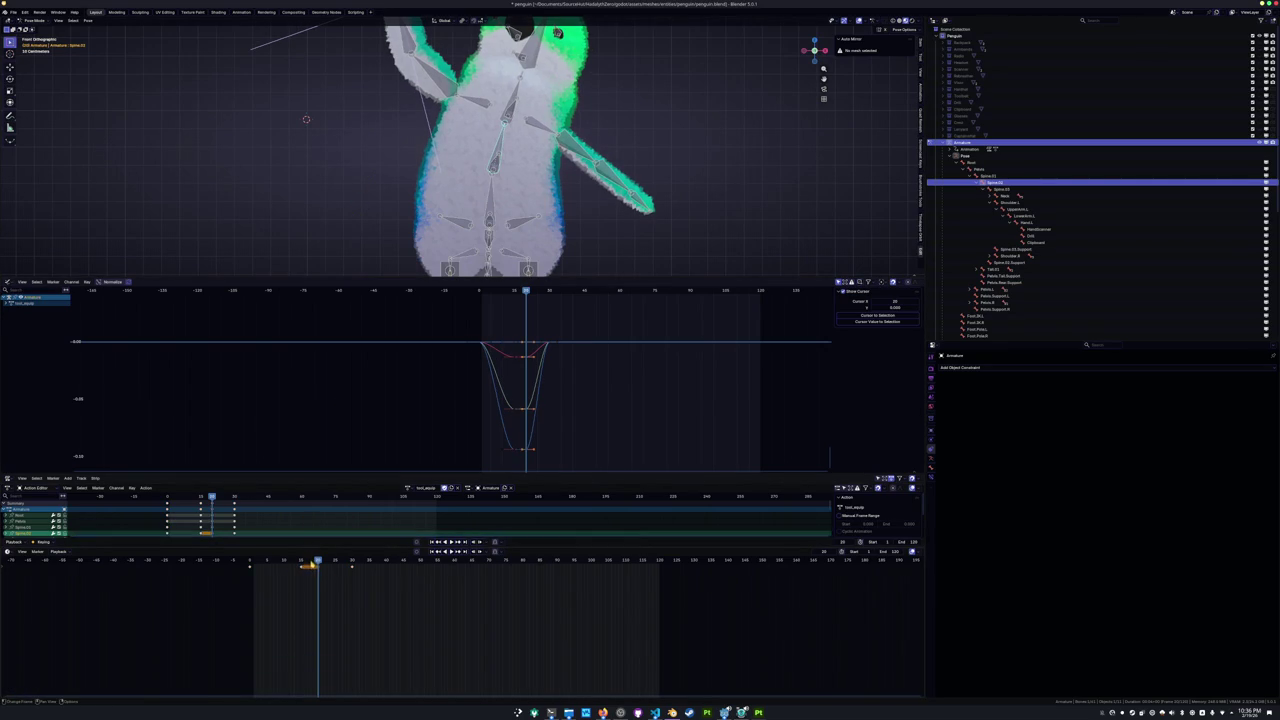
{"action": "key", "text": "space"}
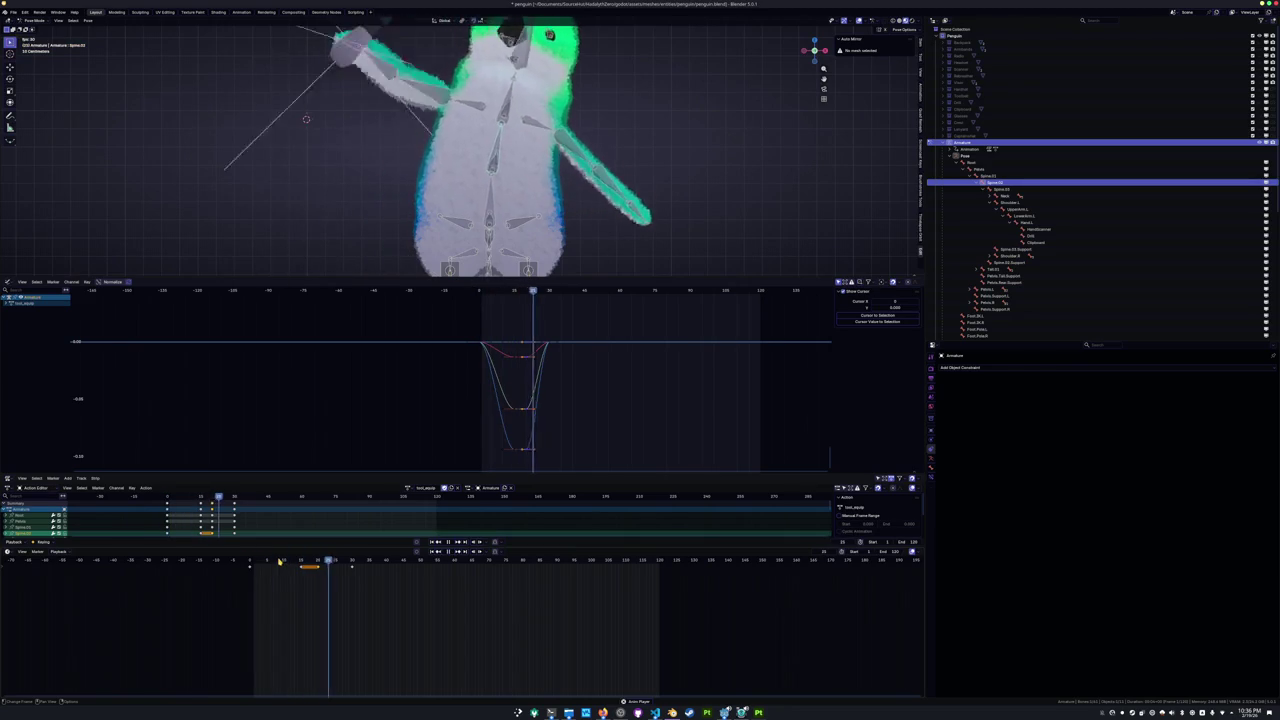
{"action": "key", "text": "space"}
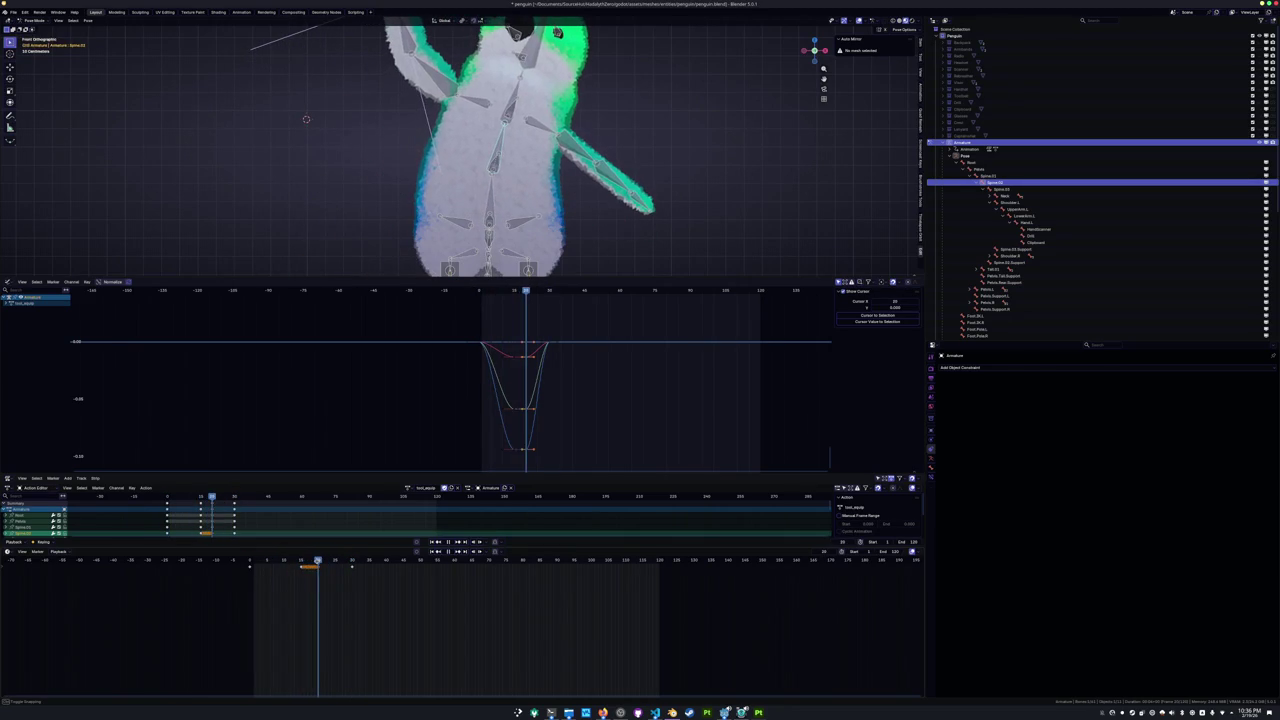
Paste the copied Spine.01 keyframes at a later frame and review the motion.
{"action": "key", "text": "Left"}
{"action": "key", "text": "Left"}
{"action": "key", "text": "Left"}
{"action": "key", "text": "Left"}
{"action": "key", "text": "Left"}
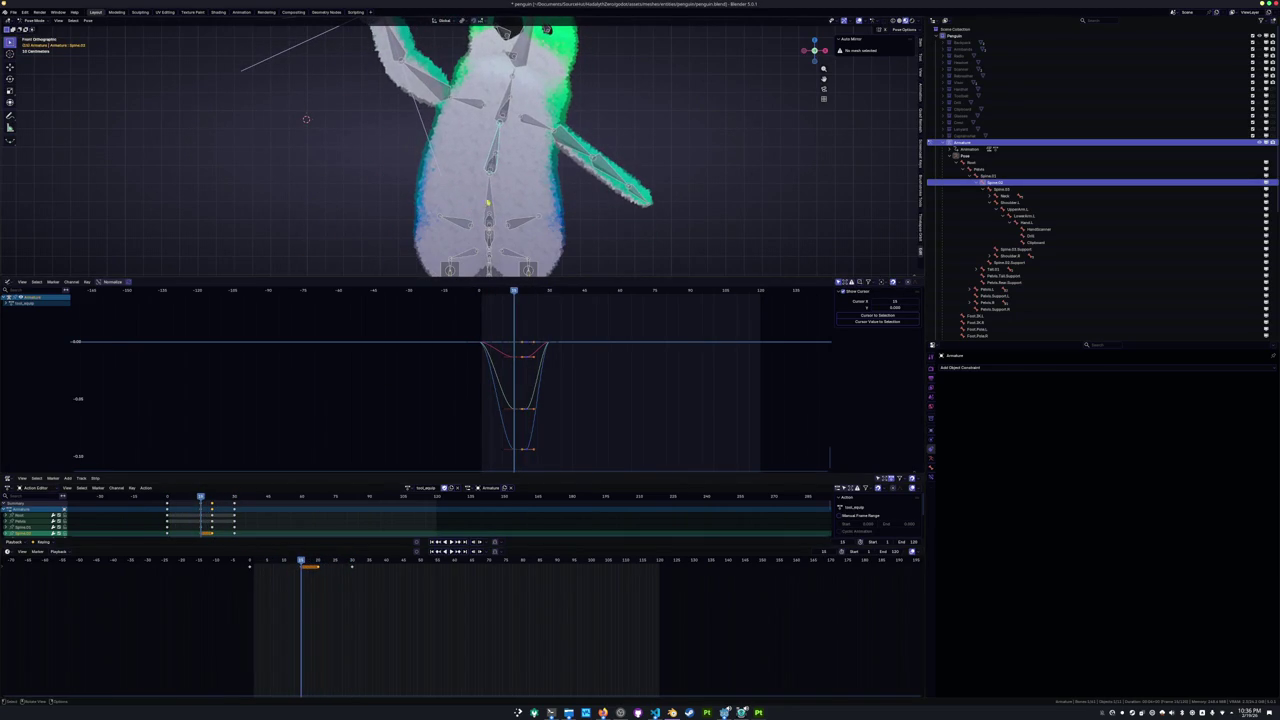
{"action": "key", "text": "ctrl+z"}
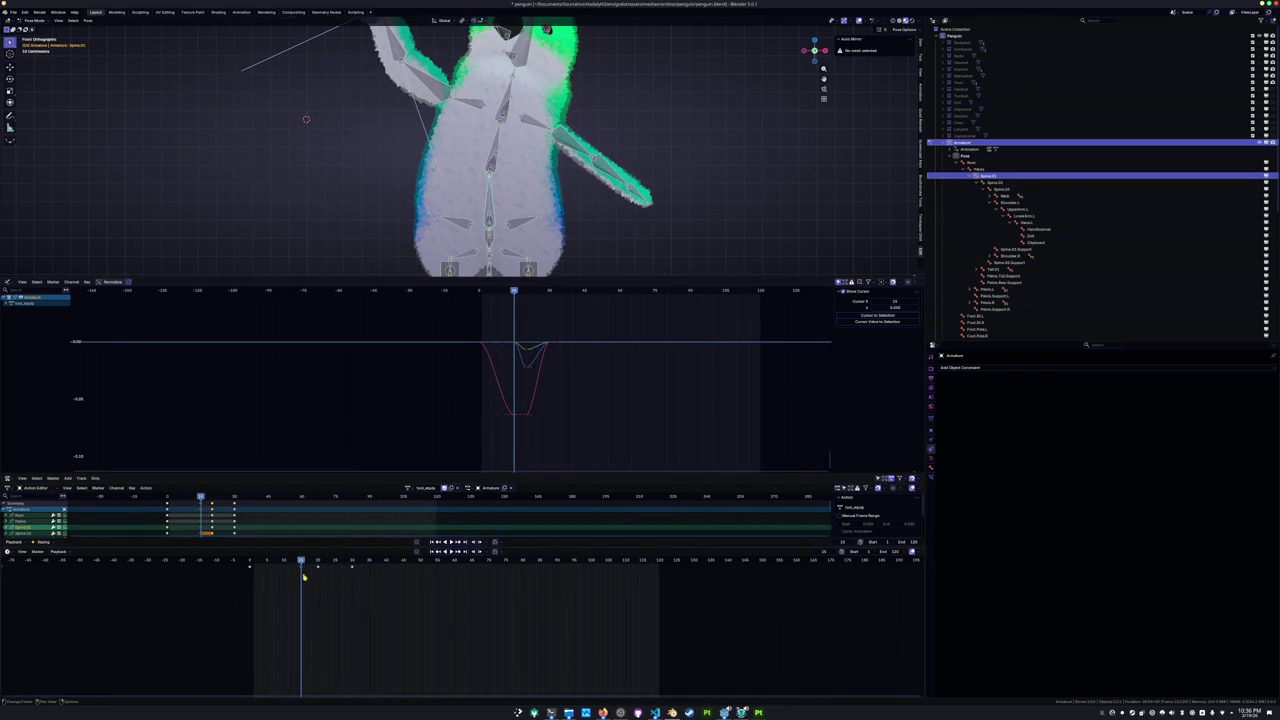
{"action": "key", "text": "Right"}
{"action": "key", "text": "Right"}
{"action": "key", "text": "Right"}
{"action": "key", "text": "ctrl+v"}
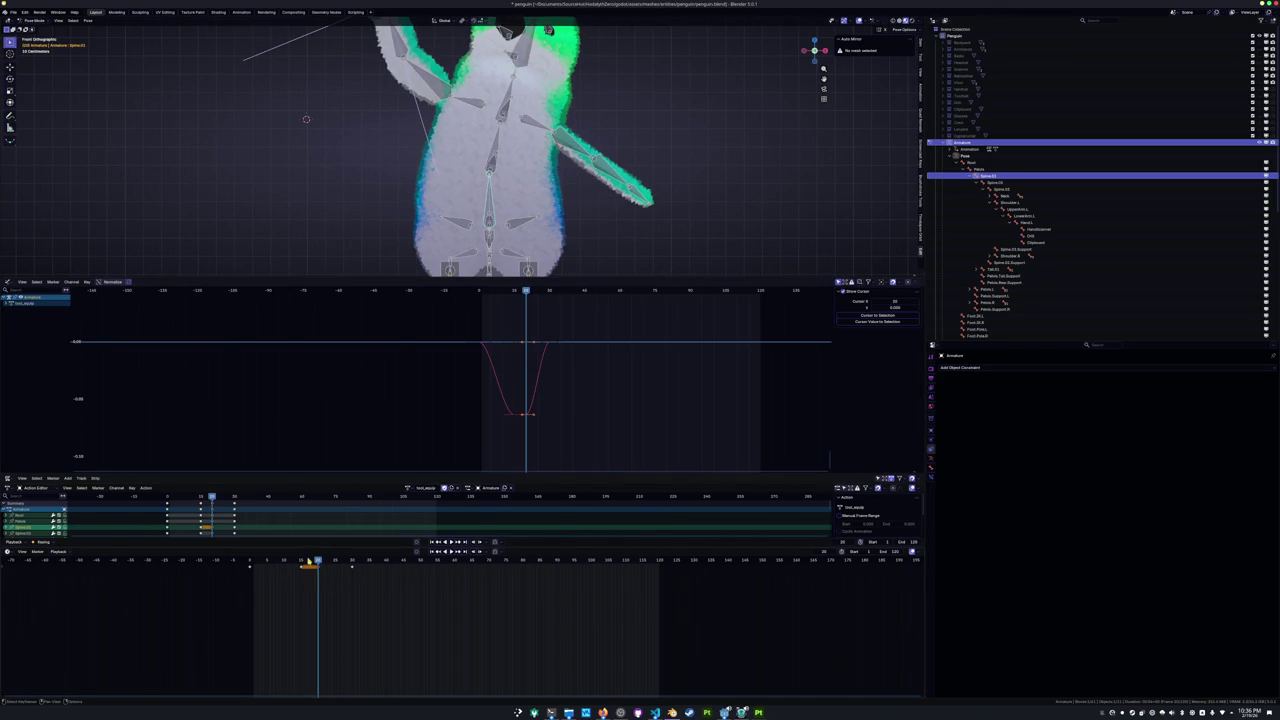
{"action": "key", "text": "space"}
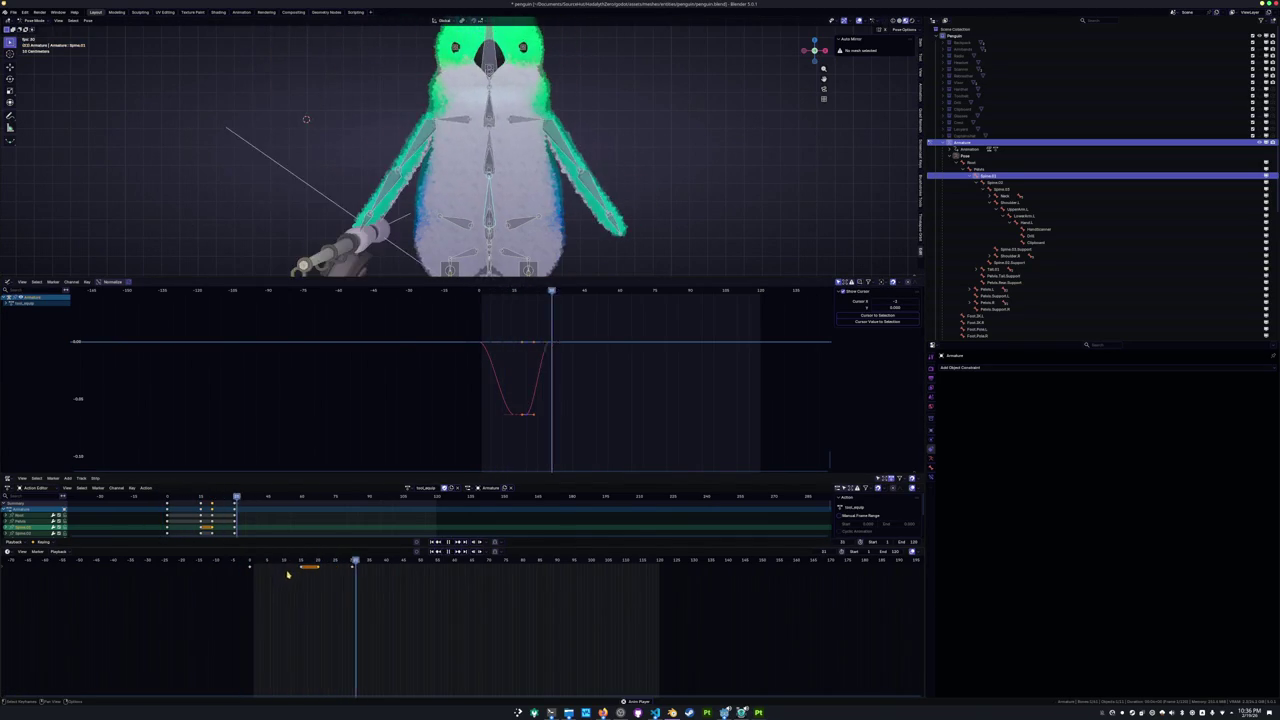
Try moving the spine keyframes in time from frame 0, then undo the move.
{"action": "scroll", "coordinate": [460, 140], "scroll_direction": "down", "scroll_amount": 4}
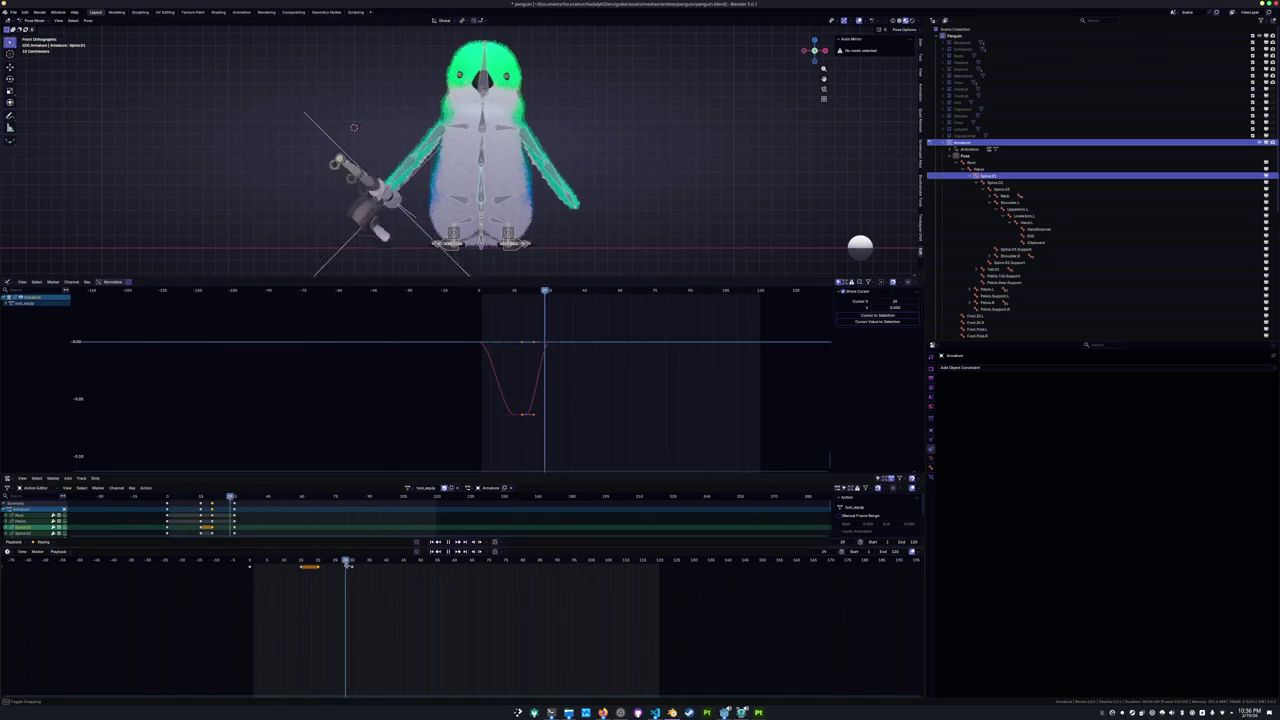
{"action": "mouse_move", "coordinate": [356, 566]}
{"action": "left_mouse_down"}
{"action": "mouse_move", "coordinate": [250, 572]}
{"action": "mouse_move", "coordinate": [309, 579]}
{"action": "left_mouse_up"}
{"action": "key", "text": "space"}
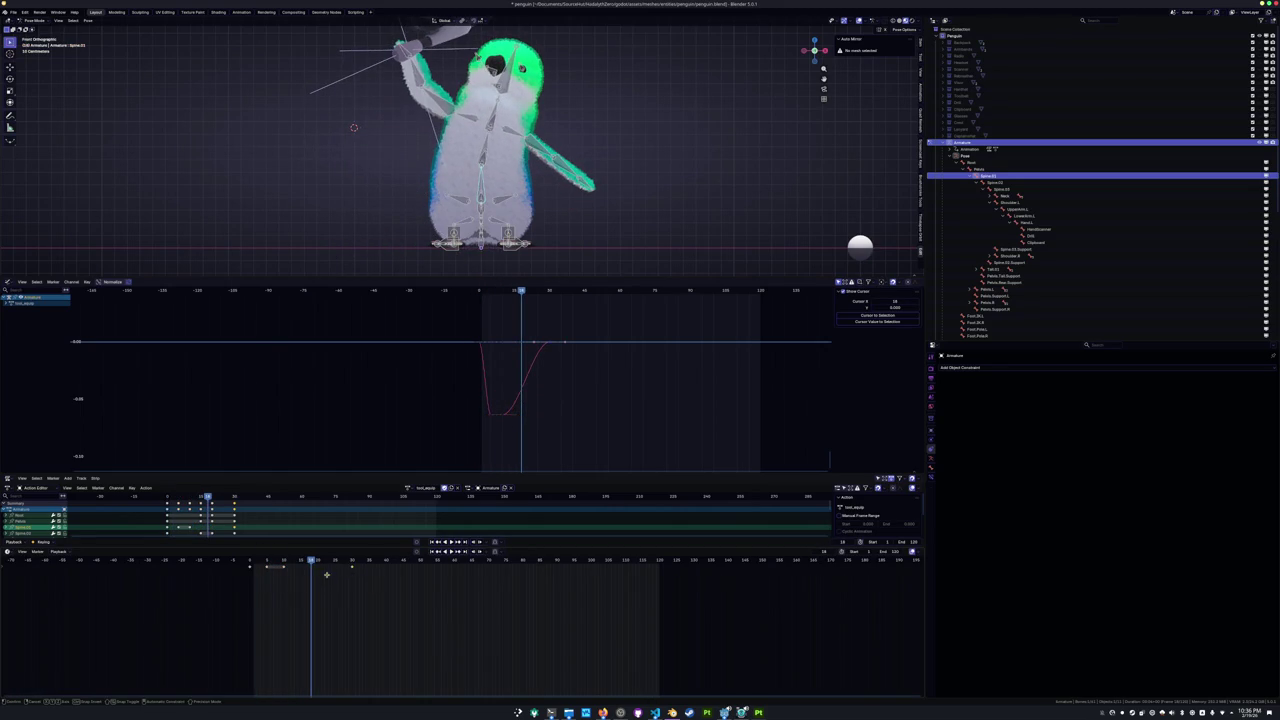
{"action": "key", "text": "g"}
{"action": "left_click", "coordinate": [275, 582]}
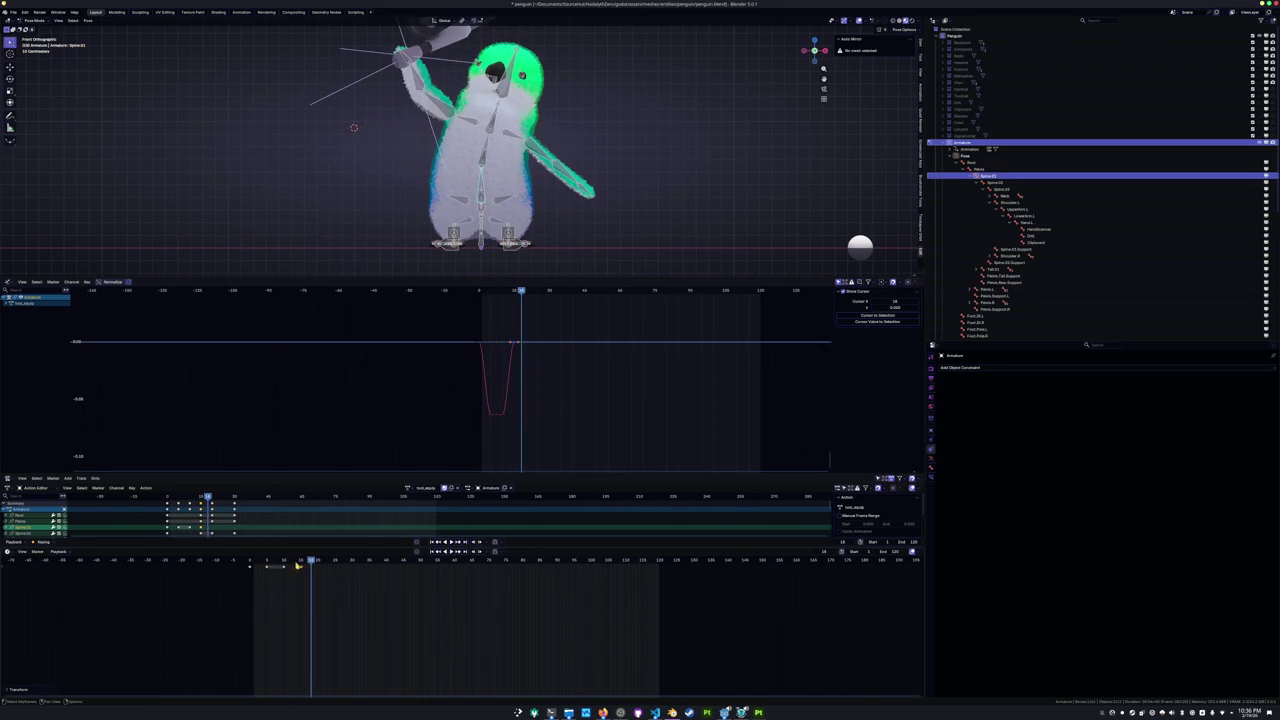
{"action": "left_click", "coordinate": [250, 562]}
{"action": "key", "text": "ctrl+z"}
{"action": "key", "text": "ctrl+z"}
Shift all bones' keyframes earlier and spread them across more frames.
{"action": "key", "text": "a"}
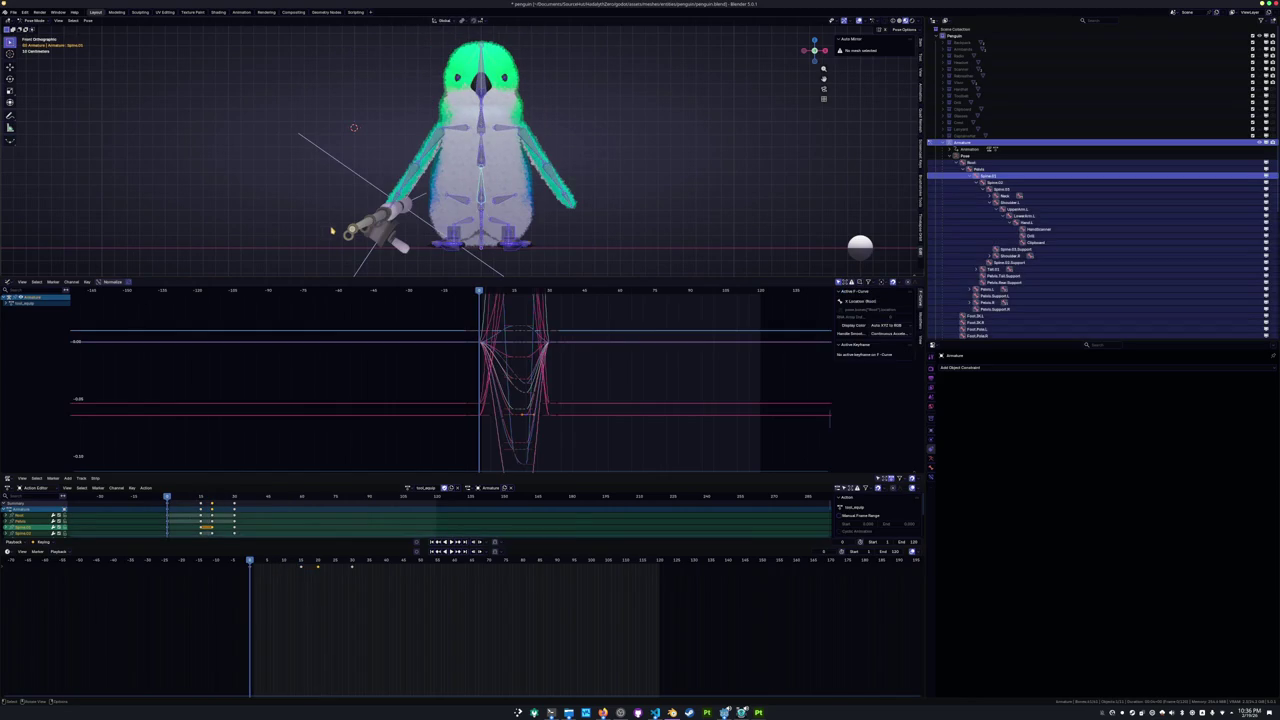
{"action": "key", "text": "g"}
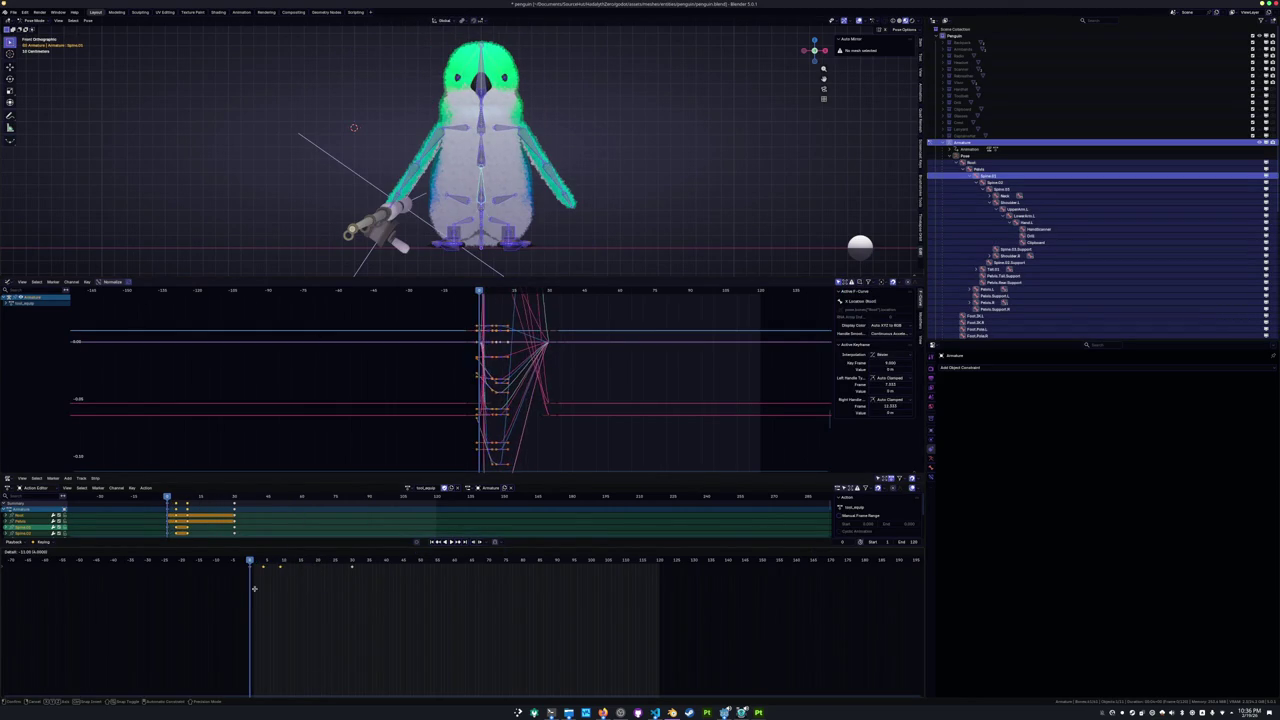
{"action": "left_click", "coordinate": [251, 581]}
{"action": "left_click", "coordinate": [268, 591]}
{"action": "key", "text": "space"}
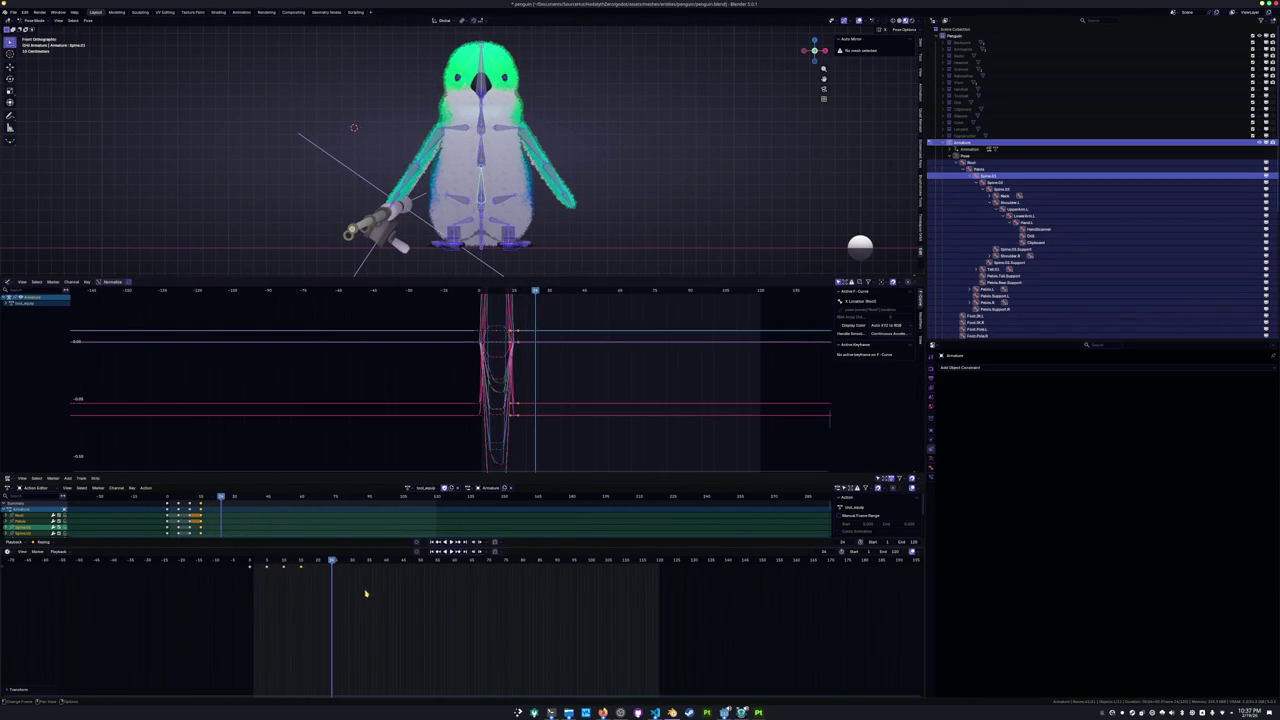
{"action": "key", "text": "ctrl+z"}
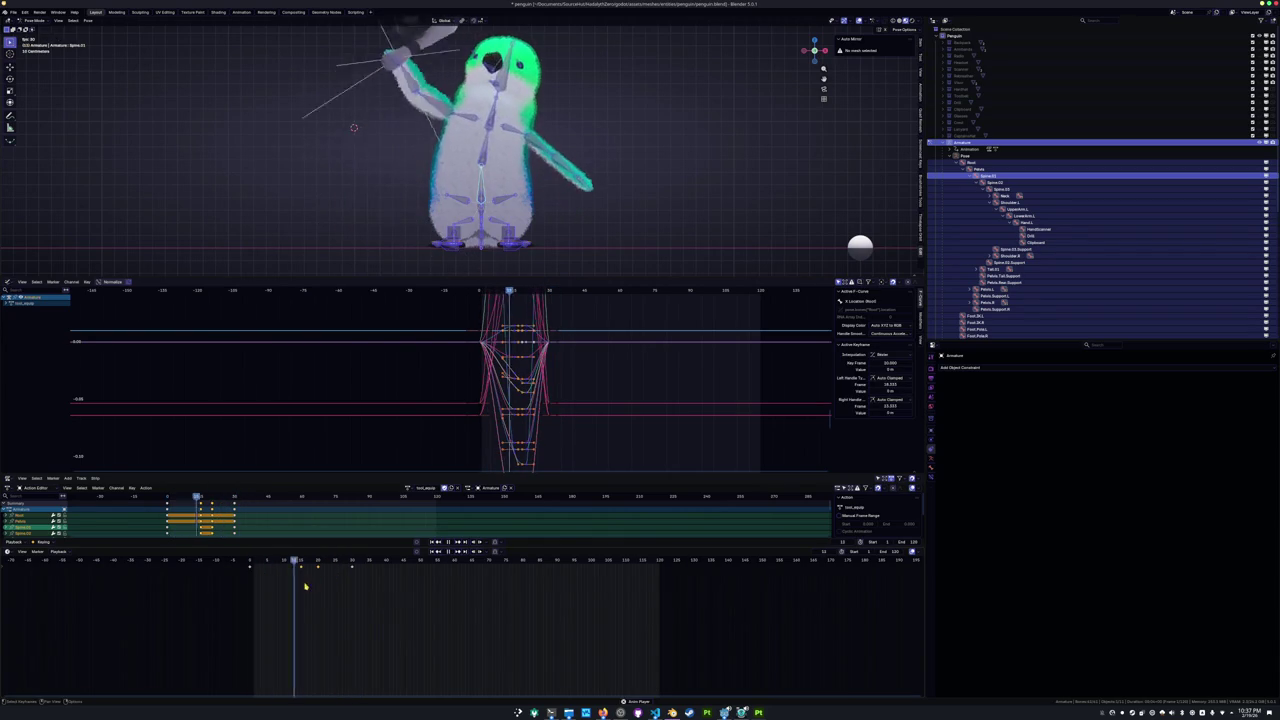
Replay the retimed tool_unequip animation from the start several times, checking it in perspective.
{"action": "key", "text": "Escape"}
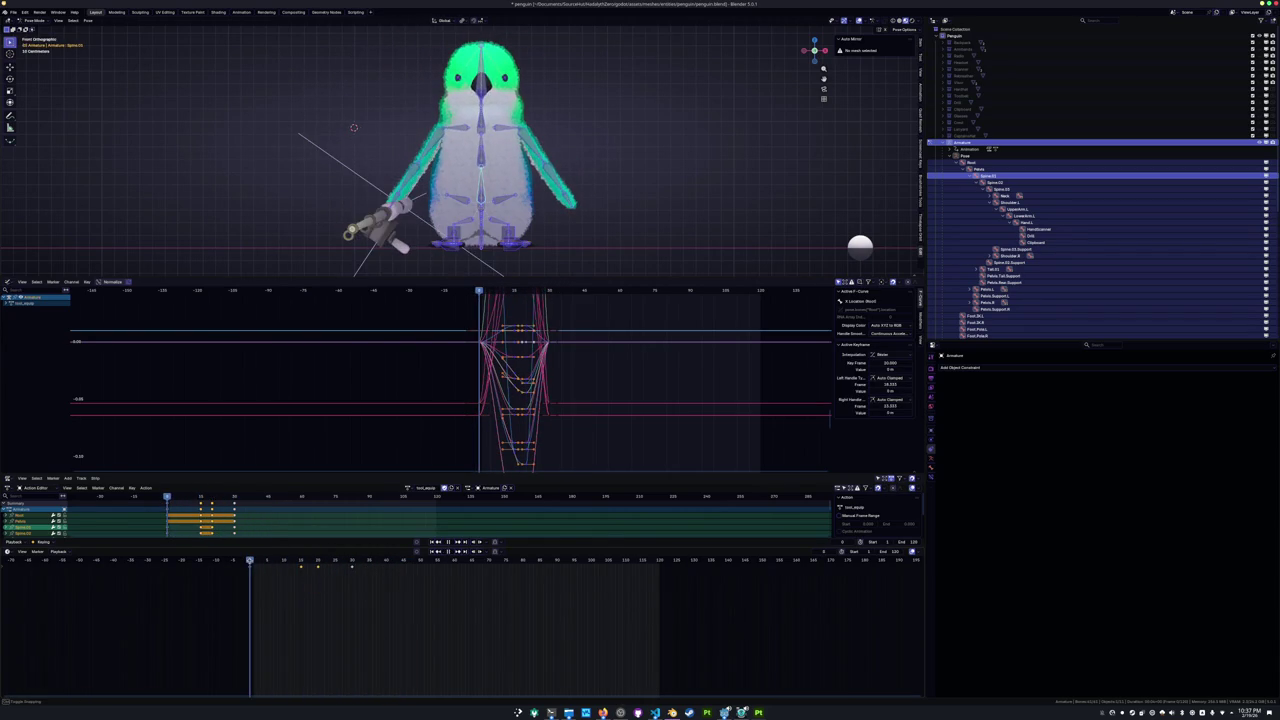
{"action": "key", "text": "space"}
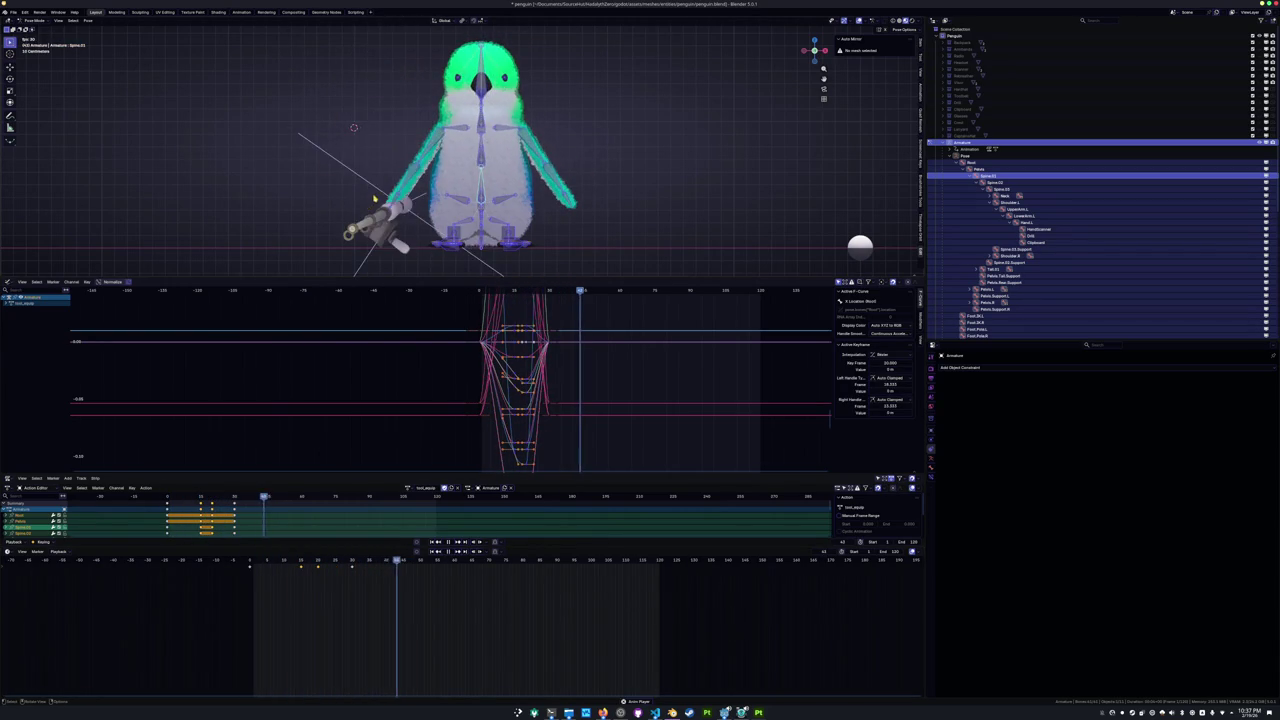
{"action": "scroll", "coordinate": [383, 196], "scroll_direction": "down", "scroll_amount": 2}
{"action": "key", "text": "Escape"}
{"action": "key", "text": "space"}
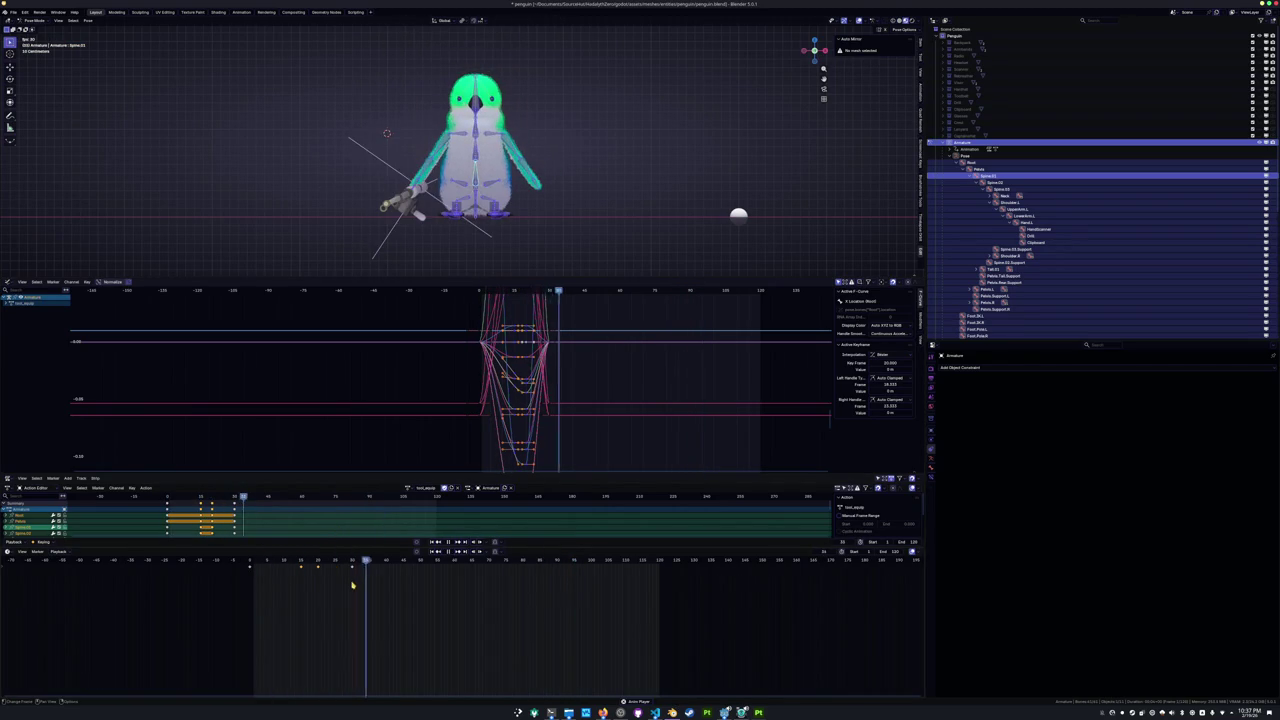
{"action": "key", "text": "Escape"}
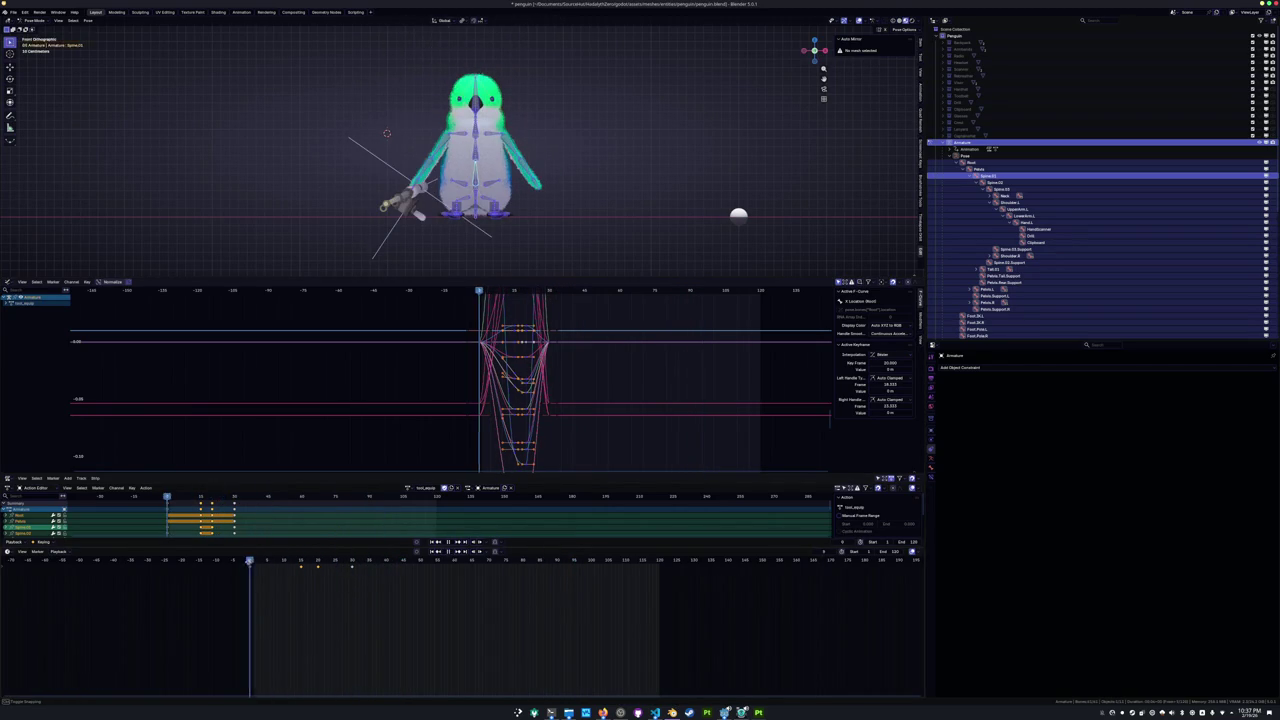
{"action": "key", "text": "space"}
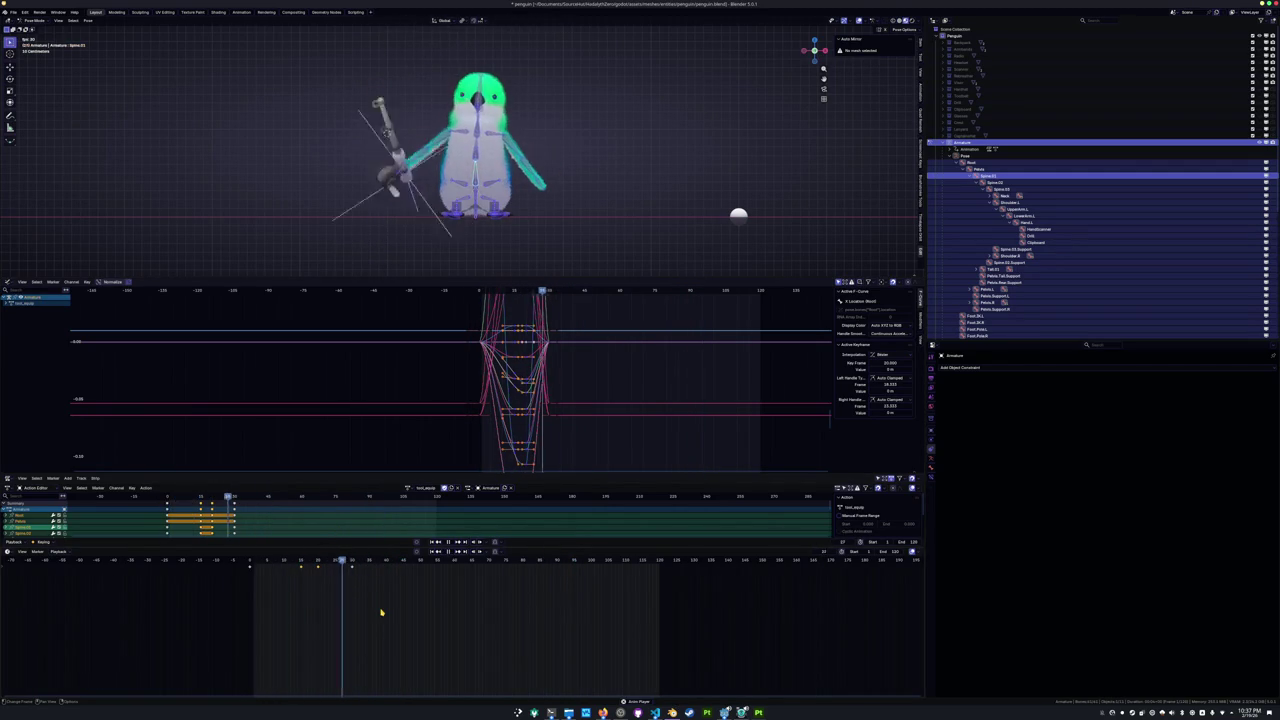
{"action": "key", "text": "Escape"}
{"action": "key", "text": "space"}
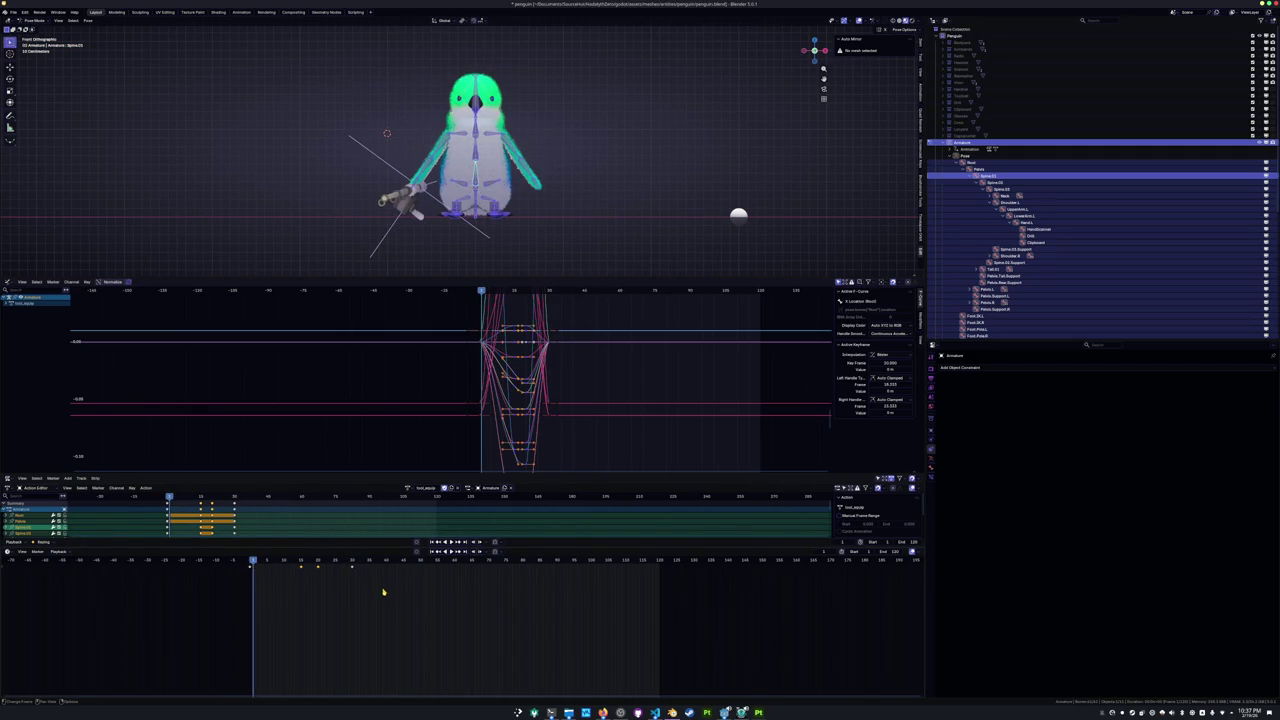
{"action": "middle_click_drag", "start_coordinate": [481, 221], "coordinate": [486, 251]}
{"action": "left_click_drag", "start_coordinate": [343, 562], "coordinate": [251, 568]}
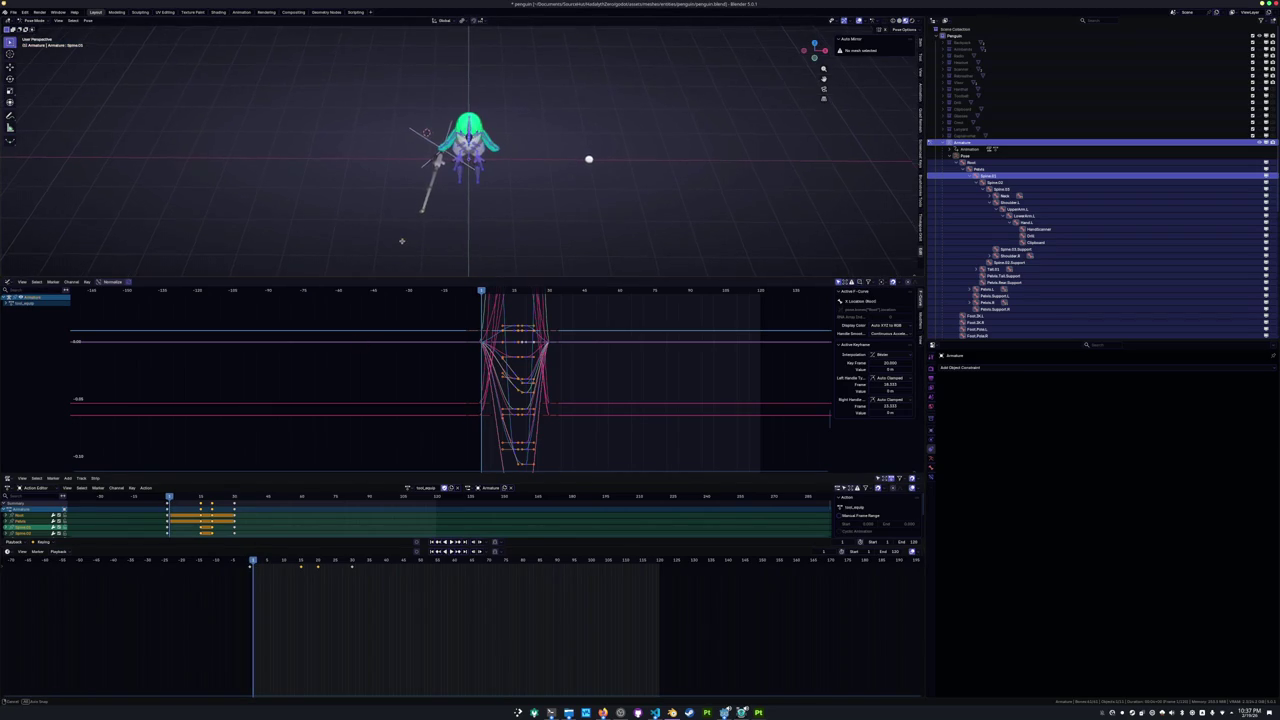
Confirm the tool_unequip action name, enable its Fake User, and bring the Notion task forward.
{"action": "key", "text": "space"}
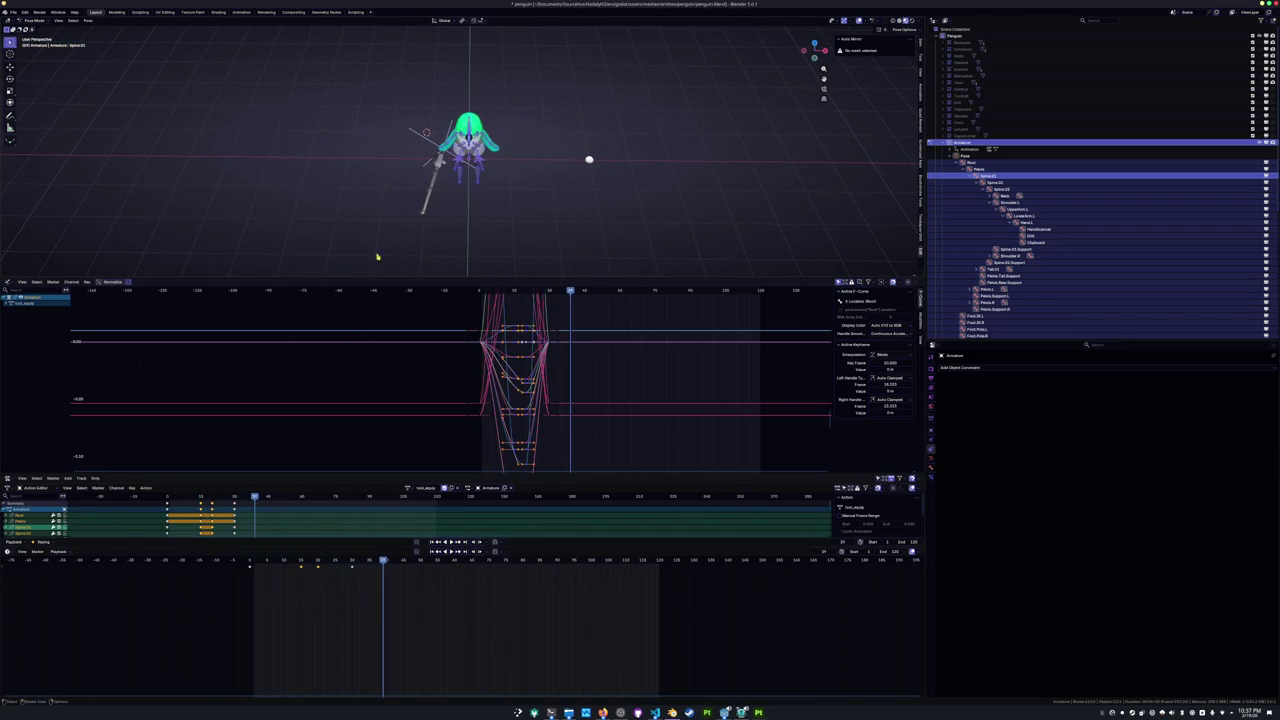
{"action": "left_click", "coordinate": [354, 562]}
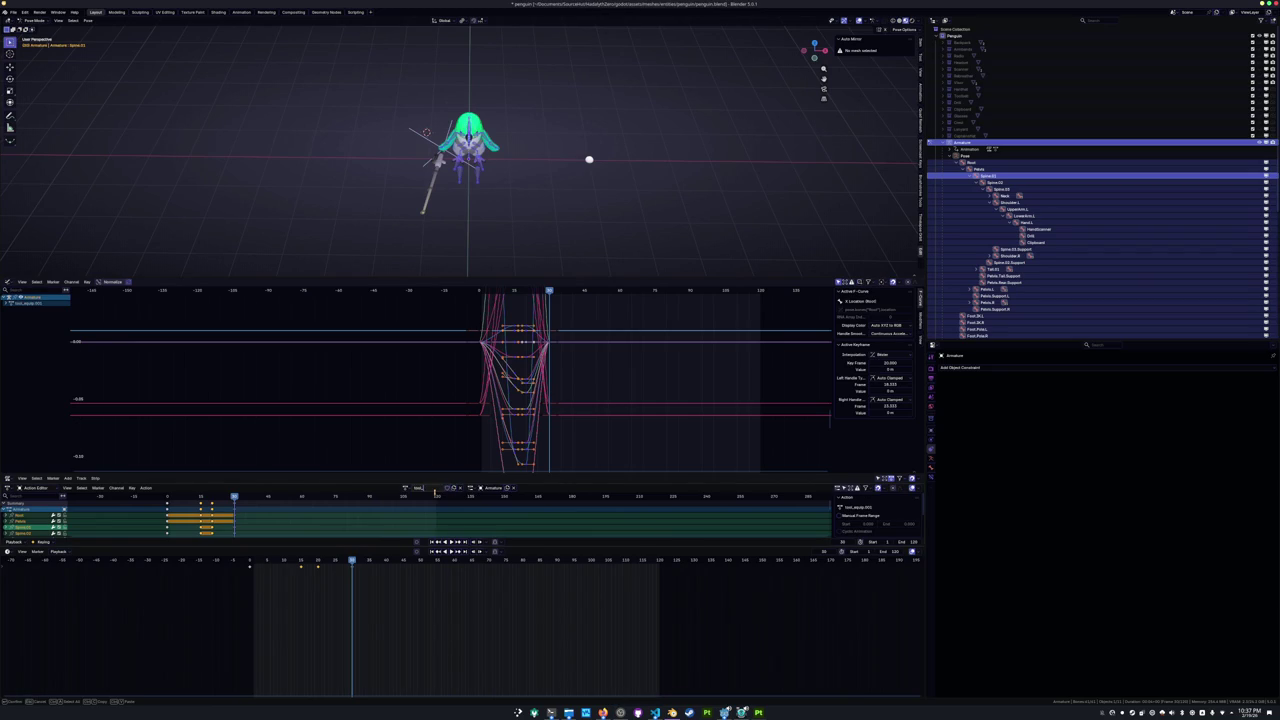
{"action": "type", "text": "unequip"}
{"action": "key", "text": "Return"}
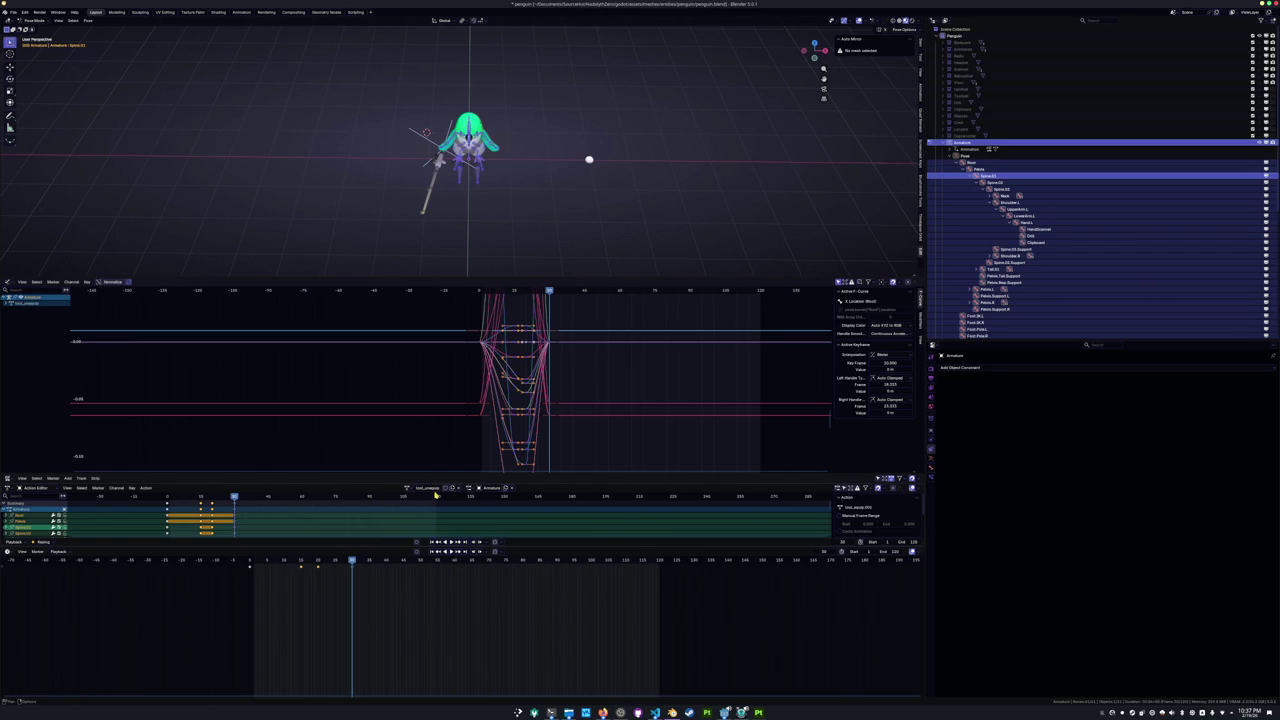
{"action": "left_click", "coordinate": [446, 488]}
{"action": "left_click", "coordinate": [655, 712]}
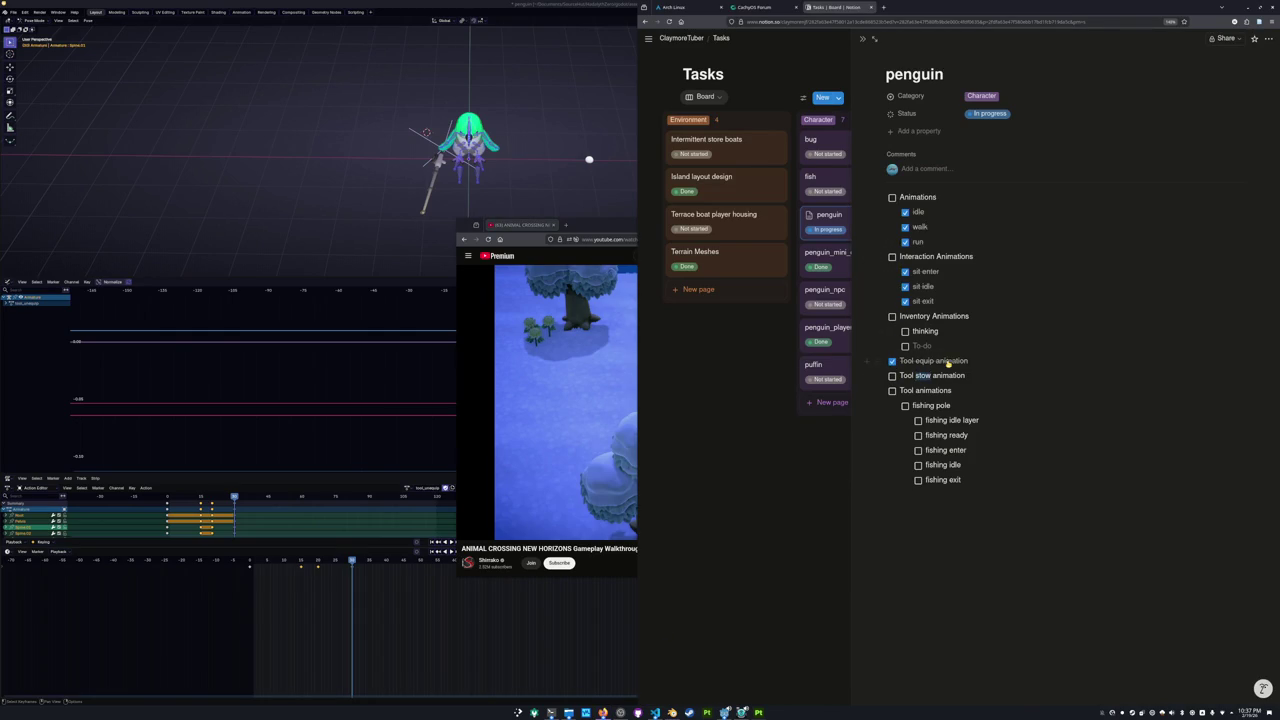
Reword the stow item to 'Tool unequip animation', close the penguin page, and switch to YouTube.
{"action": "type", "text": "une"}
{"action": "left_click", "coordinate": [774, 538]}
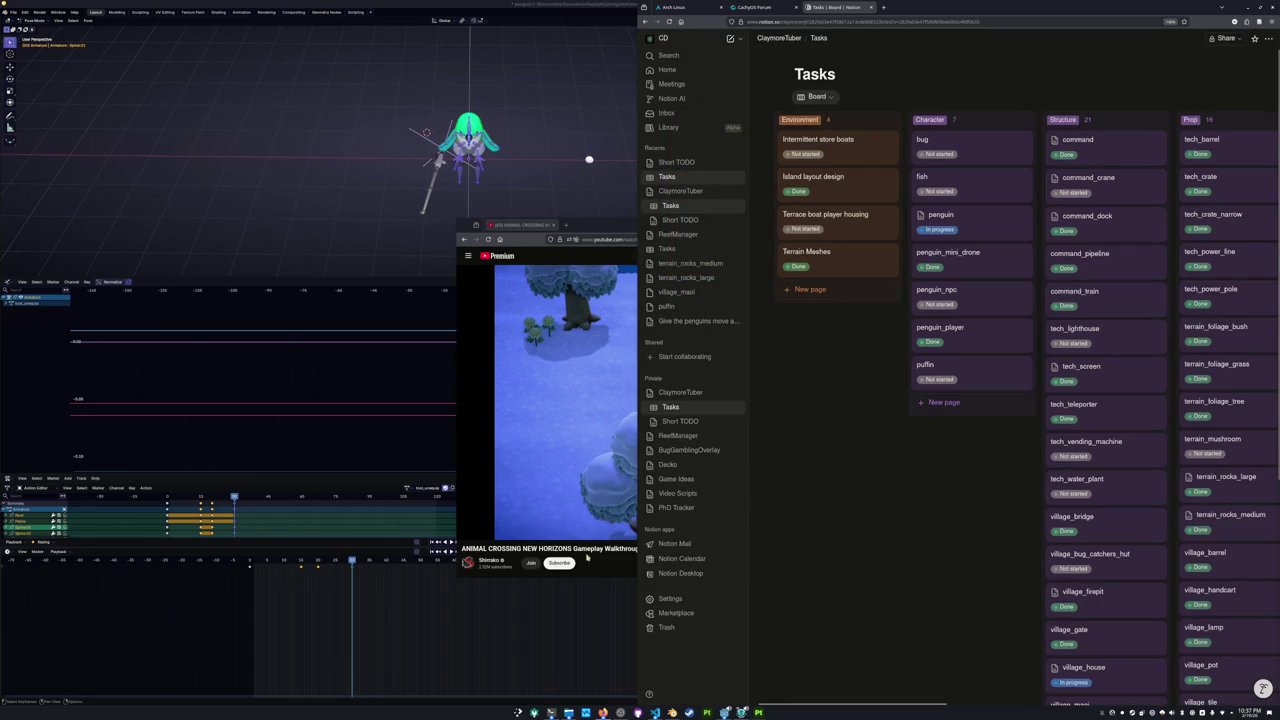
{"action": "left_click", "coordinate": [575, 562]}
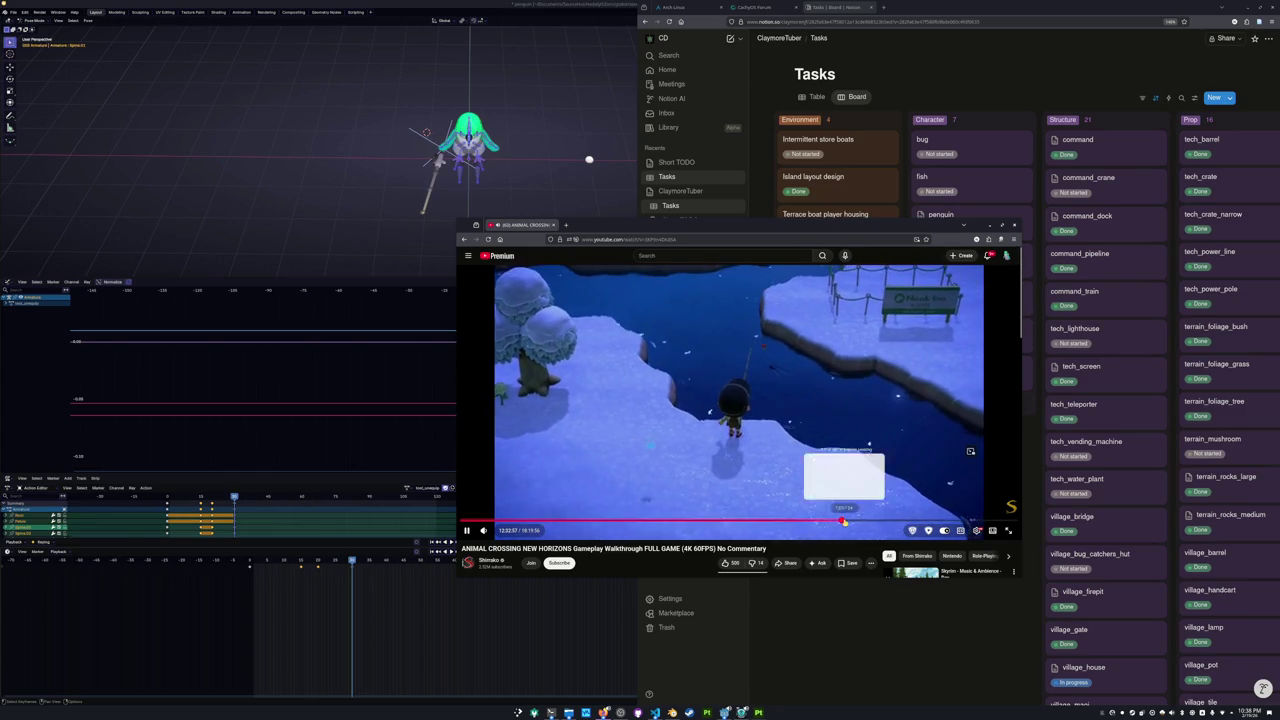
Rewind the walkthrough to about 12:57, then return to the Blender penguin scene.
{"action": "key", "text": "j"}
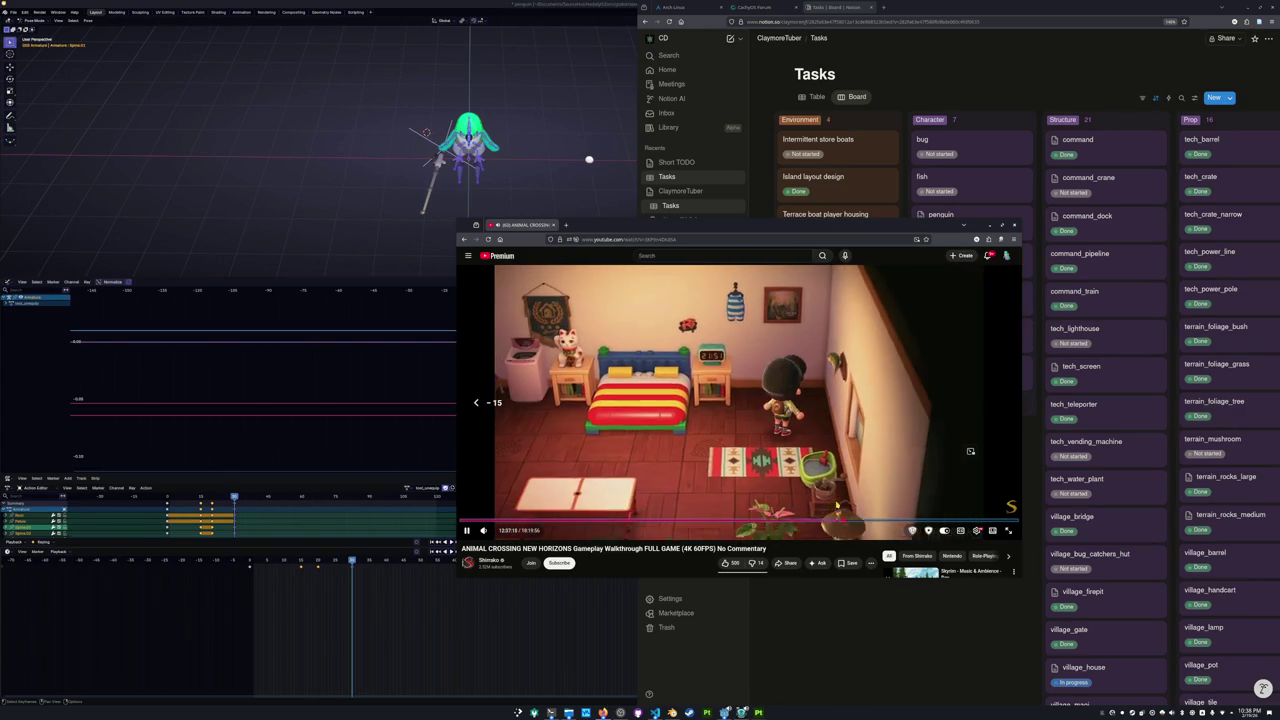
{"action": "key", "text": "j"}
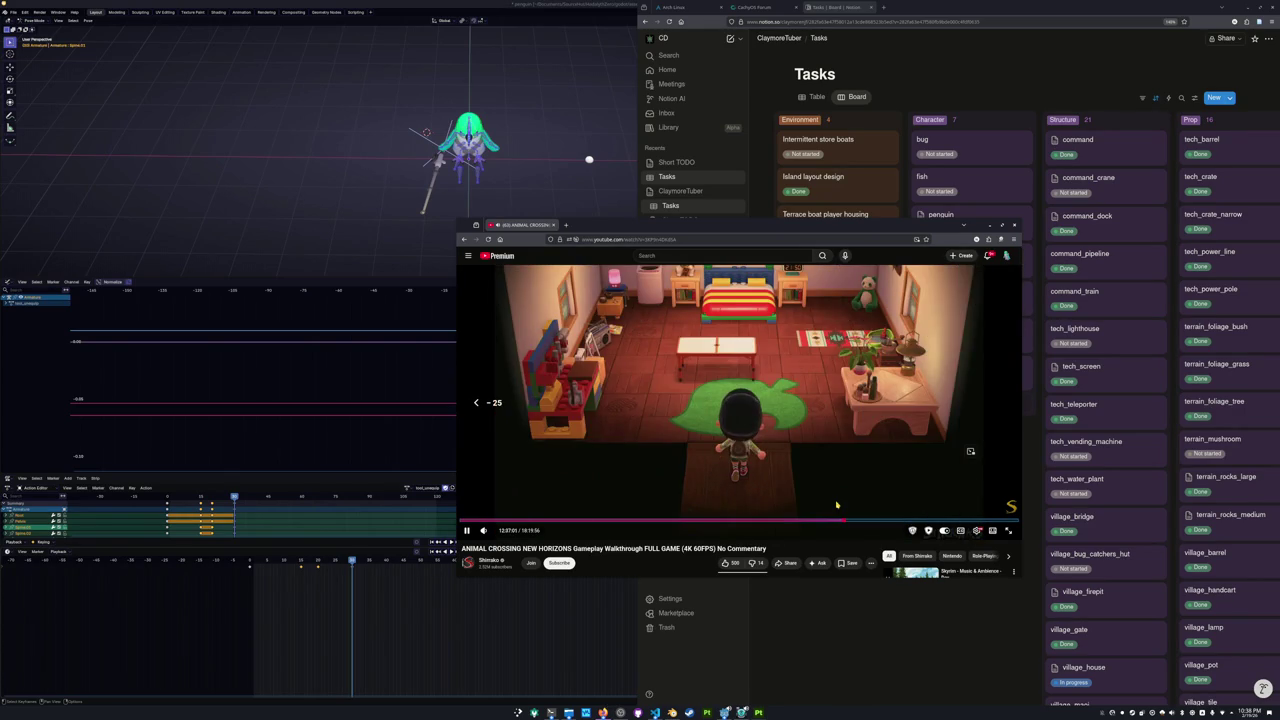
{"action": "key", "text": "Left"}
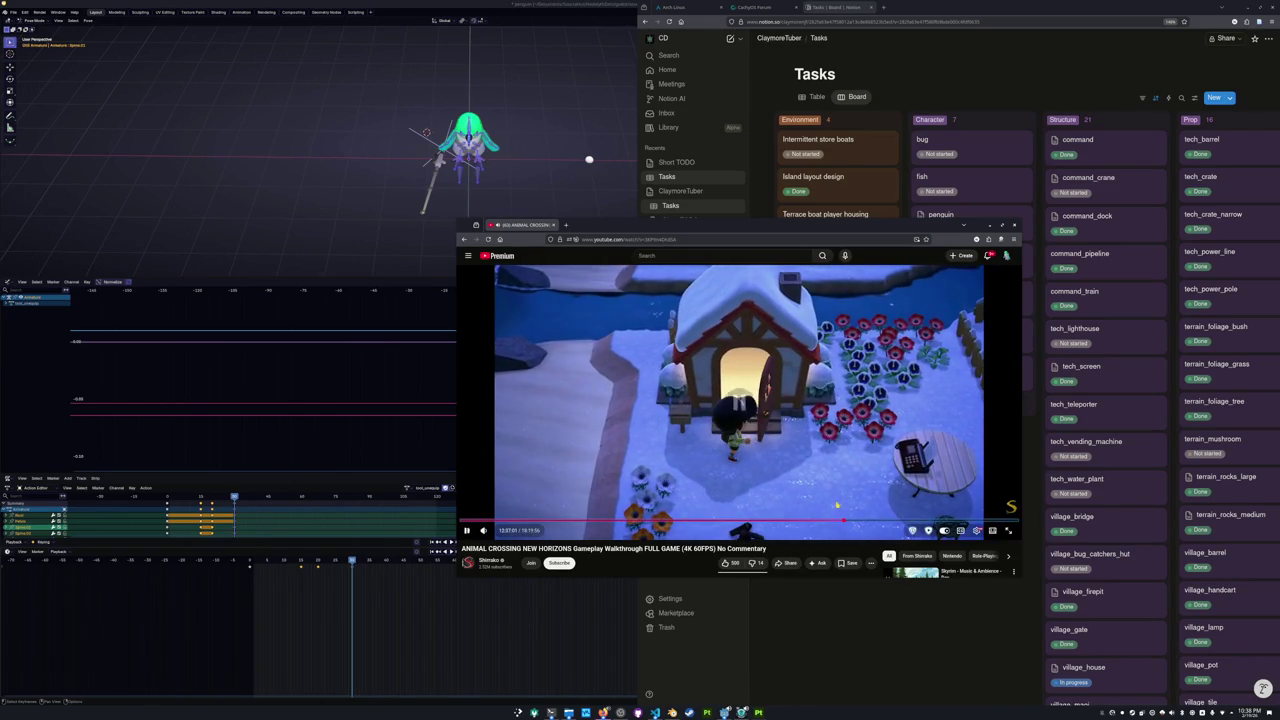
{"action": "left_click", "coordinate": [400, 246]}
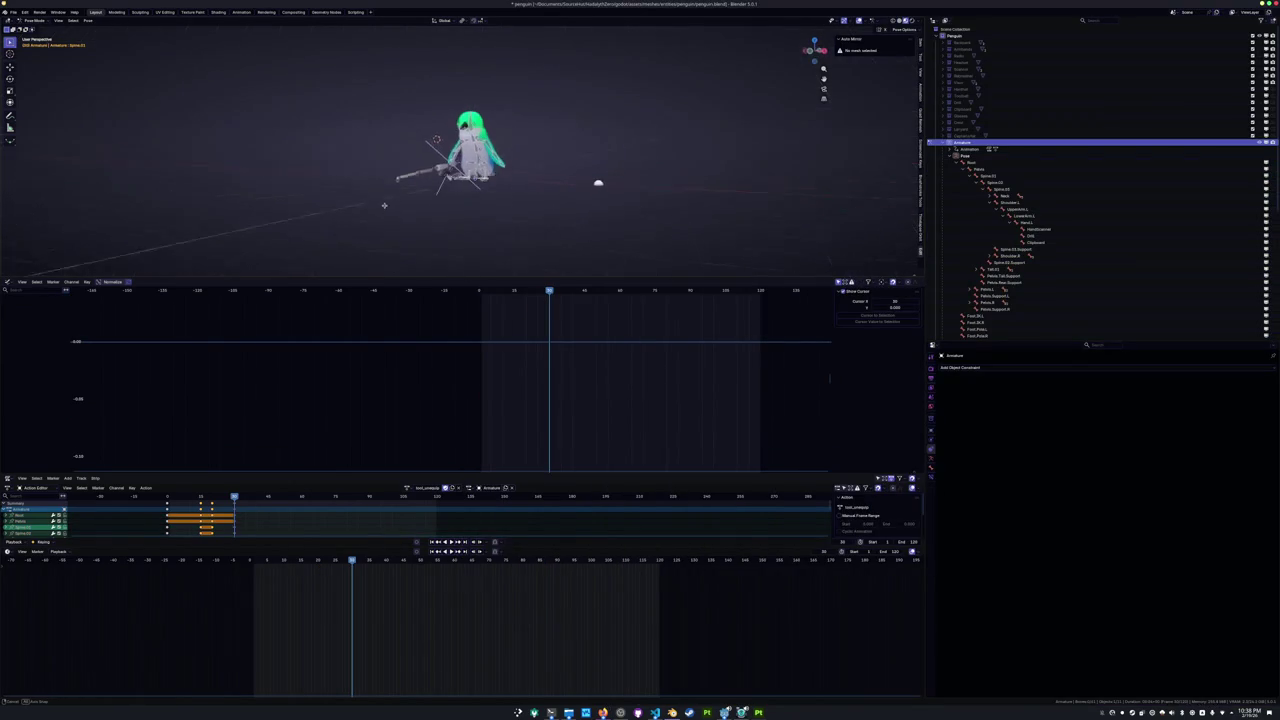
Delete all the rig's keyframes, deselect the bones, and select the fishing pole in Object Mode.
{"action": "middle_click_drag", "start_coordinate": [409, 244], "coordinate": [478, 278]}
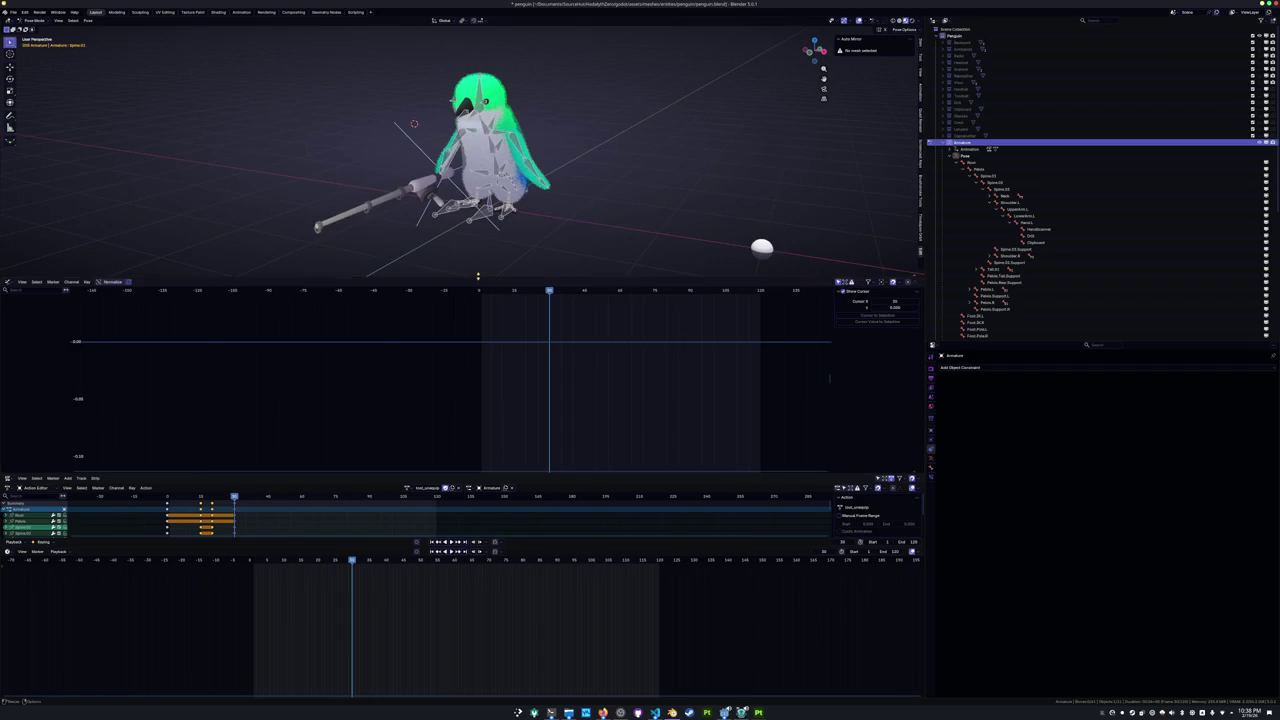
{"action": "left_click_drag", "start_coordinate": [478, 278], "coordinate": [480, 352]}
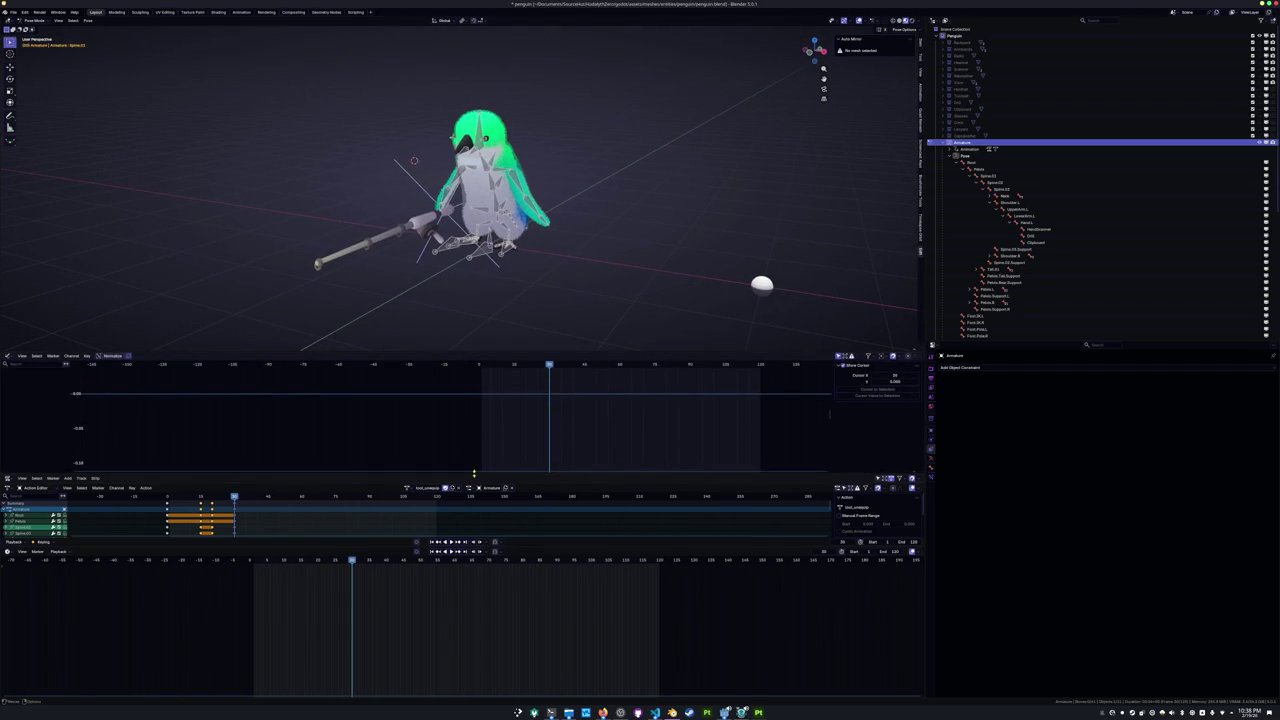
{"action": "key", "text": "a"}
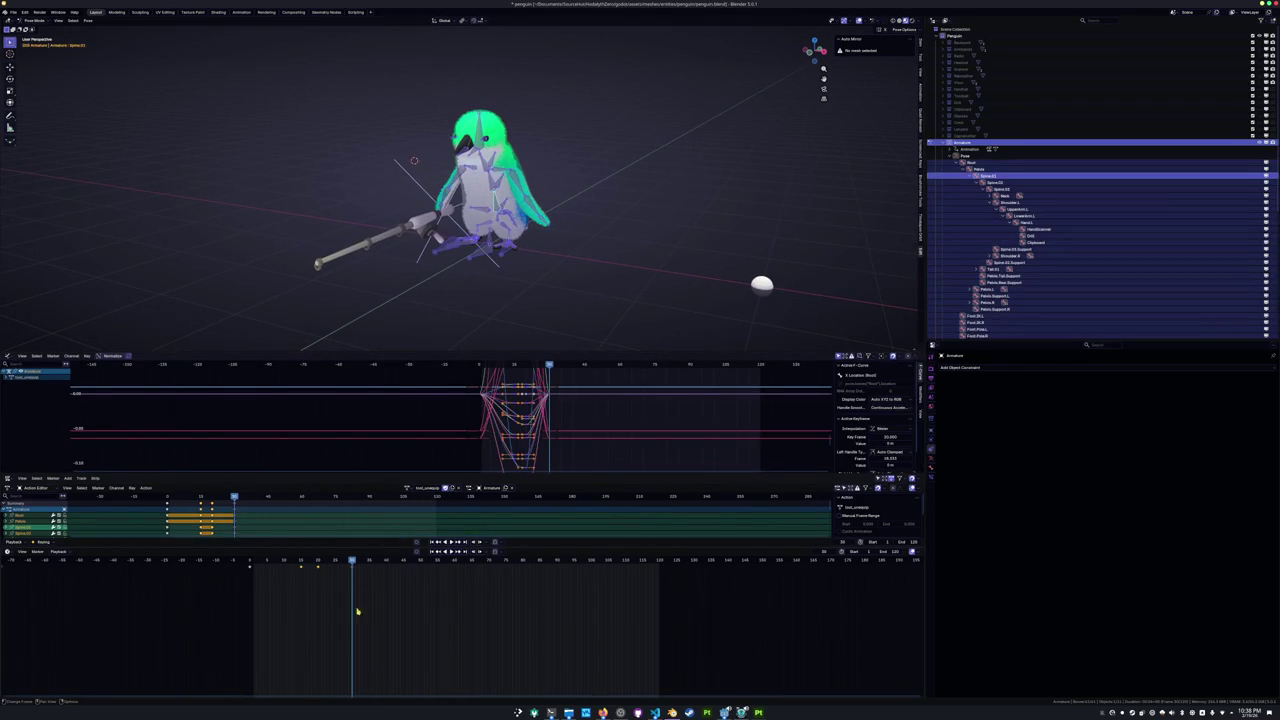
{"action": "key", "text": "x"}
{"action": "left_click", "coordinate": [278, 572]}
{"action": "left_click", "coordinate": [318, 561]}
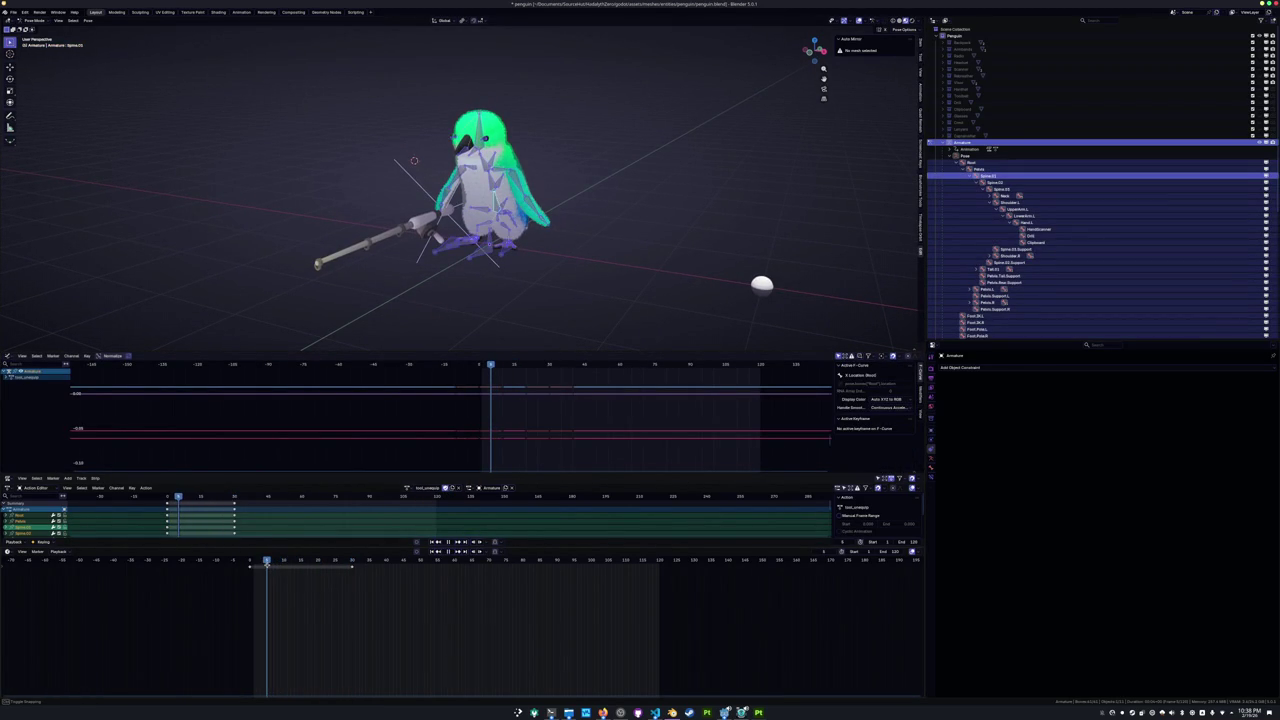
{"action": "scroll", "coordinate": [460, 190], "scroll_direction": "up", "scroll_amount": 3}
{"action": "key", "text": "alt+a"}
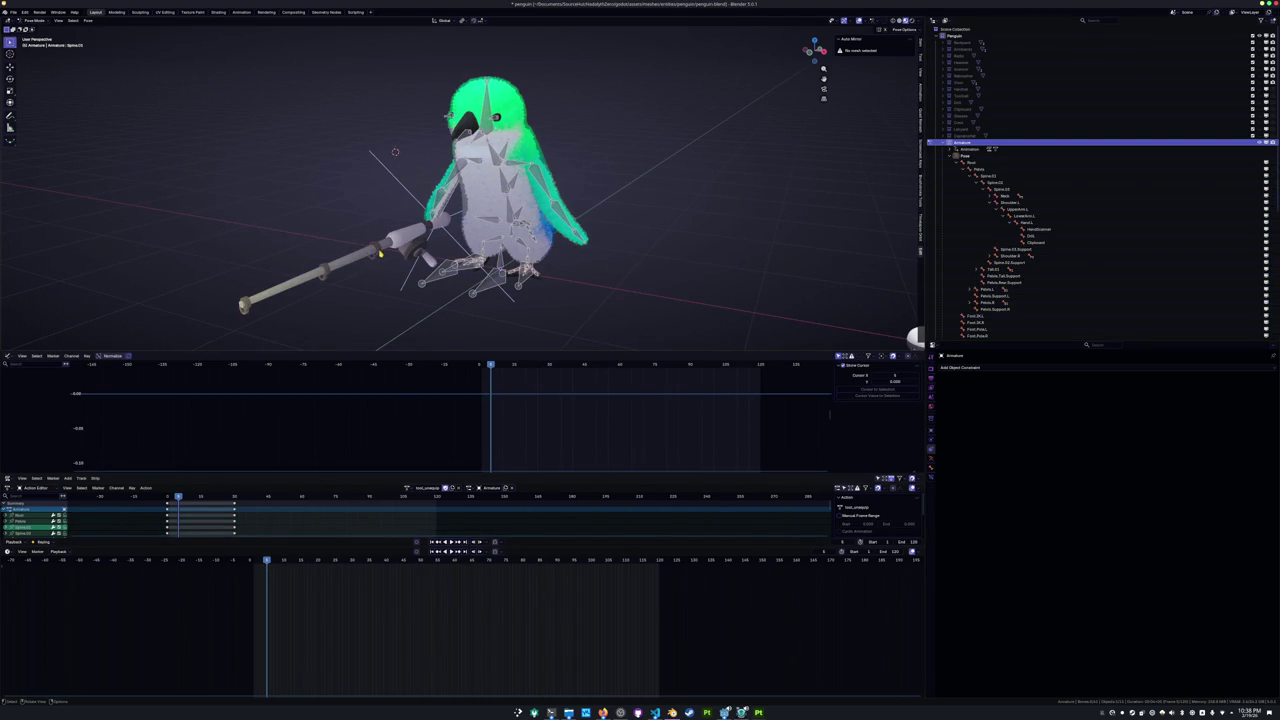
{"action": "key", "text": "ctrl+Tab"}
{"action": "left_click", "coordinate": [395, 242]}
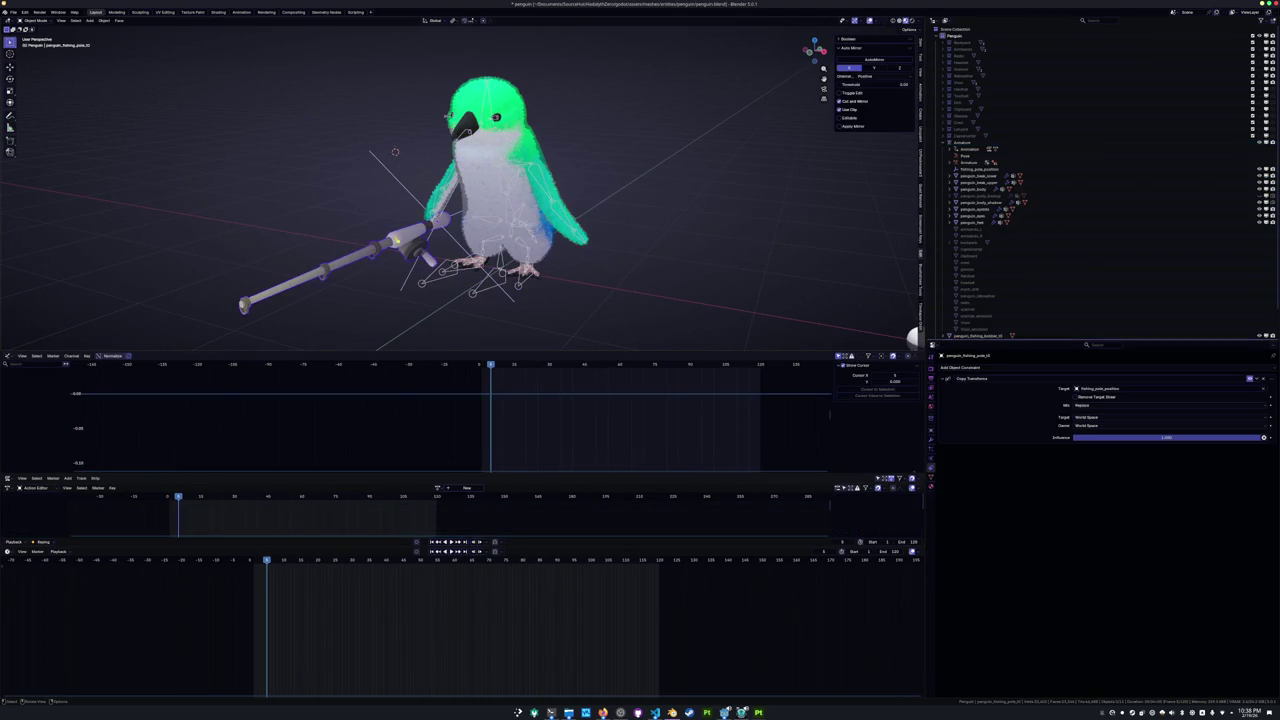
Disable the fishing pole's Copy Transforms constraint, then select the Spine.01 bone in Pose Mode.
{"action": "left_click", "coordinate": [1250, 380]}
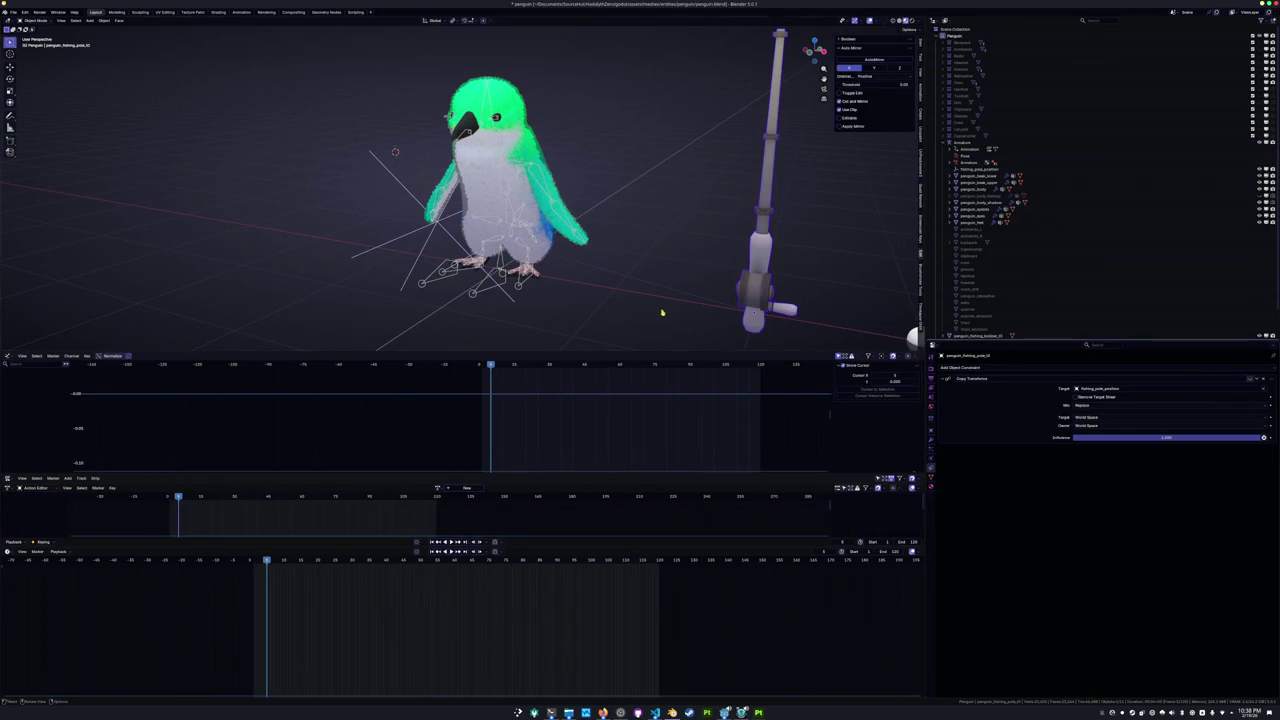
{"action": "left_click", "coordinate": [442, 282]}
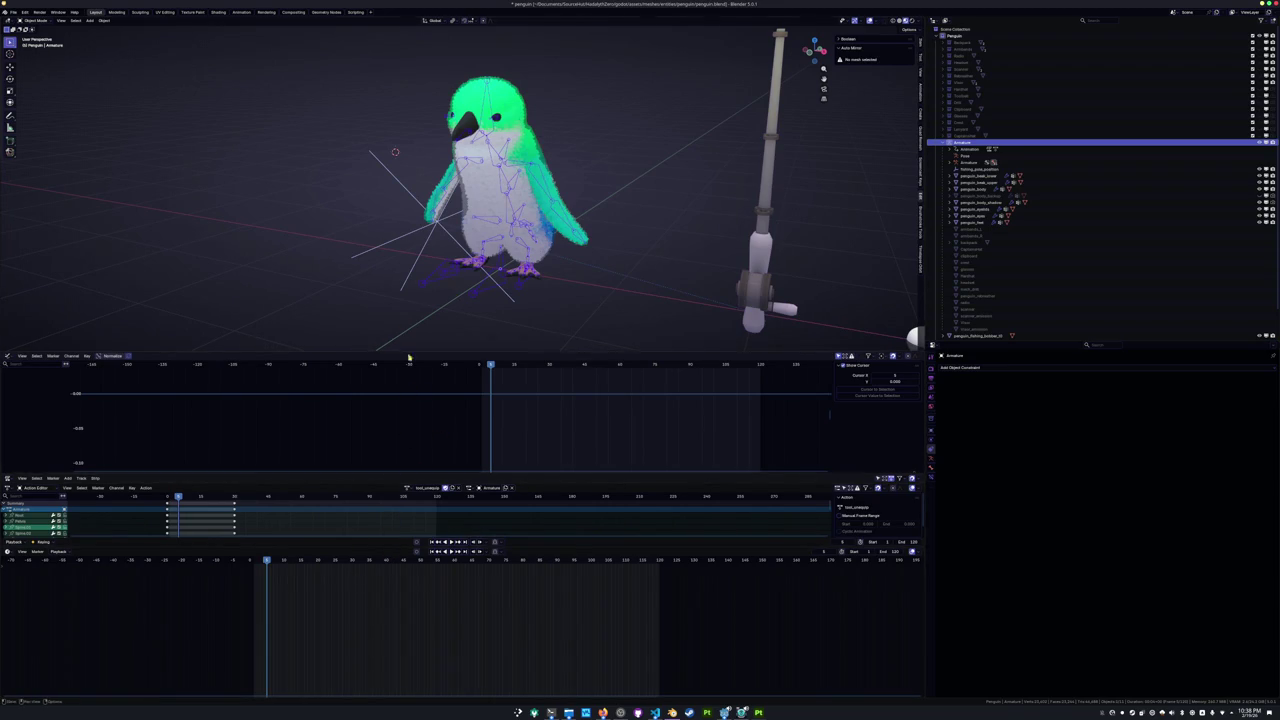
{"action": "key", "text": "ctrl+Tab"}
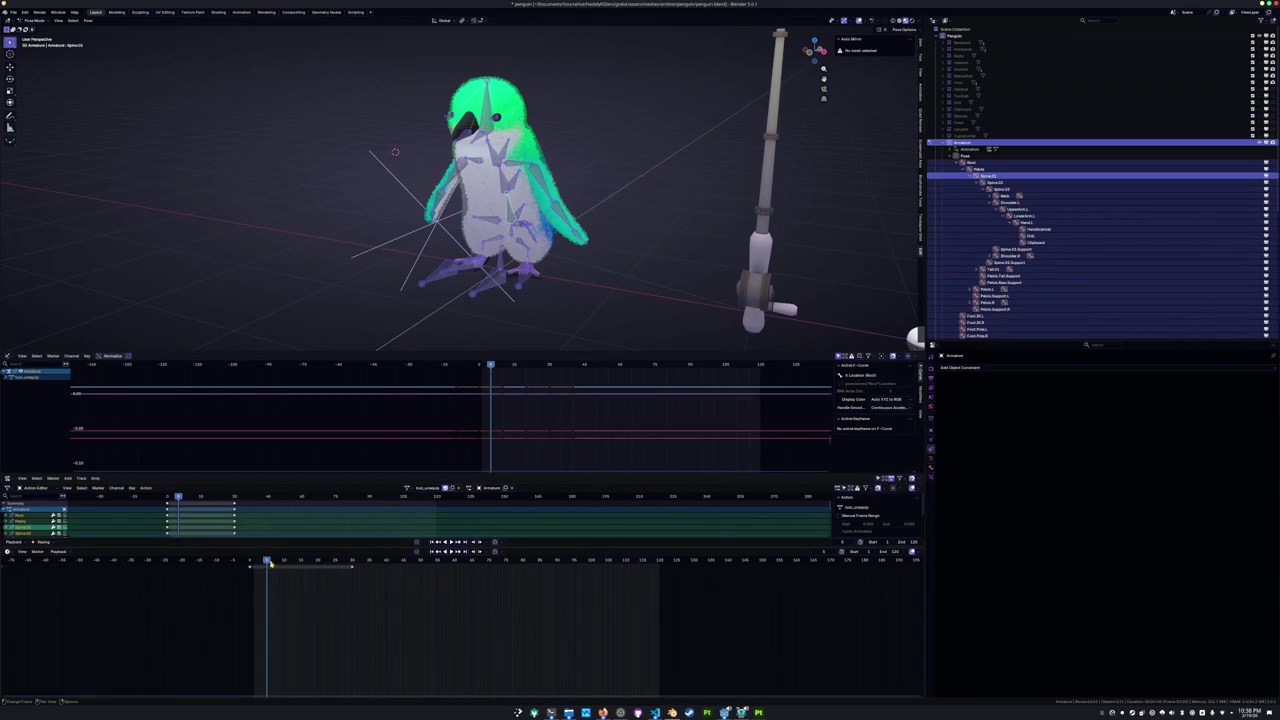
{"action": "scroll", "coordinate": [467, 178], "scroll_direction": "up", "scroll_amount": 2}
{"action": "left_click", "coordinate": [467, 178]}
{"action": "left_click", "coordinate": [521, 218]}
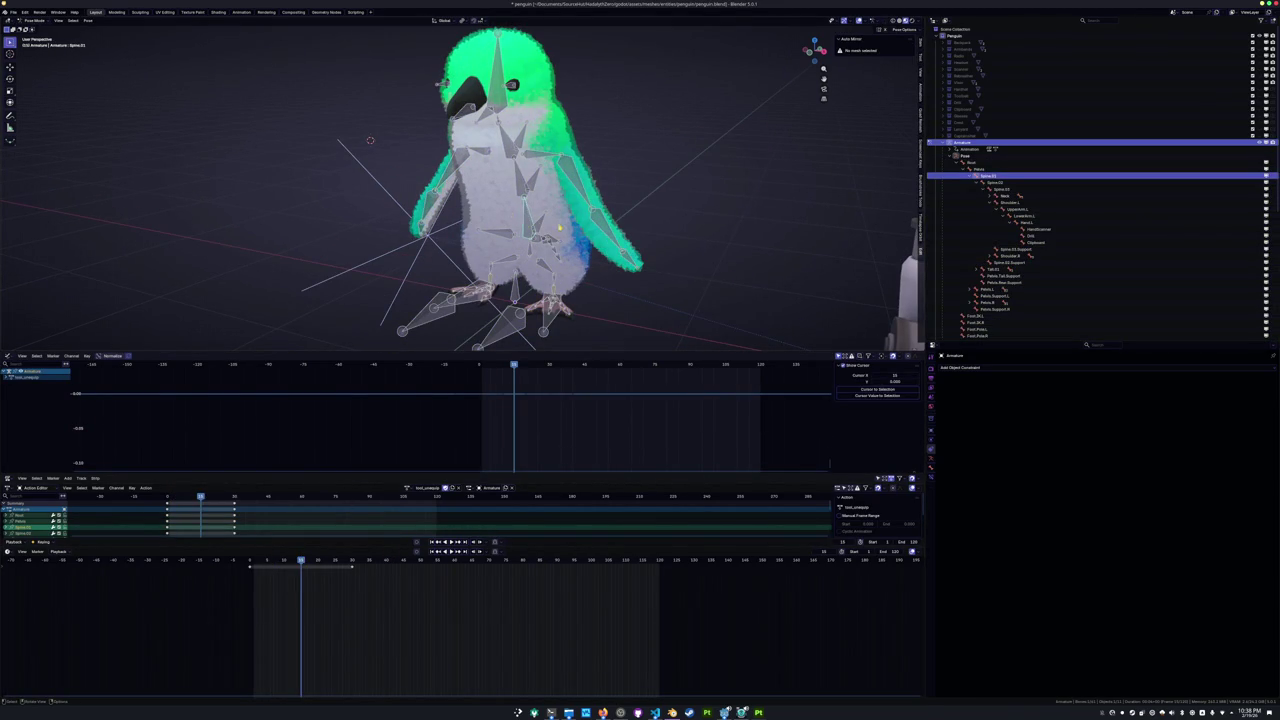
Switch to the right side view and hide the fishing pole.
{"action": "middle_click_drag", "start_coordinate": [520, 220], "coordinate": [580, 215]}
{"action": "key", "text": "KP_3"}
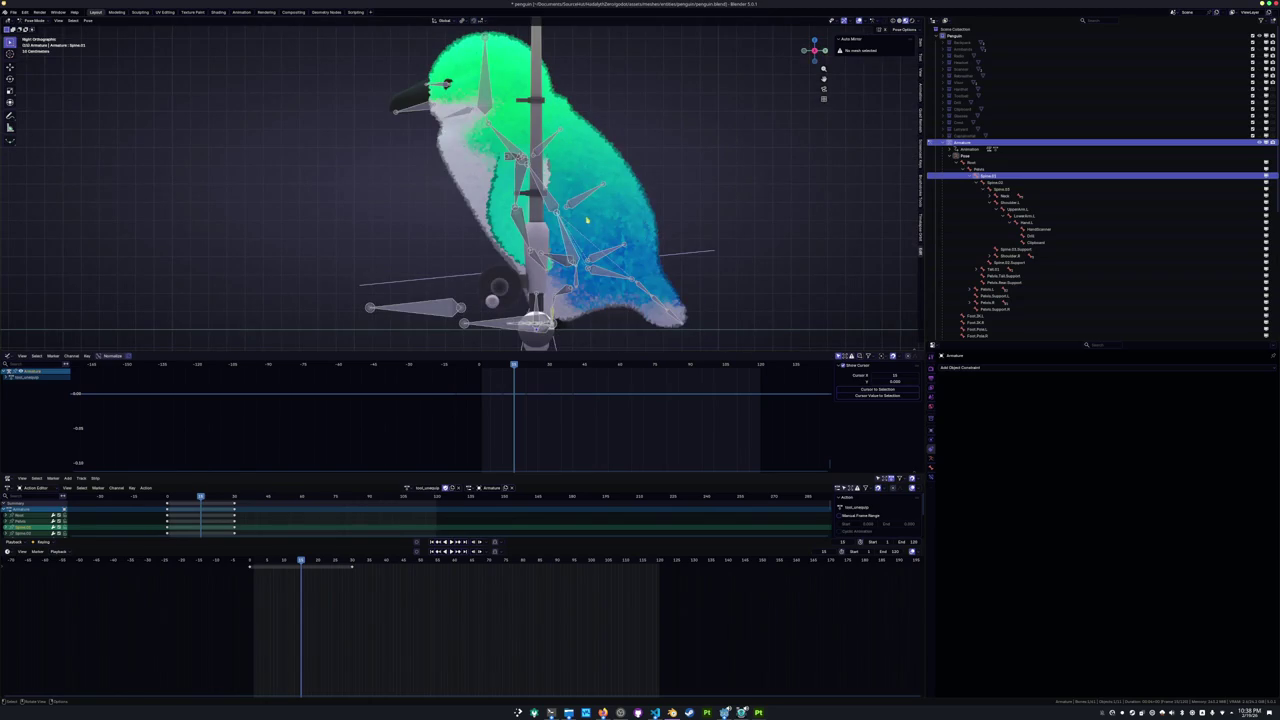
{"action": "scroll", "coordinate": [553, 248], "scroll_direction": "down", "scroll_amount": 2}
{"action": "key", "text": "ctrl+Tab"}
{"action": "left_click", "coordinate": [513, 252]}
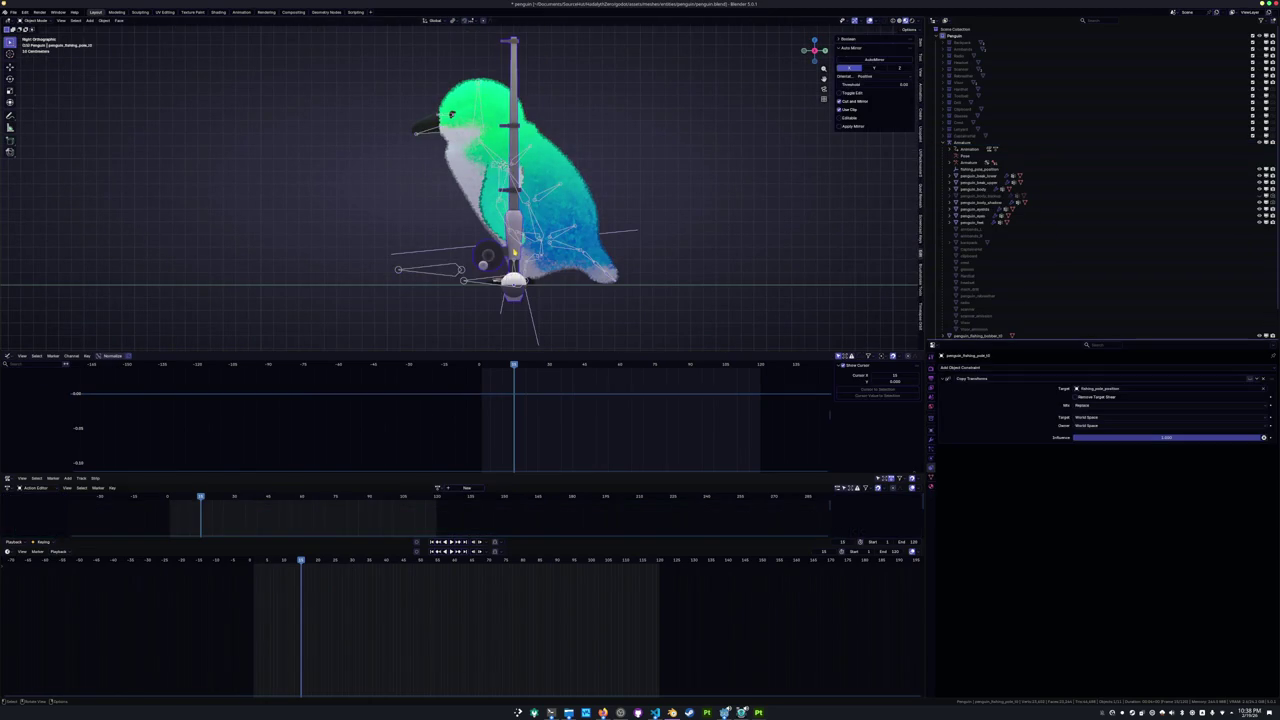
{"action": "key", "text": "h"}
Rotate the lower spine bones forward in the armature's Pose Mode.
{"action": "left_click", "coordinate": [552, 236]}
{"action": "key", "text": "ctrl+Tab"}
{"action": "scroll", "coordinate": [552, 236], "scroll_direction": "up", "scroll_amount": 2}
{"action": "key", "text": "r"}
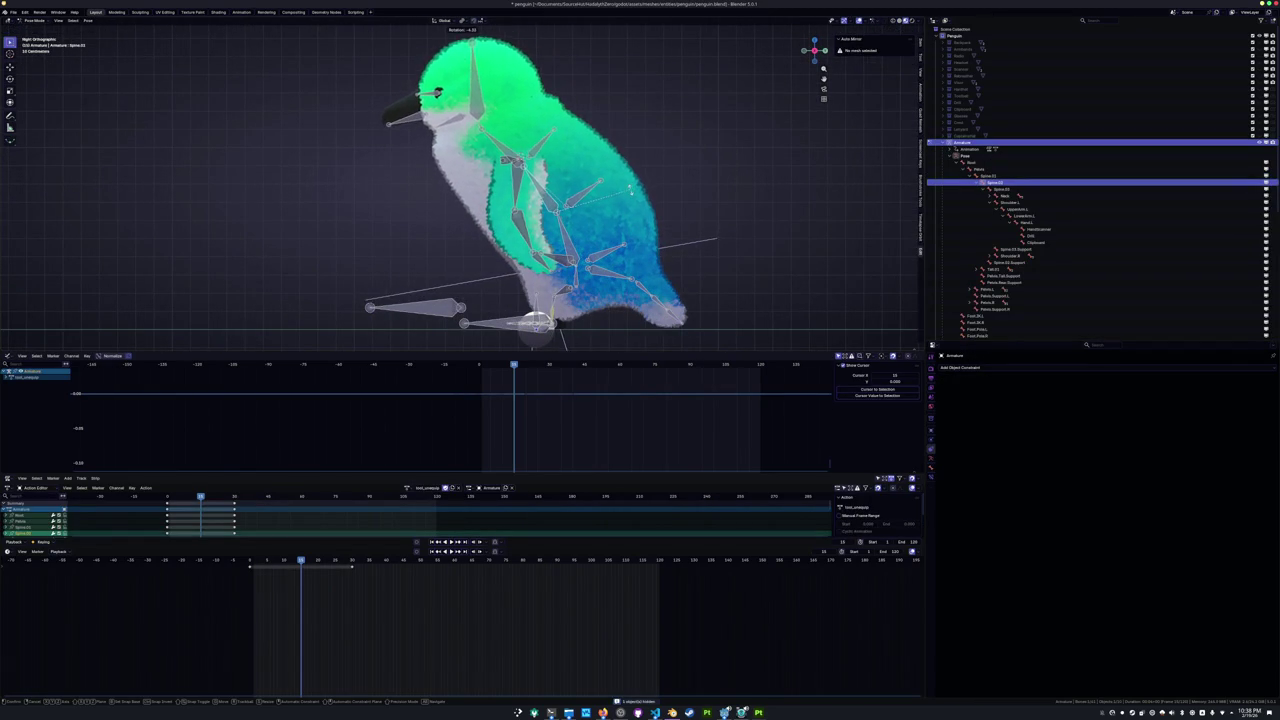
{"action": "left_click", "coordinate": [630, 195]}
{"action": "left_click", "coordinate": [565, 240]}
{"action": "key", "text": "r"}
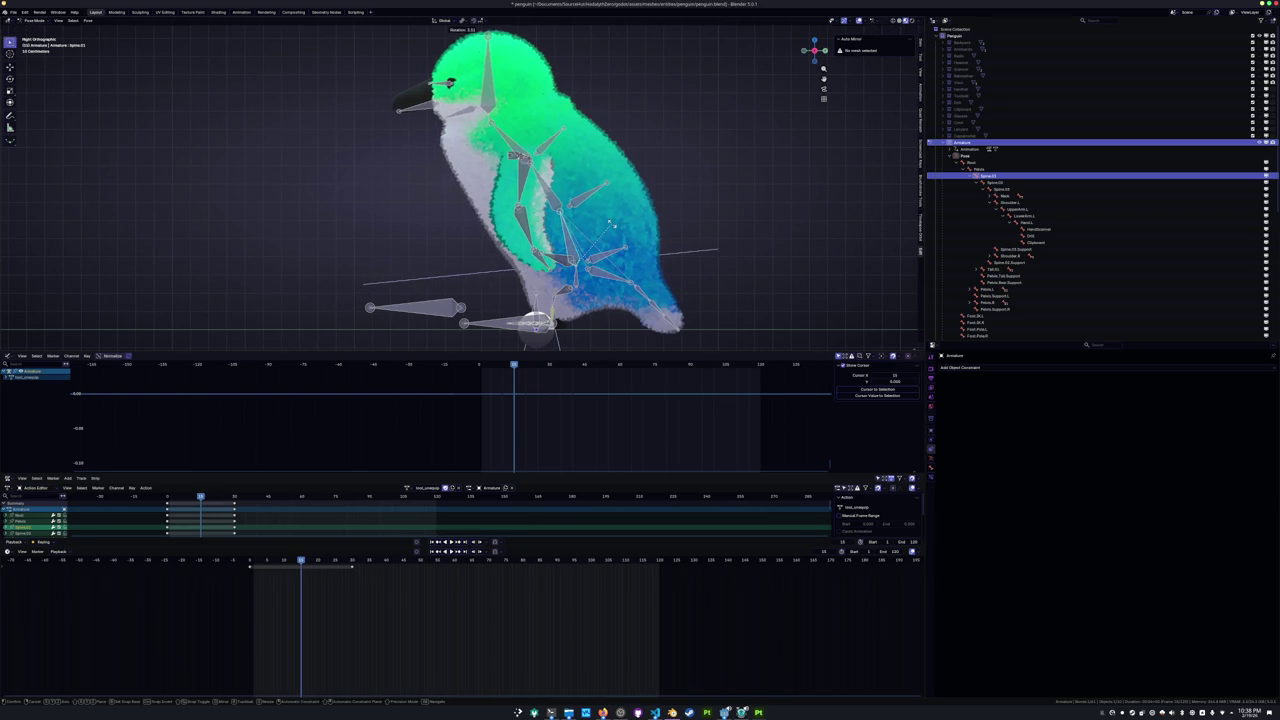
{"action": "left_click", "coordinate": [636, 294]}
{"action": "key", "text": "r"}
{"action": "left_click", "coordinate": [645, 298]}
Bend Spine.03, the next chain bone and the Neck forward to bow the head.
{"action": "left_click", "coordinate": [553, 190]}
{"action": "left_click", "coordinate": [603, 172]}
{"action": "left_click", "coordinate": [545, 121]}
{"action": "key", "text": "r"}
{"action": "left_click", "coordinate": [540, 118]}
{"action": "left_click", "coordinate": [485, 95]}
{"action": "key", "text": "r"}
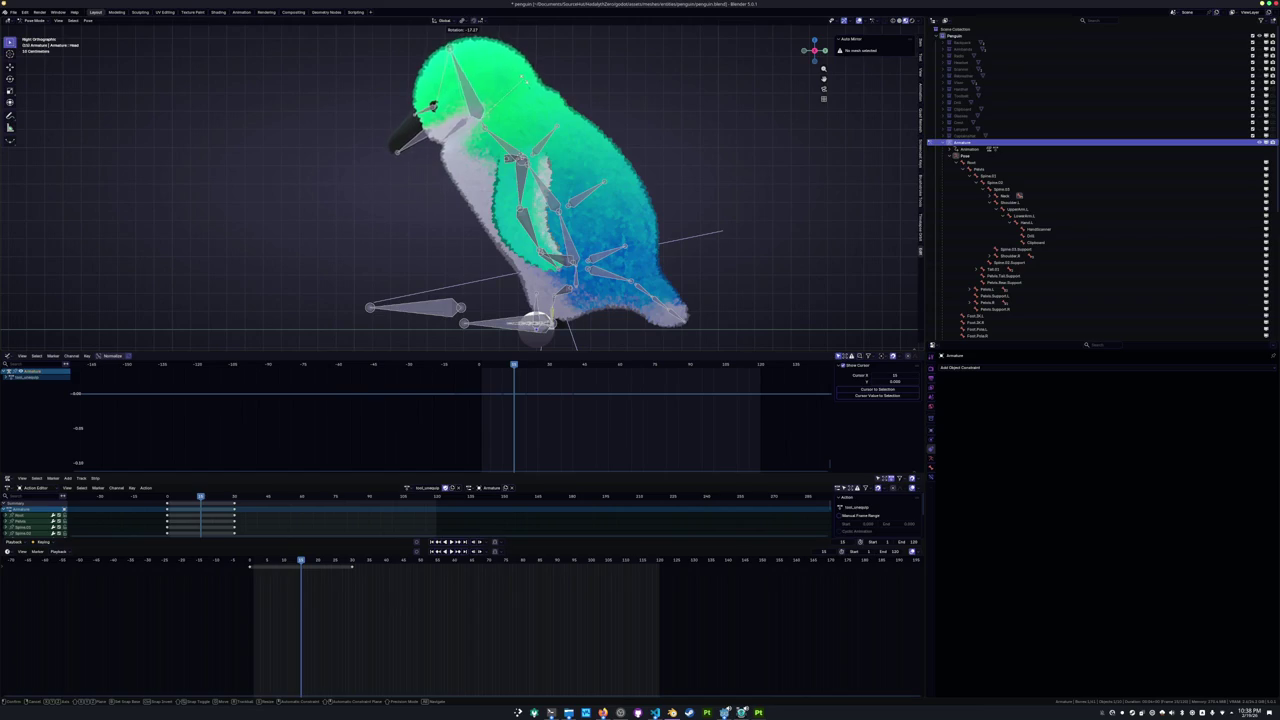
{"action": "left_click", "coordinate": [435, 101]}
{"action": "middle_click_drag", "start_coordinate": [435, 101], "coordinate": [370, 75]}
Tilt the head bone around its local Y axis.
{"action": "key", "text": "r"}
{"action": "key", "text": "z"}
{"action": "key", "text": "z"}
{"action": "key", "text": "x"}
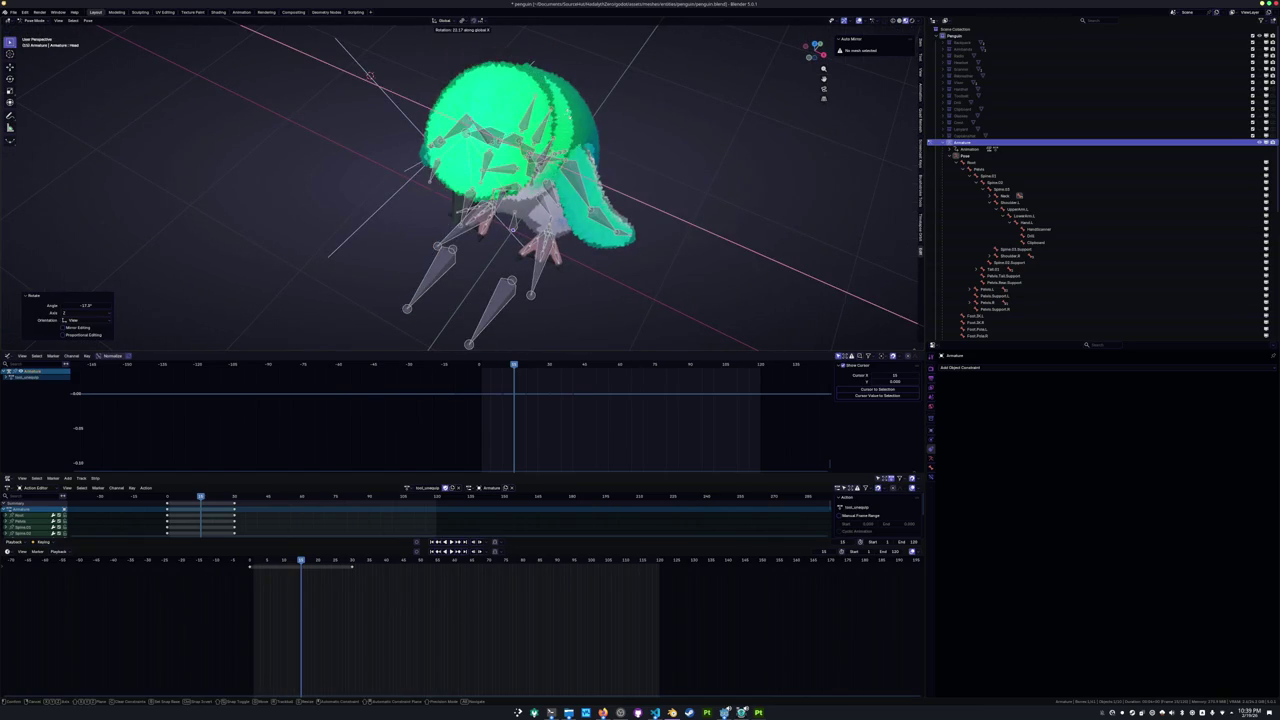
{"action": "key", "text": "y"}
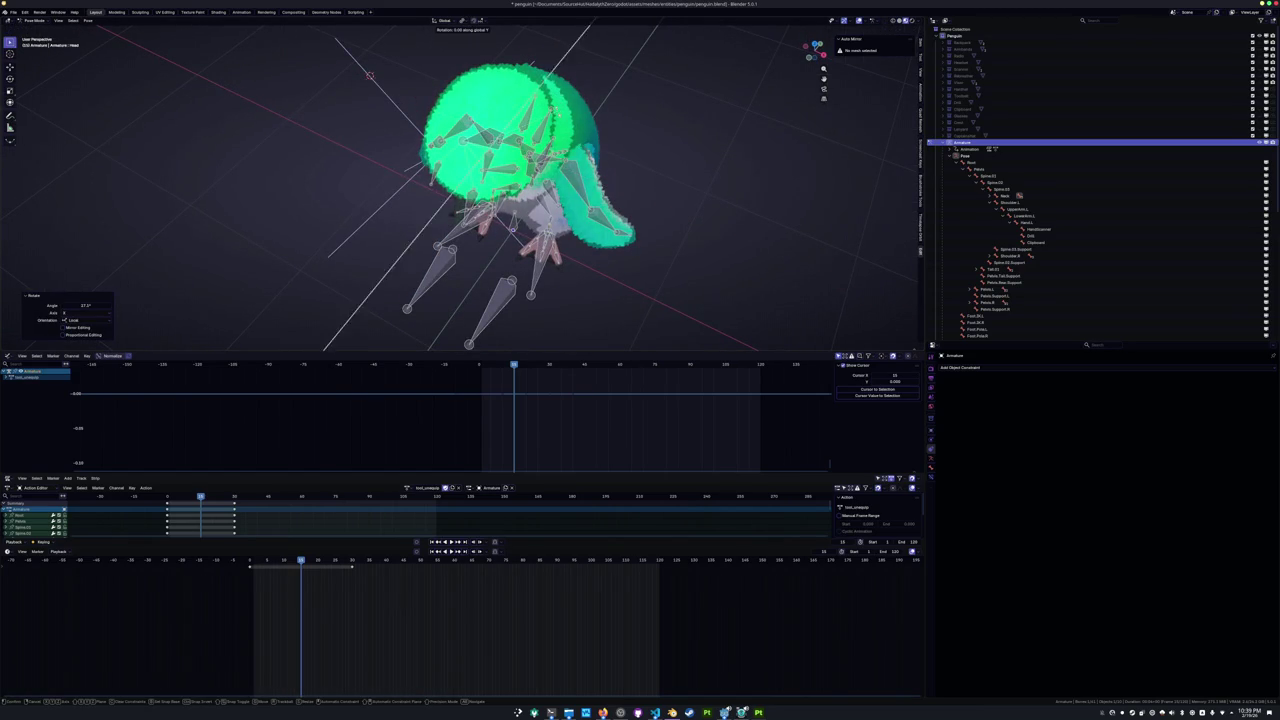
{"action": "key", "text": "y"}
{"action": "key", "text": "Return"}
{"action": "middle_click_drag", "start_coordinate": [370, 75], "coordinate": [424, 175]}
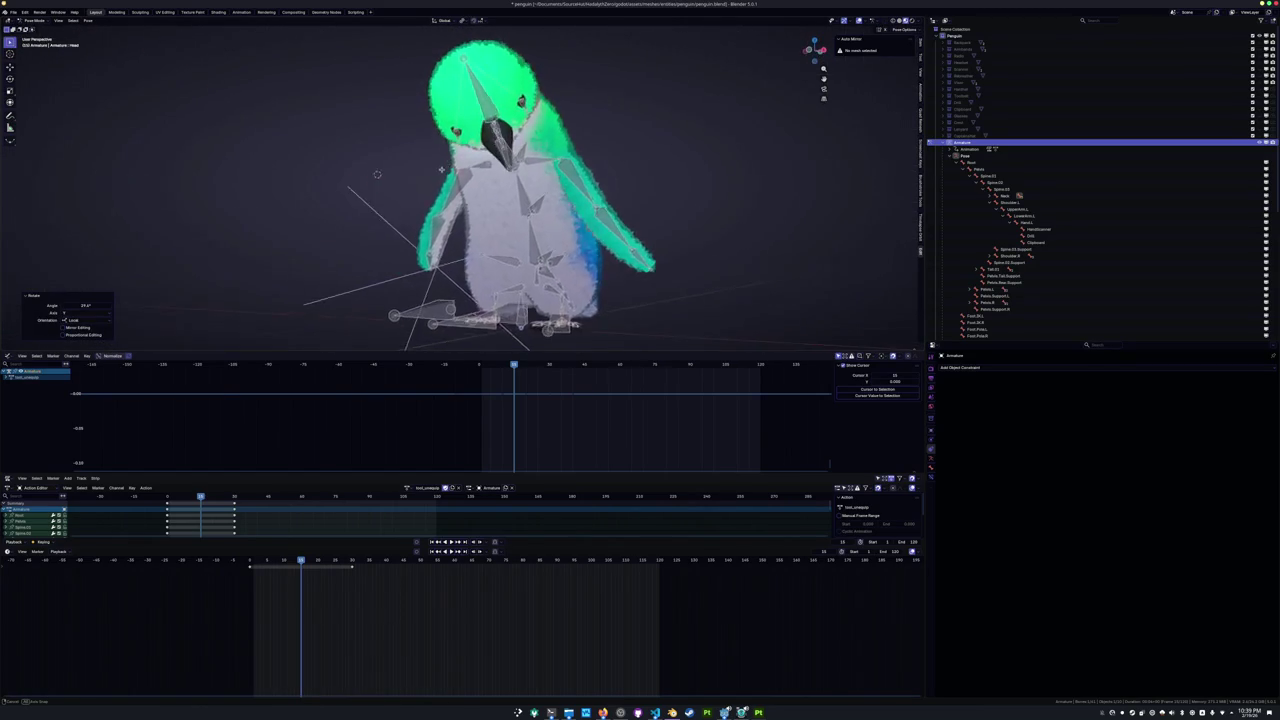
Rotate the UpperArm.L wing bone 17.5° around its X axis.
{"action": "left_click", "coordinate": [590, 205]}
{"action": "key", "text": "r"}
{"action": "key", "text": "x"}
{"action": "key", "text": "x"}
{"action": "right_click", "coordinate": [621, 211]}
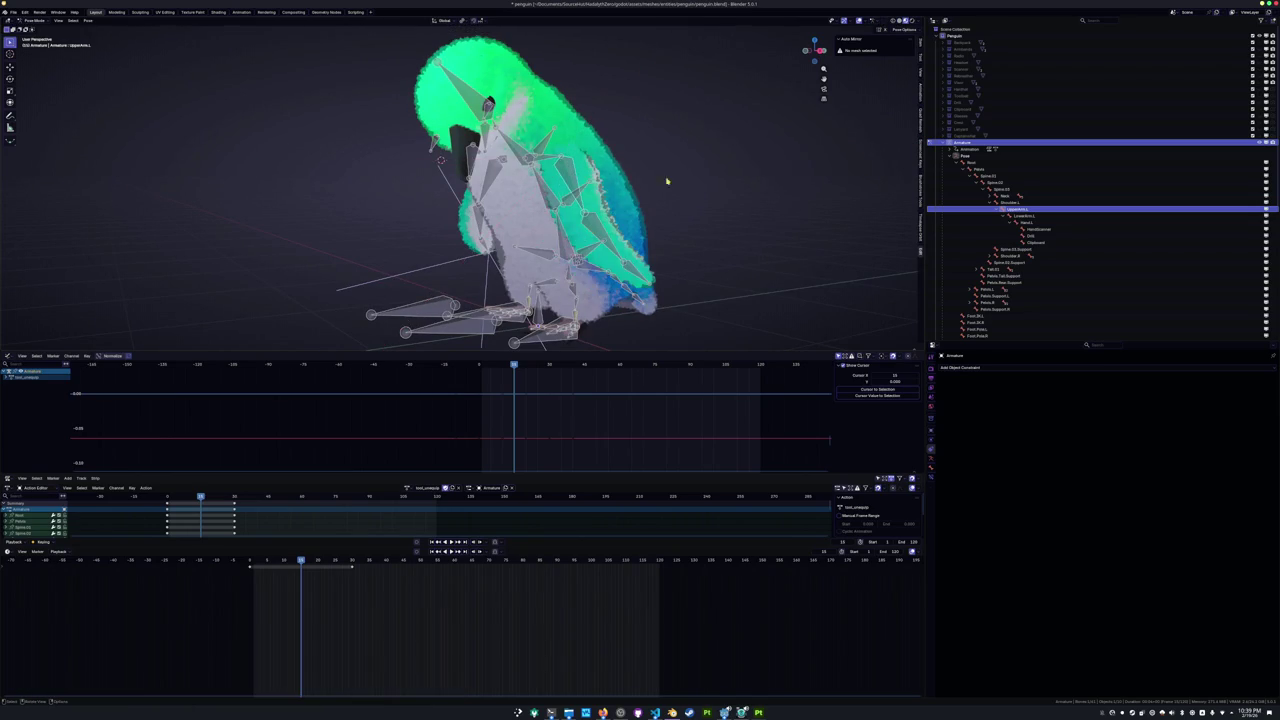
{"action": "key", "text": "r"}
{"action": "key", "text": "x"}
{"action": "key", "text": "x"}
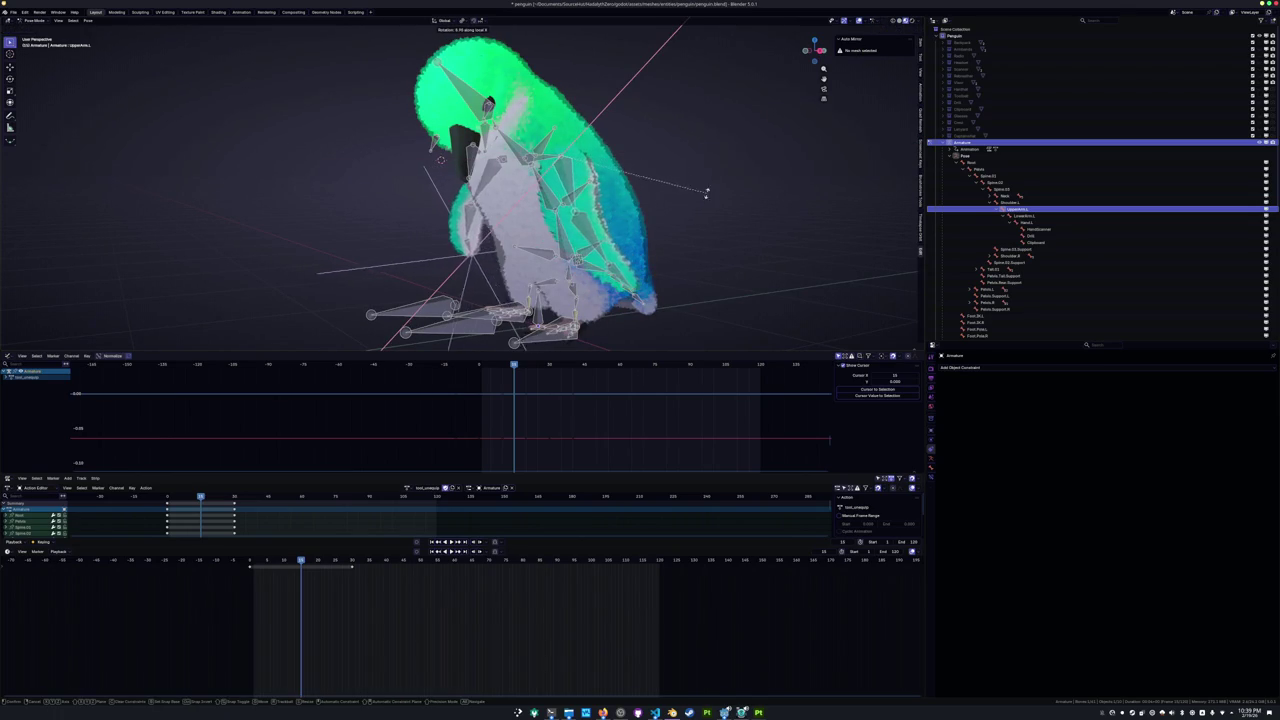
{"action": "left_click", "coordinate": [561, 242]}
{"action": "middle_click_drag", "start_coordinate": [561, 242], "coordinate": [520, 200]}
Adjust the wing further with rotations around the Z and Y axes.
{"action": "key", "text": "r"}
{"action": "key", "text": "z"}
{"action": "key", "text": "z"}
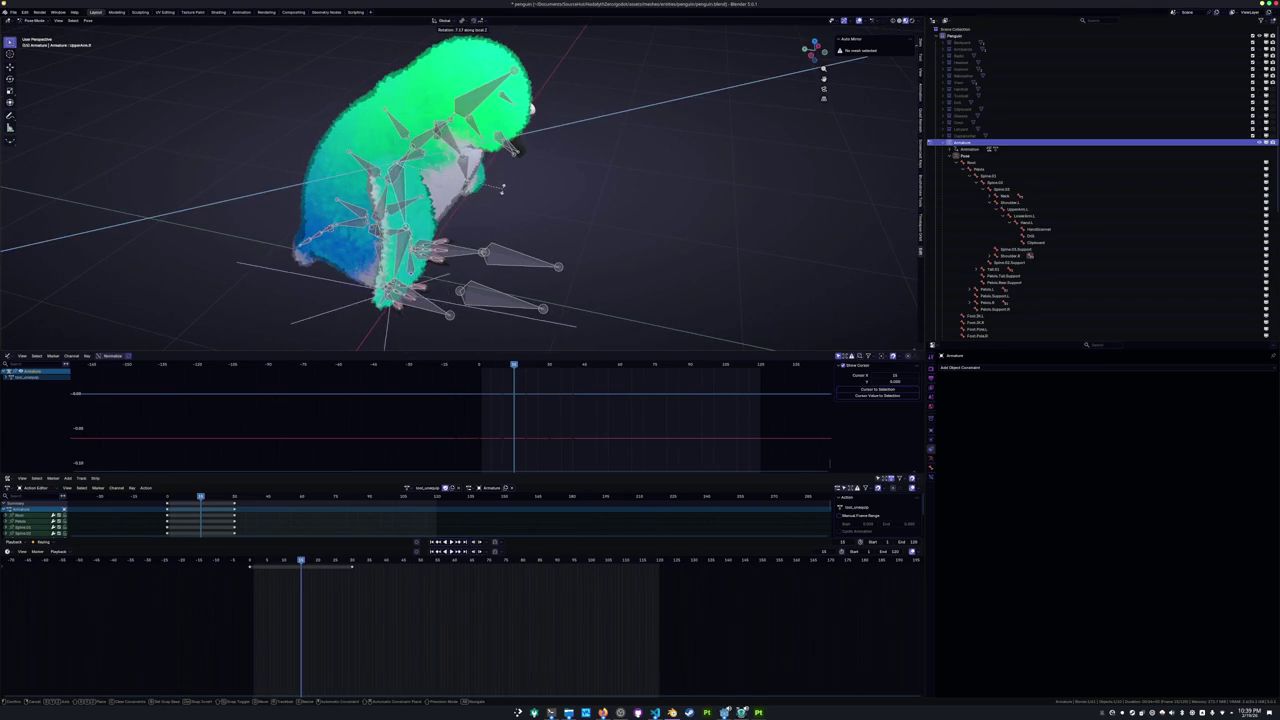
{"action": "left_click", "coordinate": [500, 190]}
{"action": "mouse_move", "coordinate": [500, 190]}
{"action": "middle_mouse_down"}
{"action": "mouse_move", "coordinate": [308, 130]}
{"action": "mouse_move", "coordinate": [620, 180]}
{"action": "middle_mouse_up"}
{"action": "key", "text": "r"}
{"action": "key", "text": "y"}
{"action": "key", "text": "y"}
{"action": "left_click", "coordinate": [600, 200]}
{"action": "middle_click_drag", "start_coordinate": [600, 200], "coordinate": [520, 120]}
Rotate UpperArm.L around X and bend LowerArm.L to -54.8°.
{"action": "left_click", "coordinate": [600, 165]}
{"action": "key", "text": "r"}
{"action": "key", "text": "x"}
{"action": "left_click", "coordinate": [651, 187]}
{"action": "left_click", "coordinate": [612, 255]}
{"action": "middle_click_drag", "start_coordinate": [612, 255], "coordinate": [608, 222]}
{"action": "key", "text": "r"}
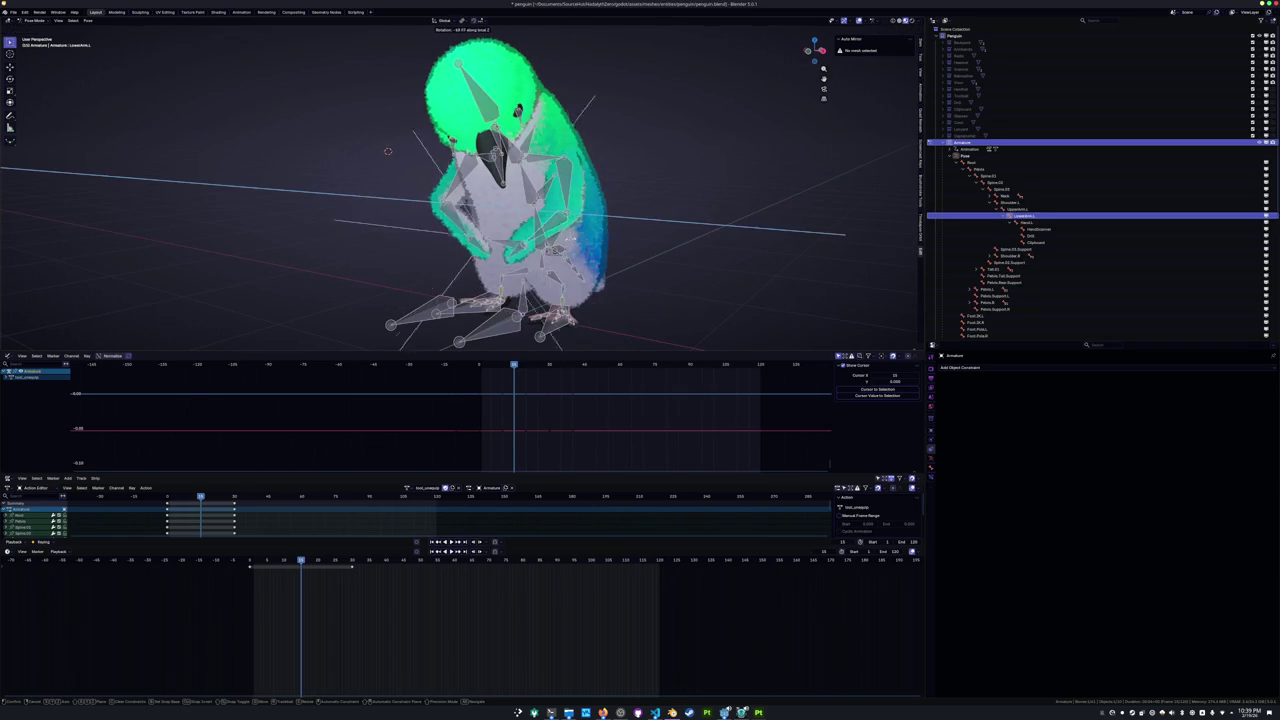
{"action": "left_click", "coordinate": [578, 254]}
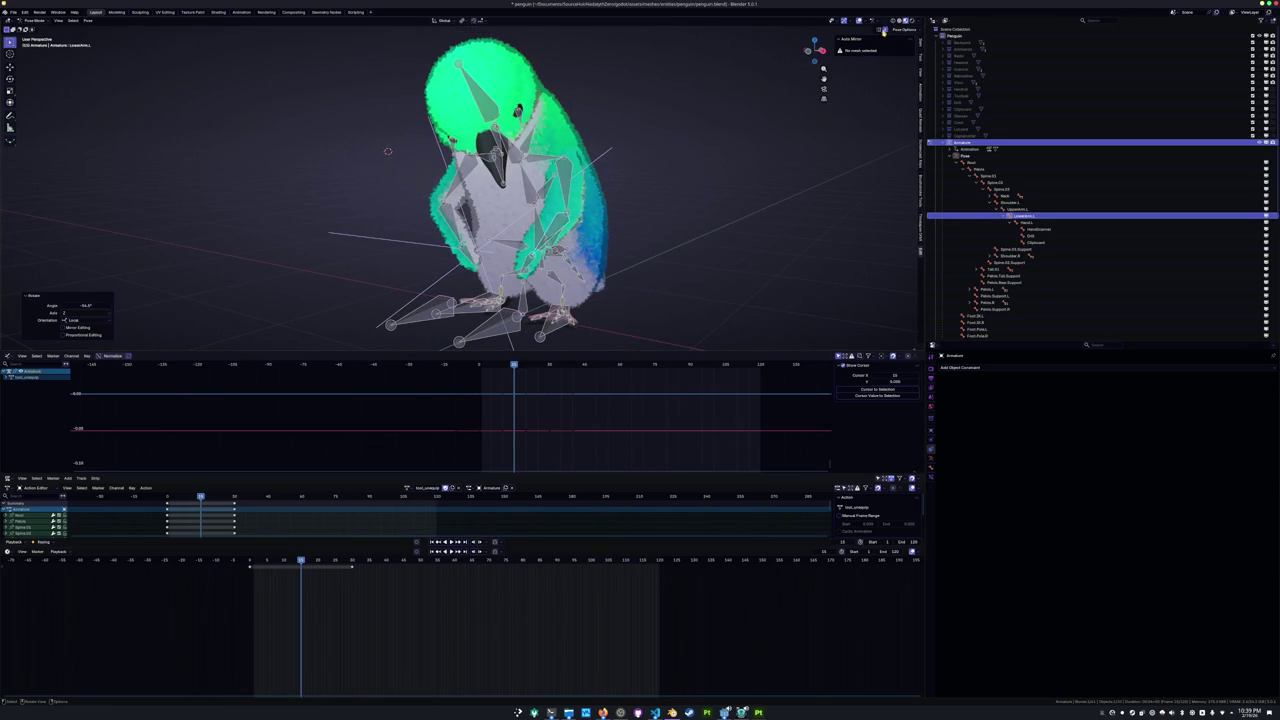
{"action": "middle_click_drag", "start_coordinate": [680, 134], "coordinate": [600, 200]}
Swing UpperArm.L and LowerArm.L inward around the Z axis.
{"action": "left_click", "coordinate": [604, 197]}
{"action": "key", "text": "r"}
{"action": "key", "text": "z"}
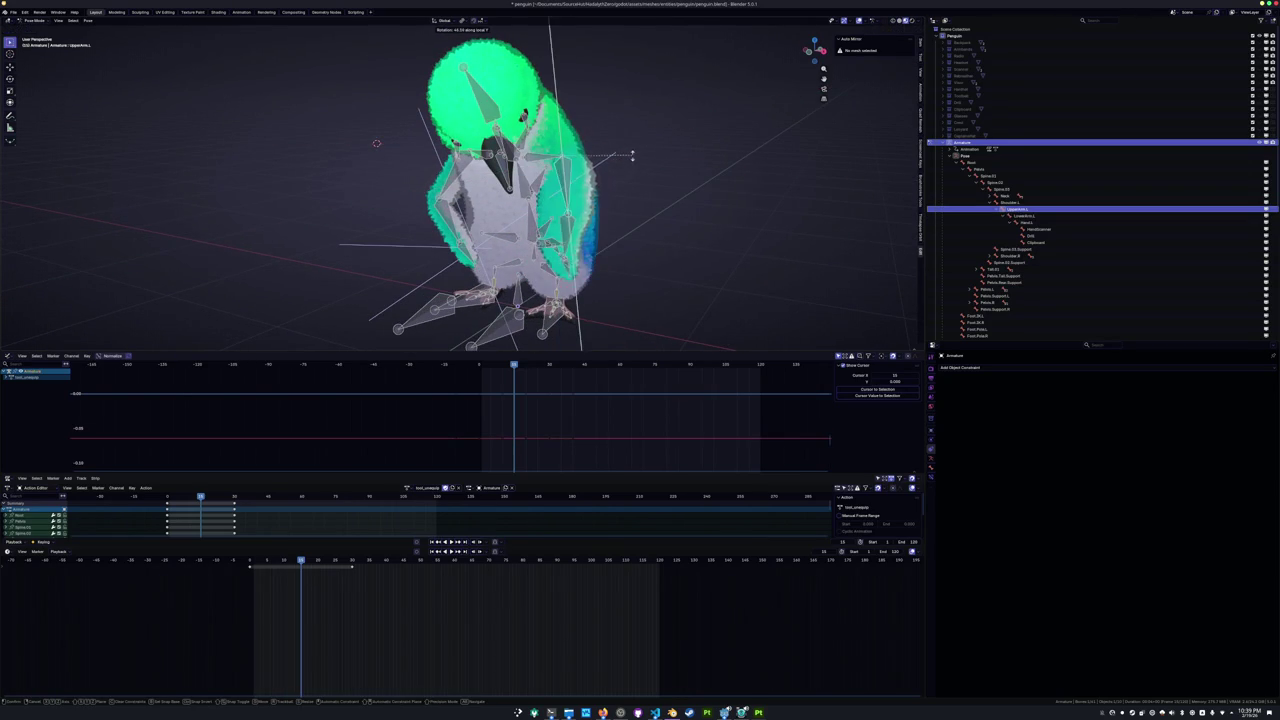
{"action": "left_click", "coordinate": [660, 200]}
{"action": "left_click", "coordinate": [670, 205]}
{"action": "key", "text": "r"}
{"action": "key", "text": "x"}
{"action": "key", "text": "z"}
{"action": "left_click", "coordinate": [633, 222]}
Rotate Hand.L around X and turn UpperArm.L around its local Z axis.
{"action": "left_click", "coordinate": [601, 236]}
{"action": "key", "text": "r"}
{"action": "key", "text": "x"}
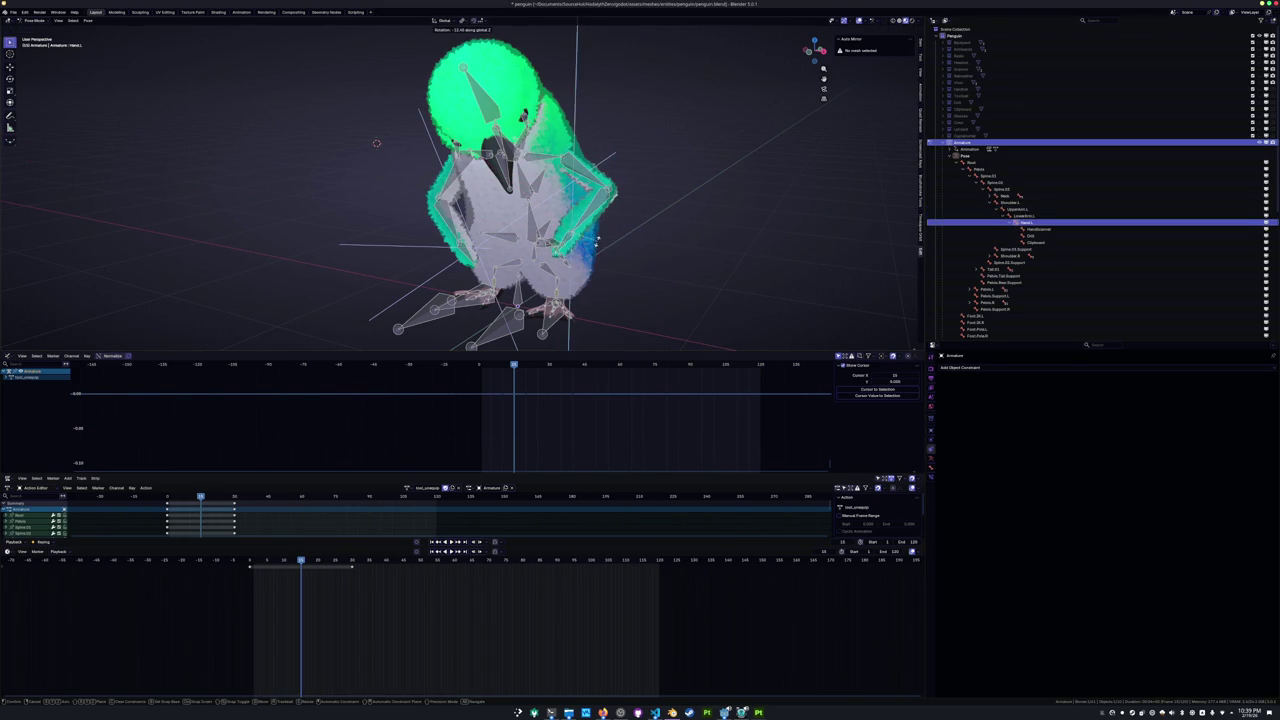
{"action": "left_click", "coordinate": [593, 243]}
{"action": "left_click", "coordinate": [590, 238]}
{"action": "middle_click_drag", "start_coordinate": [590, 238], "coordinate": [574, 203]}
{"action": "key", "text": "r"}
{"action": "key", "text": "z"}
{"action": "key", "text": "z"}
{"action": "left_click", "coordinate": [585, 190]}
Fold UpperArm.L and LowerArm.L further around their local Z axes.
{"action": "key", "text": "r"}
{"action": "key", "text": "x"}
{"action": "key", "text": "x"}
{"action": "key", "text": "z"}
{"action": "left_click", "coordinate": [600, 198]}
{"action": "left_click", "coordinate": [556, 182]}
{"action": "key", "text": "r"}
{"action": "key", "text": "x"}
{"action": "key", "text": "x"}
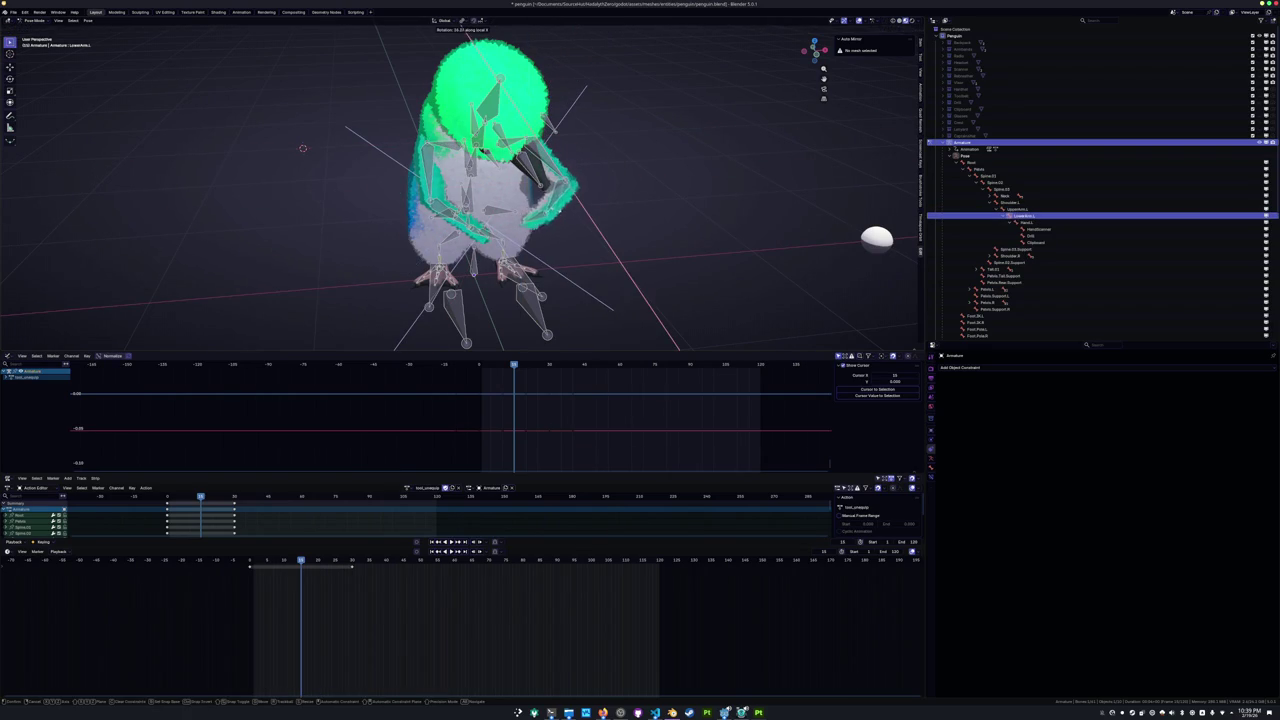
{"action": "key", "text": "z"}
{"action": "left_click", "coordinate": [576, 208]}
Turn the whole body bone around its local Z and X axes.
{"action": "left_click", "coordinate": [470, 200]}
{"action": "key", "text": "r"}
{"action": "key", "text": "x"}
{"action": "key", "text": "x"}
{"action": "key", "text": "z"}
{"action": "left_click", "coordinate": [594, 189]}
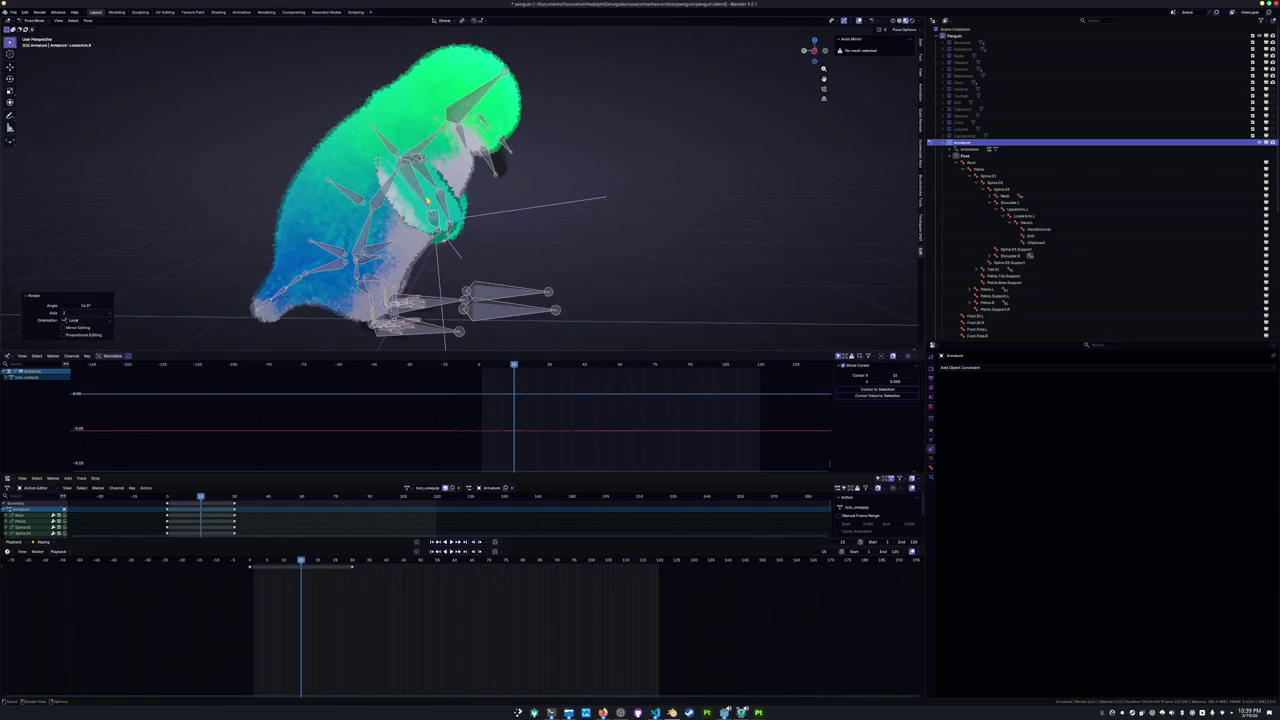
{"action": "middle_click_drag", "start_coordinate": [594, 189], "coordinate": [474, 206]}
{"action": "key", "text": "r"}
{"action": "key", "text": "x"}
{"action": "key", "text": "x"}
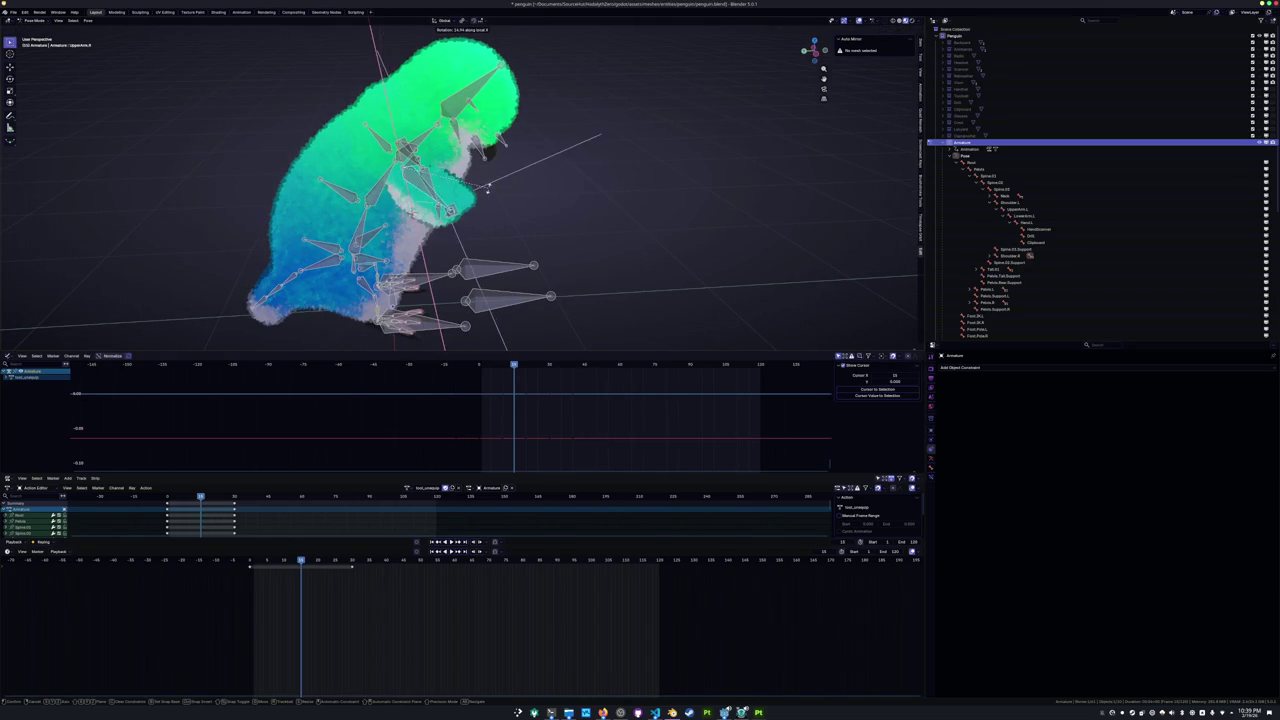
{"action": "left_click", "coordinate": [488, 185]}
{"action": "mouse_move", "coordinate": [488, 185]}
{"action": "middle_mouse_down"}
{"action": "mouse_move", "coordinate": [390, 203]}
{"action": "mouse_move", "coordinate": [405, 191]}
{"action": "middle_mouse_up"}
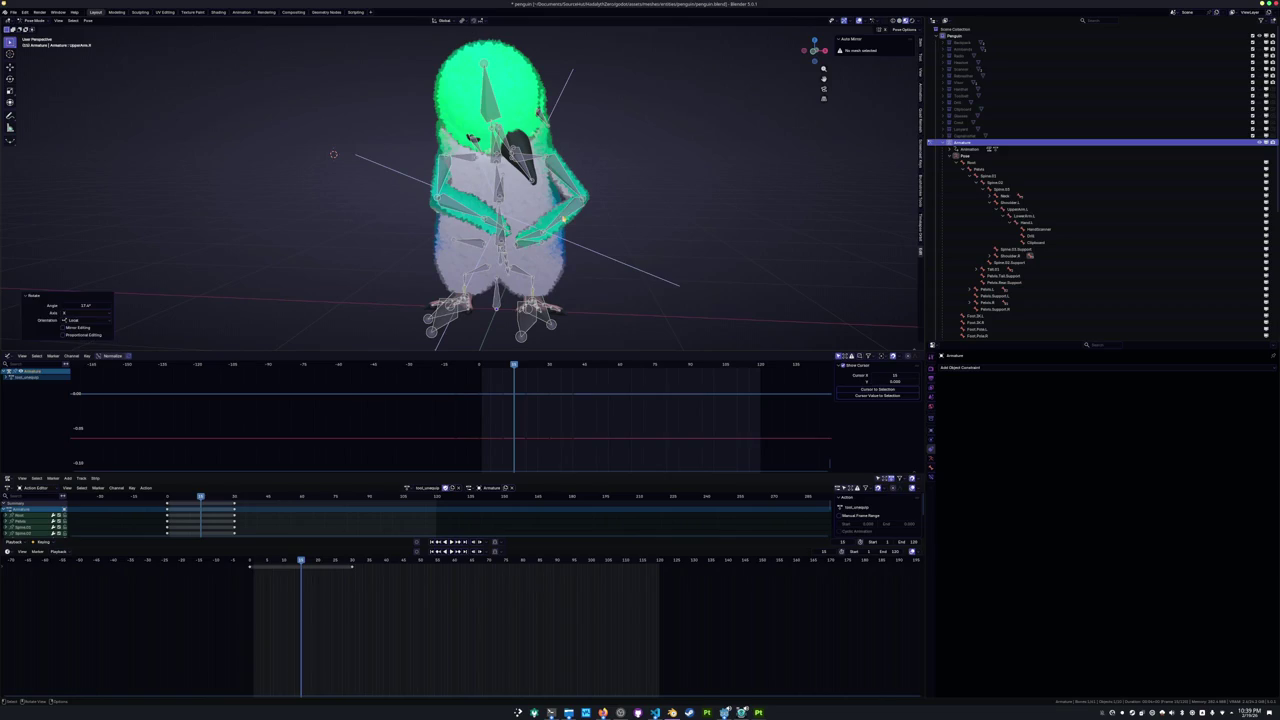
Rotate LowerArm.L around local X and tilt the head around its Y axis.
{"action": "left_click", "coordinate": [563, 218]}
{"action": "key", "text": "r"}
{"action": "key", "text": "x"}
{"action": "key", "text": "x"}
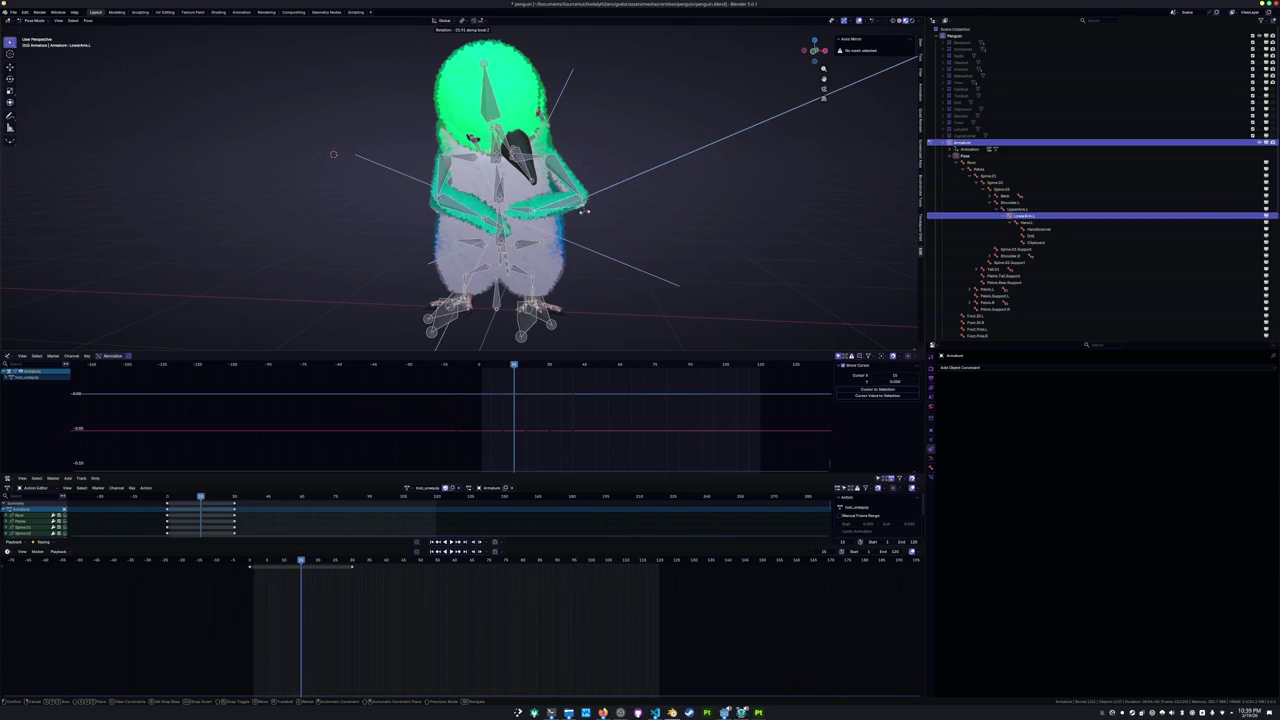
{"action": "left_click", "coordinate": [588, 206]}
{"action": "mouse_move", "coordinate": [588, 206]}
{"action": "middle_mouse_down"}
{"action": "mouse_move", "coordinate": [590, 150]}
{"action": "mouse_move", "coordinate": [570, 180]}
{"action": "middle_mouse_up"}
{"action": "left_click", "coordinate": [490, 100]}
{"action": "key", "text": "r"}
{"action": "key", "text": "y"}
{"action": "key", "text": "y"}
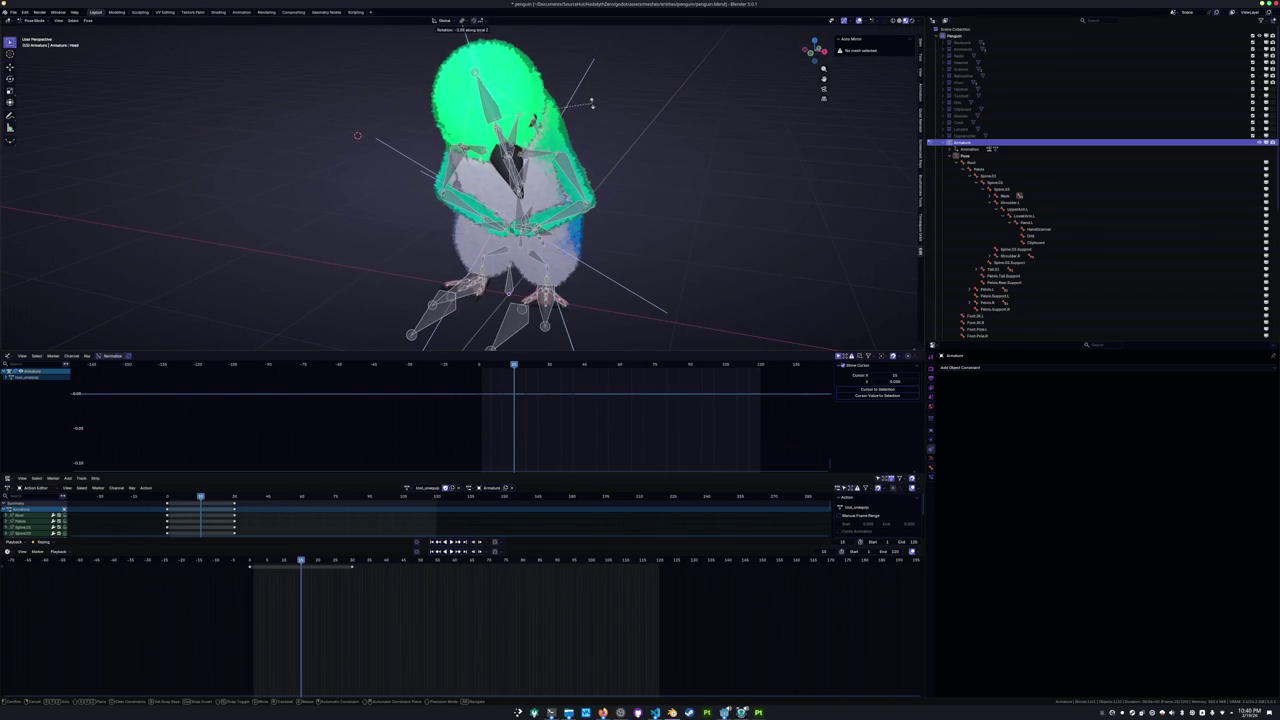
{"action": "left_click", "coordinate": [591, 118]}
Refine the left upper and lower arm rotations toward the chest.
{"action": "mouse_move", "coordinate": [591, 118]}
{"action": "middle_mouse_down"}
{"action": "mouse_move", "coordinate": [475, 88]}
{"action": "mouse_move", "coordinate": [387, 150]}
{"action": "middle_mouse_up"}
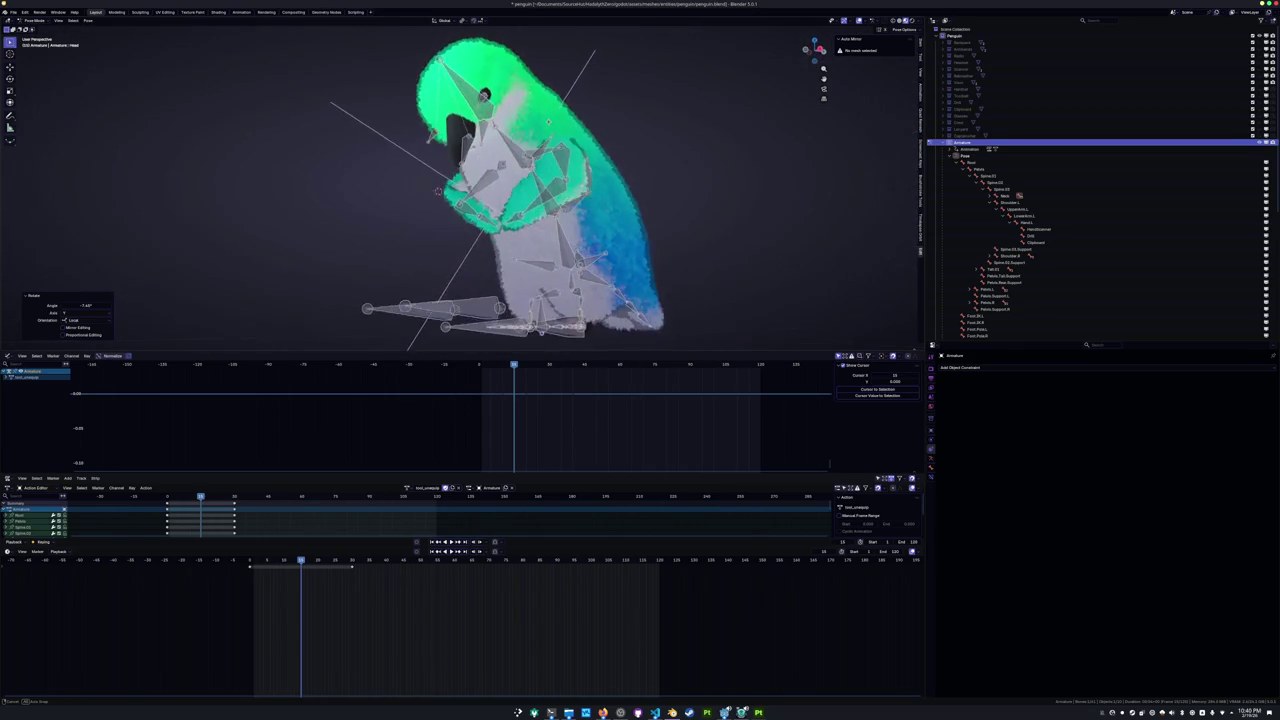
{"action": "left_click", "coordinate": [590, 180]}
{"action": "middle_click_drag", "start_coordinate": [590, 180], "coordinate": [593, 172]}
{"action": "key", "text": "r"}
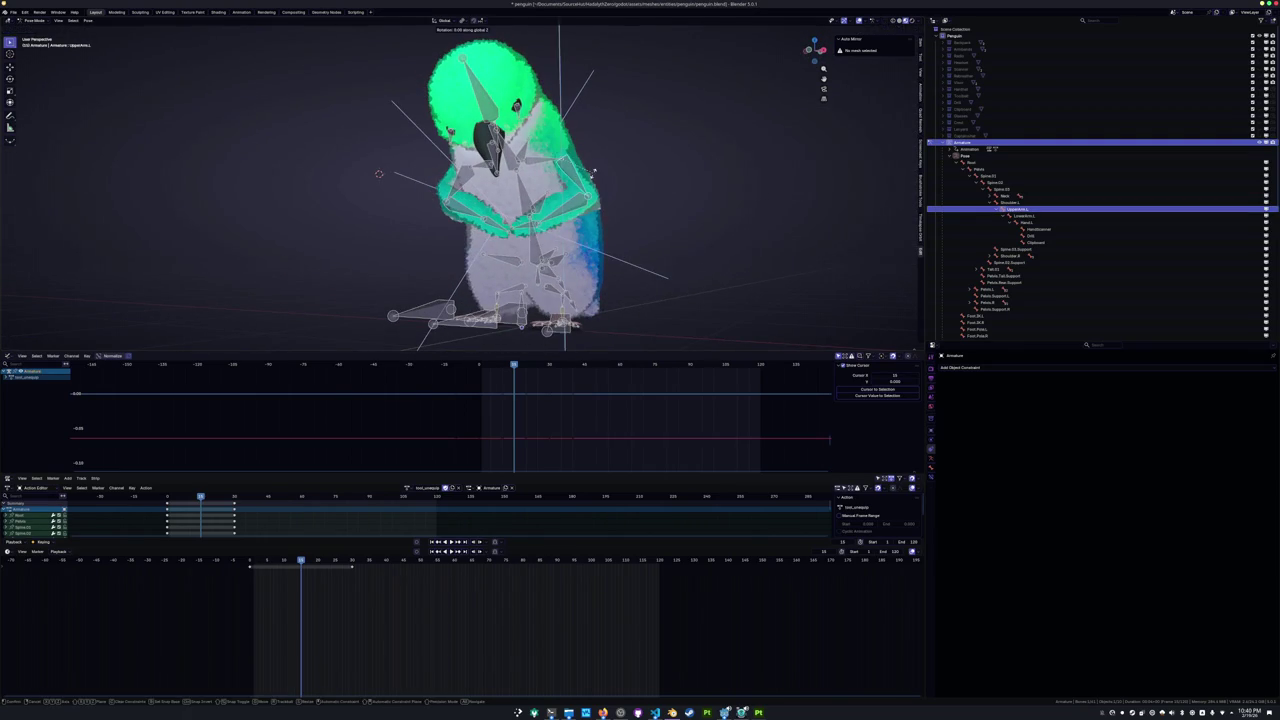
{"action": "left_click", "coordinate": [595, 171]}
{"action": "left_click", "coordinate": [580, 195]}
{"action": "key", "text": "r"}
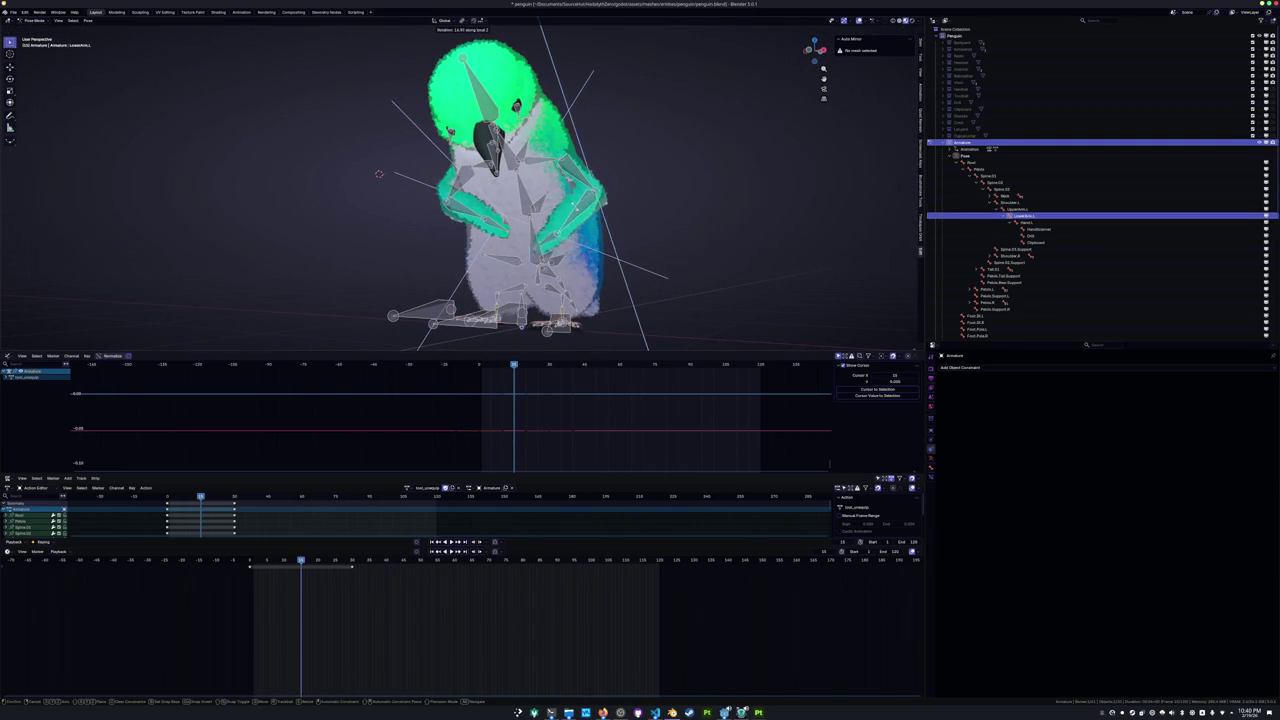
{"action": "left_click", "coordinate": [378, 174]}
{"action": "mouse_move", "coordinate": [378, 174]}
{"action": "middle_mouse_down"}
{"action": "mouse_move", "coordinate": [316, 148]}
{"action": "mouse_move", "coordinate": [908, 262]}
{"action": "middle_mouse_up"}
Fine-tune the left wing bones, finishing with a 6° X-axis arm rotation.
{"action": "left_click", "coordinate": [528, 182]}
{"action": "left_click", "coordinate": [528, 182]}
{"action": "key", "text": "r"}
{"action": "left_click", "coordinate": [576, 151]}
{"action": "left_click", "coordinate": [540, 130]}
{"action": "middle_click_drag", "start_coordinate": [540, 130], "coordinate": [630, 185]}
{"action": "key", "text": "r"}
{"action": "left_click", "coordinate": [574, 157]}
{"action": "key", "text": "r"}
{"action": "key", "text": "x"}
{"action": "left_click", "coordinate": [634, 197]}
{"action": "mouse_move", "coordinate": [634, 197]}
{"action": "middle_mouse_down"}
{"action": "mouse_move", "coordinate": [672, 128]}
{"action": "mouse_move", "coordinate": [717, 134]}
{"action": "mouse_move", "coordinate": [665, 170]}
{"action": "middle_mouse_up"}
Select all the penguin's bones and keyframe the upright starting pose.
{"action": "key", "text": "a"}
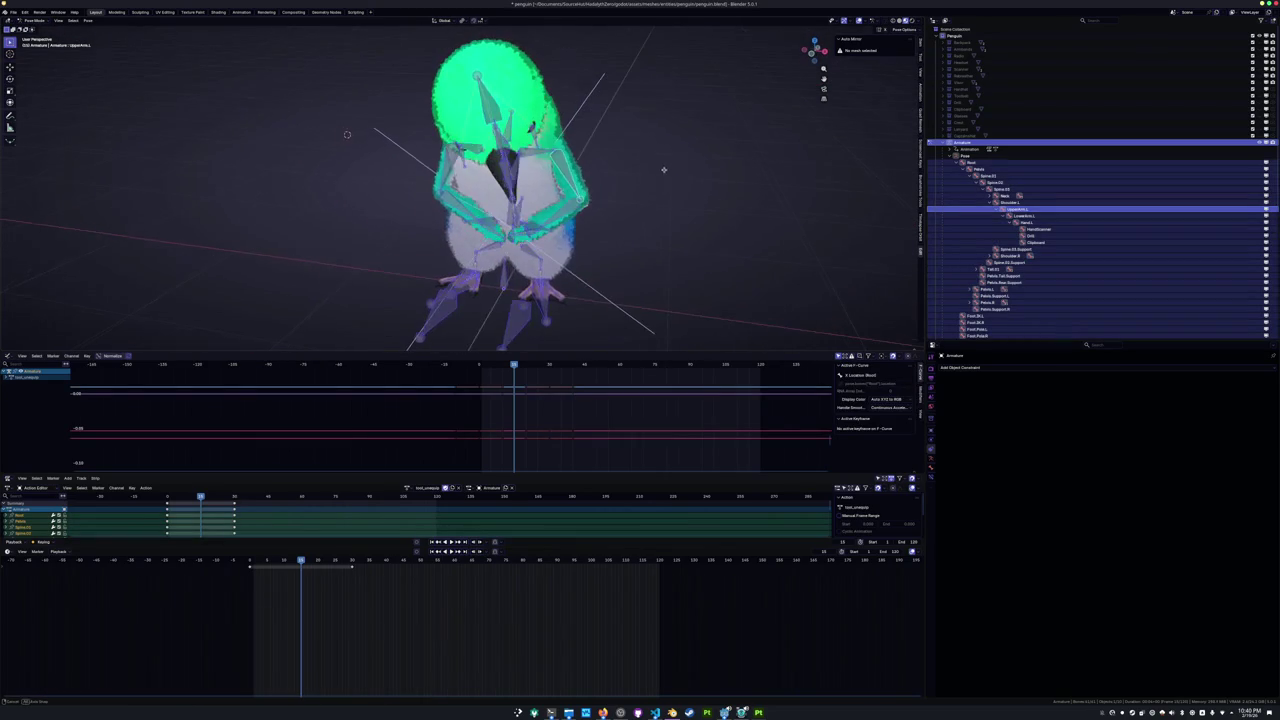
{"action": "key", "text": "i"}
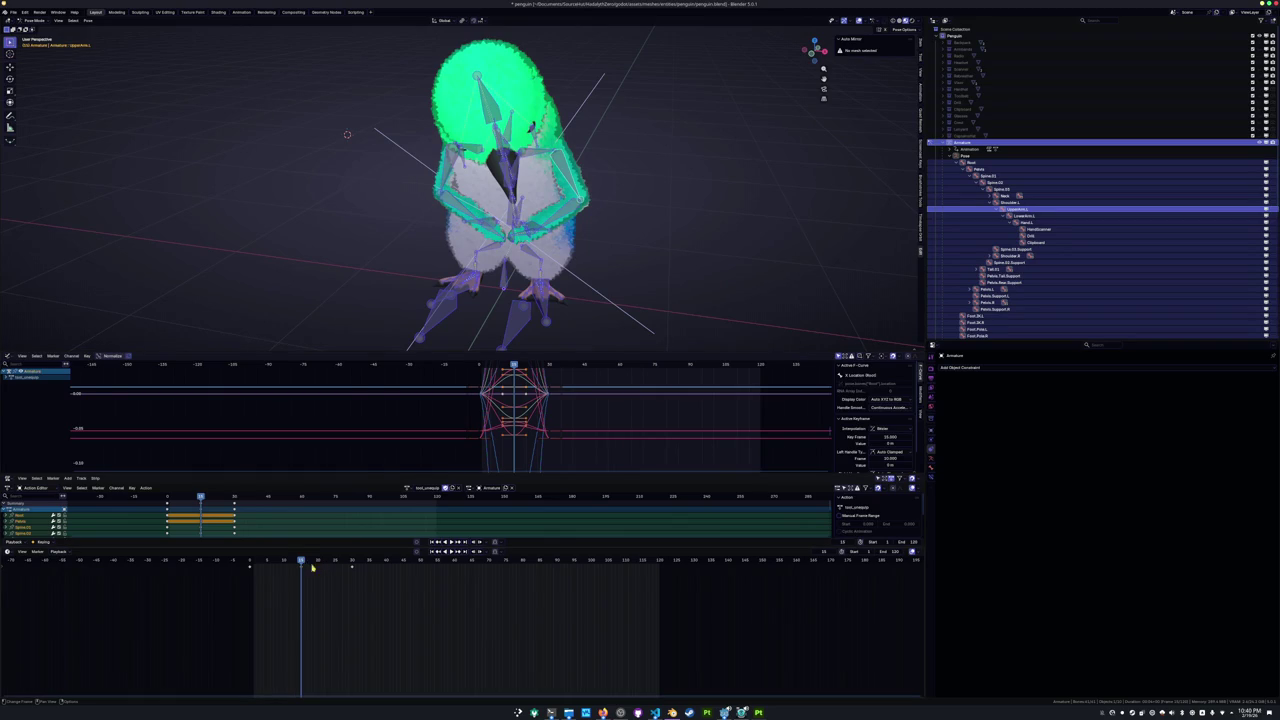
{"action": "scroll", "coordinate": [460, 175], "scroll_direction": "up", "scroll_amount": 3}
Rotate the wing, upper arm and lower arm bones forward.
{"action": "key", "text": "alt+a"}
{"action": "key", "text": "r"}
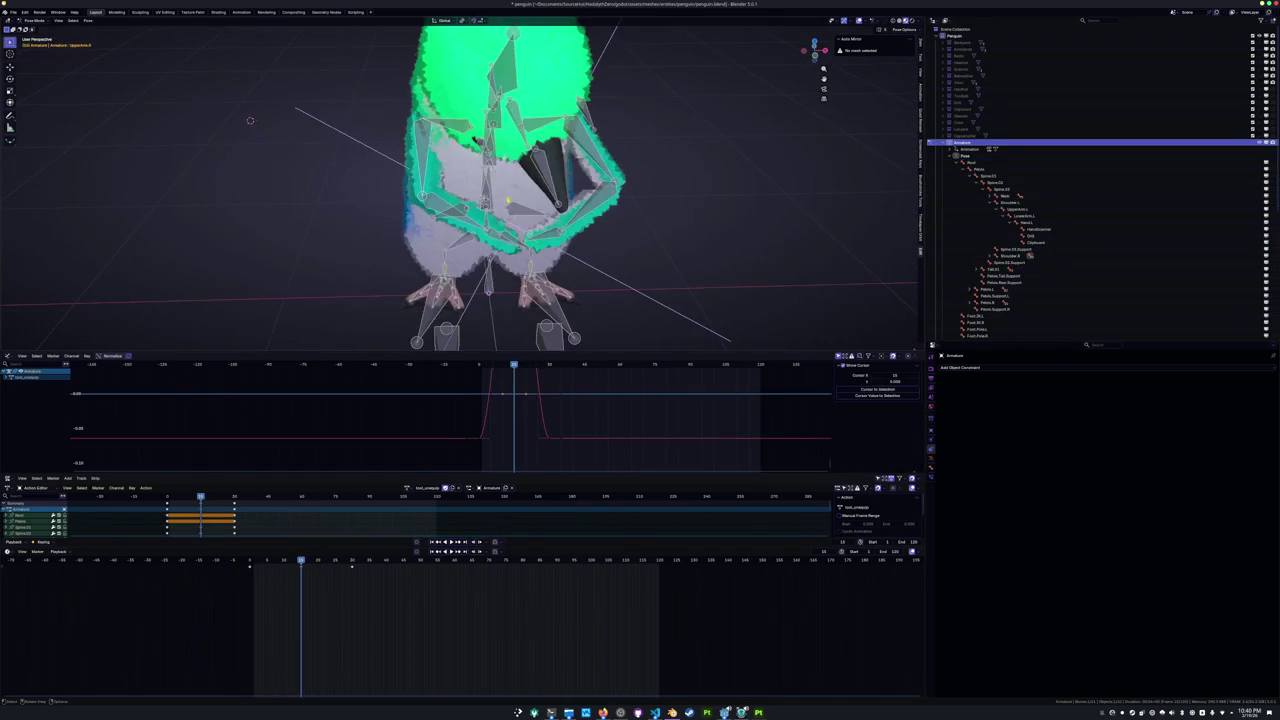
{"action": "key", "text": "Return"}
{"action": "key", "text": "bracketright"}
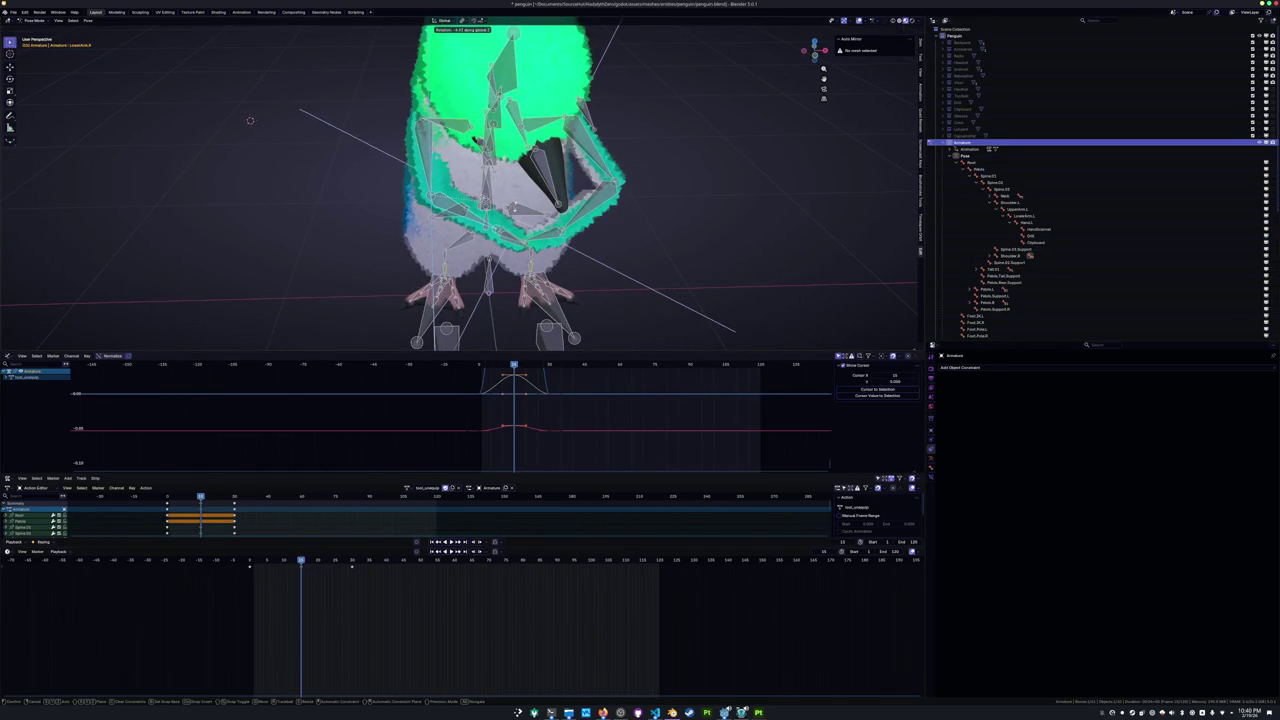
{"action": "key", "text": "Return"}
{"action": "key", "text": "bracketleft"}
{"action": "key", "text": "r"}
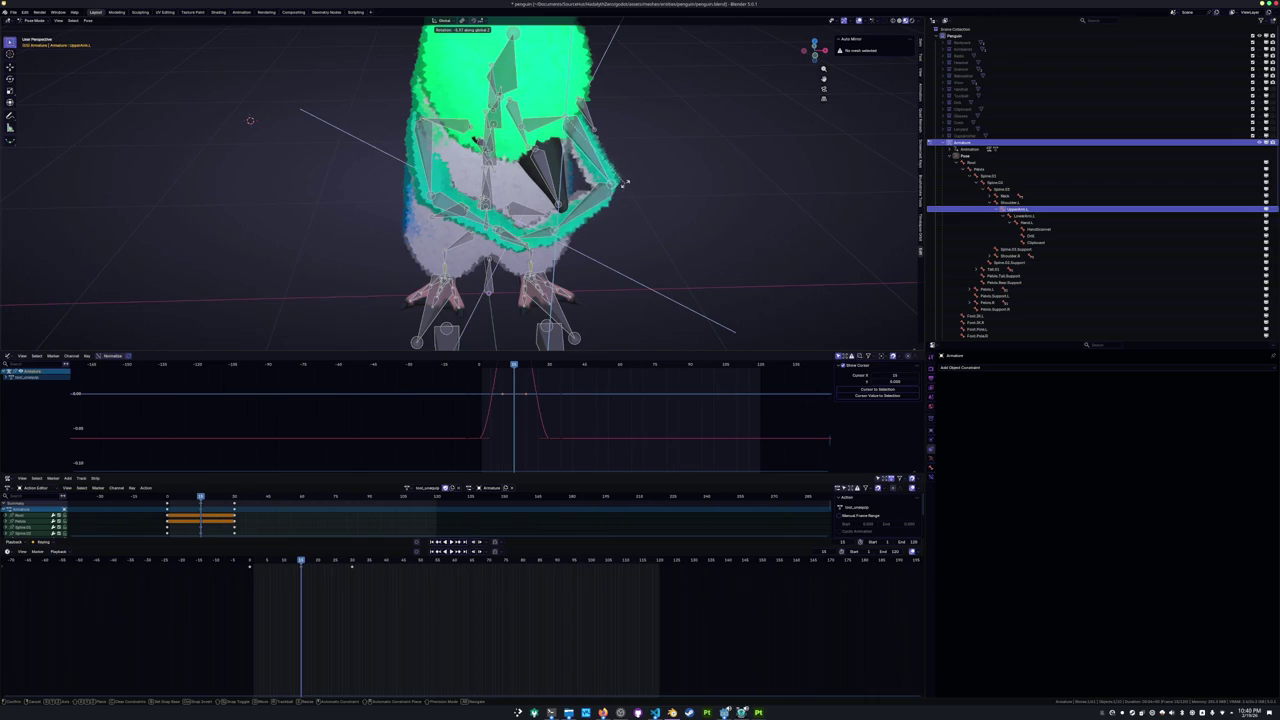
{"action": "key", "text": "Return"}
{"action": "key", "text": "bracketright"}
{"action": "key", "text": "r"}
{"action": "key", "text": "Return"}
Bend the Spine.02 and Spine.03 bones forward into a hunch, checked from the side view.
{"action": "middle_click_drag", "start_coordinate": [250, 120], "coordinate": [330, 140]}
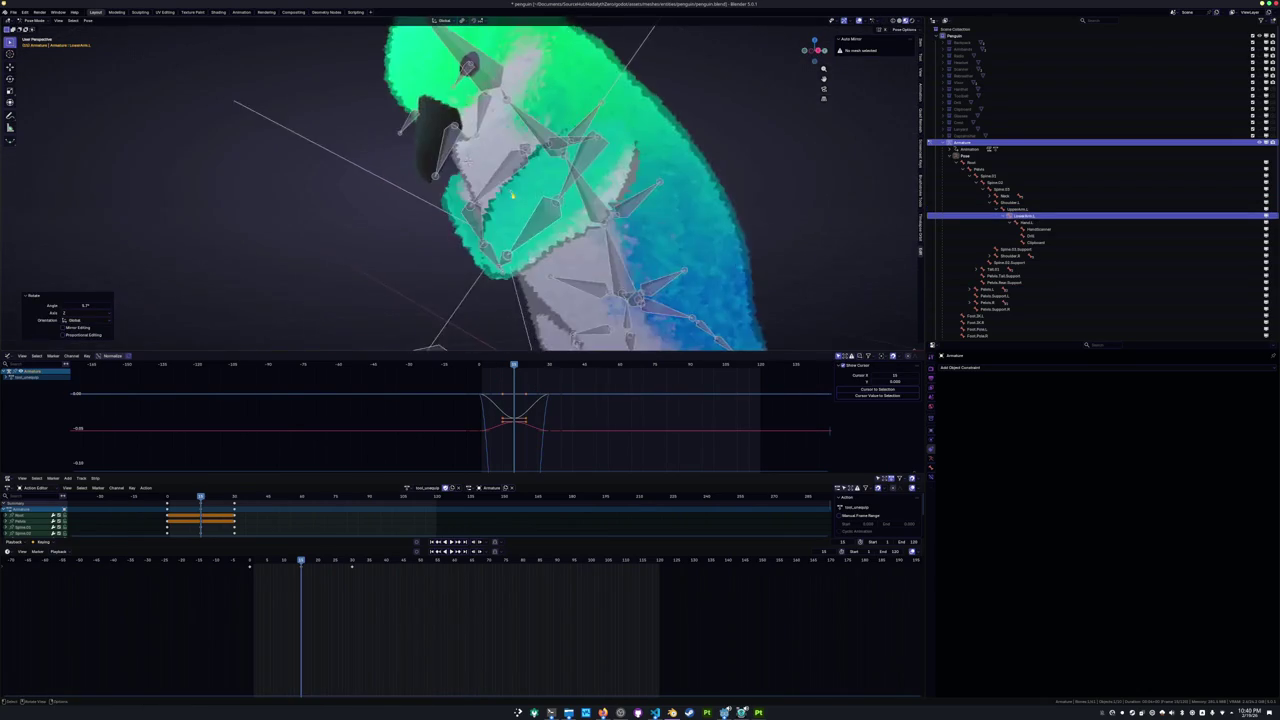
{"action": "left_click", "coordinate": [558, 190]}
{"action": "key", "text": "KP_3"}
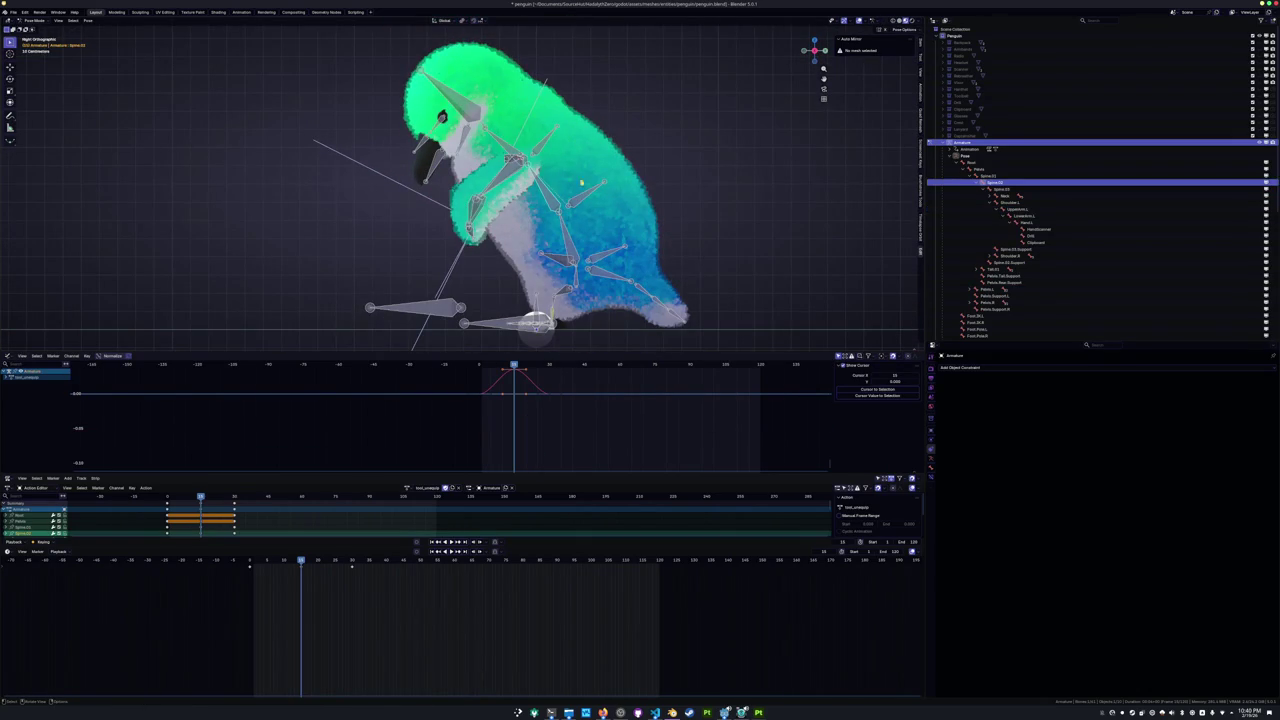
{"action": "key", "text": "r"}
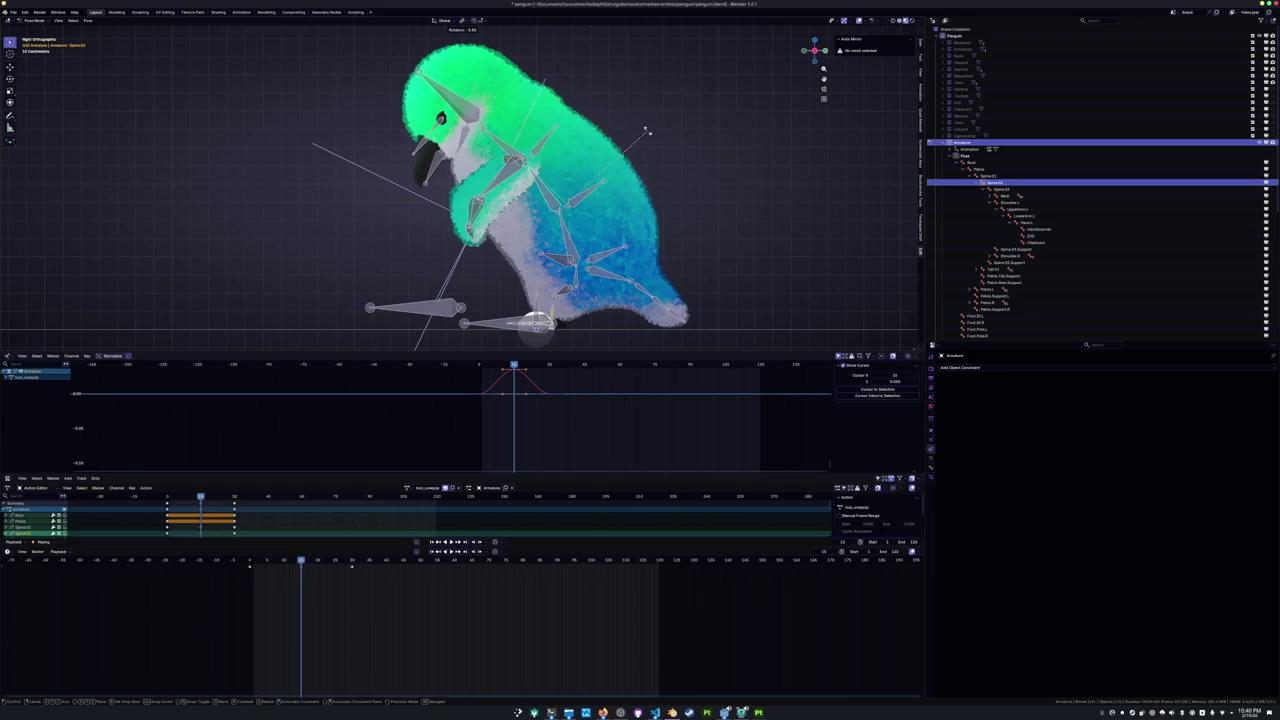
{"action": "key", "text": "Return"}
{"action": "left_click", "coordinate": [548, 145]}
{"action": "key", "text": "r"}
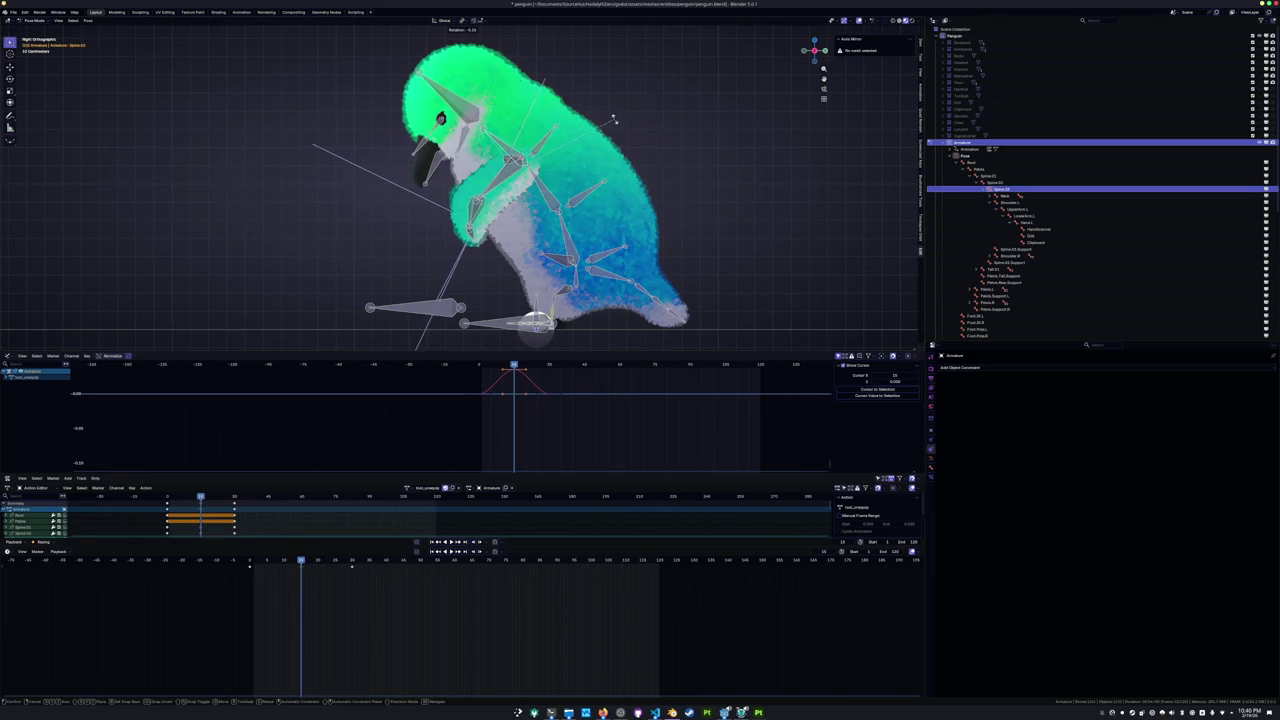
{"action": "key", "text": "Return"}
Paste and key the hunched pose on all bones at a later frame, then play it back.
{"action": "key", "text": "a"}
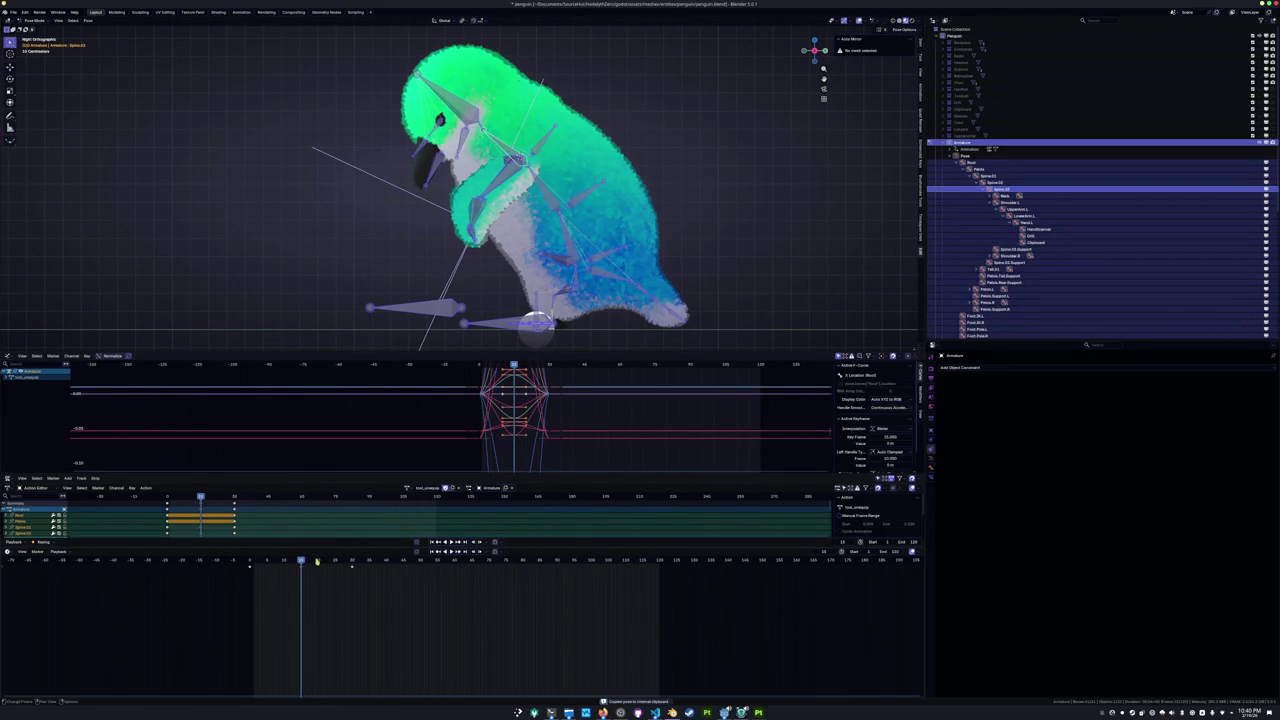
{"action": "left_click_drag", "start_coordinate": [315, 560], "coordinate": [318, 596]}
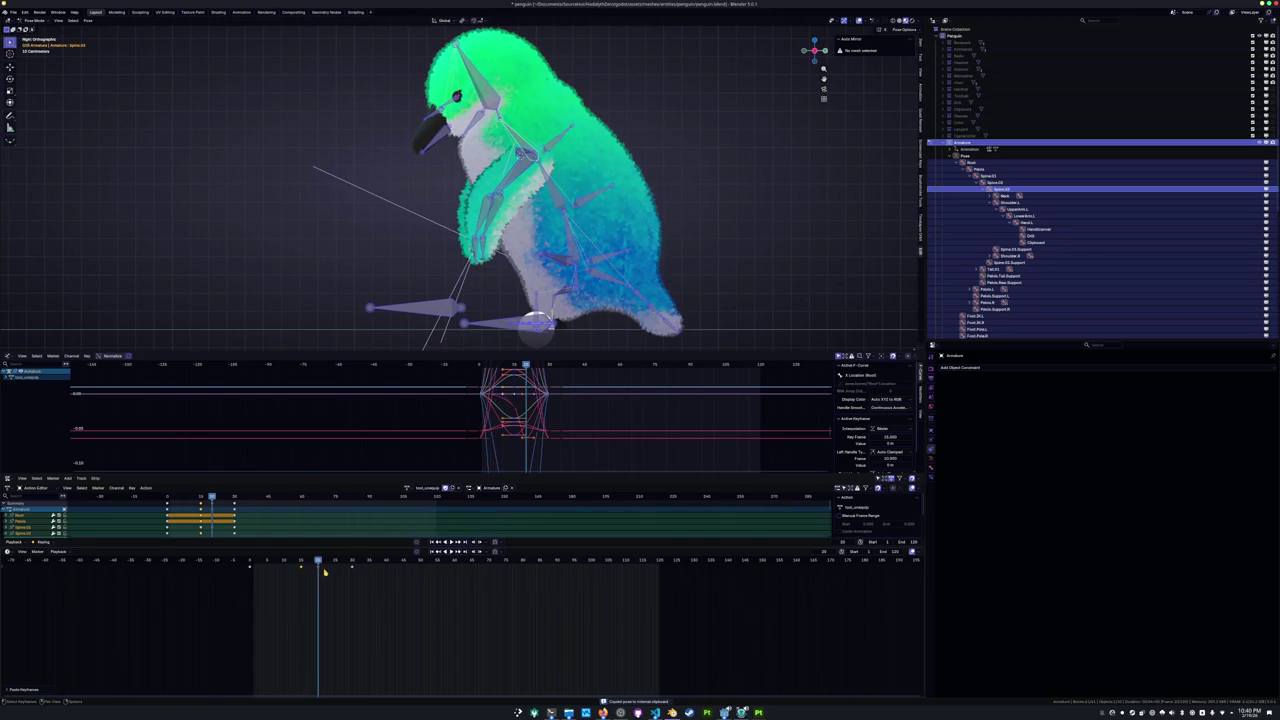
{"action": "key", "text": "Down"}
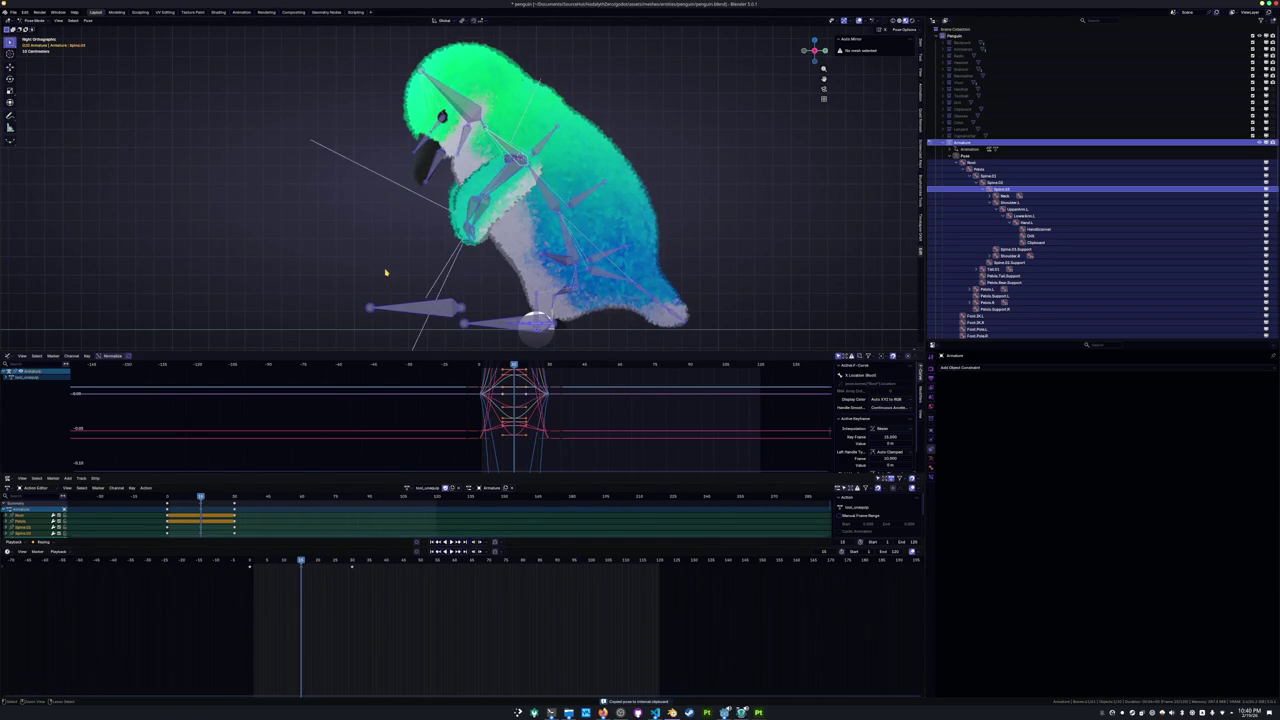
{"action": "key", "text": "alt+a"}
{"action": "key", "text": "a"}
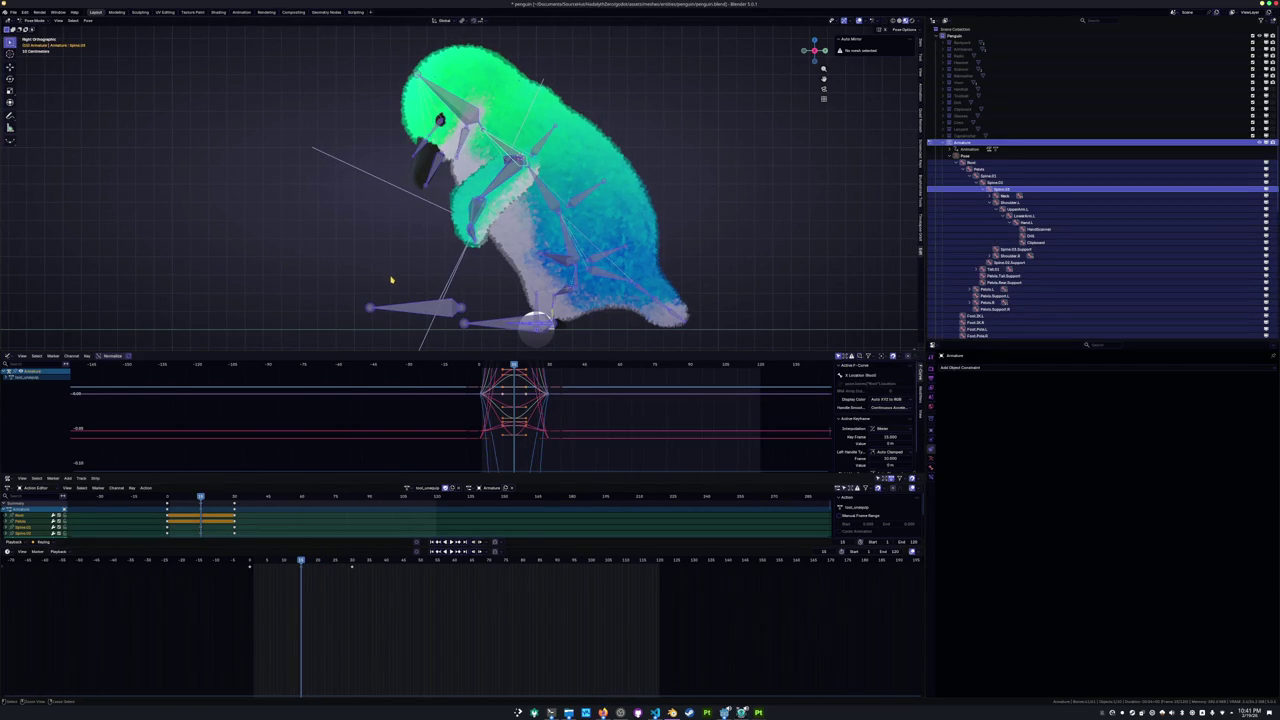
{"action": "left_click", "coordinate": [318, 561]}
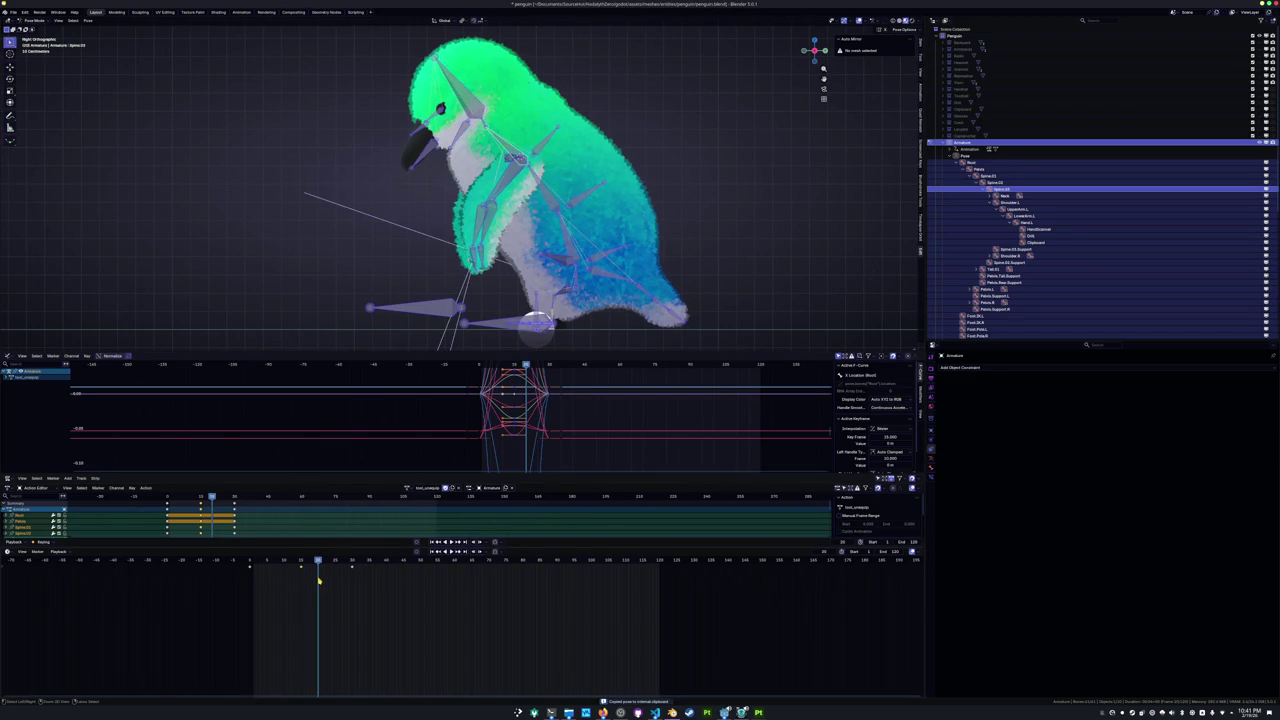
{"action": "key", "text": "ctrl+v"}
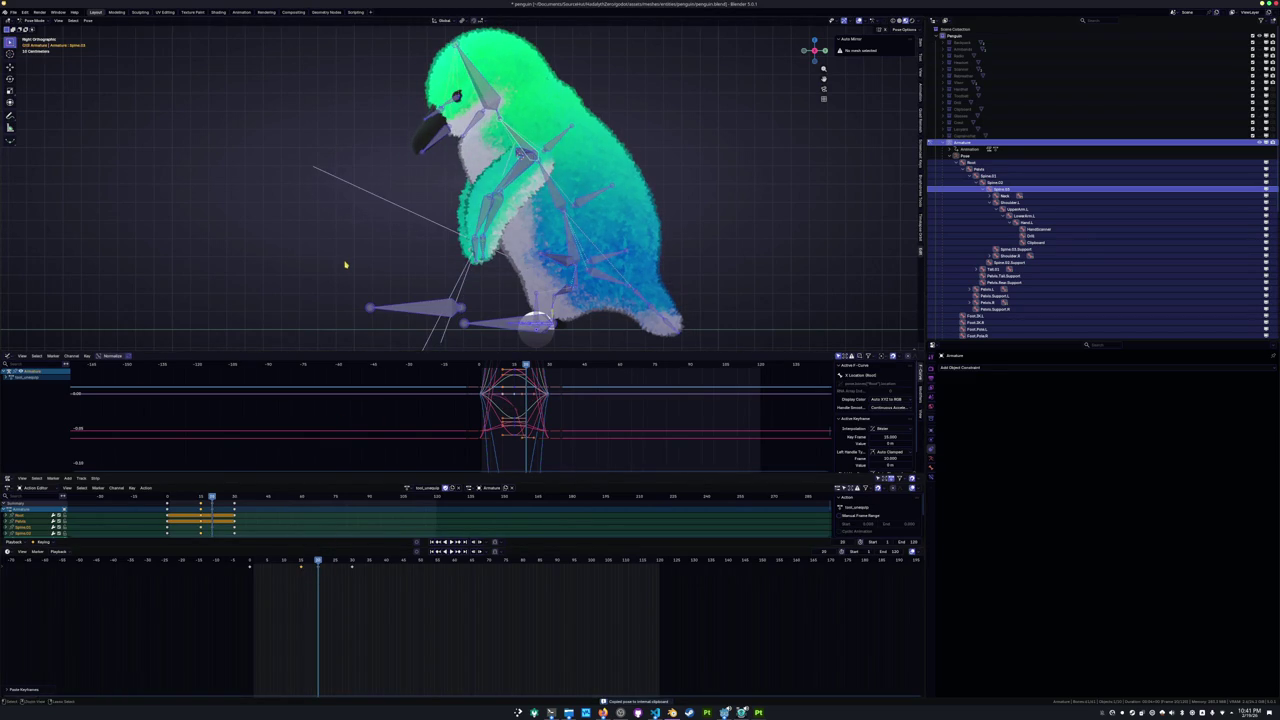
{"action": "key", "text": "ctrl+v"}
{"action": "key", "text": "i"}
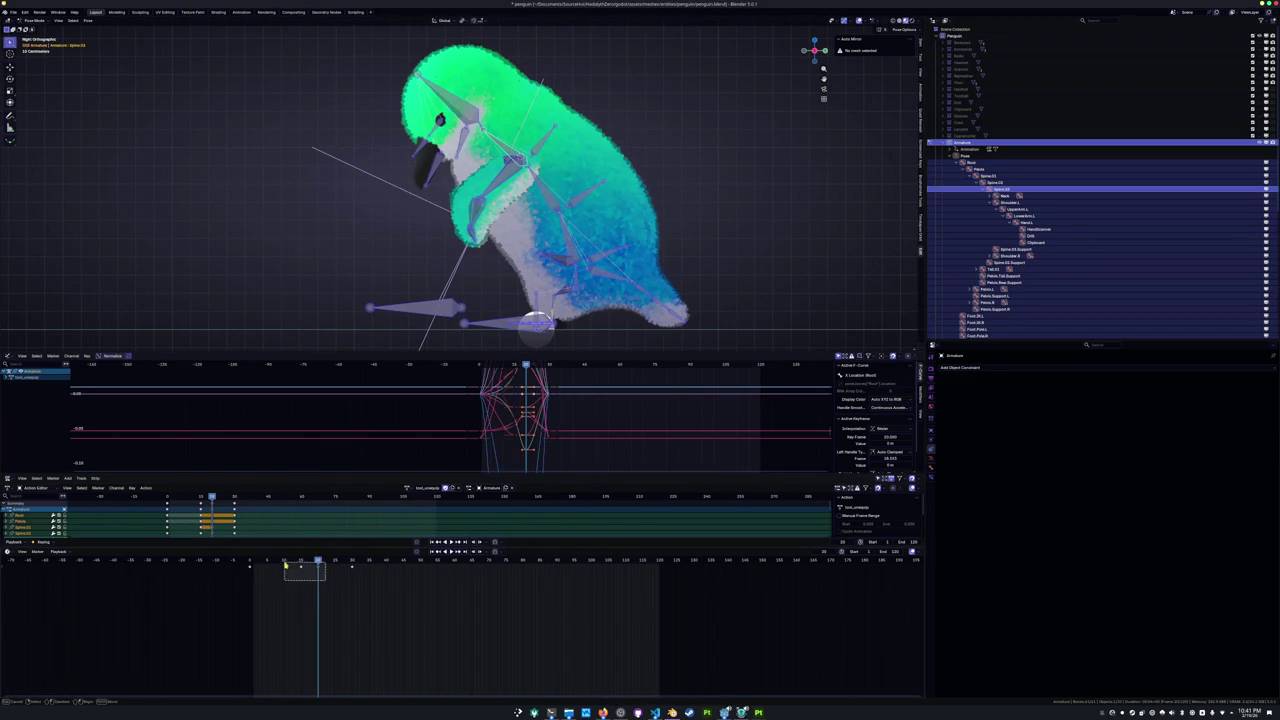
{"action": "left_click", "coordinate": [288, 567]}
{"action": "key", "text": "space"}
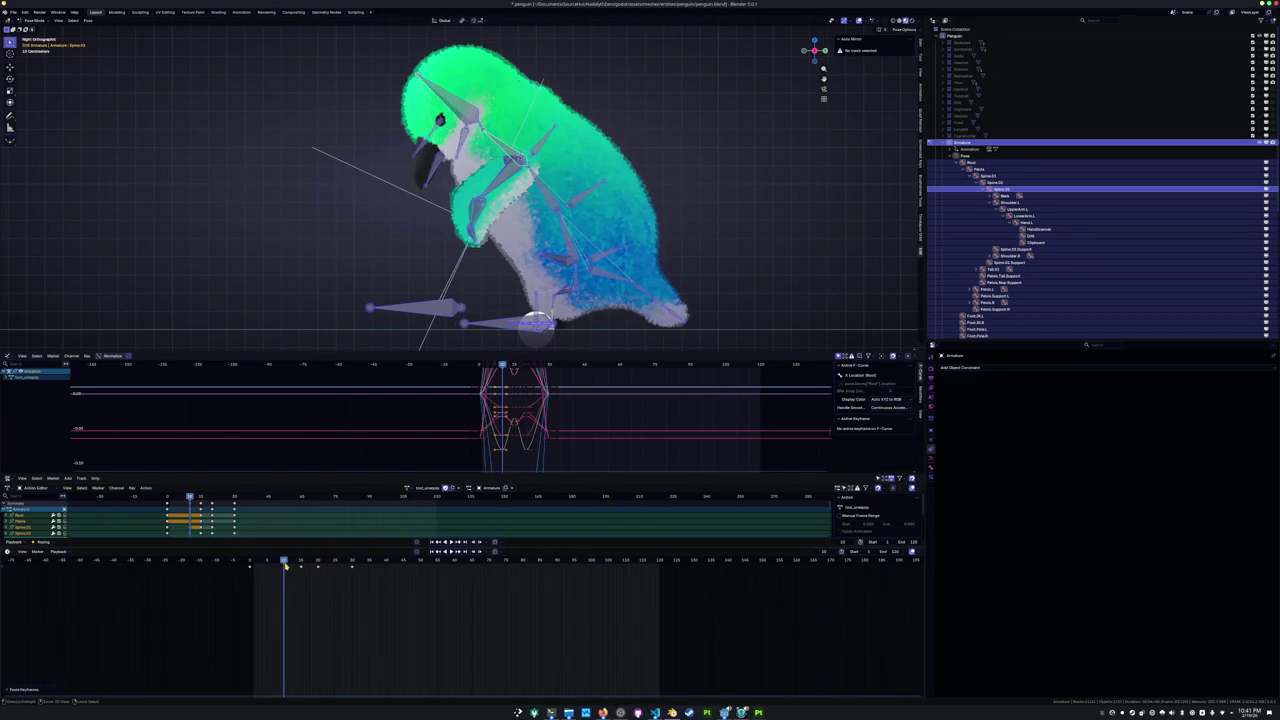
Set the playback End frame to about 30, then extend it to about 60.
{"action": "middle_click_drag", "start_coordinate": [320, 251], "coordinate": [363, 280]}
{"action": "scroll", "coordinate": [363, 280], "scroll_direction": "down", "scroll_amount": 3}
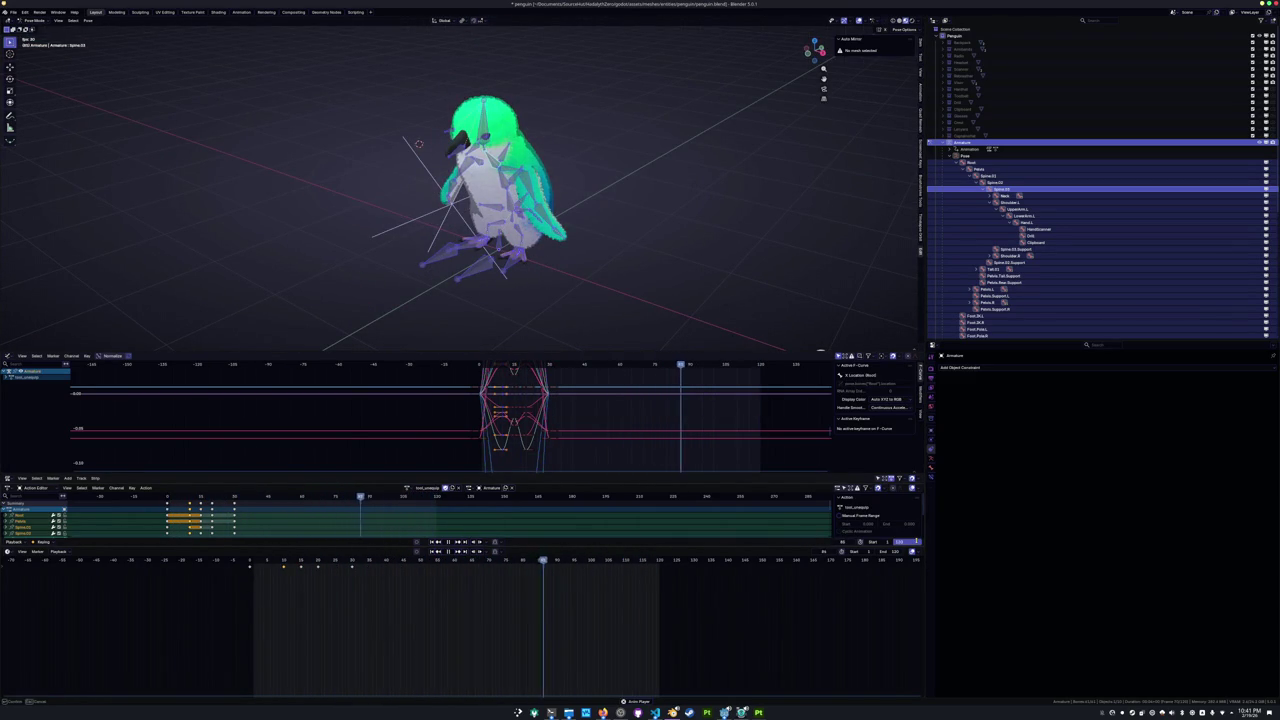
{"action": "key", "text": "Return"}
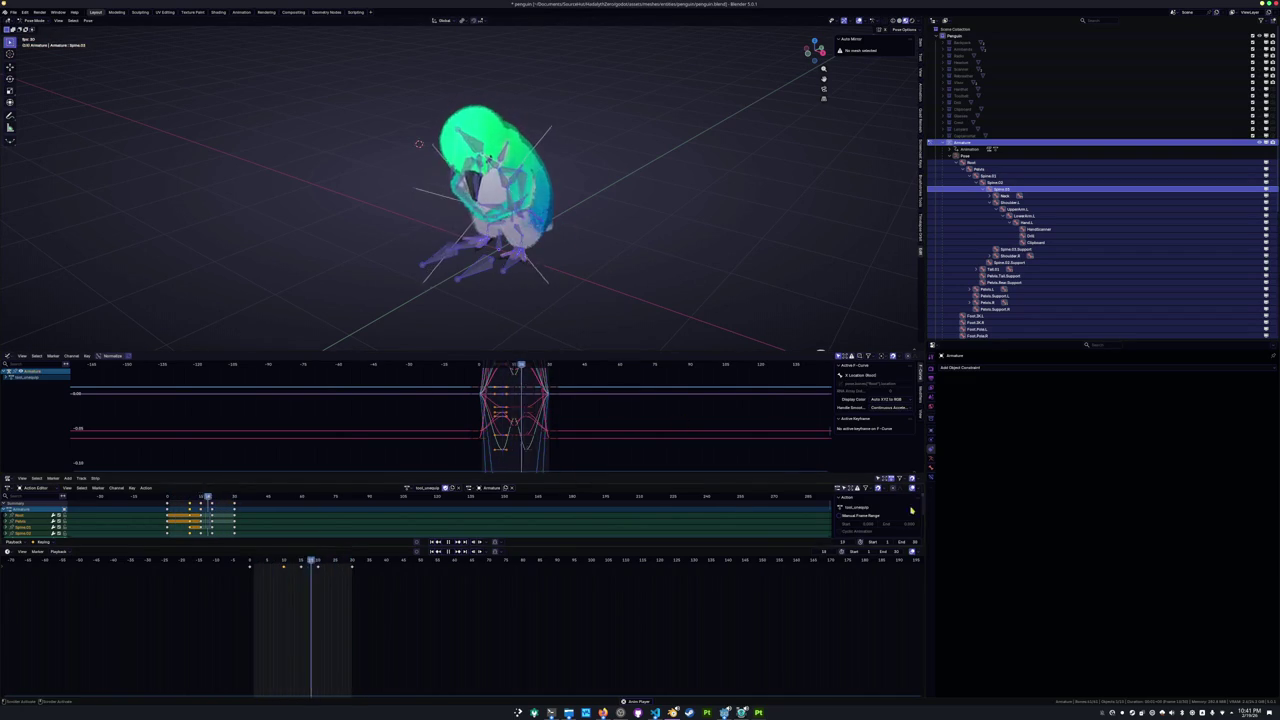
{"action": "left_click_drag", "start_coordinate": [904, 541], "coordinate": [930, 541]}
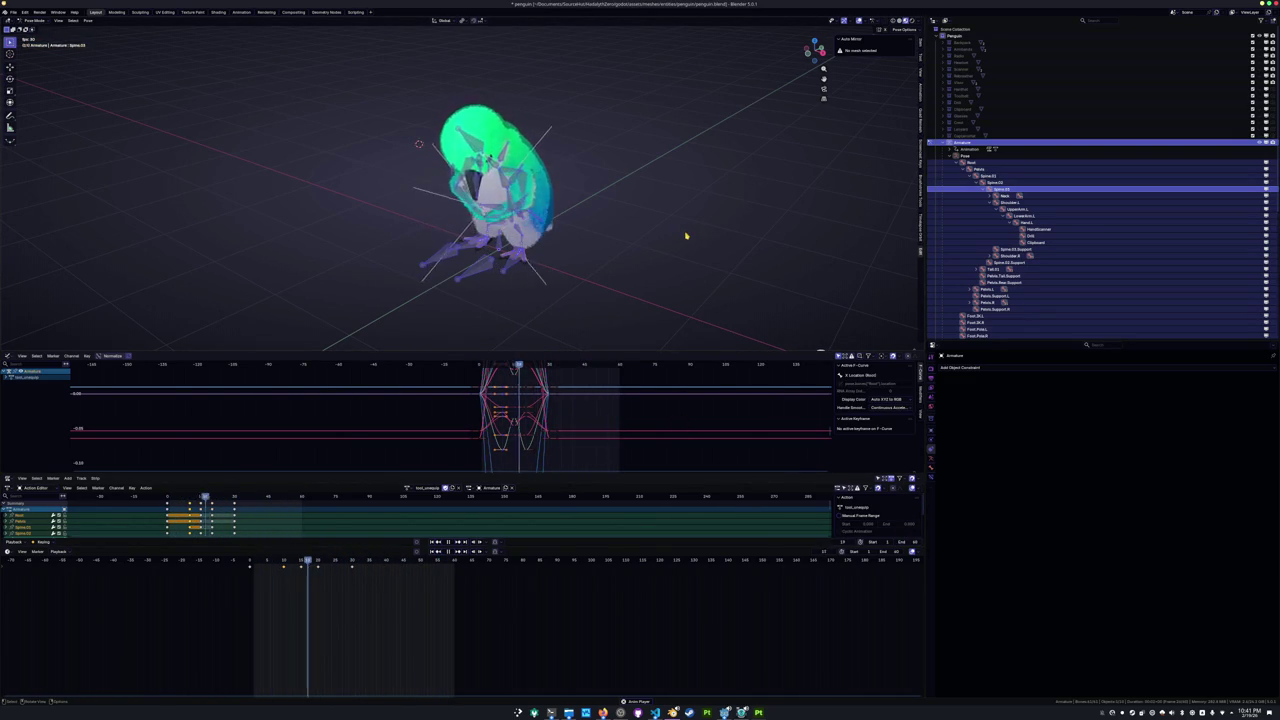
Watch the looping hunch from front and three-quarter views.
{"action": "middle_click_drag", "start_coordinate": [686, 236], "coordinate": [613, 226]}
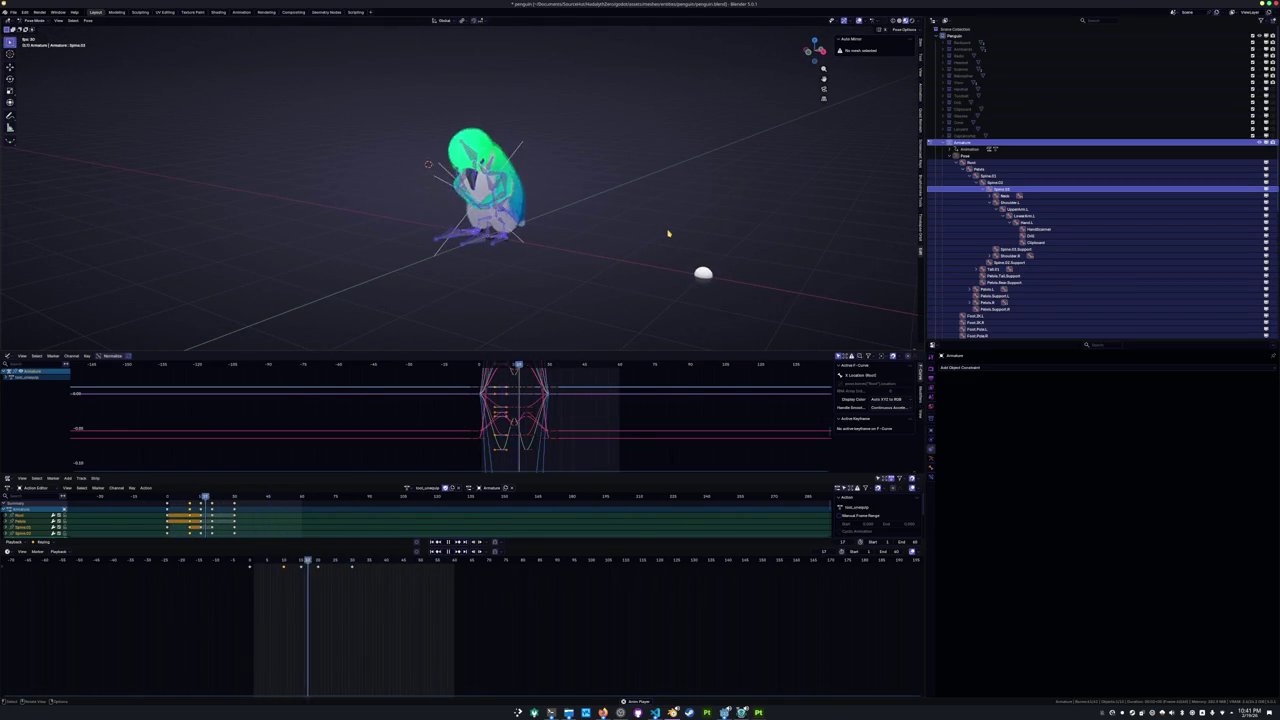
{"action": "key", "text": "KP_1"}
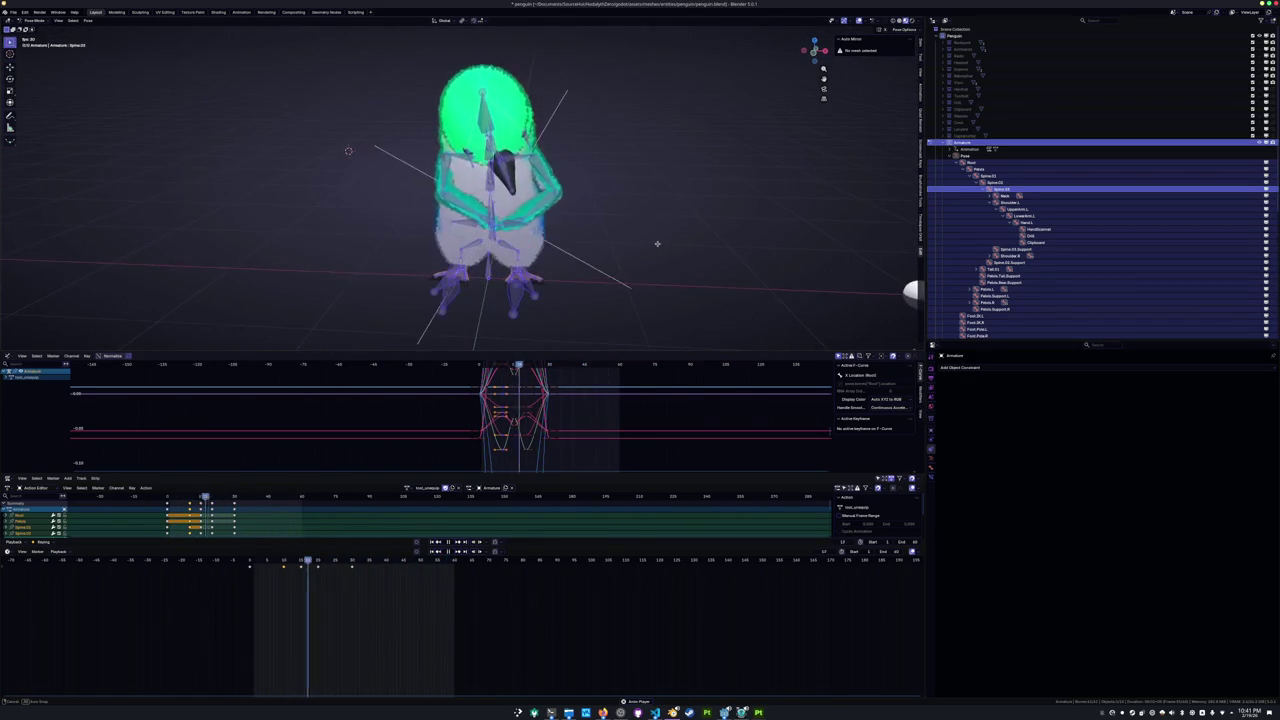
{"action": "middle_click_drag", "start_coordinate": [654, 243], "coordinate": [637, 243]}
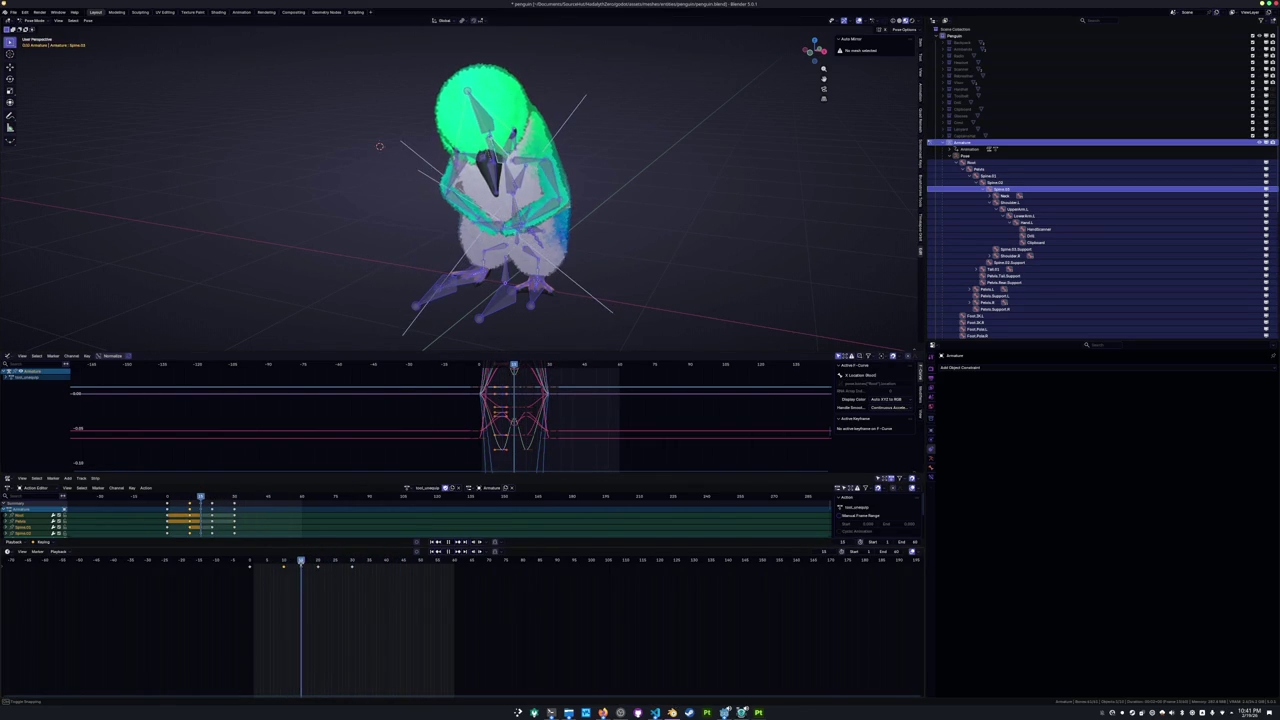
Rotate the left upper arm bone twice around its Z axis.
{"action": "left_click", "coordinate": [460, 180]}
{"action": "key", "text": "r"}
{"action": "key", "text": "x"}
{"action": "key", "text": "z"}
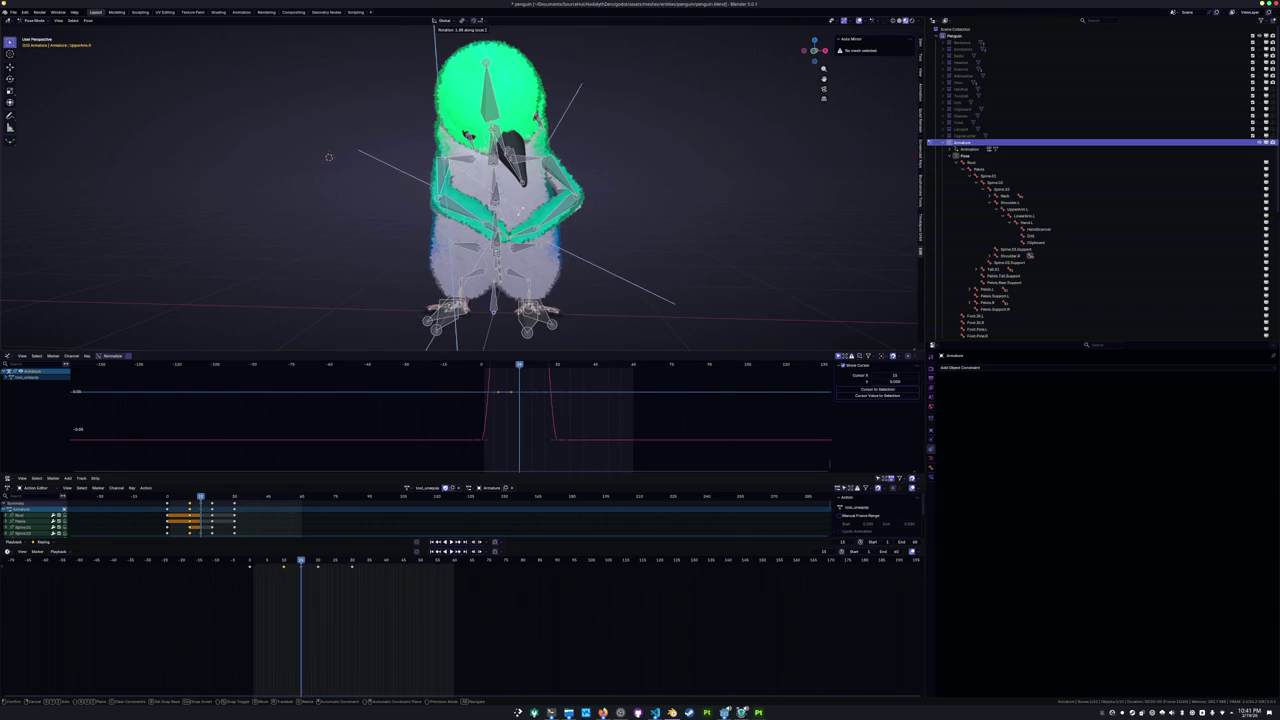
{"action": "key", "text": "Return"}
{"action": "key", "text": "r"}
{"action": "key", "text": "x"}
{"action": "key", "text": "z"}
{"action": "key", "text": "z"}
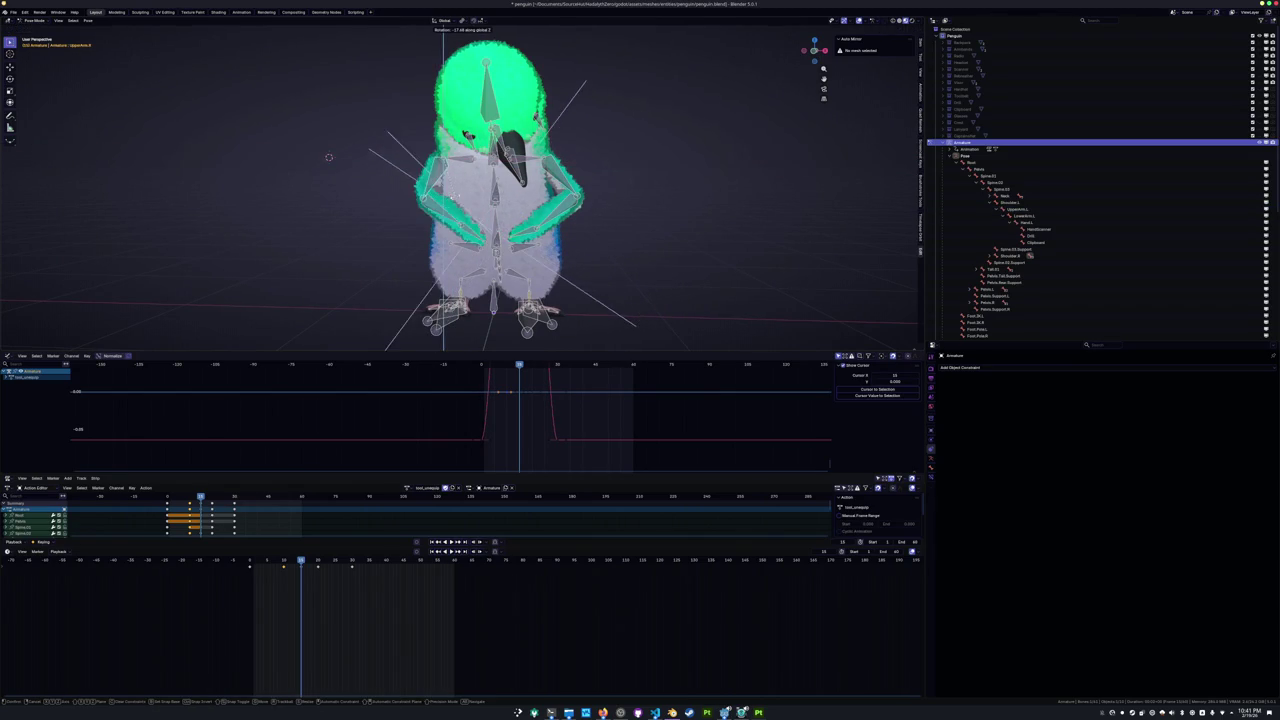
{"action": "key", "text": "Return"}
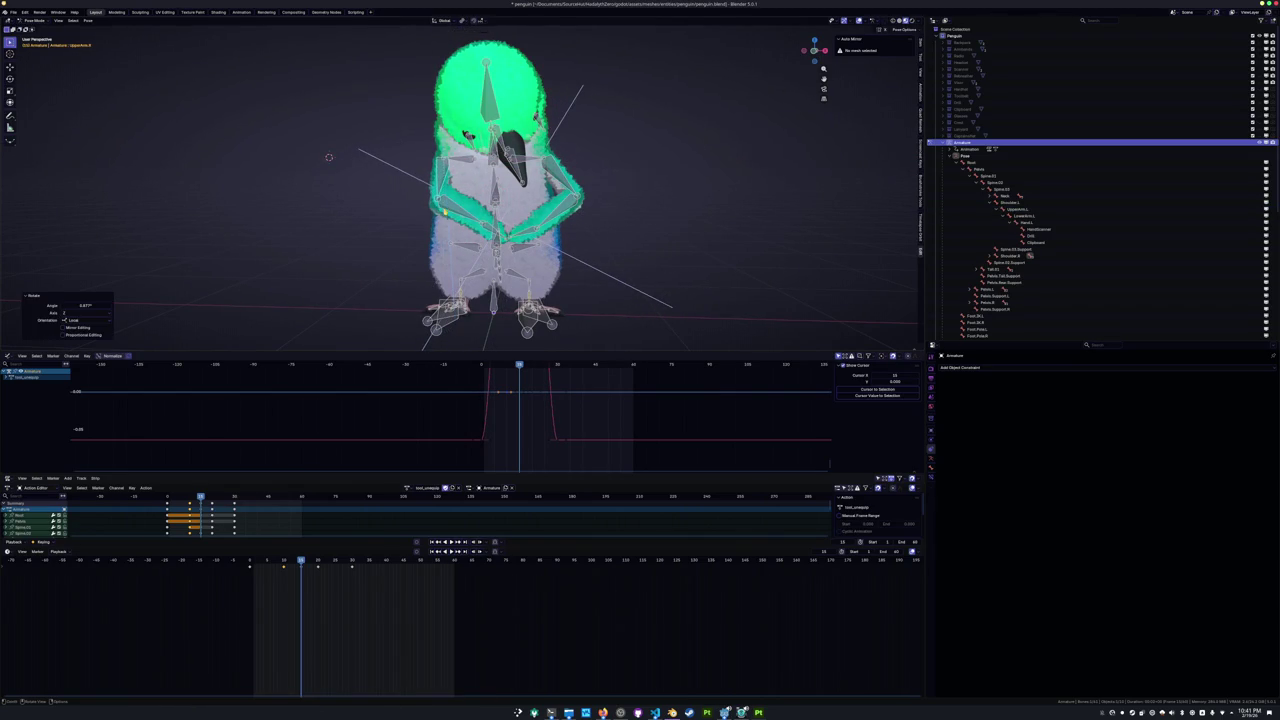
Play and scrub the animation around frames 13–16 from above, then bring up the gameplay video.
{"action": "left_click", "coordinate": [404, 263]}
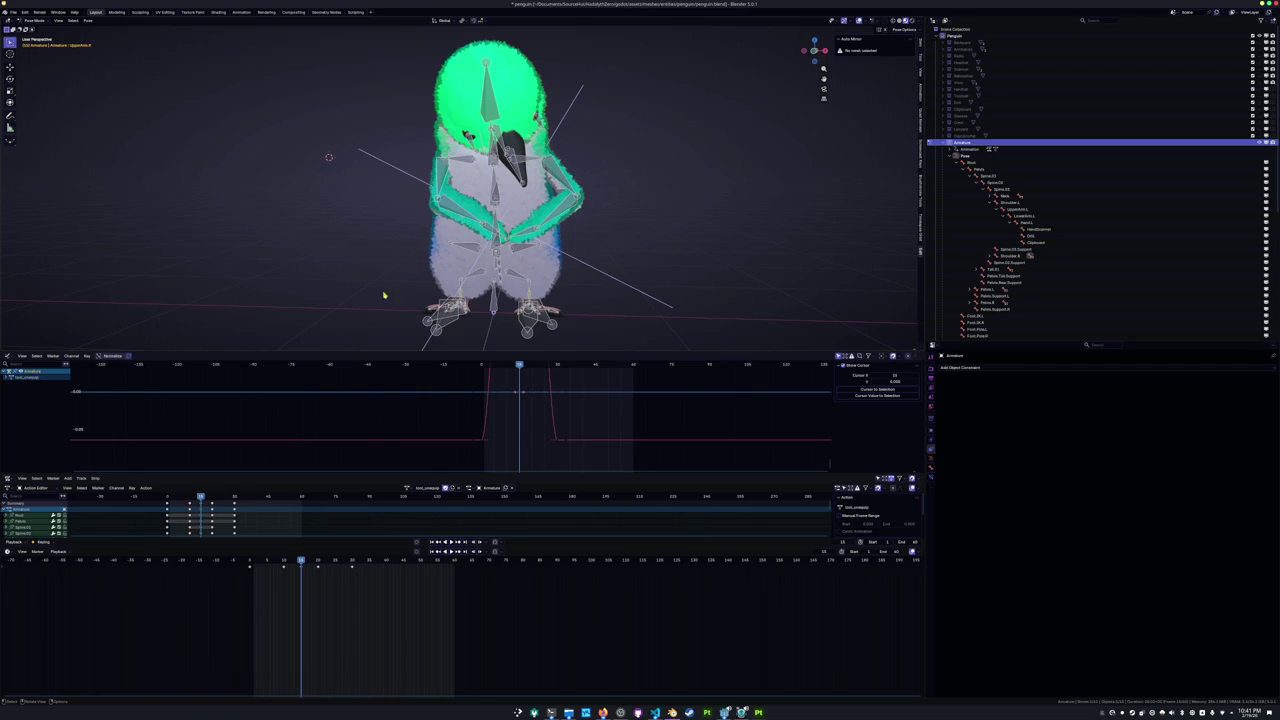
{"action": "key", "text": "space"}
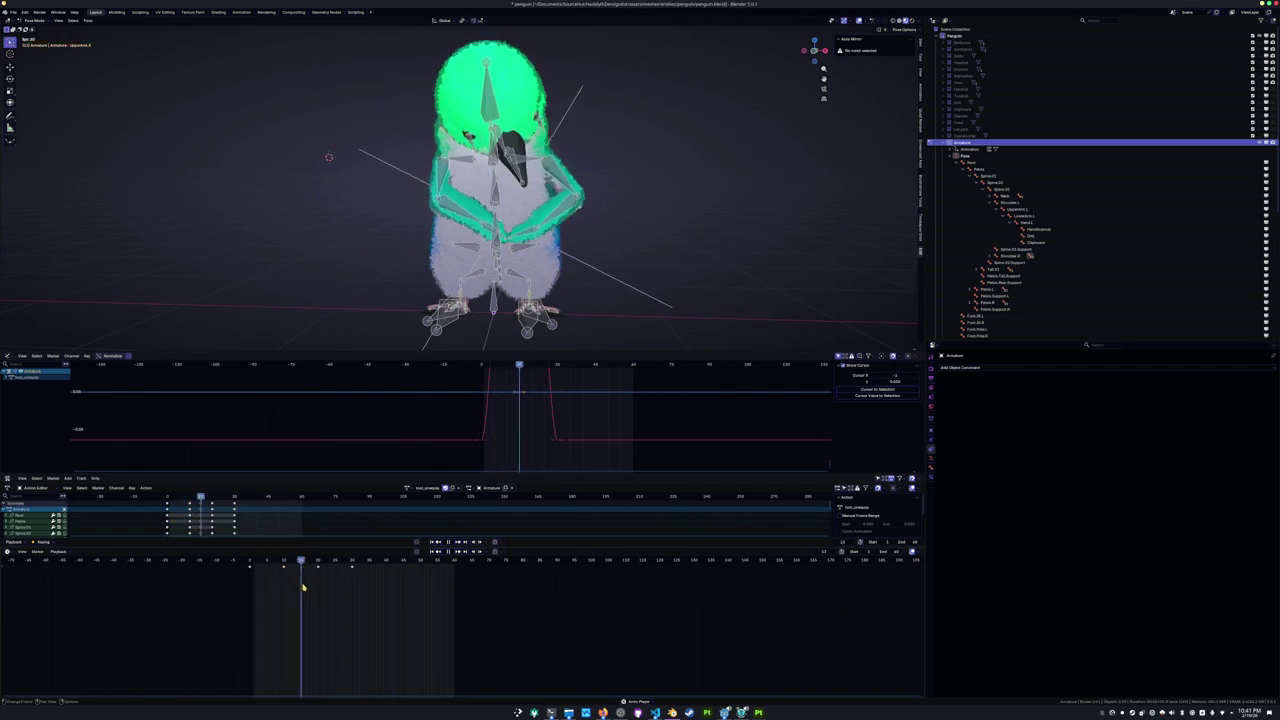
{"action": "mouse_move", "coordinate": [300, 583]}
{"action": "left_mouse_down"}
{"action": "mouse_move", "coordinate": [284, 580]}
{"action": "mouse_move", "coordinate": [317, 580]}
{"action": "mouse_move", "coordinate": [290, 580]}
{"action": "left_mouse_up"}
{"action": "key", "text": "space"}
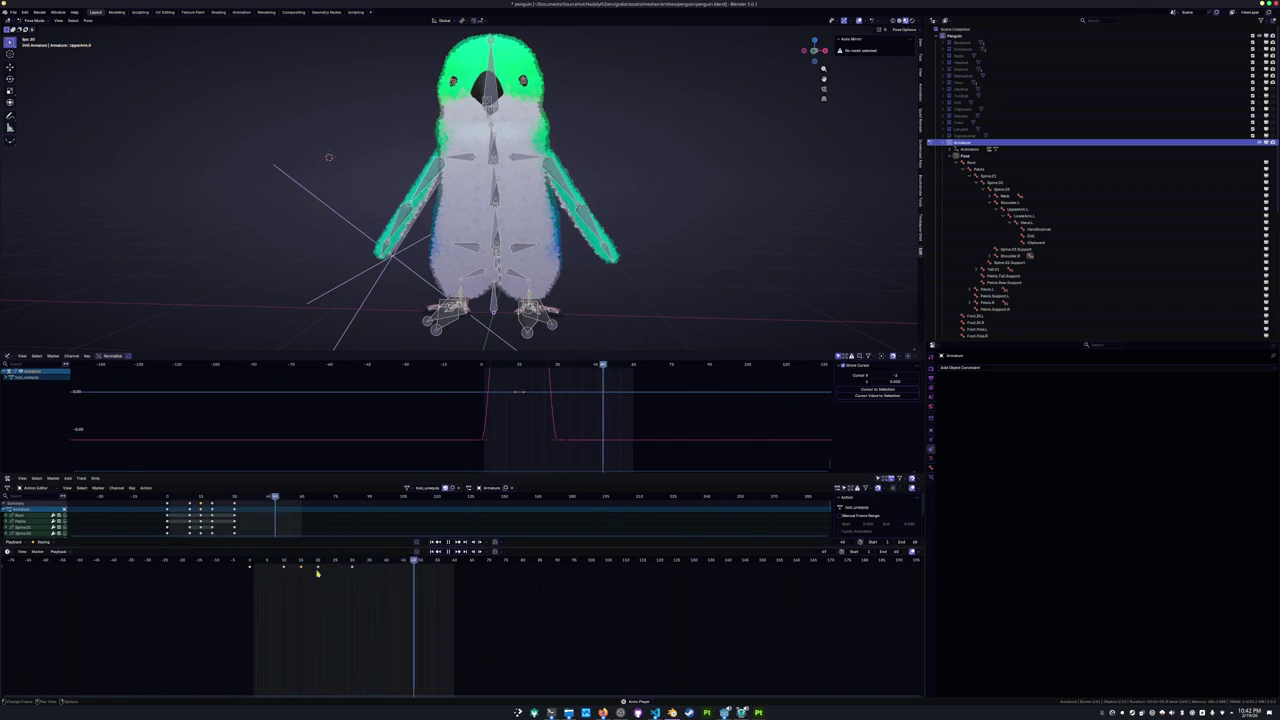
{"action": "mouse_move", "coordinate": [320, 250]}
{"action": "middle_mouse_down"}
{"action": "mouse_move", "coordinate": [326, 240]}
{"action": "mouse_move", "coordinate": [357, 263]}
{"action": "mouse_move", "coordinate": [354, 304]}
{"action": "middle_mouse_up"}
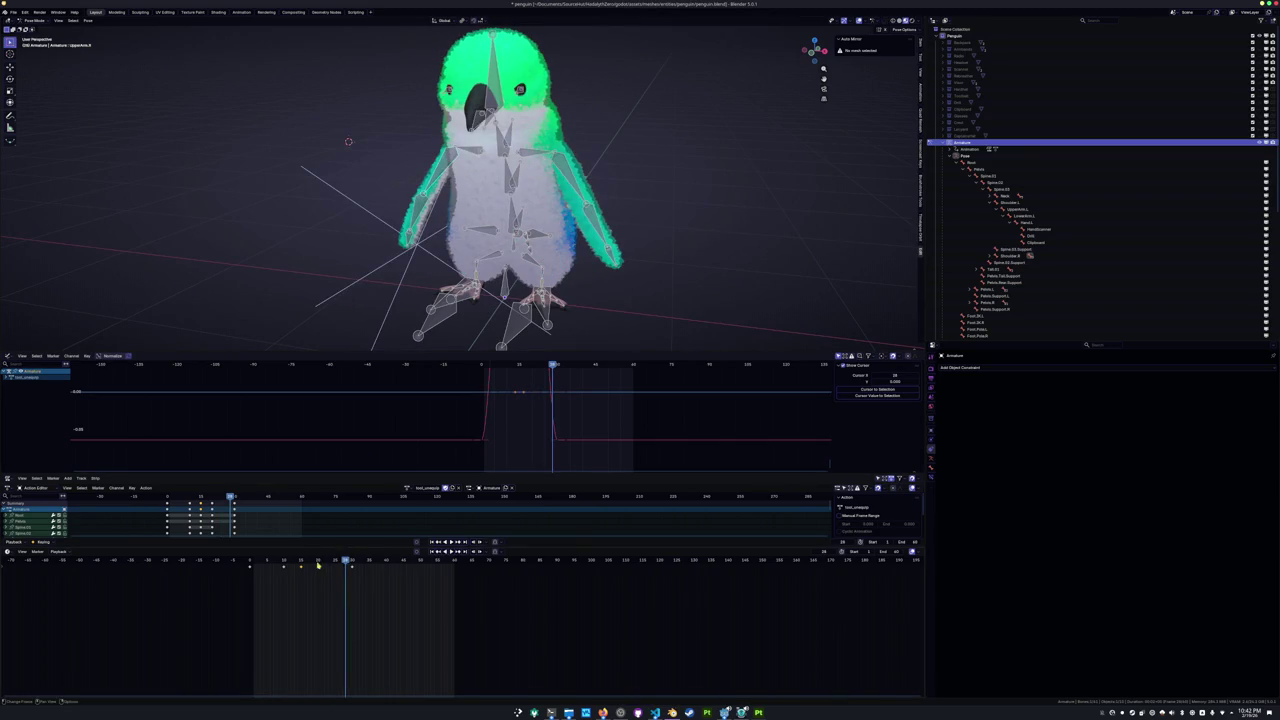
{"action": "left_click_drag", "start_coordinate": [322, 564], "coordinate": [304, 561]}
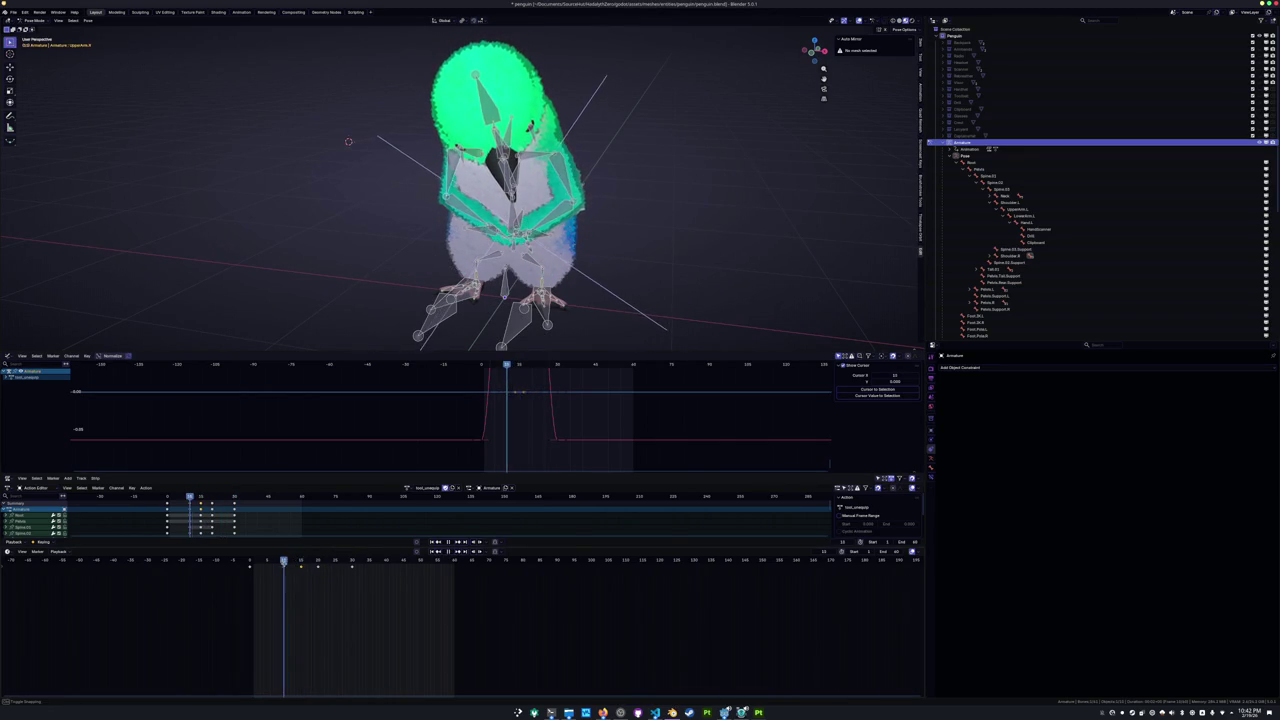
{"action": "mouse_move", "coordinate": [287, 563]}
{"action": "left_mouse_down"}
{"action": "mouse_move", "coordinate": [253, 563]}
{"action": "mouse_move", "coordinate": [325, 561]}
{"action": "mouse_move", "coordinate": [269, 558]}
{"action": "mouse_move", "coordinate": [303, 557]}
{"action": "left_mouse_up"}
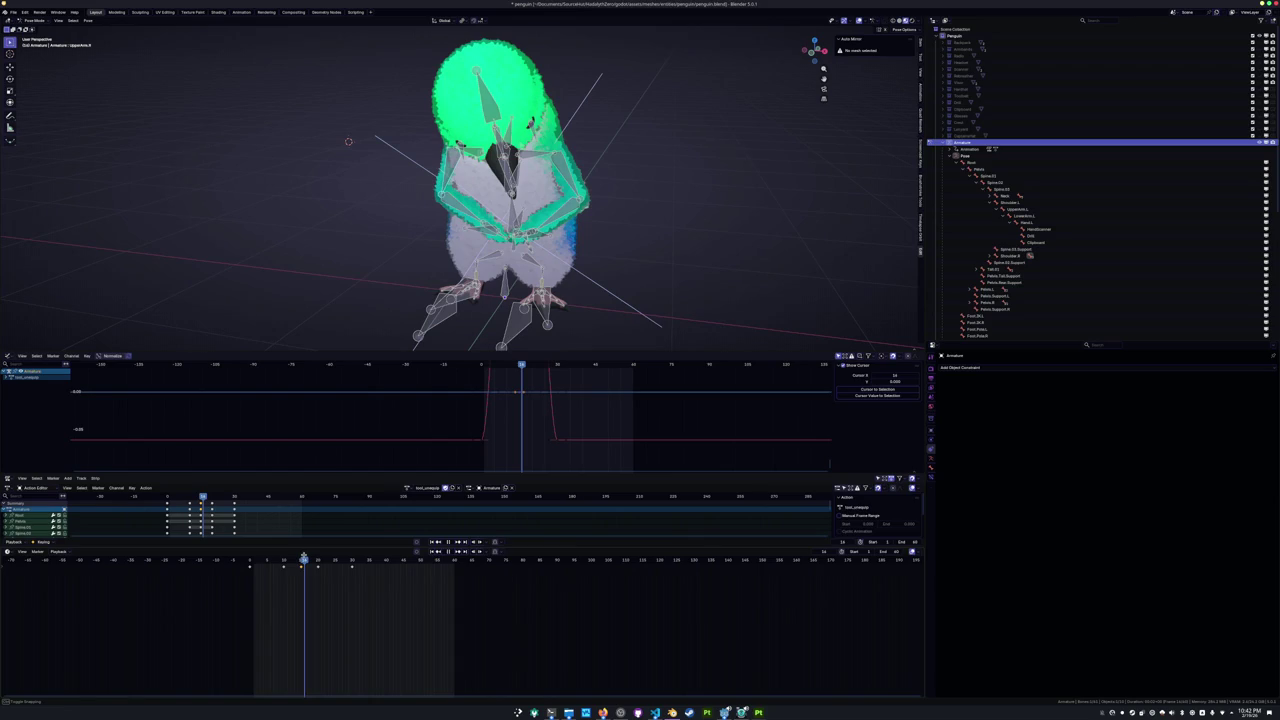
{"action": "left_click", "coordinate": [602, 712]}
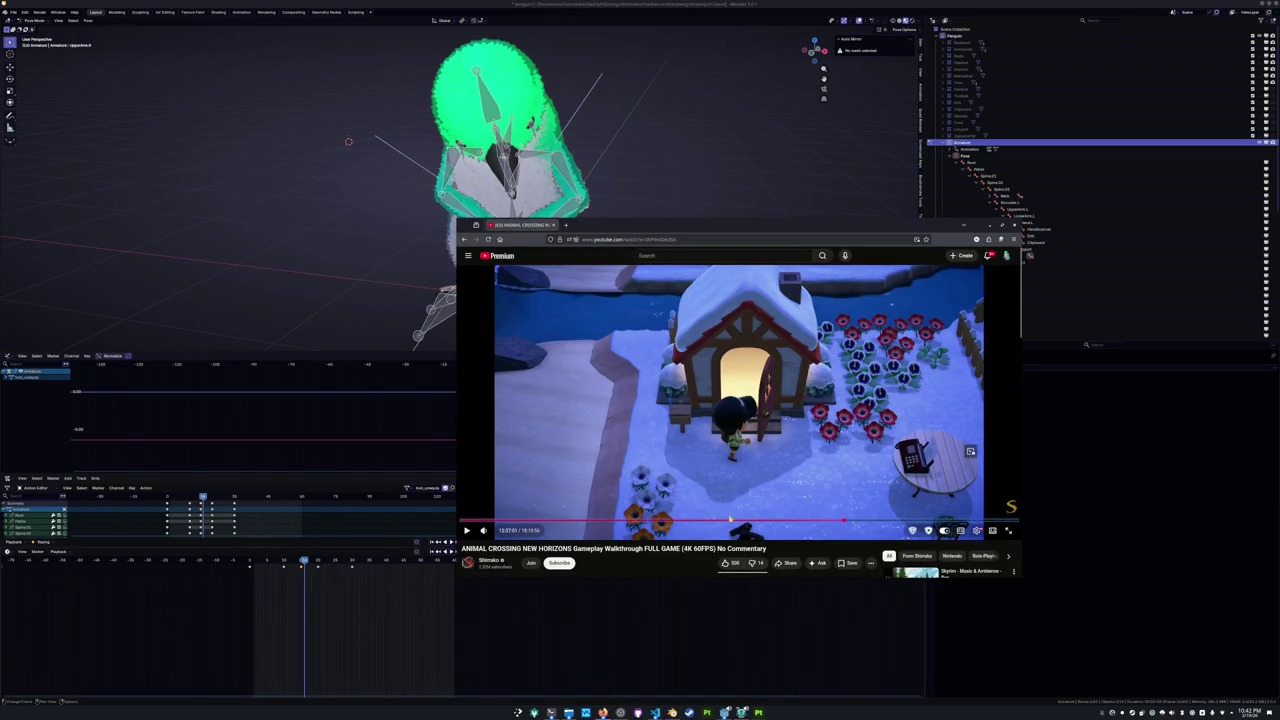
Play the Animal Crossing reference video, then return to Blender facing the penguin.
{"action": "left_click", "coordinate": [826, 467]}
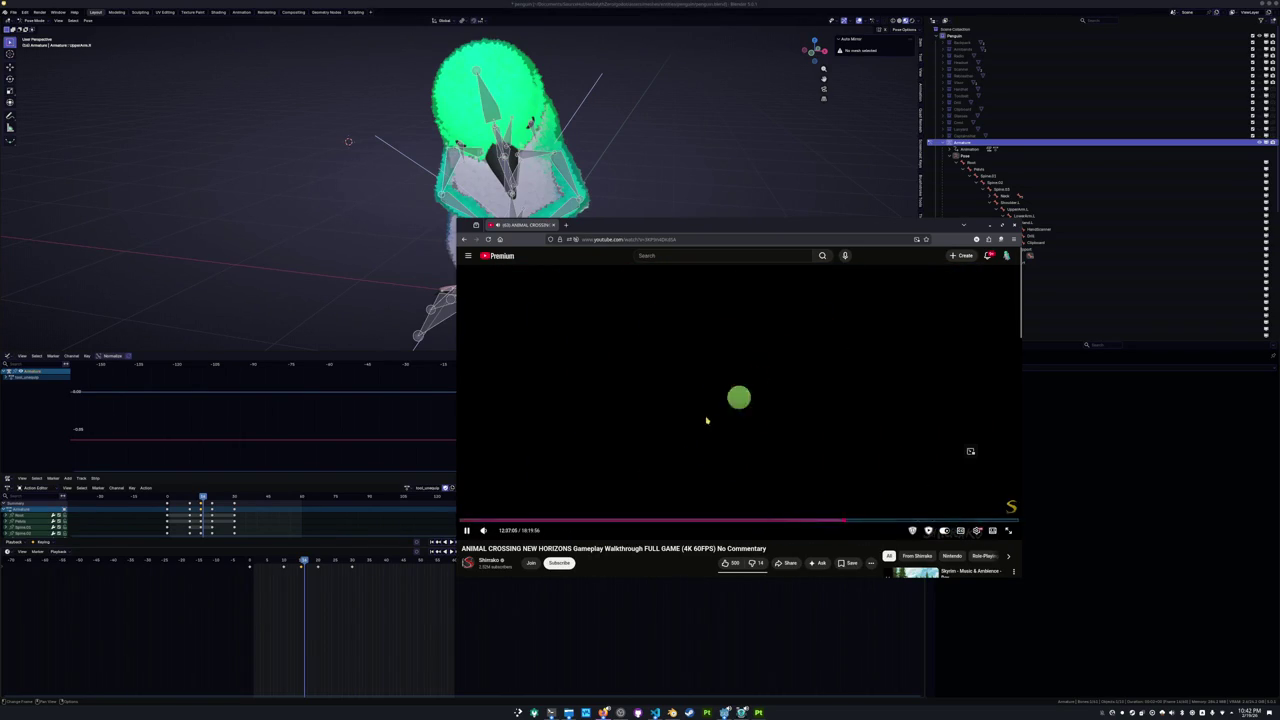
{"action": "key", "text": "alt+Tab"}
{"action": "middle_click_drag", "start_coordinate": [390, 177], "coordinate": [357, 184]}
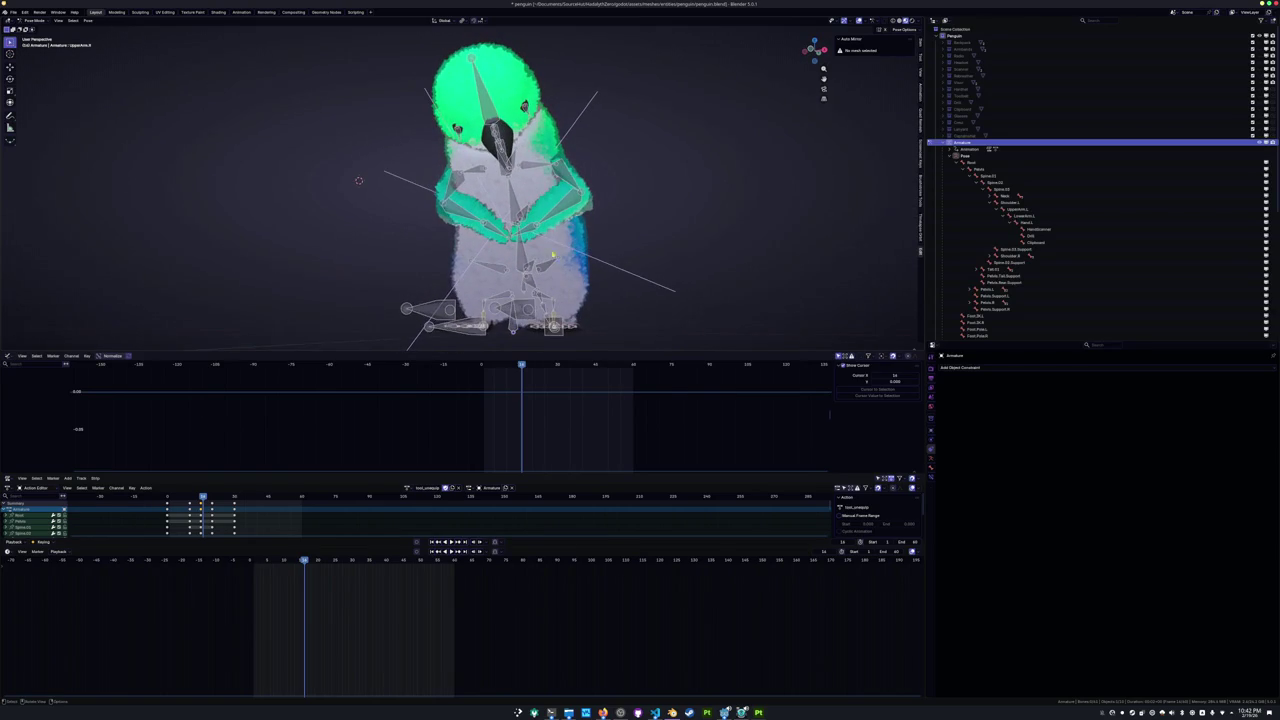
Rotate LowerArm.L around its local Z axis, then around the global X axis.
{"action": "left_click", "coordinate": [570, 200]}
{"action": "middle_click_drag", "start_coordinate": [570, 200], "coordinate": [562, 284]}
{"action": "key", "text": "r"}
{"action": "key", "text": "x"}
{"action": "key", "text": "x"}
{"action": "key", "text": "z"}
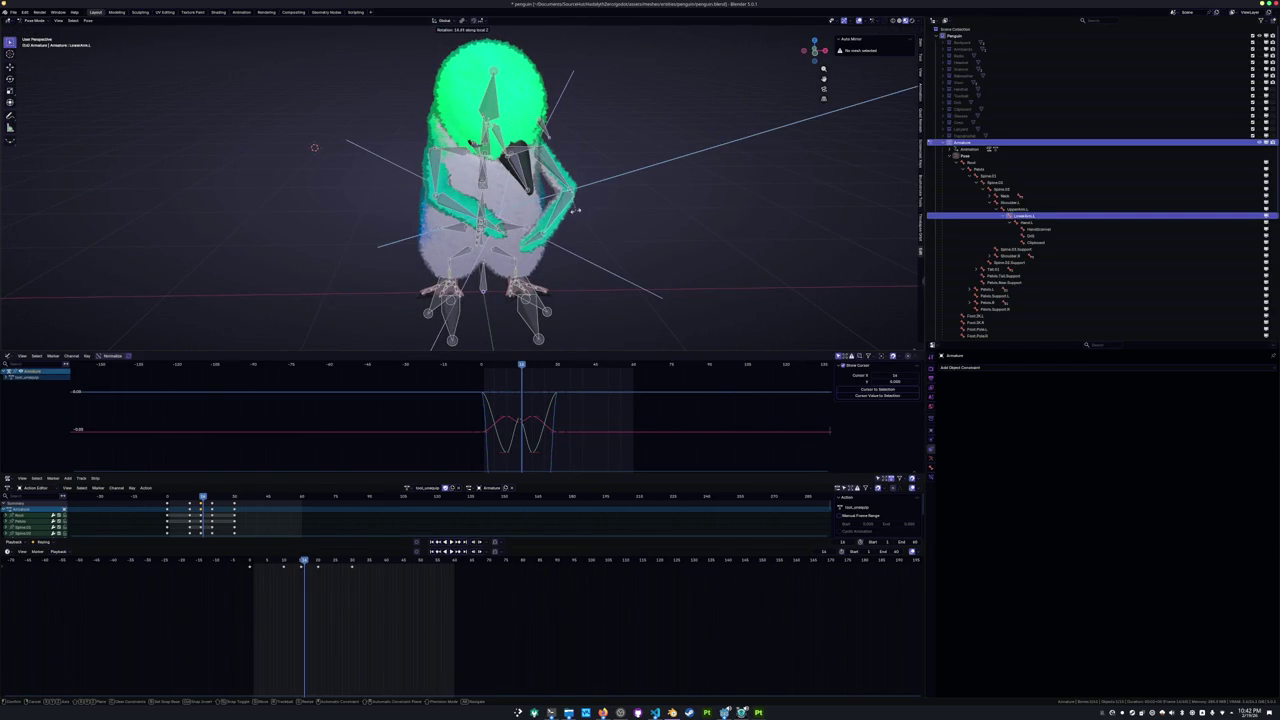
{"action": "left_click", "coordinate": [576, 212]}
{"action": "mouse_move", "coordinate": [576, 212]}
{"action": "middle_mouse_down"}
{"action": "mouse_move", "coordinate": [652, 216]}
{"action": "mouse_move", "coordinate": [560, 240]}
{"action": "middle_mouse_up"}
{"action": "key", "text": "r"}
{"action": "key", "text": "x"}
{"action": "left_click", "coordinate": [625, 240]}
Try a Z-axis rotation on UpperArm.L, then undo it.
{"action": "left_click", "coordinate": [548, 170]}
{"action": "key", "text": "r"}
{"action": "key", "text": "z"}
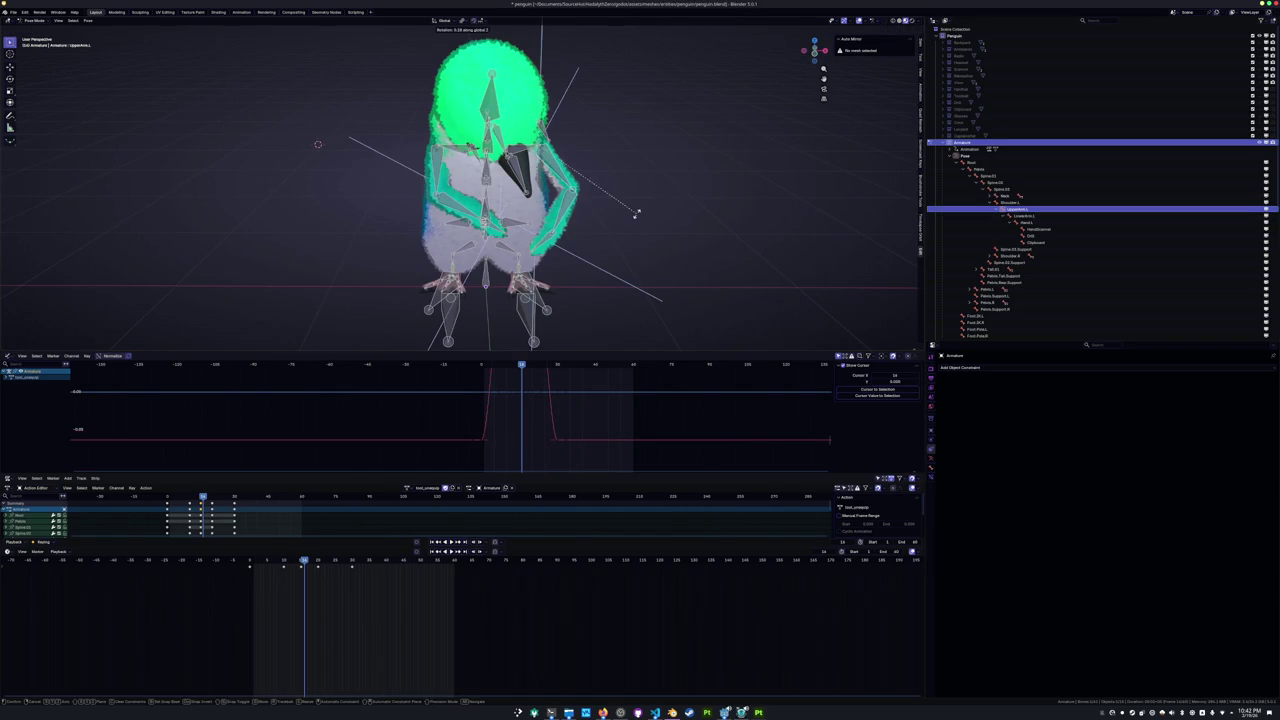
{"action": "left_click", "coordinate": [644, 167]}
{"action": "middle_click_drag", "start_coordinate": [644, 167], "coordinate": [720, 170]}
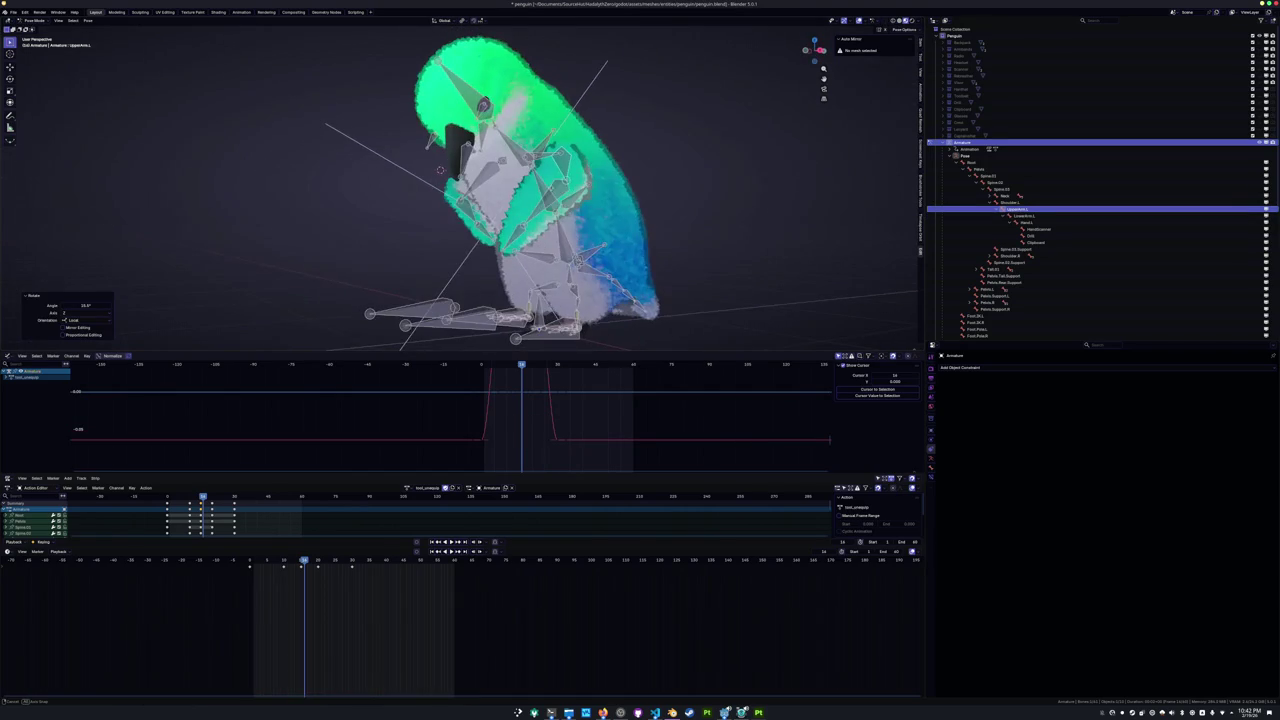
{"action": "mouse_move", "coordinate": [440, 170]}
{"action": "middle_mouse_down"}
{"action": "mouse_move", "coordinate": [339, 124]}
{"action": "mouse_move", "coordinate": [360, 180]}
{"action": "middle_mouse_up"}
{"action": "key", "text": "ctrl+z"}
Re-rotate LowerArm.L around its local Z and local X axes.
{"action": "key", "text": "r"}
{"action": "key", "text": "z"}
{"action": "key", "text": "z"}
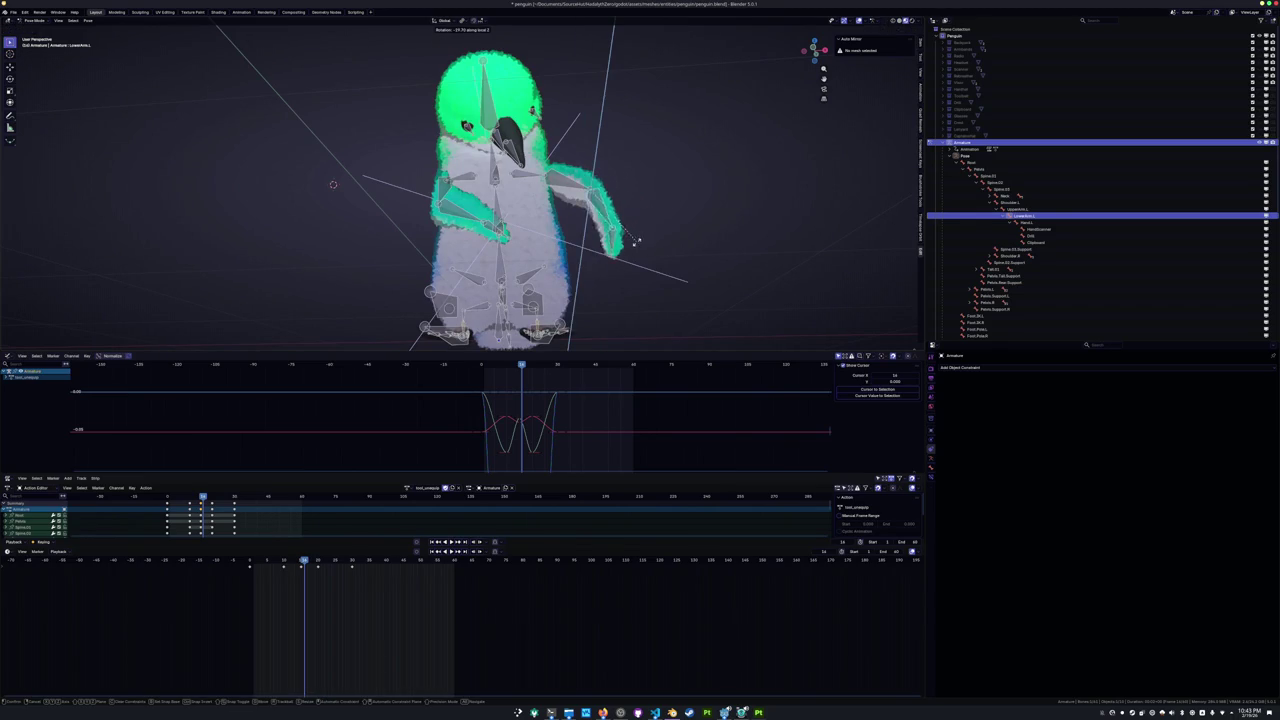
{"action": "left_click", "coordinate": [617, 253]}
{"action": "mouse_move", "coordinate": [617, 253]}
{"action": "middle_mouse_down"}
{"action": "mouse_move", "coordinate": [692, 283]}
{"action": "mouse_move", "coordinate": [697, 266]}
{"action": "mouse_move", "coordinate": [580, 263]}
{"action": "mouse_move", "coordinate": [685, 273]}
{"action": "mouse_move", "coordinate": [620, 180]}
{"action": "mouse_move", "coordinate": [640, 140]}
{"action": "middle_mouse_up"}
{"action": "key", "text": "r"}
{"action": "key", "text": "x"}
{"action": "key", "text": "x"}
{"action": "left_click", "coordinate": [632, 268]}
Rotate UpperArm.L around its local Y axis.
{"action": "scroll", "coordinate": [610, 165], "scroll_direction": "up", "scroll_amount": 2}
{"action": "scroll", "coordinate": [600, 153], "scroll_direction": "up", "scroll_amount": 2}
{"action": "left_click", "coordinate": [643, 134]}
{"action": "key", "text": "r"}
{"action": "key", "text": "y"}
{"action": "left_click", "coordinate": [655, 150]}
Rotate Hand.L around its local X axis and extend the selection up the arm chain.
{"action": "middle_click_drag", "start_coordinate": [655, 150], "coordinate": [352, 166]}
{"action": "left_click", "coordinate": [600, 262]}
{"action": "middle_click_drag", "start_coordinate": [600, 262], "coordinate": [636, 262]}
{"action": "key", "text": "r"}
{"action": "key", "text": "x"}
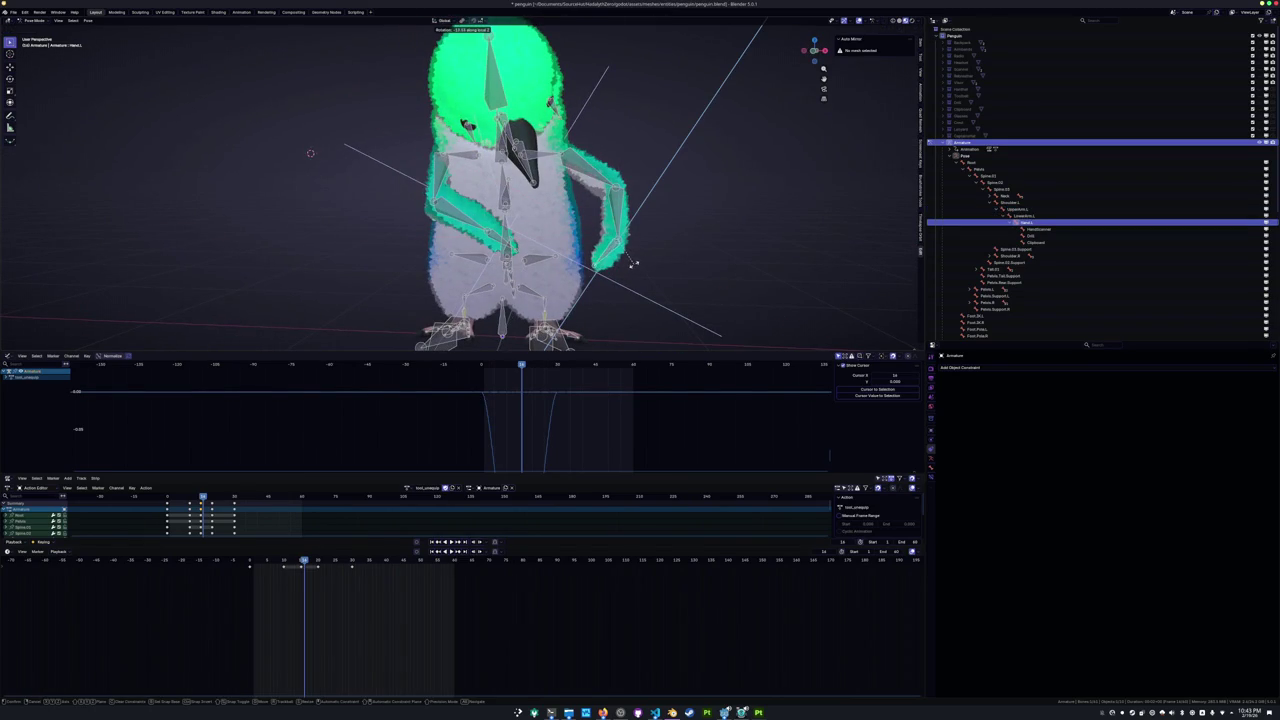
{"action": "left_click", "coordinate": [636, 260]}
{"action": "mouse_move", "coordinate": [652, 263]}
{"action": "middle_mouse_down"}
{"action": "mouse_move", "coordinate": [337, 166]}
{"action": "mouse_move", "coordinate": [357, 196]}
{"action": "mouse_move", "coordinate": [350, 156]}
{"action": "middle_mouse_up"}
{"action": "key", "text": "bracketleft"}
{"action": "key", "text": "bracketleft"}
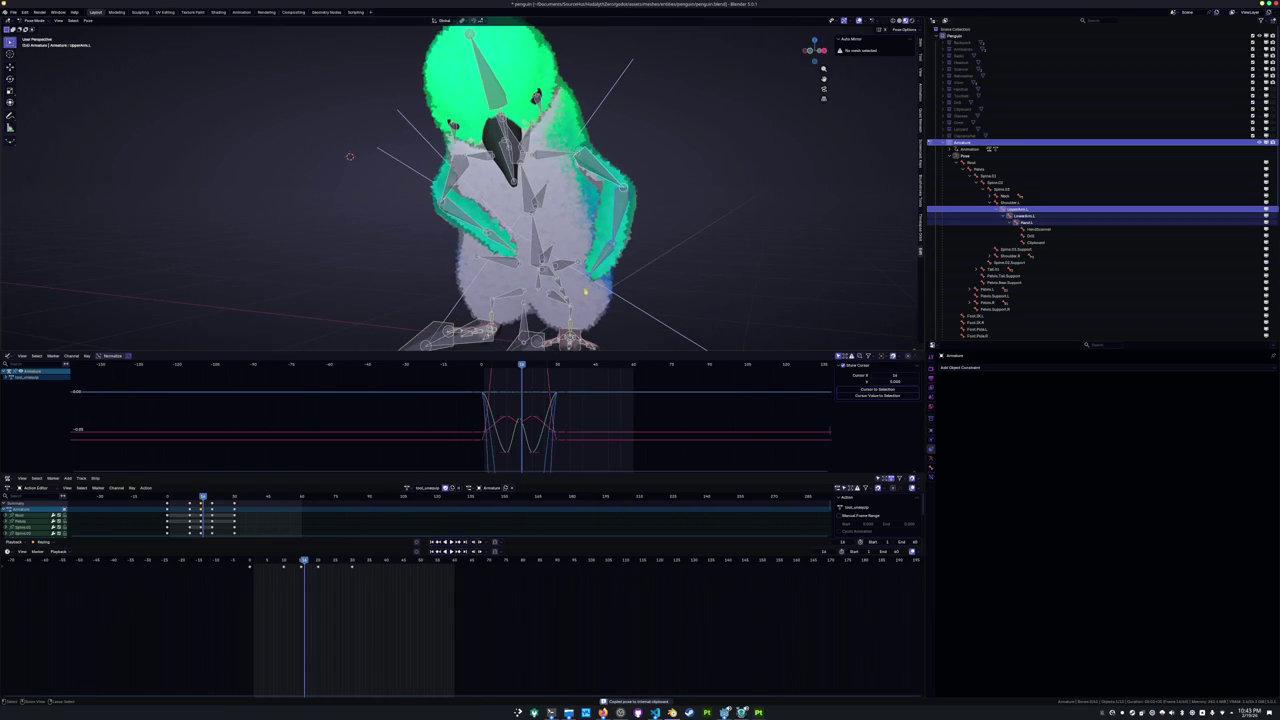
Paste the bent-wing pose and keyframe it at frames 10 and 15.
{"action": "key", "text": "Left"}
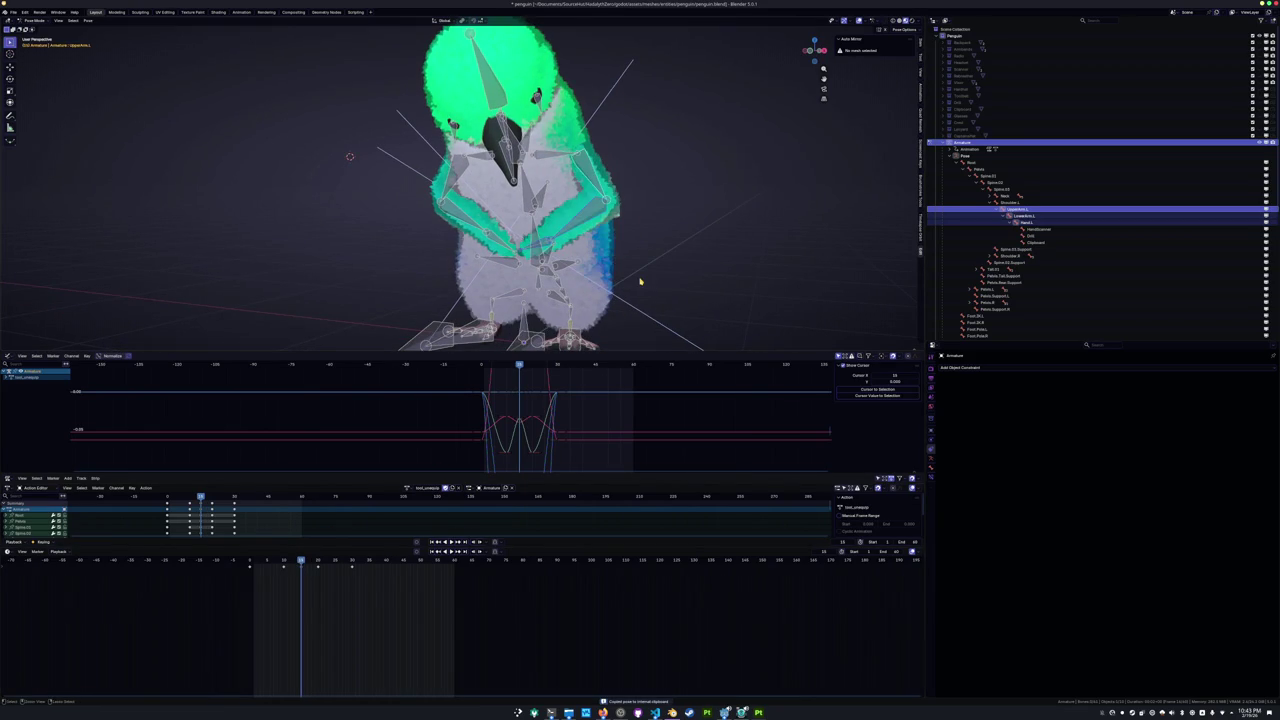
{"action": "key", "text": "ctrl+v"}
{"action": "key", "text": "i"}
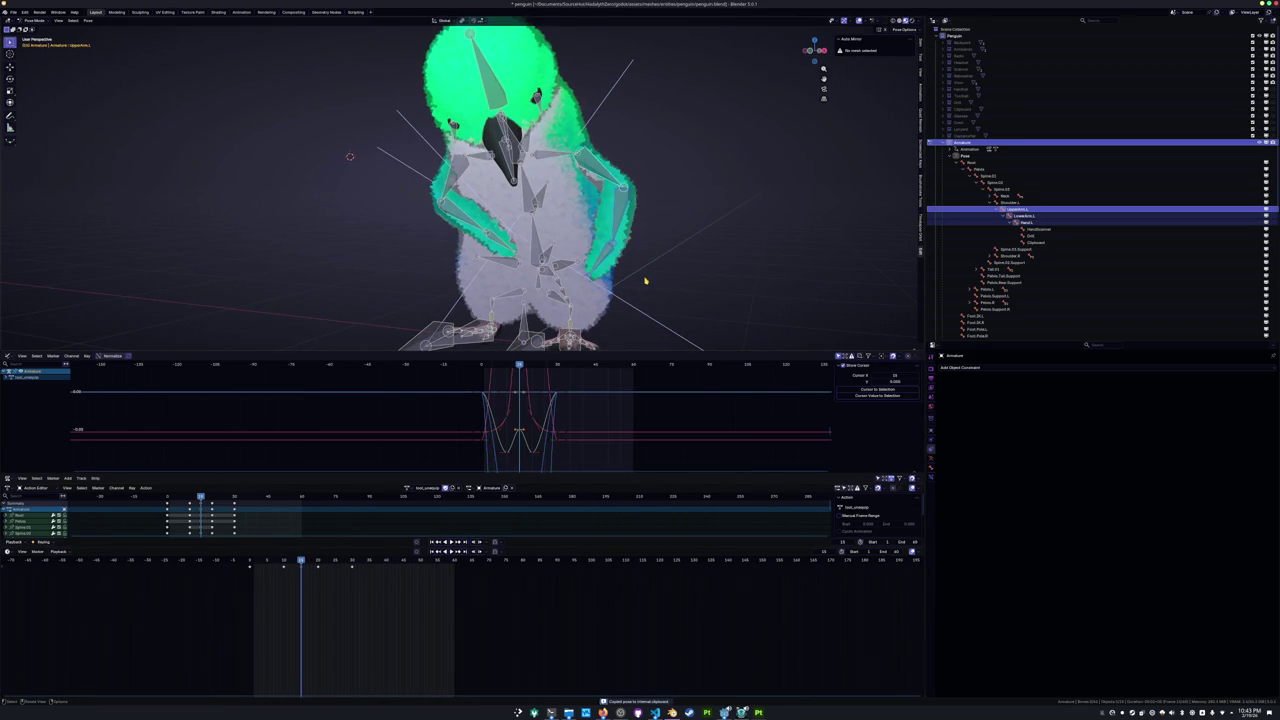
{"action": "key", "text": "Down"}
{"action": "key", "text": "ctrl+v"}
{"action": "key", "text": "i"}
{"action": "key", "text": "Right"}
{"action": "key", "text": "Right"}
{"action": "key", "text": "Right"}
{"action": "key", "text": "Right"}
{"action": "key", "text": "Right"}
{"action": "key", "text": "ctrl+v"}
{"action": "key", "text": "i"}
Rotate UpperArm.L two frames after the frame-10 key.
{"action": "middle_click_drag", "start_coordinate": [634, 183], "coordinate": [686, 214]}
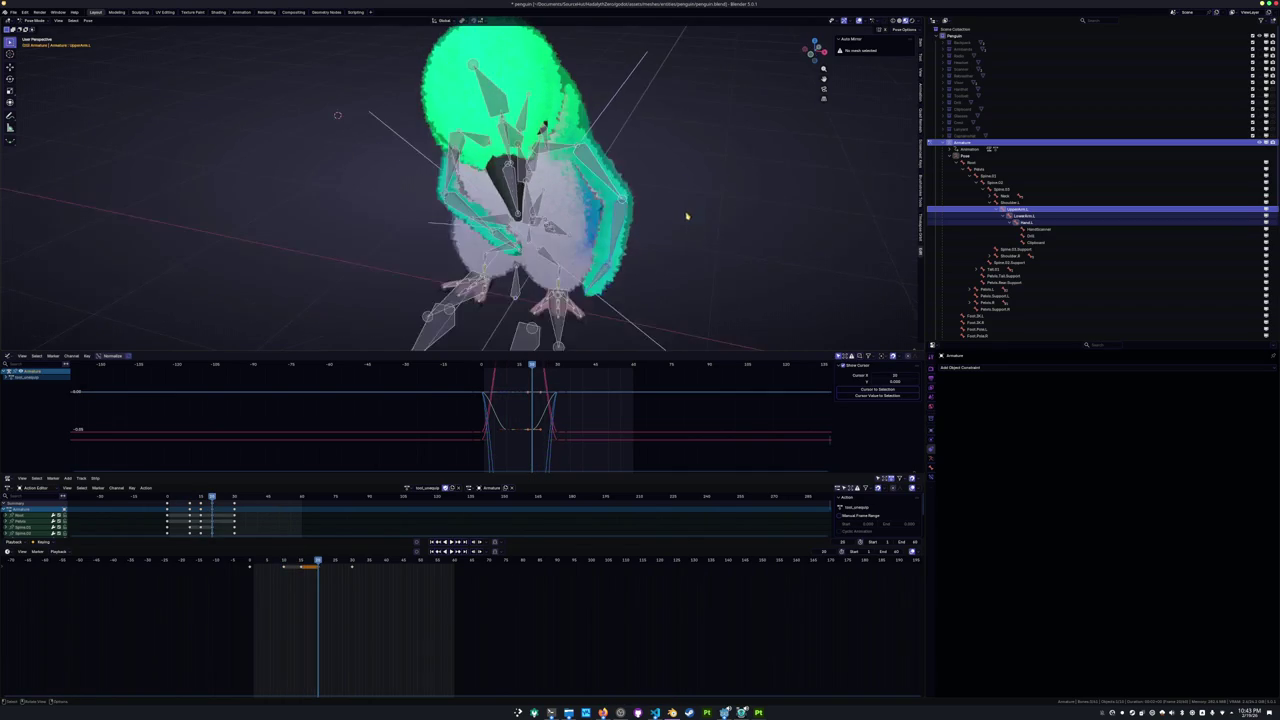
{"action": "left_click", "coordinate": [620, 200]}
{"action": "key", "text": "Down"}
{"action": "key", "text": "Down"}
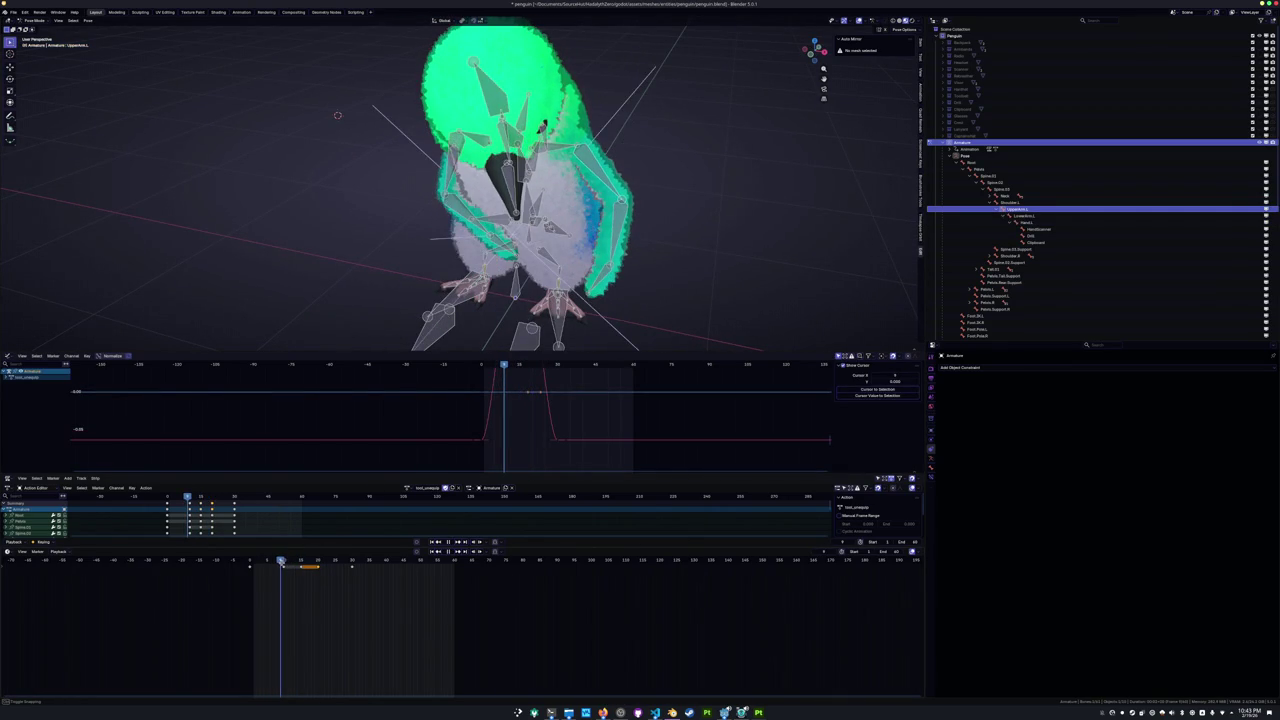
{"action": "key", "text": "Right"}
{"action": "key", "text": "Right"}
{"action": "key", "text": "Right"}
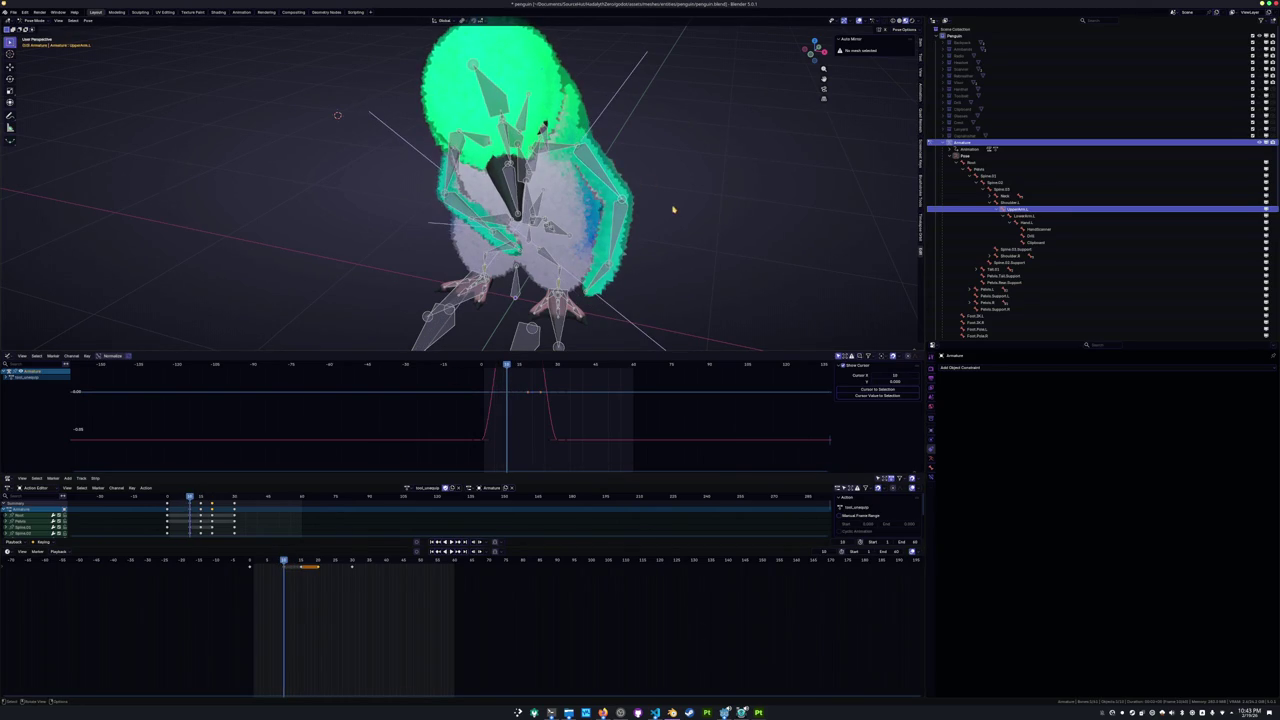
{"action": "middle_click_drag", "start_coordinate": [668, 204], "coordinate": [680, 206]}
{"action": "key", "text": "r"}
{"action": "left_click", "coordinate": [683, 190]}
Rotate LowerArm.L and Hand.L, then select the whole left arm chain.
{"action": "left_click", "coordinate": [625, 220]}
{"action": "key", "text": "r"}
{"action": "left_click", "coordinate": [637, 215]}
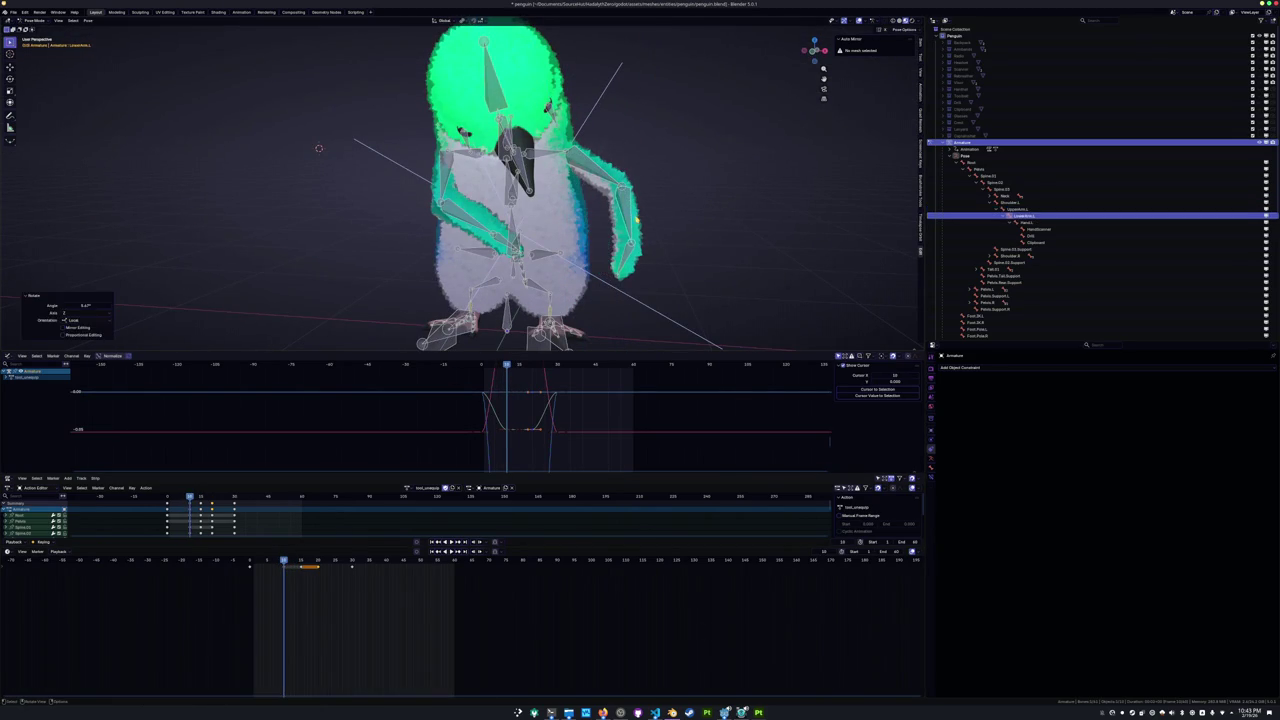
{"action": "left_click", "coordinate": [610, 262]}
{"action": "key", "text": "r"}
{"action": "left_click", "coordinate": [604, 268]}
{"action": "left_click_drag", "start_coordinate": [688, 294], "coordinate": [594, 169]}
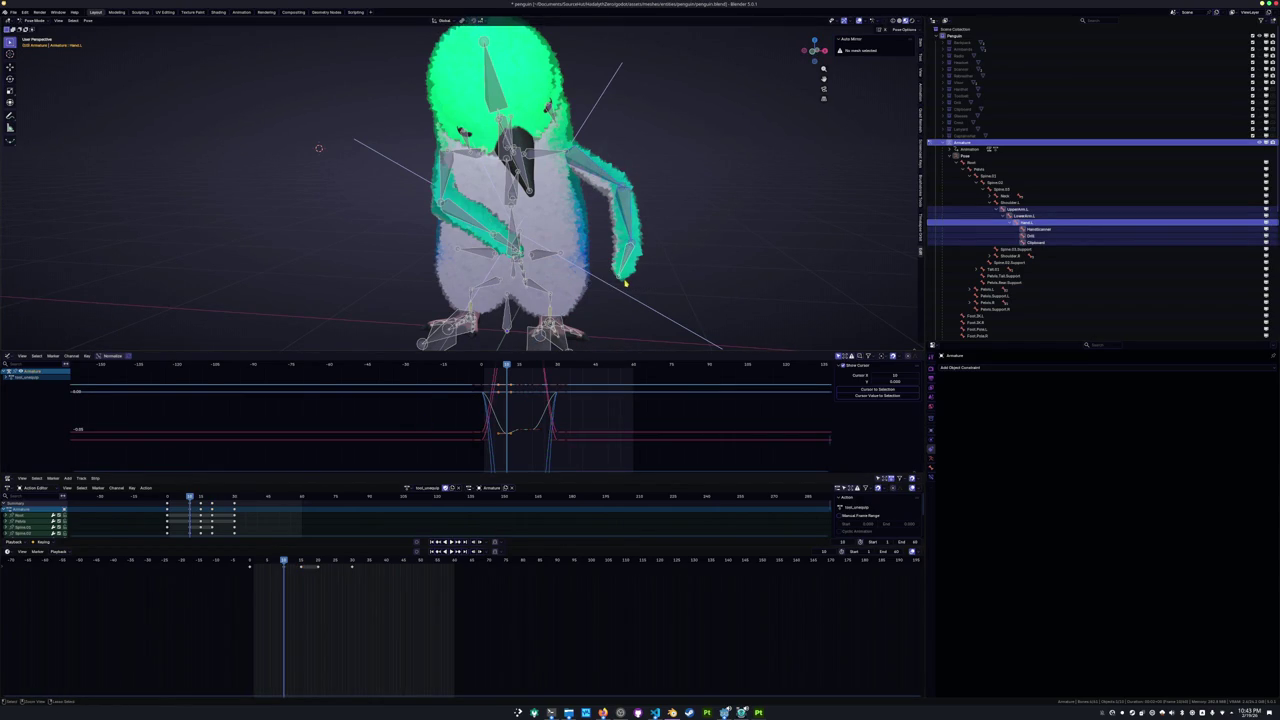
Paste and keyframe the arm pose at frame 30, then play the animation.
{"action": "key", "text": "Down"}
{"action": "key", "text": "Up"}
{"action": "key", "text": "ctrl+v"}
{"action": "key", "text": "i"}
{"action": "key", "text": "space"}
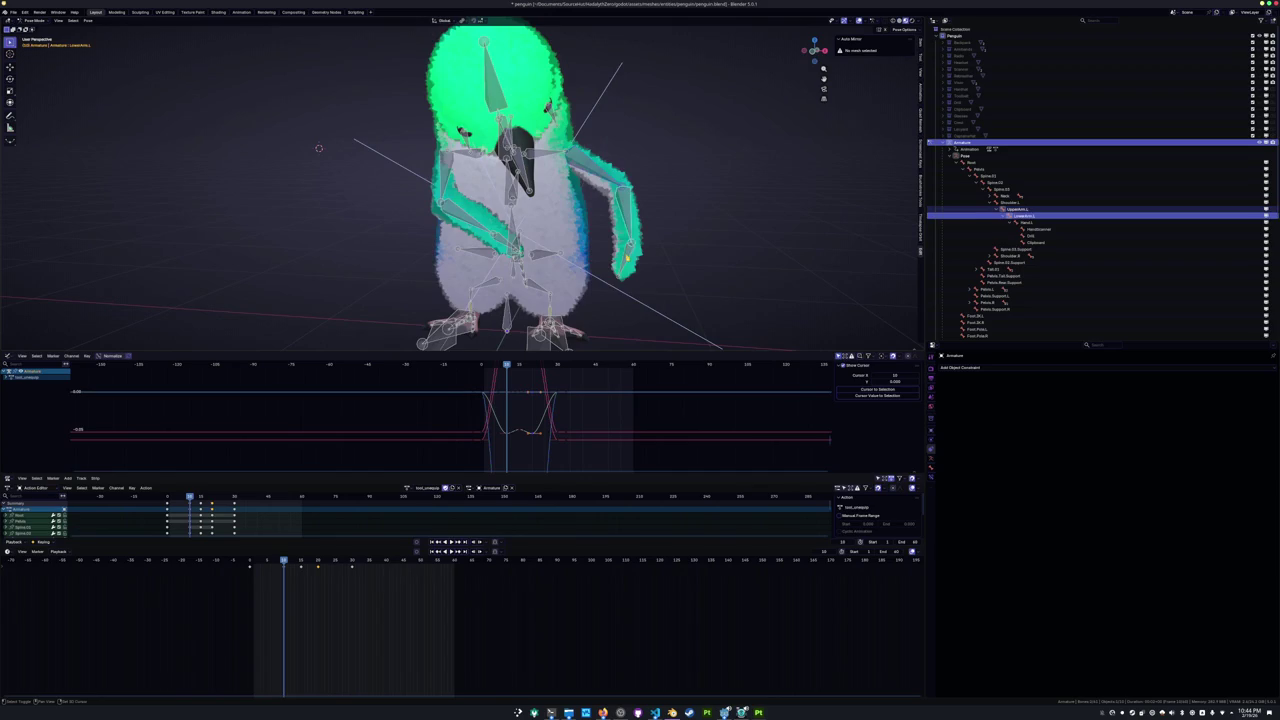
Copy the current pose and paste it at an earlier frame, around frame 20.
{"action": "middle_click_drag", "start_coordinate": [592, 170], "coordinate": [560, 200]}
{"action": "key", "text": "ctrl+c"}
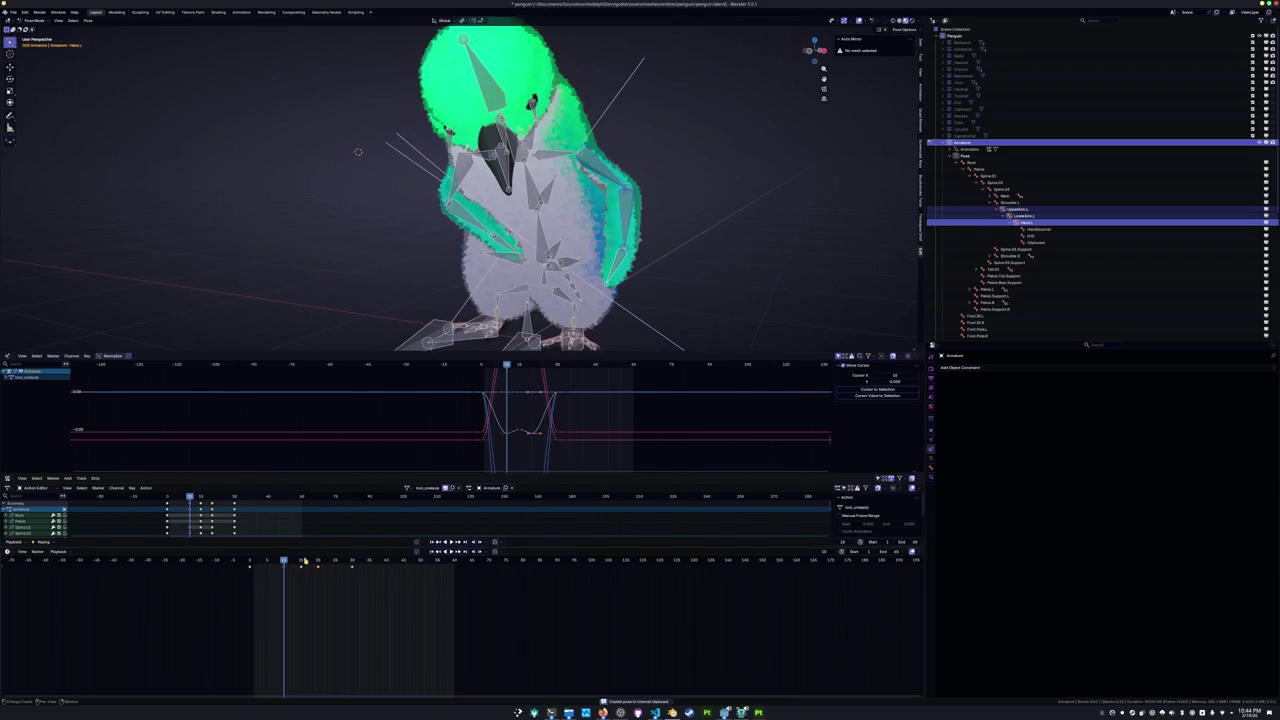
{"action": "left_click", "coordinate": [302, 562]}
{"action": "key", "text": "Left"}
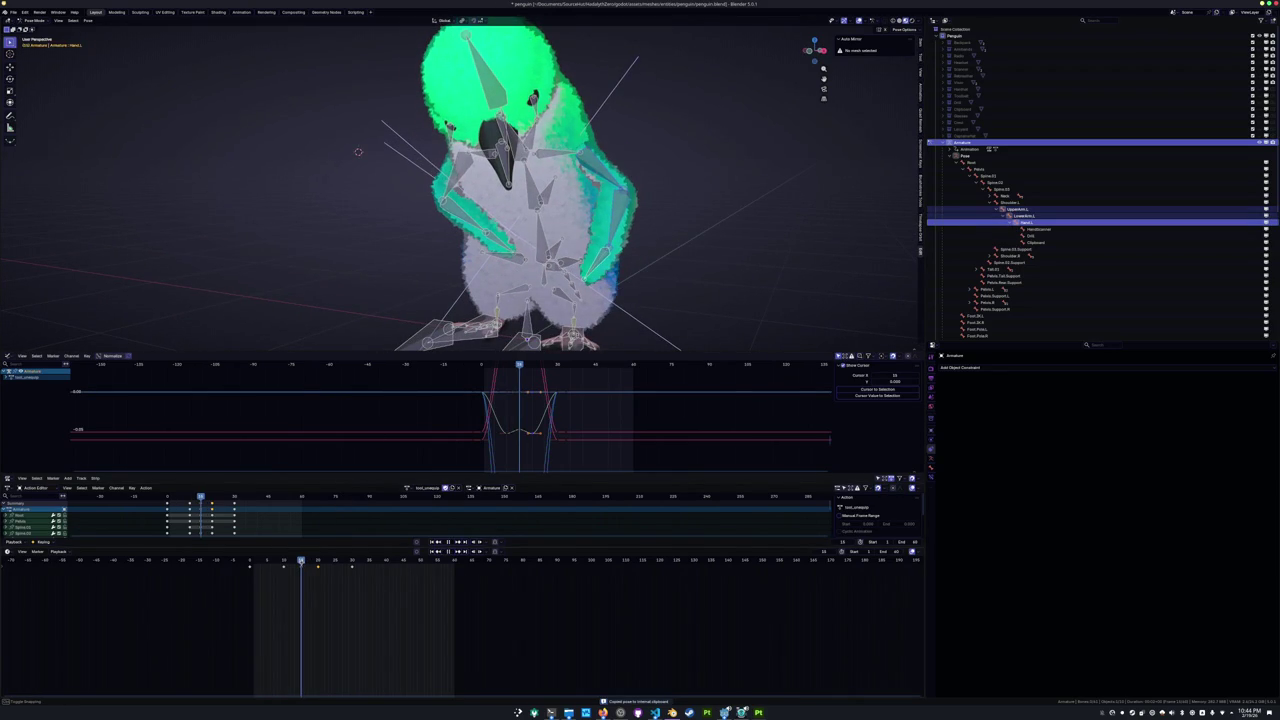
{"action": "key", "text": "ctrl+v"}
Keyframe the pasted wing pose and play the animation back to review it.
{"action": "key", "text": "i"}
{"action": "key", "text": "space"}
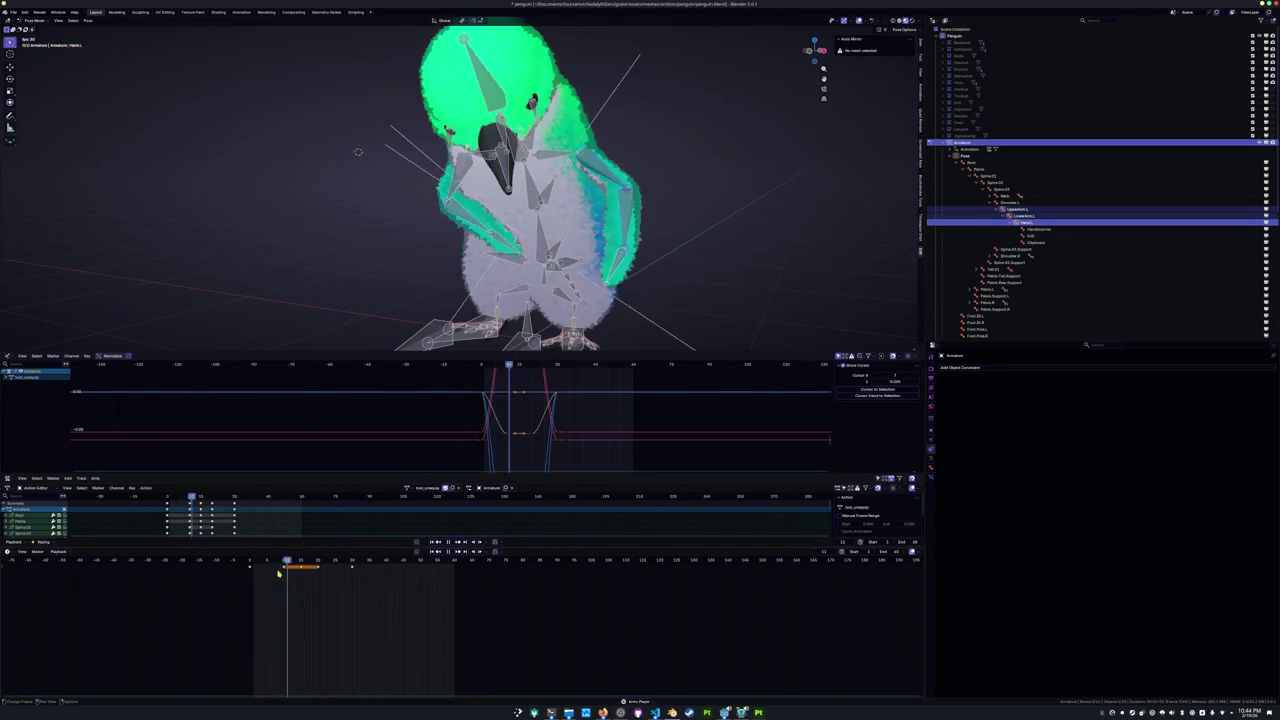
{"action": "scroll", "coordinate": [334, 236], "scroll_direction": "down", "scroll_amount": 2}
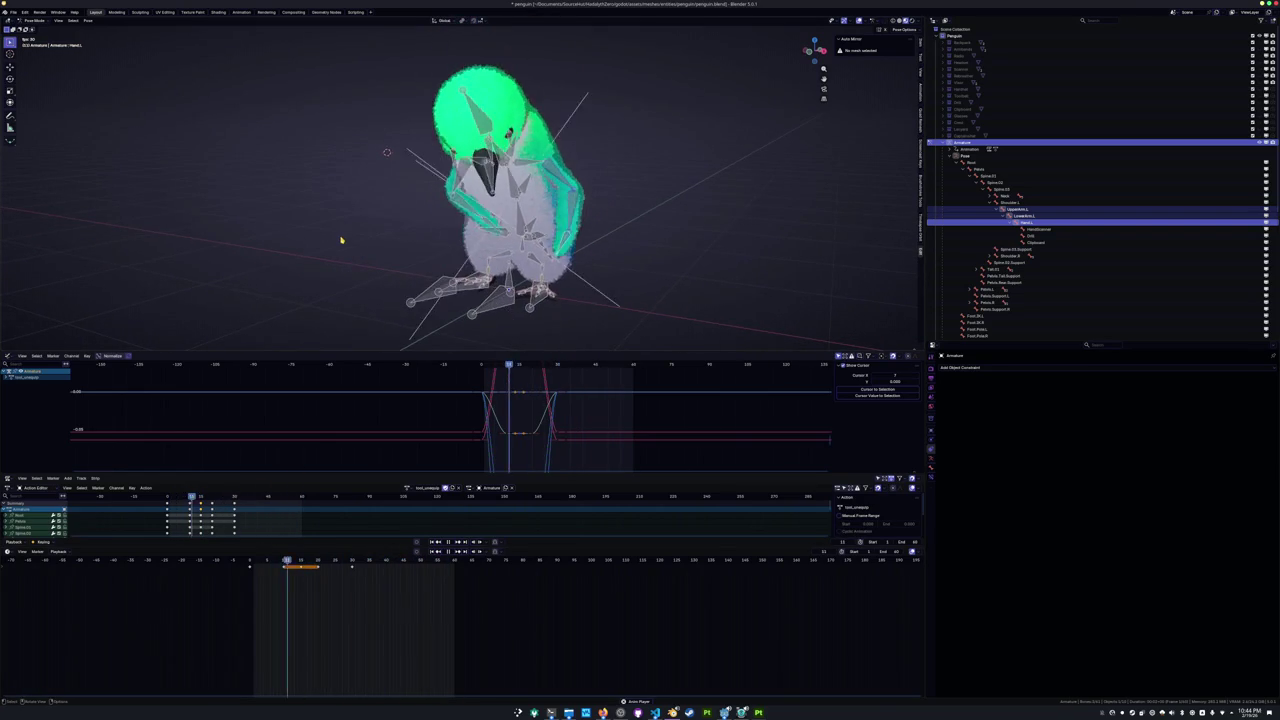
{"action": "scroll", "coordinate": [343, 242], "scroll_direction": "down", "scroll_amount": 3}
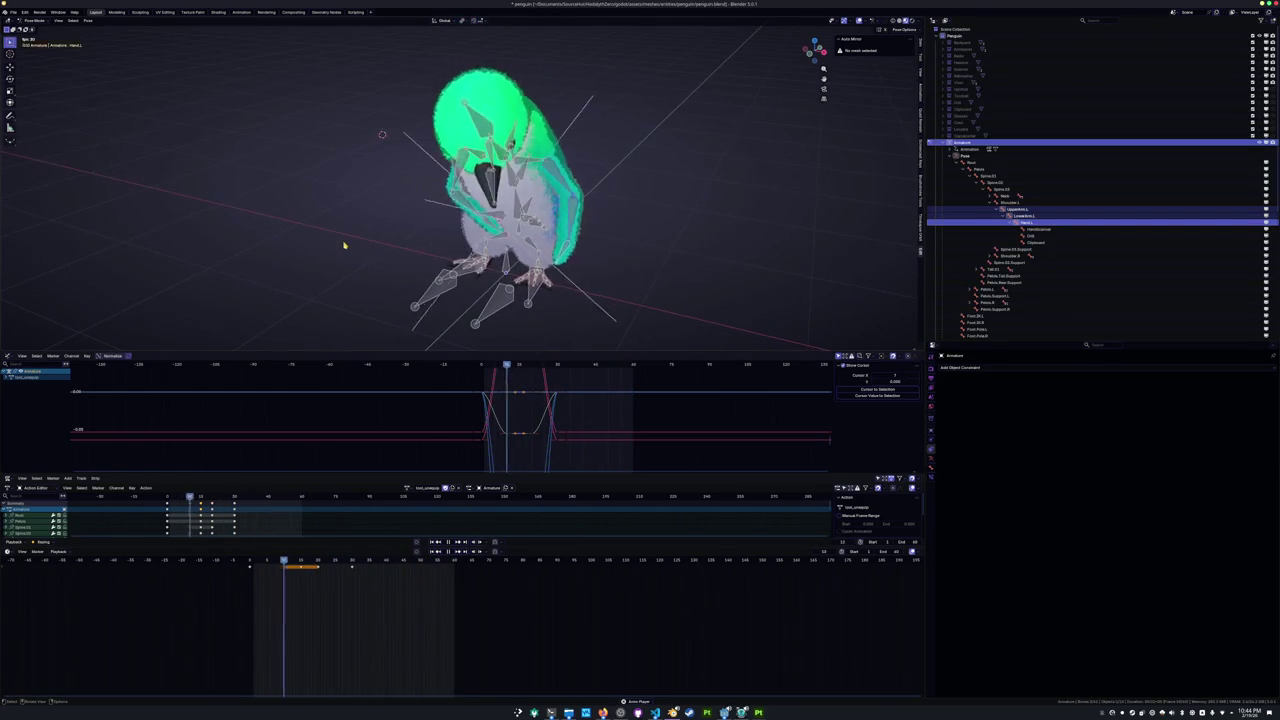
{"action": "mouse_move", "coordinate": [343, 244]}
{"action": "middle_mouse_down"}
{"action": "mouse_move", "coordinate": [355, 231]}
{"action": "mouse_move", "coordinate": [349, 248]}
{"action": "middle_mouse_up"}
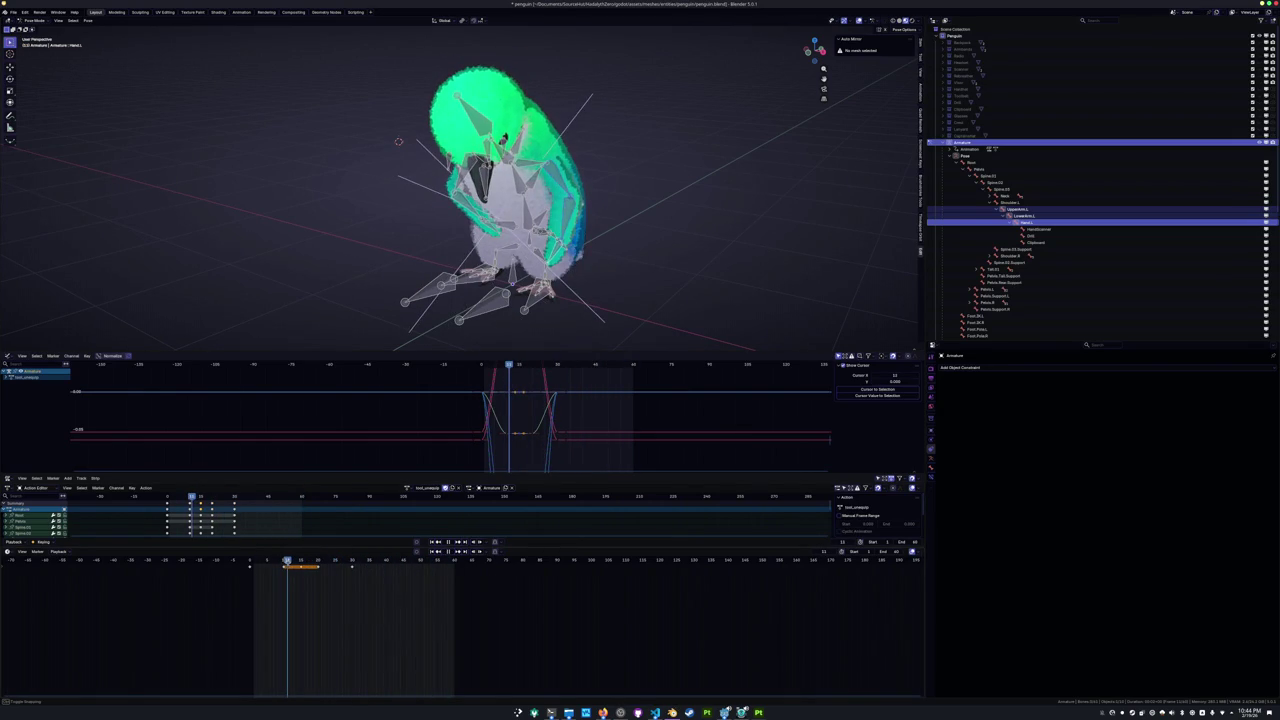
Select UpperArm.L and start rotating it around the global X axis.
{"action": "left_click", "coordinate": [561, 178]}
{"action": "mouse_move", "coordinate": [561, 178]}
{"action": "middle_mouse_down"}
{"action": "mouse_move", "coordinate": [610, 230]}
{"action": "mouse_move", "coordinate": [654, 249]}
{"action": "middle_mouse_up"}
{"action": "scroll", "coordinate": [610, 230], "scroll_direction": "up", "scroll_amount": 3}
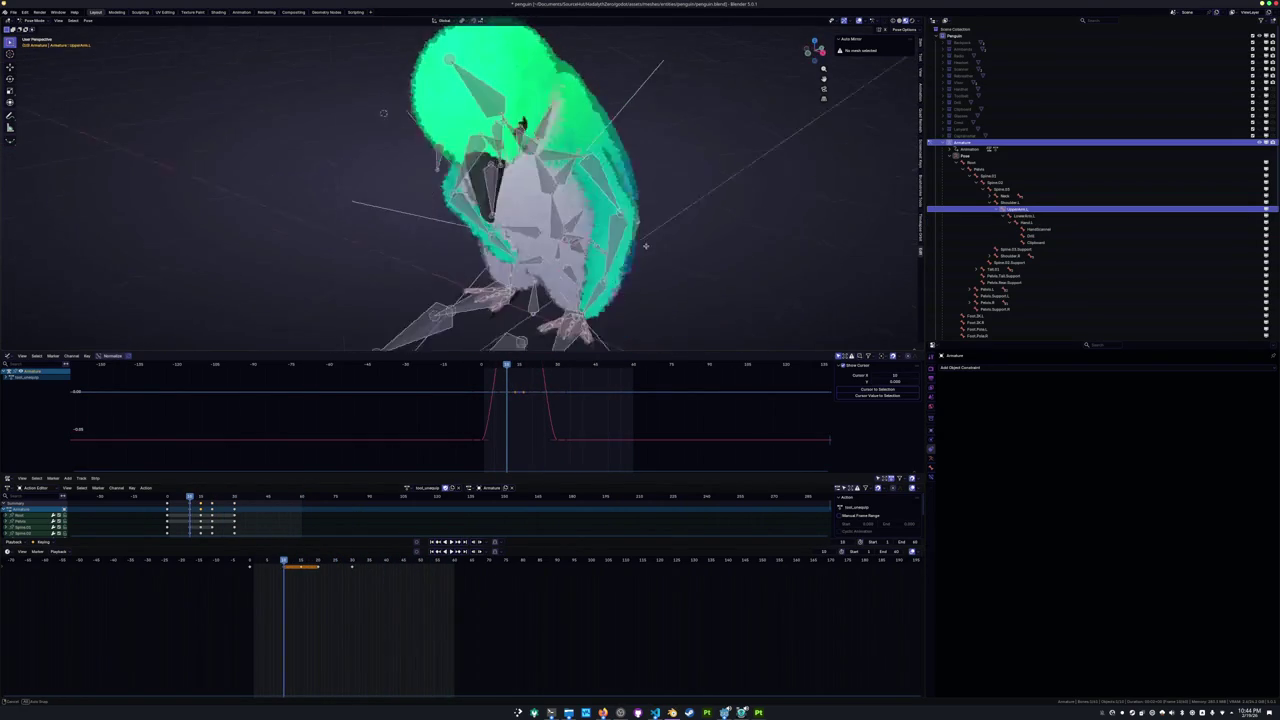
{"action": "key", "text": "r"}
{"action": "key", "text": "x"}
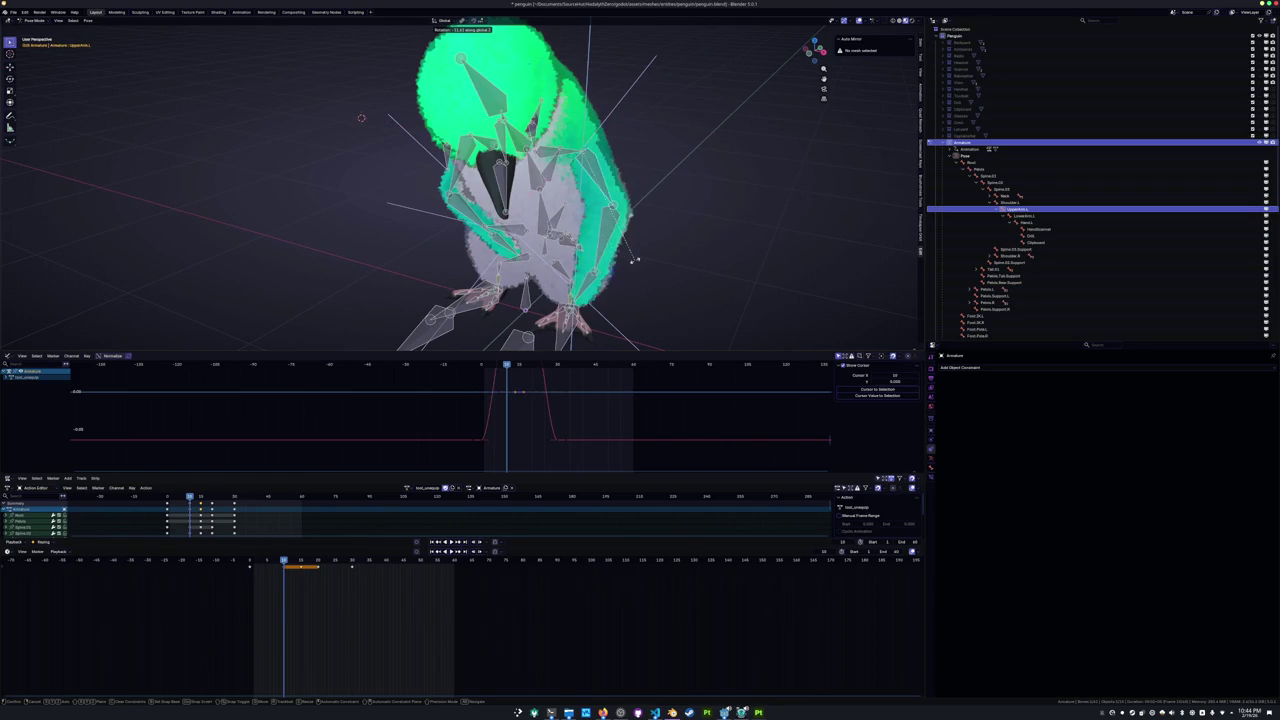
Rotate UpperArm.L around its local Z axis to raise the left wing.
{"action": "middle_click_drag", "start_coordinate": [645, 218], "coordinate": [672, 184]}
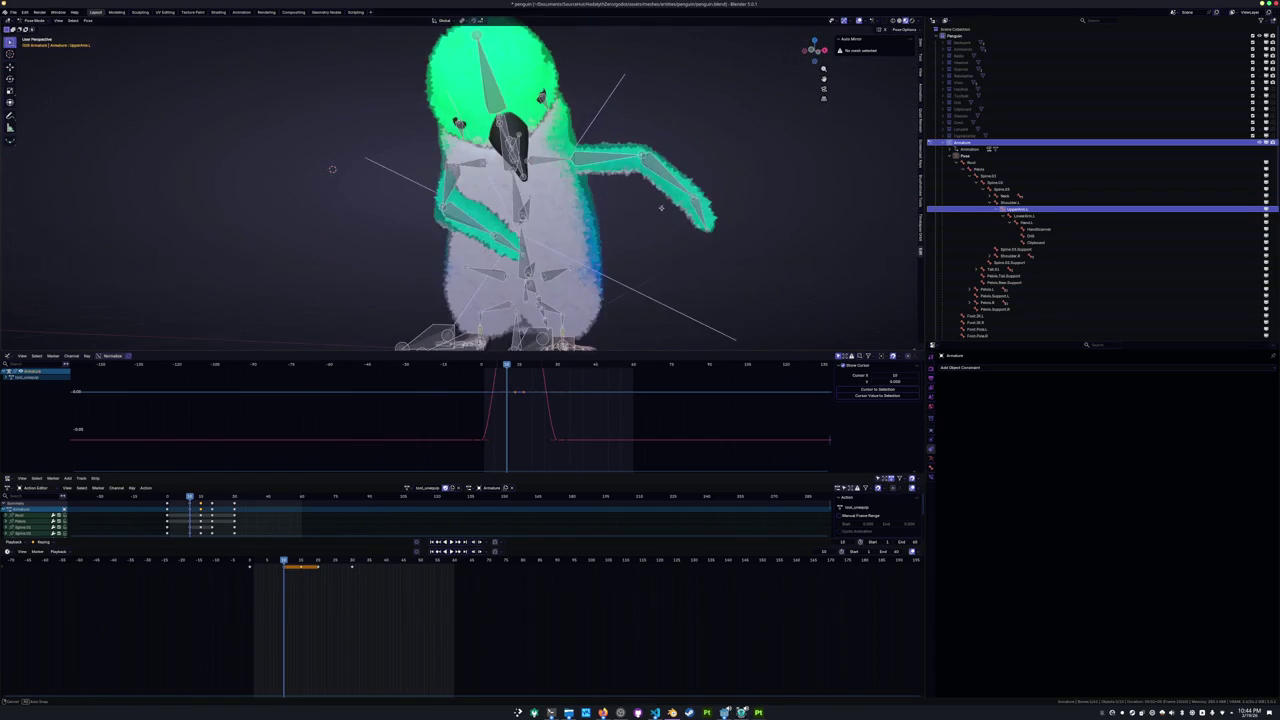
{"action": "key", "text": "ctrl+z"}
{"action": "left_click", "coordinate": [725, 166]}
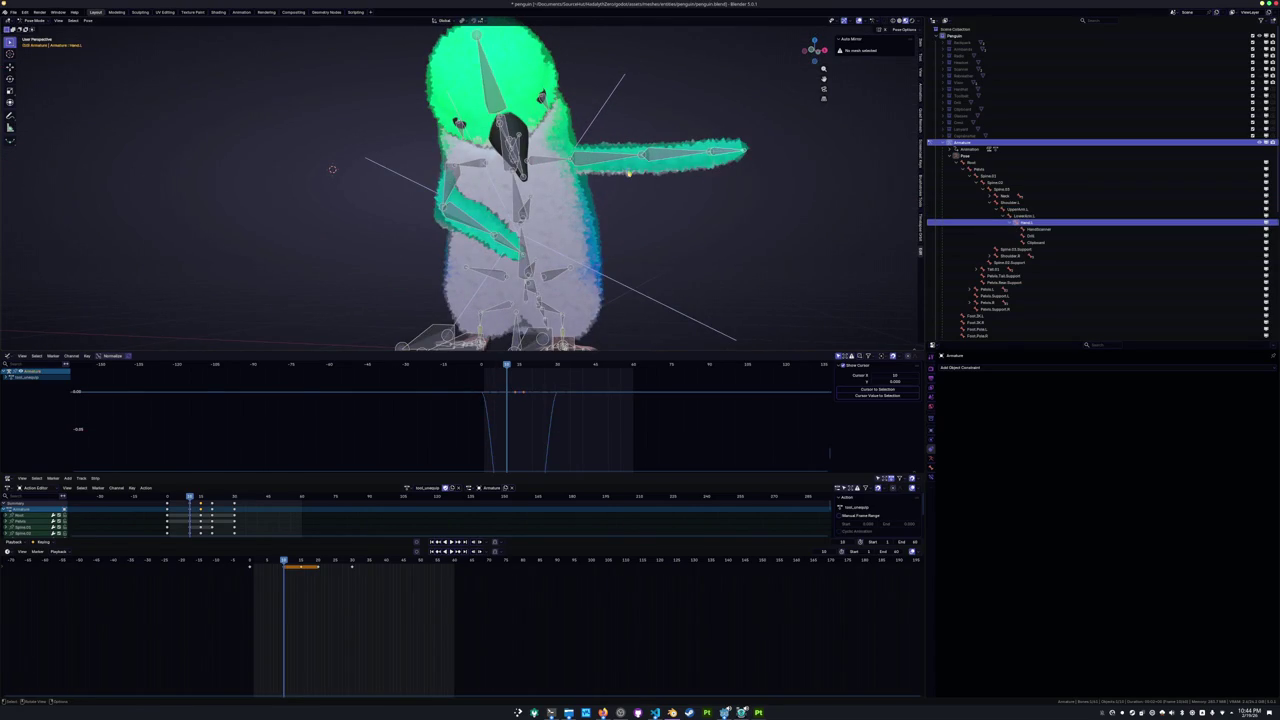
{"action": "left_click", "coordinate": [604, 160]}
{"action": "key", "text": "r"}
{"action": "key", "text": "z"}
{"action": "key", "text": "z"}
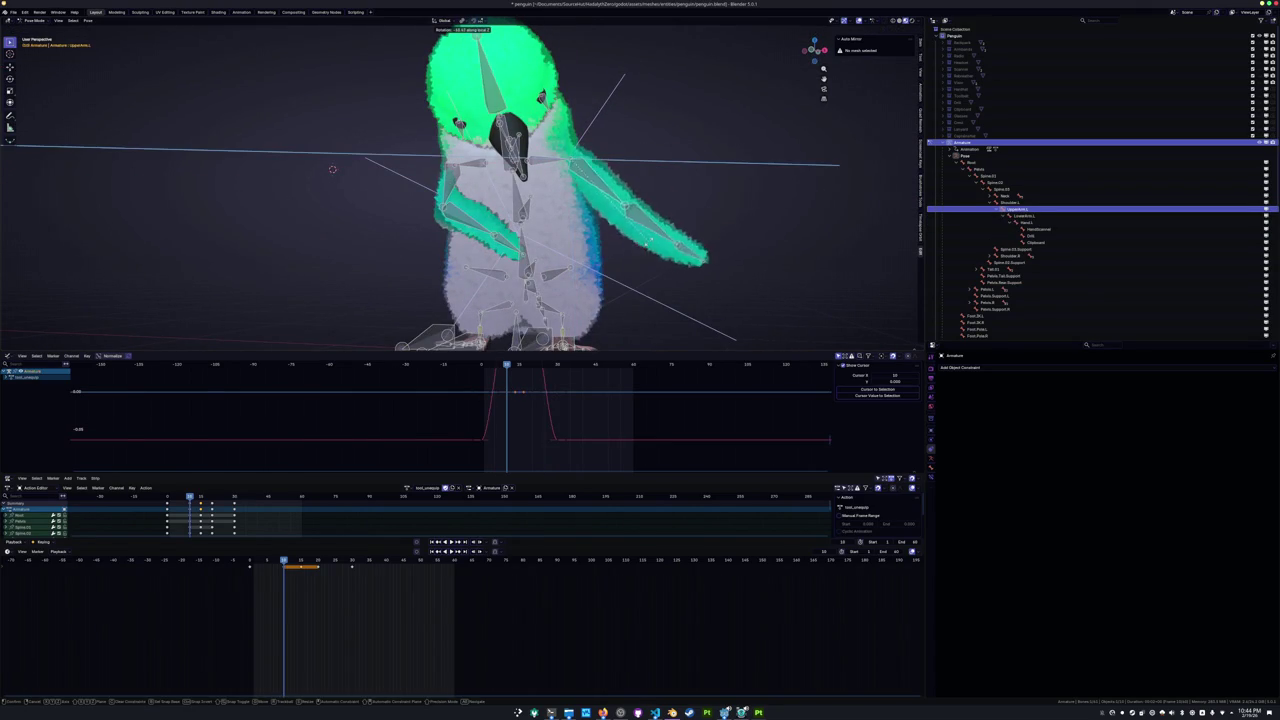
{"action": "left_click", "coordinate": [626, 252]}
{"action": "middle_click_drag", "start_coordinate": [626, 252], "coordinate": [694, 263]}
{"action": "key", "text": "z"}
{"action": "key", "text": "z"}
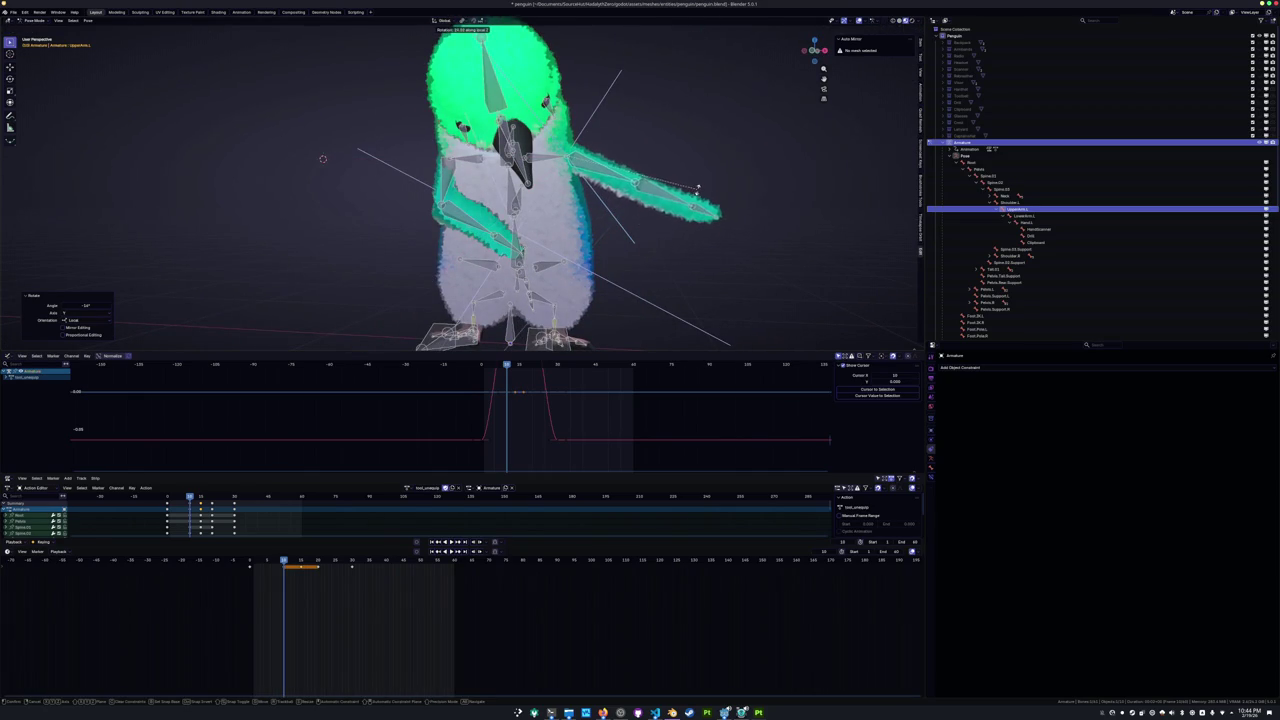
Rotate LowerArm.L around the X axis to bend the wing.
{"action": "left_click", "coordinate": [690, 200]}
{"action": "middle_click_drag", "start_coordinate": [690, 200], "coordinate": [688, 272]}
{"action": "key", "text": "r"}
{"action": "key", "text": "x"}
{"action": "key", "text": "x"}
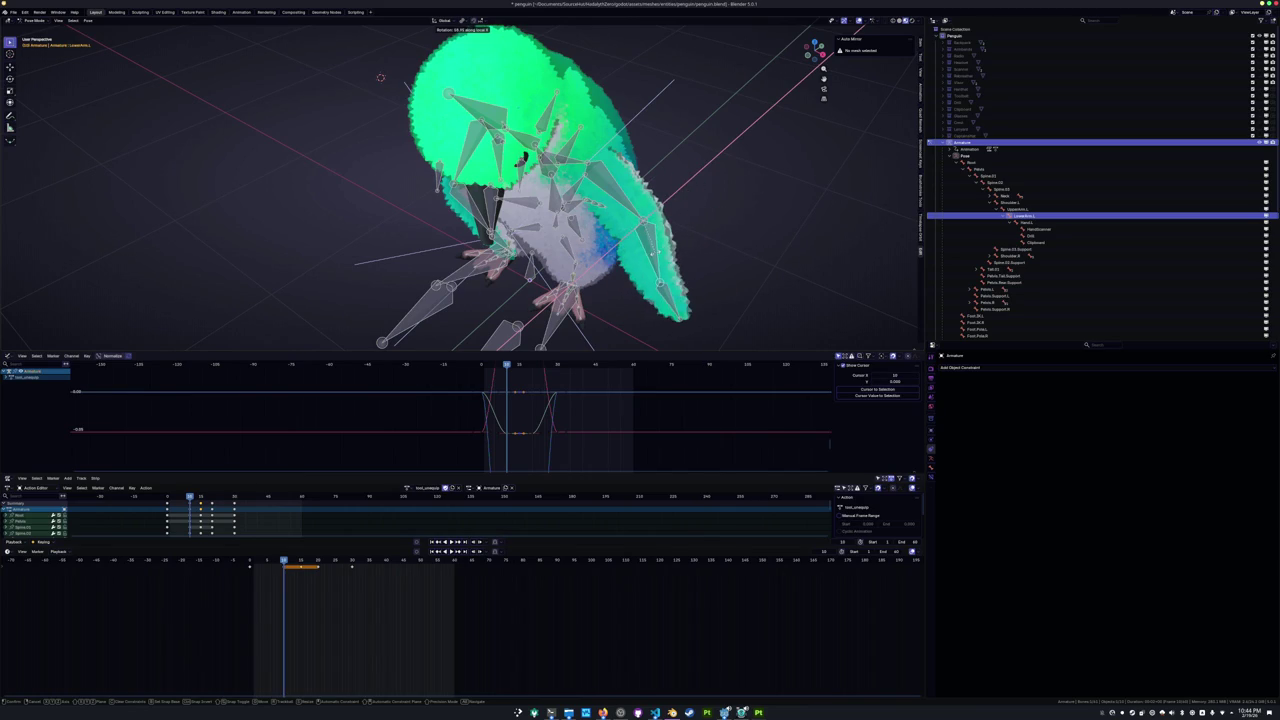
{"action": "key", "text": "Return"}
{"action": "middle_click_drag", "start_coordinate": [460, 250], "coordinate": [430, 150]}
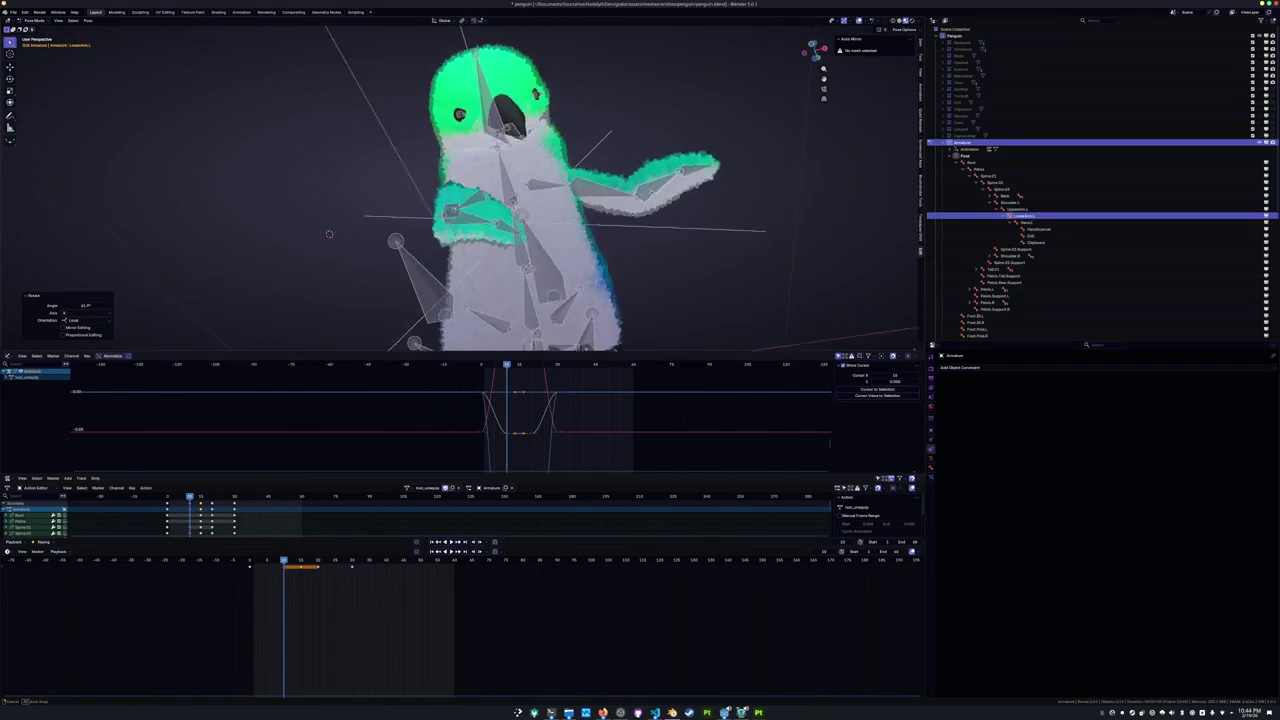
{"action": "mouse_move", "coordinate": [460, 200]}
{"action": "middle_mouse_down"}
{"action": "mouse_move", "coordinate": [500, 190]}
{"action": "mouse_move", "coordinate": [400, 230]}
{"action": "middle_mouse_up"}
Rotate Hand.L around its local X axis.
{"action": "left_click", "coordinate": [665, 140]}
{"action": "key", "text": "r"}
{"action": "key", "text": "x"}
{"action": "key", "text": "x"}
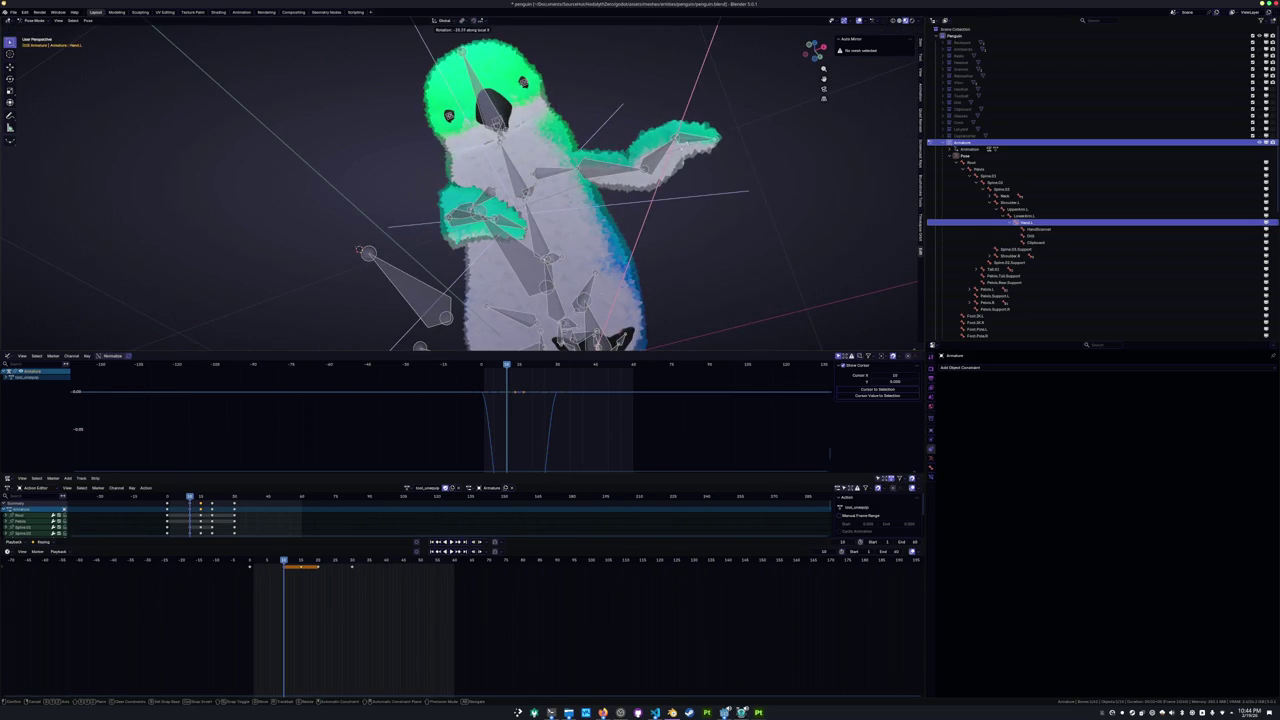
{"action": "left_click", "coordinate": [706, 125]}
{"action": "mouse_move", "coordinate": [706, 125]}
{"action": "middle_mouse_down"}
{"action": "mouse_move", "coordinate": [531, 115]}
{"action": "mouse_move", "coordinate": [688, 194]}
{"action": "mouse_move", "coordinate": [683, 230]}
{"action": "mouse_move", "coordinate": [697, 246]}
{"action": "mouse_move", "coordinate": [650, 240]}
{"action": "mouse_move", "coordinate": [659, 230]}
{"action": "mouse_move", "coordinate": [643, 254]}
{"action": "middle_mouse_up"}
Refine the LowerArm.L and Hand.L X rotations, then select the whole arm chain and advance a frame.
{"action": "left_click", "coordinate": [688, 194]}
{"action": "key", "text": "r"}
{"action": "key", "text": "x"}
{"action": "key", "text": "x"}
{"action": "left_click", "coordinate": [676, 222]}
{"action": "left_click", "coordinate": [697, 246]}
{"action": "key", "text": "r"}
{"action": "key", "text": "x"}
{"action": "key", "text": "x"}
{"action": "left_click", "coordinate": [666, 256]}
{"action": "key", "text": "shift+bracketleft"}
{"action": "key", "text": "shift+bracketleft"}
{"action": "key", "text": "Up"}
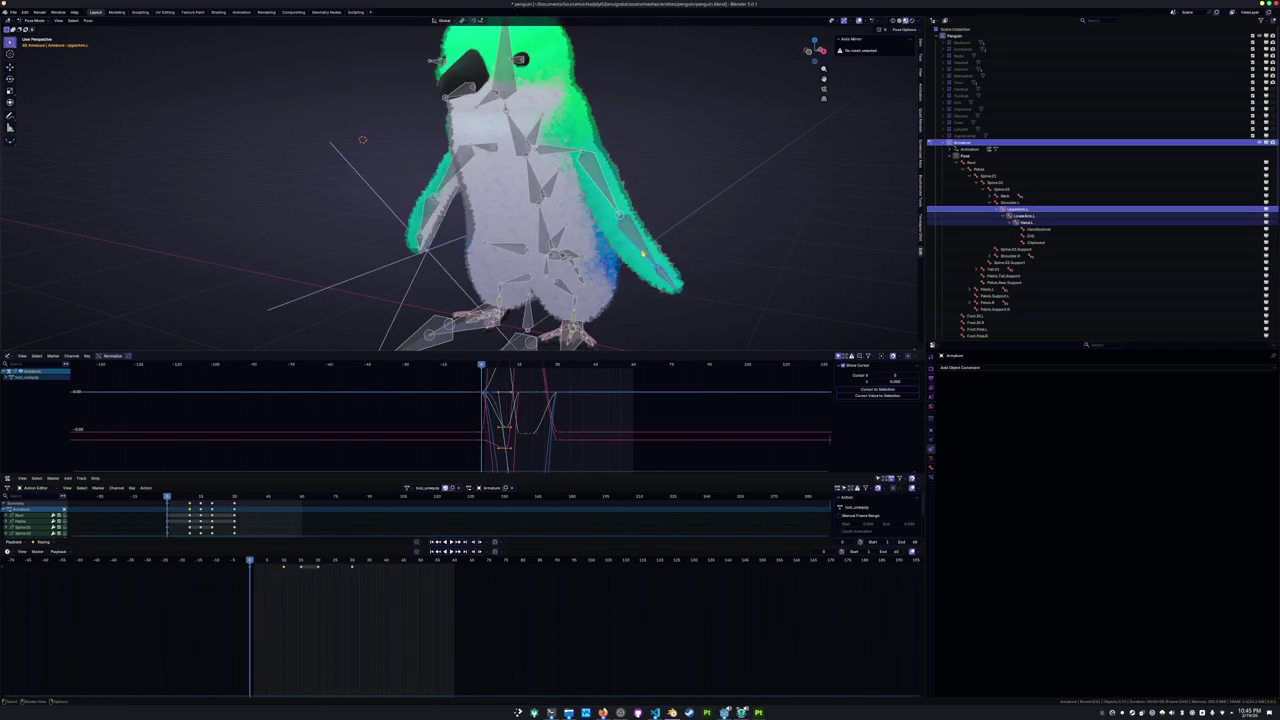
Copy the left wing pose, paste it mirrored on the next keyframe, and play the animation.
{"action": "key", "text": "ctrl+shift+v"}
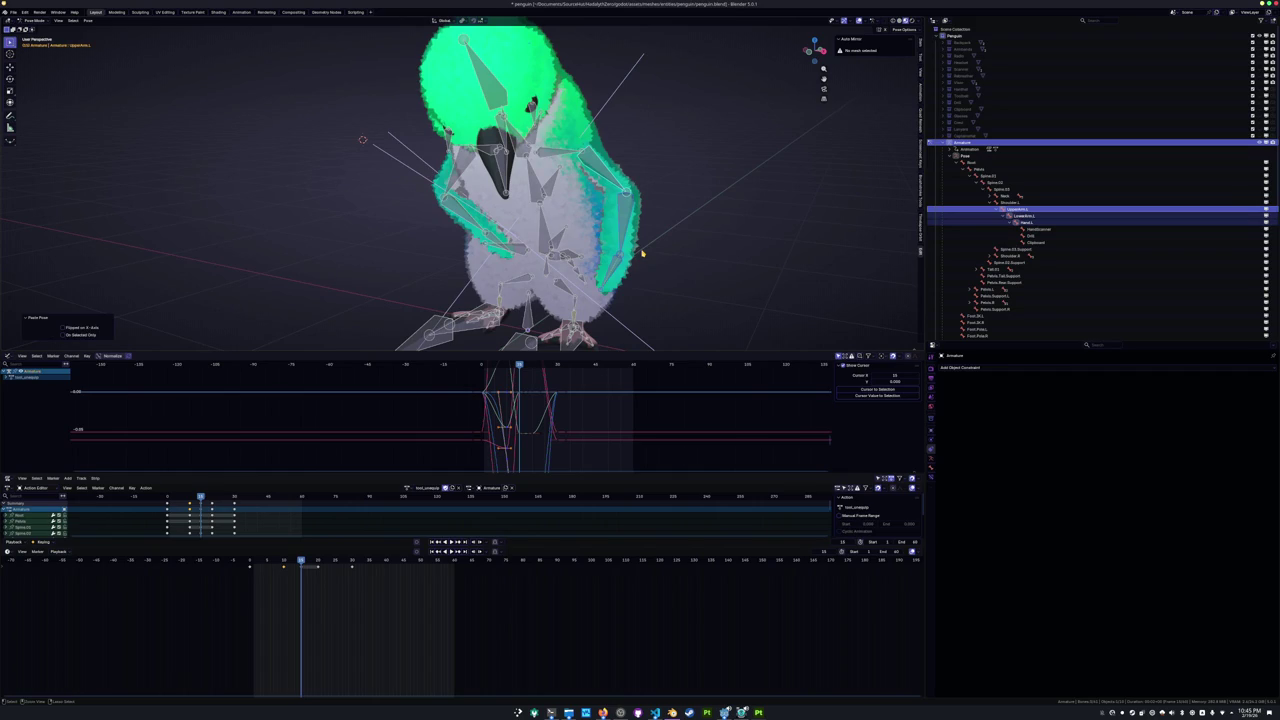
{"action": "key", "text": "ctrl+z"}
{"action": "key", "text": "ctrl+c"}
{"action": "key", "text": "ctrl+shift+v"}
{"action": "key", "text": "ctrl+v"}
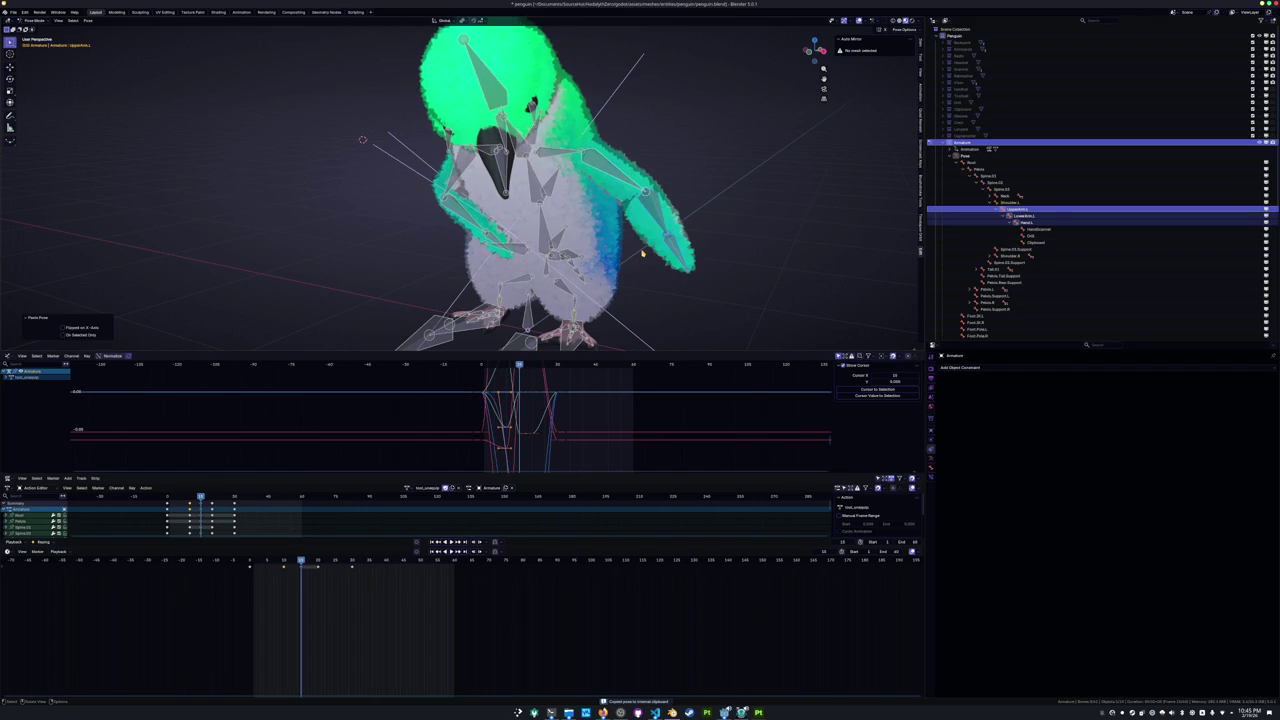
{"action": "key", "text": "Up"}
{"action": "key", "text": "ctrl+shift+v"}
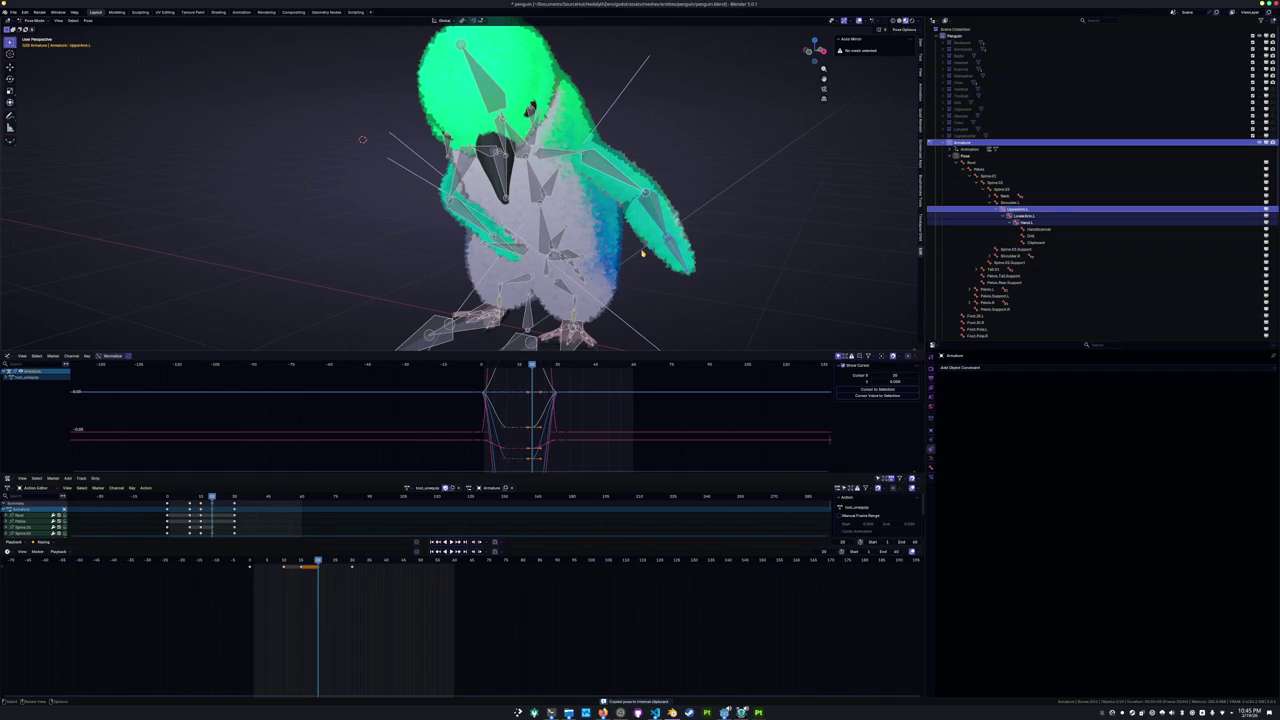
{"action": "key", "text": "space"}
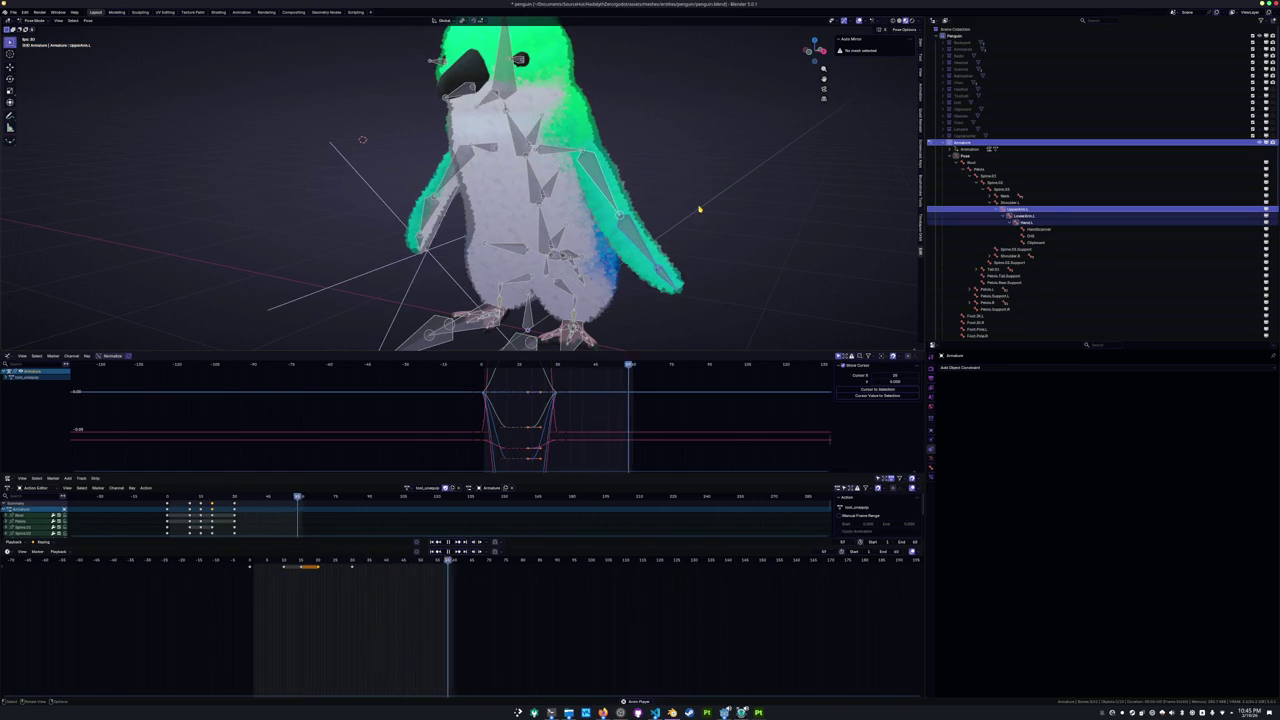
Orbit and zoom out around the penguin during playback, then bring the YouTube video forward.
{"action": "middle_click_drag", "start_coordinate": [704, 203], "coordinate": [670, 206]}
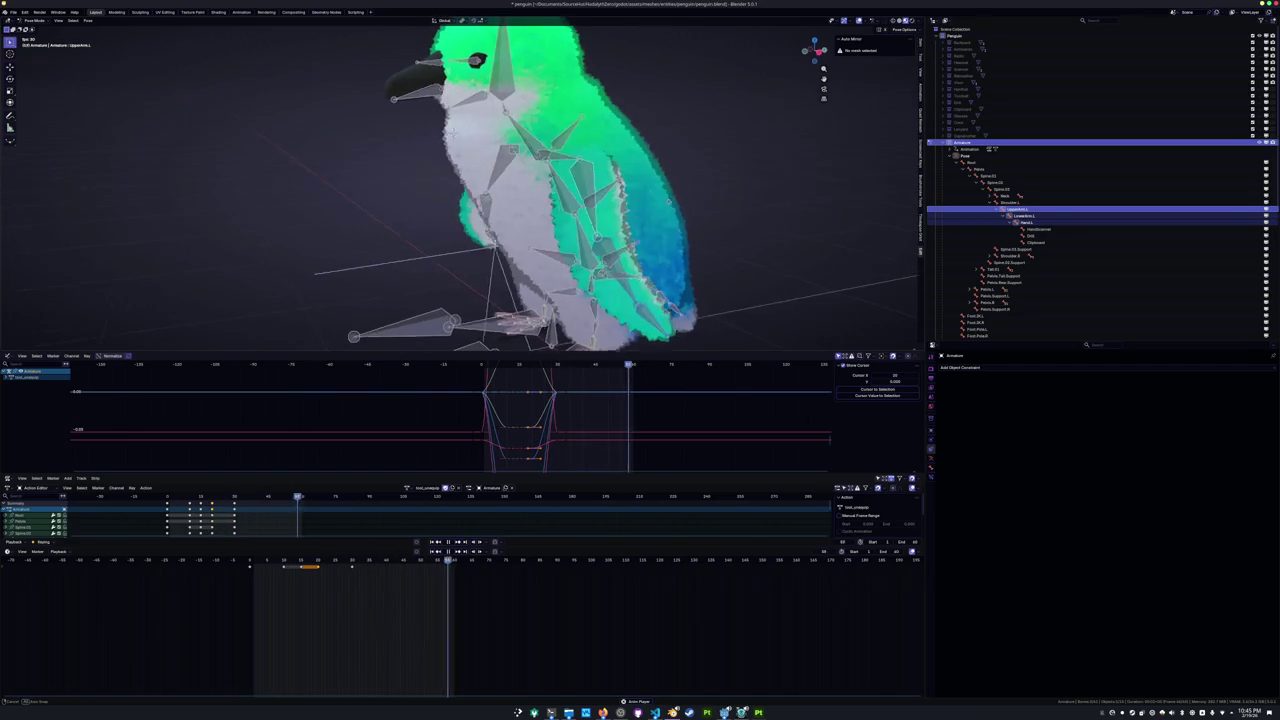
{"action": "scroll", "coordinate": [704, 205], "scroll_direction": "down", "scroll_amount": 3}
{"action": "scroll", "coordinate": [704, 205], "scroll_direction": "down", "scroll_amount": 2}
{"action": "scroll", "coordinate": [705, 206], "scroll_direction": "down", "scroll_amount": 2}
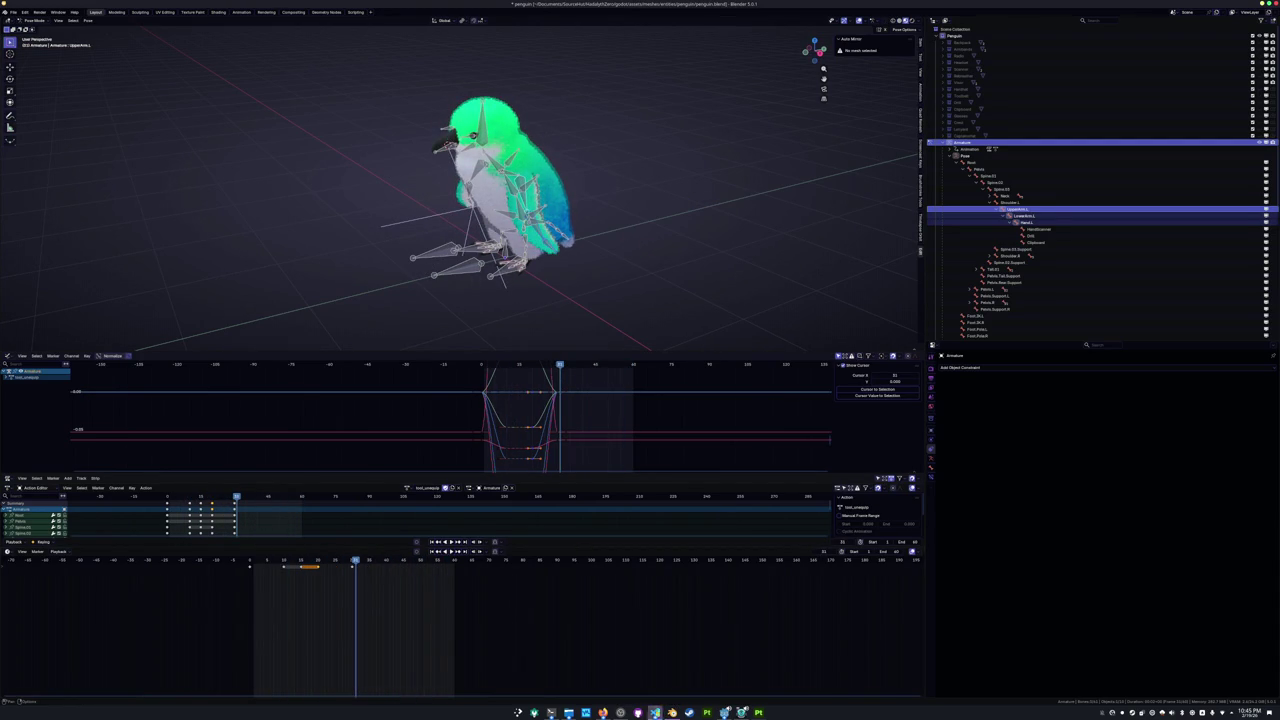
{"action": "left_click", "coordinate": [602, 712]}
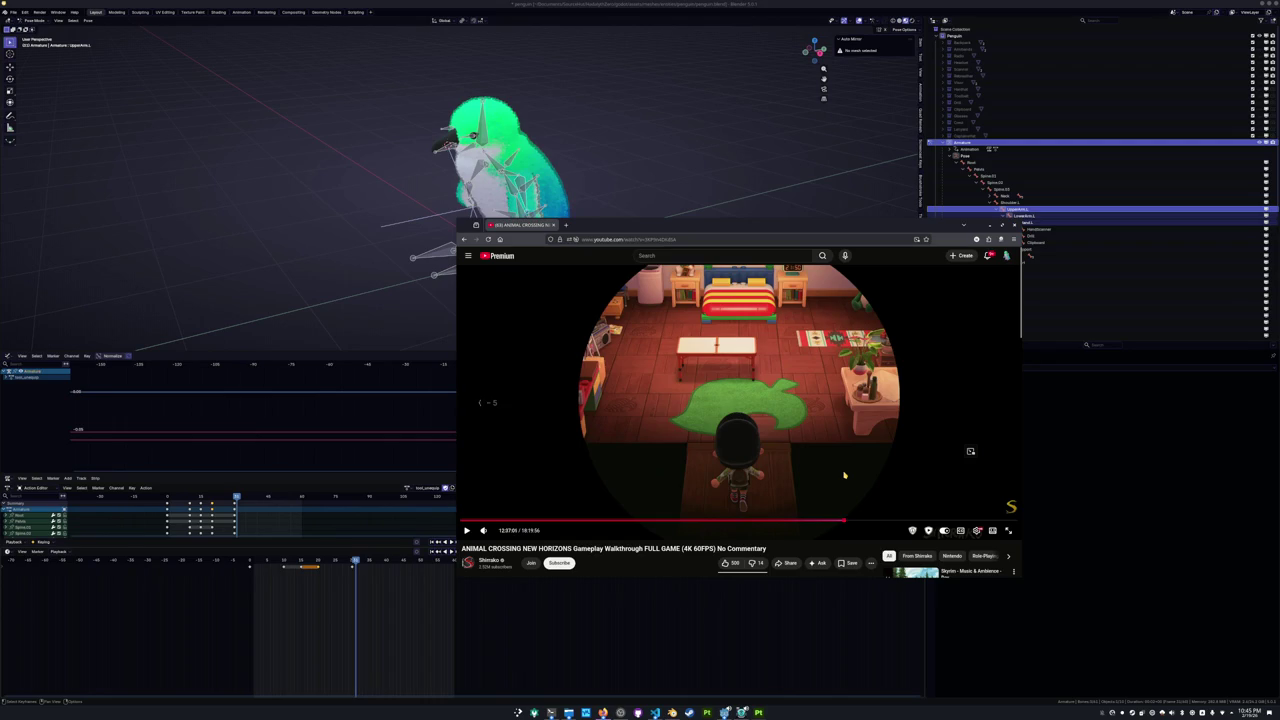
Rewind the Animal Crossing video to the tool inventory scene, pause it, and return to Blender.
{"action": "key", "text": "Left"}
{"action": "key", "text": "Left"}
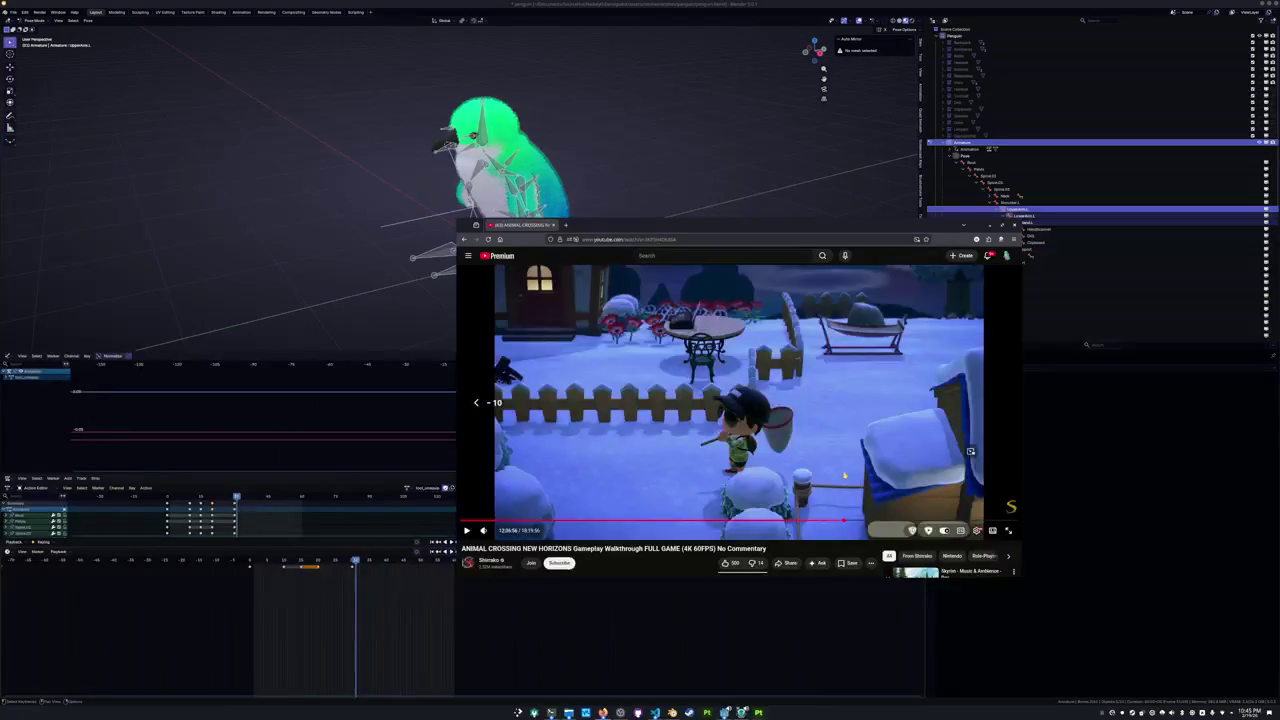
{"action": "key", "text": "space"}
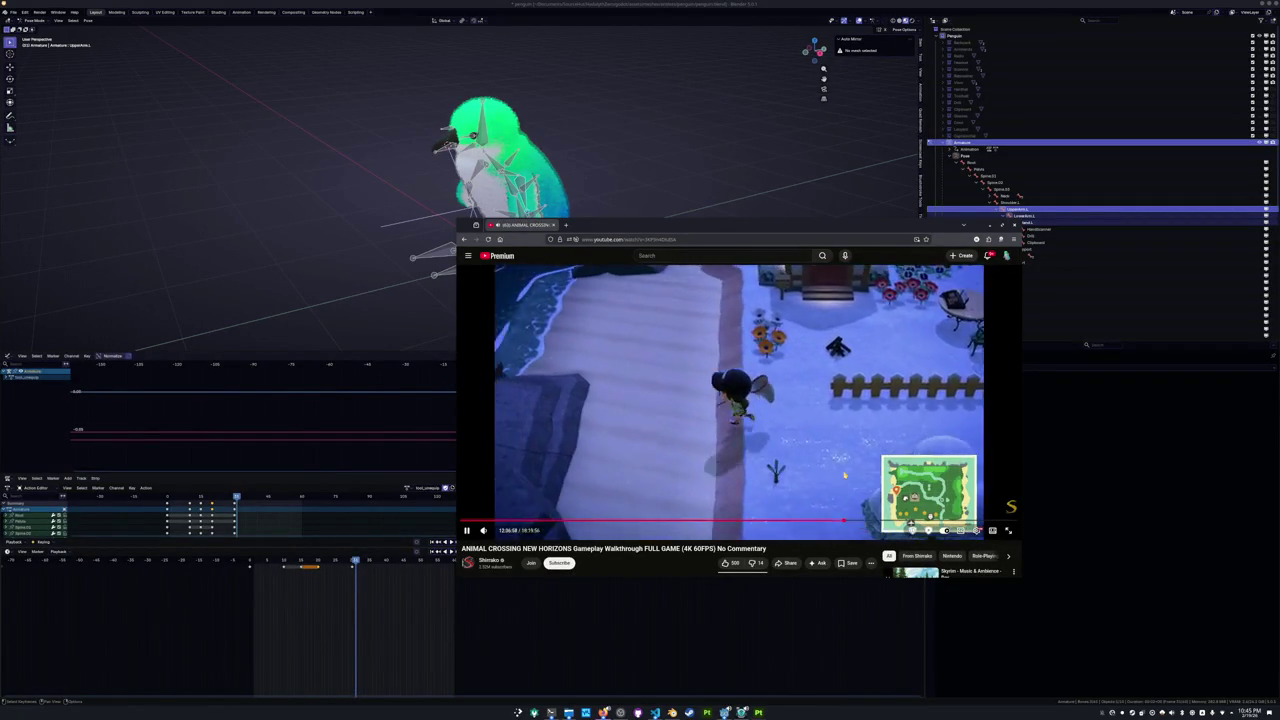
{"action": "key", "text": "Left"}
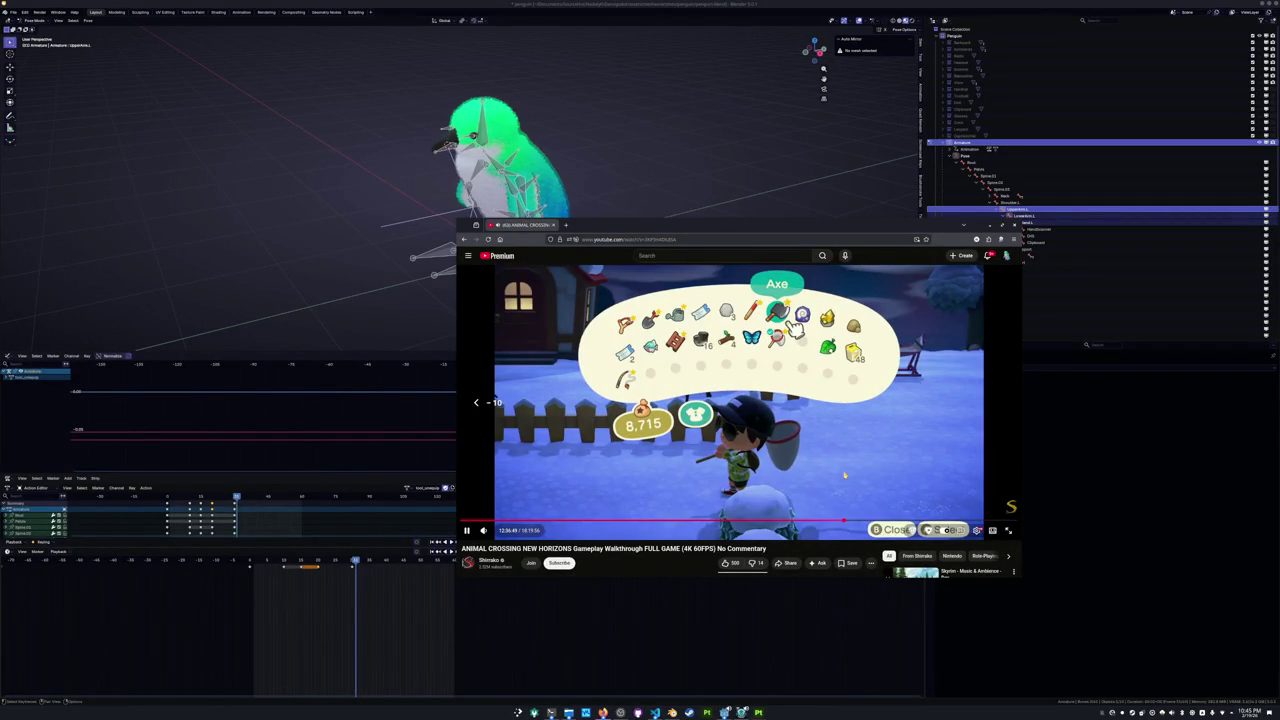
{"action": "key", "text": "Left"}
{"action": "key", "text": "Left"}
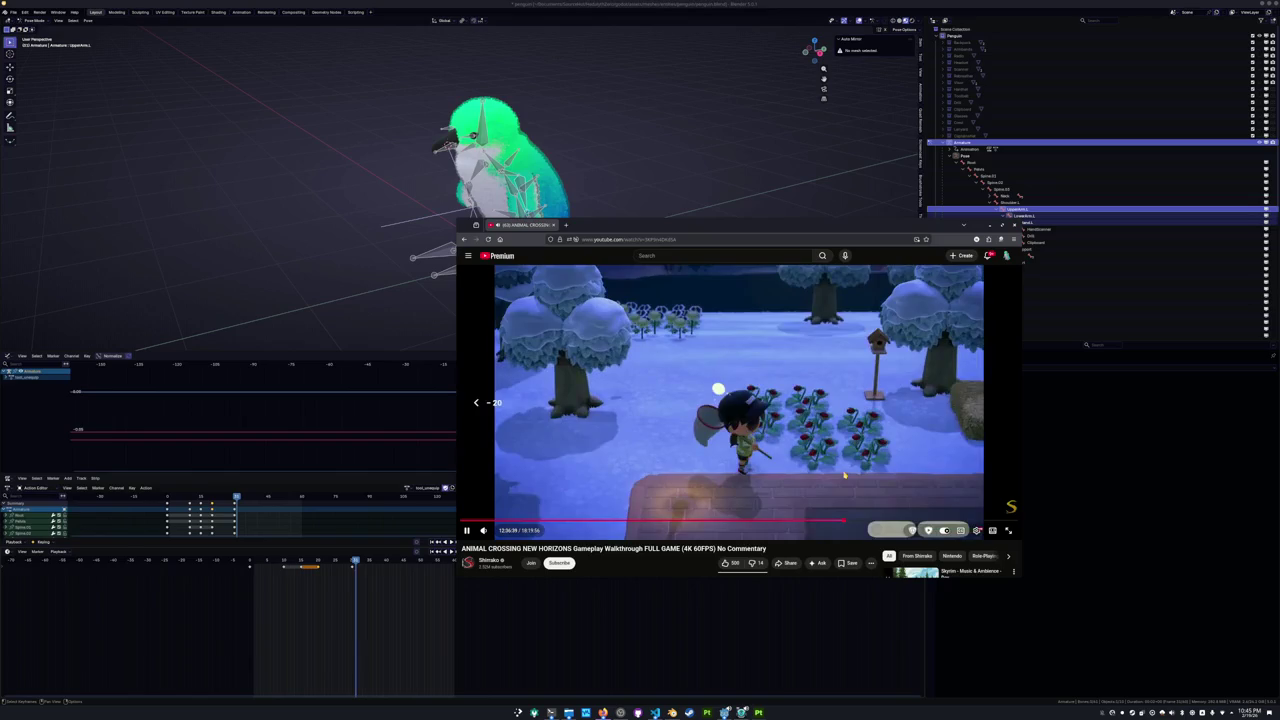
{"action": "key", "text": "Left"}
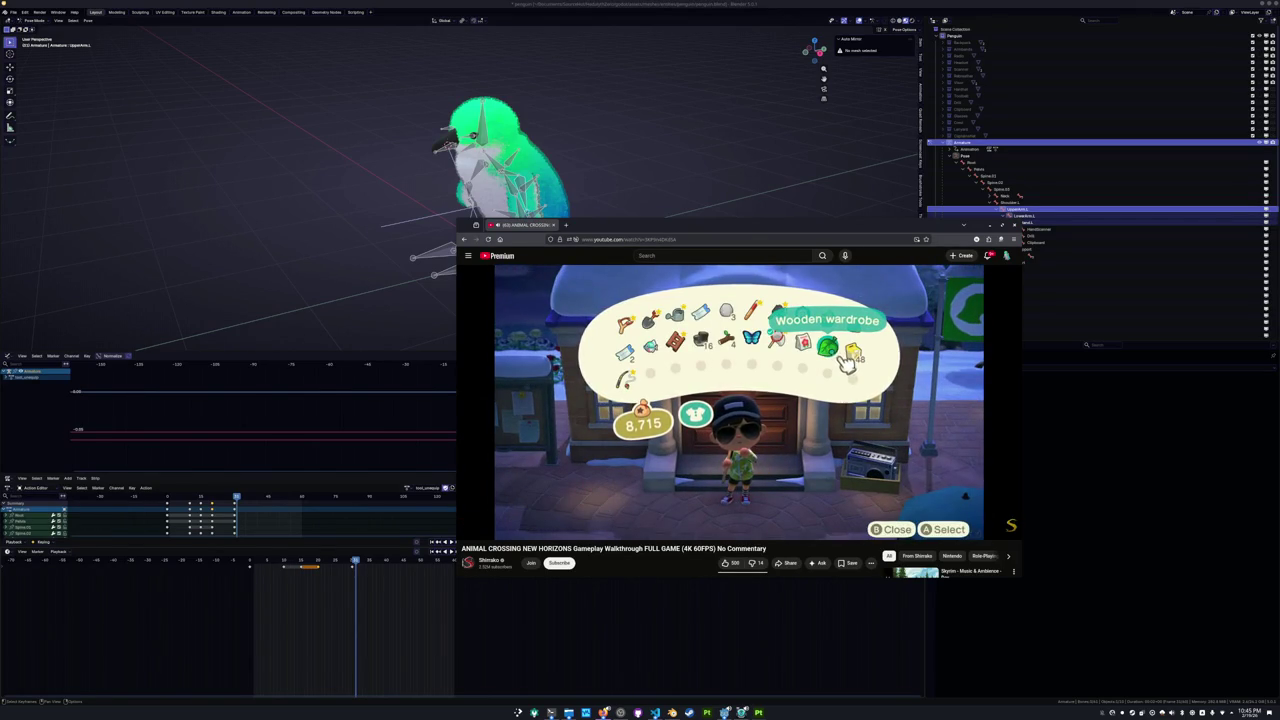
{"action": "key", "text": "Left"}
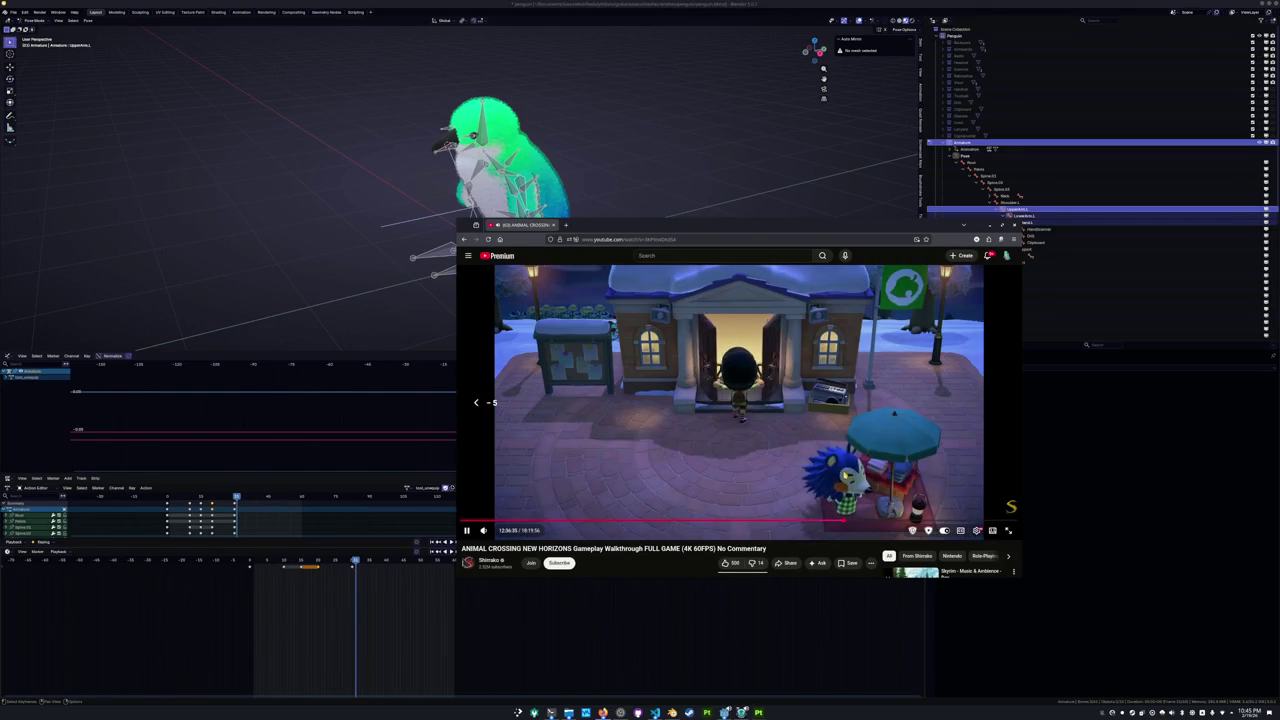
{"action": "key", "text": "Left"}
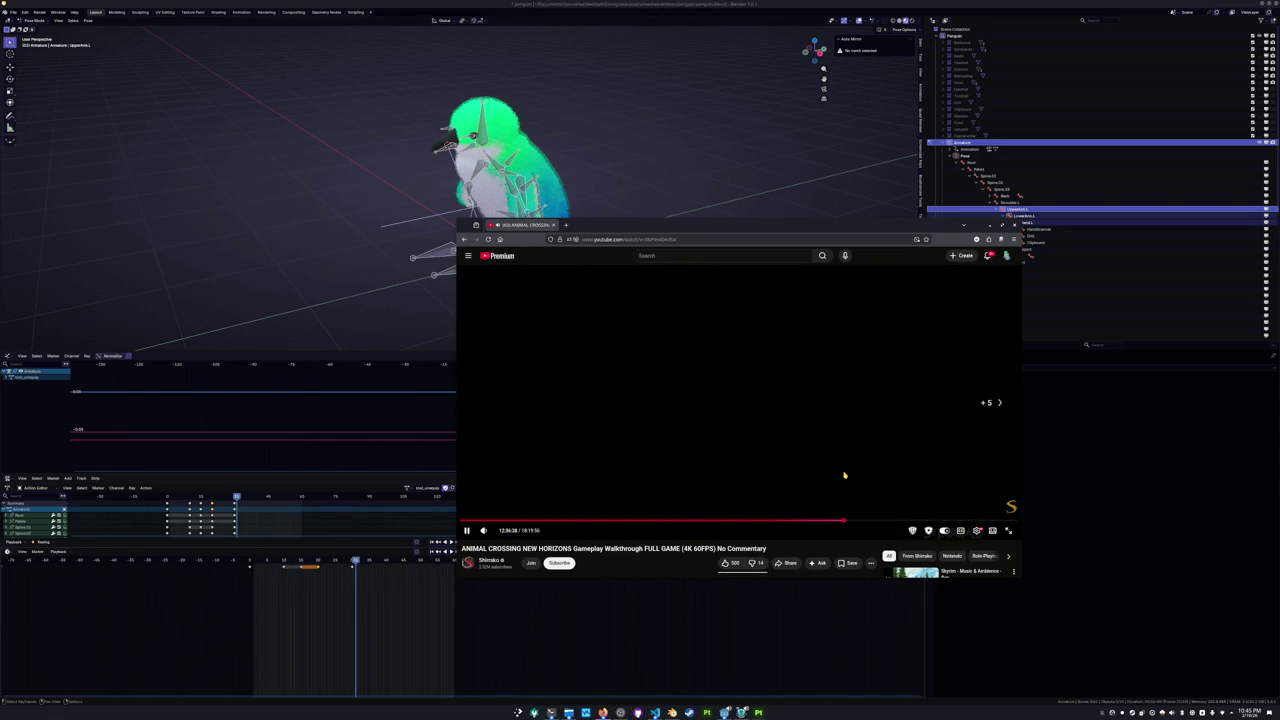
{"action": "key", "text": "Left"}
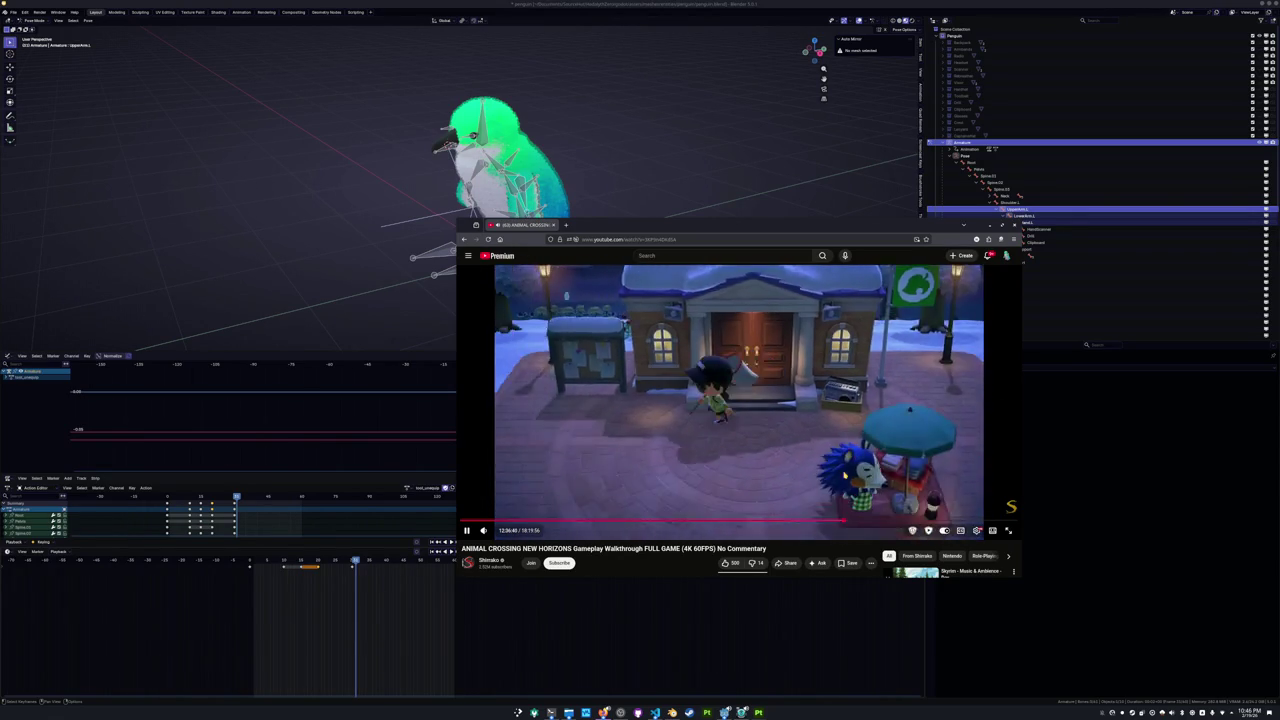
{"action": "key", "text": "Left"}
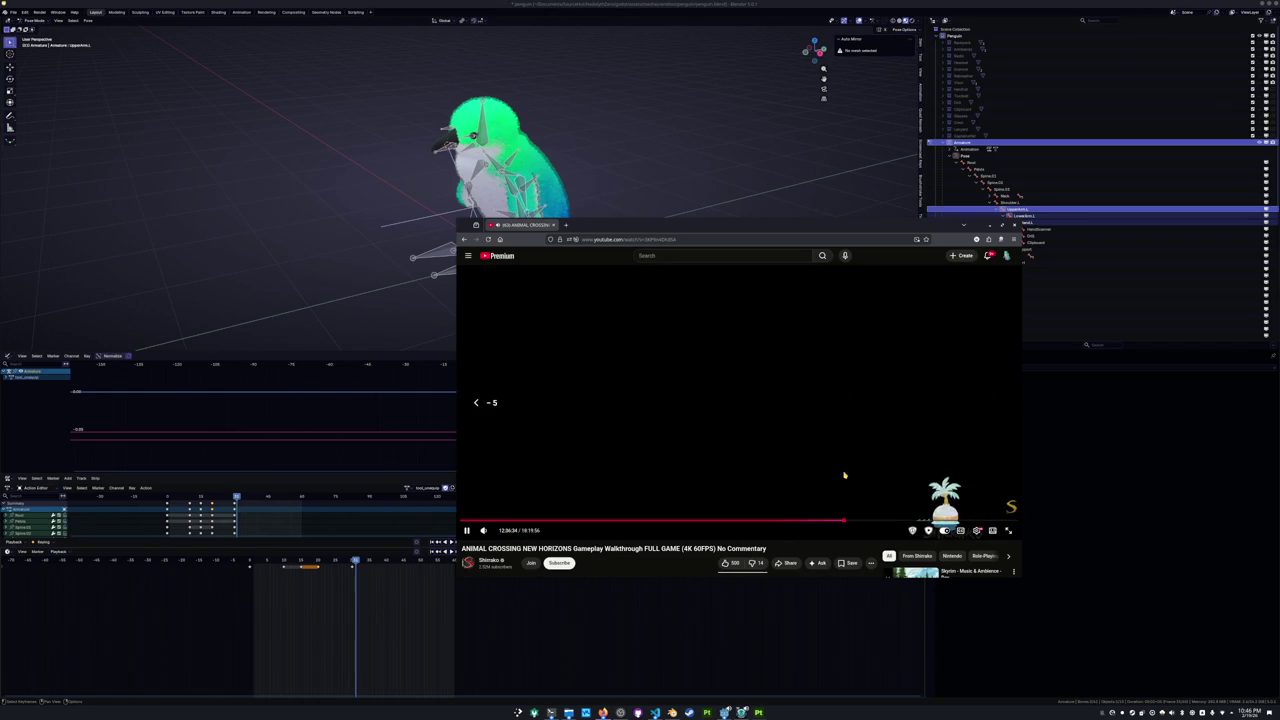
{"action": "key", "text": "Right"}
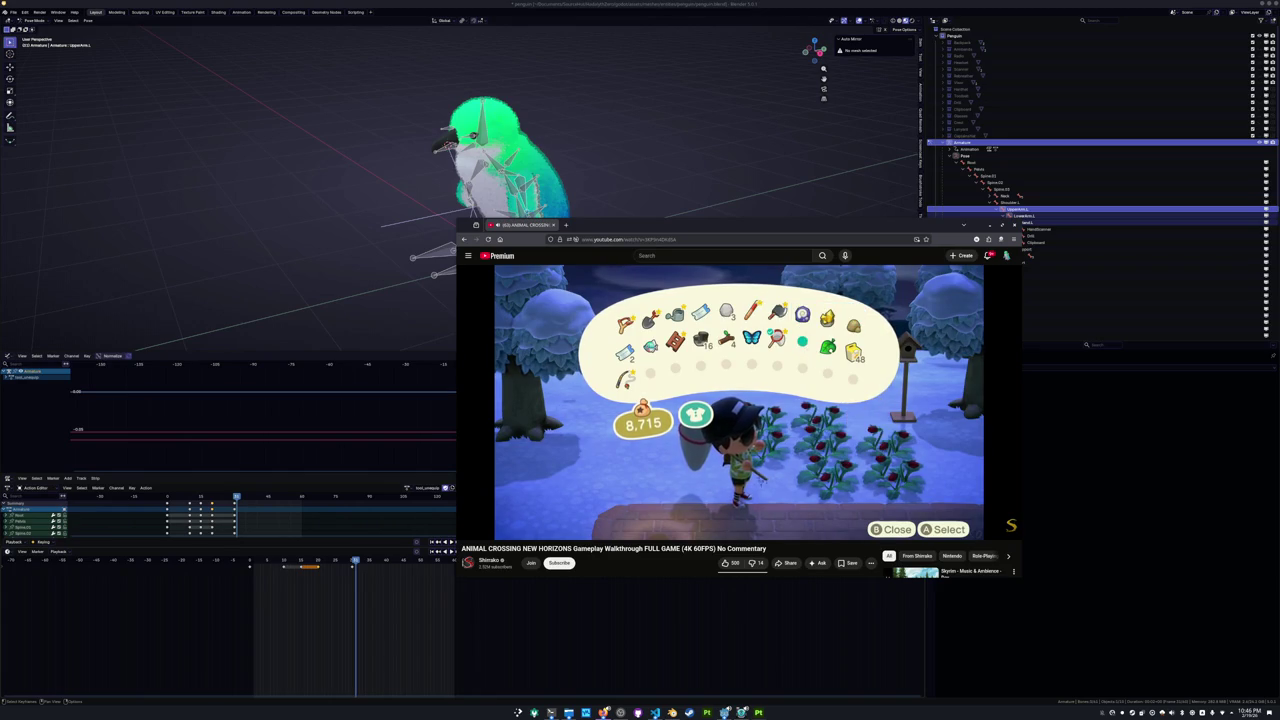
{"action": "left_click", "coordinate": [845, 476]}
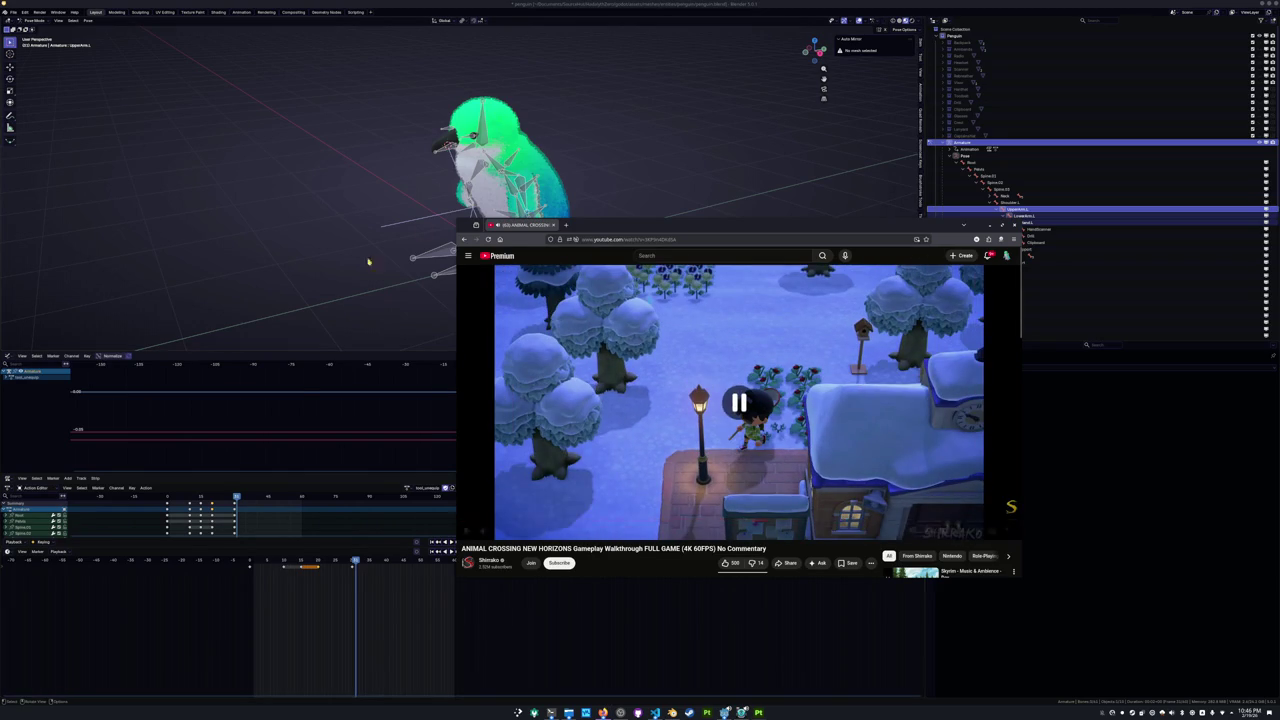
{"action": "left_click", "coordinate": [432, 520]}
{"action": "left_click", "coordinate": [431, 487]}
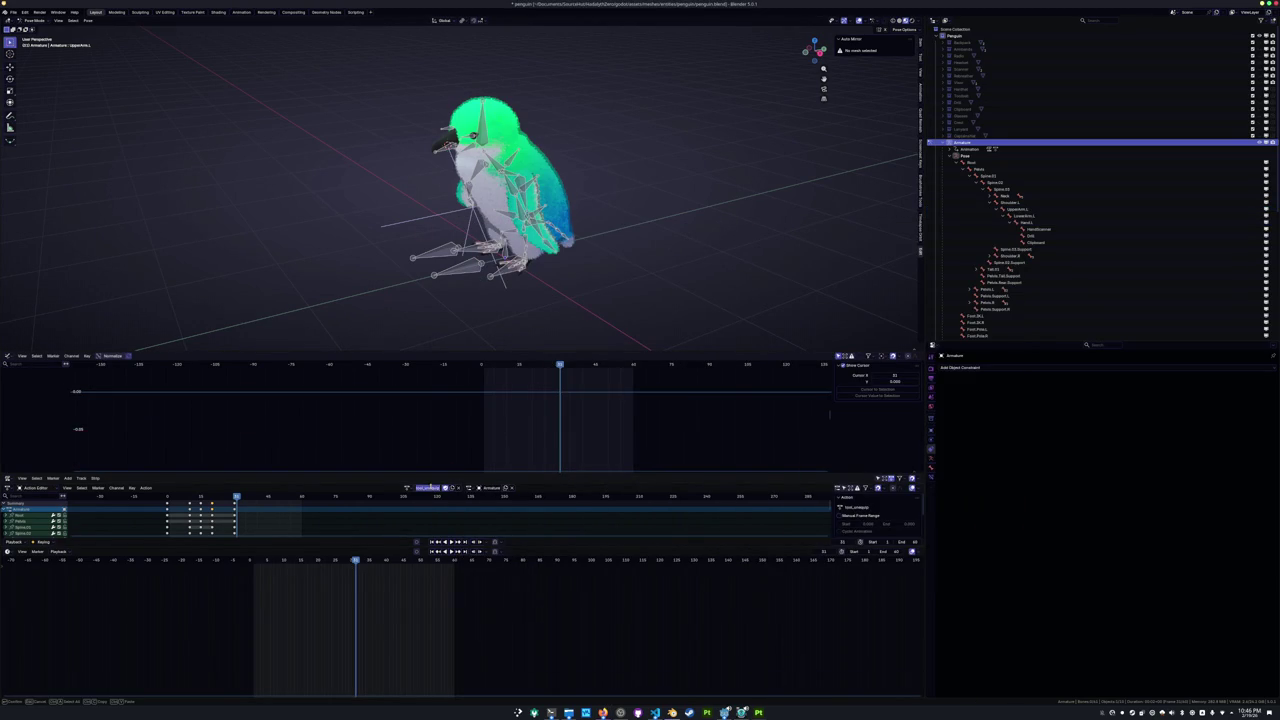
Keep the action name, switch the armature to a different action, and save penguin.blend.
{"action": "key", "text": "Return"}
{"action": "left_click", "coordinate": [408, 487]}
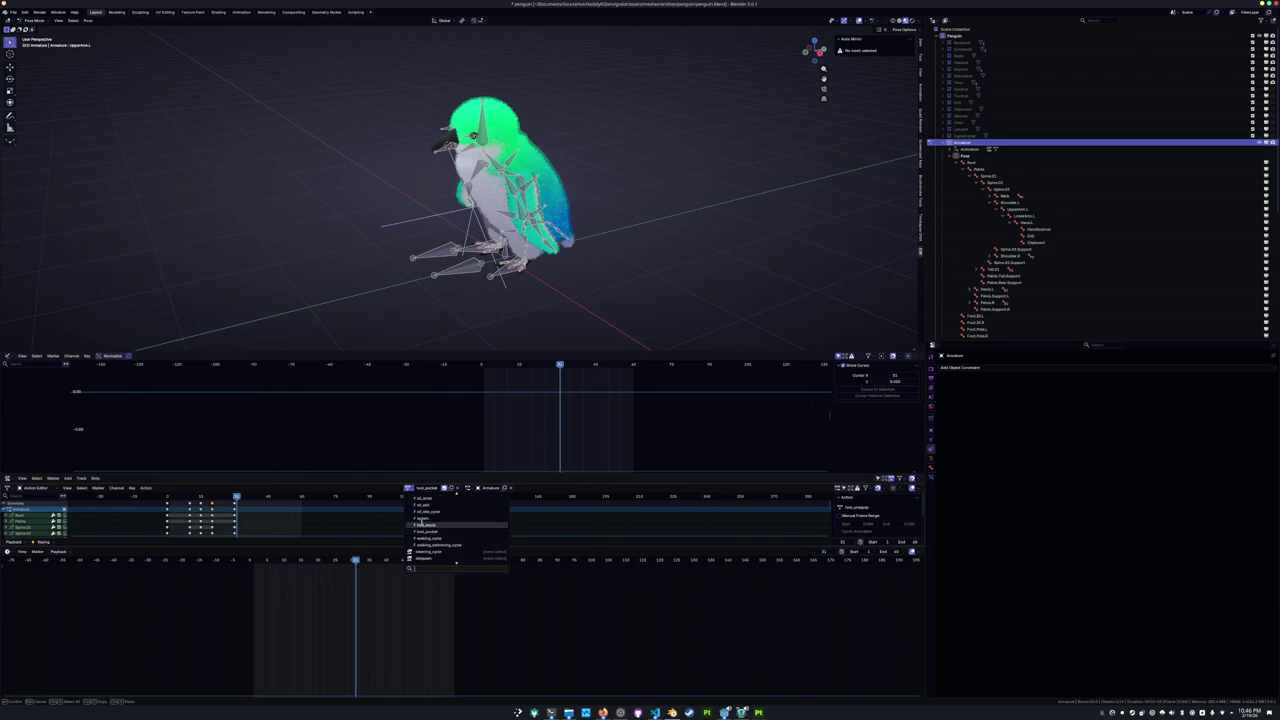
{"action": "left_click", "coordinate": [421, 523]}
{"action": "key", "text": "ctrl+s"}
{"action": "key", "text": "alt+Tab"}
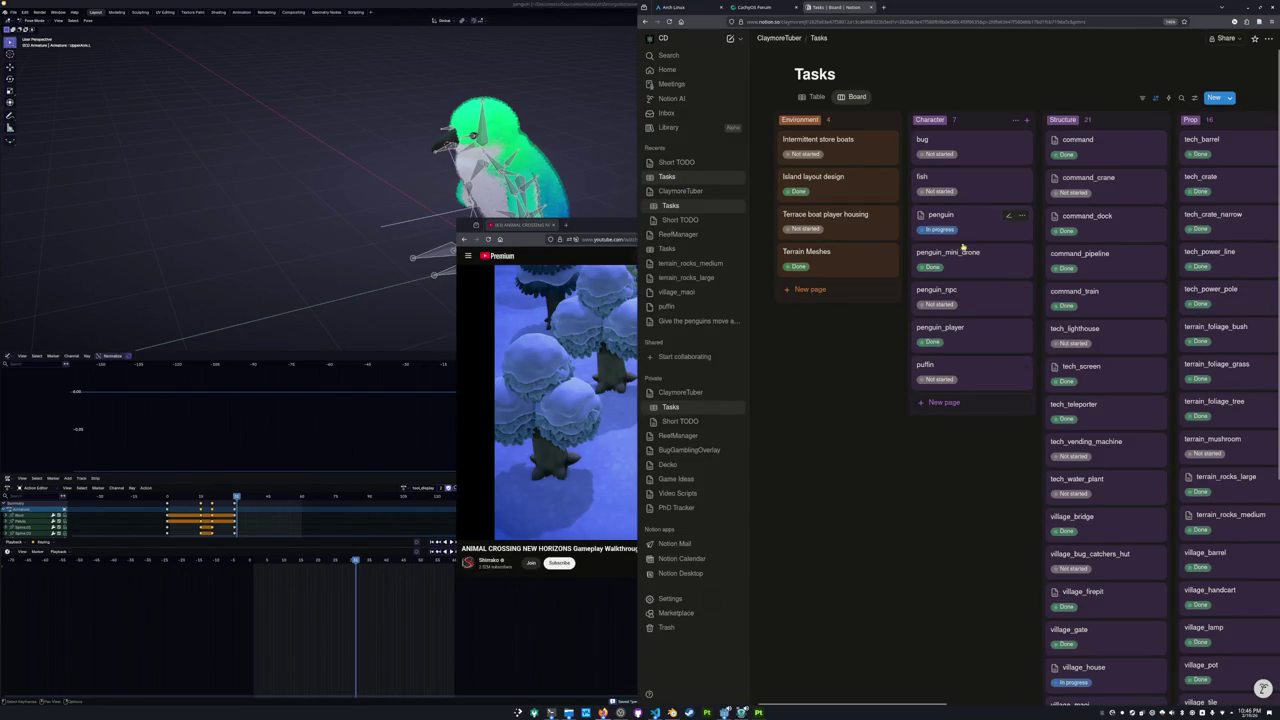
Open the penguin card and retype the equip and unequip tasks as Tool pocket and Tool display animation.
{"action": "left_click", "coordinate": [970, 226]}
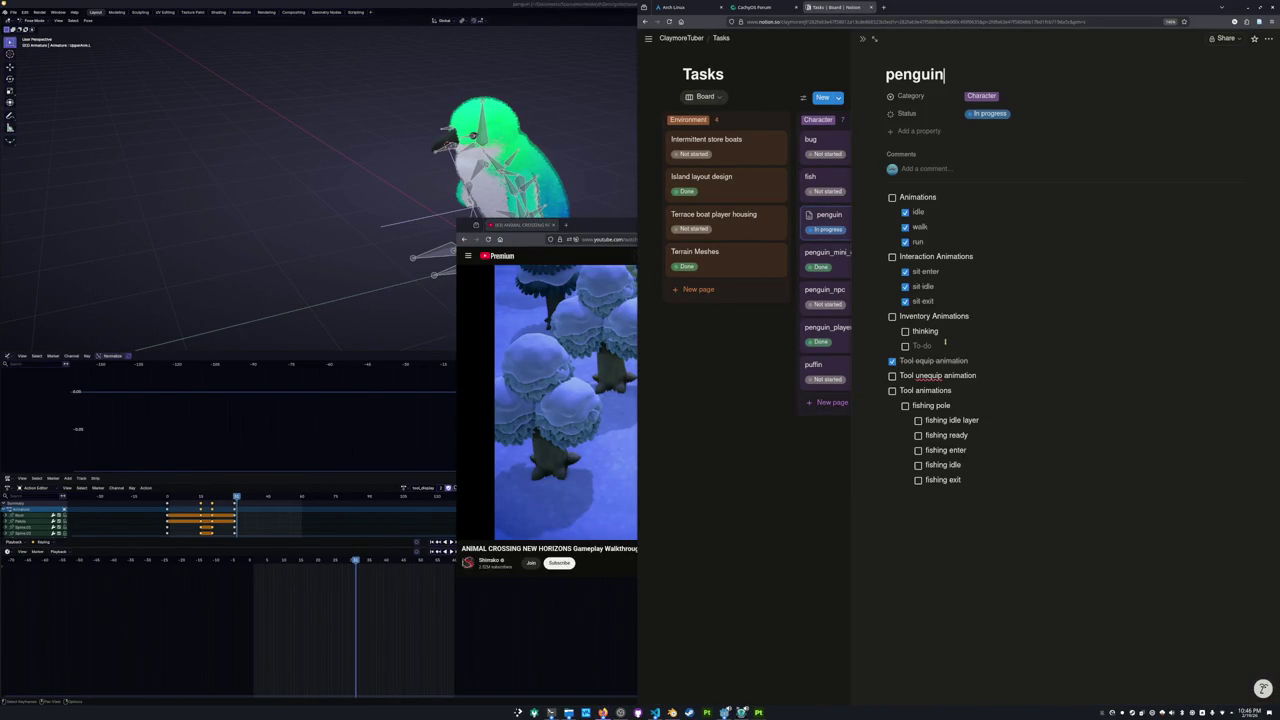
{"action": "double_click", "coordinate": [933, 360]}
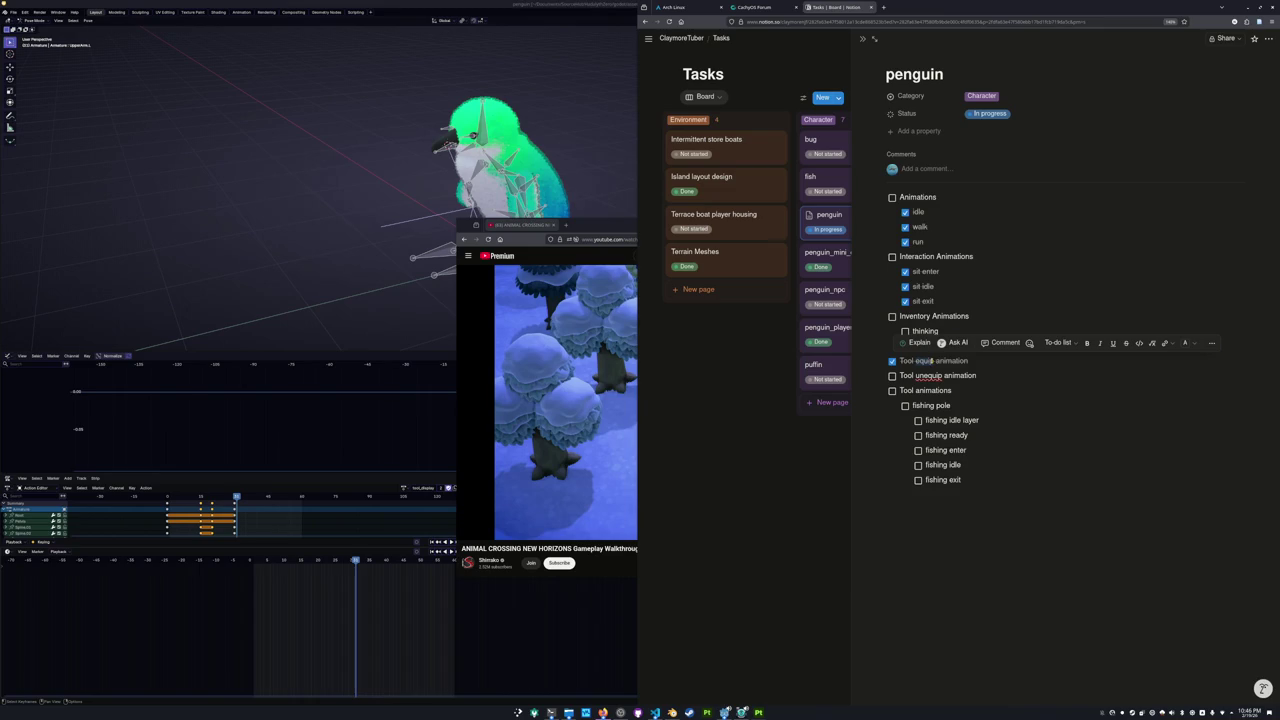
{"action": "type", "text": "poc"}
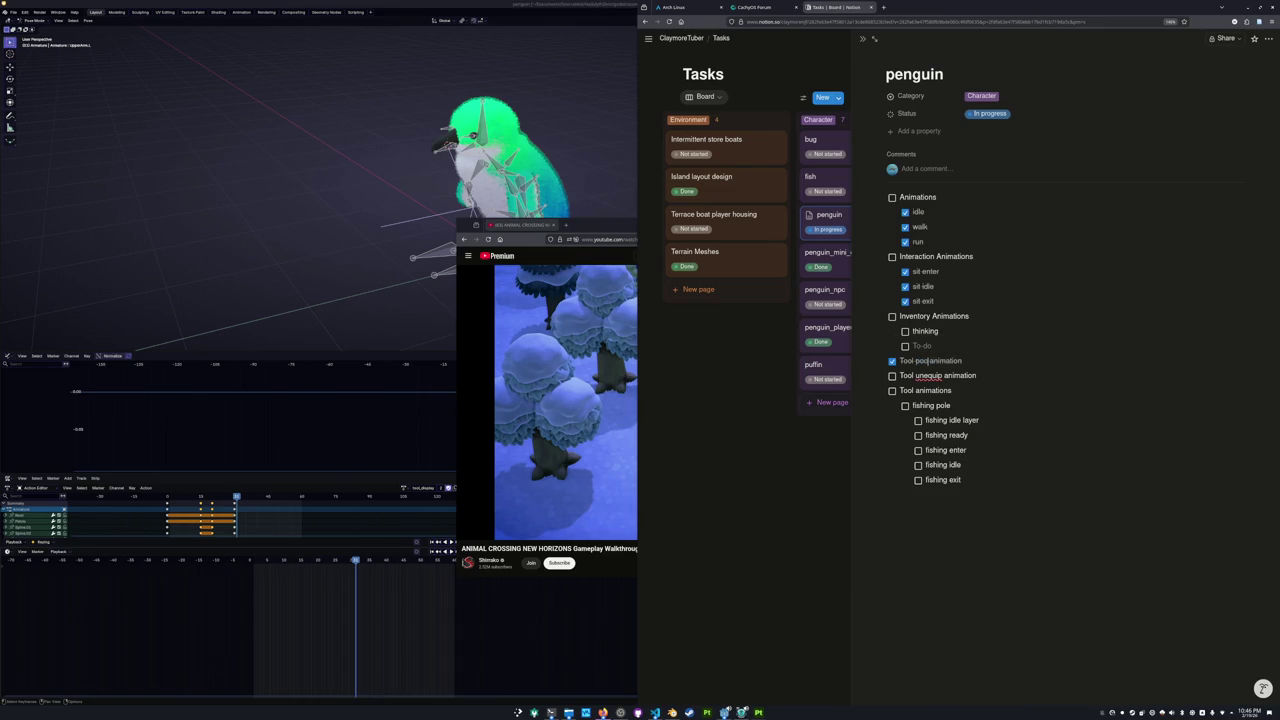
{"action": "double_click", "coordinate": [928, 375]}
{"action": "type", "text": "display"}
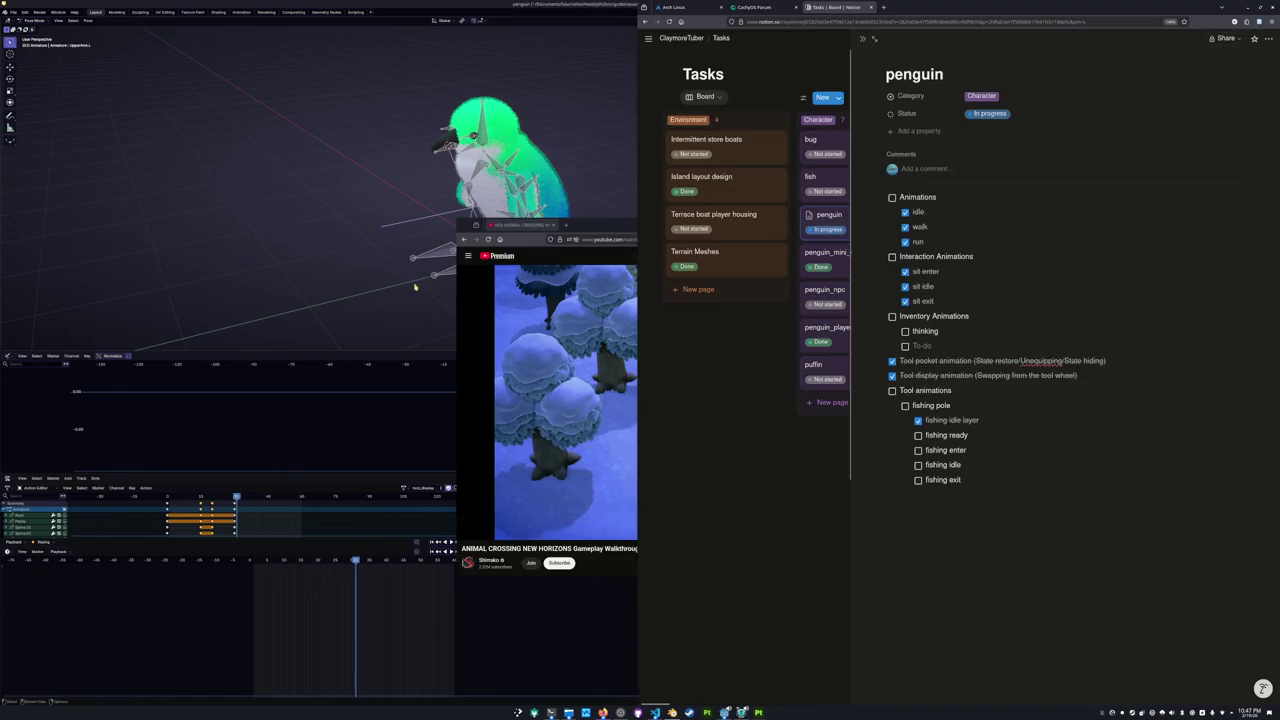
Select all bones, play and scrub the current animation, and save penguin.blend.
{"action": "key", "text": "super+f"}
{"action": "key", "text": "a"}
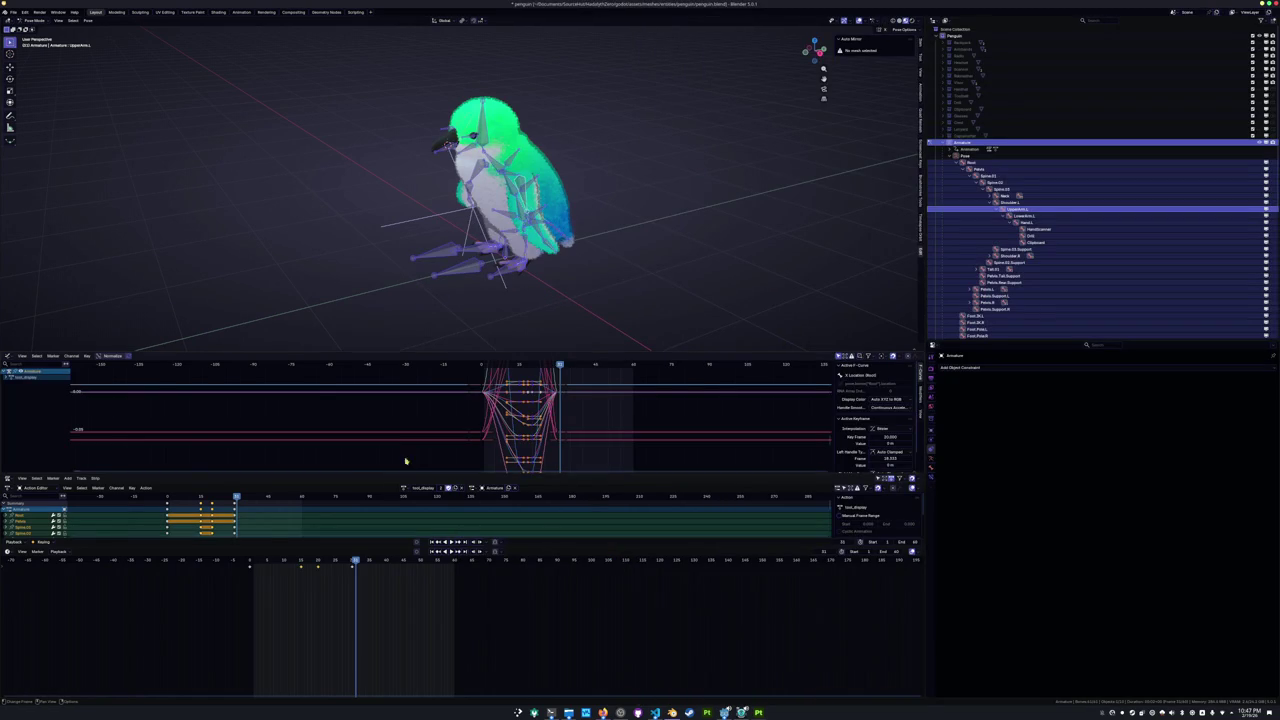
{"action": "mouse_move", "coordinate": [350, 562]}
{"action": "left_mouse_down"}
{"action": "mouse_move", "coordinate": [240, 563]}
{"action": "mouse_move", "coordinate": [384, 563]}
{"action": "mouse_move", "coordinate": [237, 563]}
{"action": "left_mouse_up"}
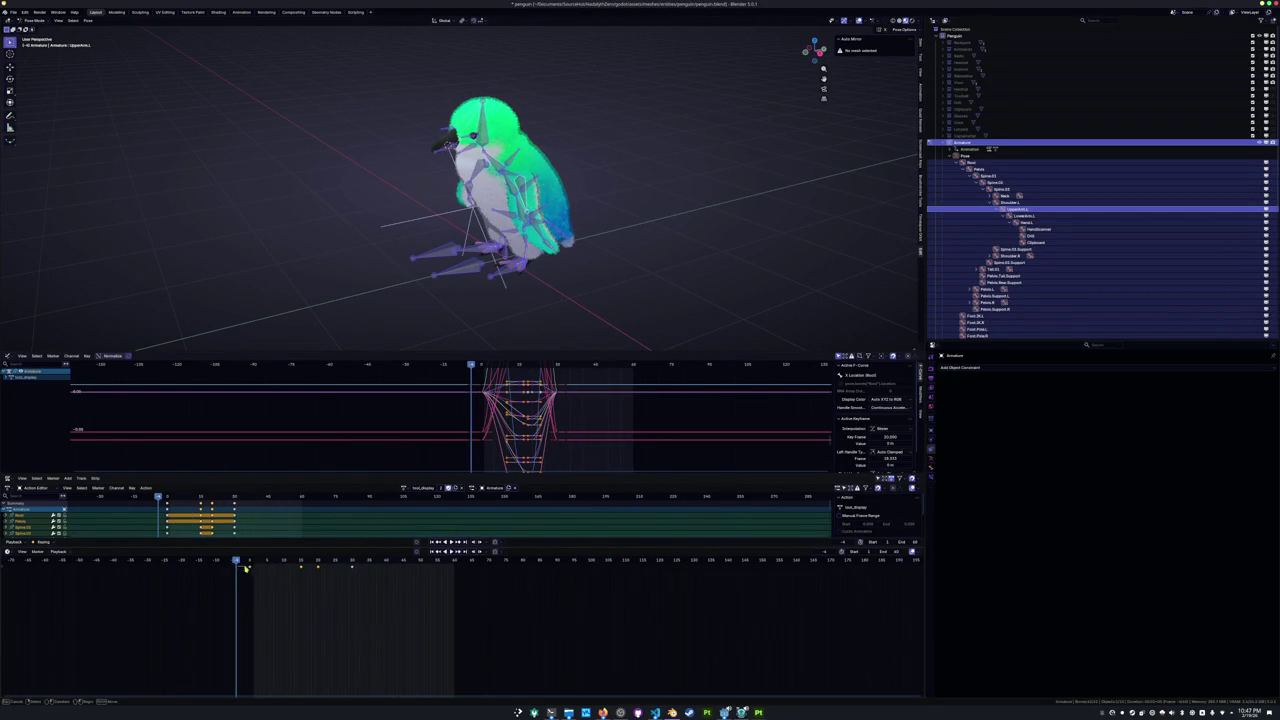
{"action": "left_click", "coordinate": [255, 603]}
{"action": "key", "text": "space"}
{"action": "key", "text": "space"}
{"action": "mouse_move", "coordinate": [290, 563]}
{"action": "left_mouse_down"}
{"action": "mouse_move", "coordinate": [243, 563]}
{"action": "mouse_move", "coordinate": [314, 563]}
{"action": "left_mouse_up"}
{"action": "key", "text": "space"}
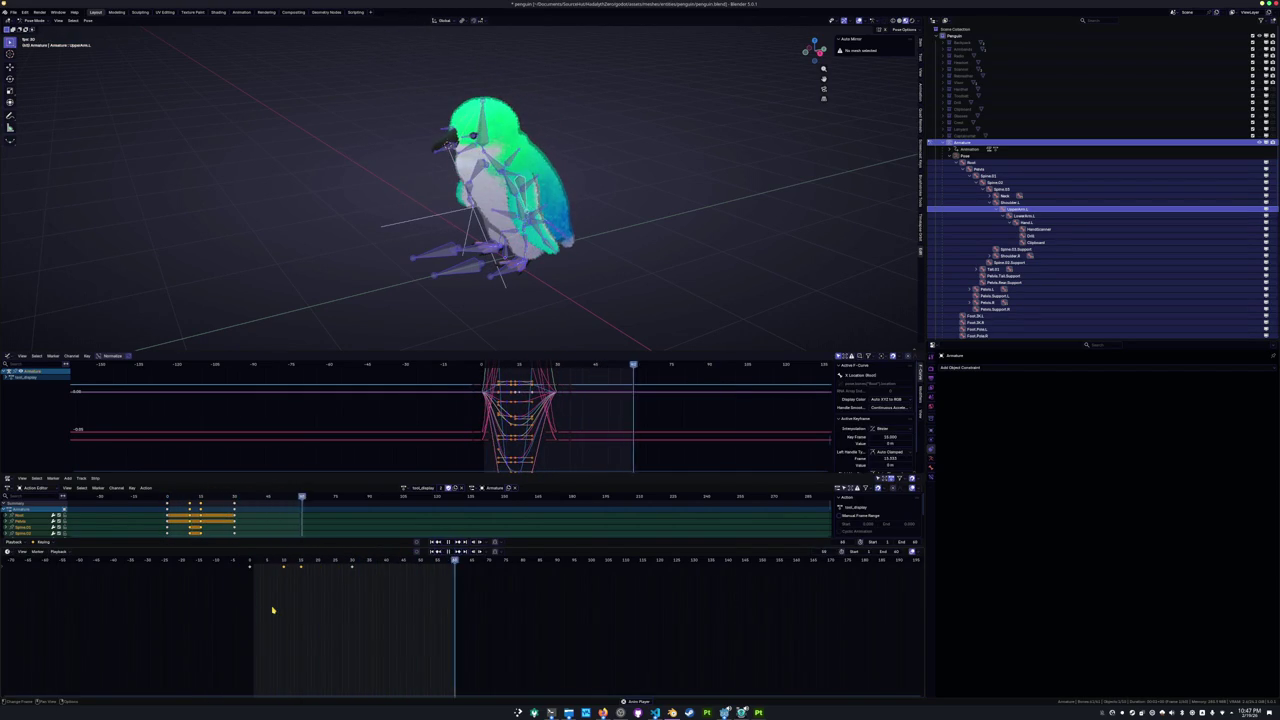
{"action": "key", "text": "space"}
{"action": "key", "text": "ctrl+s"}
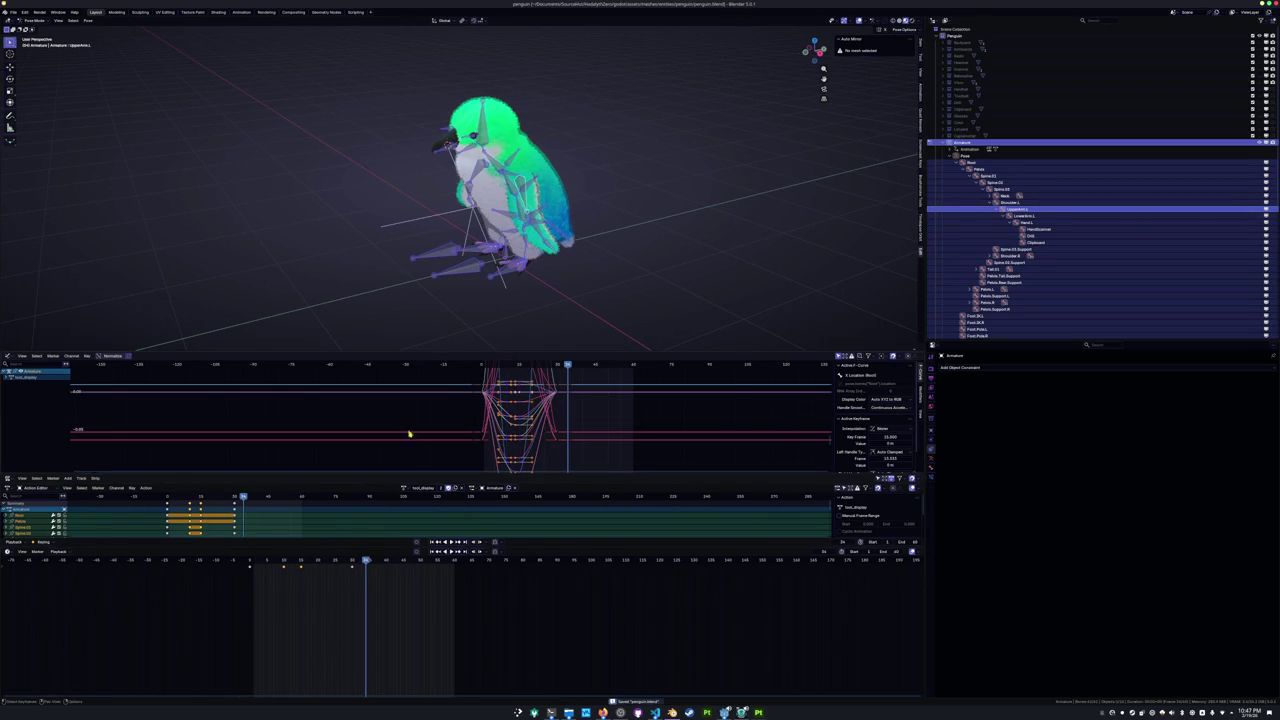
Preview the tool_pecking action, then load idle_tool_fishing_pole_pose onto the rig.
{"action": "left_click", "coordinate": [407, 487]}
{"action": "left_click", "coordinate": [427, 538]}
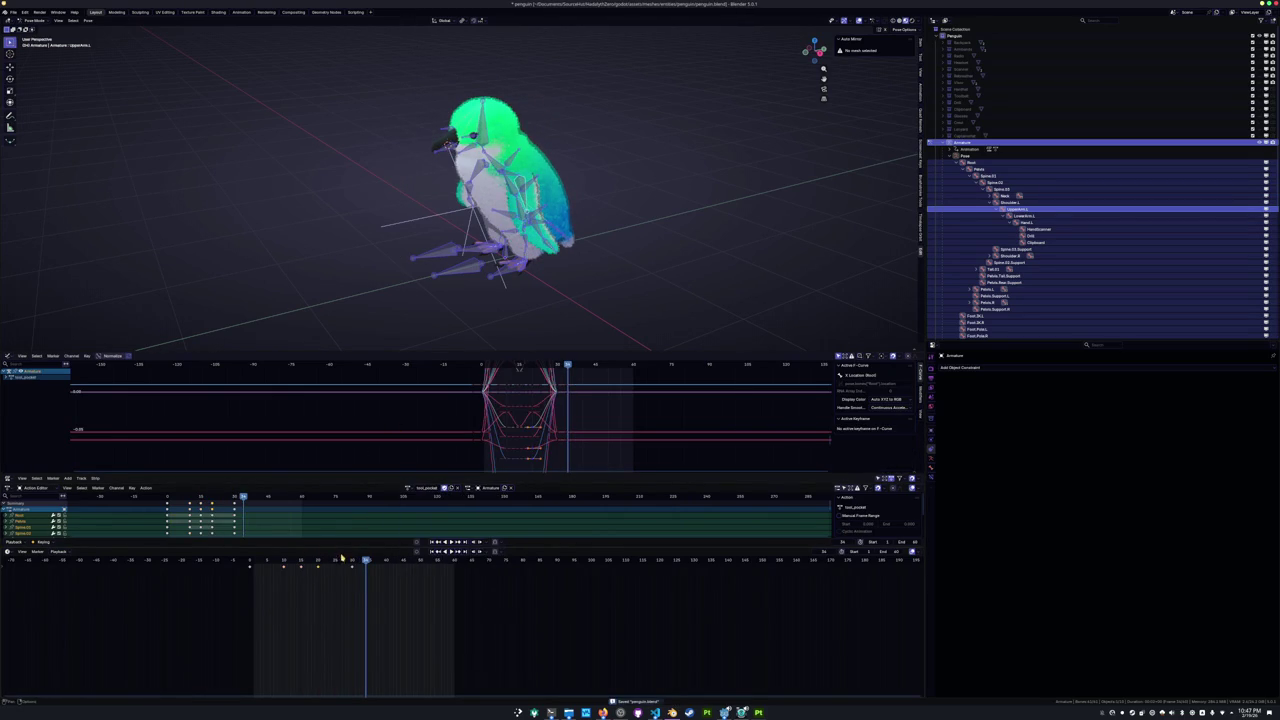
{"action": "key", "text": "space"}
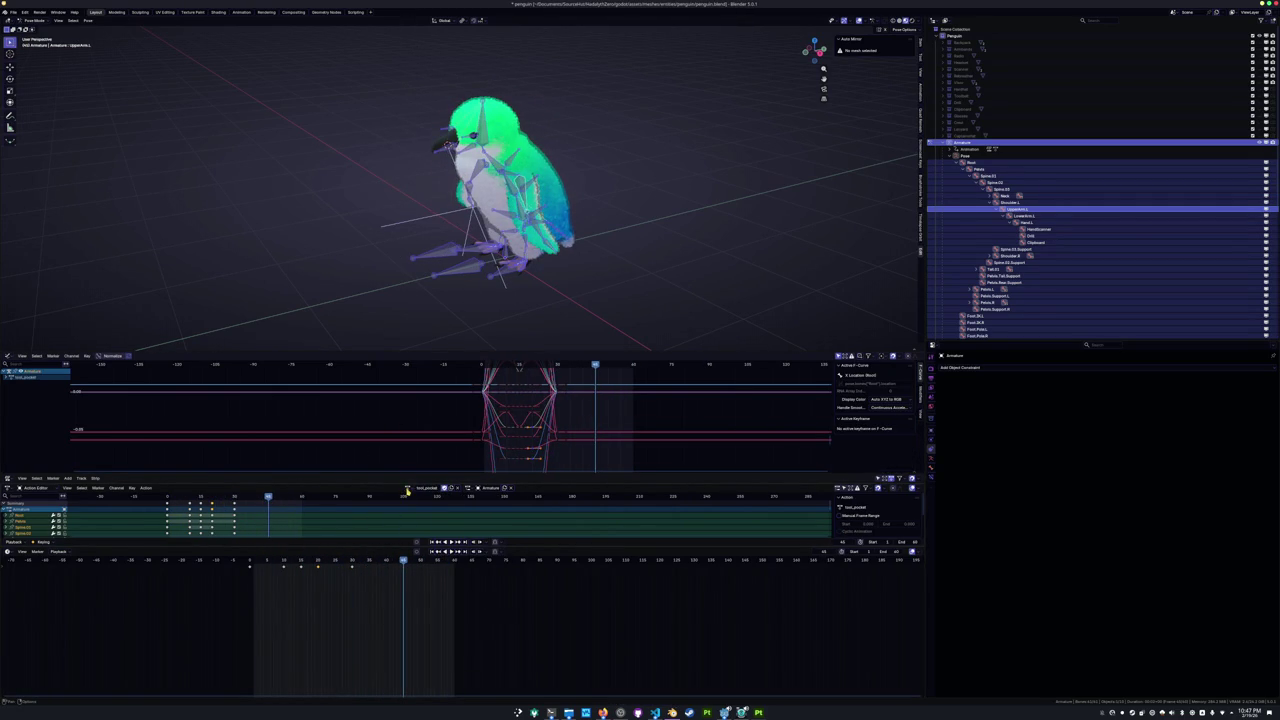
{"action": "left_click", "coordinate": [408, 488]}
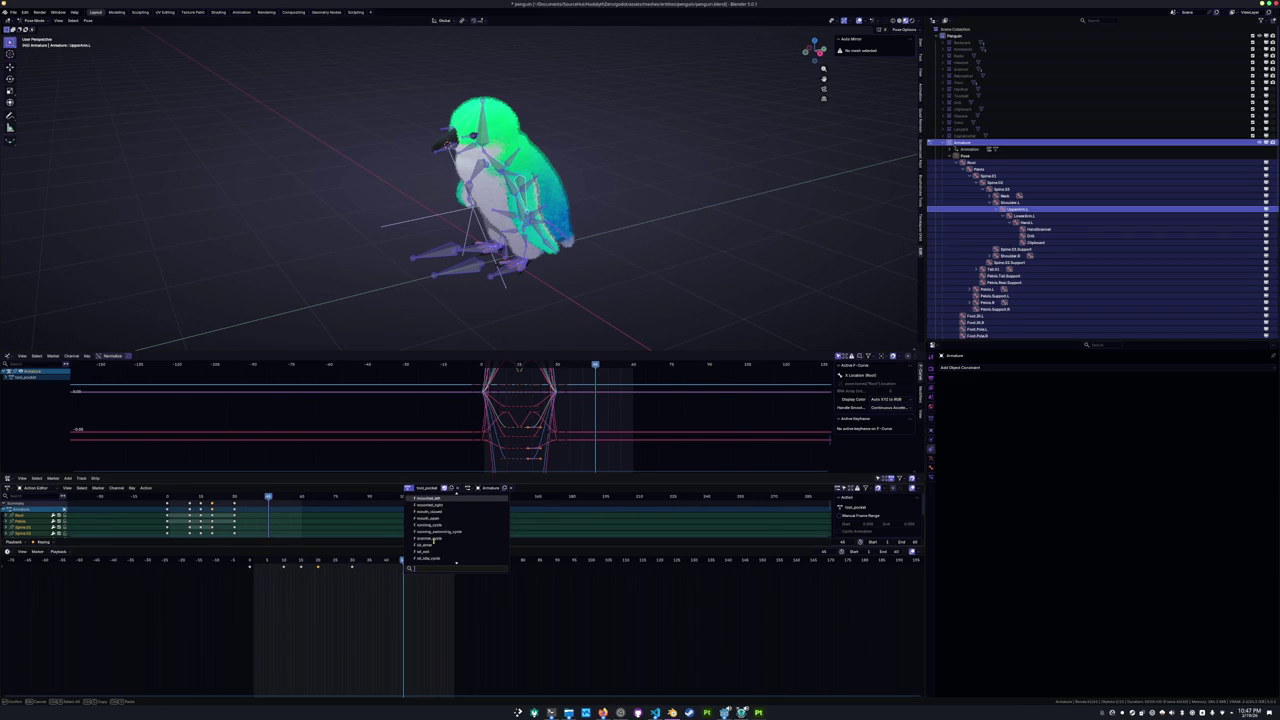
{"action": "scroll", "coordinate": [434, 536], "scroll_direction": "up", "scroll_amount": 5}
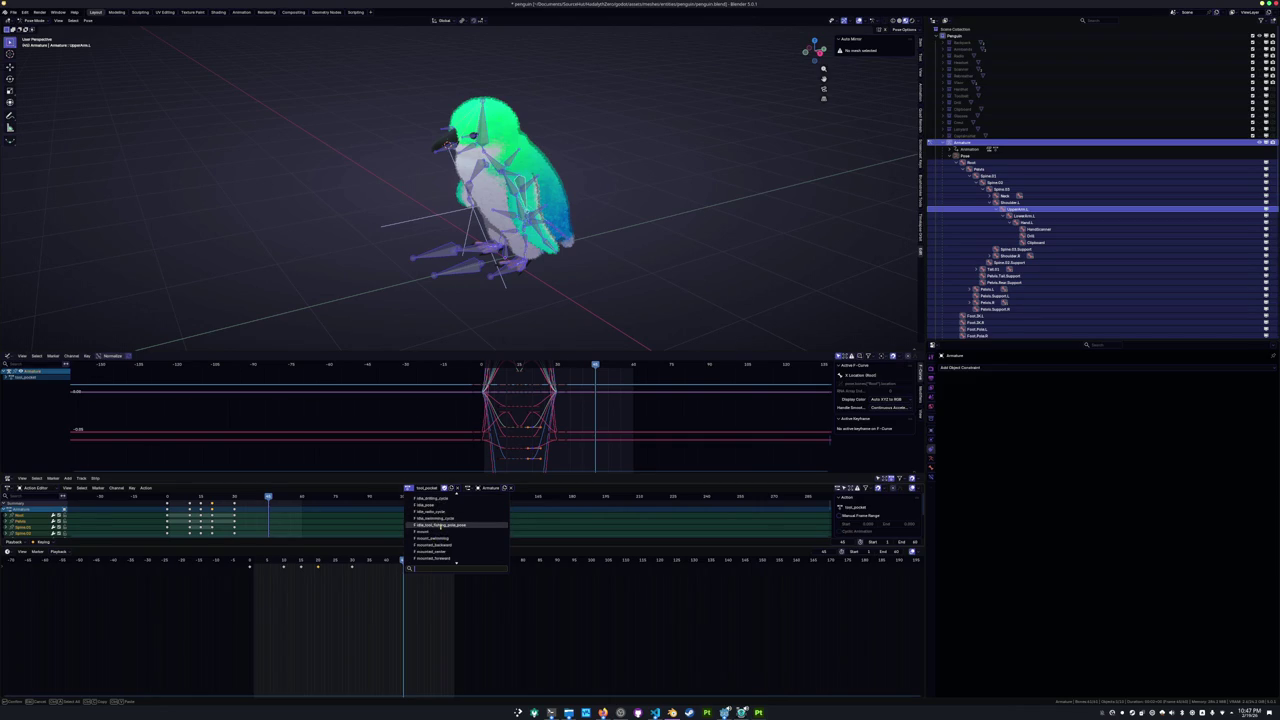
{"action": "left_click", "coordinate": [440, 526]}
{"action": "middle_click_drag", "start_coordinate": [520, 285], "coordinate": [449, 277]}
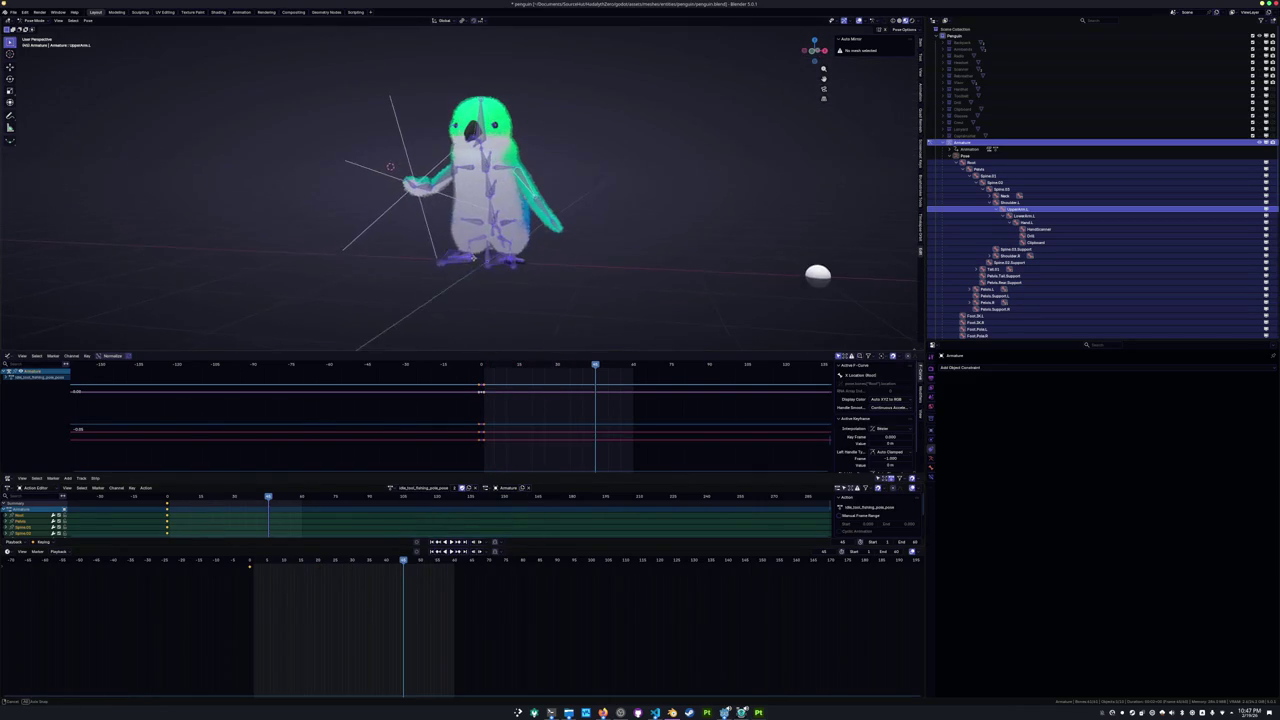
Jump to frame 0 and rename the display action to tool_base_display.
{"action": "key", "text": "space"}
{"action": "left_click", "coordinate": [253, 566]}
{"action": "left_click", "coordinate": [422, 489]}
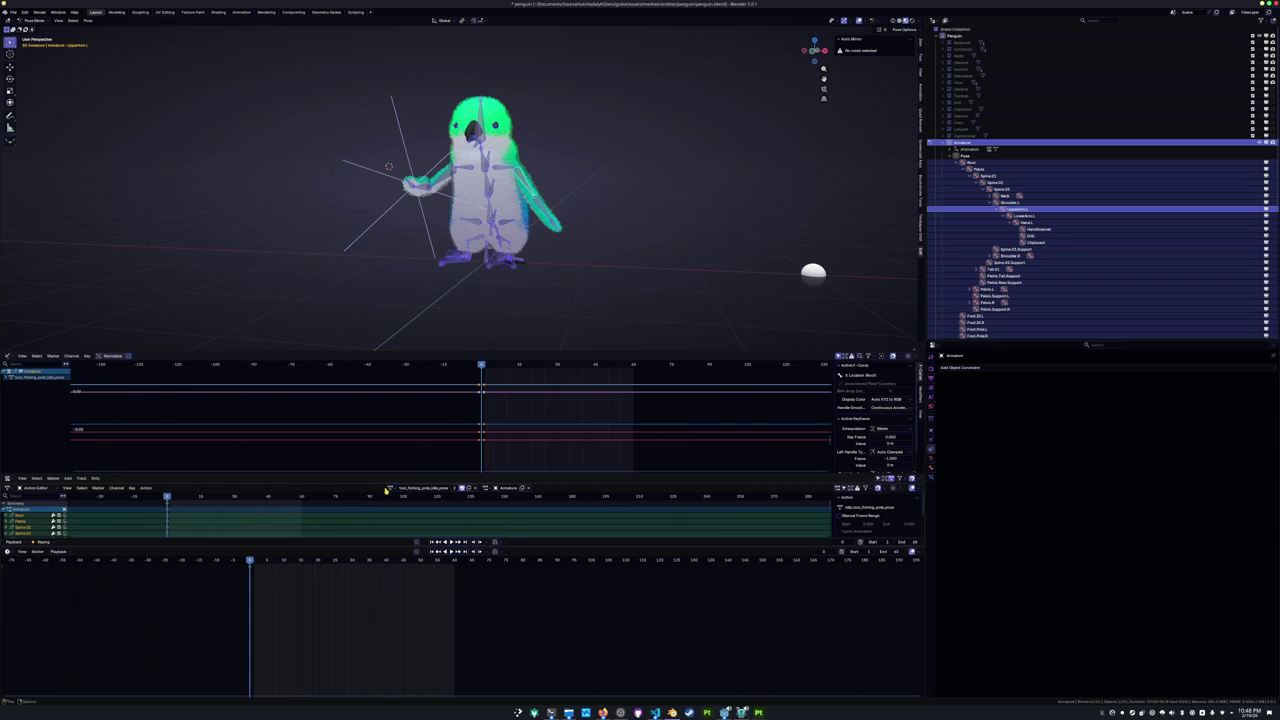
{"action": "left_click", "coordinate": [390, 488]}
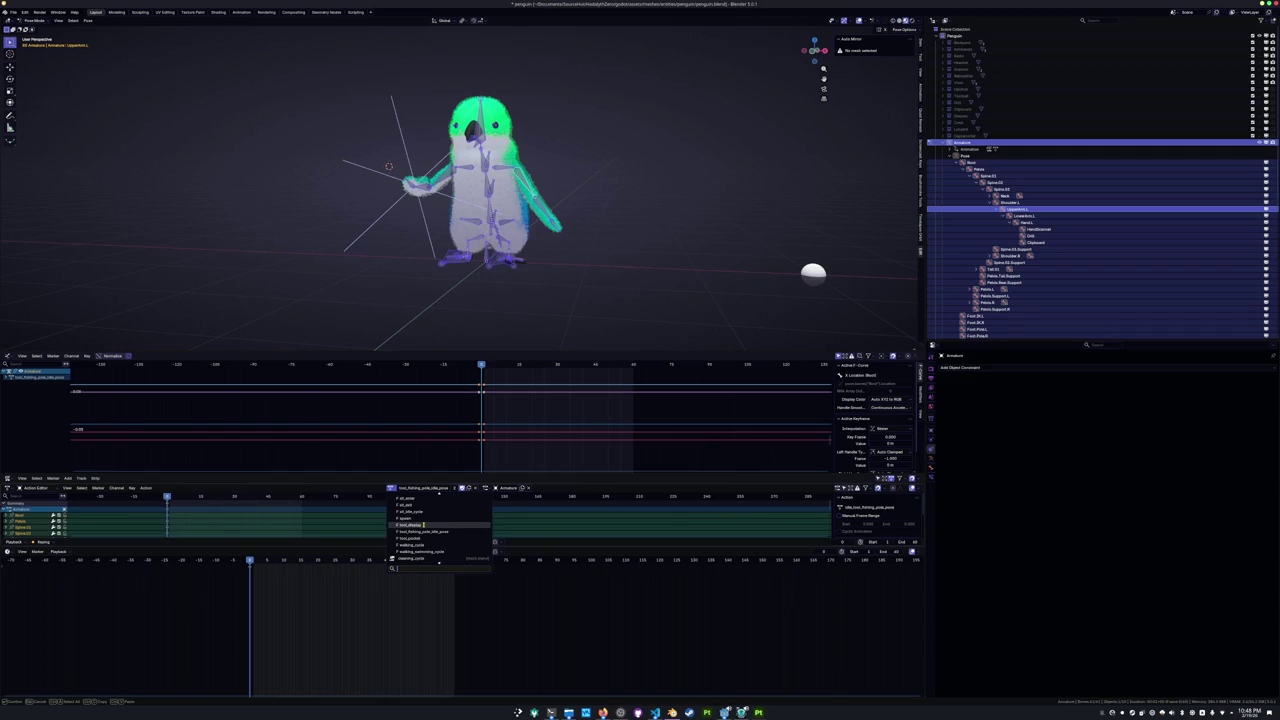
{"action": "left_click", "coordinate": [424, 524]}
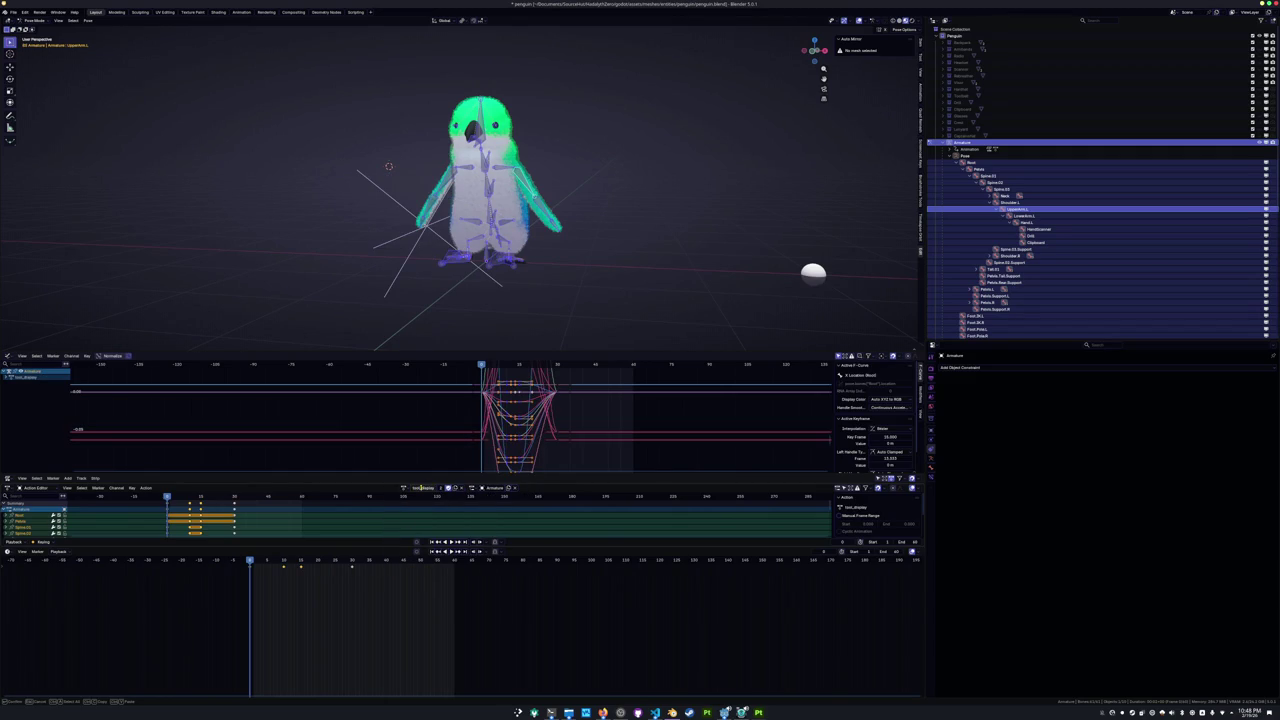
{"action": "key", "text": "BackSpace"}
{"action": "key", "text": "Return"}
Rename the pocket action to tool_base_pocket and switch back to the idle fishing-pole pose action.
{"action": "left_click", "coordinate": [400, 488]}
{"action": "left_click", "coordinate": [417, 524]}
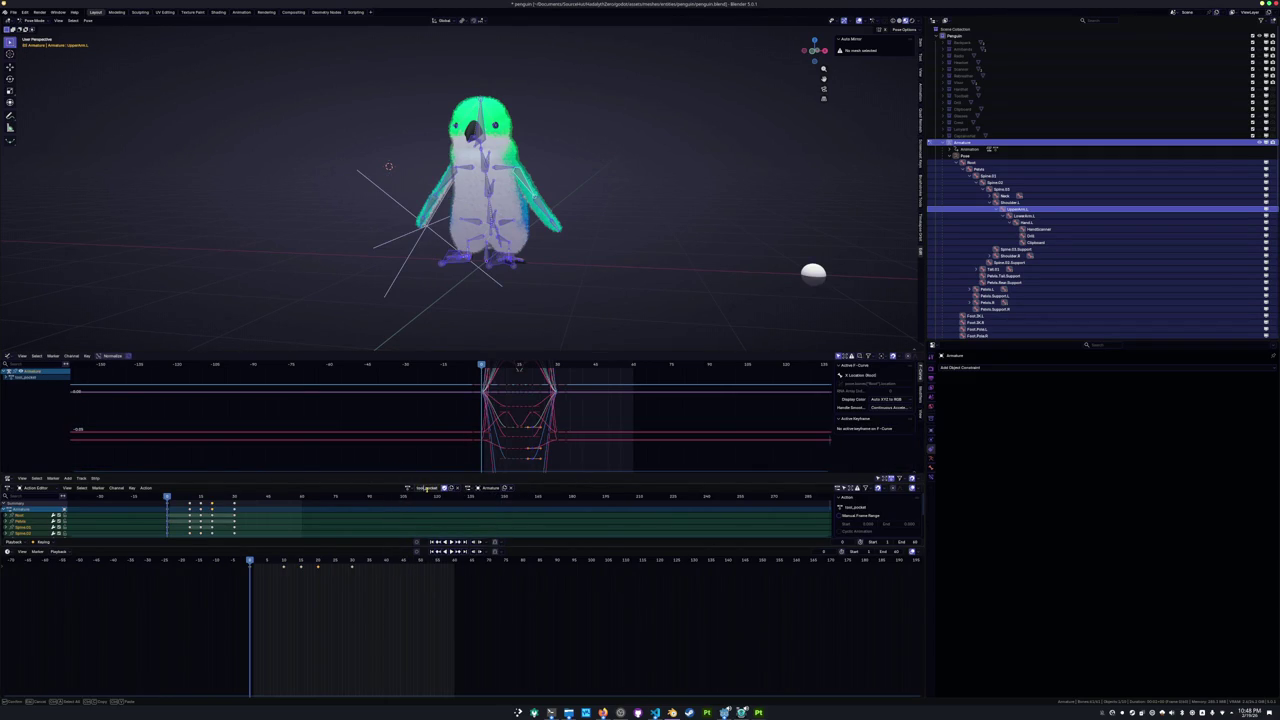
{"action": "key", "text": "ctrl+v"}
{"action": "left_click", "coordinate": [404, 488]}
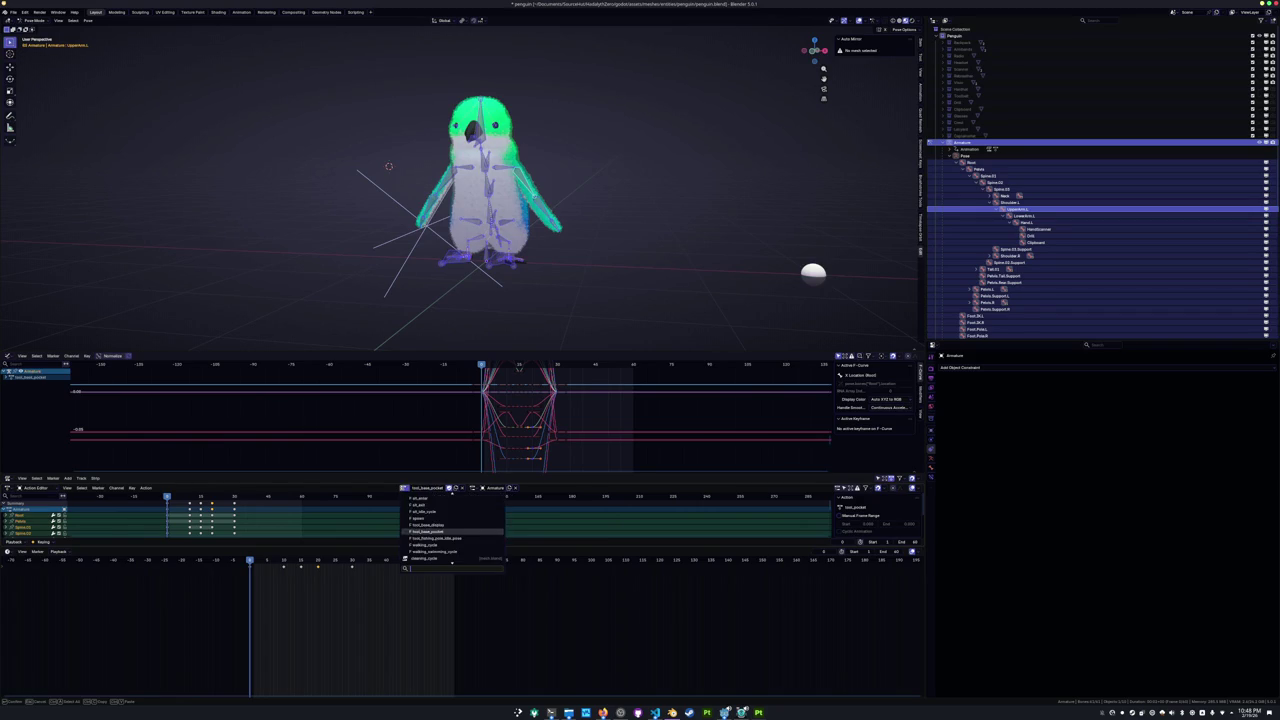
{"action": "left_click", "coordinate": [436, 538]}
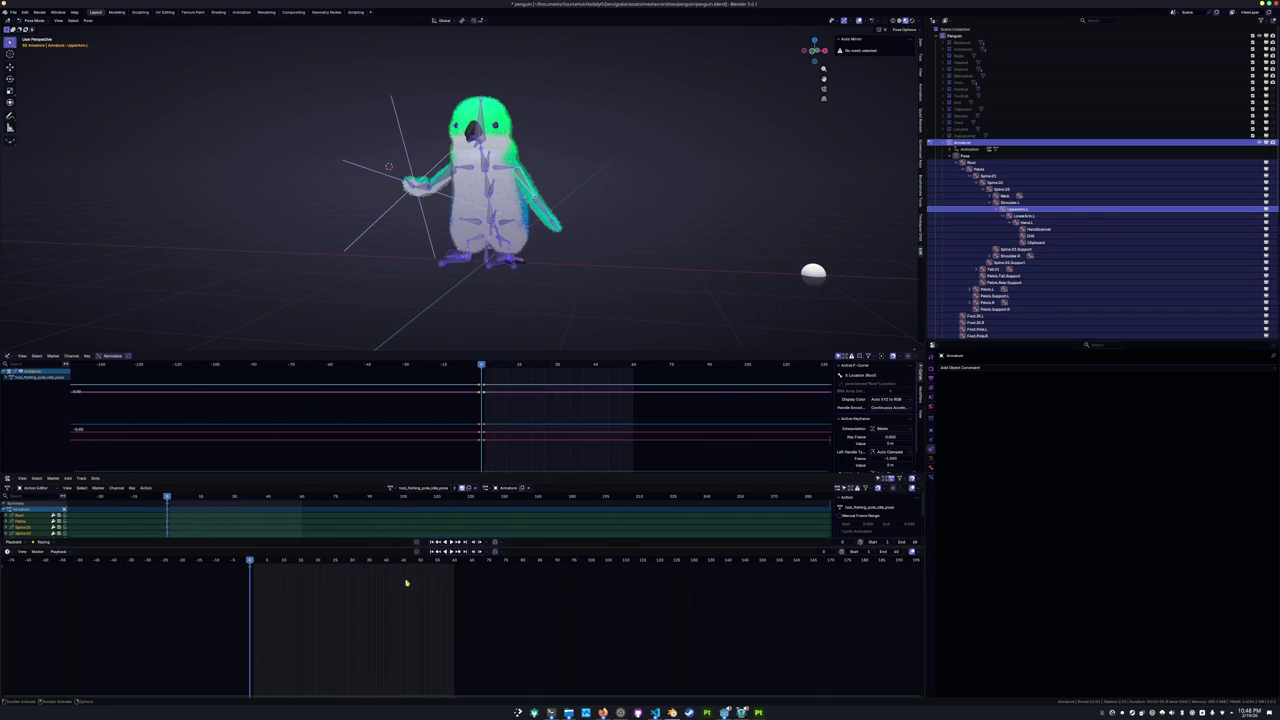
{"action": "key", "text": "alt+Tab"}
{"action": "mouse_move", "coordinate": [946, 435]}
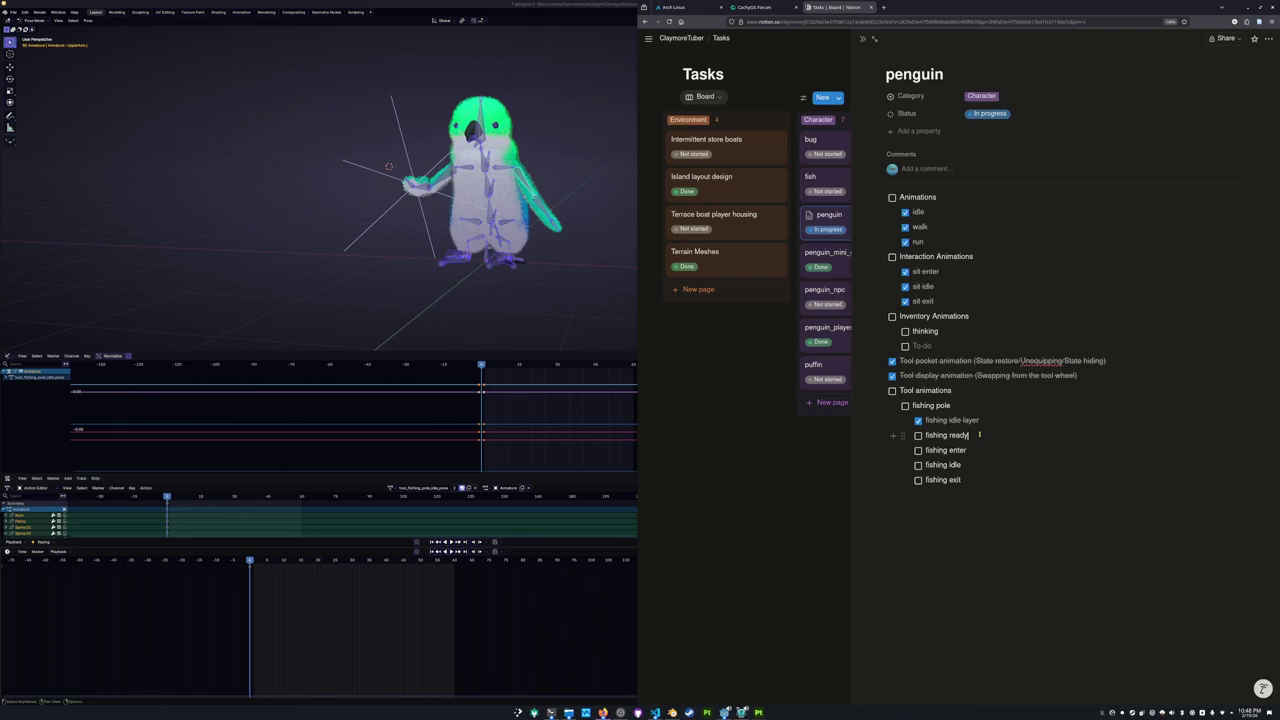
Describe the fishing to-dos, e.g. (Cast animation), (Holding the fishing pole and idling), and start a new line.
{"action": "type", "text": "Holding the fishing pole back"}
{"action": "type", "text": " Cast animation"}
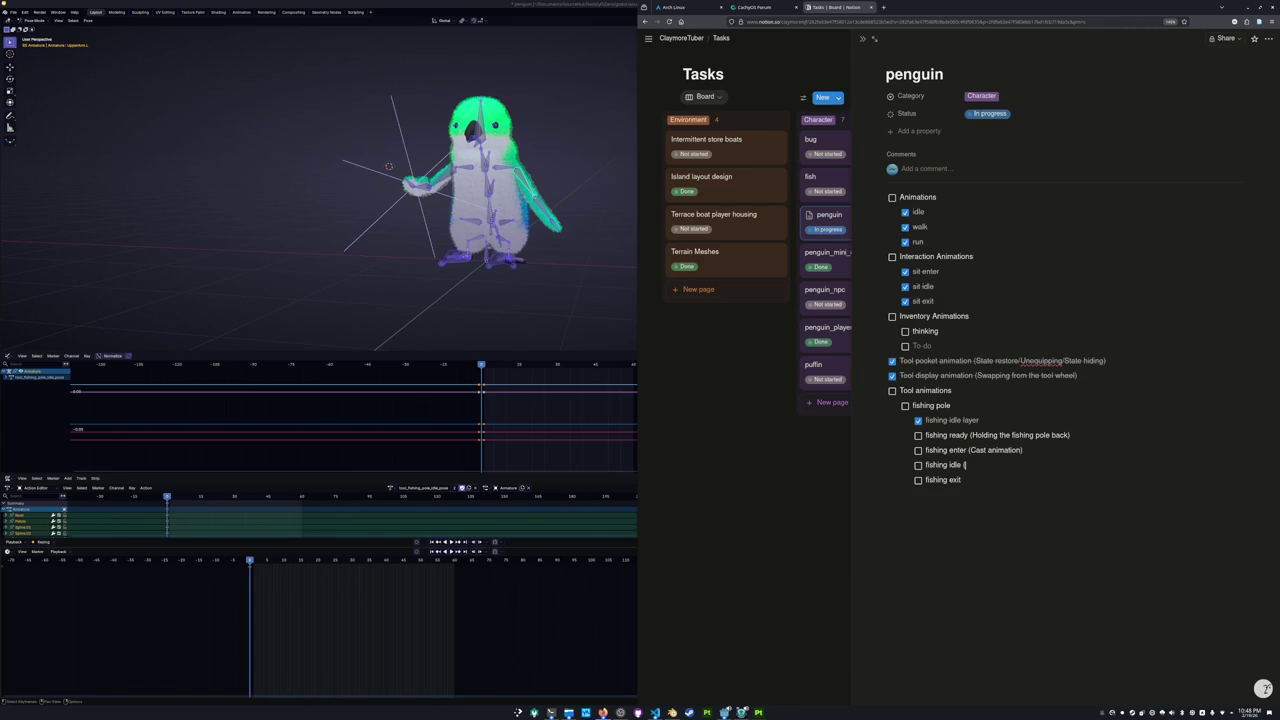
{"action": "type", "text": "Holding the fishing pole and idling"}
{"action": "type", "text": "("}
{"action": "type", "text": "Pull"}
{"action": "type", "text": "ing back in"}
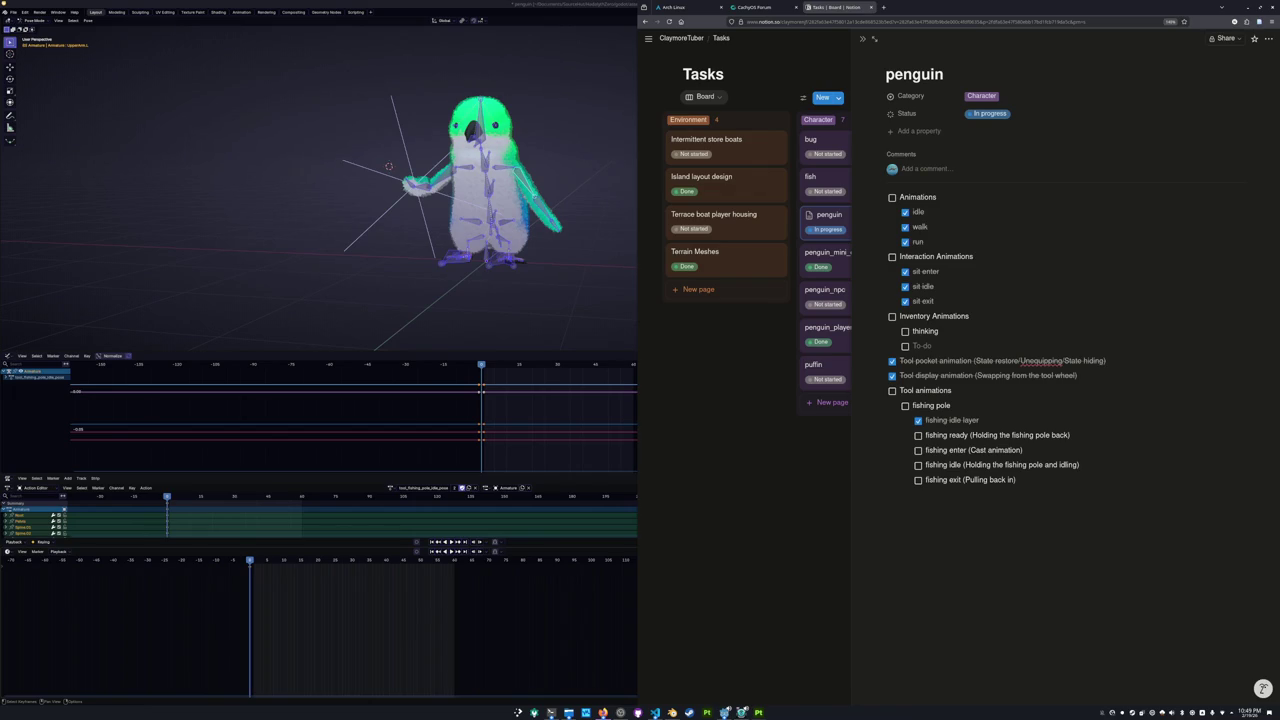
{"action": "key", "text": "Return"}
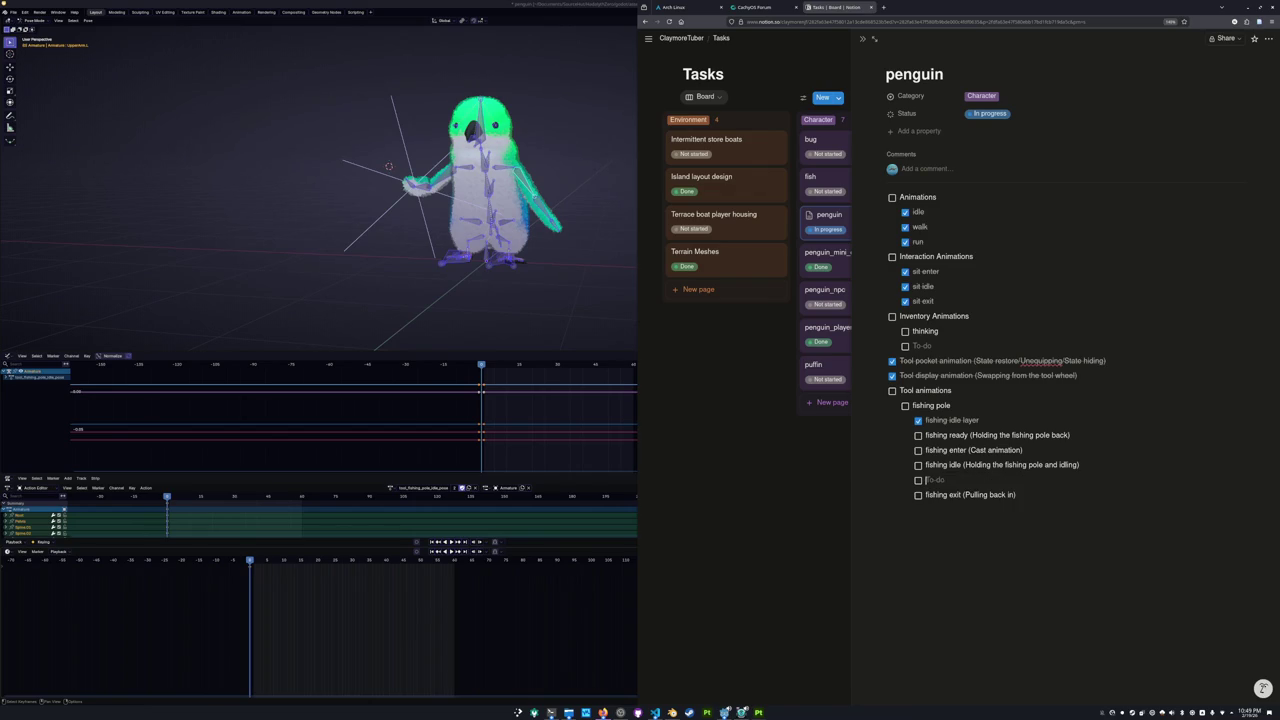
Add 'fishing catch idle (Currently doing the fishing mini-game)' and 'fishing catch (Something bit the lure)' to-dos.
{"action": "type", "text": "fishing catch idle ("}
{"action": "type", "text": "Currently doing the fishing minigame)"}
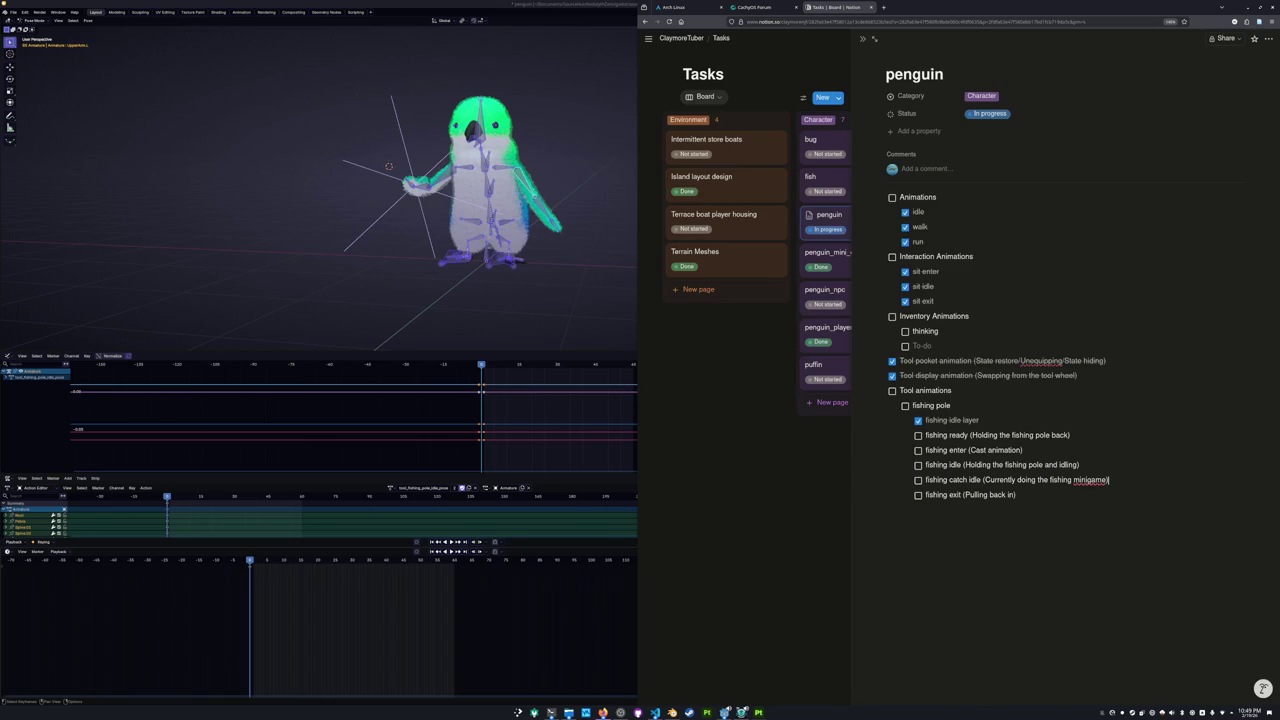
{"action": "key", "text": "Return"}
{"action": "type", "text": "fishing catch("}
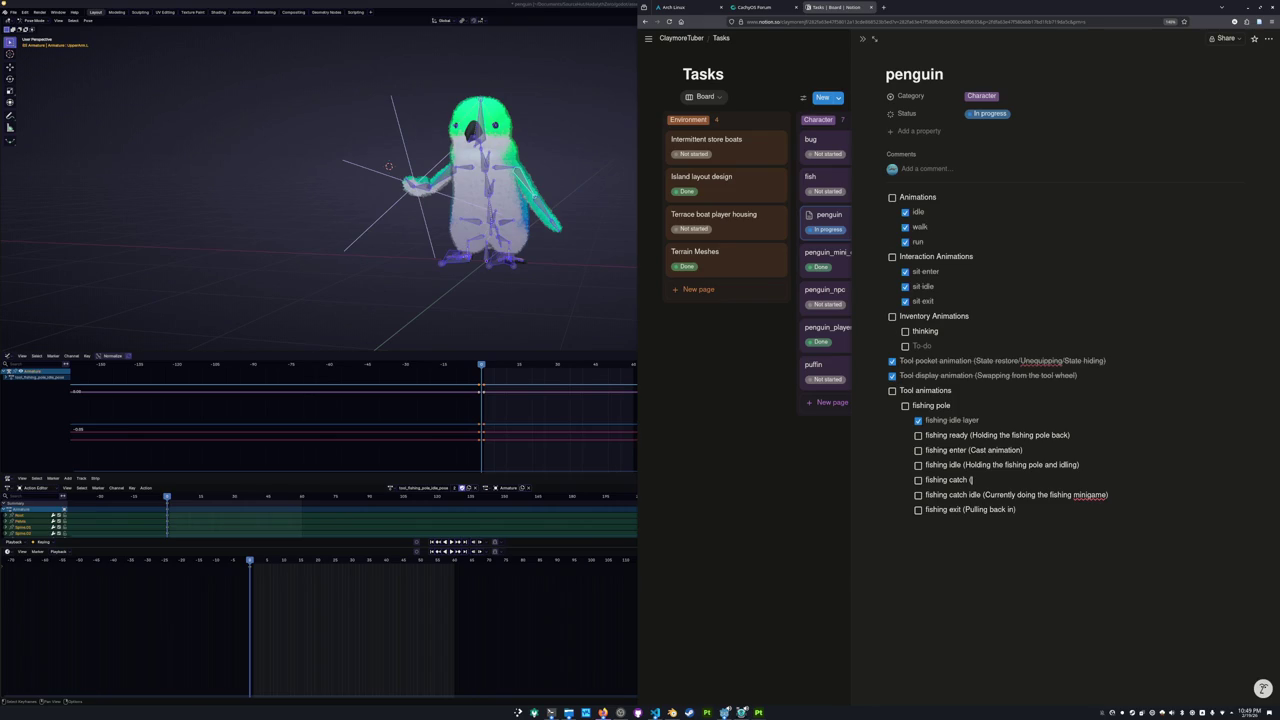
{"action": "type", "text": "Something bites"}
{"action": "key", "text": "BackSpace"}
{"action": "key", "text": "BackSpace"}
{"action": "key", "text": "BackSpace"}
{"action": "key", "text": "BackSpace"}
{"action": "key", "text": "BackSpace"}
{"action": "key", "text": "BackSpace"}
{"action": "key", "text": "BackSpace"}
{"action": "key", "text": "BackSpace"}
{"action": "type", "text": "Something bit the lure)"}
{"action": "key", "text": "ctrl+shift+Left"}
{"action": "key", "text": "ctrl+shift+Left"}
{"action": "key", "text": "ctrl+shift+Left"}
{"action": "key", "text": "ctrl+shift+Left"}
{"action": "key", "text": "ctrl+shift+Left"}
{"action": "key", "text": "Right"}
{"action": "key", "text": "Left"}
{"action": "key", "text": "Left"}
{"action": "key", "text": "Left"}
{"action": "type", "text": "-"}
Add the to-do 'fishing exit (Pulling back in with a transition to the display animation)' and delete the fishing catch exit line.
{"action": "type", "text": "catch"}
{"action": "left_click", "coordinate": [887, 524]}
{"action": "type", "text": "[] fishing edi"}
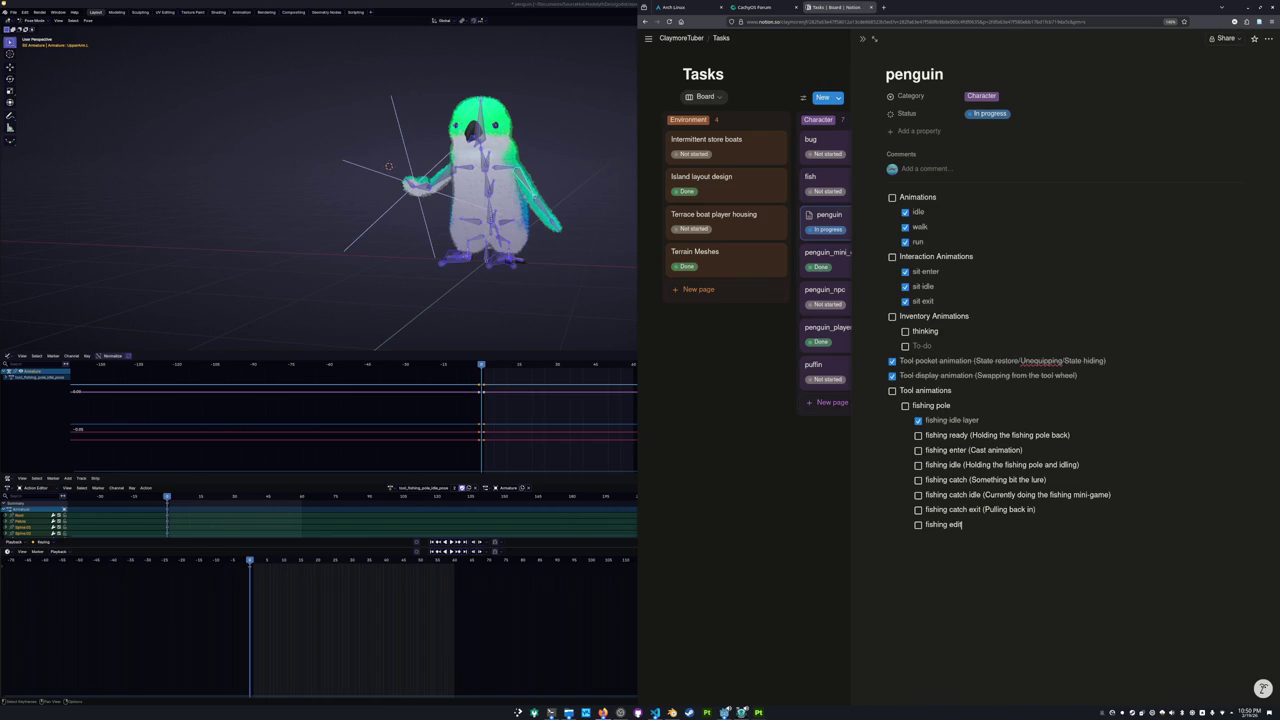
{"action": "key", "text": "BackSpace"}
{"action": "key", "text": "BackSpace"}
{"action": "key", "text": "BackSpace"}
{"action": "type", "text": "xit"}
{"action": "type", "text": " (Pulling back in with a transition to the display animation"}
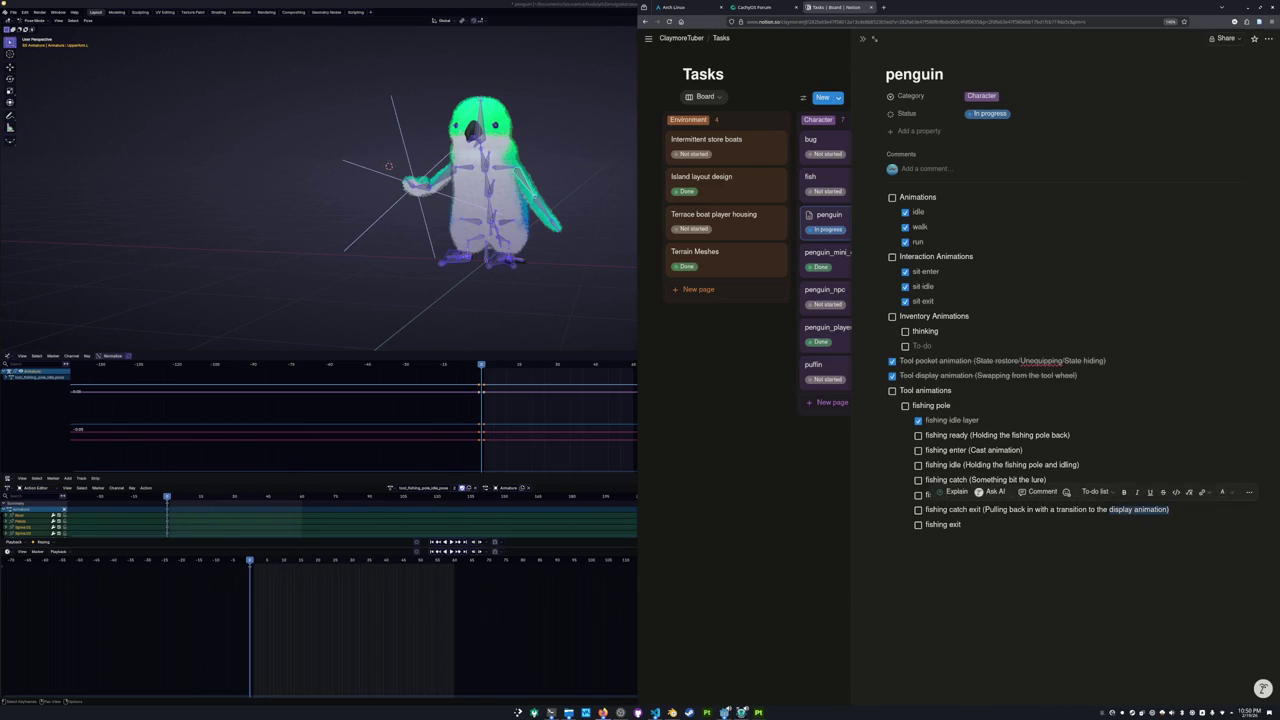
{"action": "key", "text": "shift+Home"}
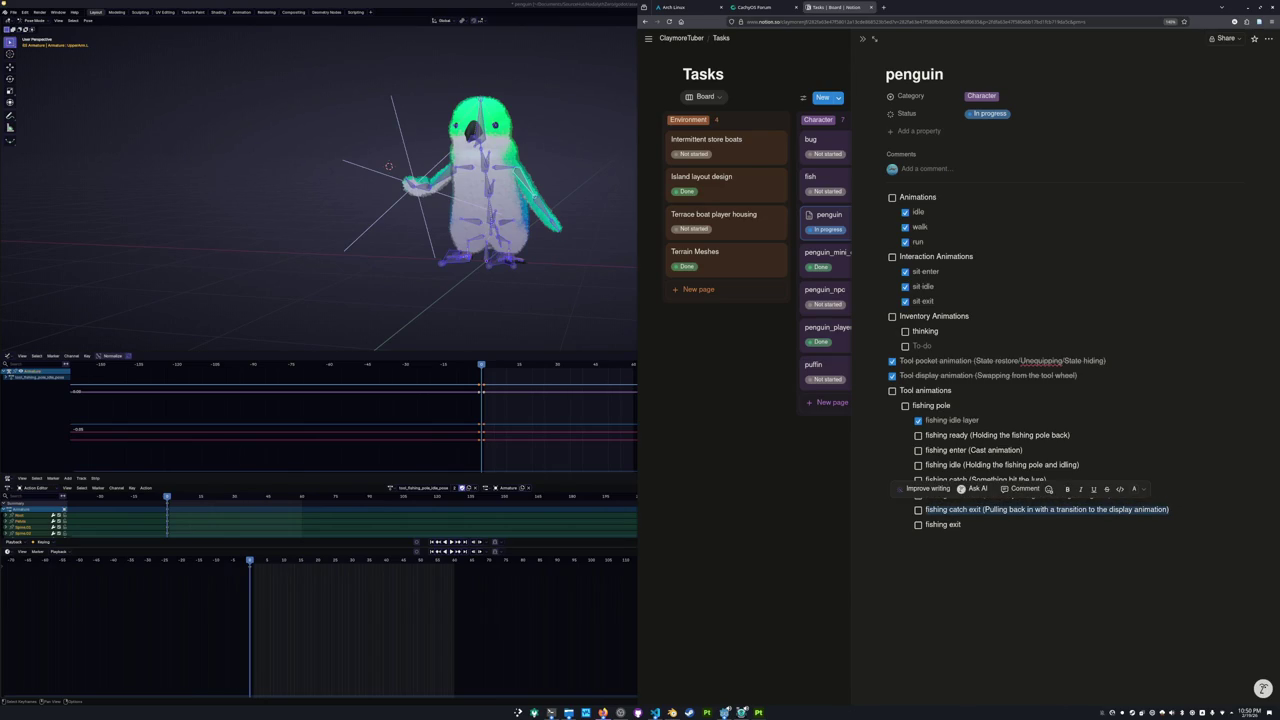
{"action": "key", "text": "BackSpace"}
{"action": "key", "text": "BackSpace"}
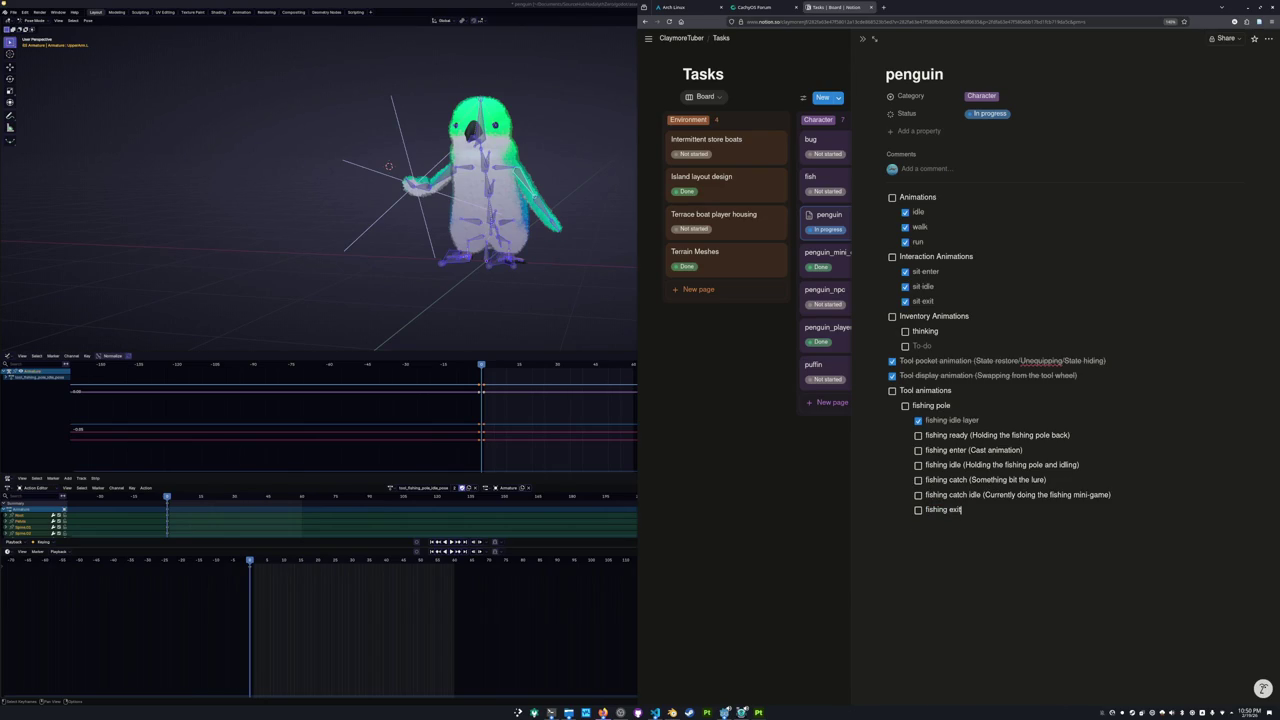
Add a top-level to-do 'Item Display Animation (Holding an item and facing the camera)' and note fishing exit as (Reeling in).
{"action": "left_click", "coordinate": [950, 524]}
{"action": "type", "text": "/"}
{"action": "key", "text": "BackSpace"}
{"action": "key", "text": "BackSpace"}
{"action": "key", "text": "Return"}
{"action": "key", "text": "shift+Tab"}
{"action": "key", "text": "shift+Tab"}
{"action": "type", "text": "Item Display Animation"}
{"action": "key", "text": "Return"}
{"action": "key", "text": "Tab"}
{"action": "key", "text": "BackSpace"}
{"action": "key", "text": "BackSpace"}
{"action": "key", "text": "BackSpace"}
{"action": "type", "text": "(Holding an item and facing the camera)"}
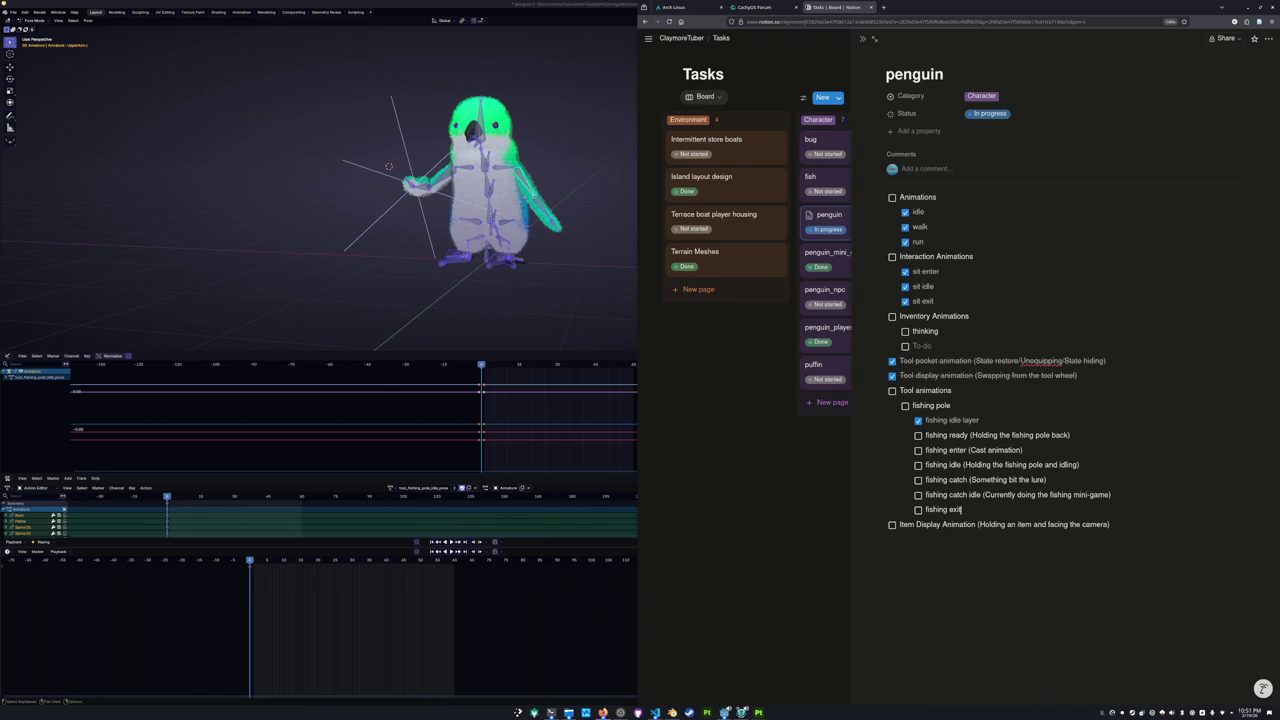
{"action": "type", "text": "("}
{"action": "type", "text": "R"}
{"action": "type", "text": "eelk"}
{"action": "type", "text": "ing in"}
{"action": "type", "text": ")"}
{"action": "type", "text": "(Fi"}
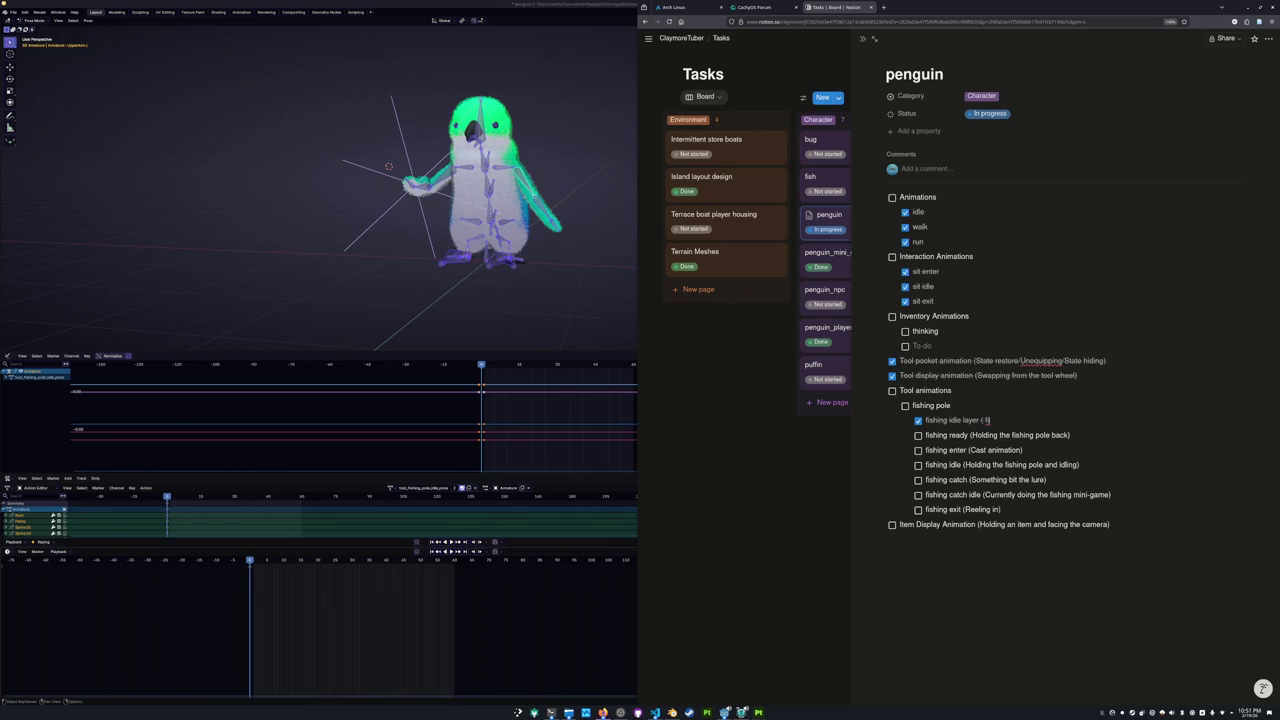
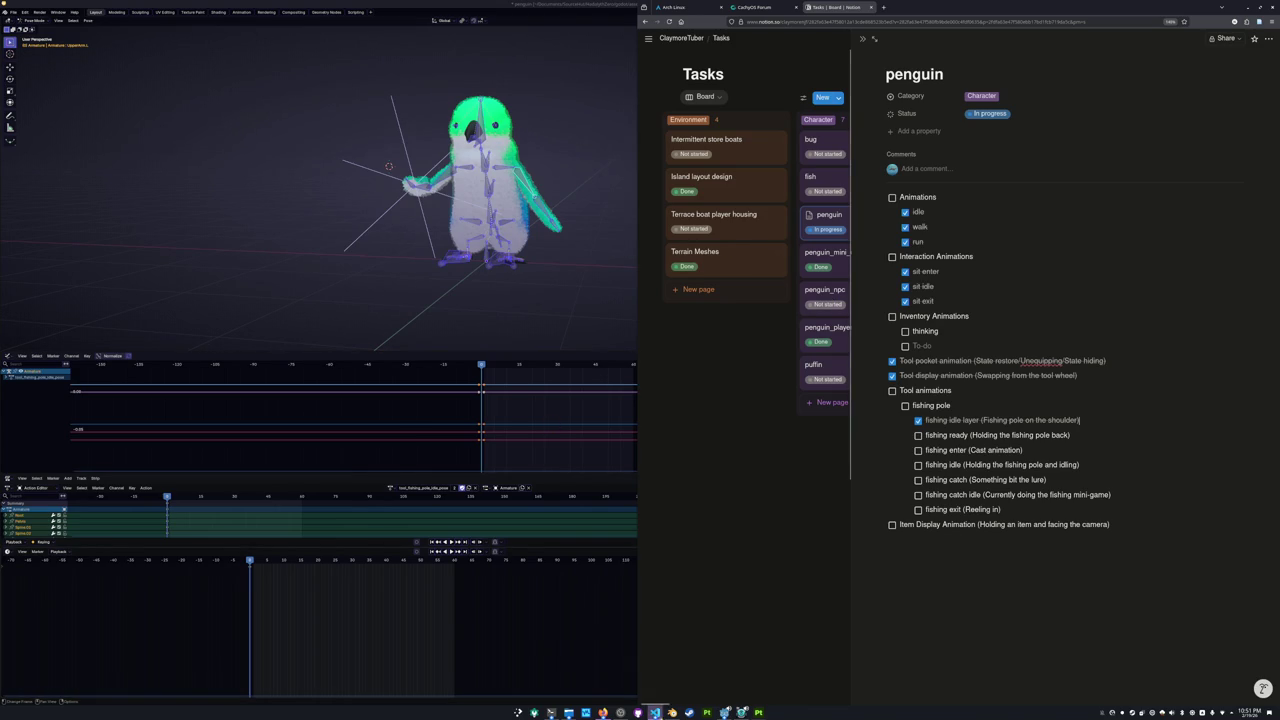
Launch WEBFISHING from the Steam library and minimize the Steam window while it loads.
{"action": "left_click", "coordinate": [690, 713]}
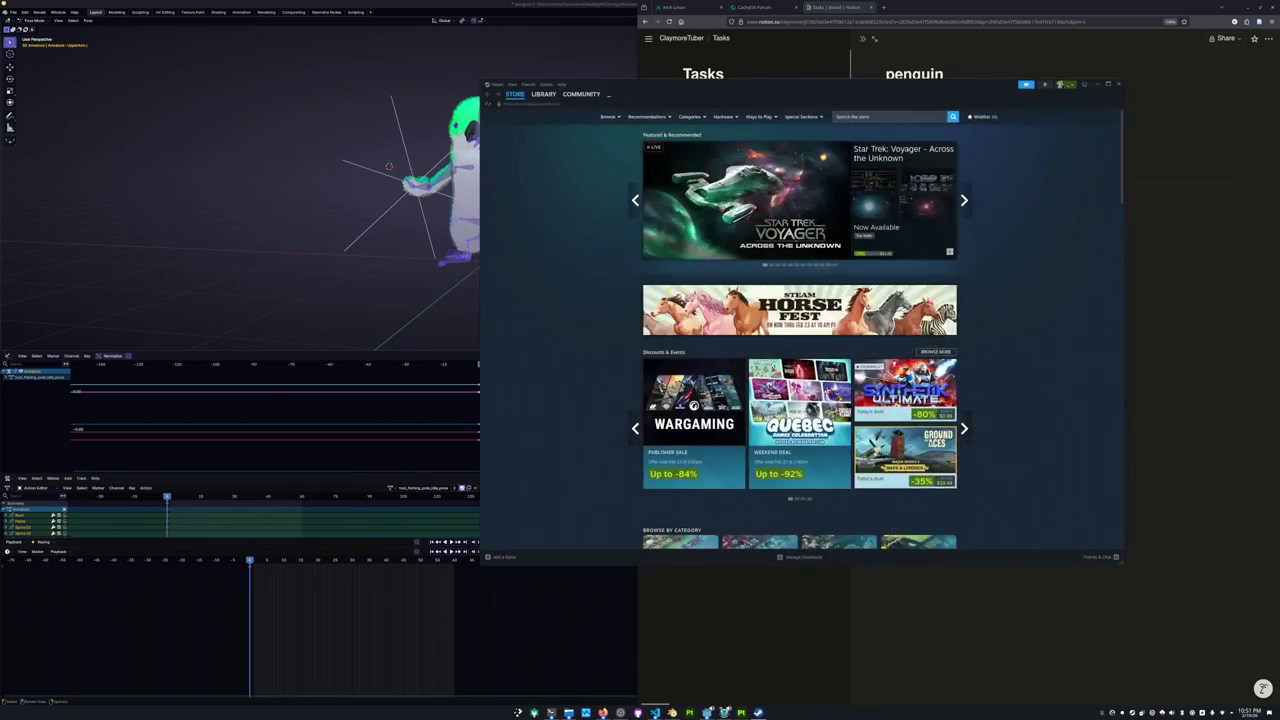
{"action": "left_click", "coordinate": [543, 94]}
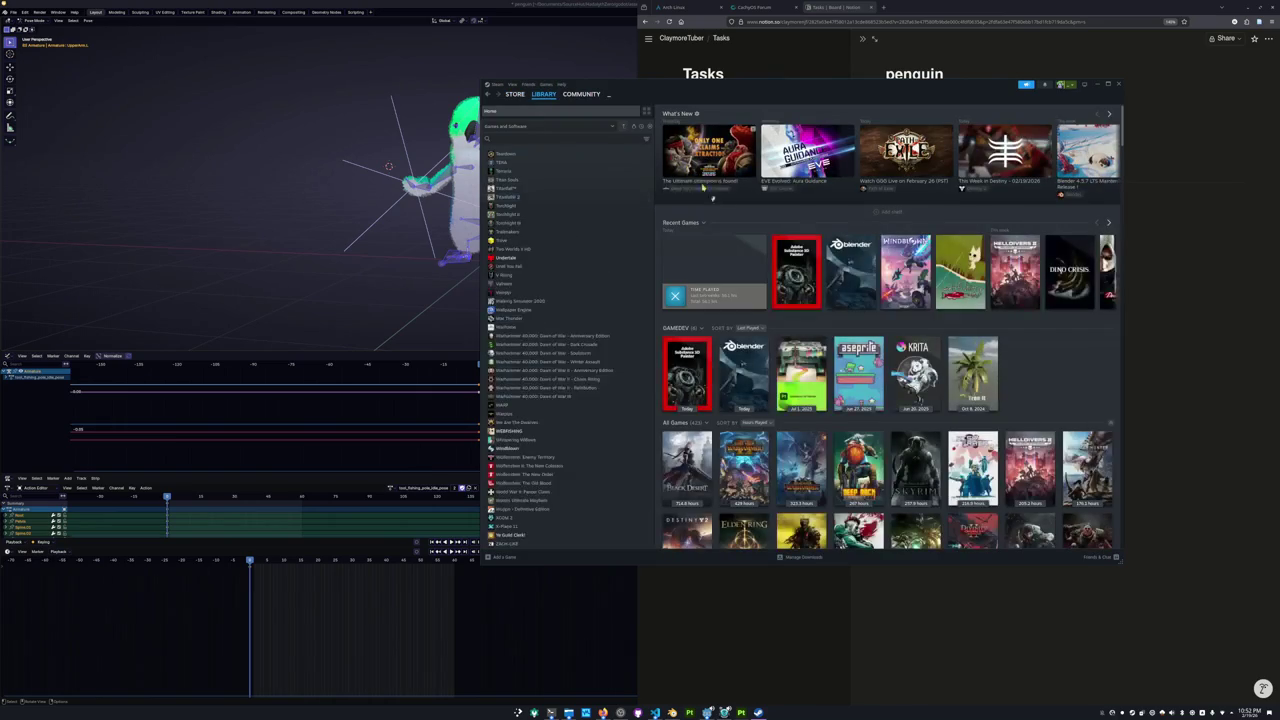
{"action": "left_click", "coordinate": [958, 272]}
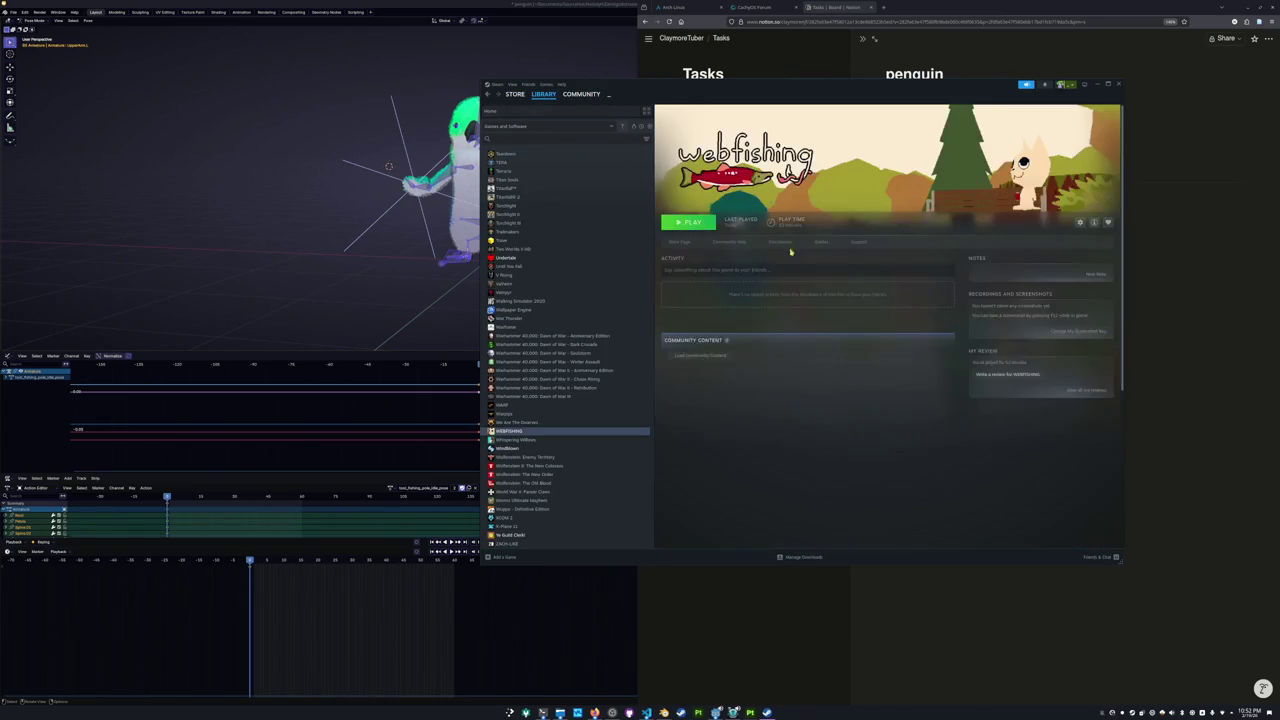
{"action": "left_click", "coordinate": [697, 224]}
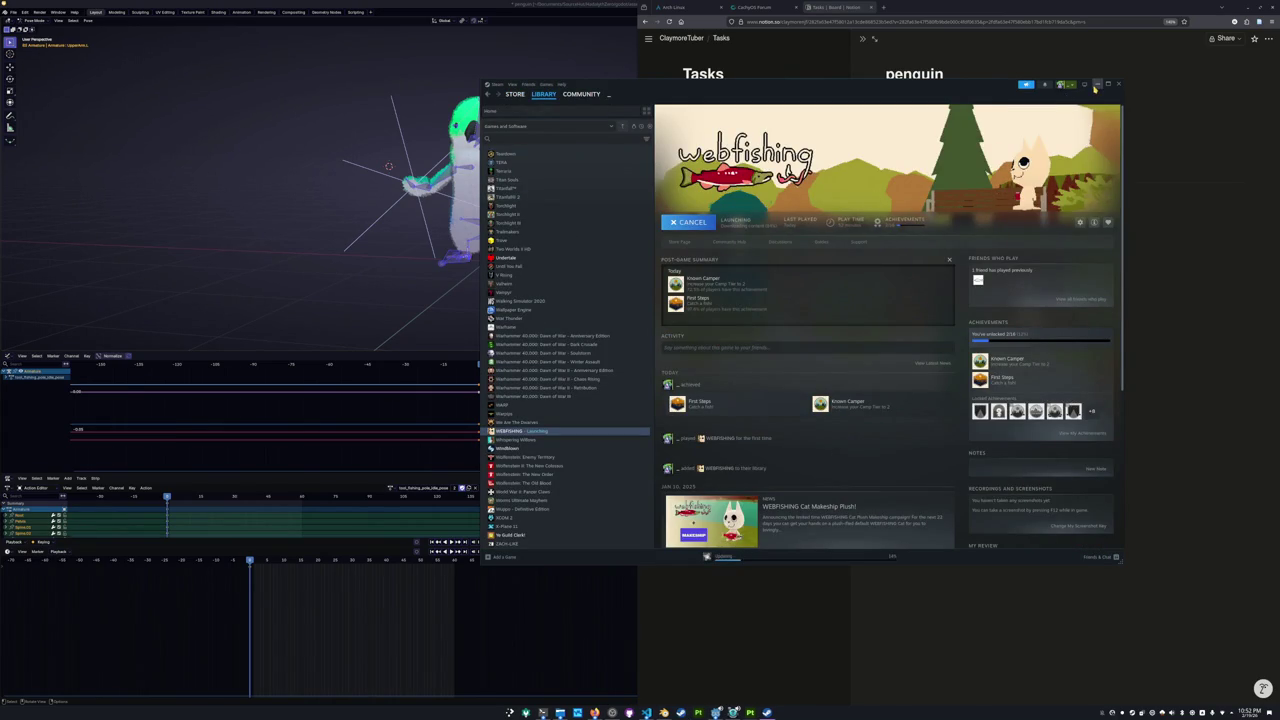
{"action": "left_click", "coordinate": [1096, 85]}
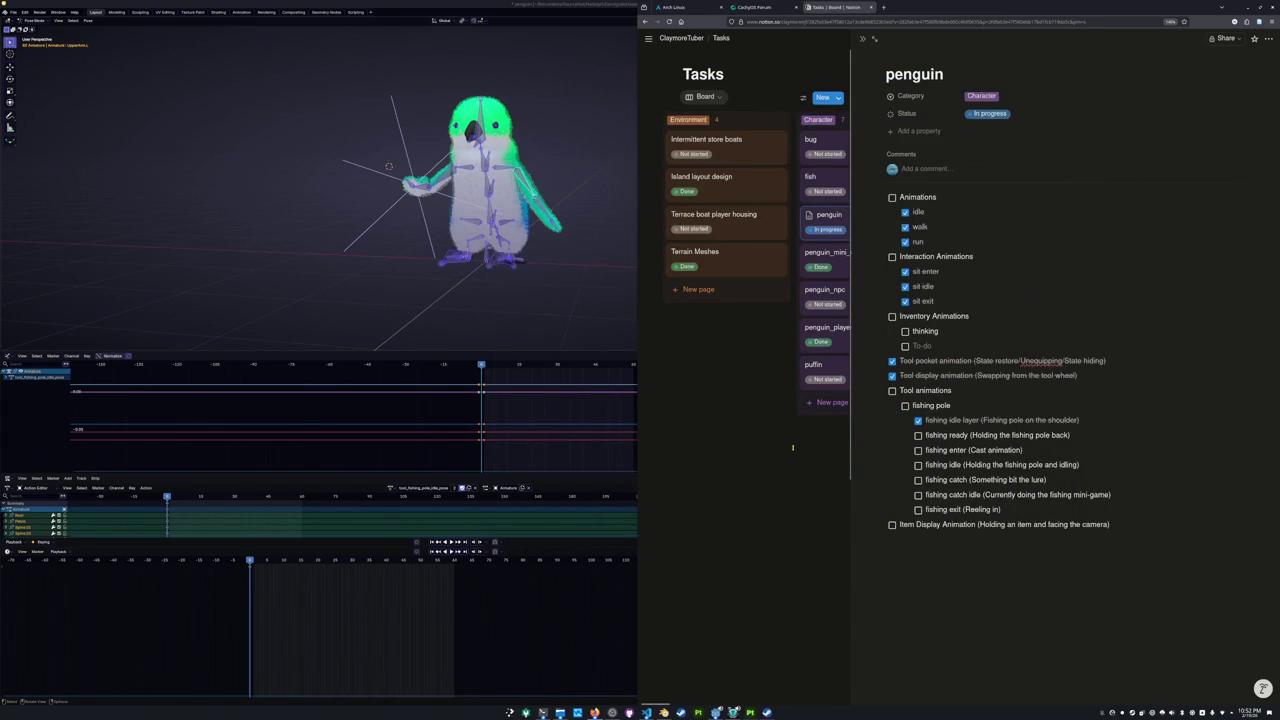
{"action": "left_click", "coordinate": [767, 712]}
Host a Public Webfishing lobby with 12 max players and automatic join requests.
{"action": "left_click", "coordinate": [767, 712]}
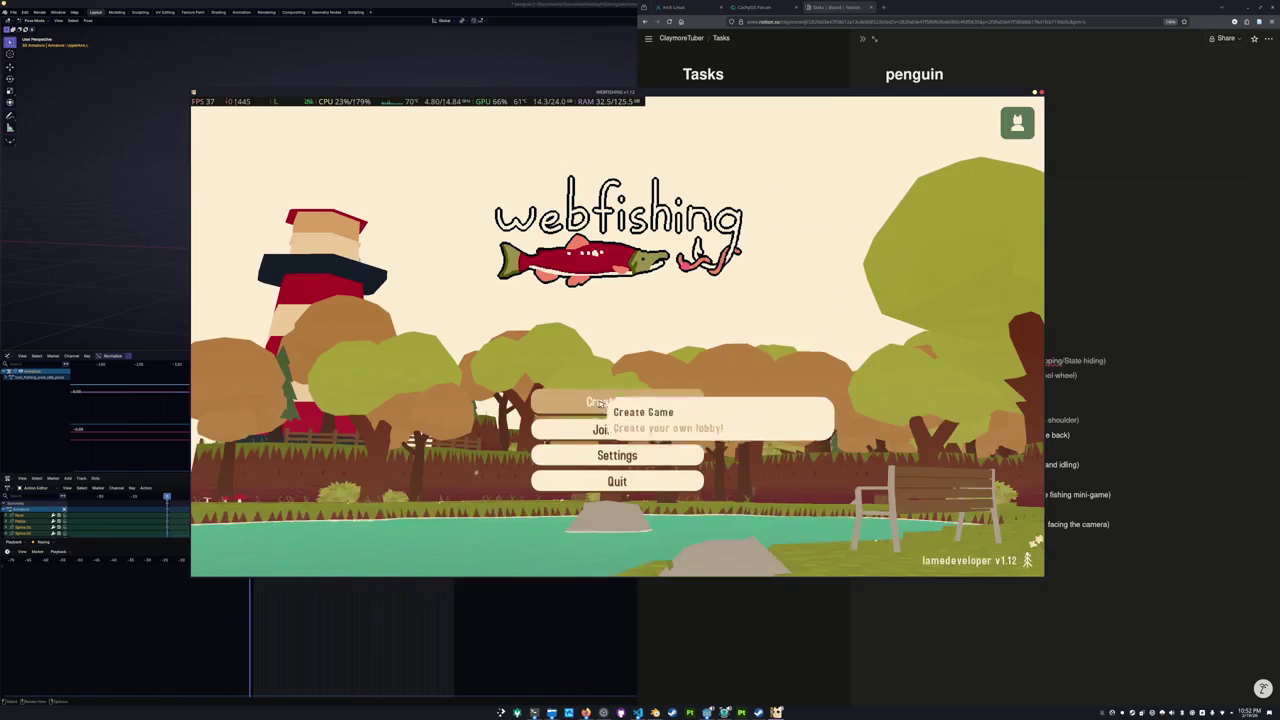
{"action": "left_click", "coordinate": [616, 405]}
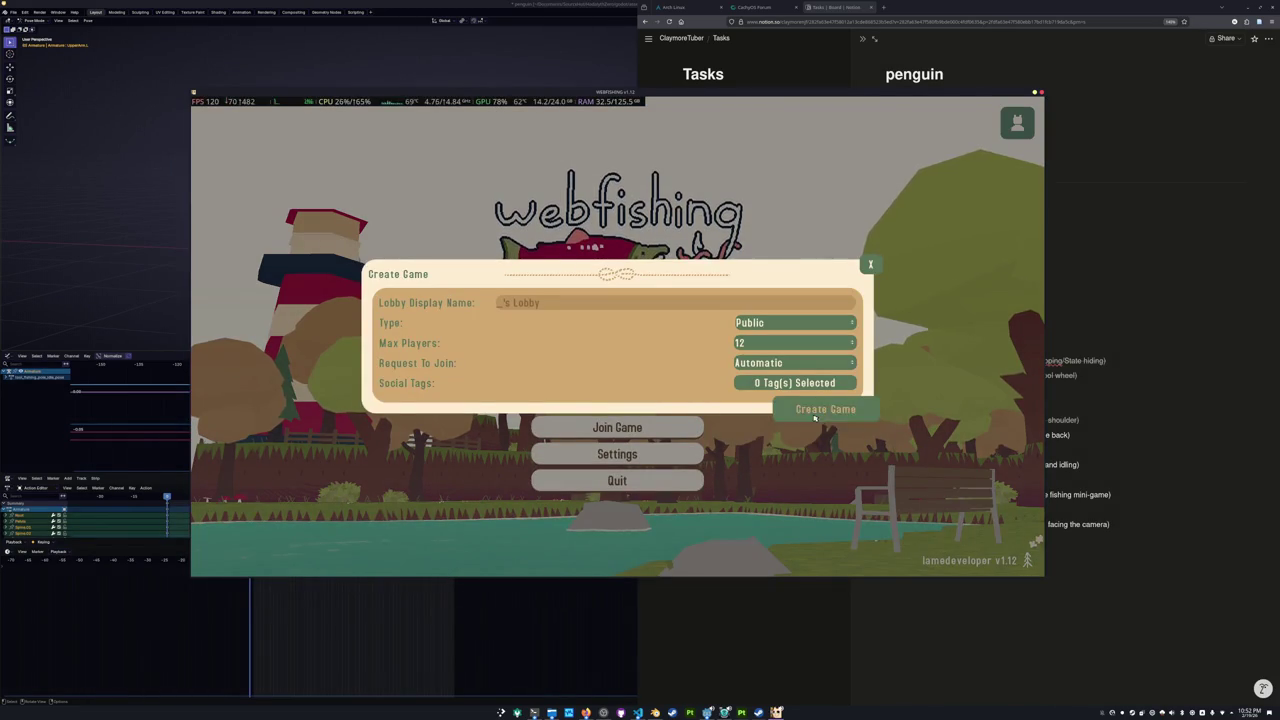
{"action": "left_click", "coordinate": [826, 410]}
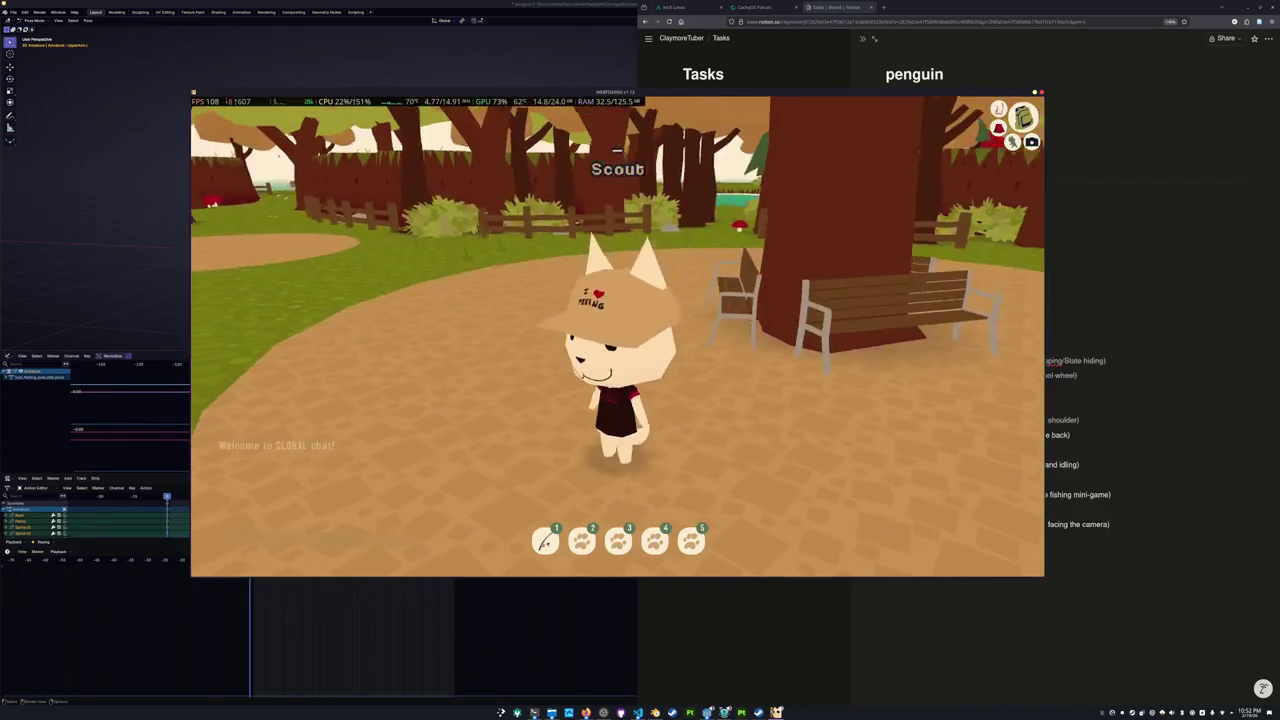
Equip the fishing rod and practise a couple of test casts in the park.
{"action": "key", "text": "w"}
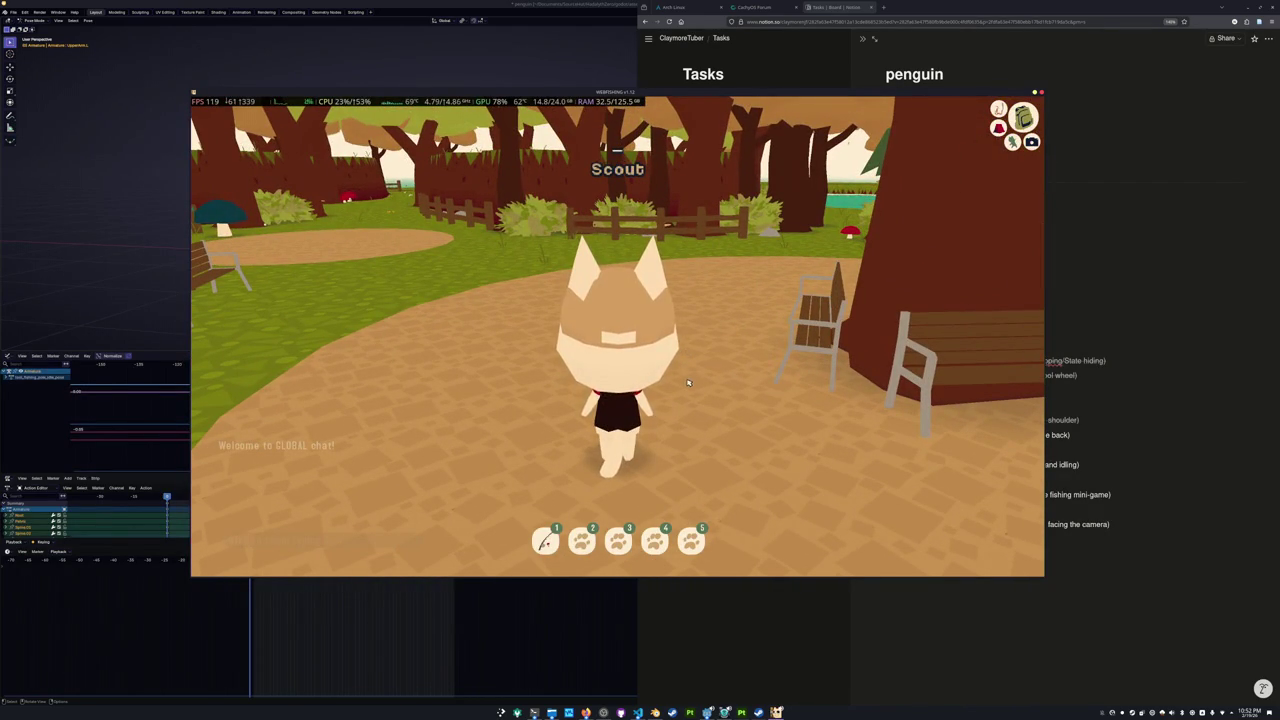
{"action": "key", "text": "1"}
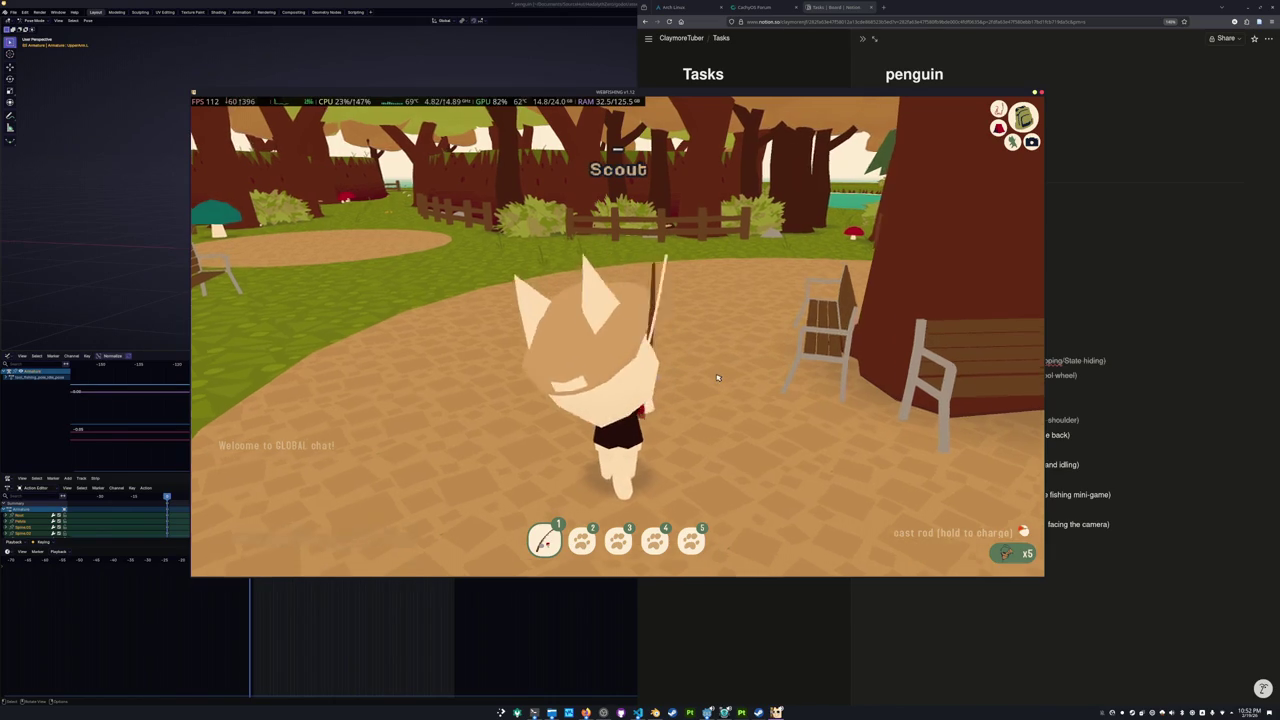
{"action": "key", "text": "a"}
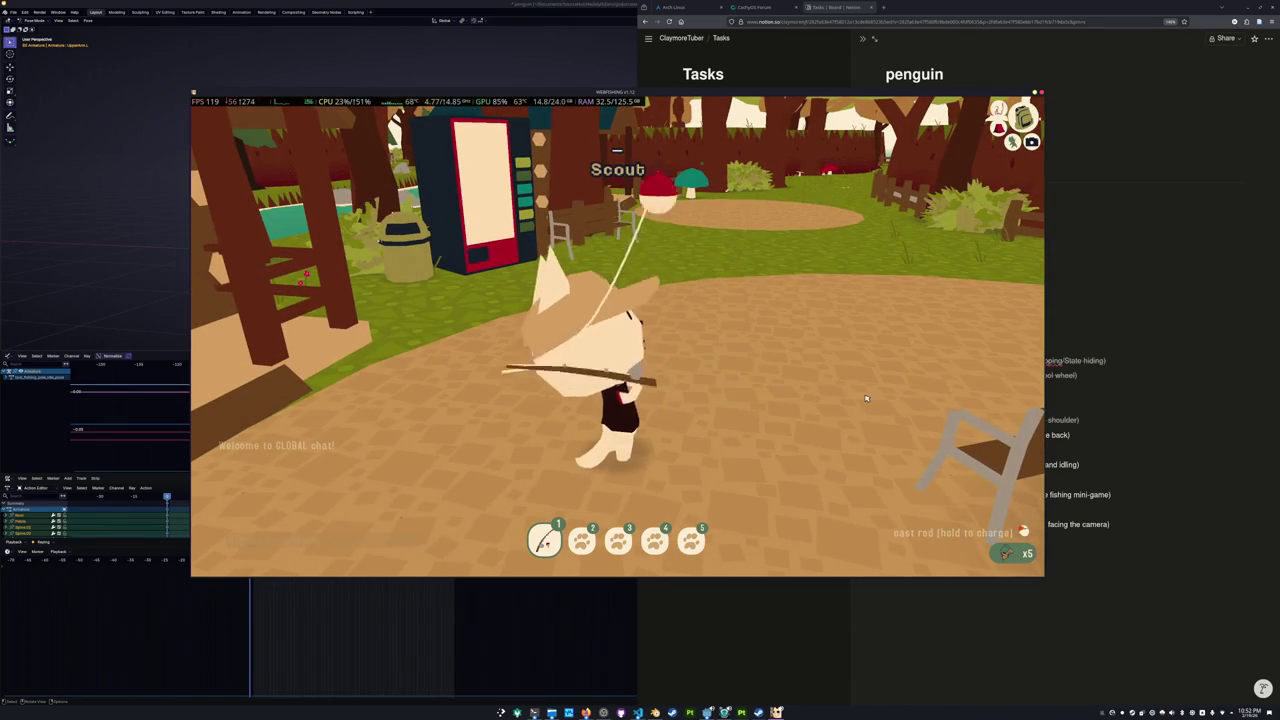
{"action": "left_click", "coordinate": [850, 400]}
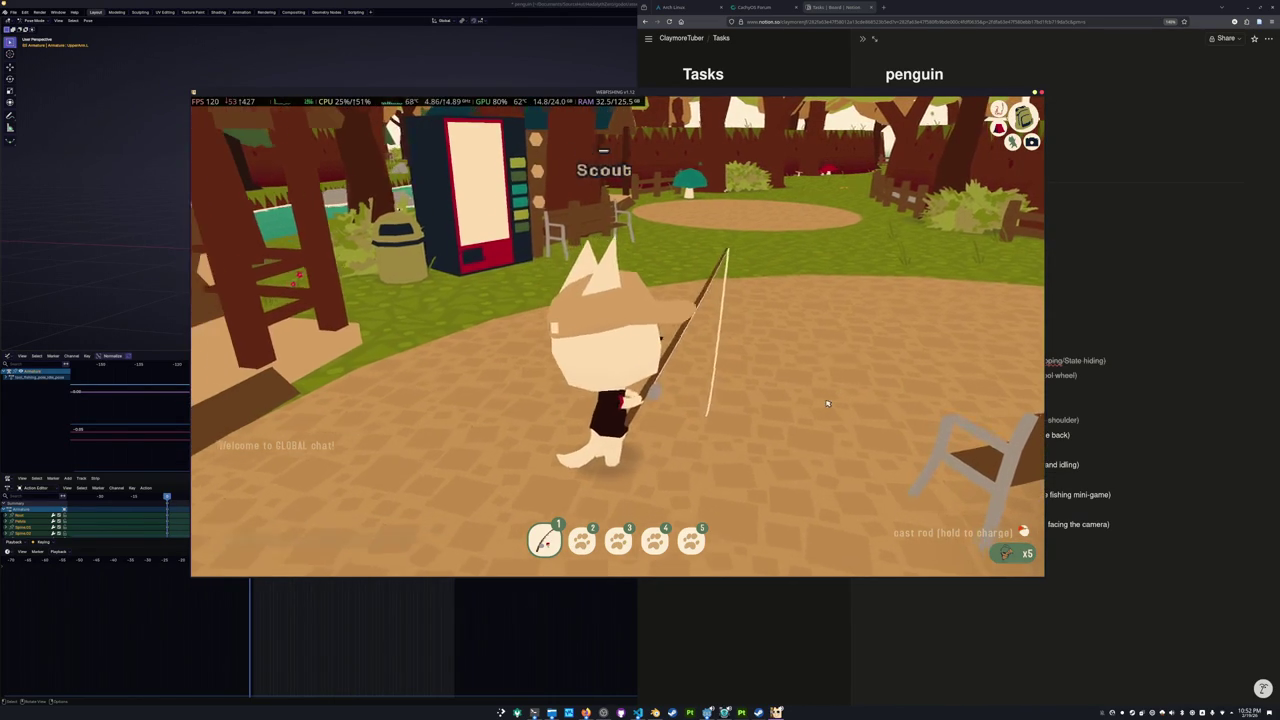
{"action": "left_click", "coordinate": [826, 403]}
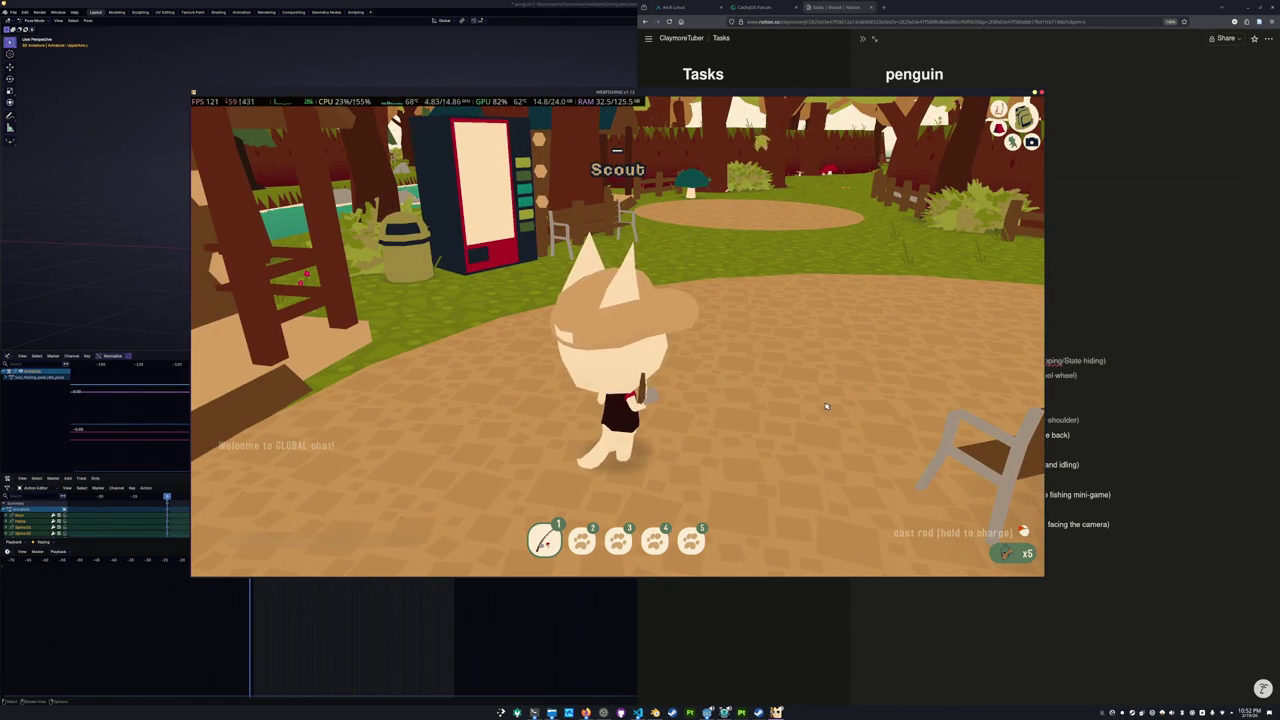
{"action": "left_click", "coordinate": [826, 406]}
Walk toward the vending machine, then cast and reel in the line.
{"action": "key", "text": "a"}
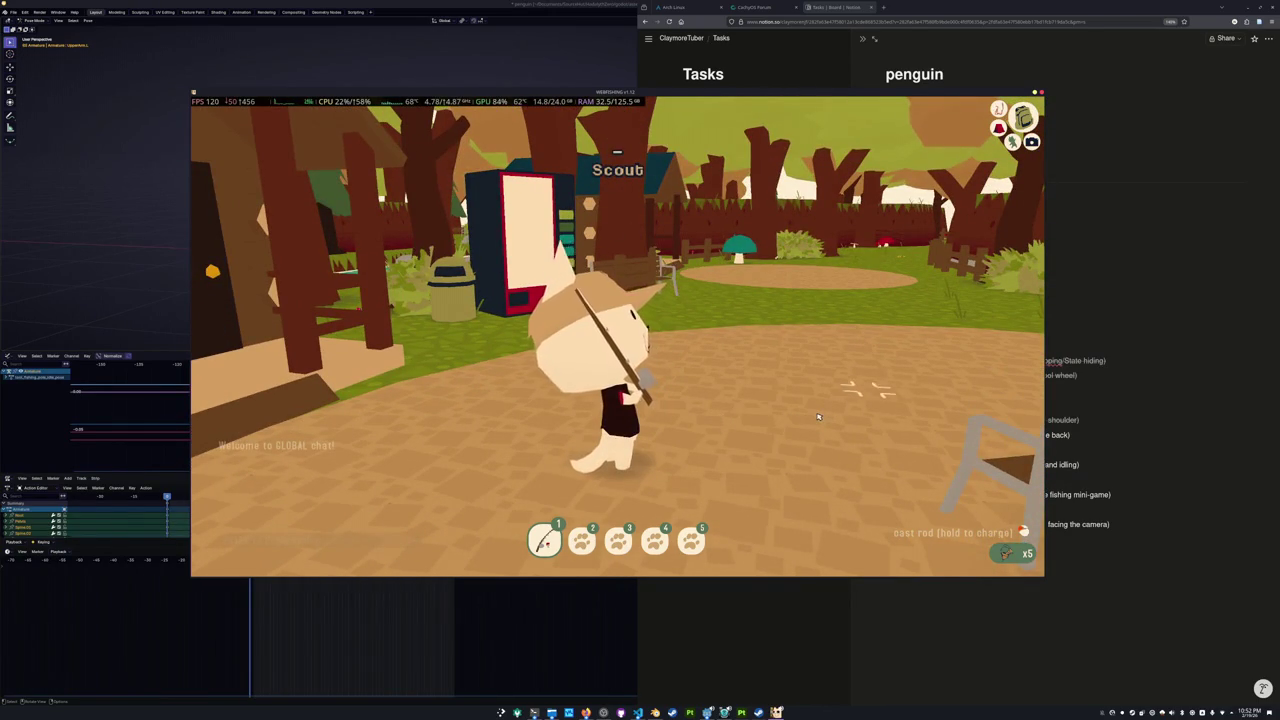
{"action": "key", "text": "w"}
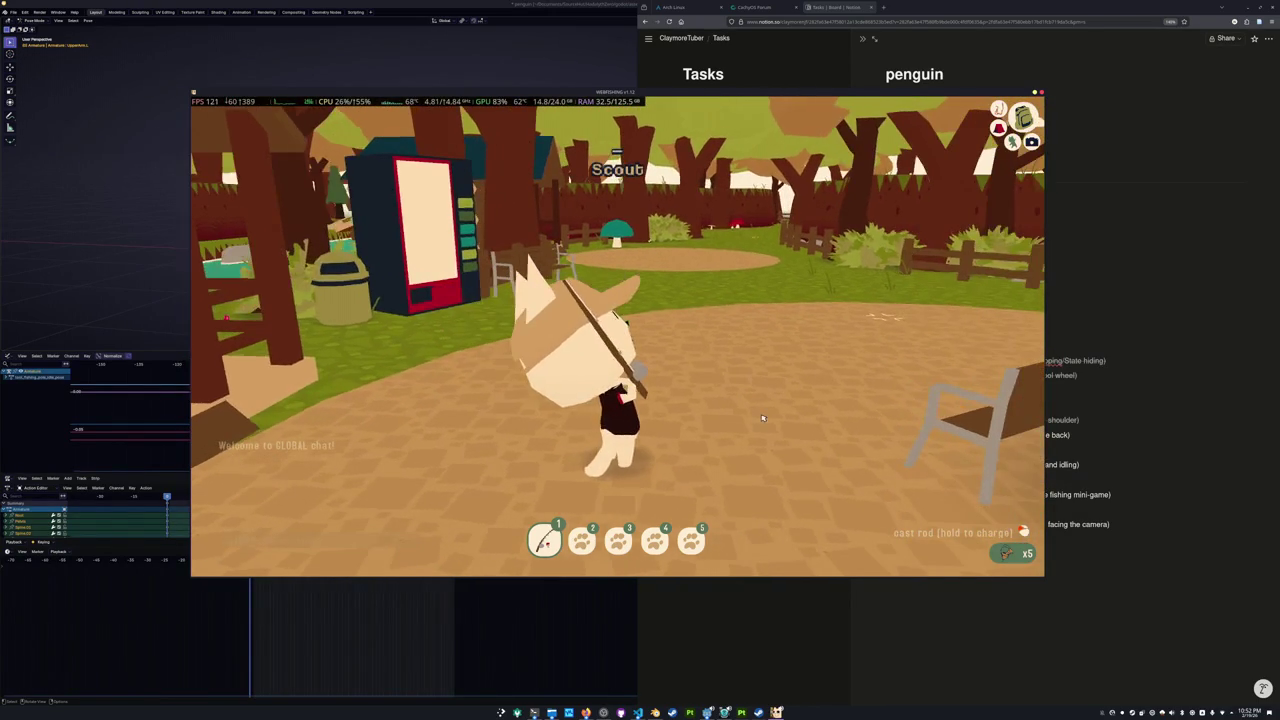
{"action": "left_click", "coordinate": [763, 419]}
{"action": "left_click", "coordinate": [763, 419]}
Walk to the riverbank and cast the line into the river, reeling it back.
{"action": "key", "text": "w"}
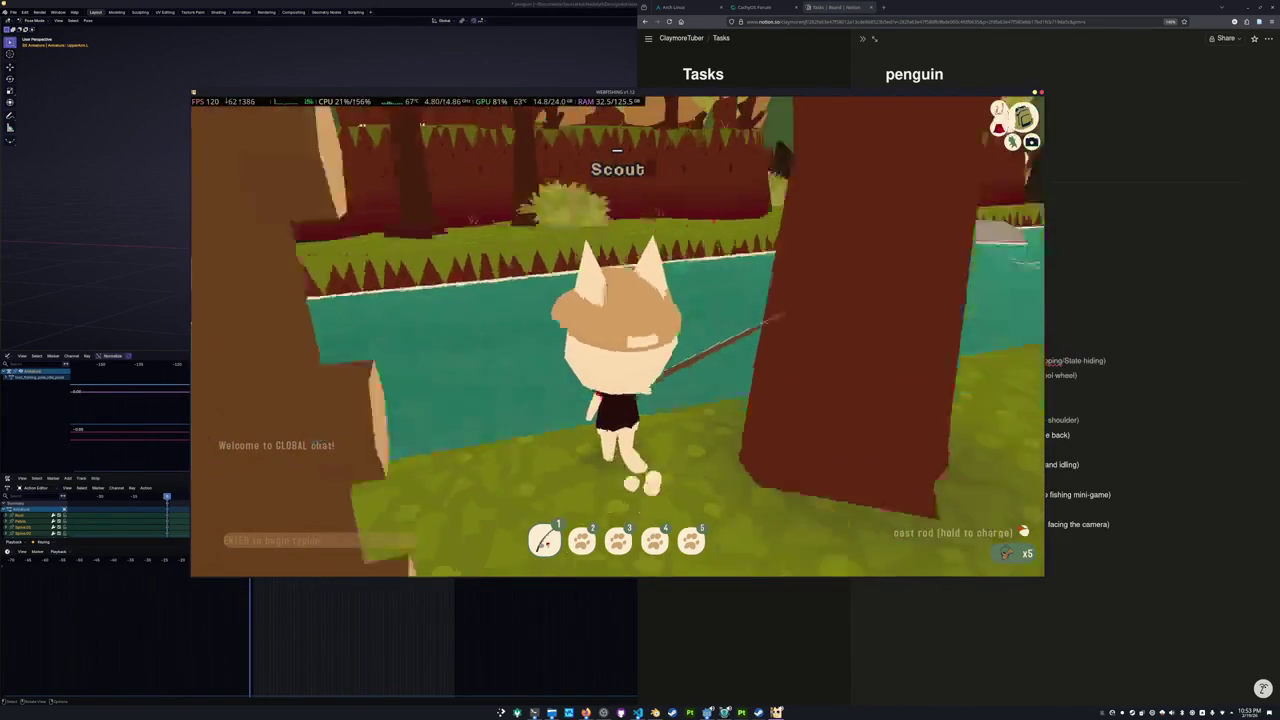
{"action": "key", "text": "a"}
{"action": "left_click", "coordinate": [668, 447]}
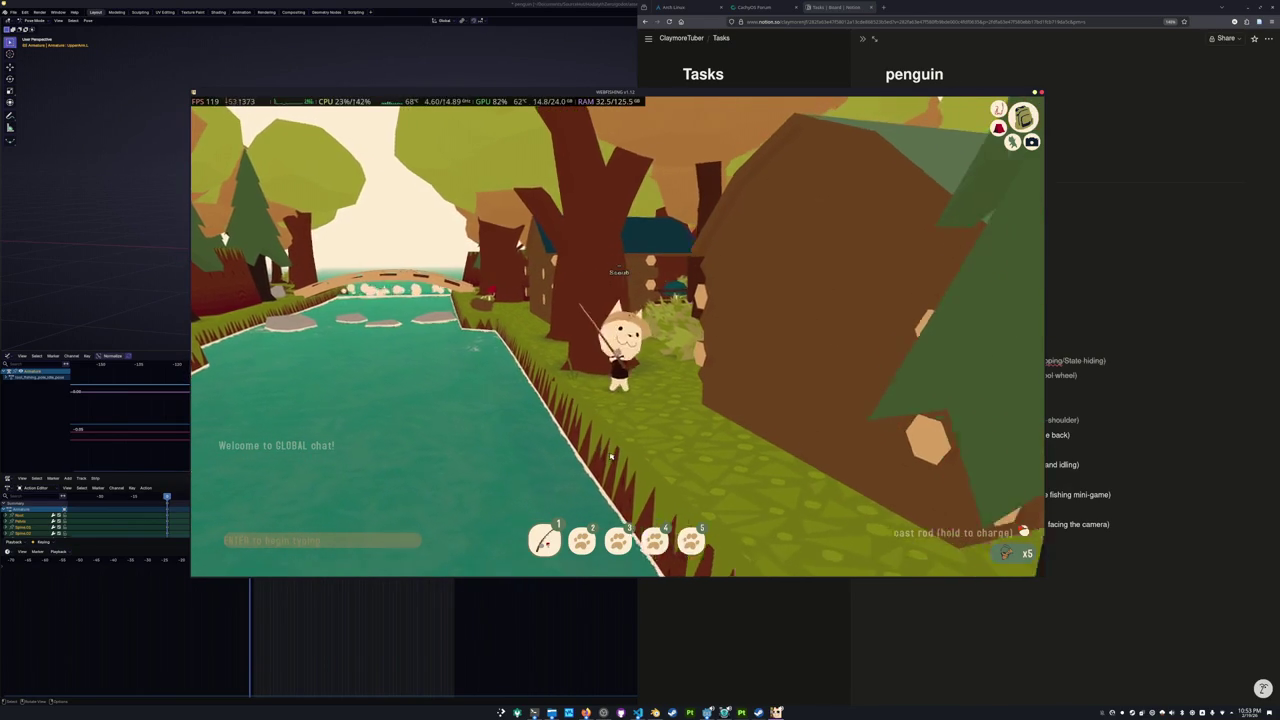
{"action": "left_click", "coordinate": [612, 456]}
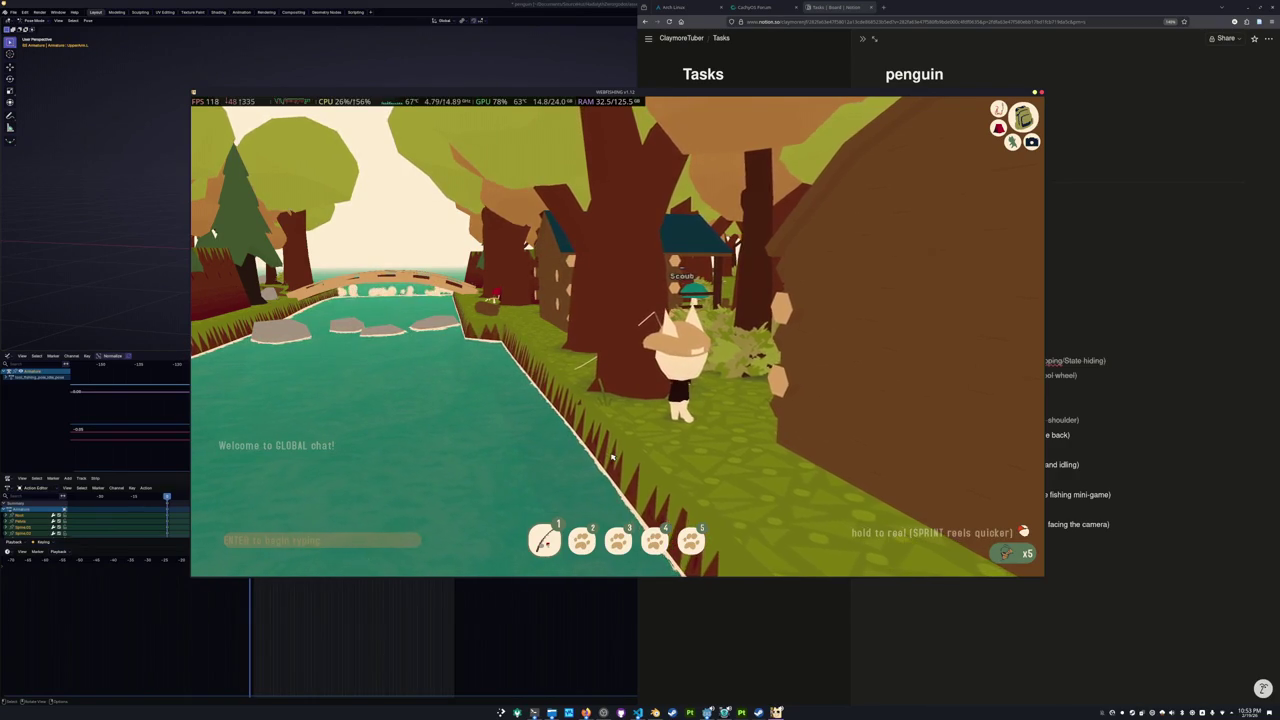
{"action": "left_click", "coordinate": [612, 456]}
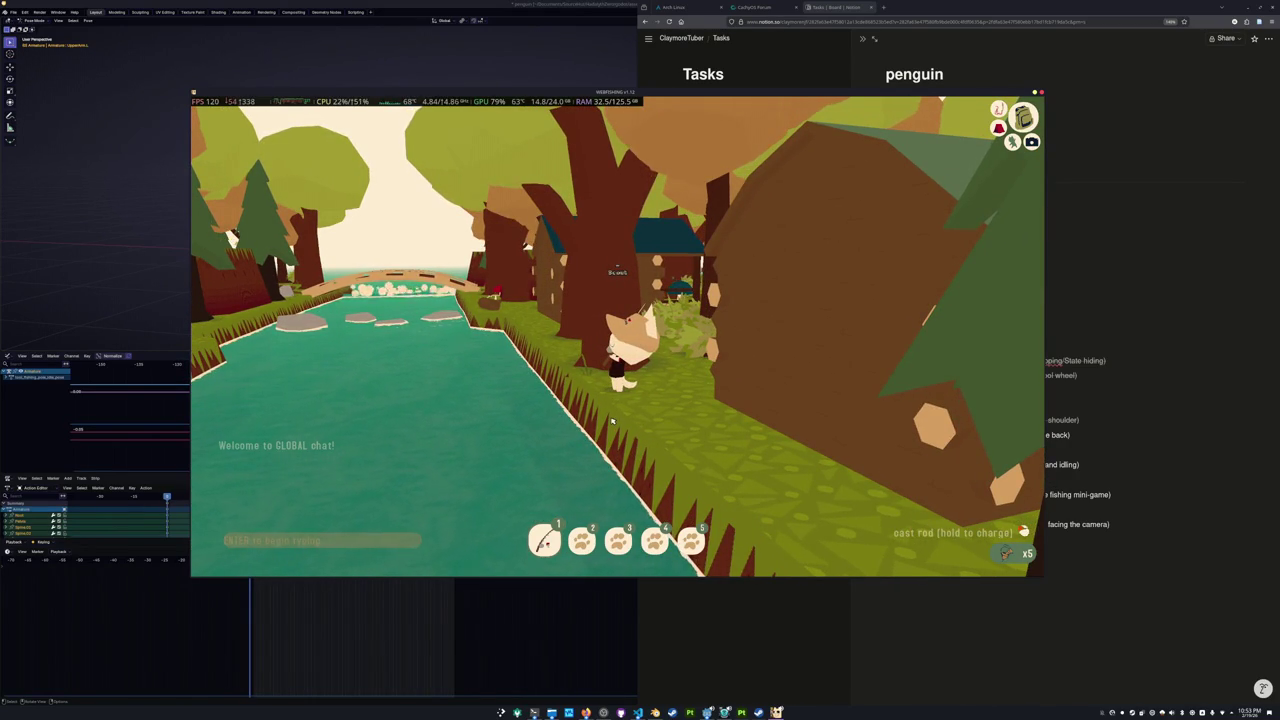
{"action": "left_click", "coordinate": [636, 457]}
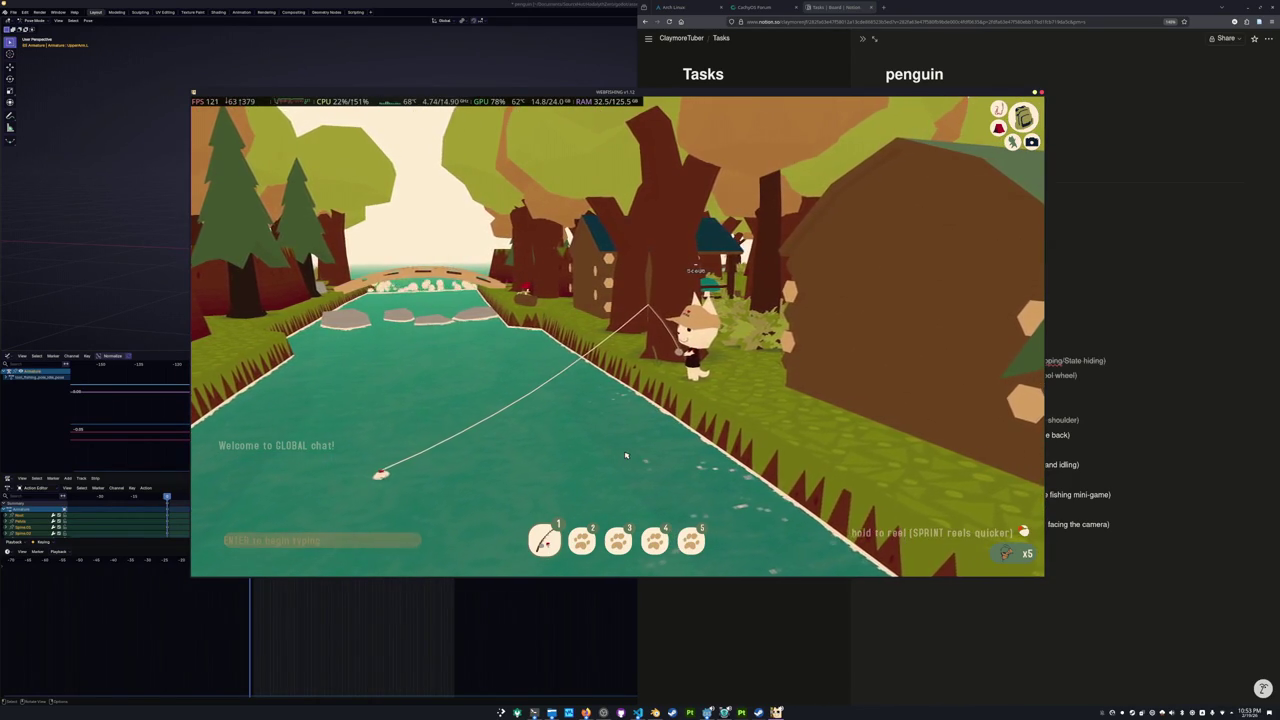
{"action": "left_click_drag", "start_coordinate": [625, 457], "coordinate": [641, 472]}
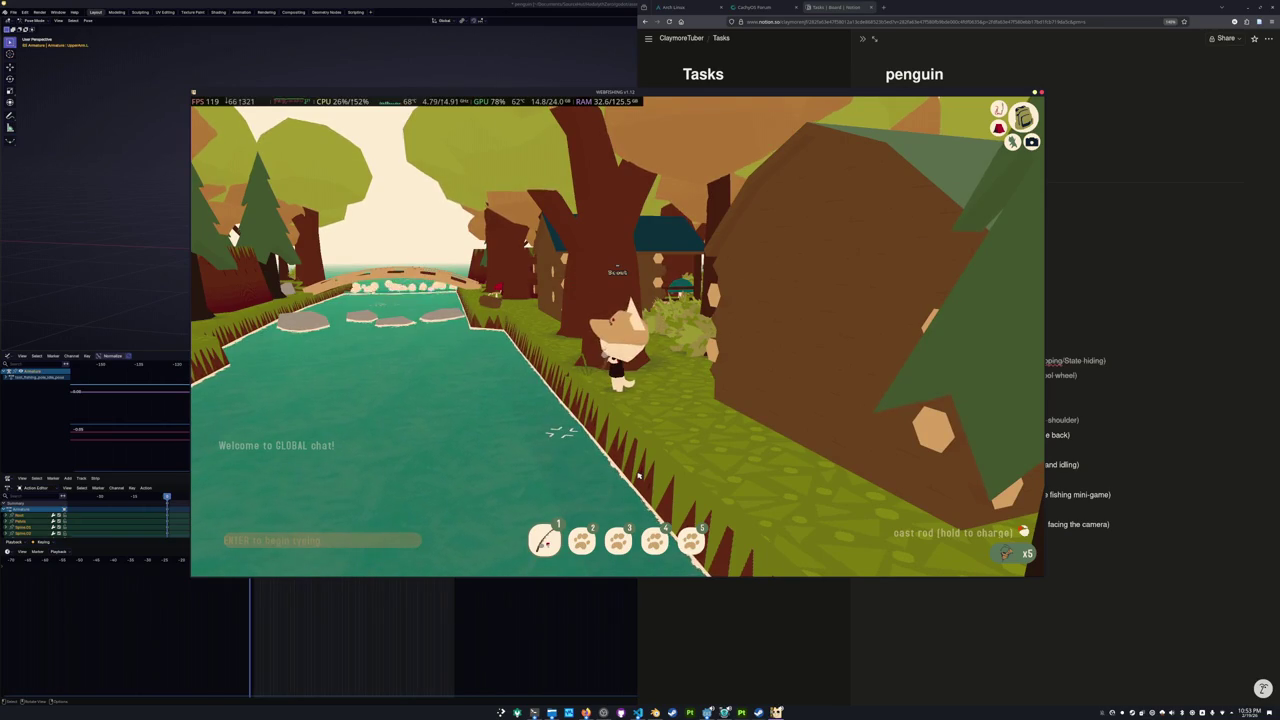
Recast, land the Goldfish and dismiss the catch message.
{"action": "left_click", "coordinate": [641, 476]}
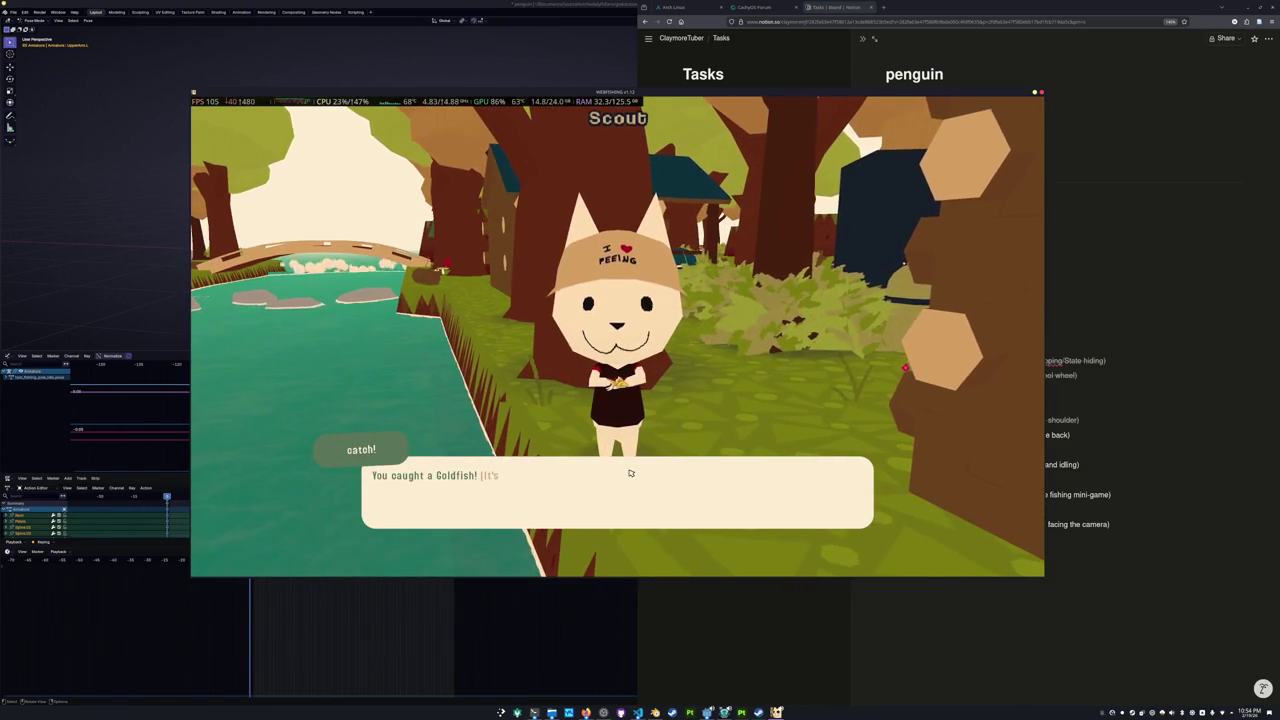
{"action": "left_click", "coordinate": [616, 481]}
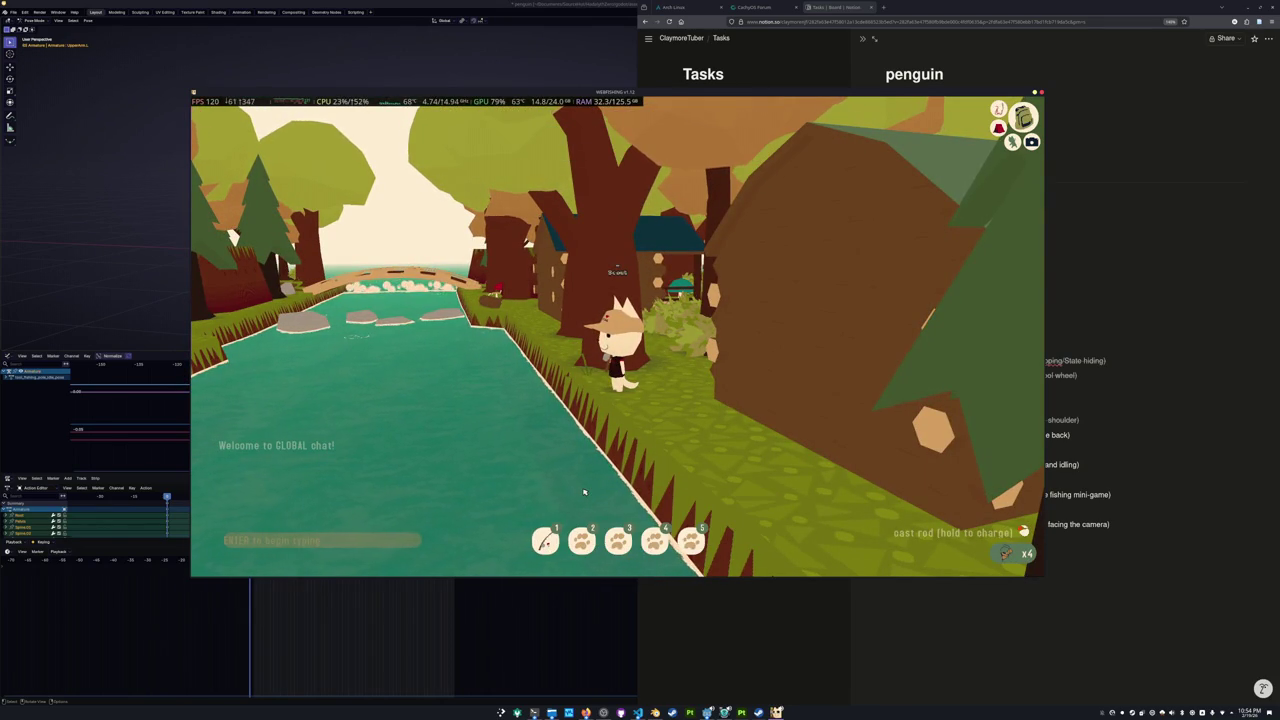
Tidy the line after Item Display Animation in Notion, then return to the Blender penguin.
{"action": "left_click", "coordinate": [718, 607]}
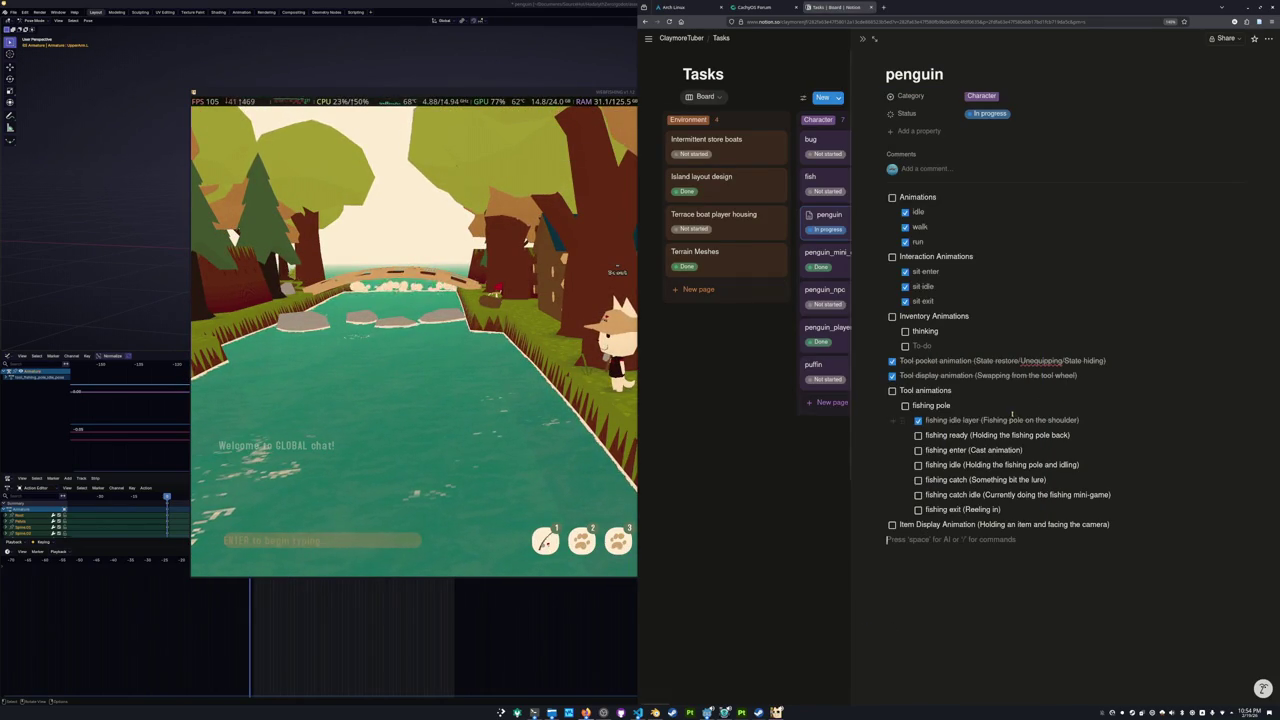
{"action": "left_click", "coordinate": [1114, 524]}
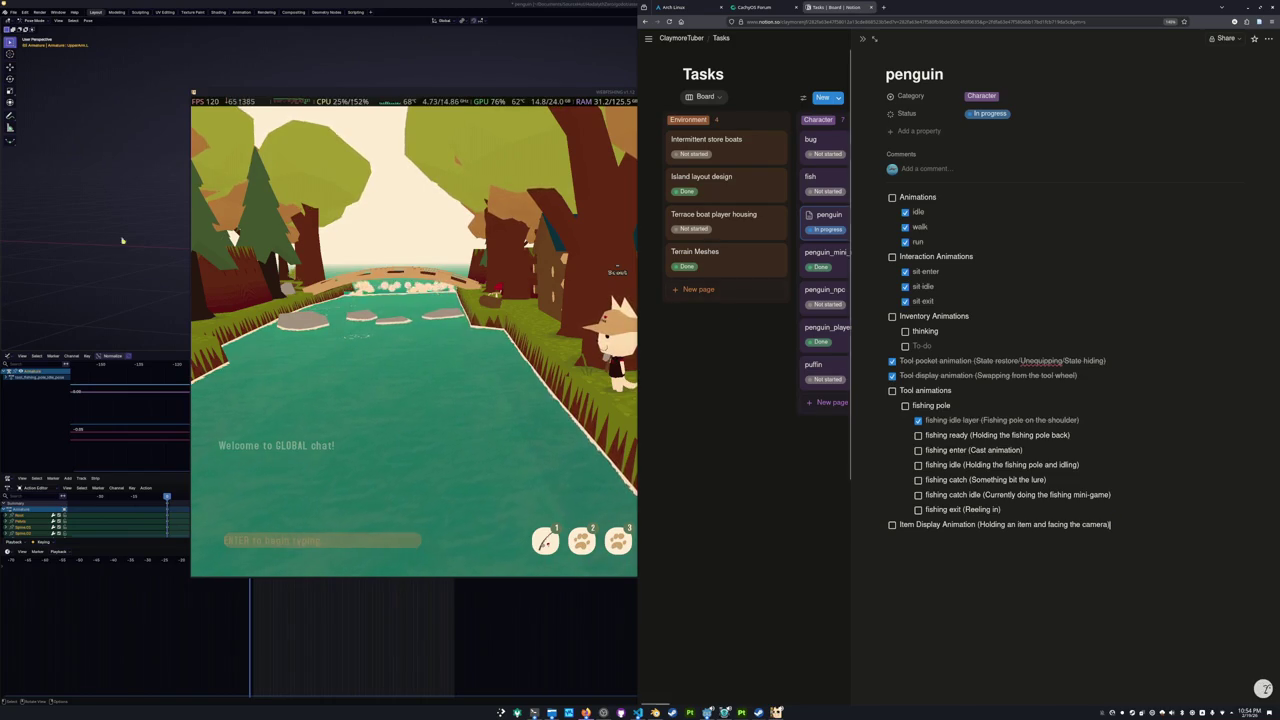
{"action": "left_click", "coordinate": [166, 273]}
{"action": "middle_click_drag", "start_coordinate": [476, 309], "coordinate": [452, 411]}
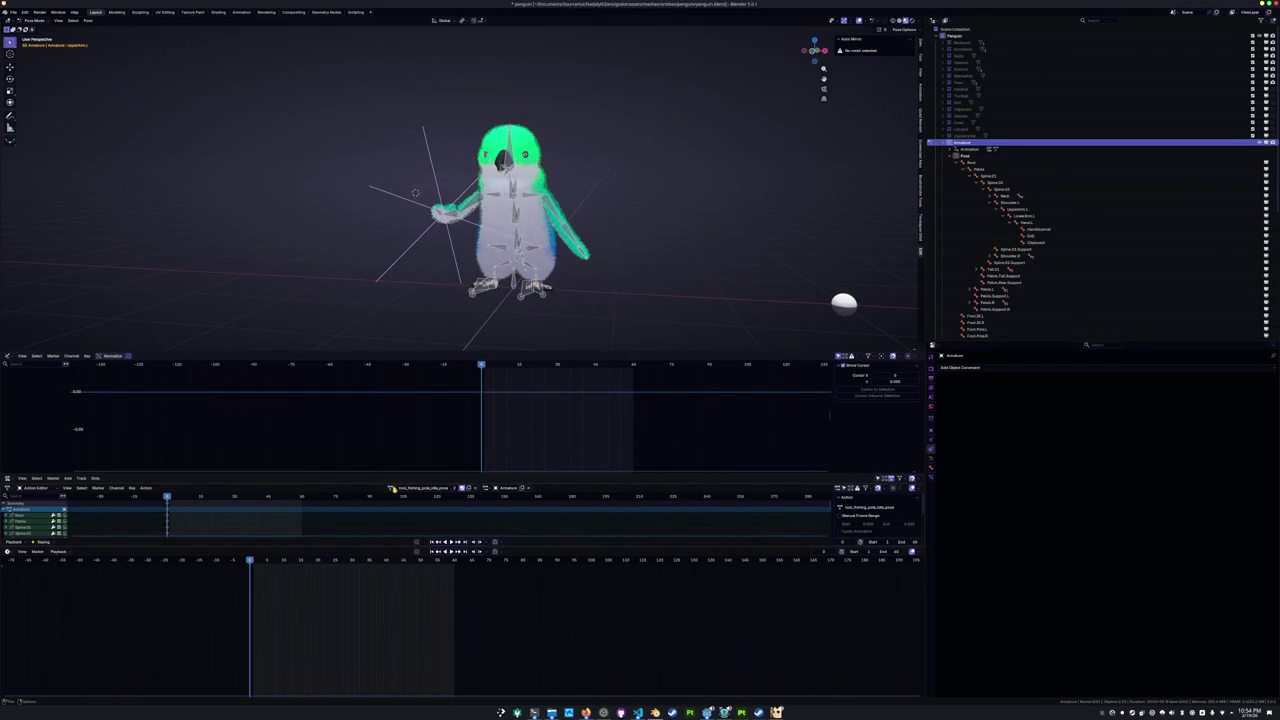
Assign the idle_pose action to the penguin armature.
{"action": "left_click", "coordinate": [391, 488]}
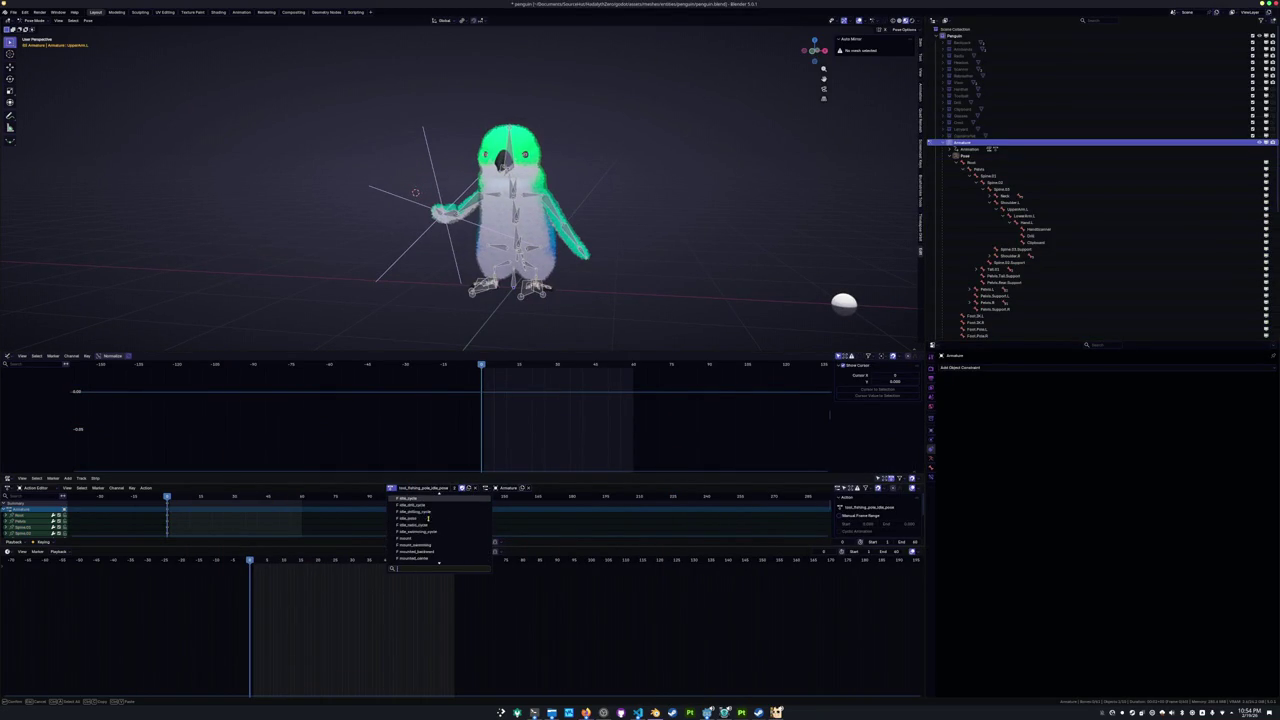
{"action": "scroll", "coordinate": [424, 516], "scroll_direction": "up", "scroll_amount": 3}
{"action": "scroll", "coordinate": [420, 513], "scroll_direction": "up", "scroll_amount": 3}
{"action": "scroll", "coordinate": [418, 511], "scroll_direction": "up", "scroll_amount": 4}
{"action": "scroll", "coordinate": [418, 509], "scroll_direction": "down", "scroll_amount": 2}
{"action": "scroll", "coordinate": [420, 512], "scroll_direction": "down", "scroll_amount": 2}
{"action": "scroll", "coordinate": [422, 516], "scroll_direction": "down", "scroll_amount": 2}
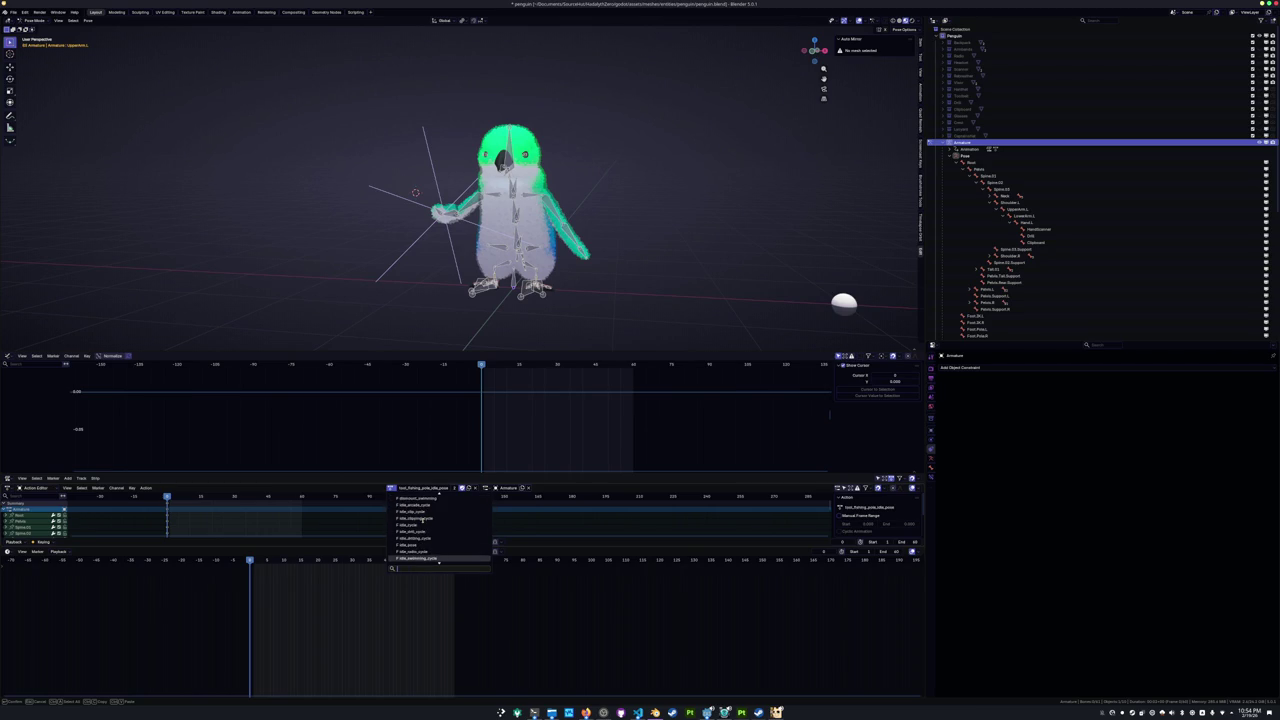
{"action": "left_click", "coordinate": [410, 545]}
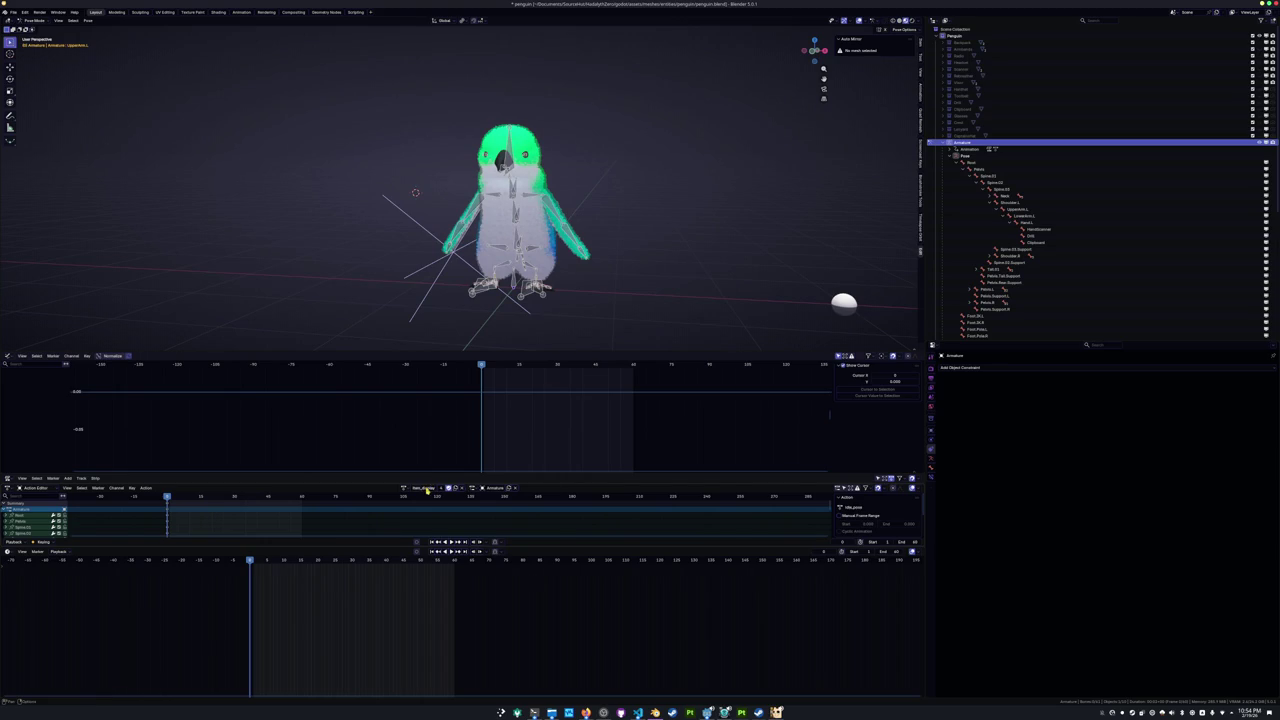
Rotate the Spine.01 bone around Z and its local axes.
{"action": "middle_click_drag", "start_coordinate": [557, 308], "coordinate": [557, 288]}
{"action": "key", "text": "a"}
{"action": "left_click", "coordinate": [532, 220]}
{"action": "key", "text": "r"}
{"action": "key", "text": "z"}
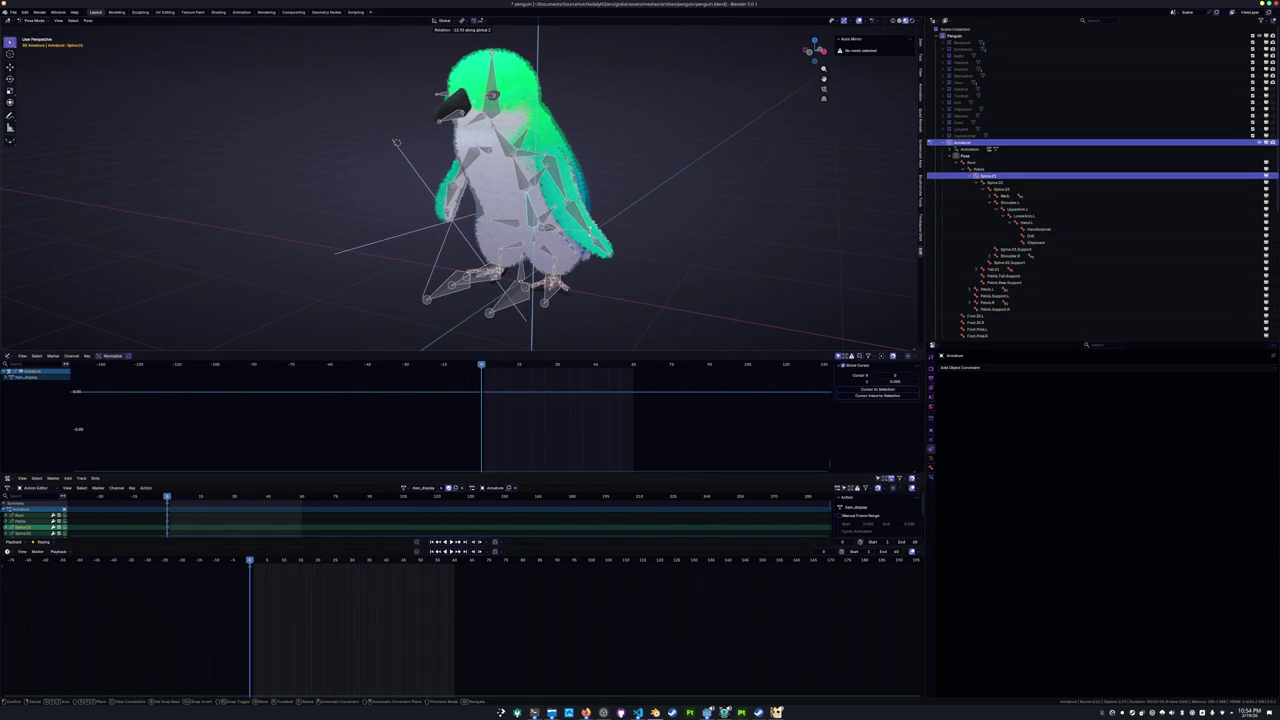
{"action": "left_click", "coordinate": [594, 219]}
{"action": "key", "text": "x"}
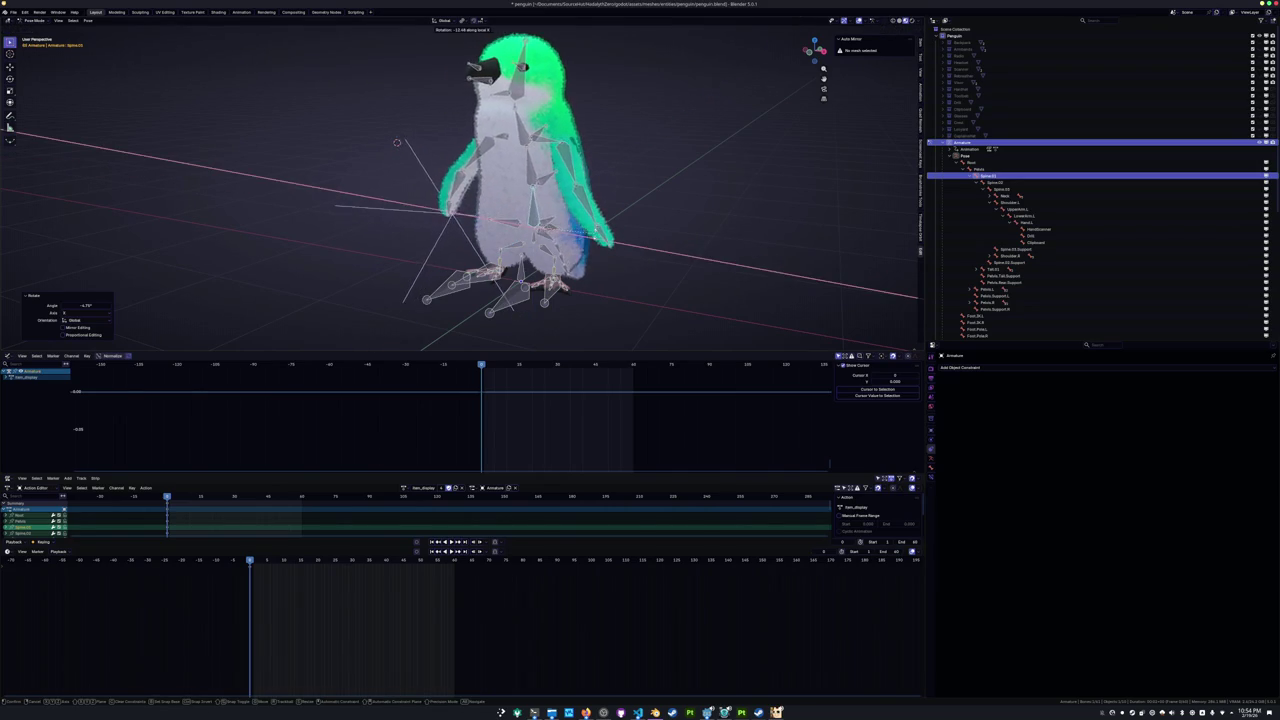
{"action": "key", "text": "y"}
{"action": "key", "text": "y"}
{"action": "left_click", "coordinate": [410, 129]}
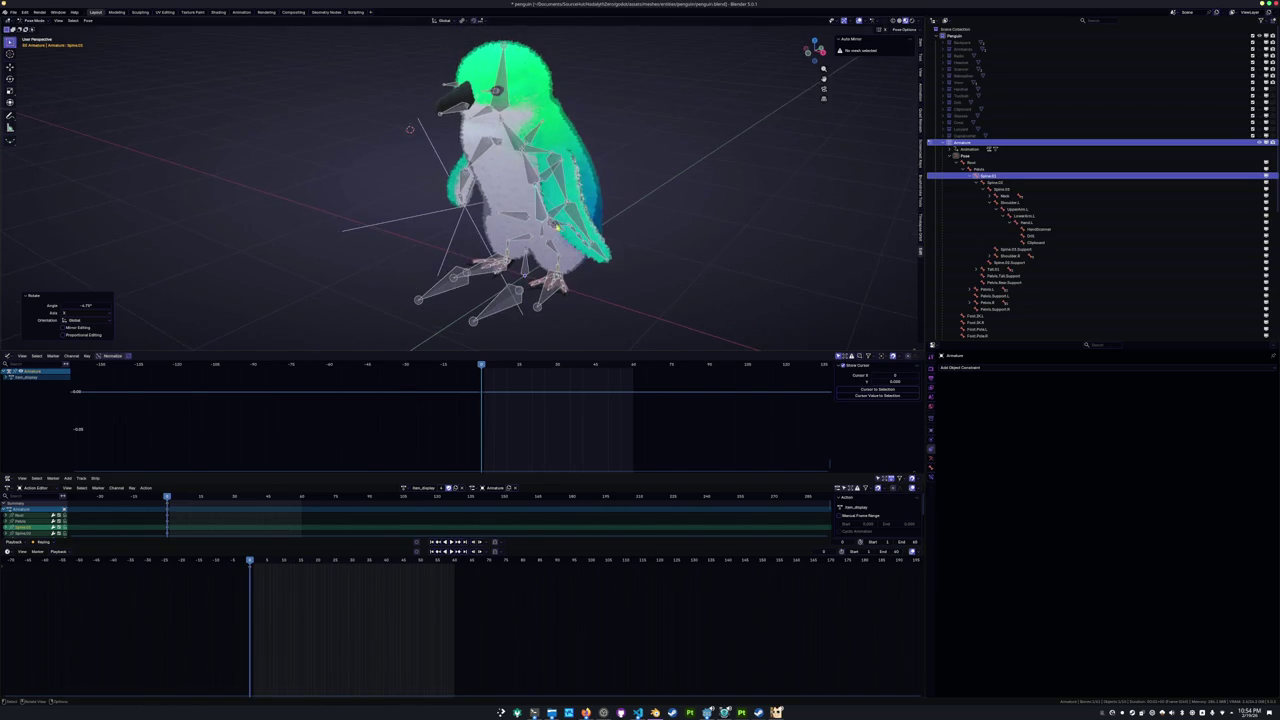
Tilt the next spine bone around its local X and Y axes.
{"action": "key", "text": "bracketright"}
{"action": "key", "text": "r"}
{"action": "key", "text": "x"}
{"action": "key", "text": "x"}
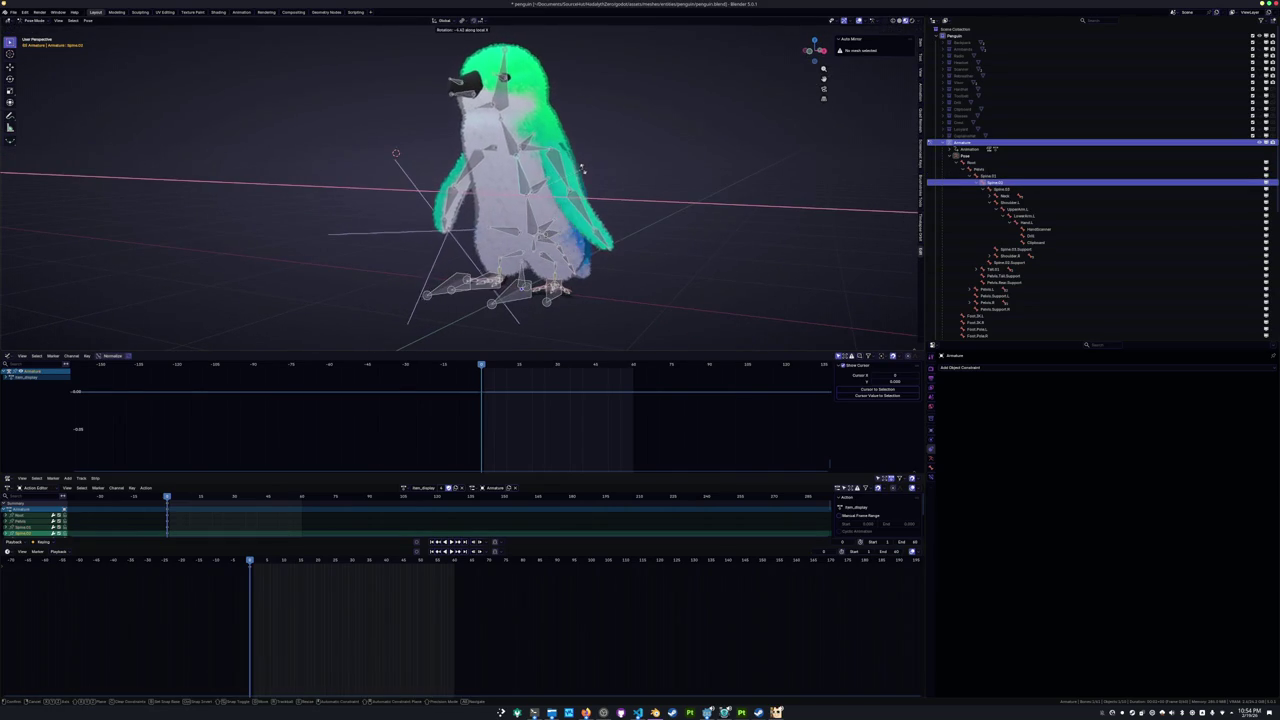
{"action": "left_click", "coordinate": [580, 175]}
{"action": "key", "text": "r"}
{"action": "key", "text": "y"}
{"action": "key", "text": "y"}
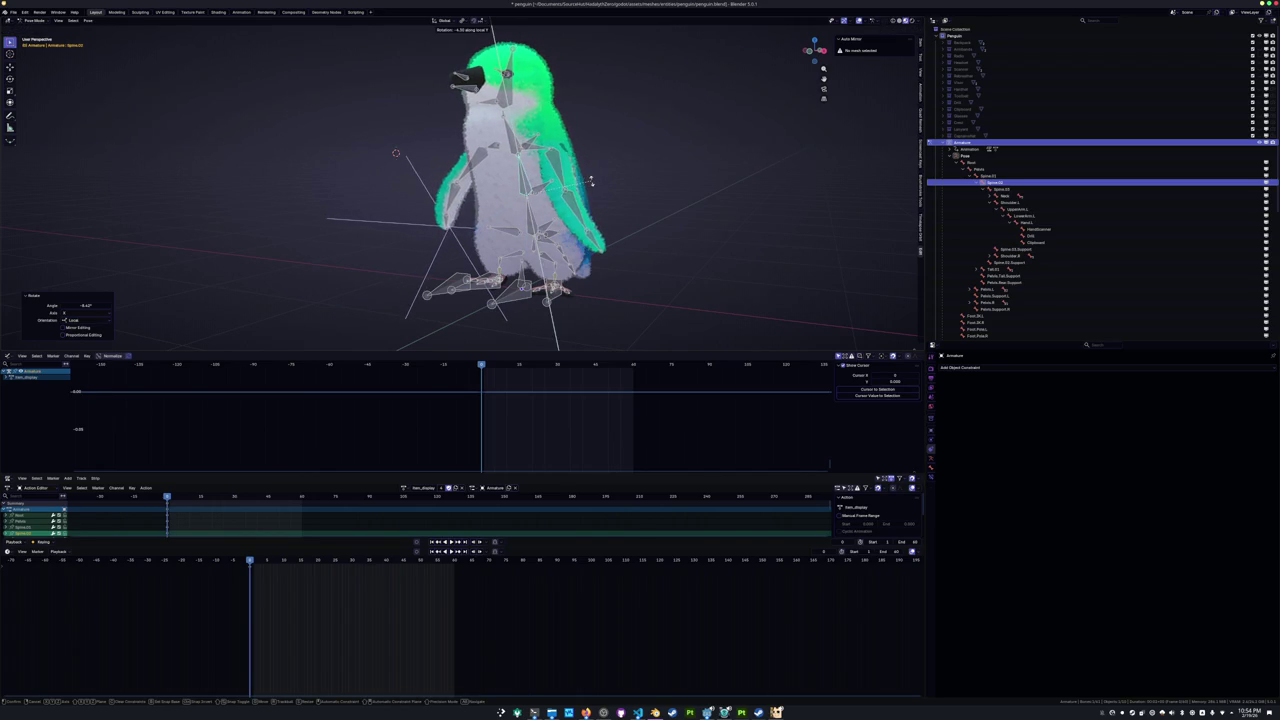
{"action": "left_click", "coordinate": [590, 182]}
Rotate the head bone around its local Y axis.
{"action": "middle_click_drag", "start_coordinate": [590, 182], "coordinate": [857, 286]}
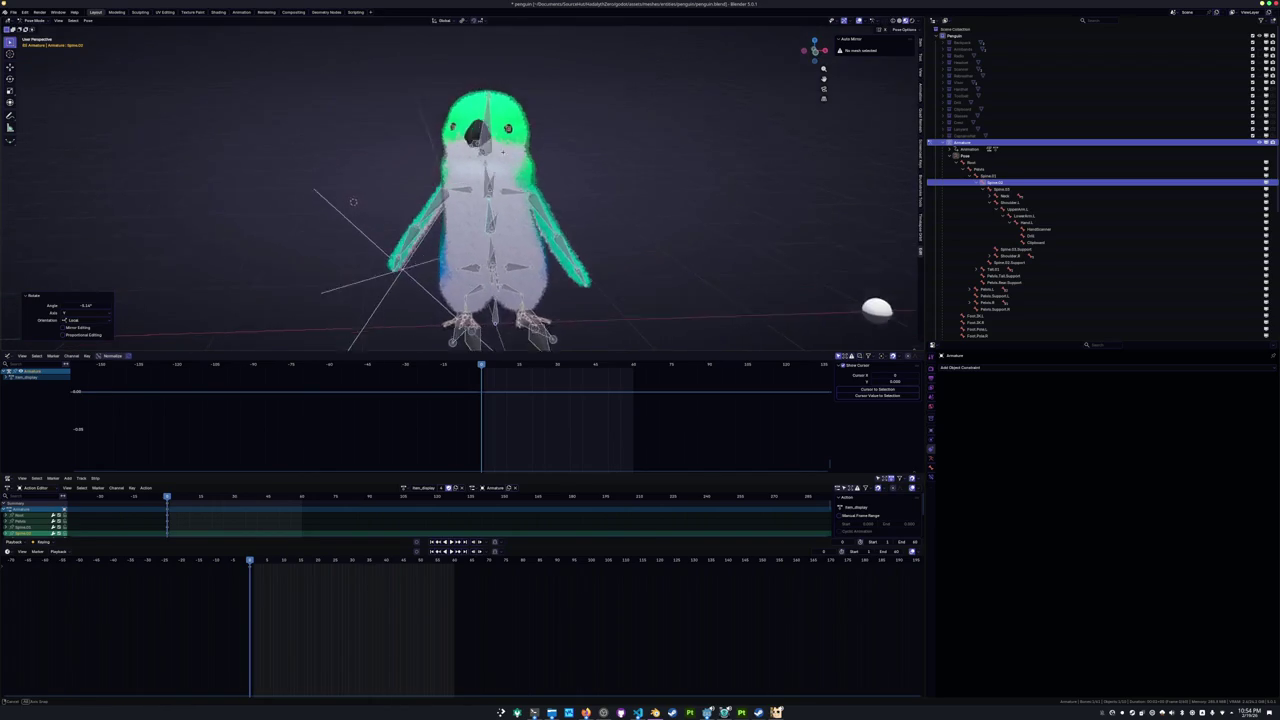
{"action": "left_click", "coordinate": [498, 196]}
{"action": "middle_click_drag", "start_coordinate": [498, 196], "coordinate": [561, 185]}
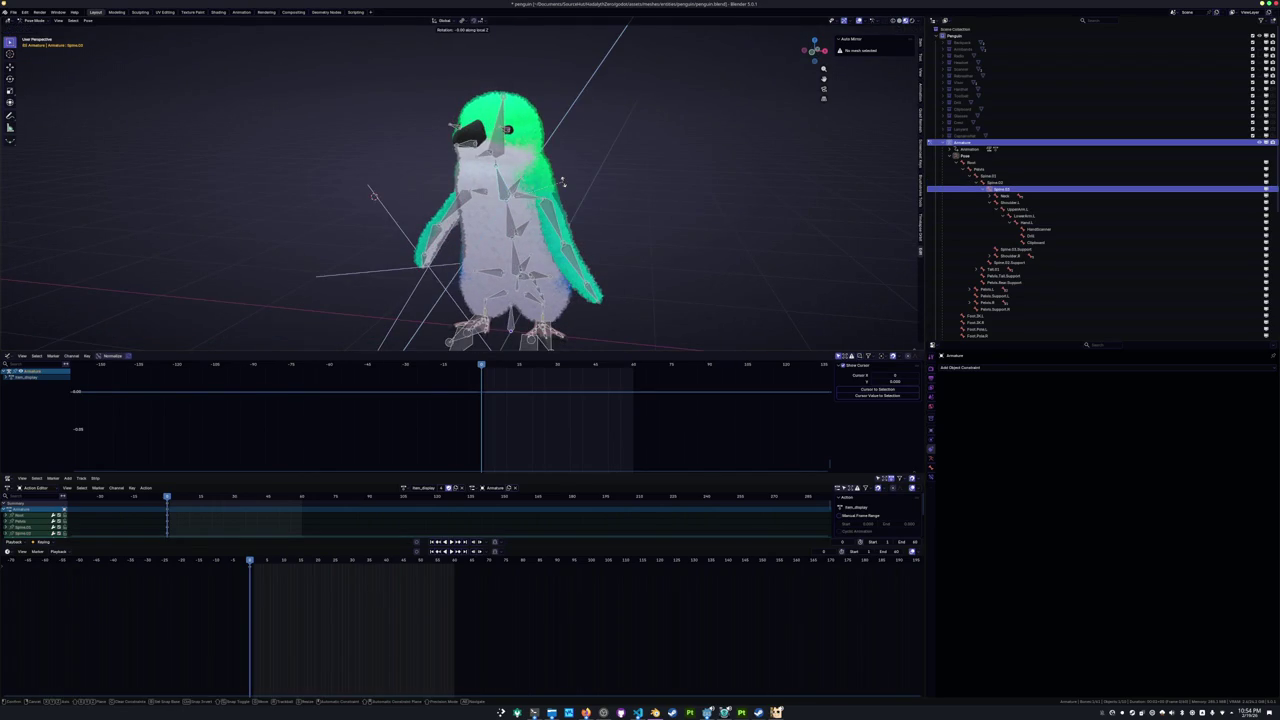
{"action": "key", "text": "y"}
{"action": "key", "text": "y"}
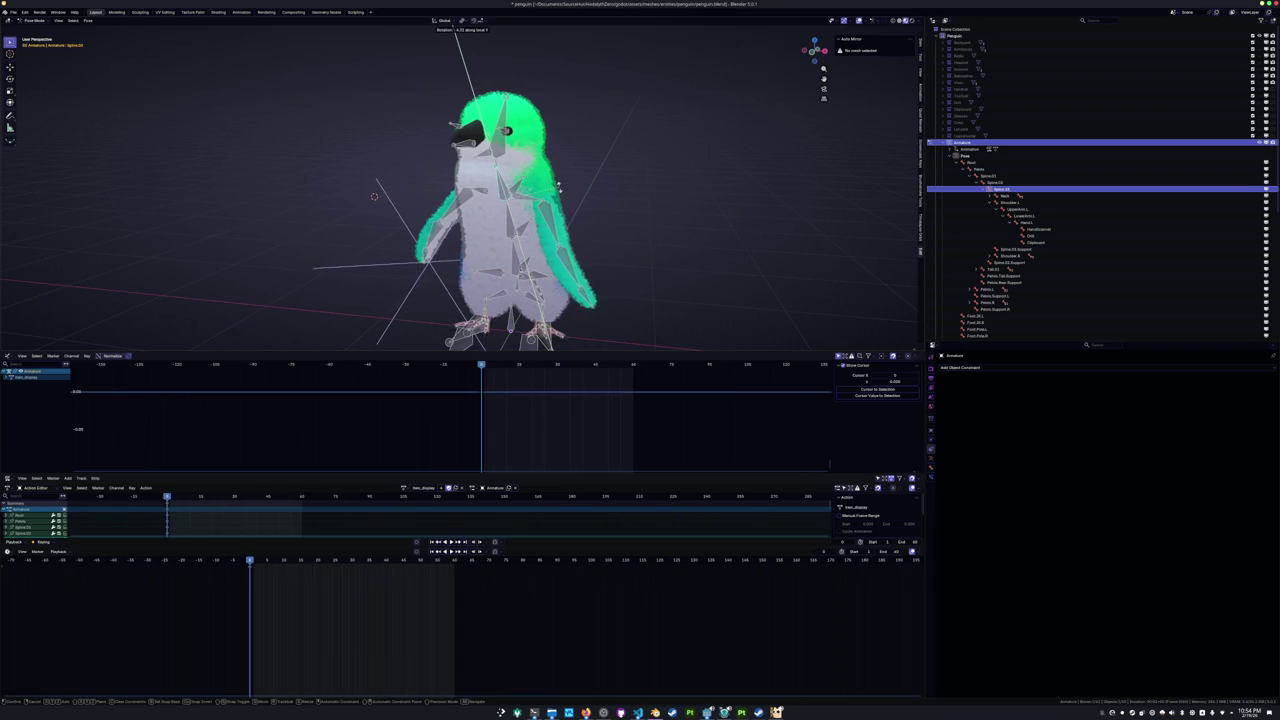
{"action": "left_click", "coordinate": [562, 186]}
Rotate the left upper arm around its local X axis.
{"action": "middle_click_drag", "start_coordinate": [562, 186], "coordinate": [597, 260]}
{"action": "left_click", "coordinate": [576, 257]}
{"action": "key", "text": "r"}
{"action": "key", "text": "x"}
{"action": "key", "text": "x"}
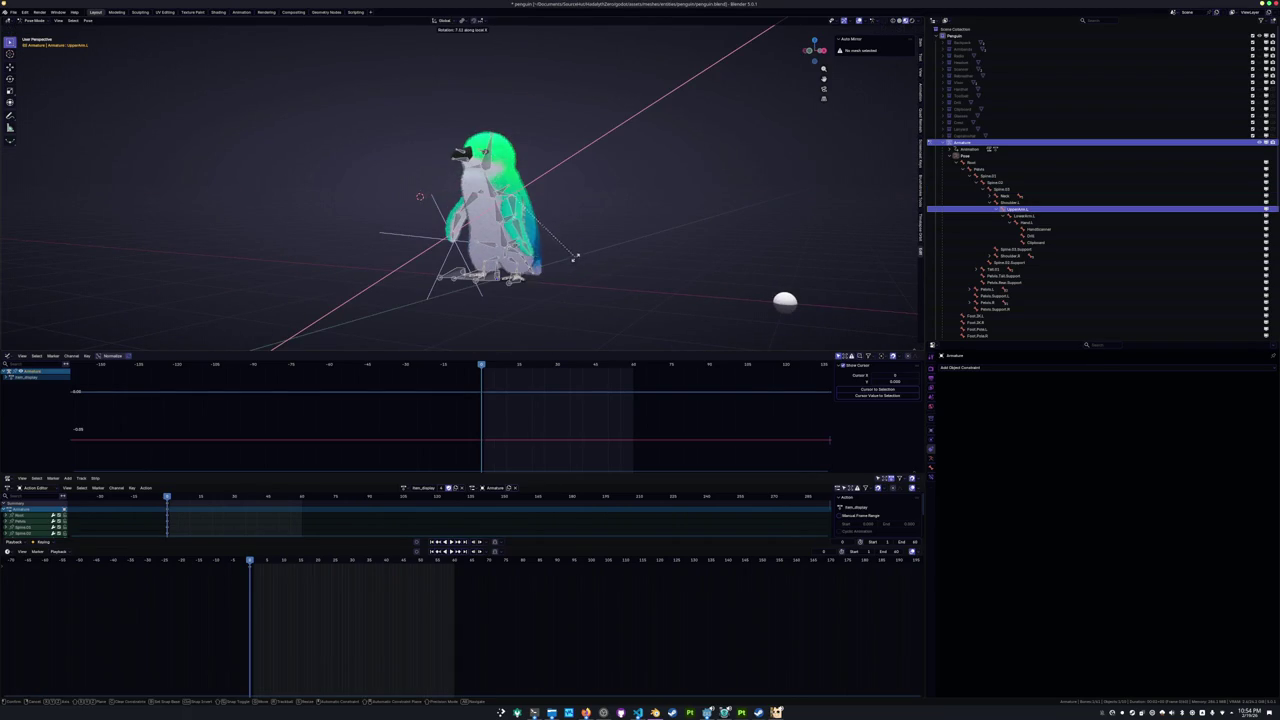
{"action": "left_click", "coordinate": [507, 232]}
{"action": "middle_click_drag", "start_coordinate": [507, 232], "coordinate": [507, 232]}
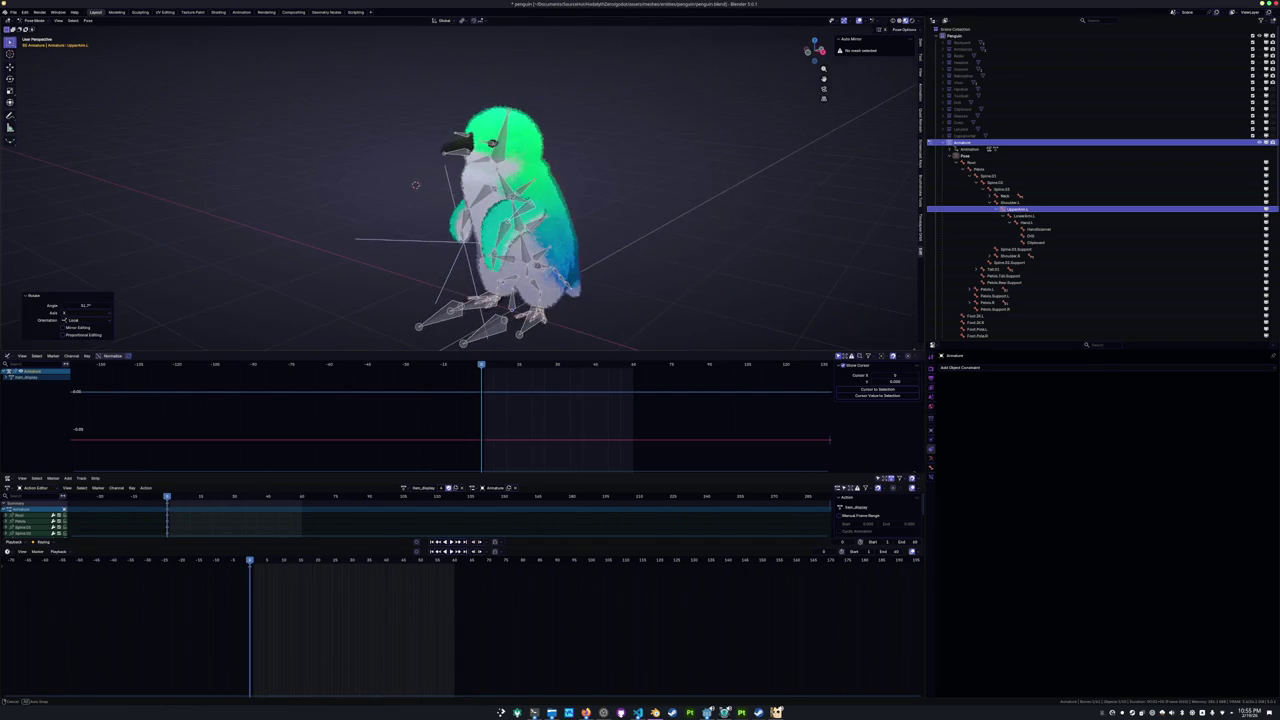
Bend the left lower arm 21.7° and rotate the left hand.
{"action": "left_click", "coordinate": [507, 232]}
{"action": "key", "text": "r"}
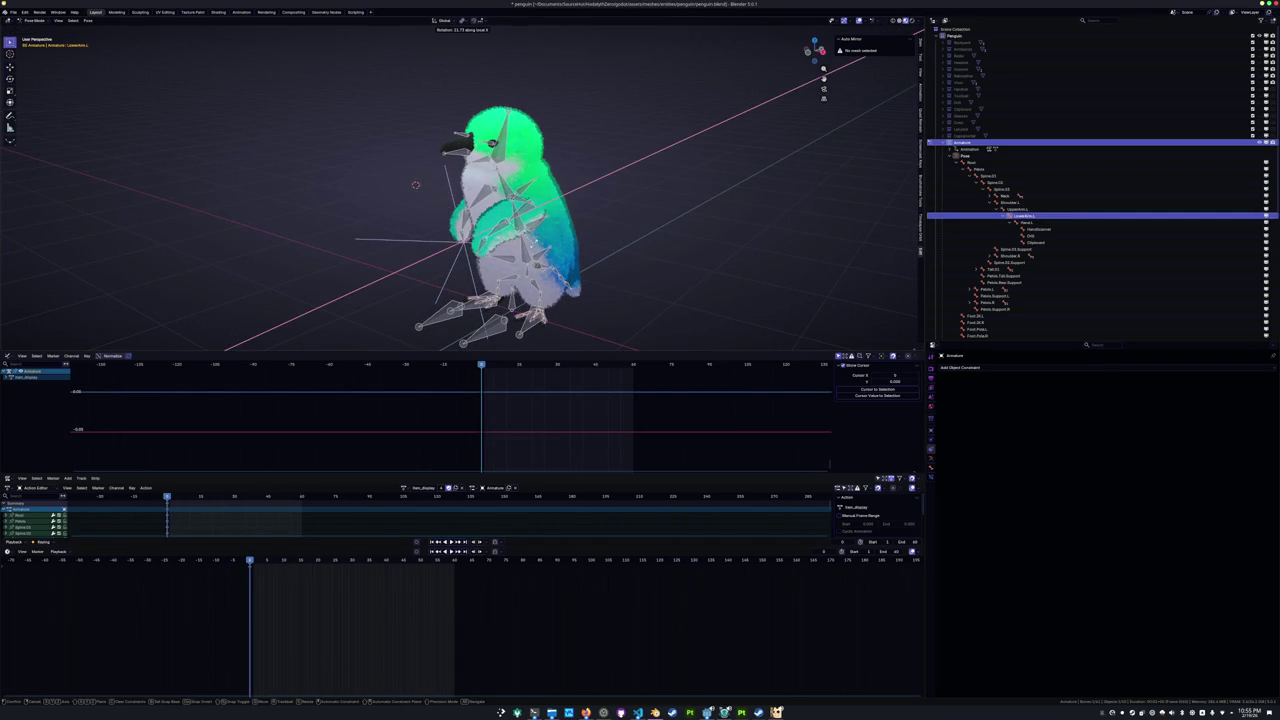
{"action": "left_click", "coordinate": [535, 246]}
{"action": "middle_click_drag", "start_coordinate": [507, 232], "coordinate": [525, 230]}
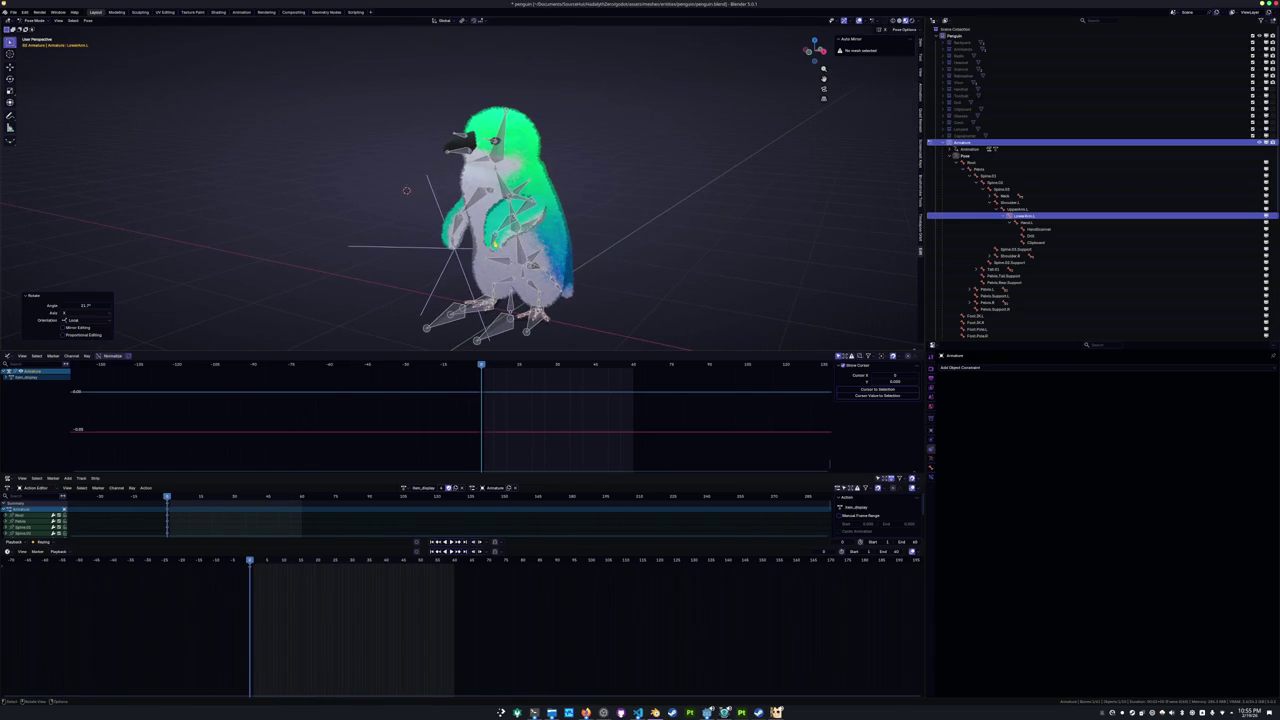
{"action": "key", "text": "bracketright"}
{"action": "key", "text": "r"}
{"action": "left_click", "coordinate": [540, 230]}
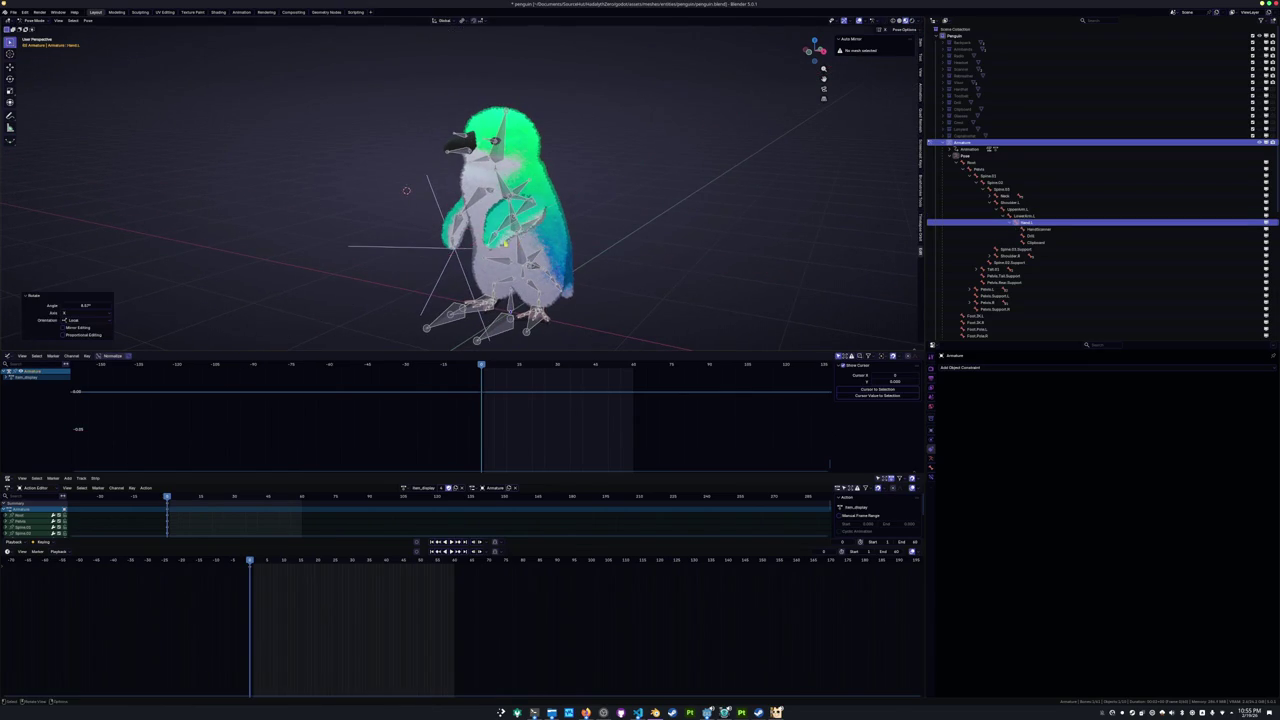
Readjust the left upper arm, lower arm and hand rotations.
{"action": "middle_click_drag", "start_coordinate": [540, 230], "coordinate": [600, 232]}
{"action": "left_click", "coordinate": [545, 204]}
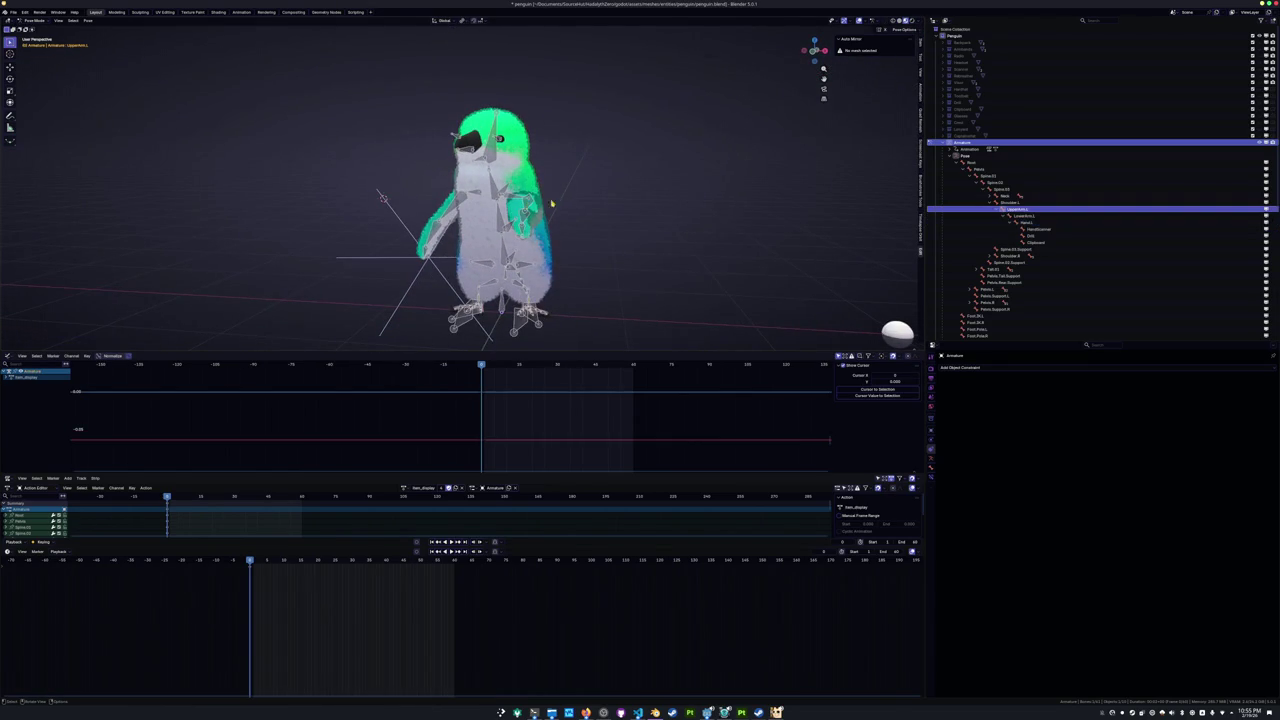
{"action": "left_click", "coordinate": [570, 213]}
{"action": "middle_click_drag", "start_coordinate": [571, 214], "coordinate": [610, 220]}
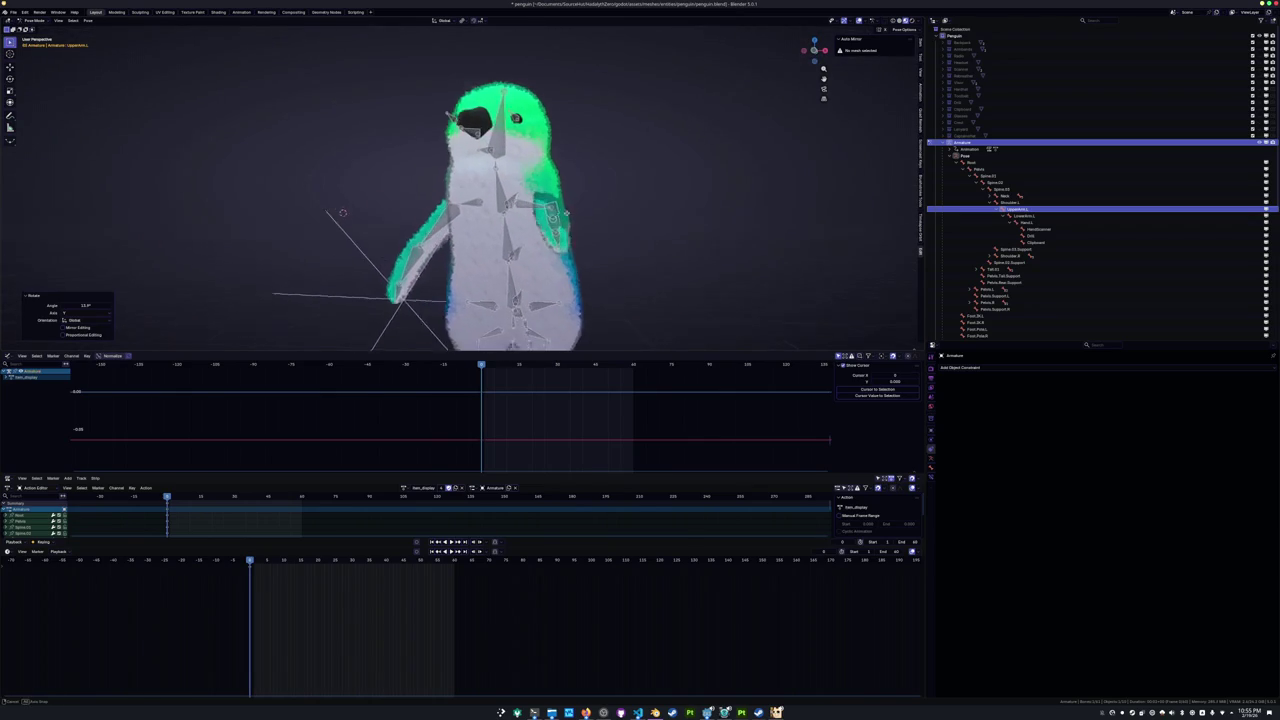
{"action": "left_click", "coordinate": [619, 225]}
{"action": "scroll", "coordinate": [619, 225], "scroll_direction": "up", "scroll_amount": 2}
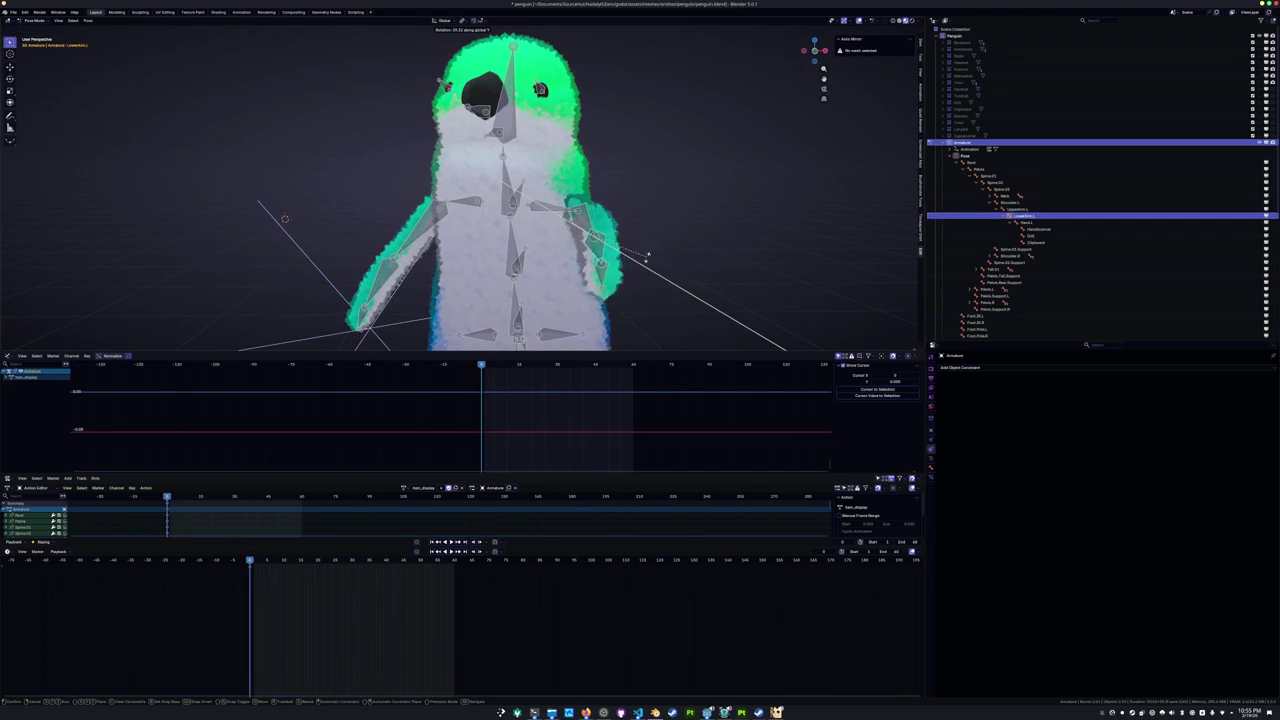
{"action": "left_click", "coordinate": [638, 262]}
{"action": "middle_click_drag", "start_coordinate": [638, 262], "coordinate": [625, 246]}
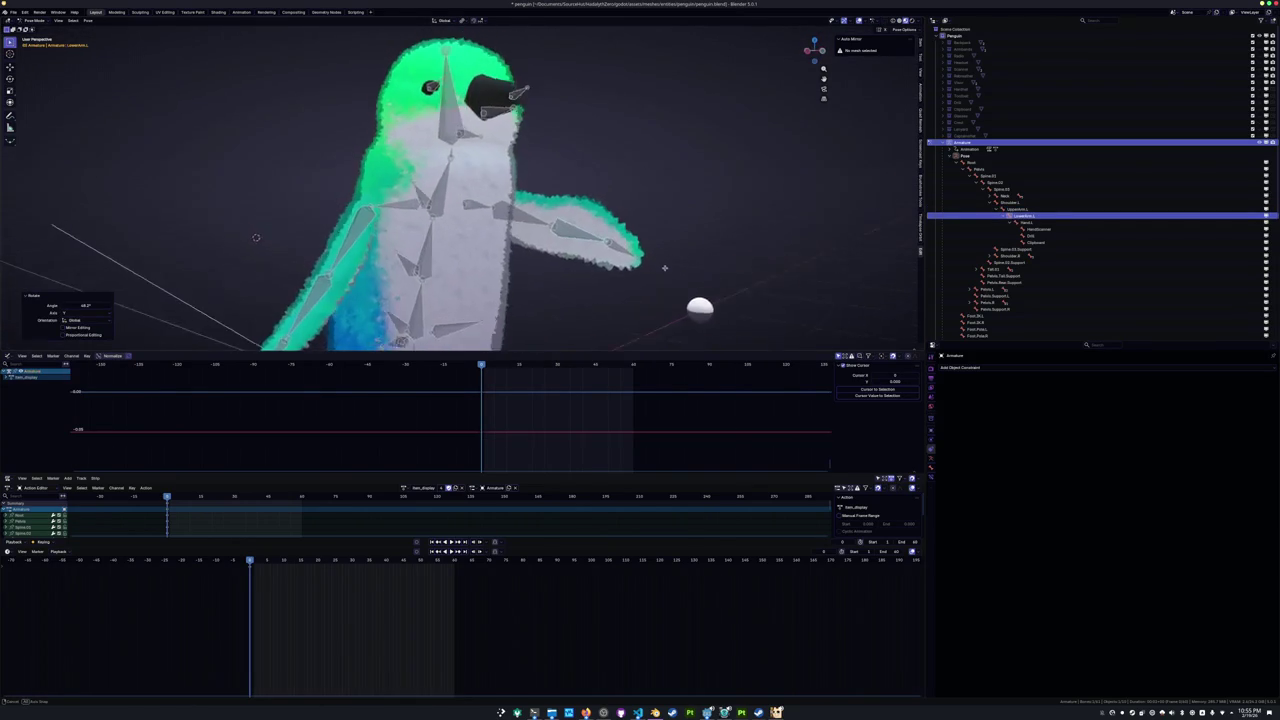
{"action": "left_click", "coordinate": [625, 246]}
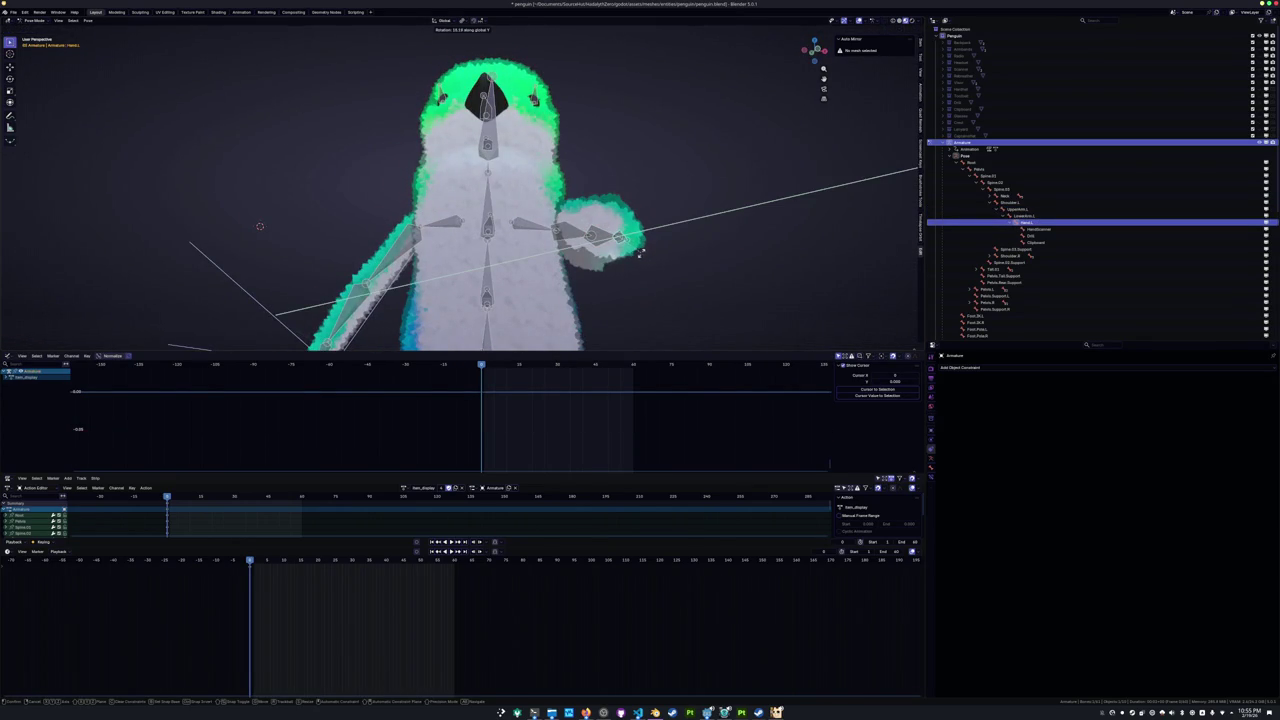
{"action": "left_click", "coordinate": [638, 258]}
{"action": "mouse_move", "coordinate": [638, 258]}
{"action": "middle_mouse_down"}
{"action": "mouse_move", "coordinate": [619, 277]}
{"action": "mouse_move", "coordinate": [632, 254]}
{"action": "middle_mouse_up"}
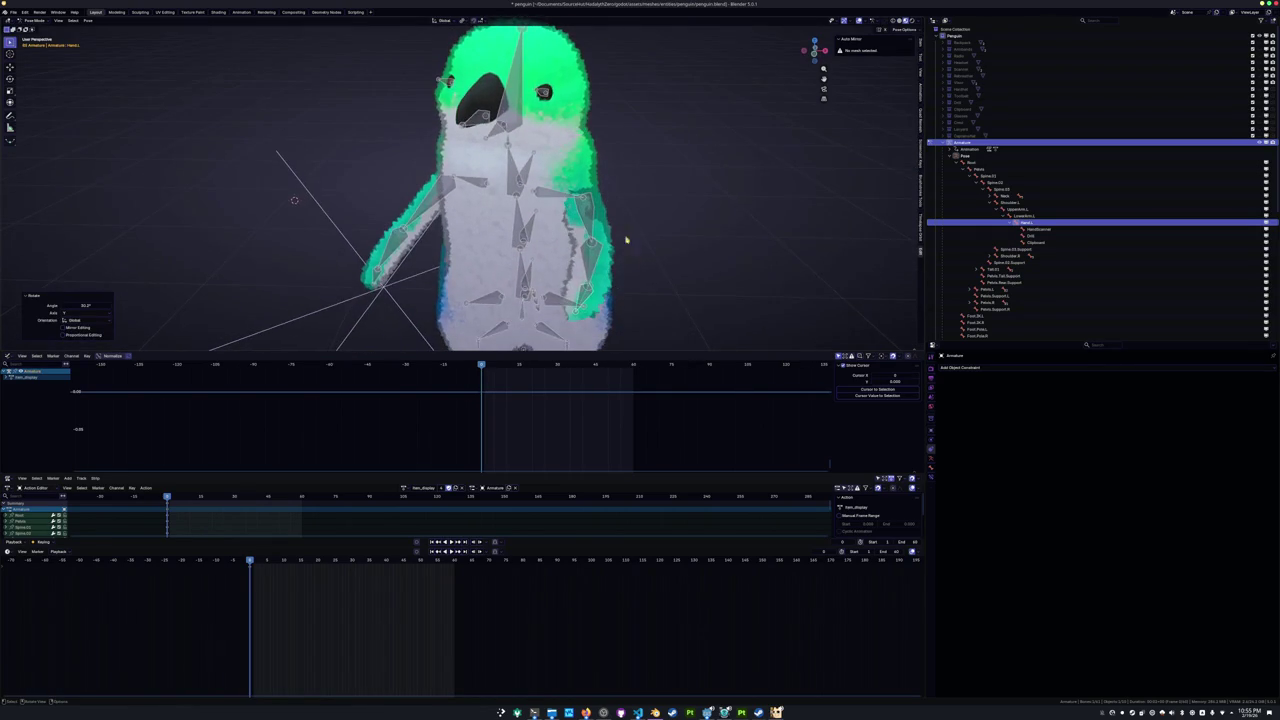
Swing the left upper arm around global Z, undo, then re-angle the arm and lower arm.
{"action": "left_click", "coordinate": [594, 219]}
{"action": "key", "text": "r"}
{"action": "key", "text": "z"}
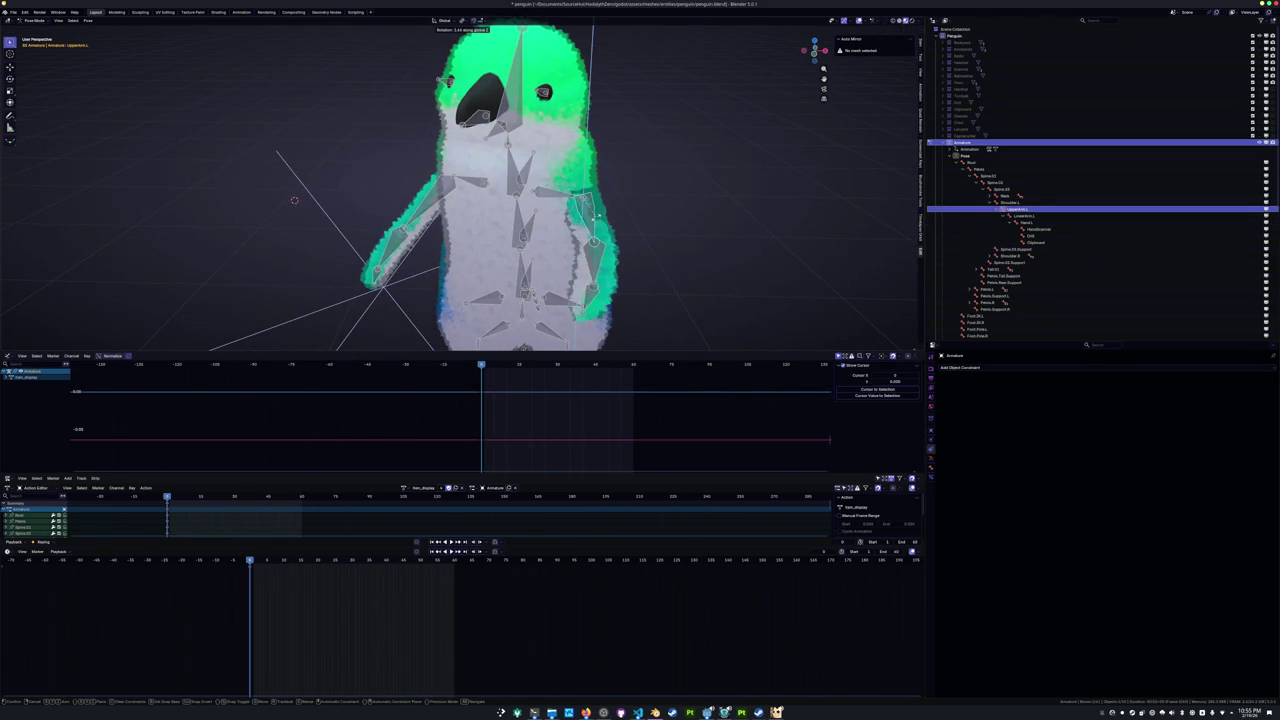
{"action": "left_click", "coordinate": [598, 215]}
{"action": "middle_click_drag", "start_coordinate": [598, 215], "coordinate": [456, 238]}
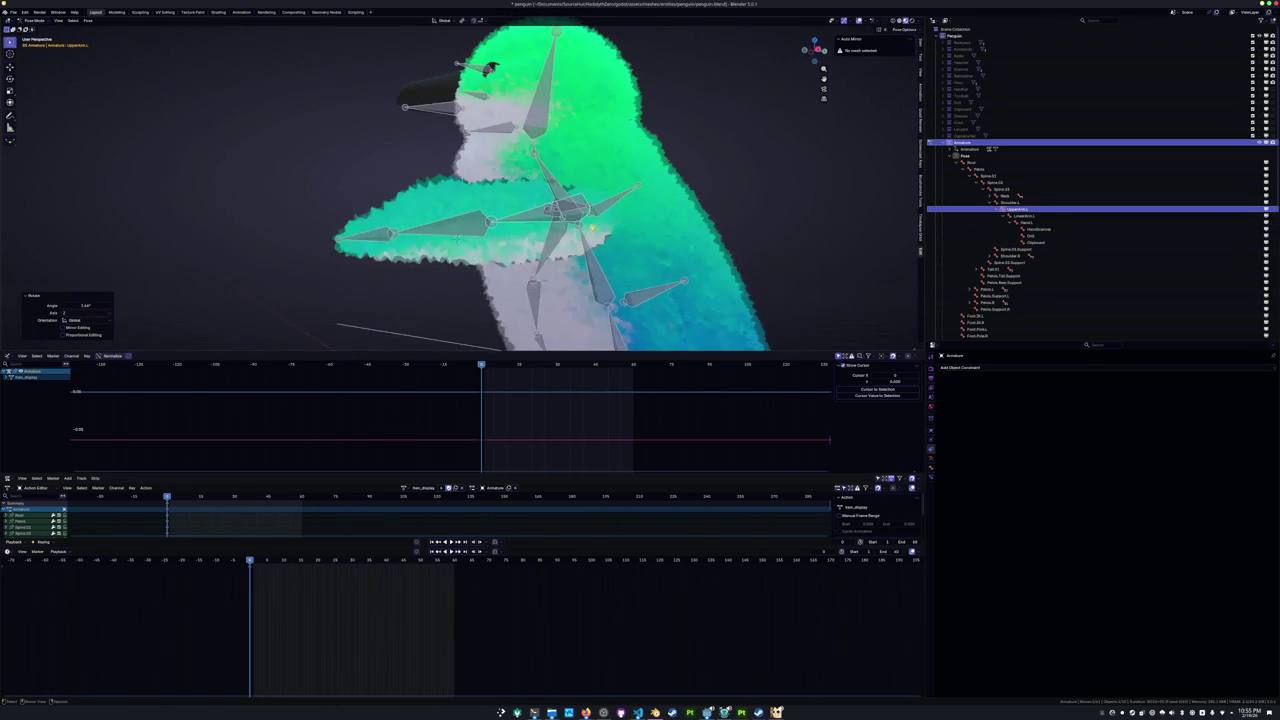
{"action": "key", "text": "ctrl+z"}
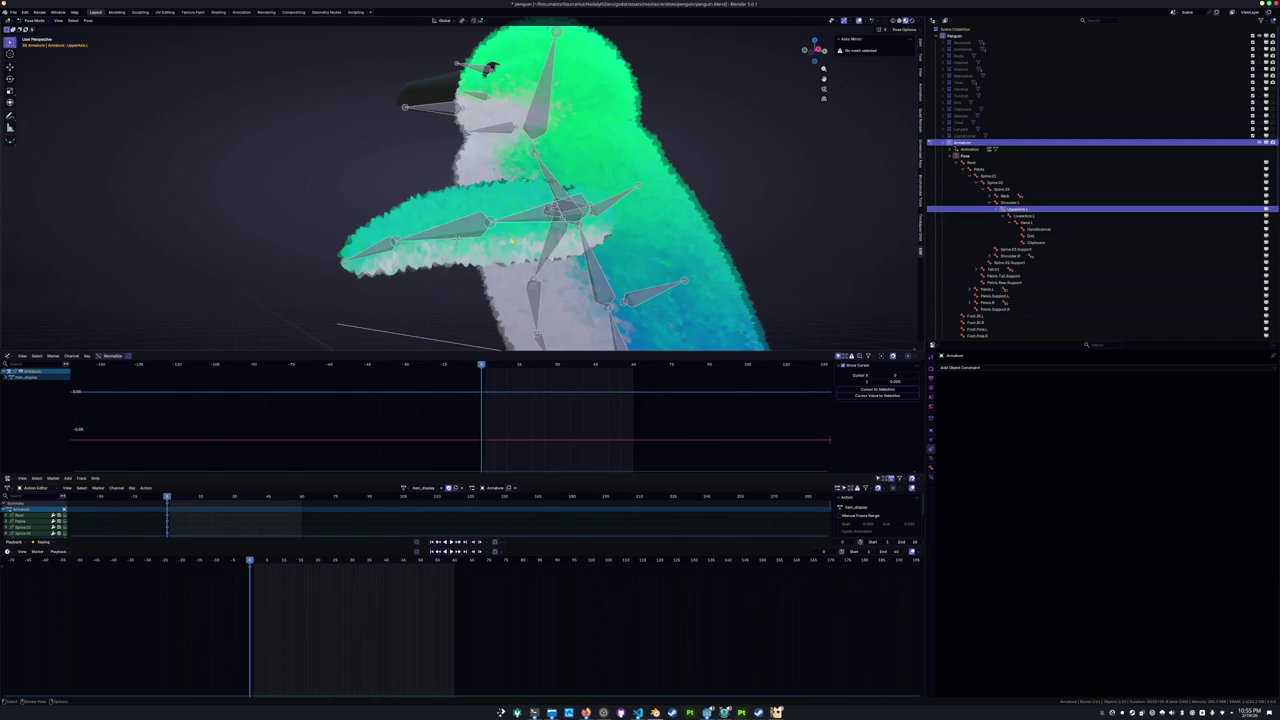
{"action": "middle_click_drag", "start_coordinate": [456, 238], "coordinate": [560, 240]}
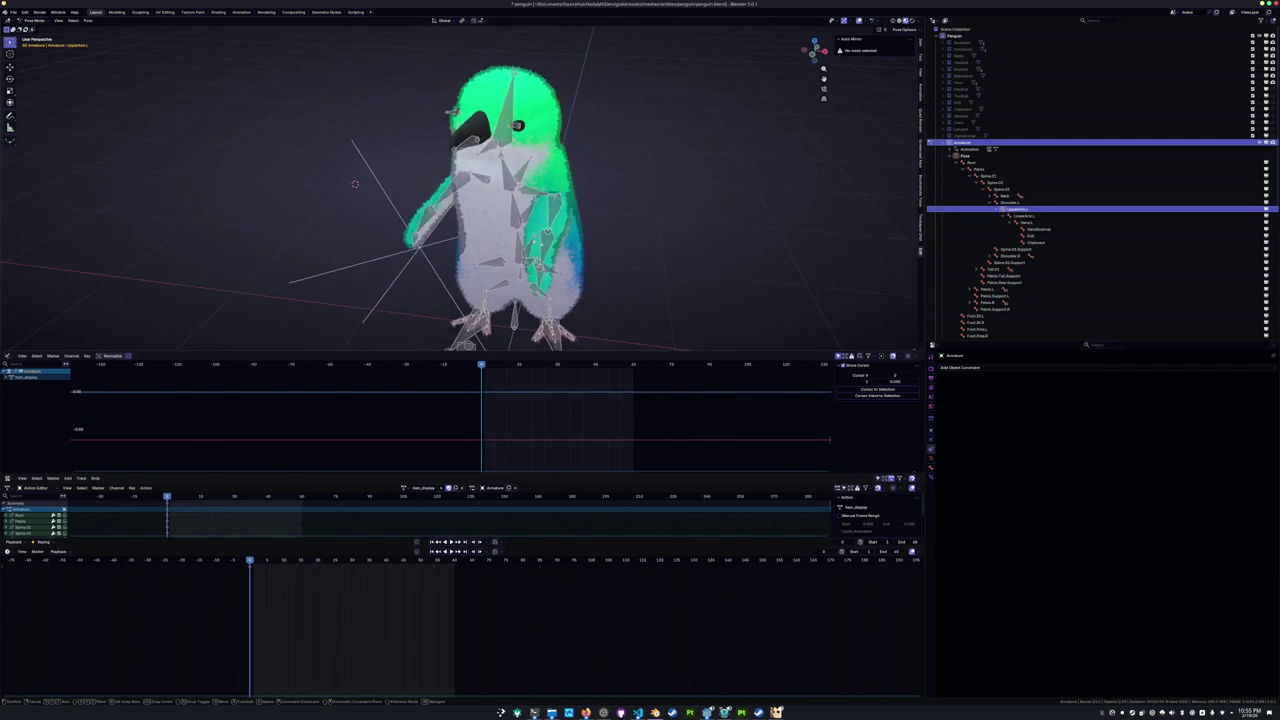
{"action": "left_click", "coordinate": [585, 270]}
{"action": "left_click", "coordinate": [593, 241]}
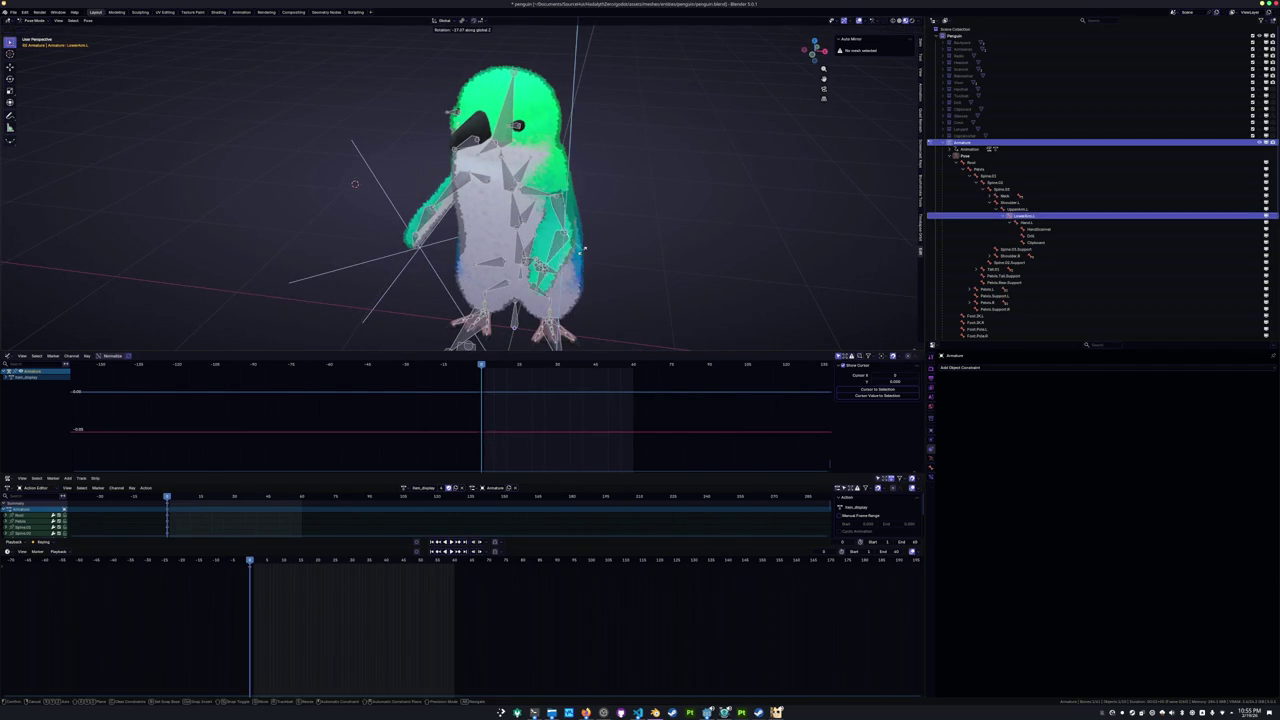
{"action": "left_click", "coordinate": [584, 248]}
{"action": "middle_click_drag", "start_coordinate": [584, 248], "coordinate": [566, 242]}
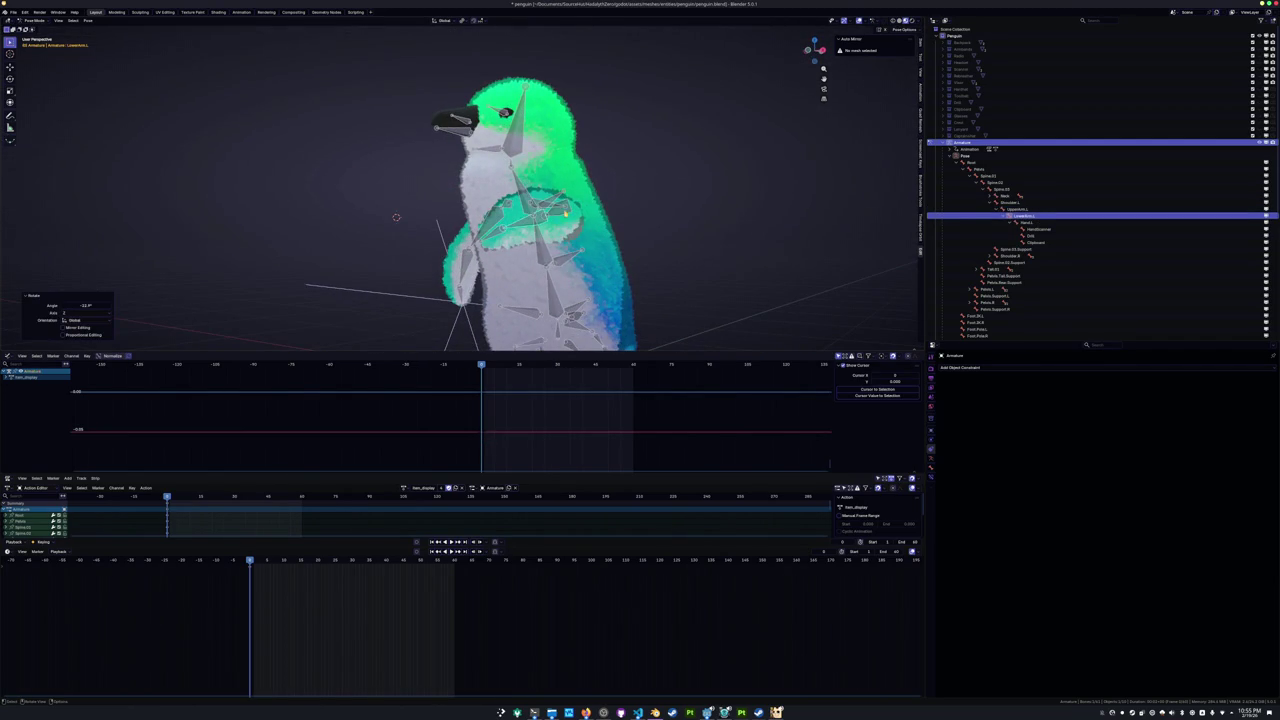
Raise the left upper arm around global X, then rotate it around global Z.
{"action": "key", "text": "bracketleft"}
{"action": "key", "text": "r"}
{"action": "key", "text": "x"}
{"action": "left_click", "coordinate": [596, 213]}
{"action": "mouse_move", "coordinate": [596, 213]}
{"action": "middle_mouse_down"}
{"action": "mouse_move", "coordinate": [560, 260]}
{"action": "mouse_move", "coordinate": [540, 131]}
{"action": "mouse_move", "coordinate": [544, 197]}
{"action": "middle_mouse_up"}
{"action": "key", "text": "r"}
{"action": "key", "text": "z"}
{"action": "left_click", "coordinate": [538, 136]}
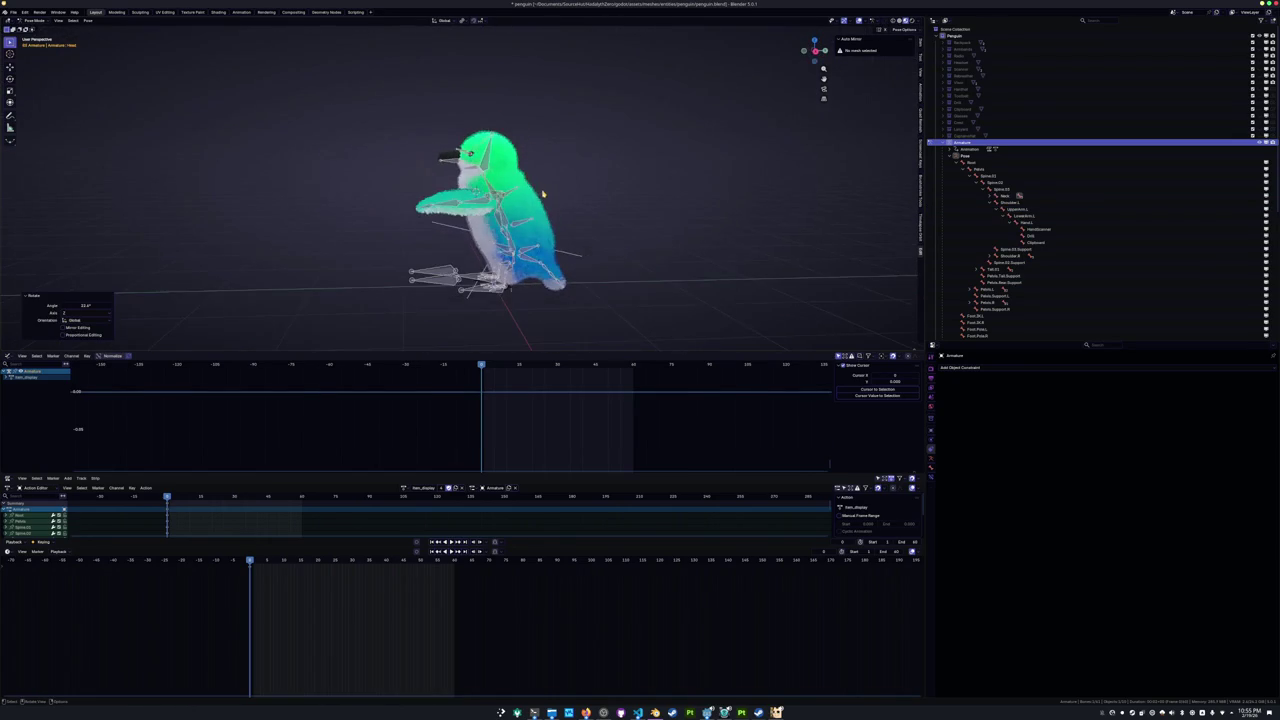
Tilt the Tail.01 bone by -11.4° in side view.
{"action": "scroll", "coordinate": [544, 197], "scroll_direction": "up", "scroll_amount": 5}
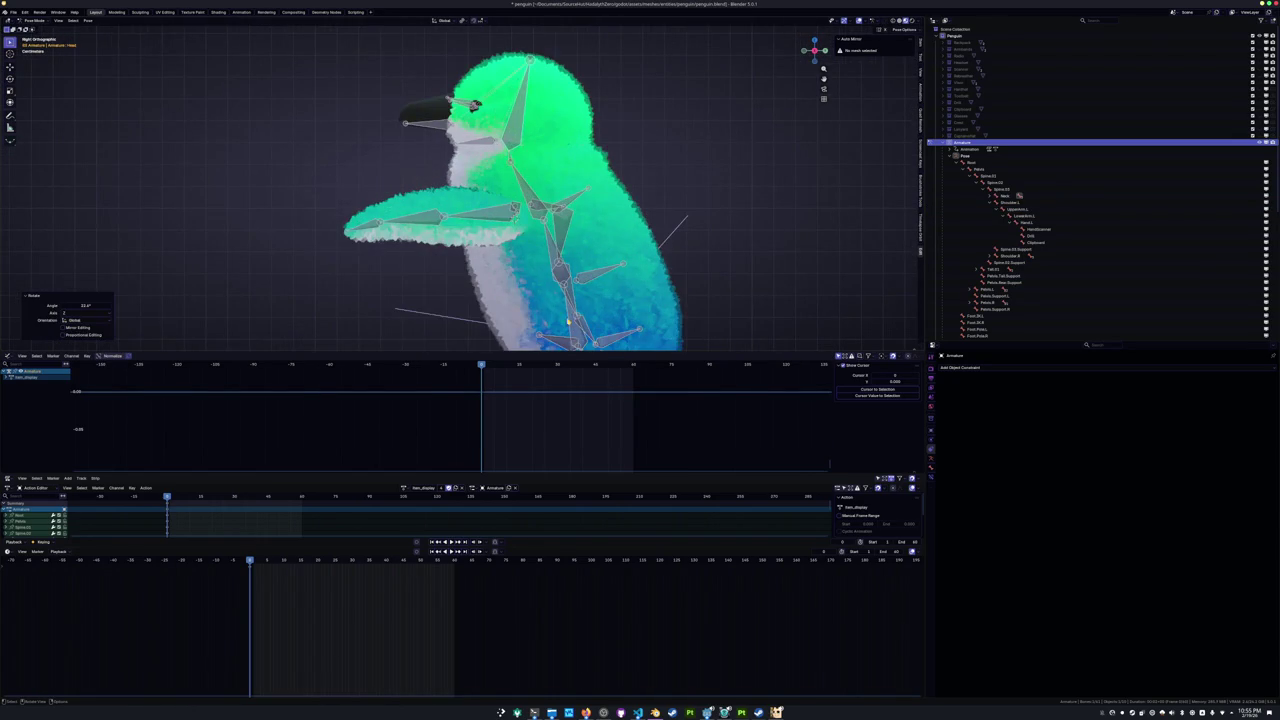
{"action": "left_click", "coordinate": [568, 321]}
{"action": "scroll", "coordinate": [560, 310], "scroll_direction": "down", "scroll_amount": 2}
{"action": "left_click", "coordinate": [574, 300]}
{"action": "key", "text": "r"}
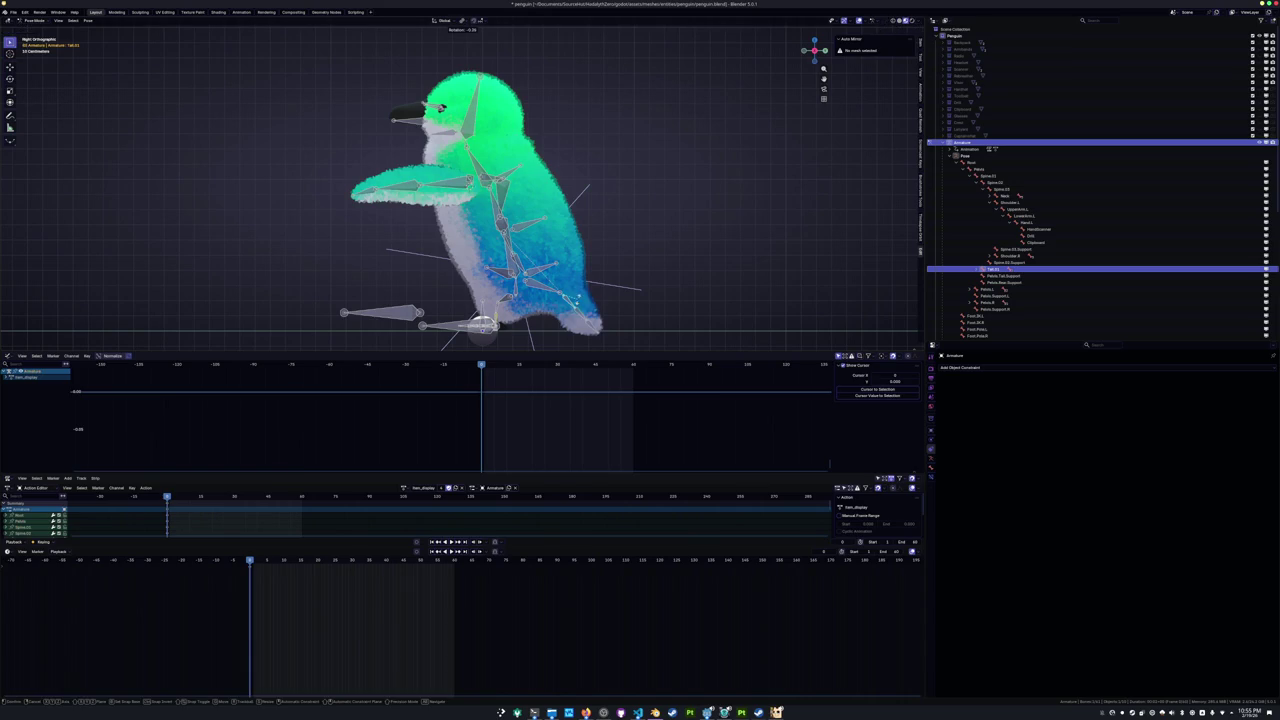
{"action": "left_click", "coordinate": [580, 297]}
Rotate Spine.02, then the spine bone above it by 5.54°.
{"action": "left_click", "coordinate": [508, 198]}
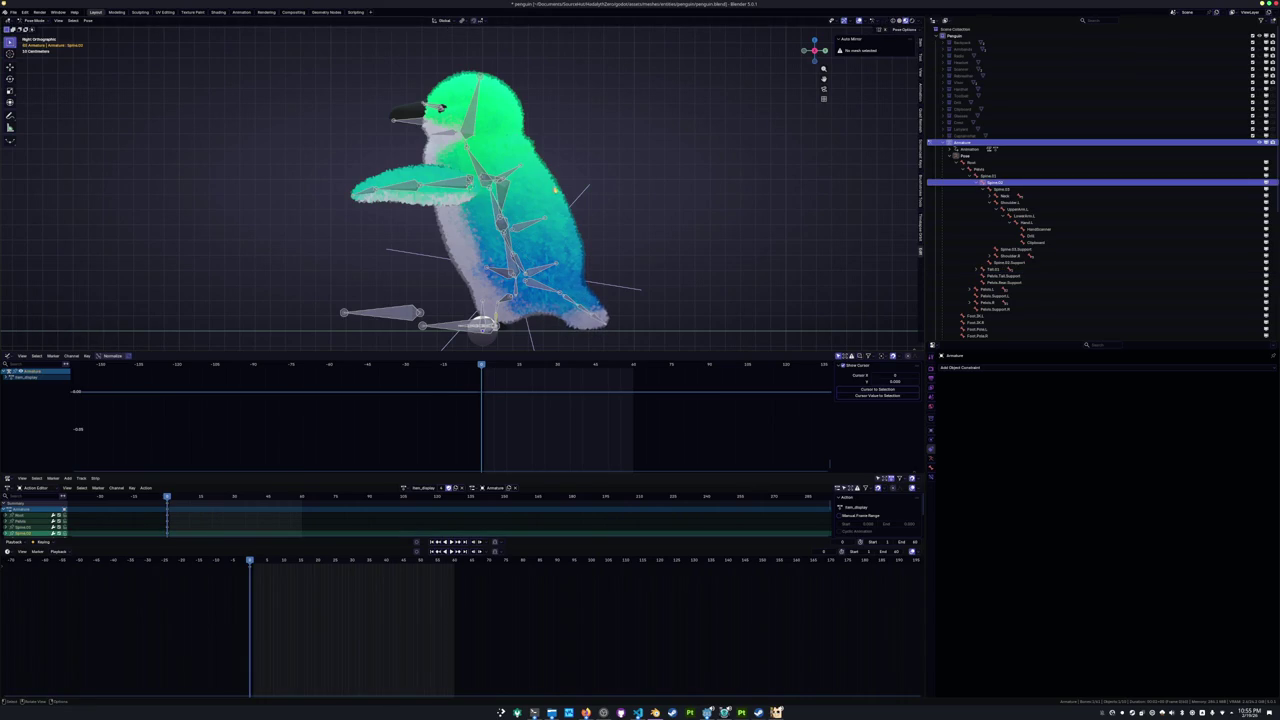
{"action": "scroll", "coordinate": [540, 200], "scroll_direction": "up", "scroll_amount": 2}
{"action": "key", "text": "r"}
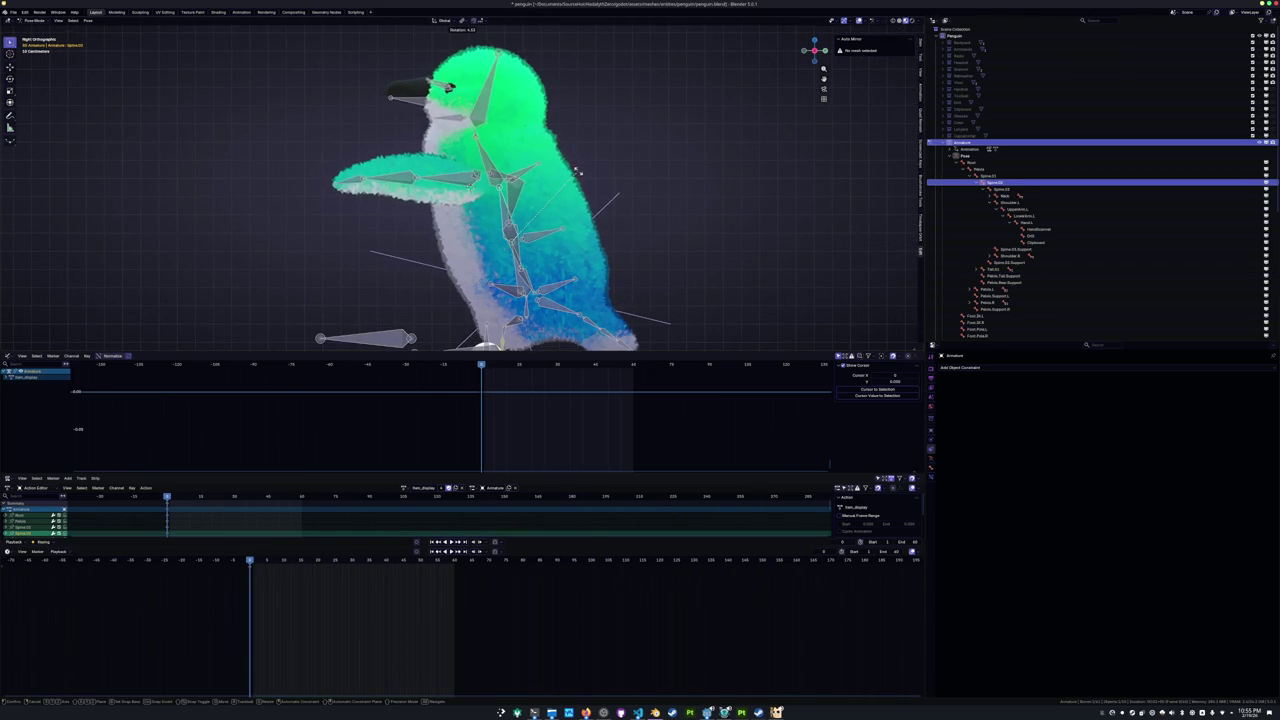
{"action": "left_click", "coordinate": [580, 178]}
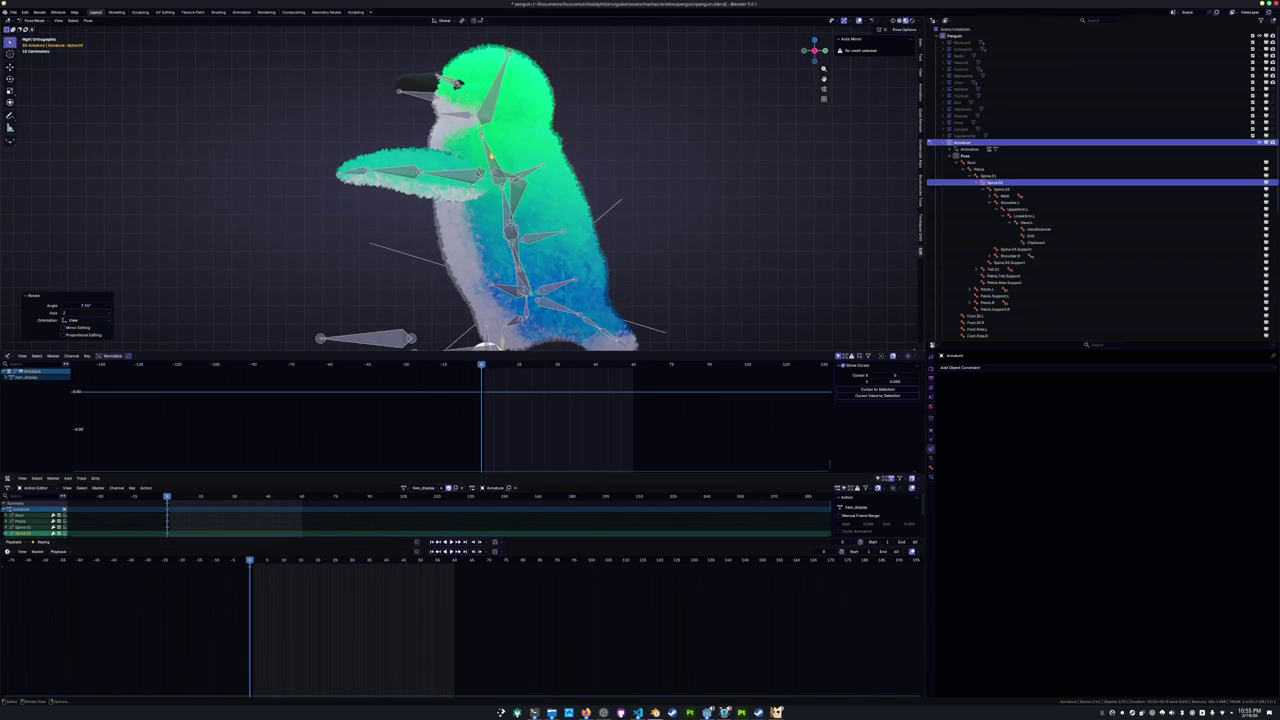
{"action": "left_click", "coordinate": [491, 157]}
{"action": "key", "text": "r"}
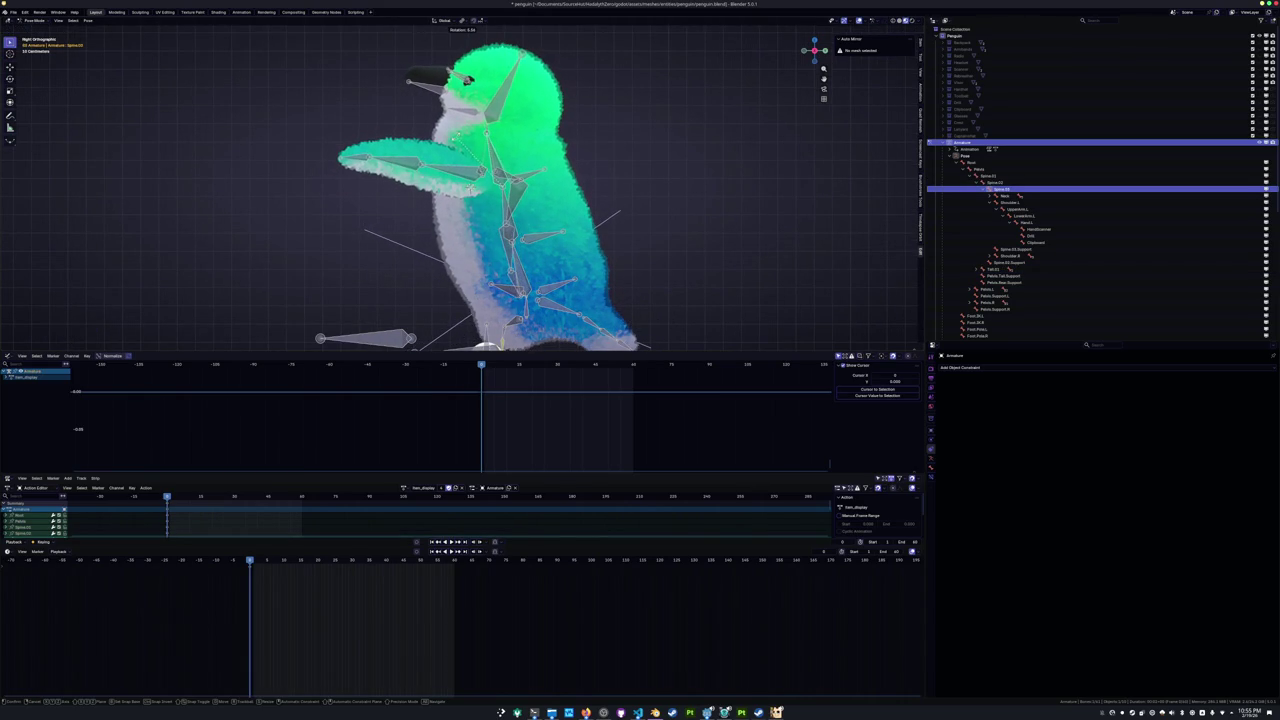
{"action": "left_click", "coordinate": [456, 140]}
Re-rotate the left upper arm bone.
{"action": "left_click", "coordinate": [452, 168]}
{"action": "key", "text": "r"}
{"action": "left_click", "coordinate": [455, 165]}
{"action": "mouse_move", "coordinate": [455, 165]}
{"action": "middle_mouse_down"}
{"action": "mouse_move", "coordinate": [461, 147]}
{"action": "mouse_move", "coordinate": [400, 150]}
{"action": "mouse_move", "coordinate": [455, 226]}
{"action": "middle_mouse_up"}
Select UpperArm.R and rotate it around its local Z axis.
{"action": "left_click", "coordinate": [443, 222]}
{"action": "key", "text": "r"}
{"action": "key", "text": "z"}
{"action": "key", "text": "z"}
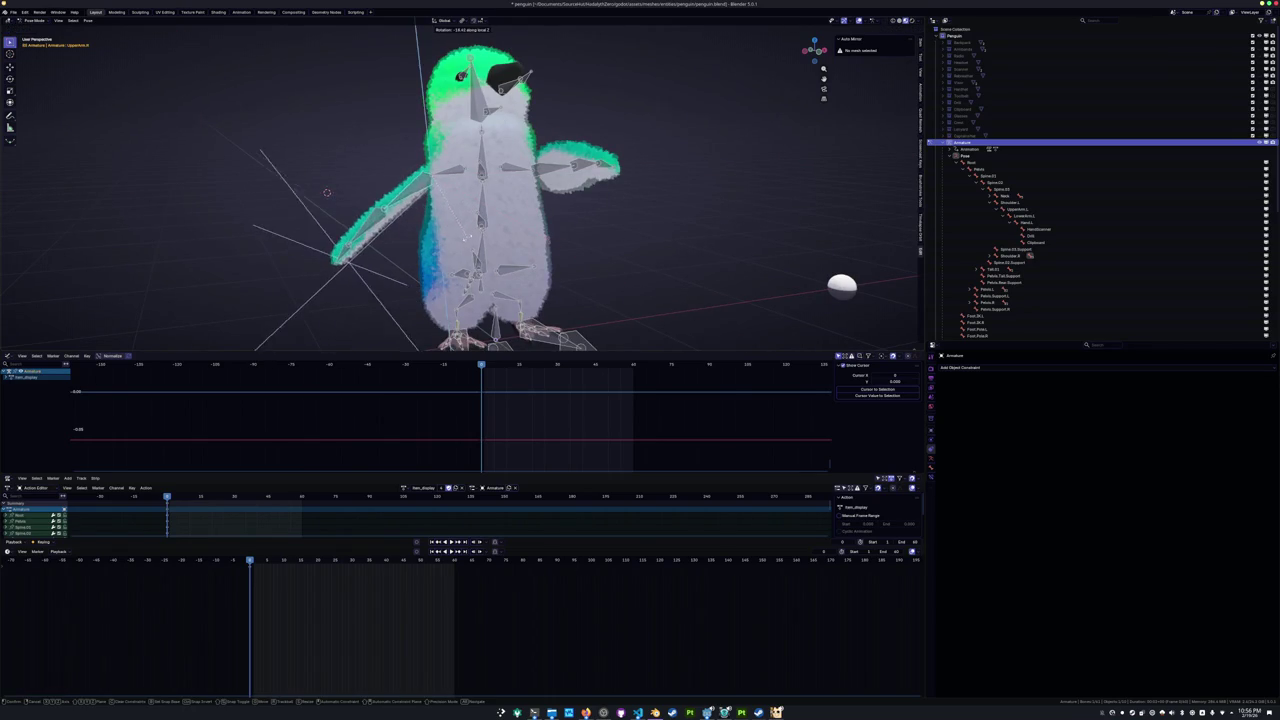
{"action": "left_click", "coordinate": [326, 192]}
{"action": "mouse_move", "coordinate": [326, 192]}
{"action": "middle_mouse_down"}
{"action": "mouse_move", "coordinate": [336, 170]}
{"action": "mouse_move", "coordinate": [530, 206]}
{"action": "middle_mouse_up"}
Rotate the right upper arm further around its local Y and then X axes.
{"action": "key", "text": "r"}
{"action": "key", "text": "y"}
{"action": "key", "text": "y"}
{"action": "left_click", "coordinate": [336, 164]}
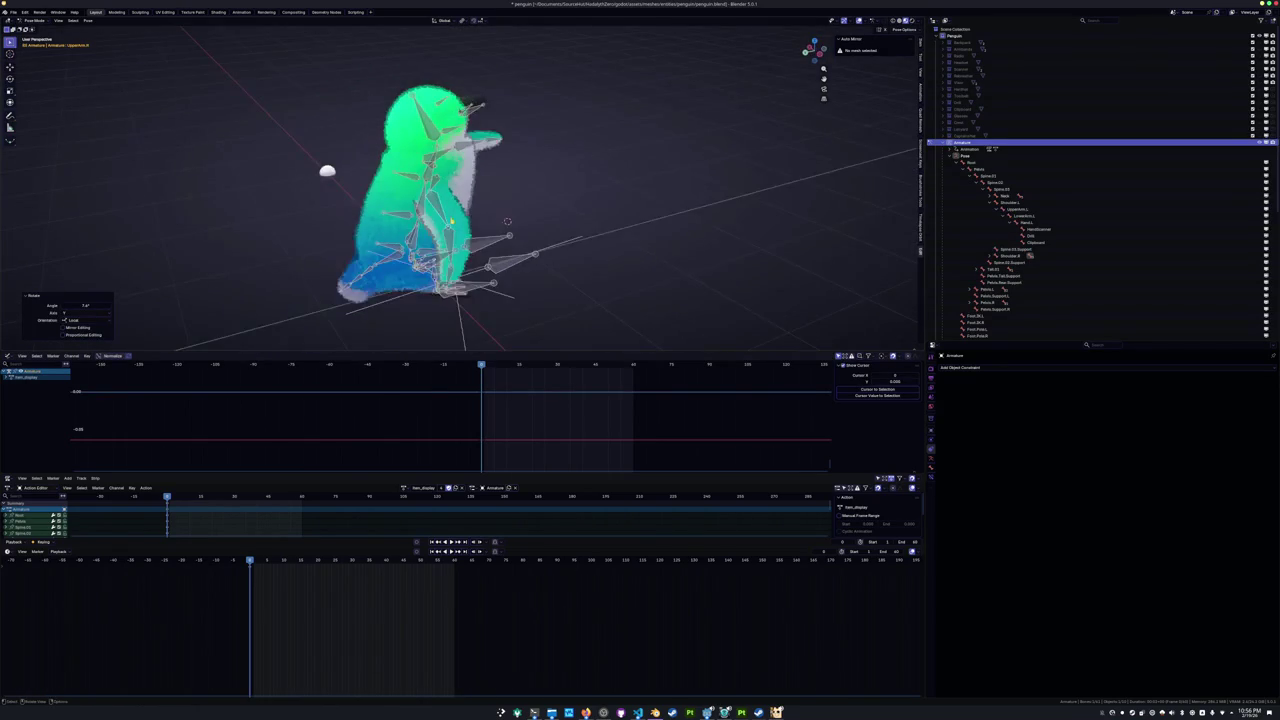
{"action": "key", "text": "r"}
{"action": "key", "text": "x"}
{"action": "key", "text": "x"}
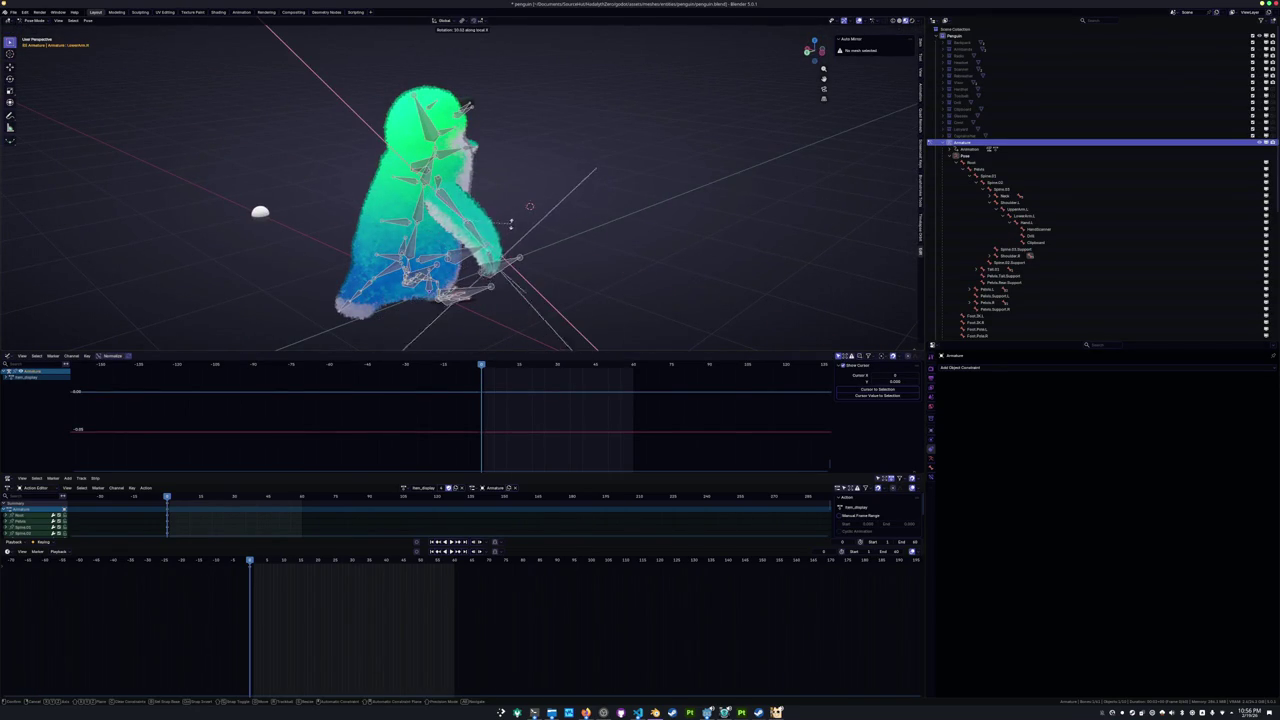
{"action": "left_click", "coordinate": [498, 212]}
Reselect UpperArm.R and give it another Z-axis rotation.
{"action": "middle_click_drag", "start_coordinate": [498, 212], "coordinate": [523, 229]}
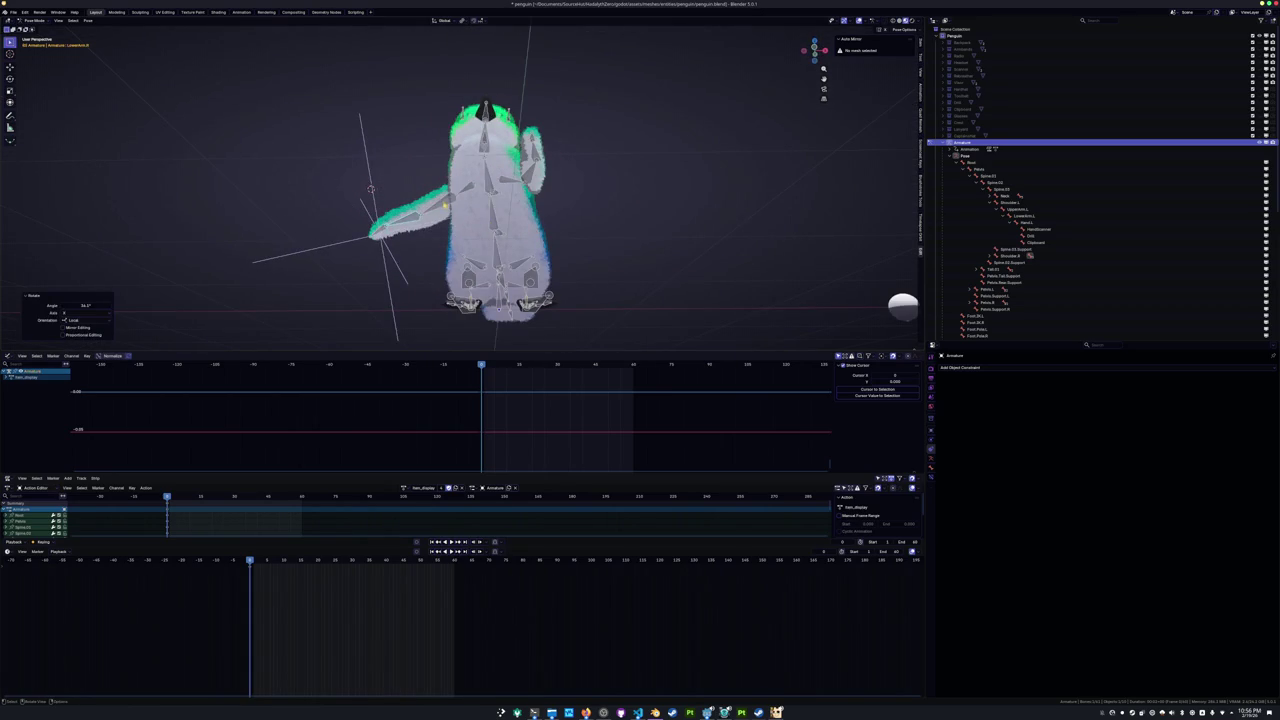
{"action": "left_click", "coordinate": [430, 208]}
{"action": "mouse_move", "coordinate": [430, 208]}
{"action": "middle_mouse_down"}
{"action": "mouse_move", "coordinate": [420, 225]}
{"action": "mouse_move", "coordinate": [505, 225]}
{"action": "middle_mouse_up"}
{"action": "key", "text": "r"}
{"action": "key", "text": "z"}
{"action": "left_click", "coordinate": [413, 232]}
Rotate LowerArm.R and Hand.R around their local X axes.
{"action": "left_click", "coordinate": [505, 235]}
{"action": "key", "text": "r"}
{"action": "key", "text": "x"}
{"action": "key", "text": "x"}
{"action": "left_click", "coordinate": [515, 245]}
{"action": "left_click", "coordinate": [521, 250]}
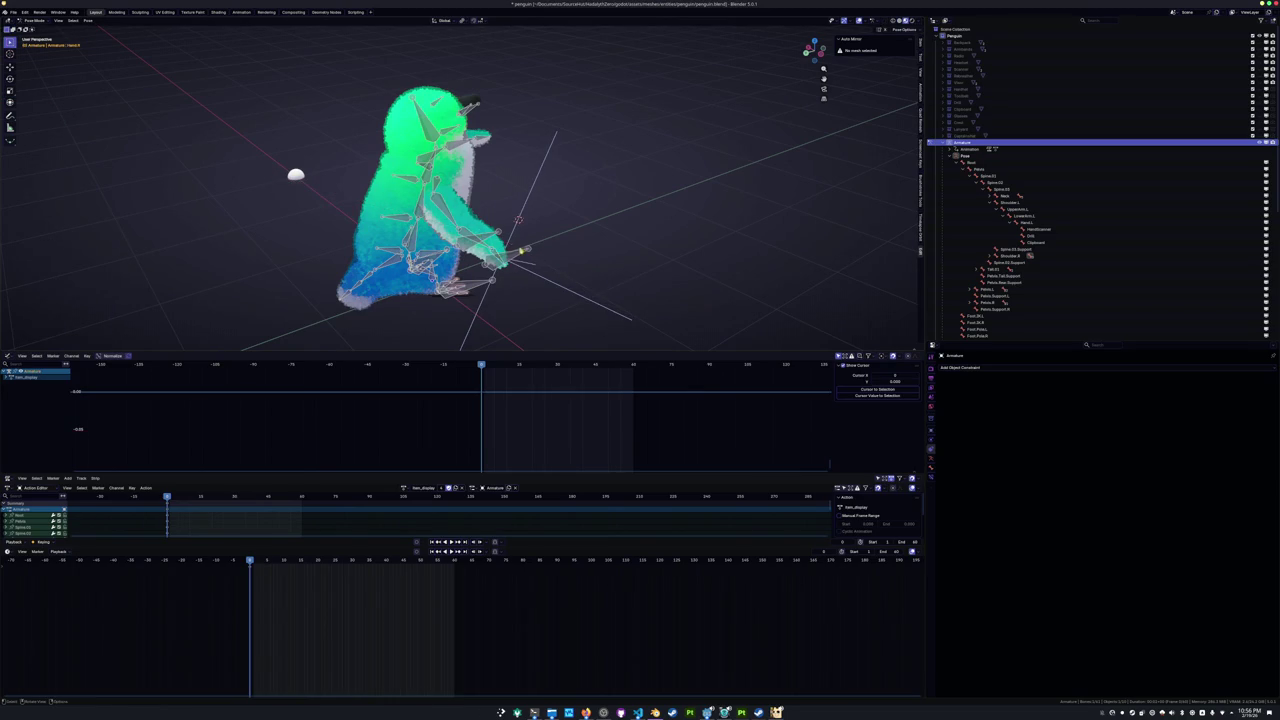
{"action": "left_click", "coordinate": [513, 262]}
Rework LowerArm.R with another local X-axis rotation.
{"action": "middle_click_drag", "start_coordinate": [513, 262], "coordinate": [420, 258]}
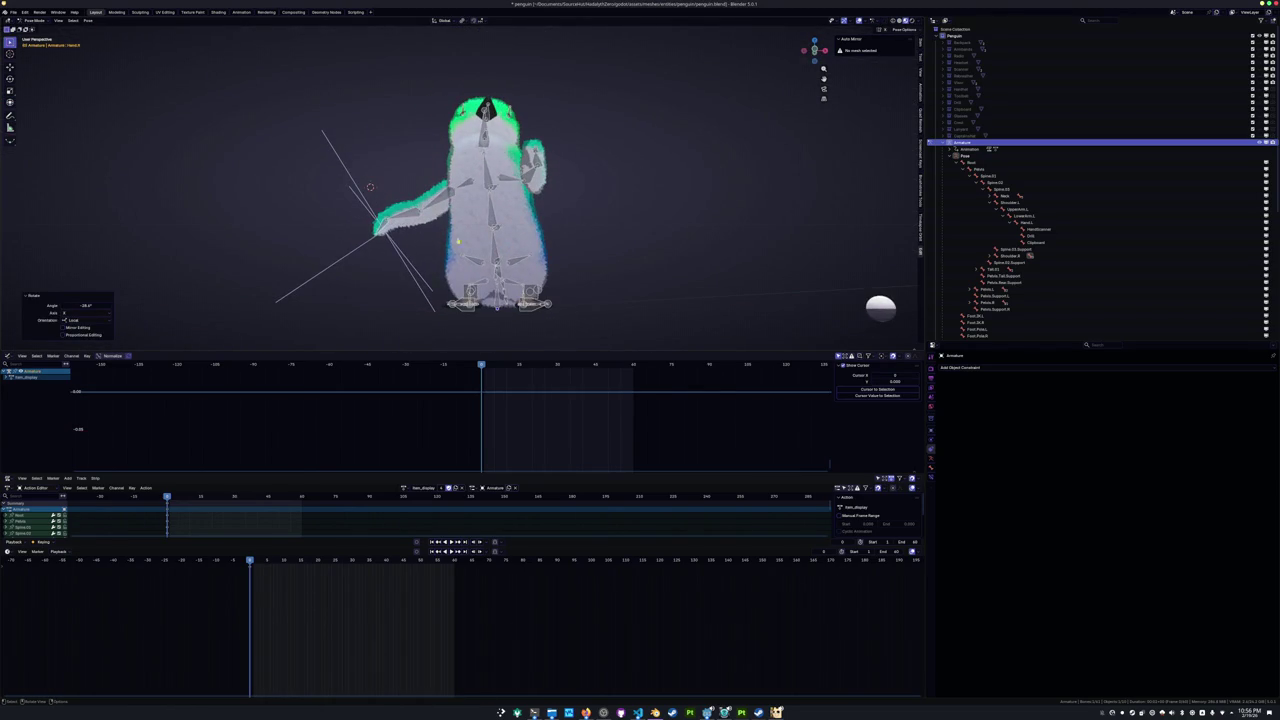
{"action": "left_click", "coordinate": [480, 243]}
{"action": "scroll", "coordinate": [480, 243], "scroll_direction": "up", "scroll_amount": 4}
{"action": "key", "text": "r"}
{"action": "key", "text": "x"}
{"action": "key", "text": "x"}
{"action": "left_click", "coordinate": [371, 214]}
{"action": "scroll", "coordinate": [371, 214], "scroll_direction": "down", "scroll_amount": 5}
{"action": "middle_click_drag", "start_coordinate": [371, 214], "coordinate": [392, 220]}
Rotate the right lower arm again, constrained to the Z axis.
{"action": "key", "text": "r"}
{"action": "key", "text": "x"}
{"action": "key", "text": "z"}
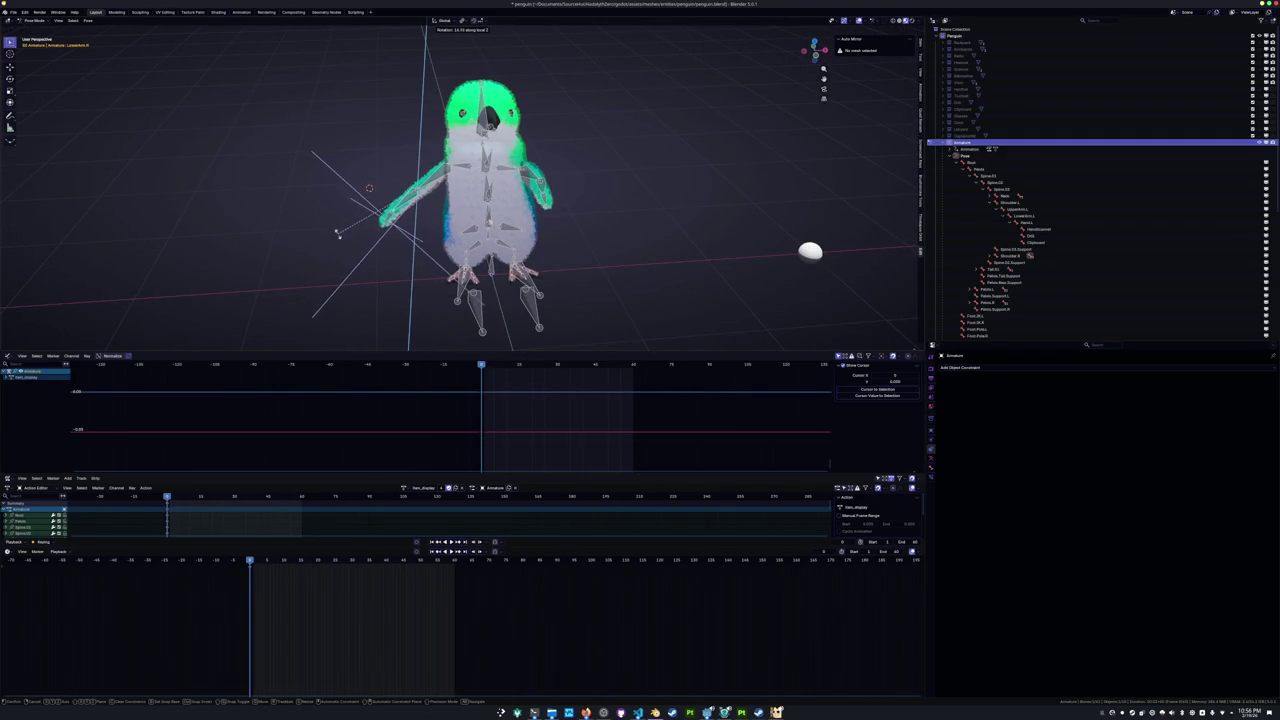
{"action": "left_click", "coordinate": [339, 236]}
Fine-tune the right arm with two more local Z rotations, then select all bones.
{"action": "mouse_move", "coordinate": [340, 240]}
{"action": "middle_mouse_down"}
{"action": "mouse_move", "coordinate": [354, 240]}
{"action": "mouse_move", "coordinate": [348, 256]}
{"action": "mouse_move", "coordinate": [303, 234]}
{"action": "mouse_move", "coordinate": [414, 171]}
{"action": "middle_mouse_up"}
{"action": "scroll", "coordinate": [354, 240], "scroll_direction": "up", "scroll_amount": 4}
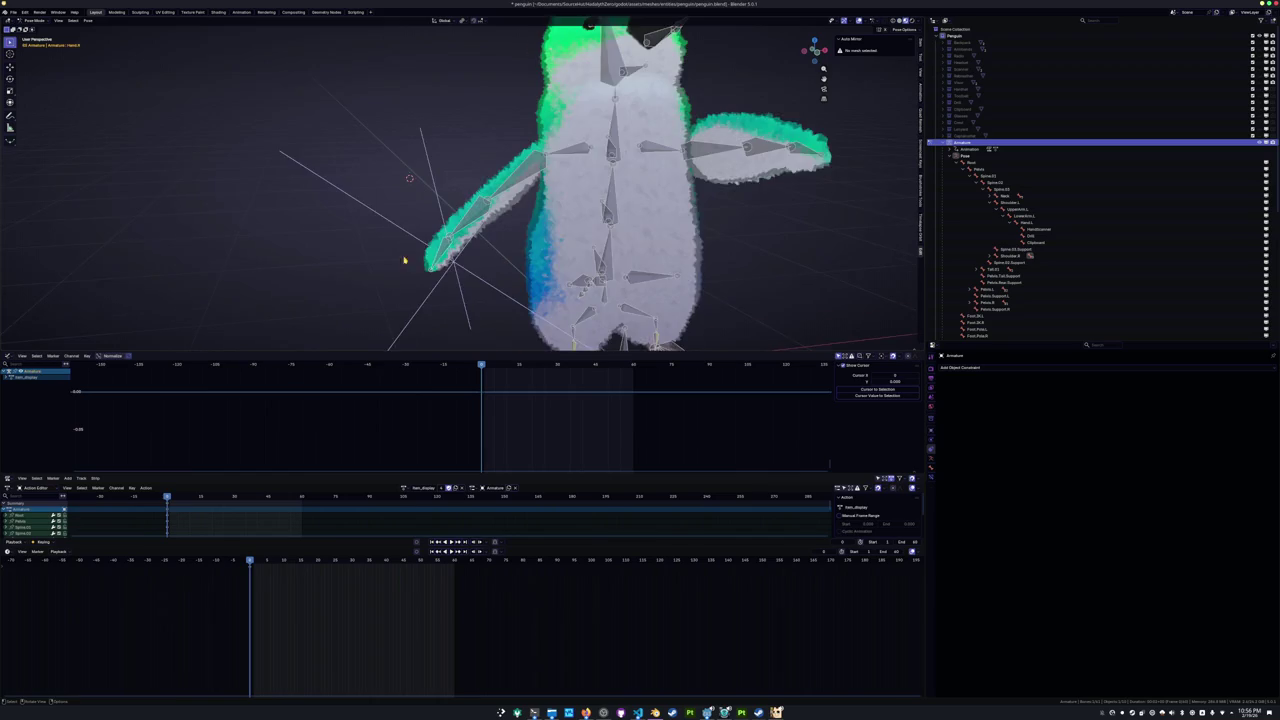
{"action": "middle_click_drag", "start_coordinate": [429, 257], "coordinate": [396, 268]}
{"action": "key", "text": "r"}
{"action": "key", "text": "z"}
{"action": "key", "text": "z"}
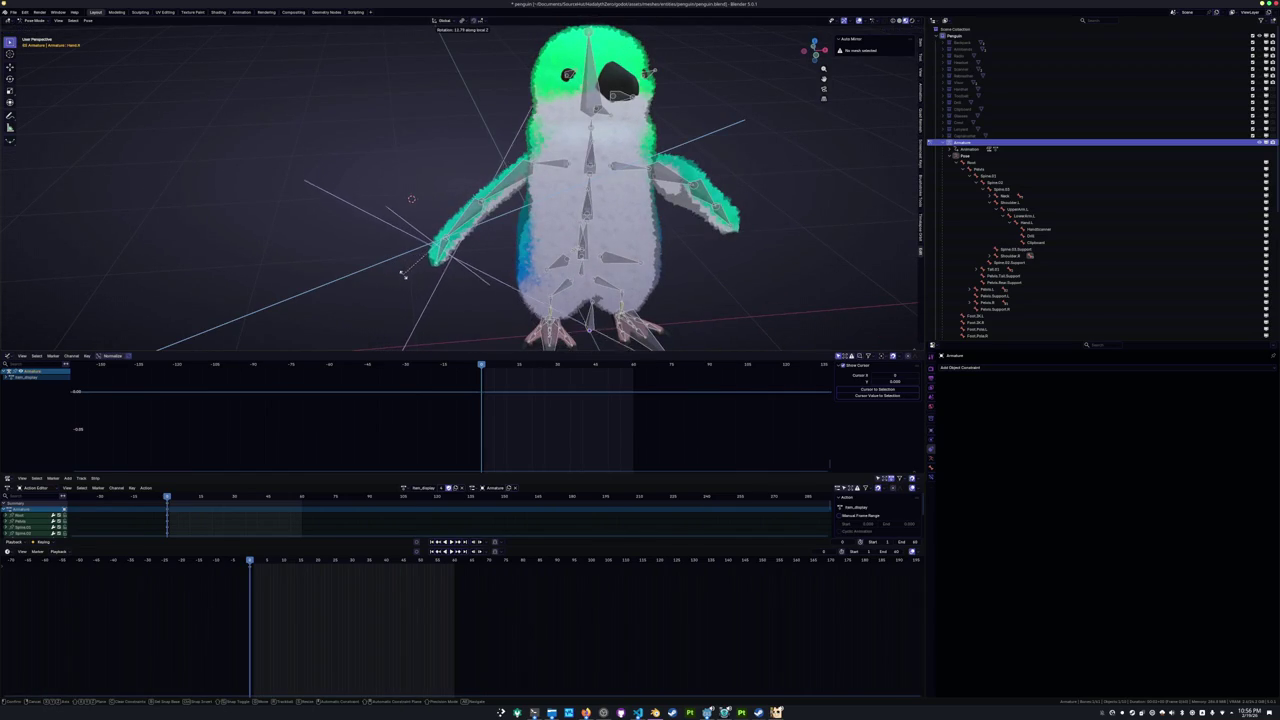
{"action": "left_click", "coordinate": [395, 272]}
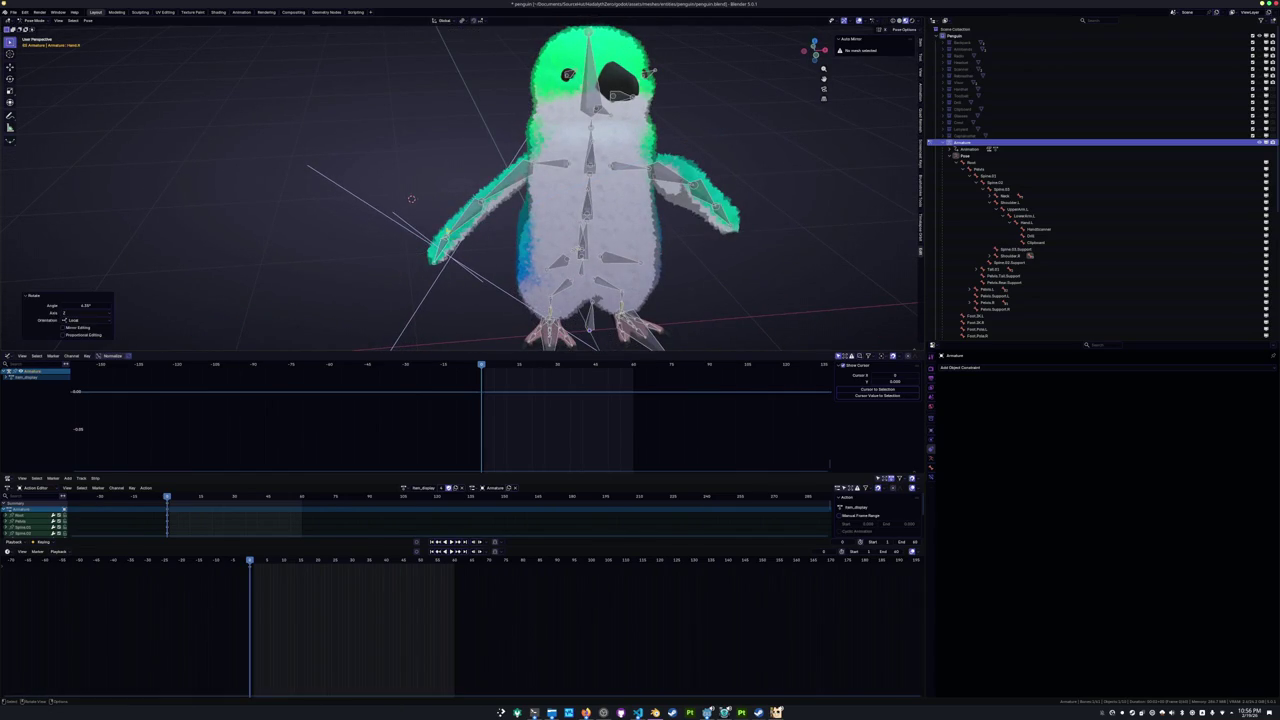
{"action": "key", "text": "r"}
{"action": "key", "text": "z"}
{"action": "key", "text": "z"}
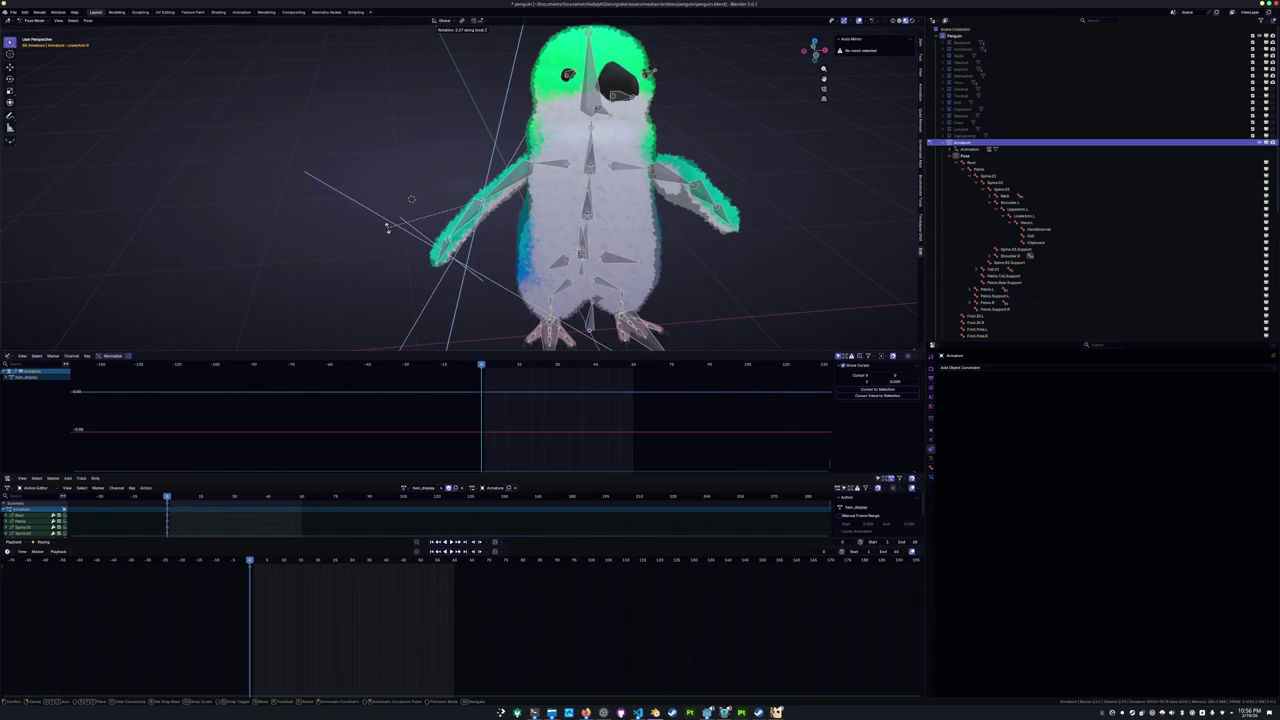
{"action": "left_click", "coordinate": [388, 228]}
{"action": "key", "text": "a"}
{"action": "scroll", "coordinate": [428, 190], "scroll_direction": "down", "scroll_amount": 3}
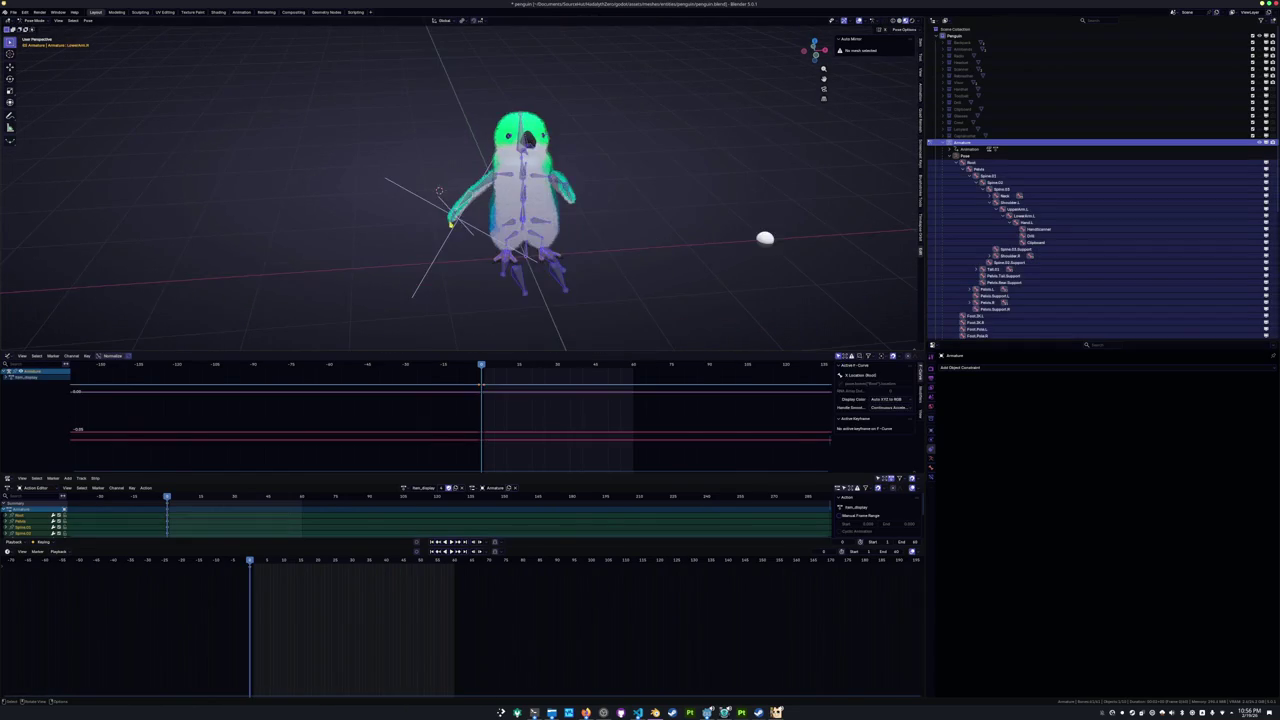
Rotate UpperArm.L in against the body, then keyframe all bones at the current frame.
{"action": "scroll", "coordinate": [425, 210], "scroll_direction": "down", "scroll_amount": 2}
{"action": "mouse_move", "coordinate": [426, 218]}
{"action": "middle_mouse_down"}
{"action": "mouse_move", "coordinate": [420, 228]}
{"action": "mouse_move", "coordinate": [436, 207]}
{"action": "middle_mouse_up"}
{"action": "key", "text": "alt+a"}
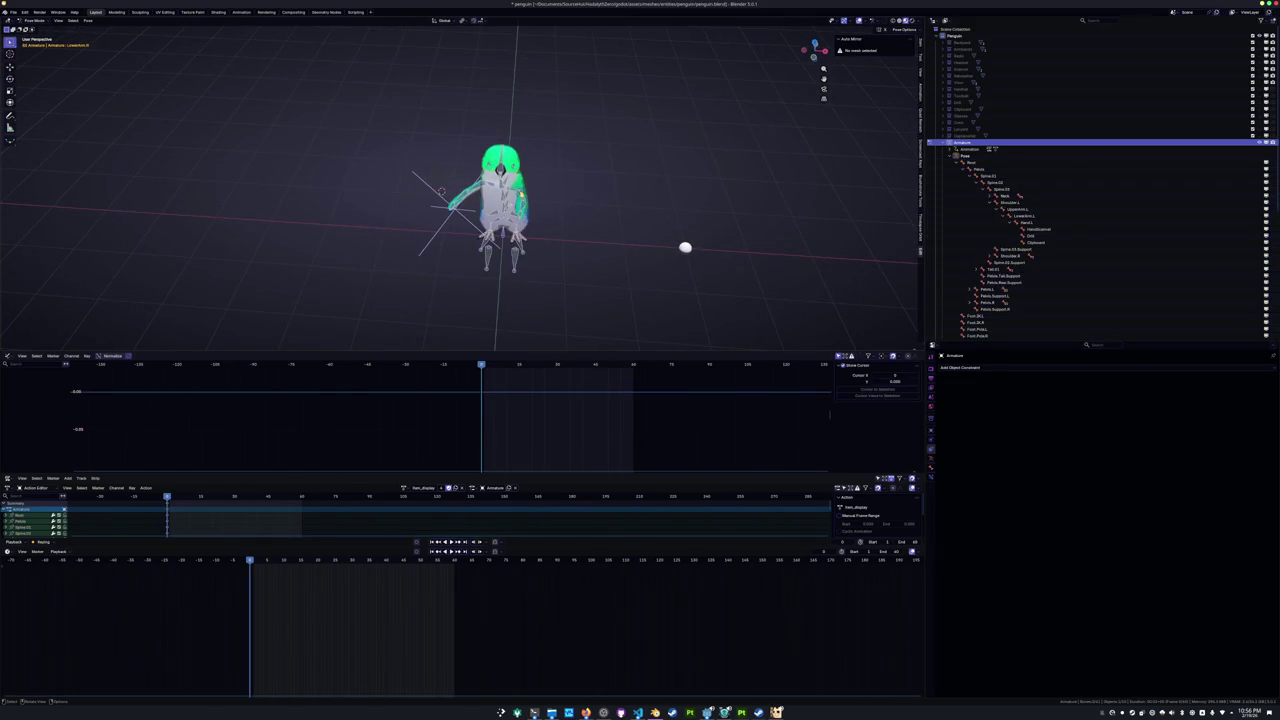
{"action": "left_click", "coordinate": [521, 190]}
{"action": "scroll", "coordinate": [620, 198], "scroll_direction": "up", "scroll_amount": 3}
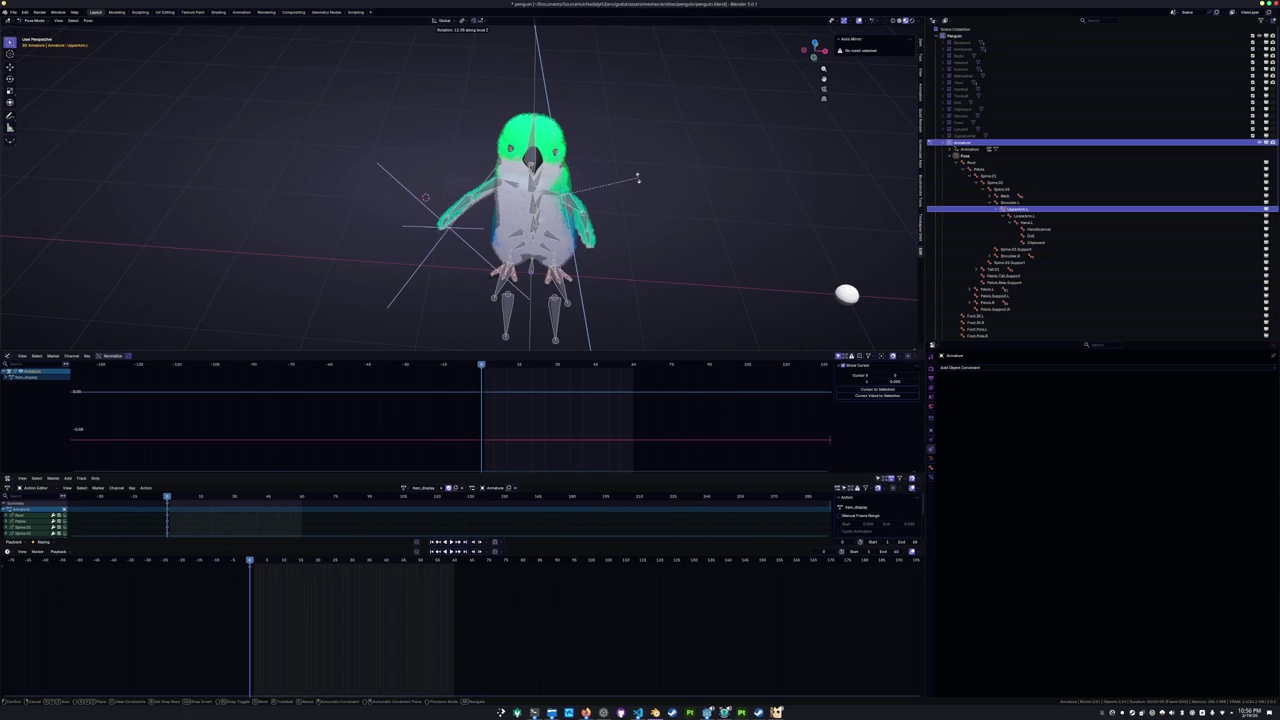
{"action": "left_click", "coordinate": [633, 184]}
{"action": "mouse_move", "coordinate": [633, 184]}
{"action": "middle_mouse_down"}
{"action": "mouse_move", "coordinate": [606, 191]}
{"action": "mouse_move", "coordinate": [611, 207]}
{"action": "mouse_move", "coordinate": [560, 206]}
{"action": "mouse_move", "coordinate": [600, 236]}
{"action": "middle_mouse_up"}
{"action": "key", "text": "a"}
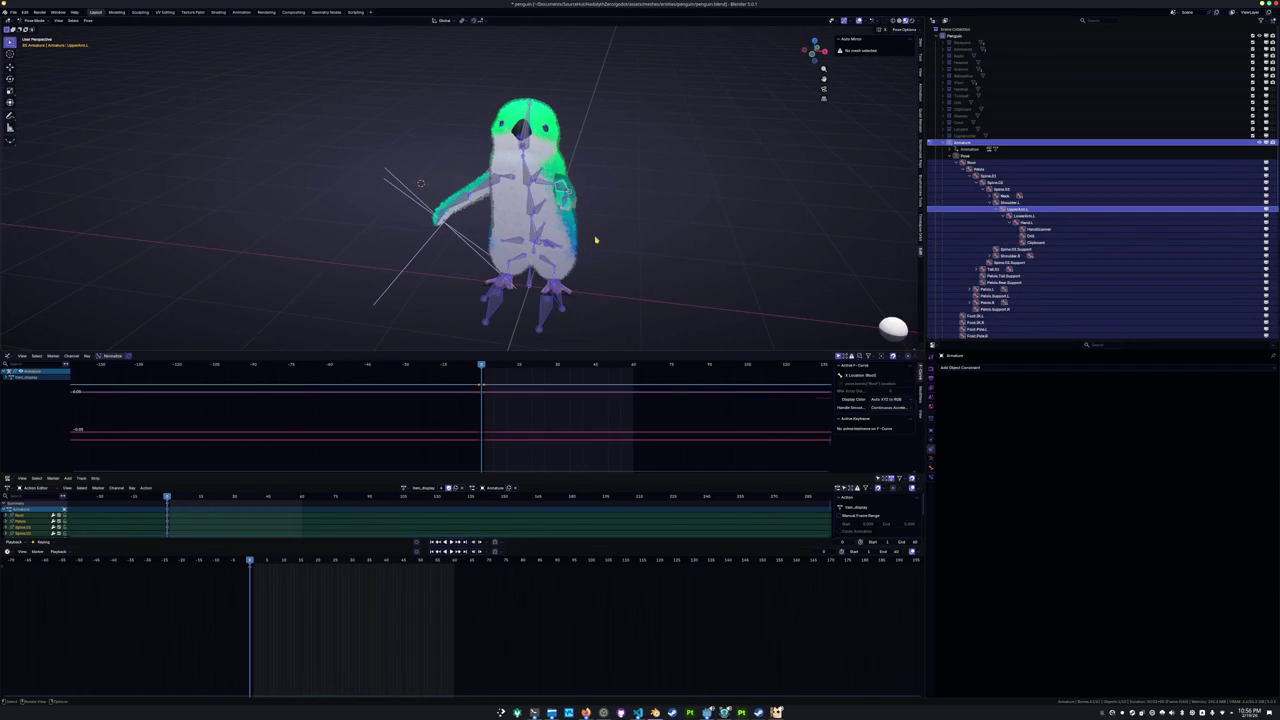
{"action": "key", "text": "i"}
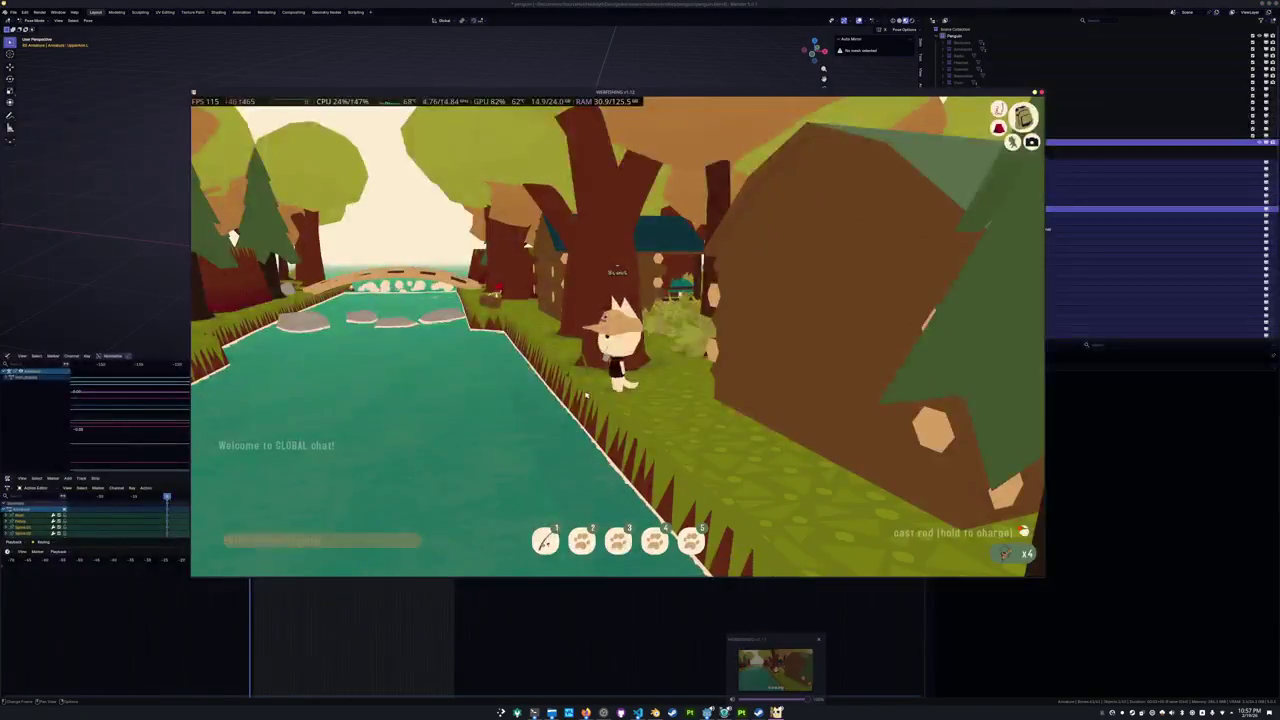
In Webfishing, cast into the river, reel in and land a Small Carp.
{"action": "mouse_move", "coordinate": [776, 712]}
{"action": "left_click", "coordinate": [779, 668]}
{"action": "left_click", "coordinate": [583, 406]}
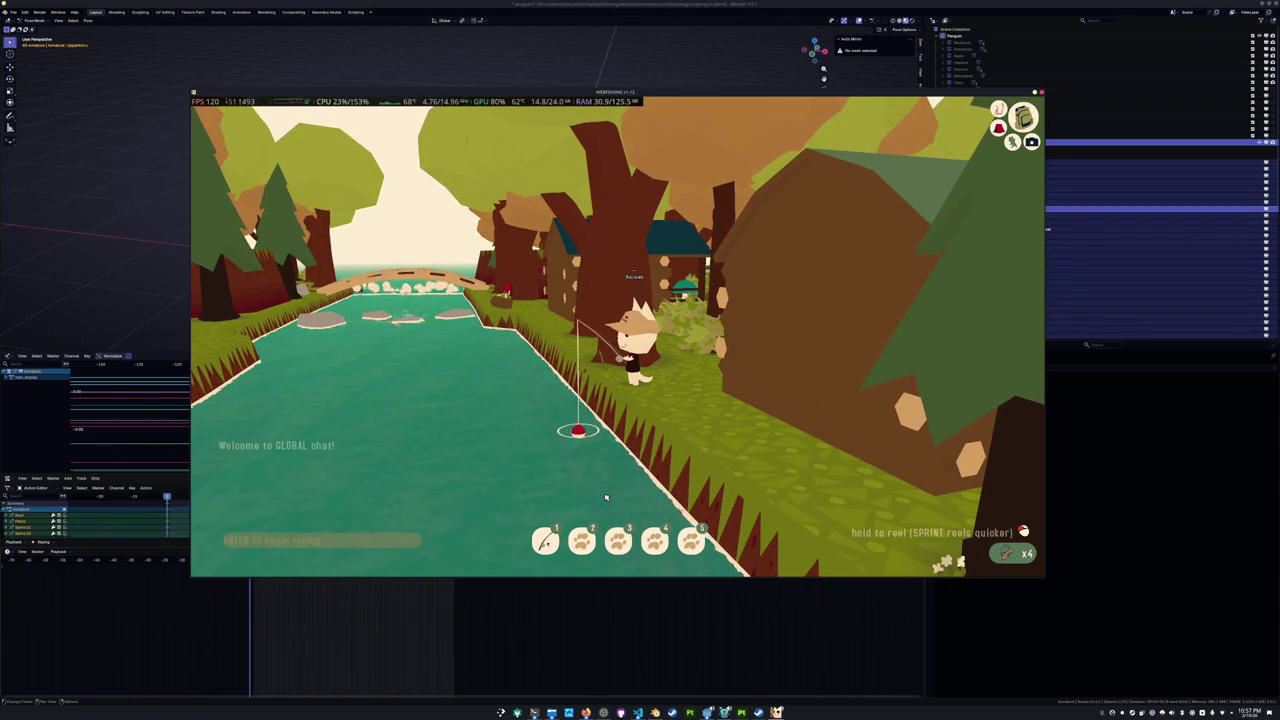
{"action": "scroll", "coordinate": [605, 497], "scroll_direction": "up", "scroll_amount": 3}
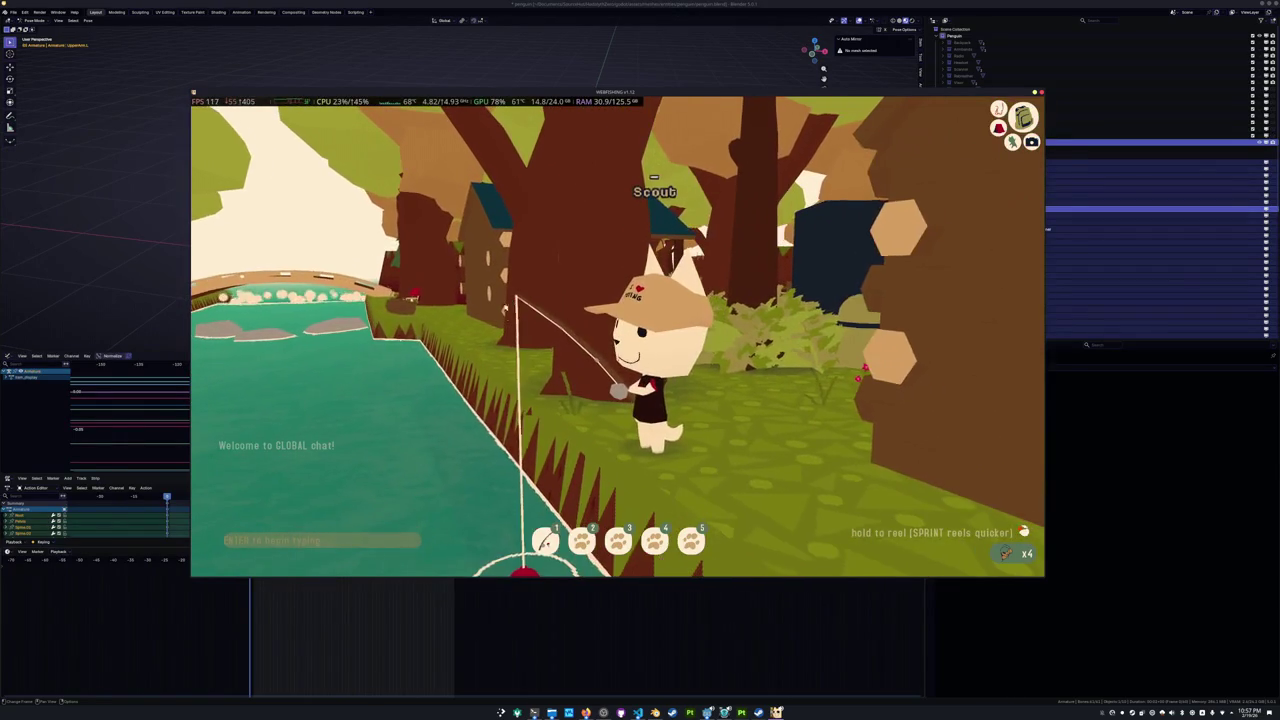
{"action": "scroll", "coordinate": [617, 337], "scroll_direction": "up", "scroll_amount": 3}
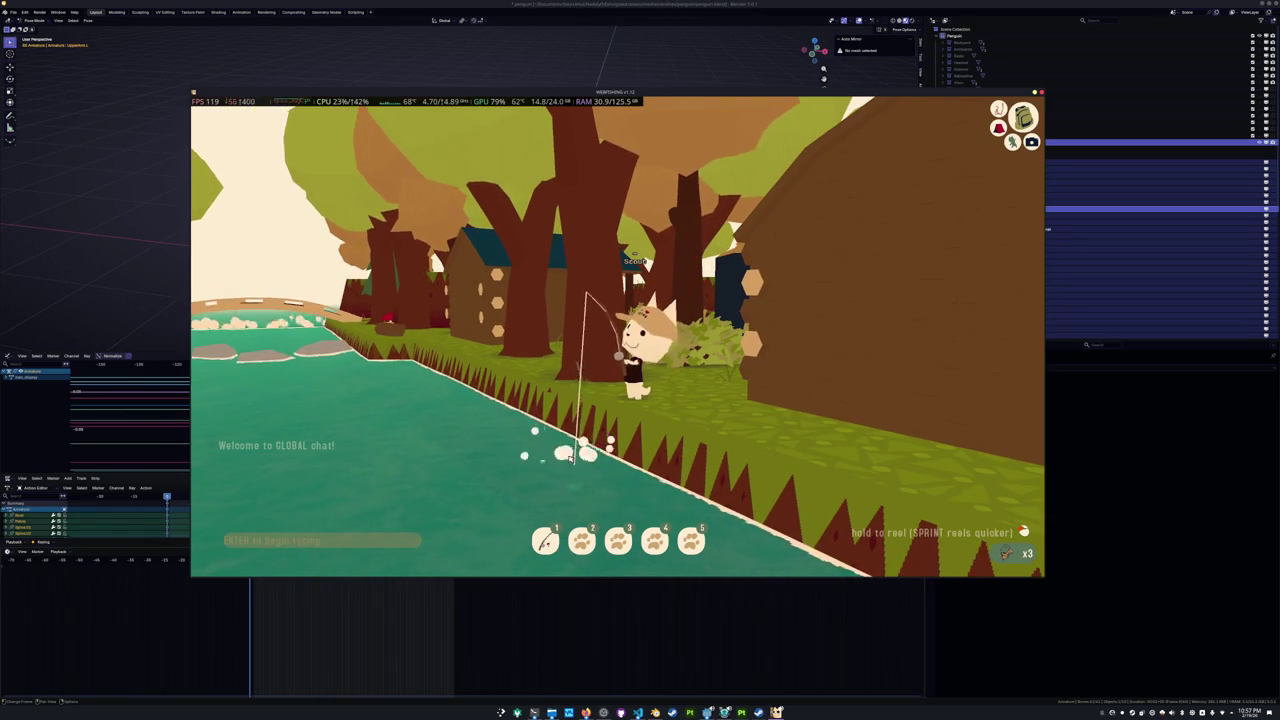
{"action": "left_click", "coordinate": [569, 458]}
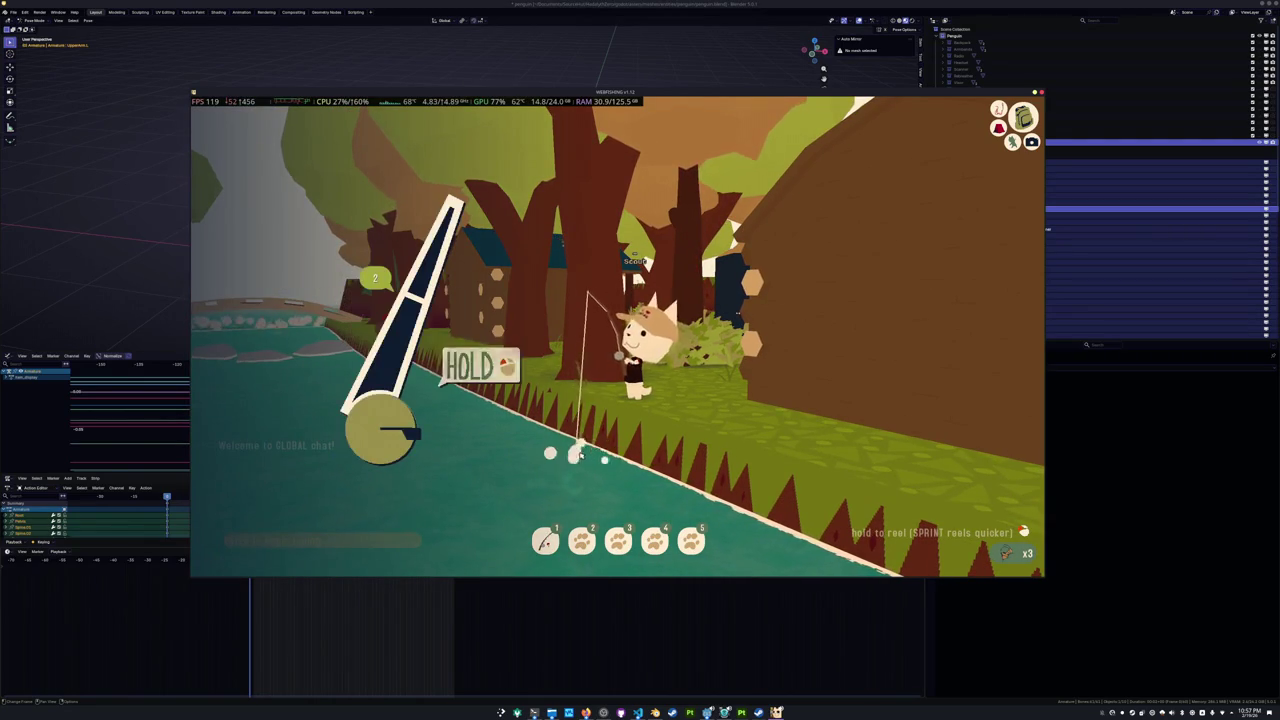
{"action": "left_click", "coordinate": [585, 456]}
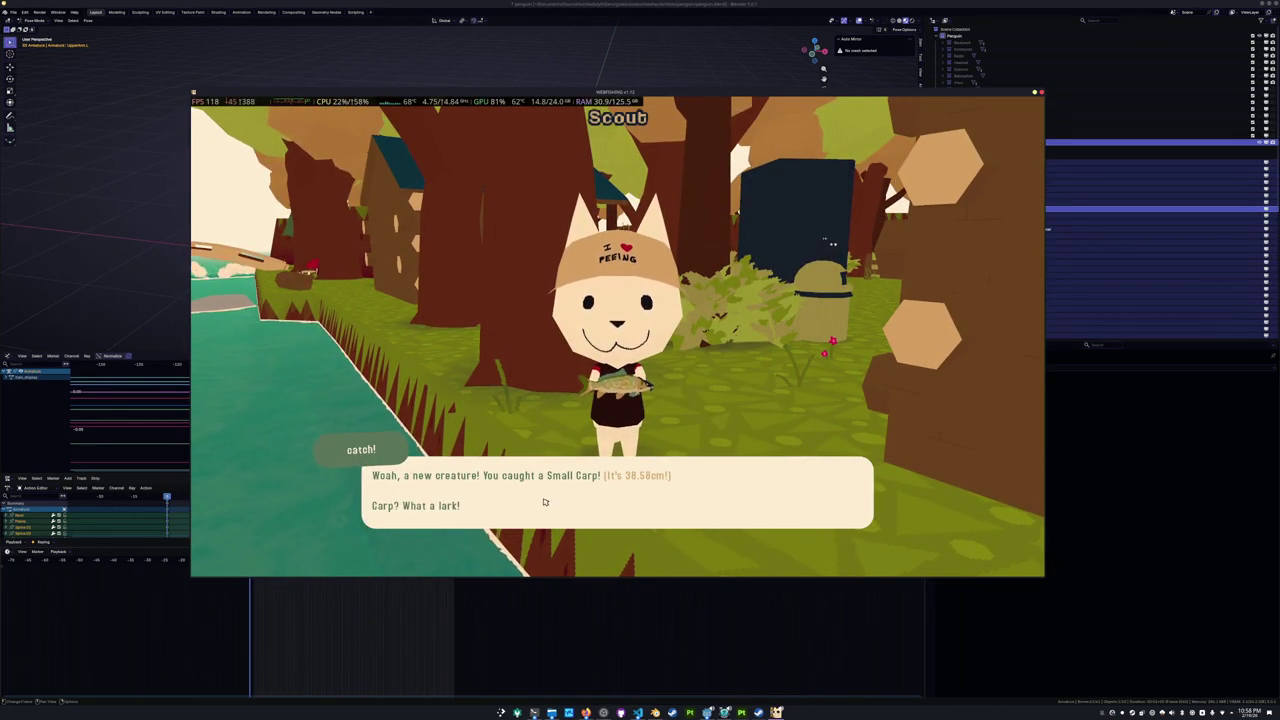
{"action": "left_click", "coordinate": [558, 490]}
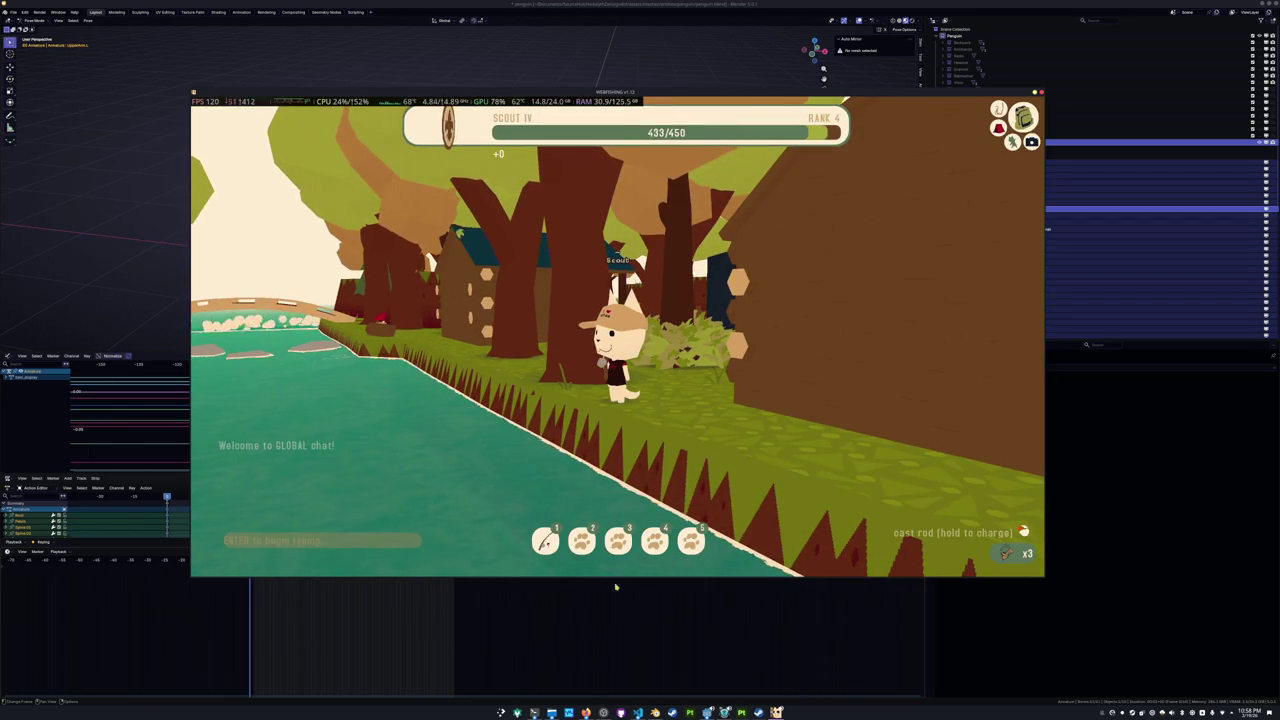
Switch windows through the editors and Notion to the YouTube Animal Crossing video.
{"action": "key", "text": "alt+Tab"}
{"action": "left_click", "coordinate": [637, 712]}
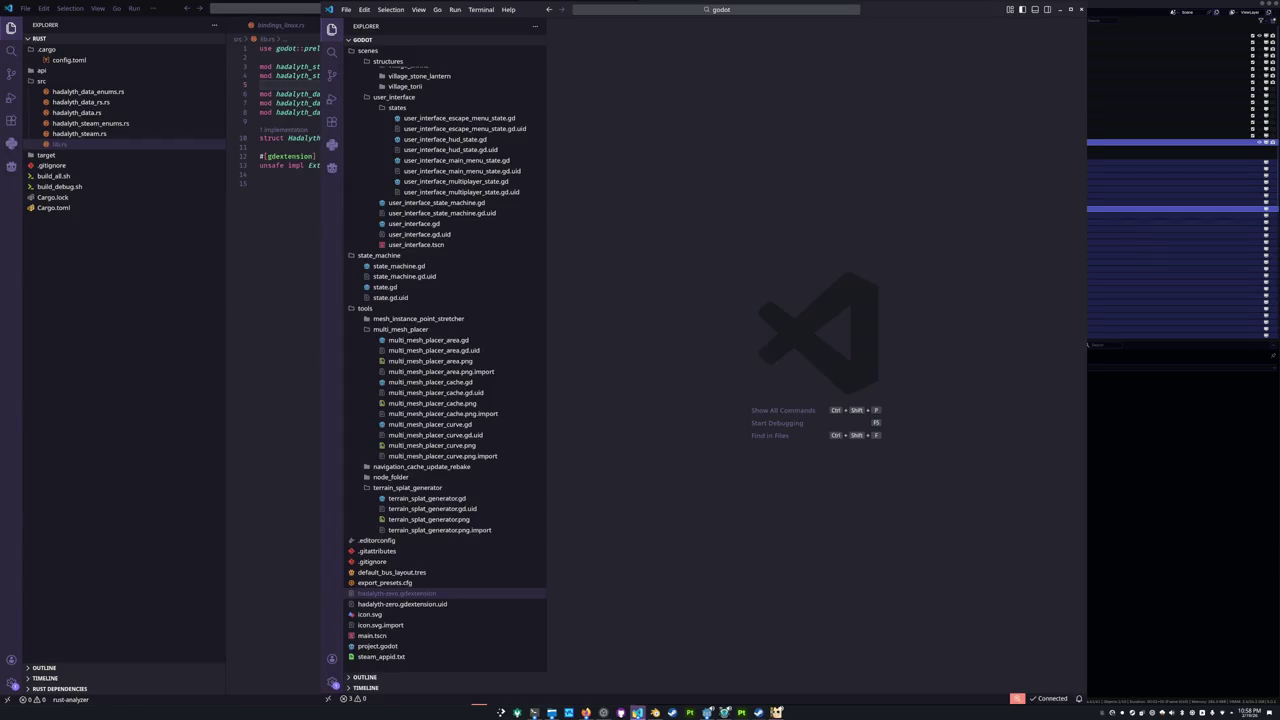
{"action": "left_click", "coordinate": [586, 712]}
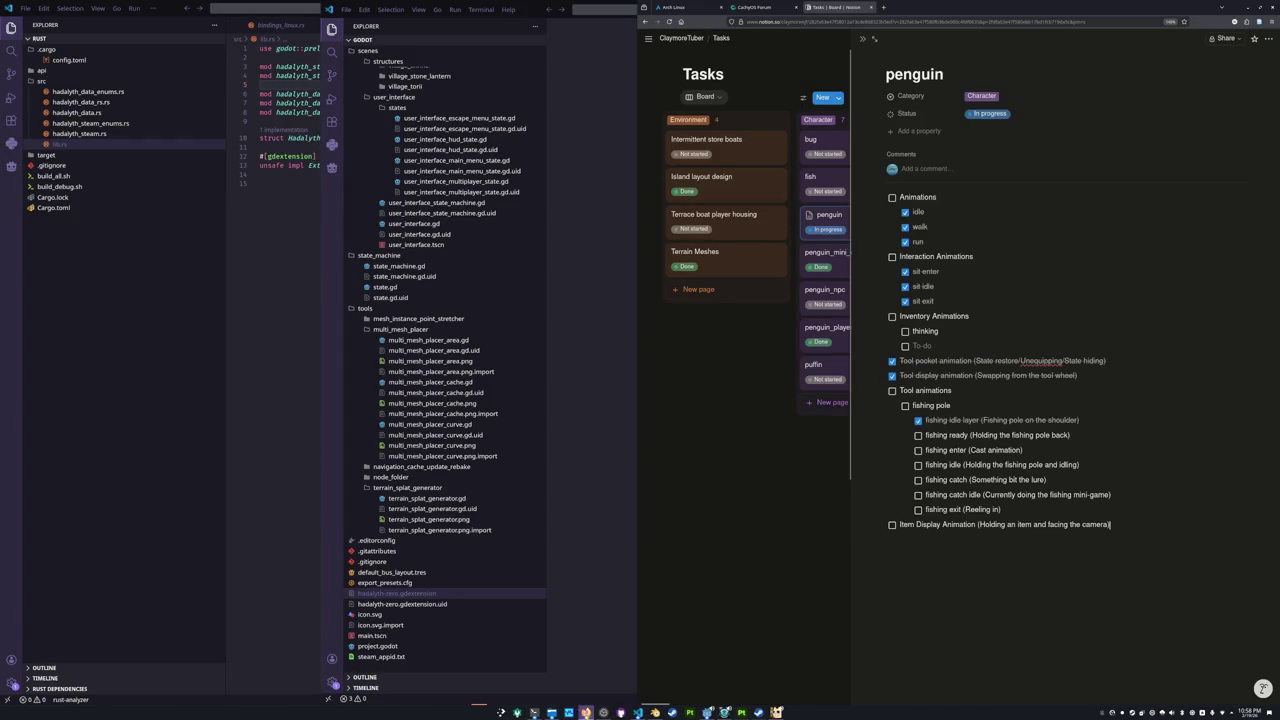
{"action": "left_click", "coordinate": [586, 712]}
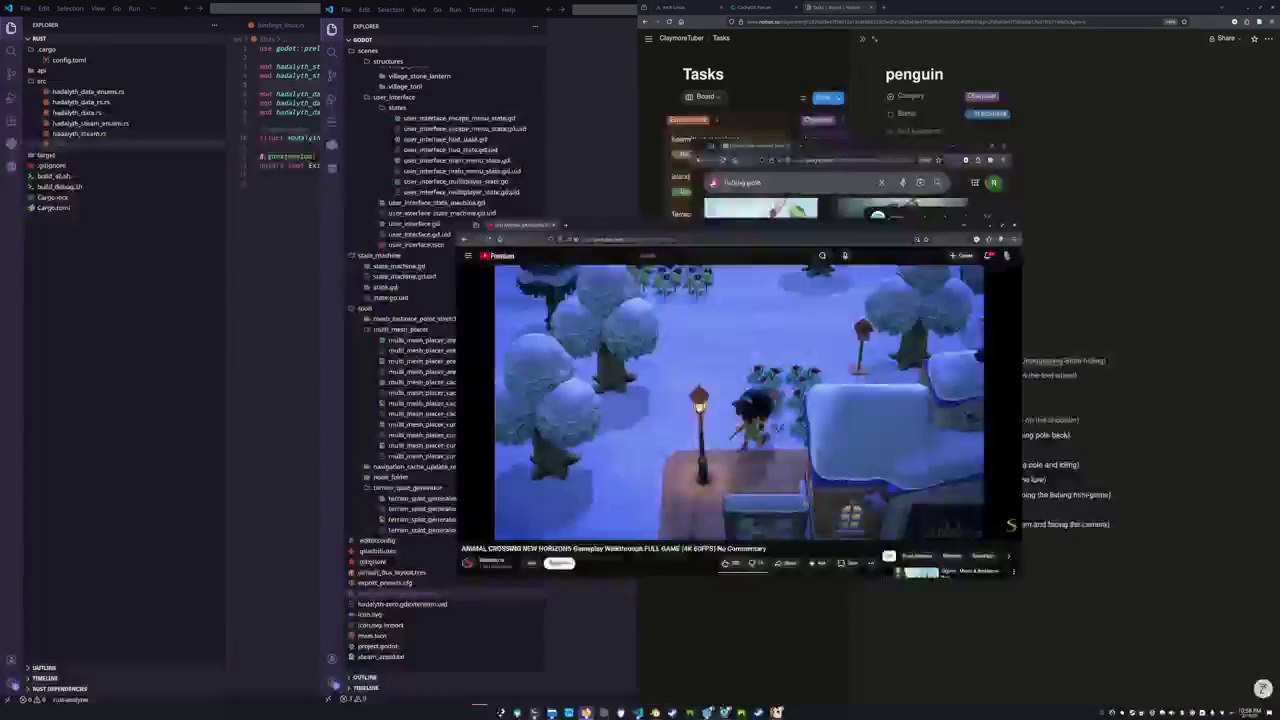
Play the Animal Crossing walkthrough and skip ahead a few seconds.
{"action": "left_click", "coordinate": [740, 402]}
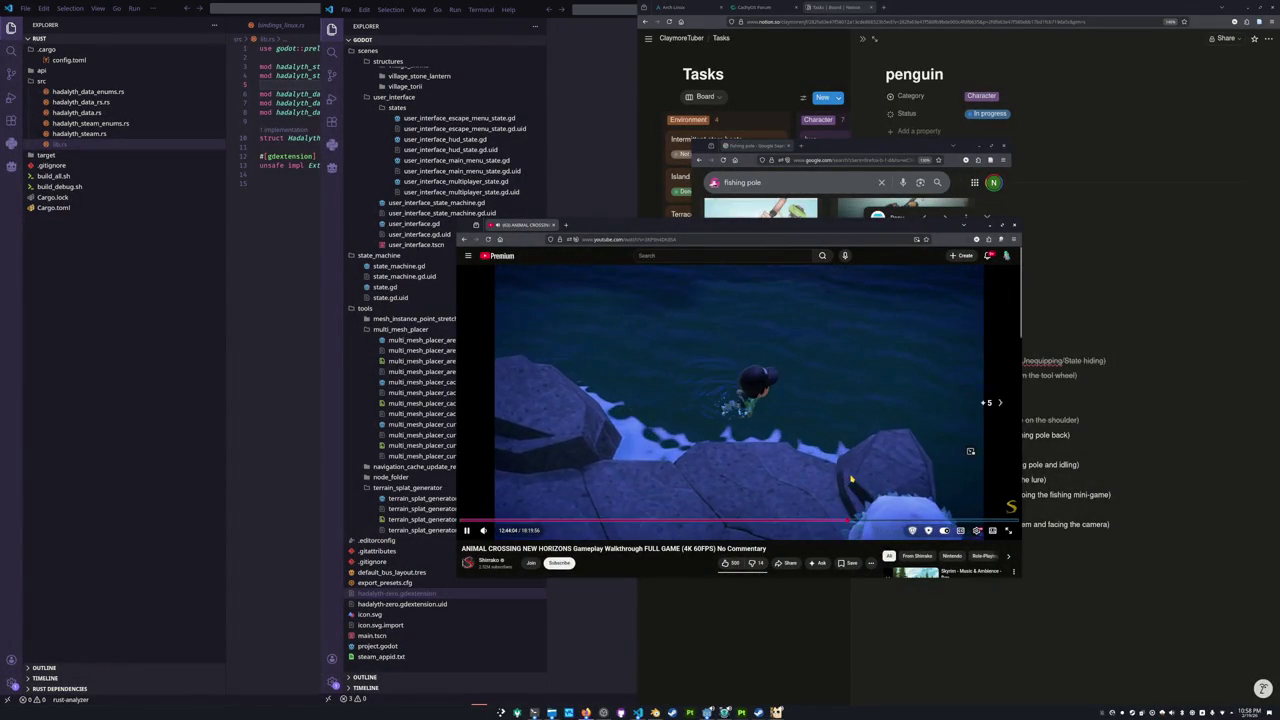
{"action": "key", "text": "Right"}
{"action": "key", "text": "Right"}
{"action": "key", "text": "Right"}
{"action": "key", "text": "Right"}
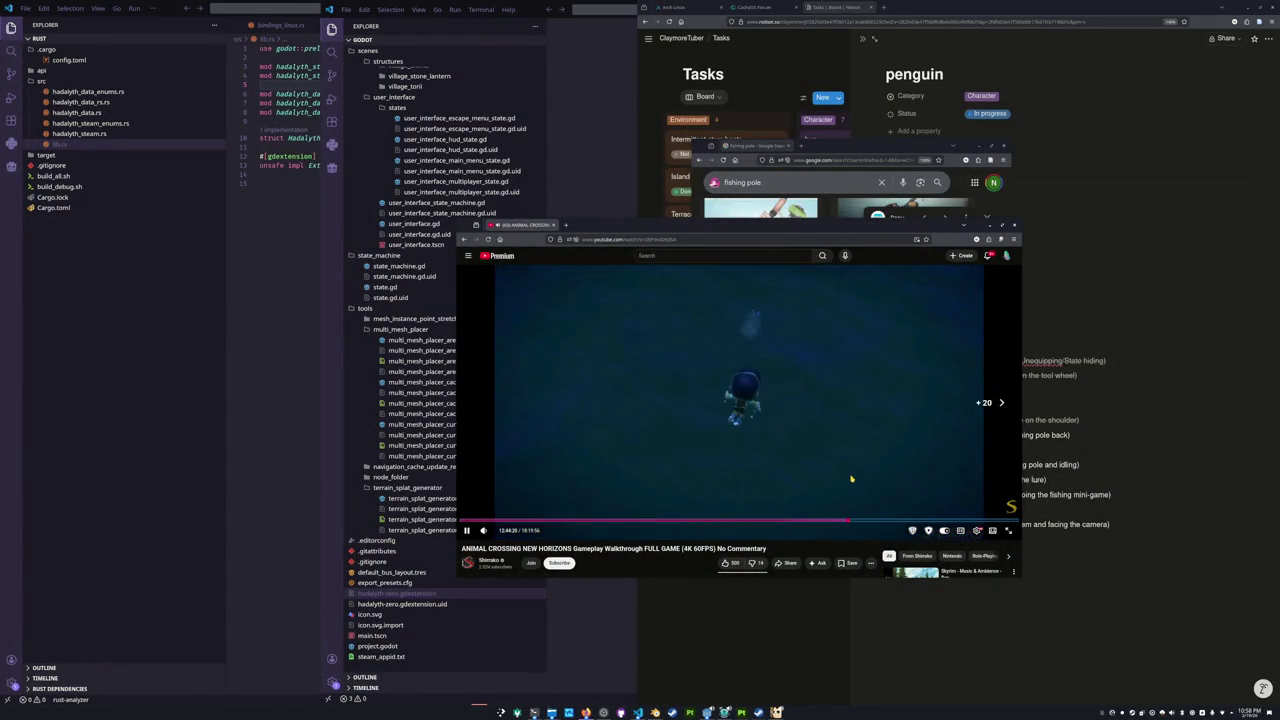
{"action": "key", "text": "Right"}
{"action": "key", "text": "Right"}
{"action": "key", "text": "Right"}
{"action": "key", "text": "Right"}
{"action": "key", "text": "Right"}
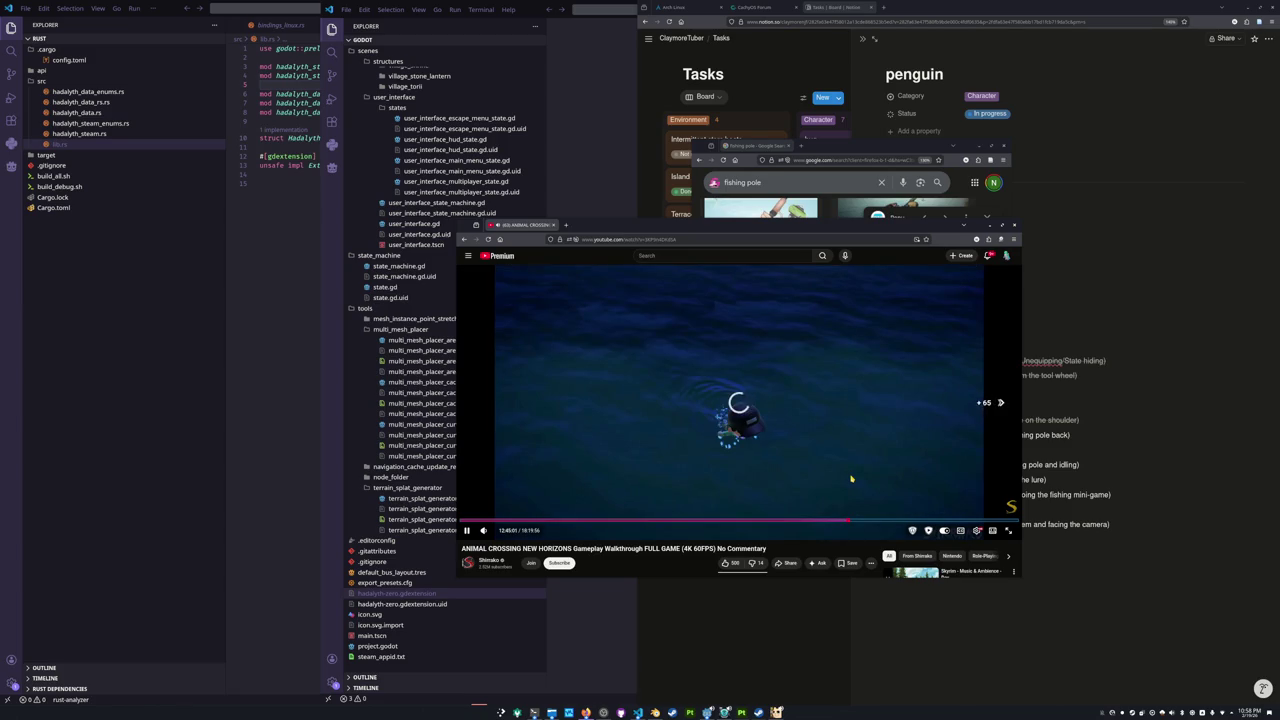
{"action": "key", "text": "Right"}
{"action": "key", "text": "Left"}
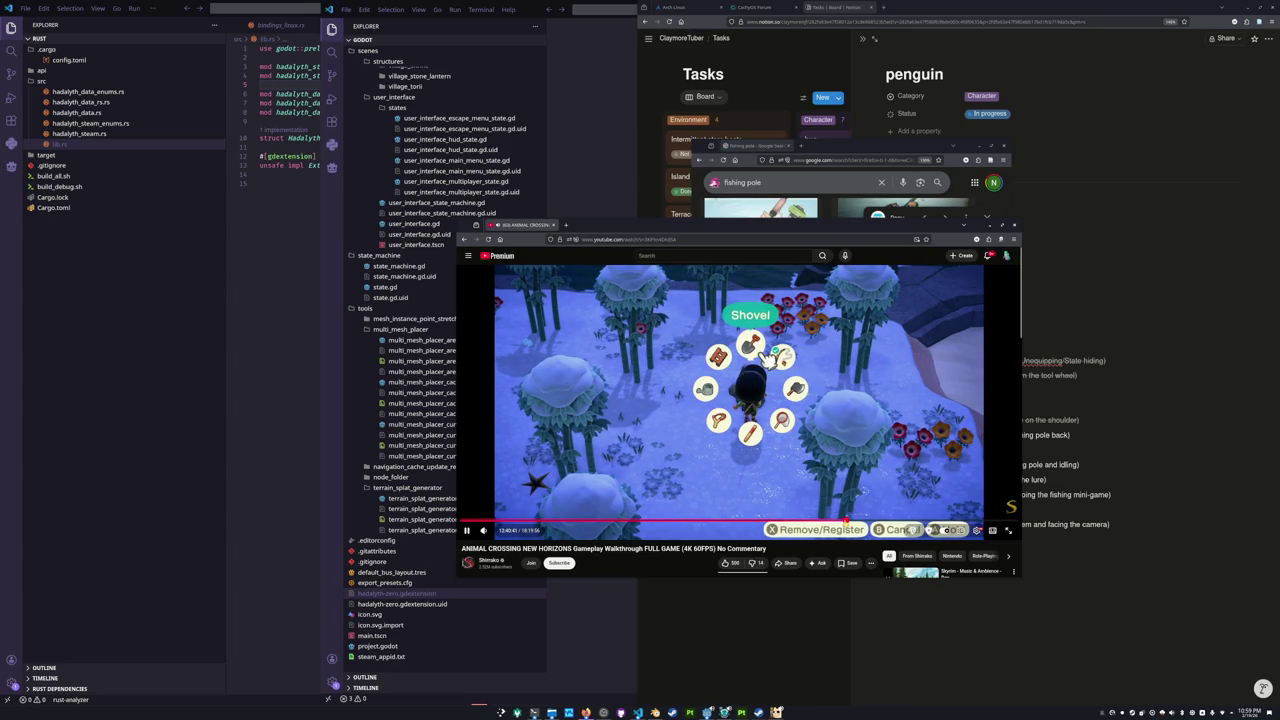
Rewind the walkthrough in 5-second jumps back to the beach fishing scene.
{"action": "key", "text": "Left"}
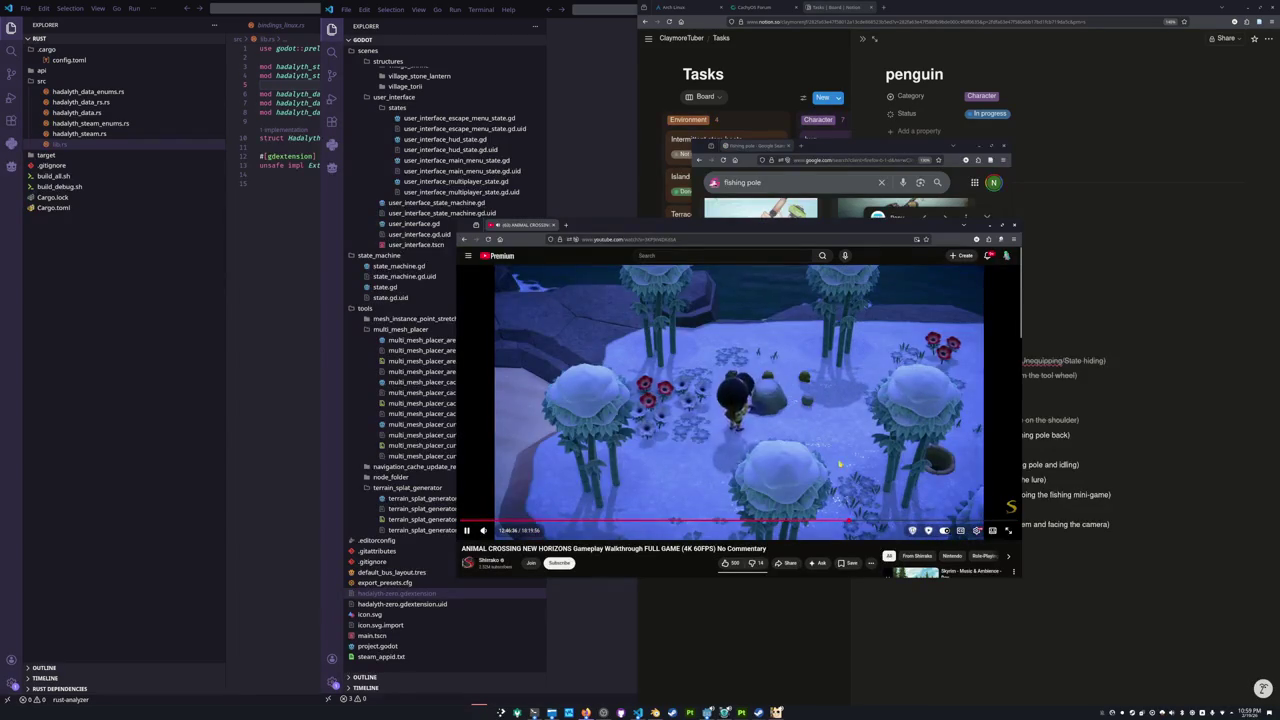
{"action": "key", "text": "Left"}
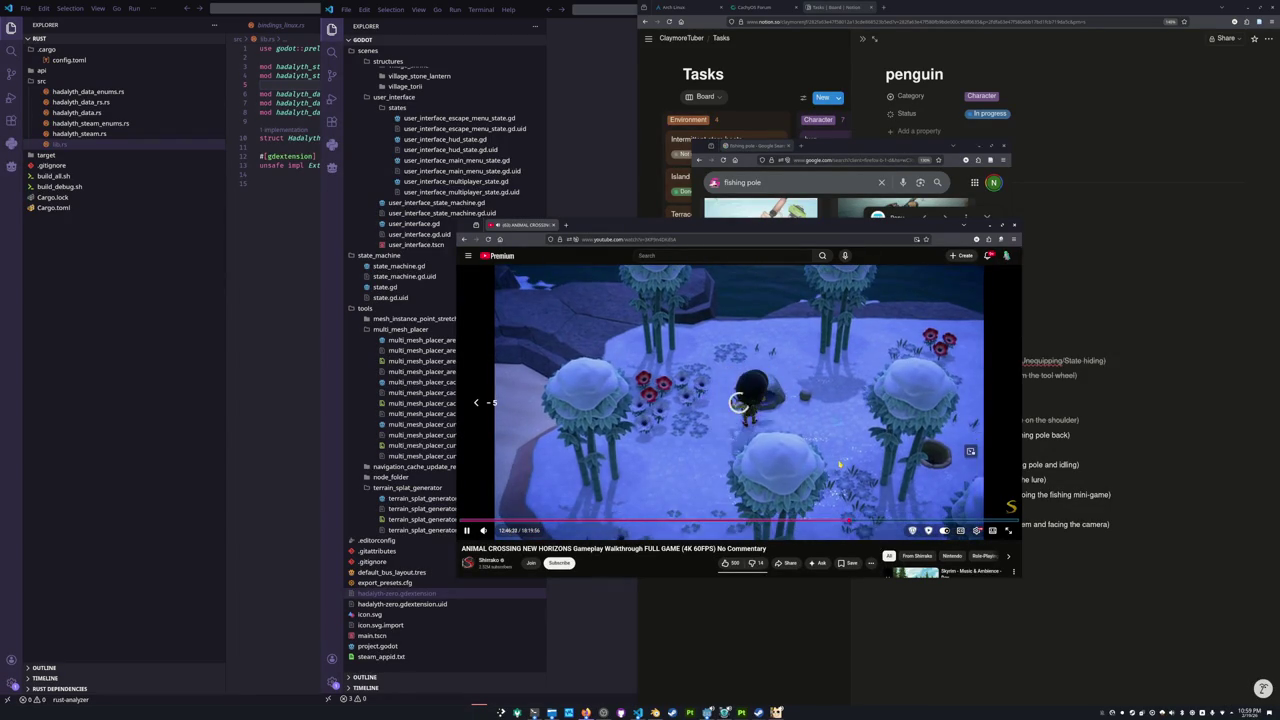
{"action": "key", "text": "Left"}
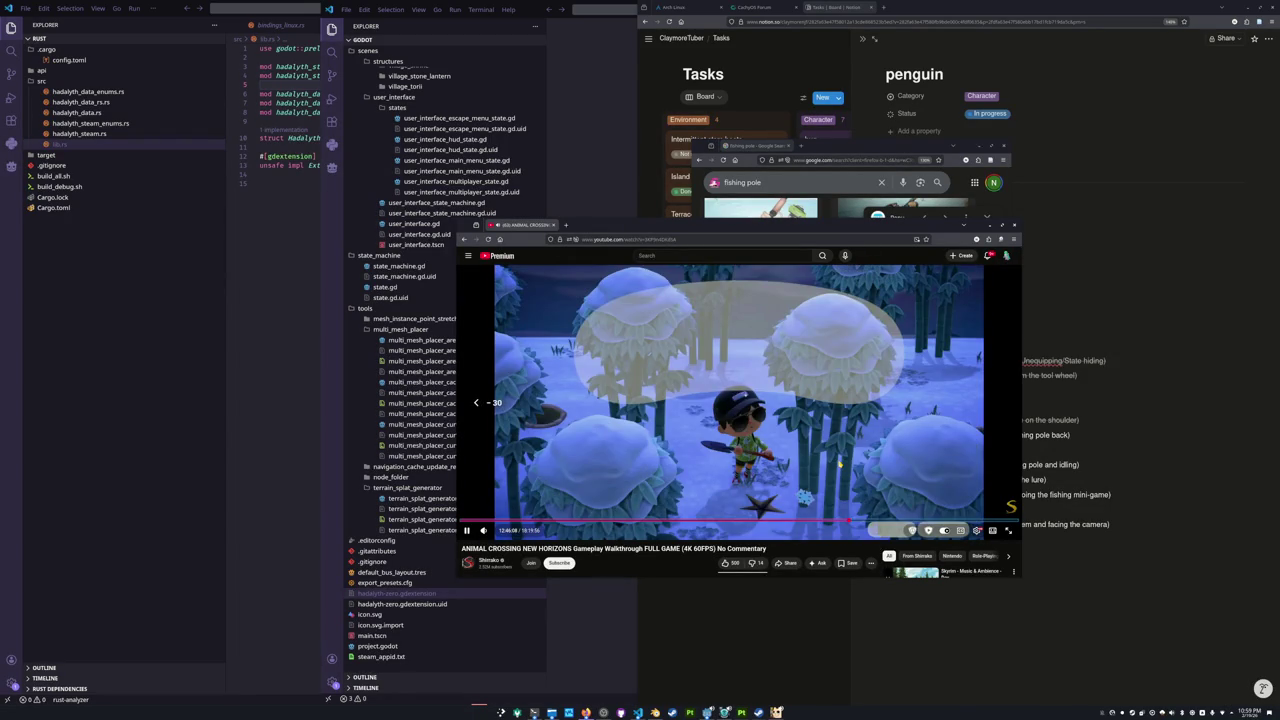
{"action": "key", "text": "Left"}
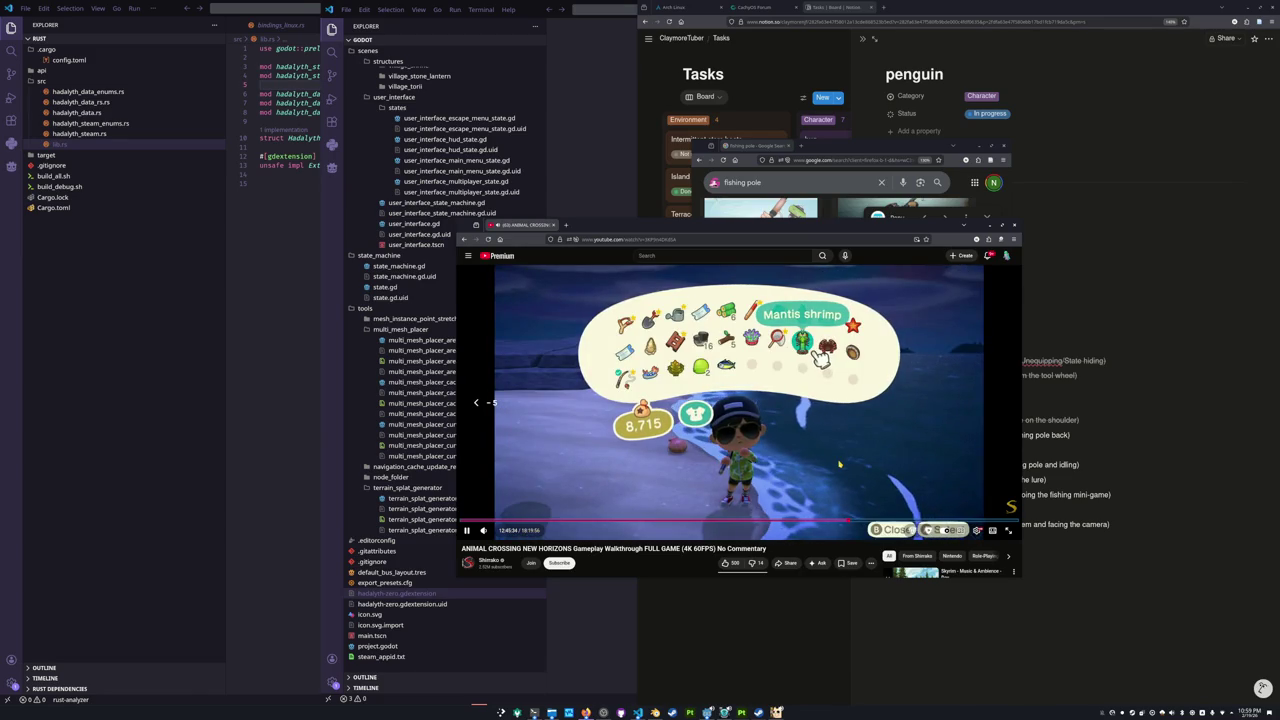
{"action": "key", "text": "Left"}
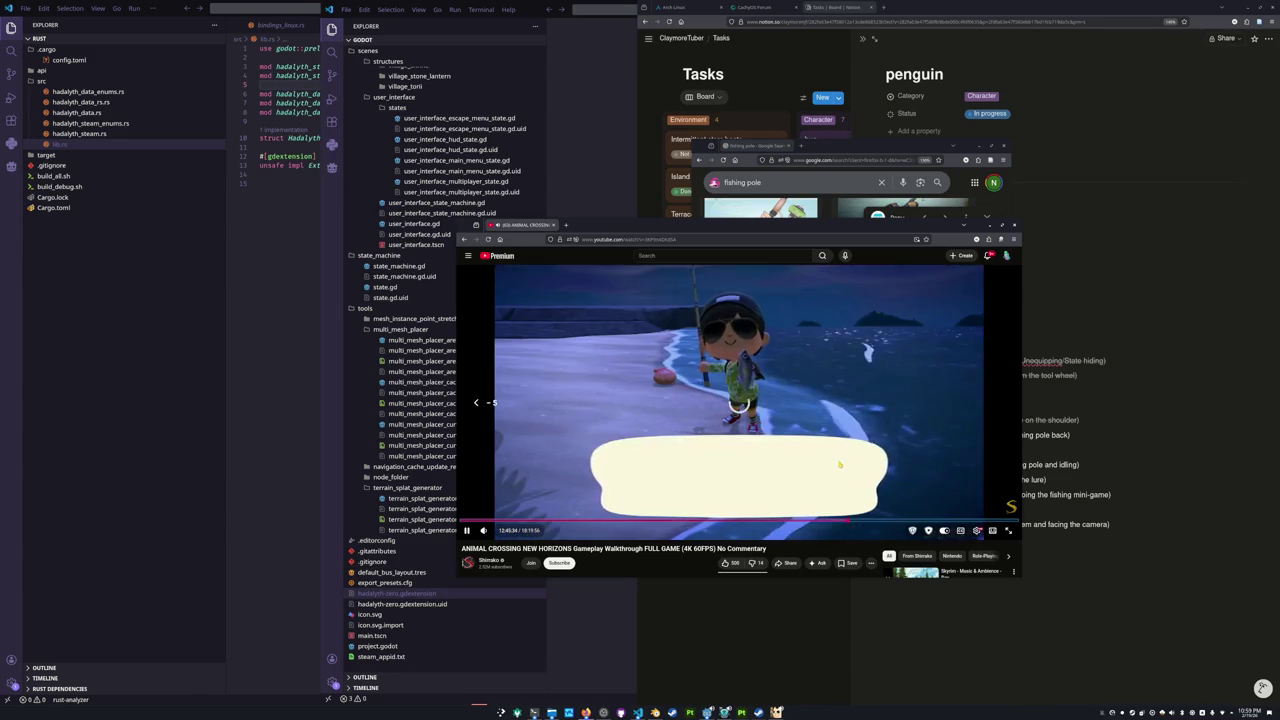
{"action": "key", "text": "Left"}
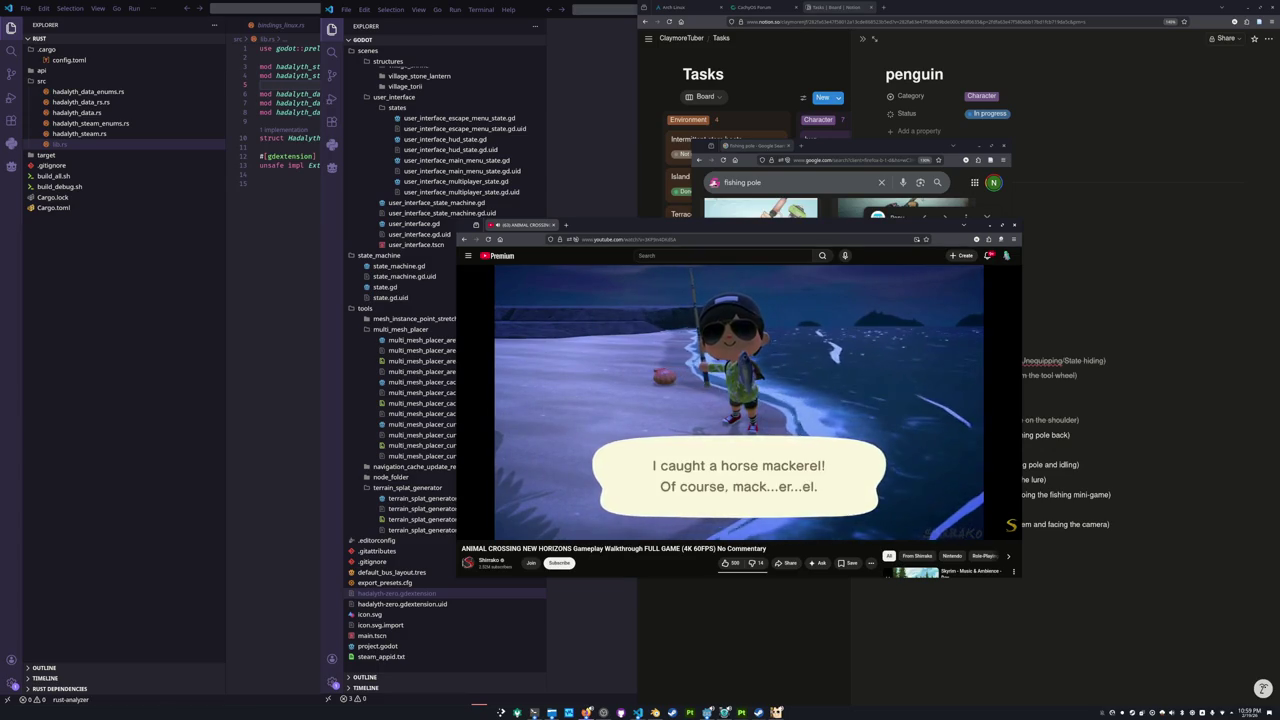
Pause on the horse mackerel catch, then return to Blender.
{"action": "left_click", "coordinate": [839, 464]}
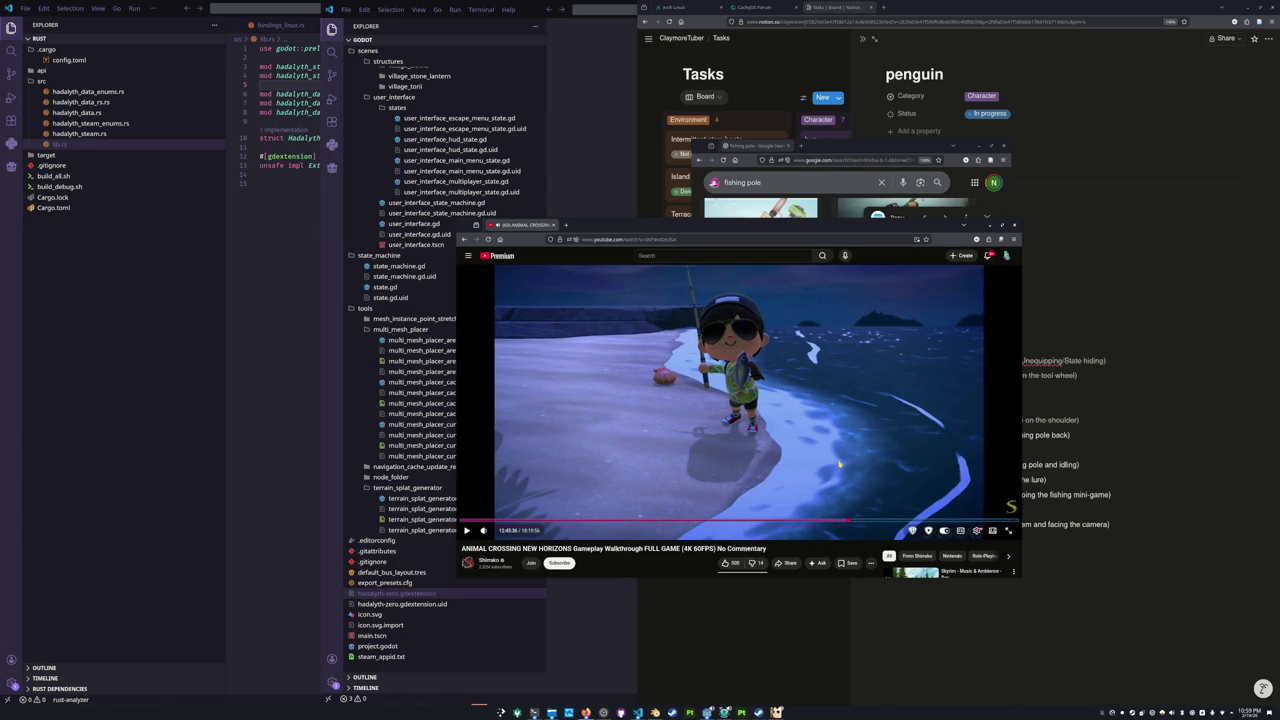
{"action": "left_click", "coordinate": [839, 464]}
{"action": "left_click", "coordinate": [839, 464]}
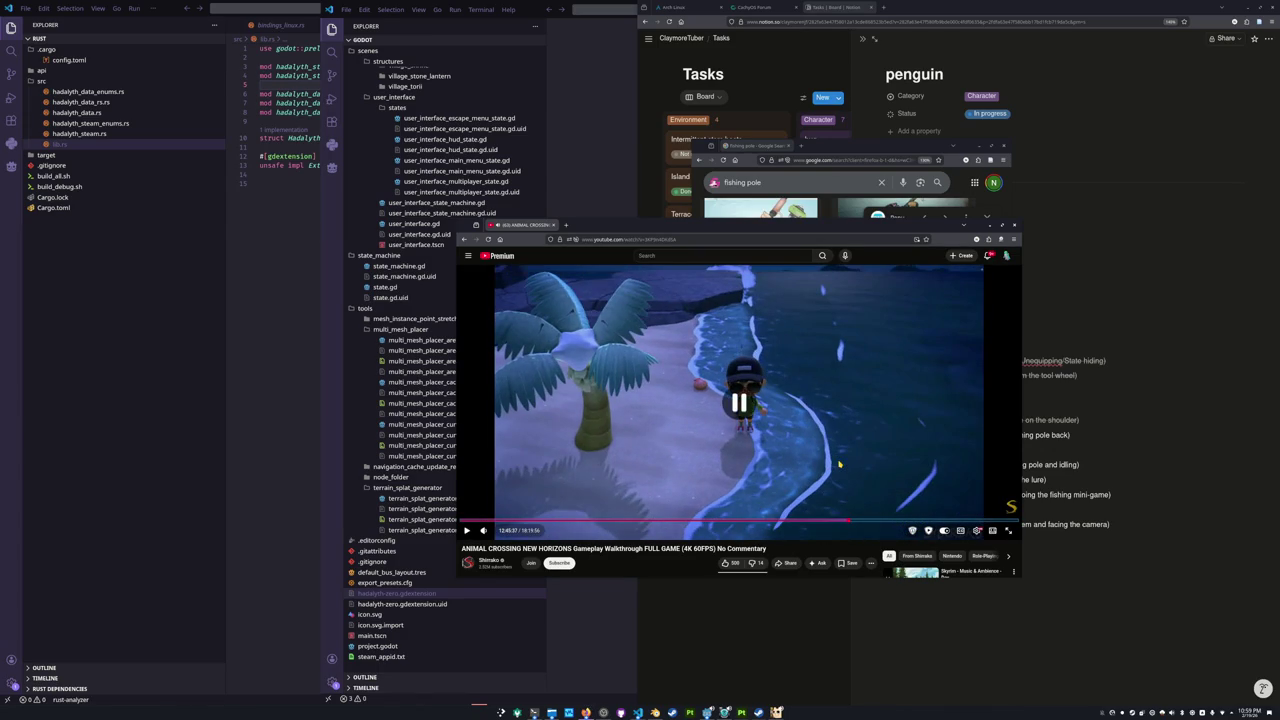
{"action": "key", "text": "alt+Tab"}
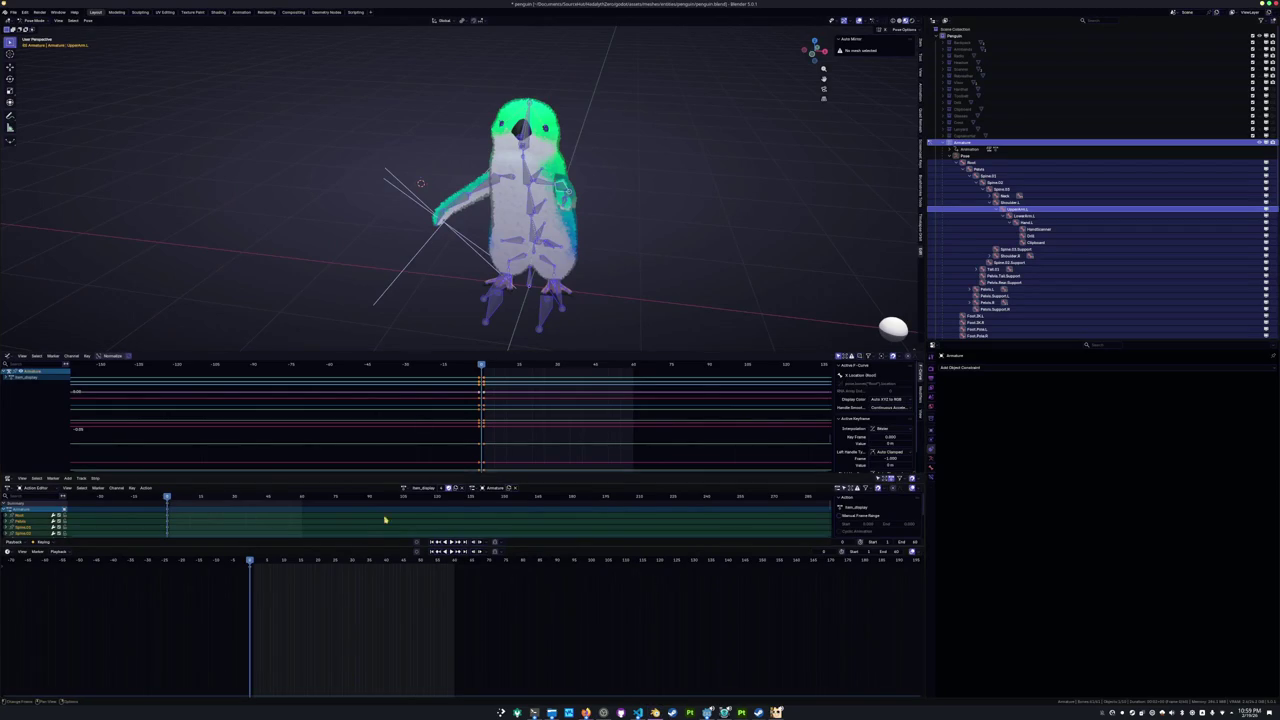
Copy the current pose and paste it as a keyframe at frame 30.
{"action": "middle_click_drag", "start_coordinate": [420, 323], "coordinate": [413, 313]}
{"action": "key", "text": "ctrl+c"}
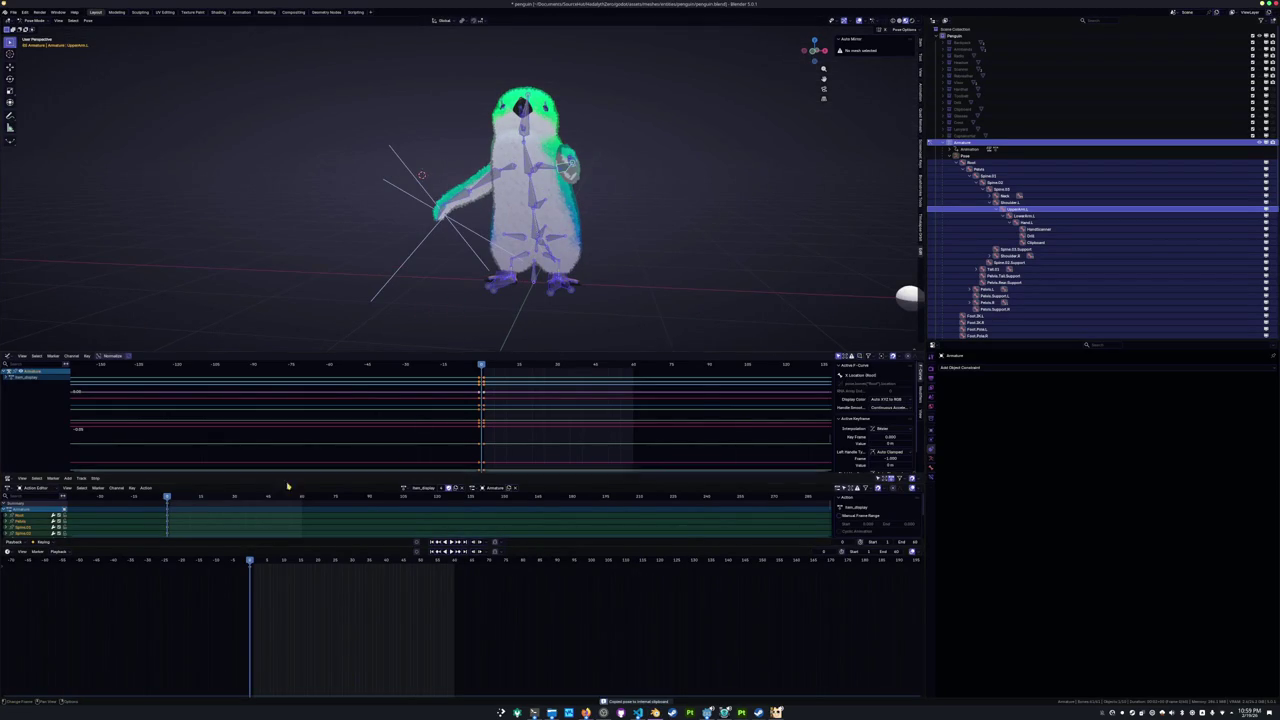
{"action": "left_click_drag", "start_coordinate": [331, 562], "coordinate": [349, 561]}
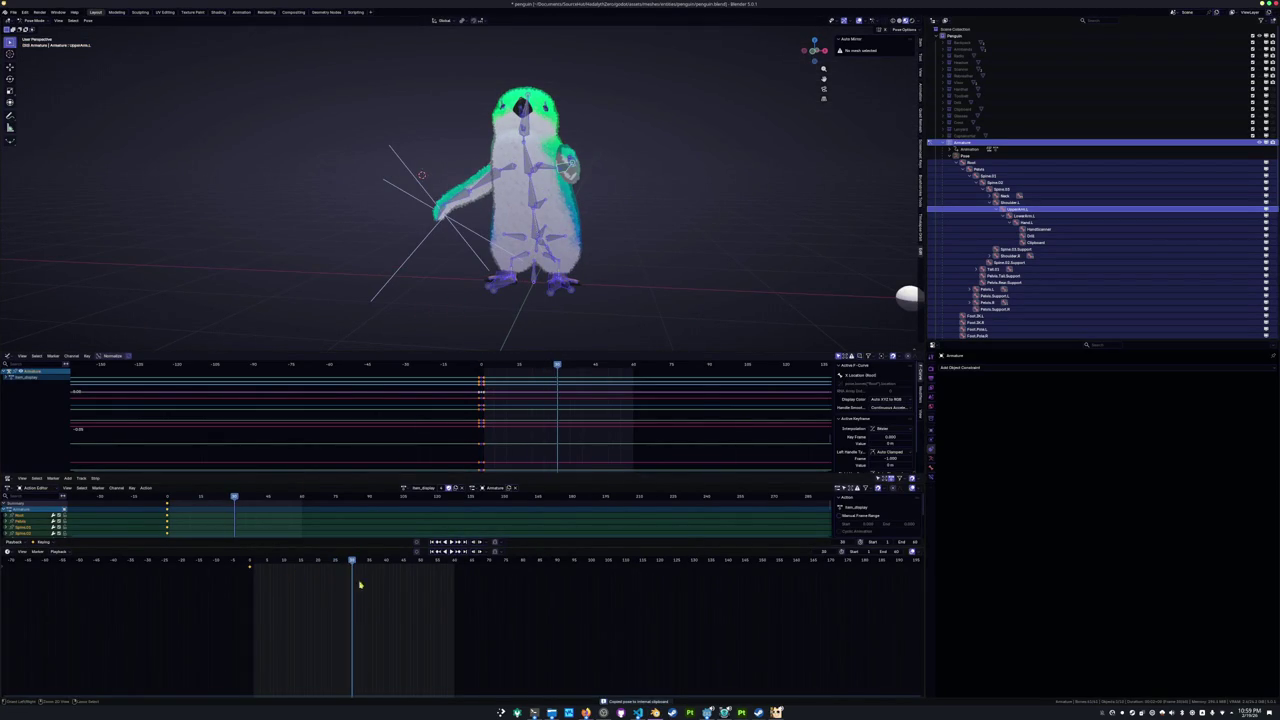
{"action": "key", "text": "ctrl+v"}
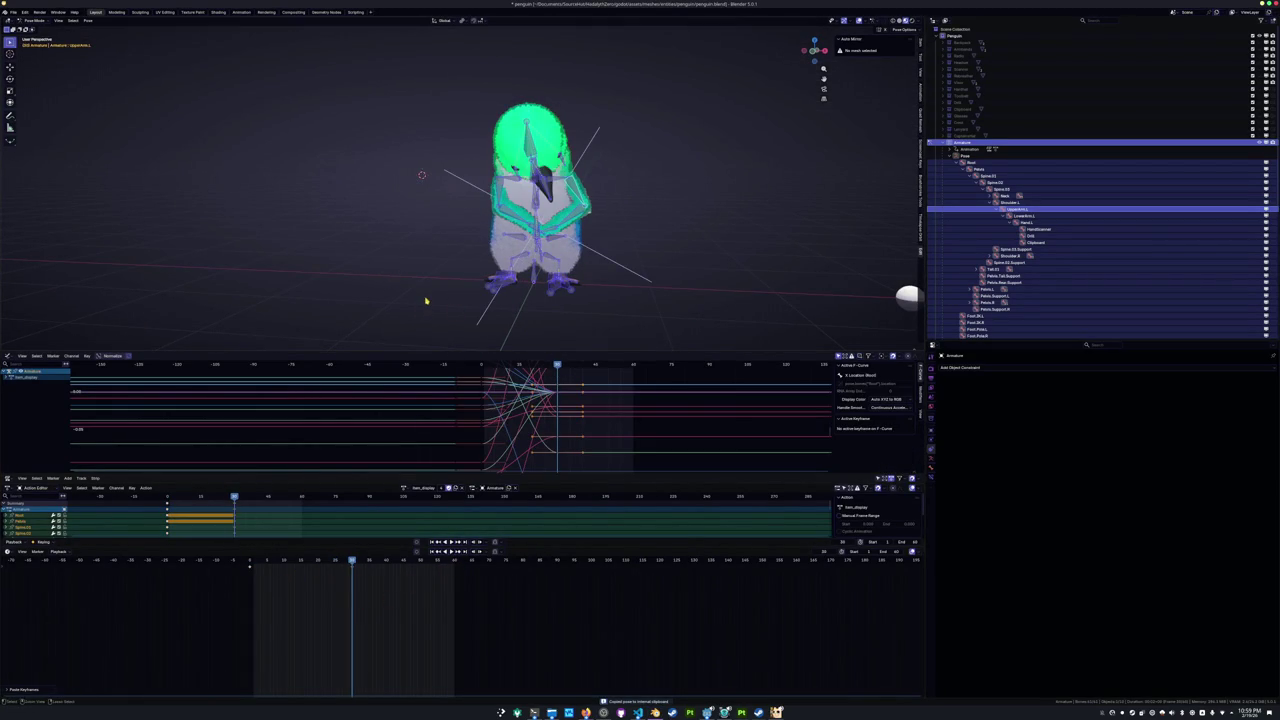
{"action": "key", "text": "ctrl+z"}
{"action": "key", "text": "ctrl+v"}
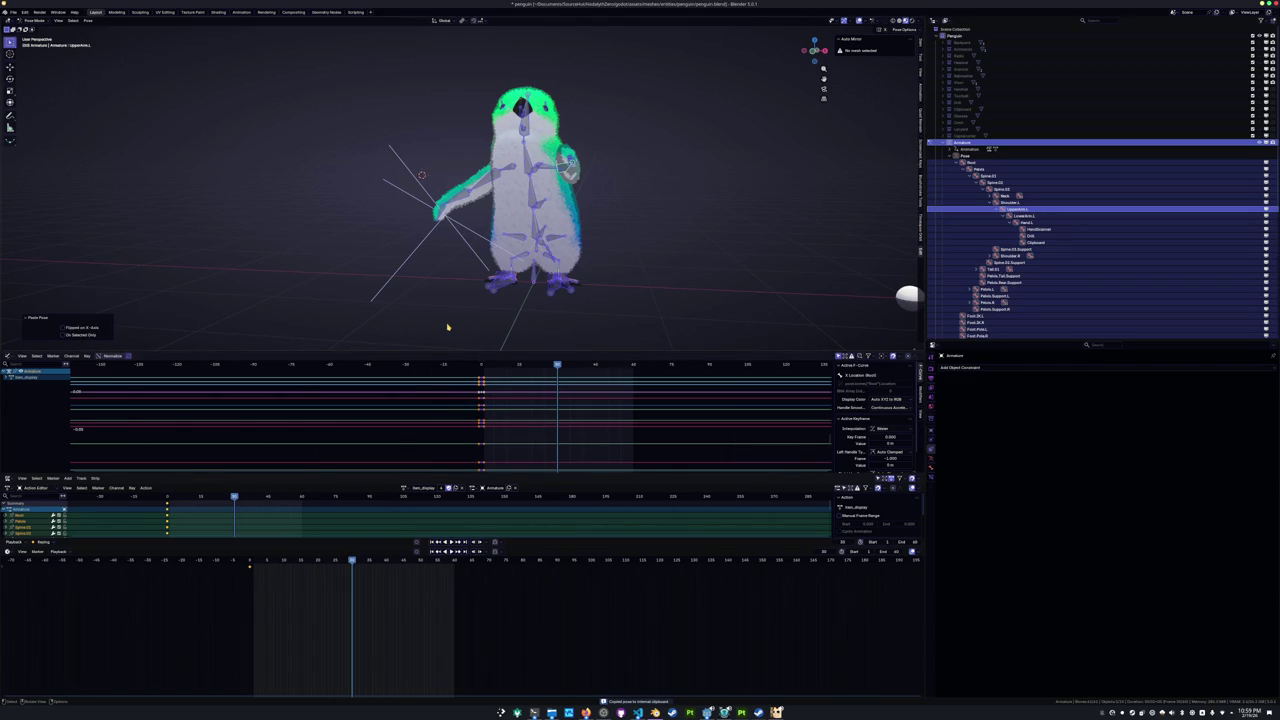
{"action": "key", "text": "i"}
Keyframe the same pose at frame 60, return to frame 30 and view from the right.
{"action": "key", "text": "Down"}
{"action": "key", "text": "Up"}
{"action": "key", "text": "Up"}
{"action": "key", "text": "Right"}
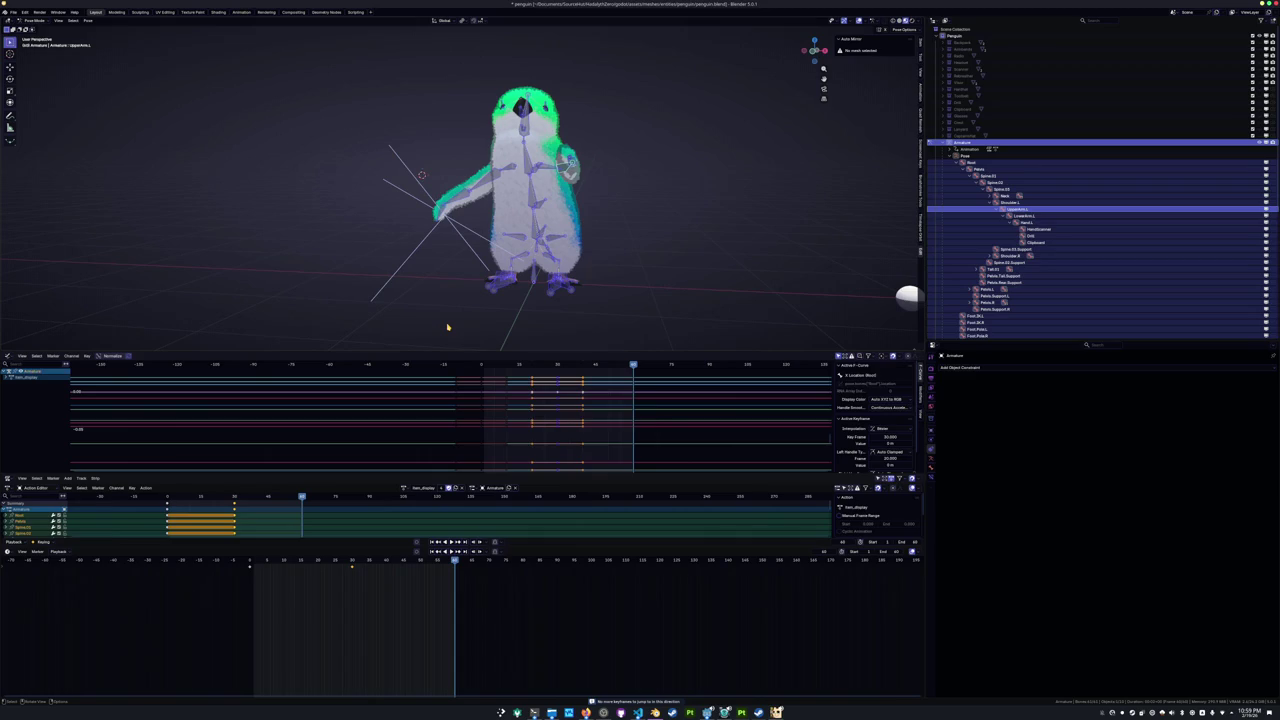
{"action": "key", "text": "i"}
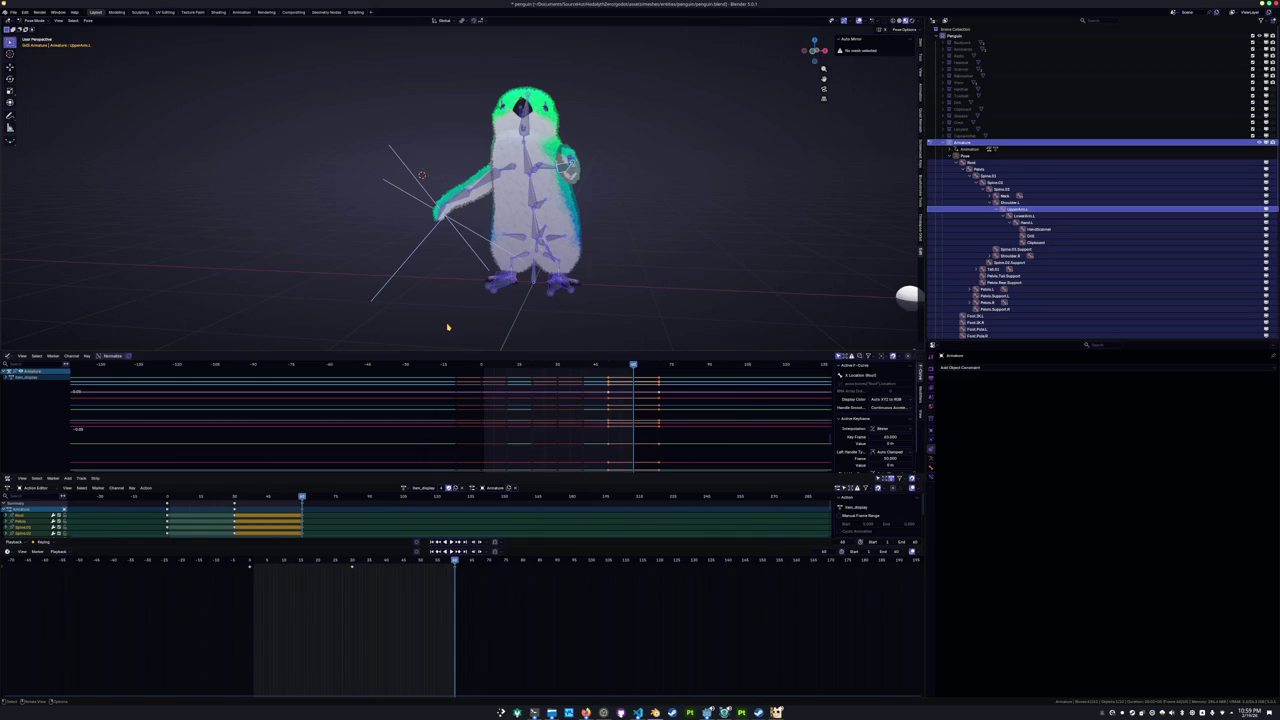
{"action": "left_click", "coordinate": [353, 562]}
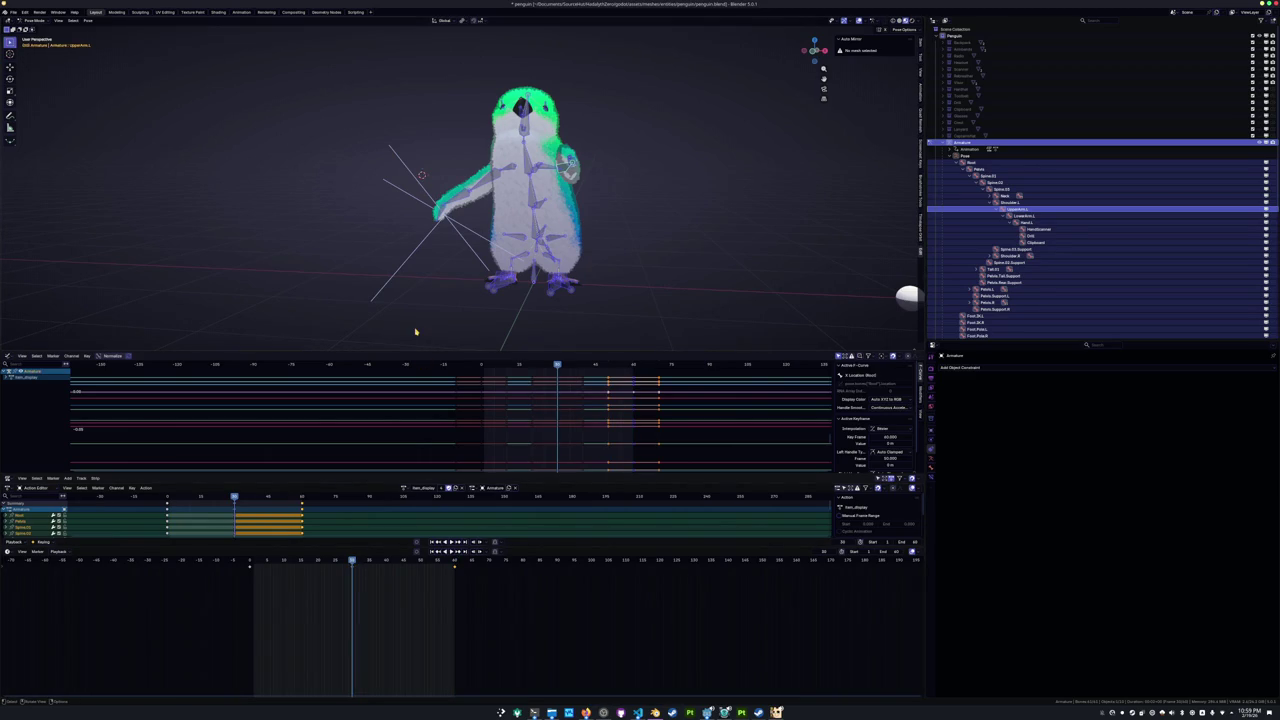
{"action": "key", "text": "KP_3"}
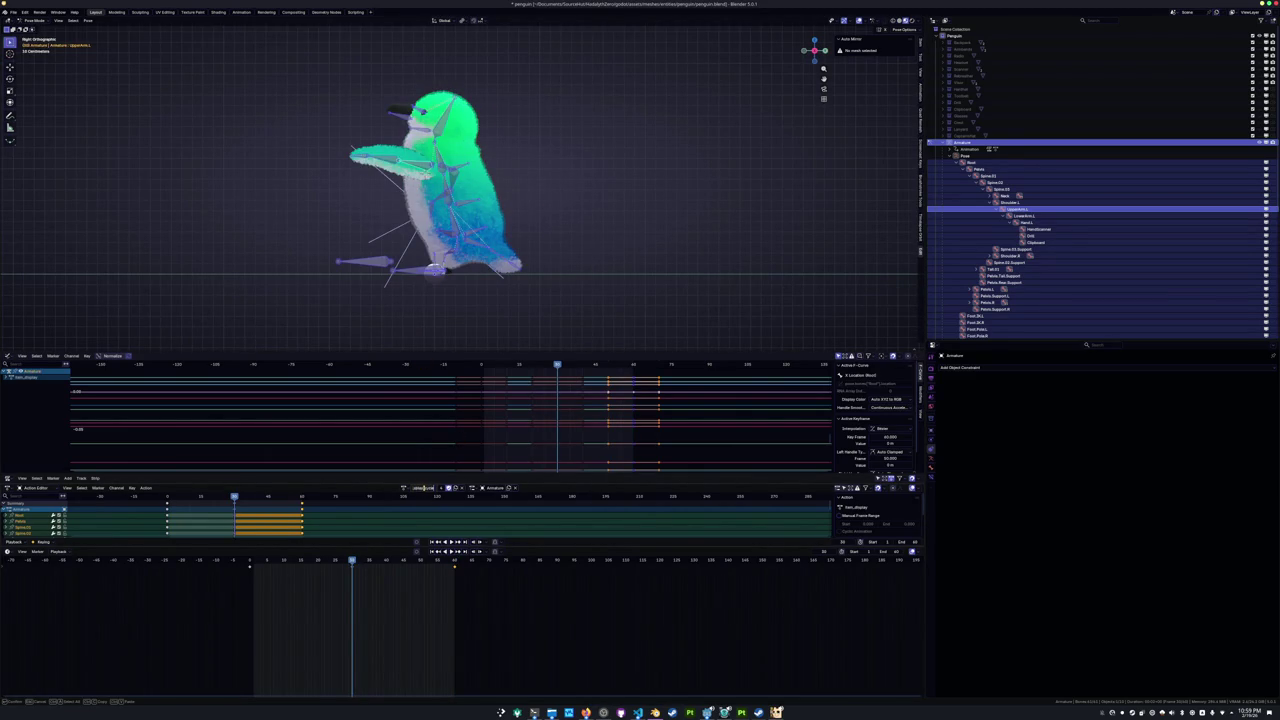
Tilt the Spine.01, Spine.02 and Spine.03 bones so the upper body leans over.
{"action": "scroll", "coordinate": [474, 286], "scroll_direction": "up", "scroll_amount": 2}
{"action": "scroll", "coordinate": [474, 286], "scroll_direction": "up", "scroll_amount": 3}
{"action": "left_click", "coordinate": [574, 261]}
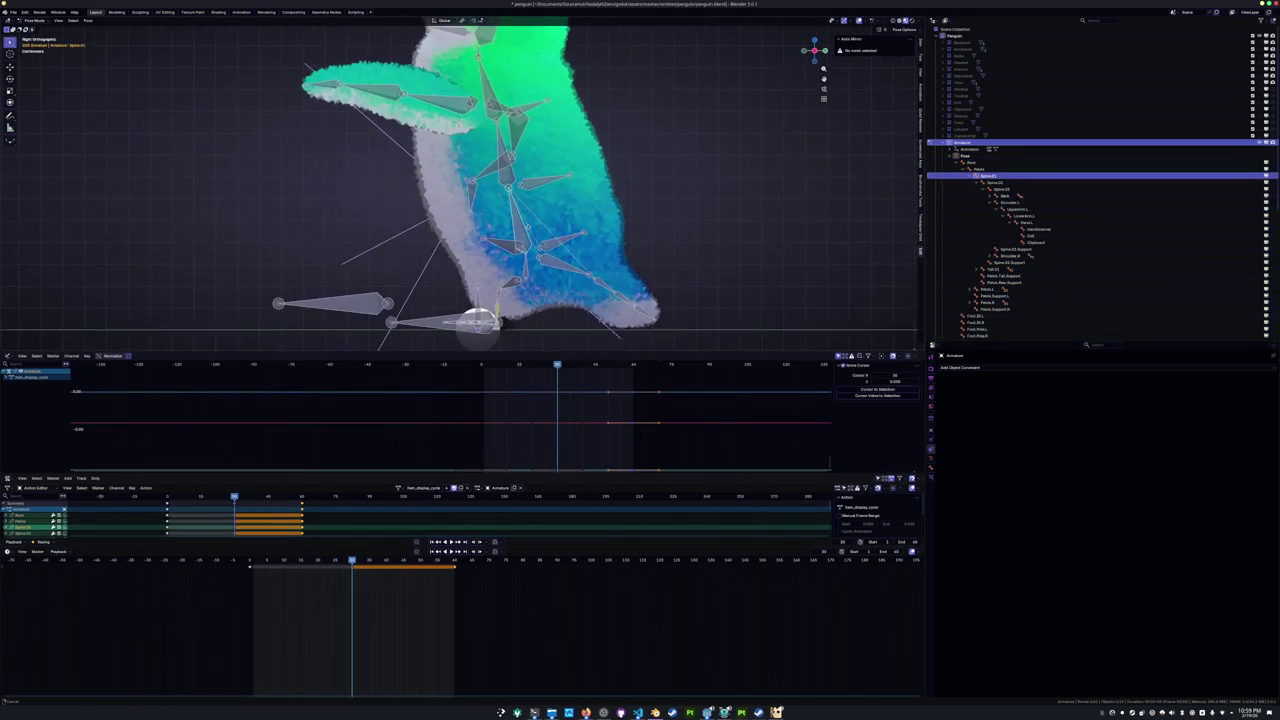
{"action": "key", "text": "r"}
{"action": "left_click", "coordinate": [593, 174]}
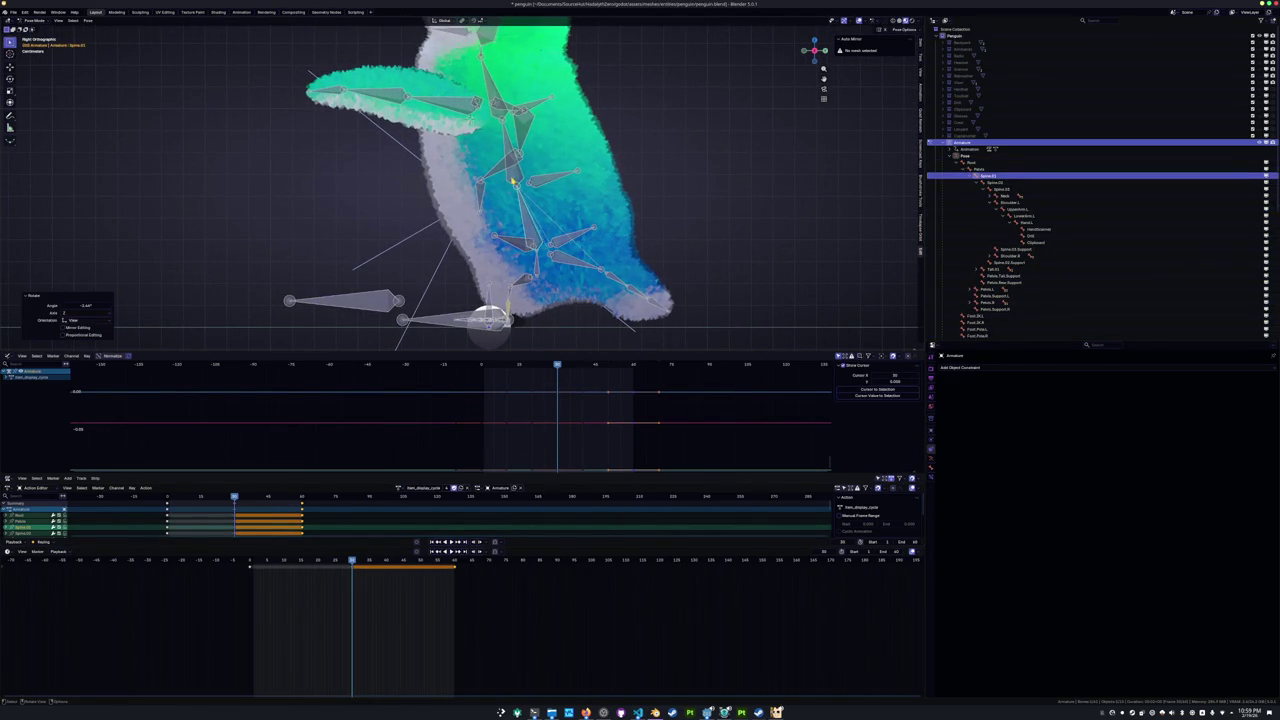
{"action": "left_click", "coordinate": [593, 174]}
{"action": "key", "text": "r"}
{"action": "left_click", "coordinate": [593, 167]}
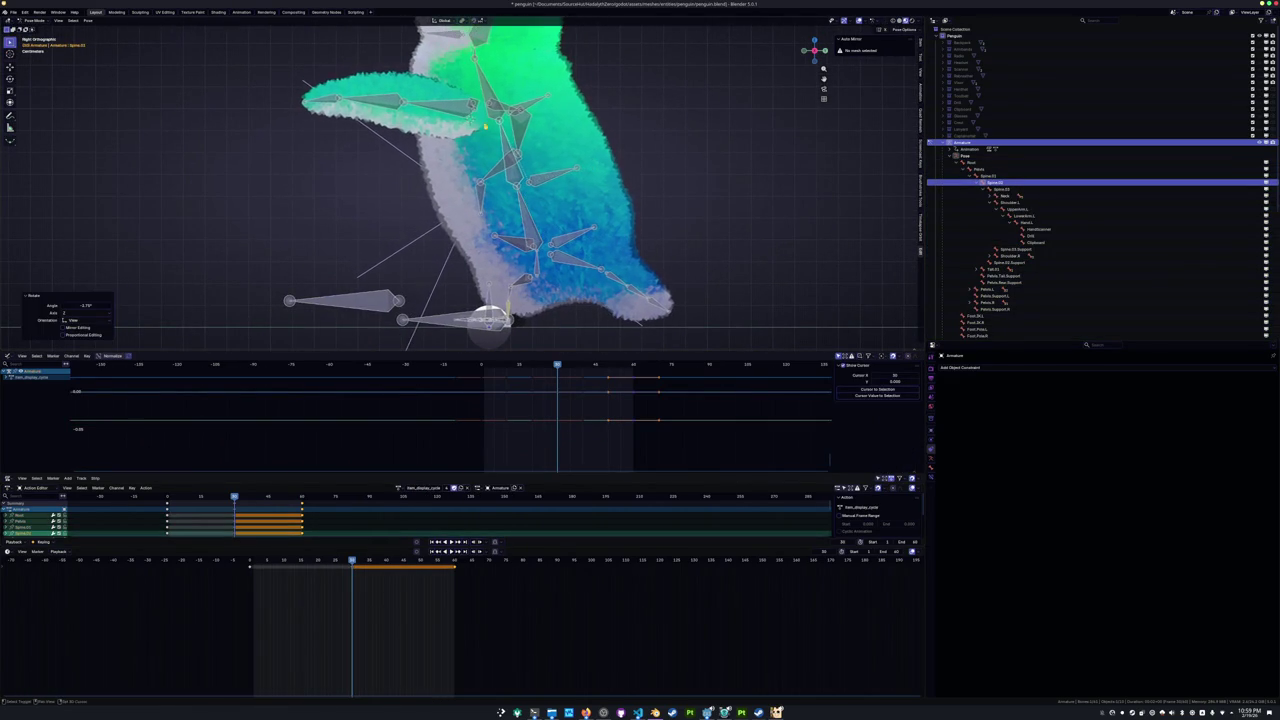
{"action": "middle_click_drag", "start_coordinate": [593, 167], "coordinate": [595, 228], "text": "shift"}
{"action": "left_click", "coordinate": [508, 145]}
{"action": "key", "text": "r"}
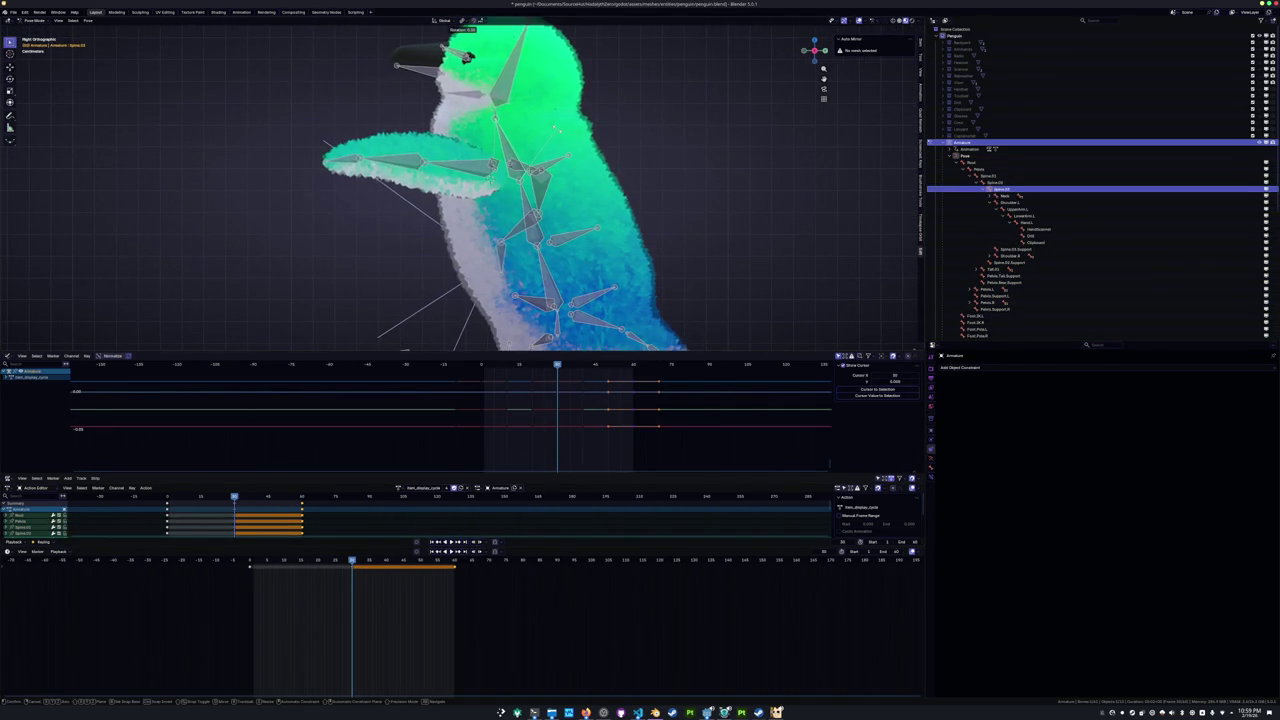
{"action": "left_click", "coordinate": [519, 140]}
Rotate UpperArm.L, nudge it about two degrees more, then select all bones and play.
{"action": "left_click", "coordinate": [463, 172]}
{"action": "key", "text": "r"}
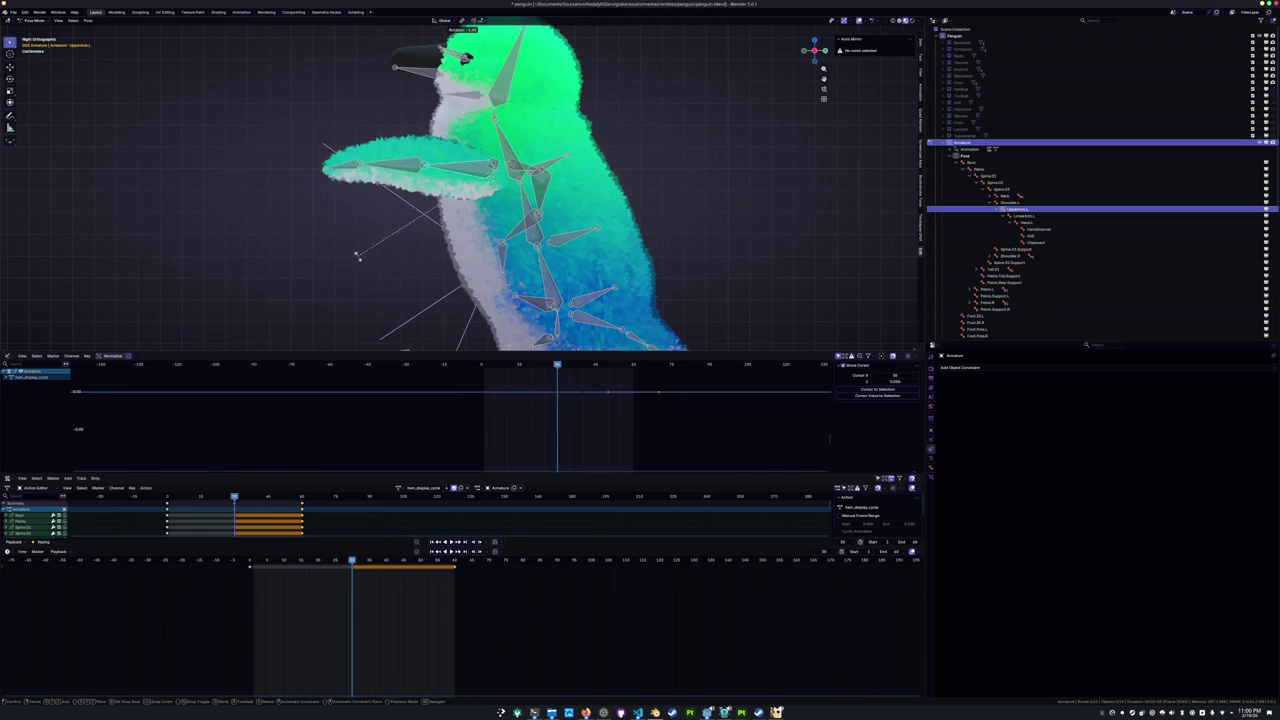
{"action": "left_click", "coordinate": [388, 289]}
{"action": "middle_click_drag", "start_coordinate": [400, 286], "coordinate": [477, 203]}
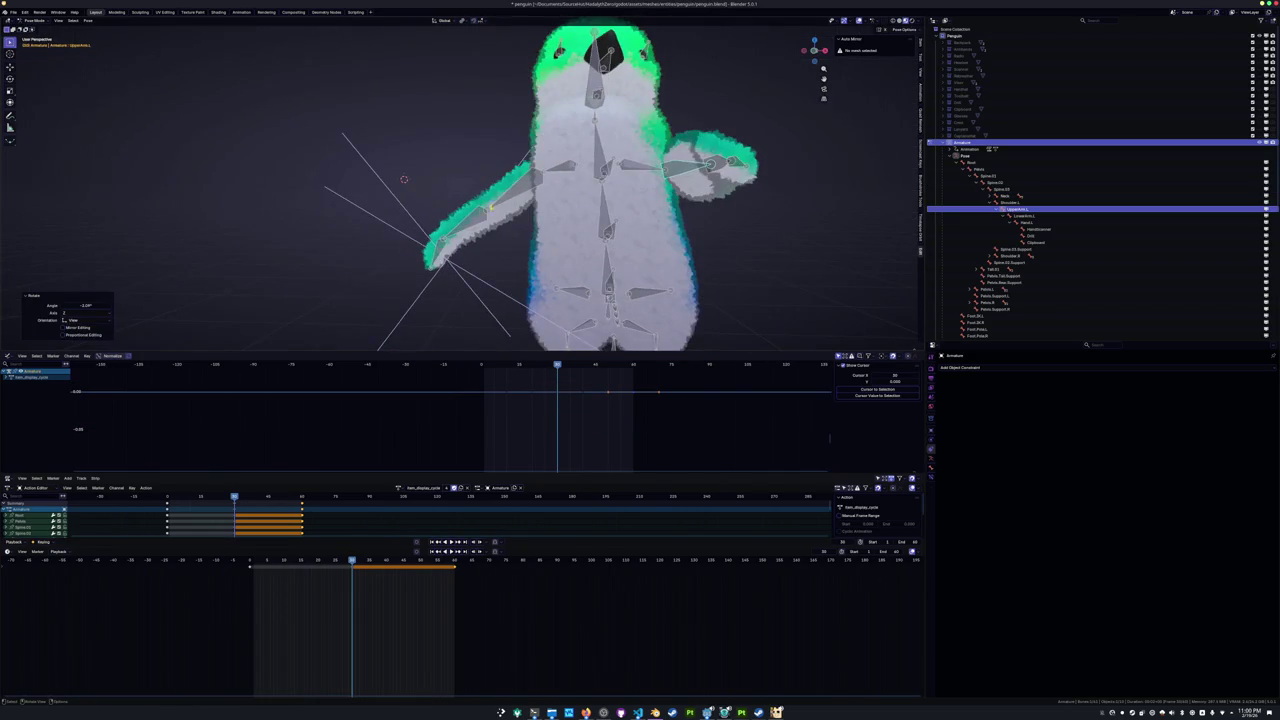
{"action": "key", "text": "alt+a"}
{"action": "key", "text": "r"}
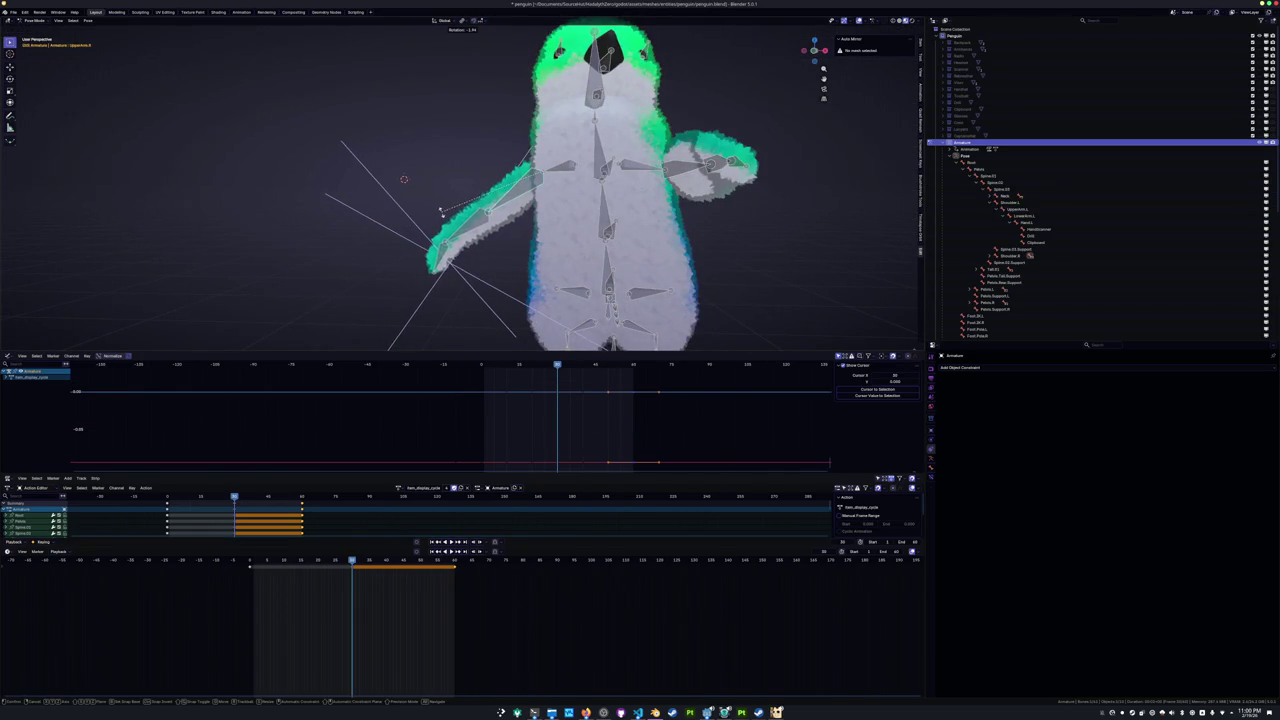
{"action": "left_click", "coordinate": [445, 218]}
{"action": "scroll", "coordinate": [445, 218], "scroll_direction": "down", "scroll_amount": 2}
{"action": "key", "text": "a"}
{"action": "key", "text": "space"}
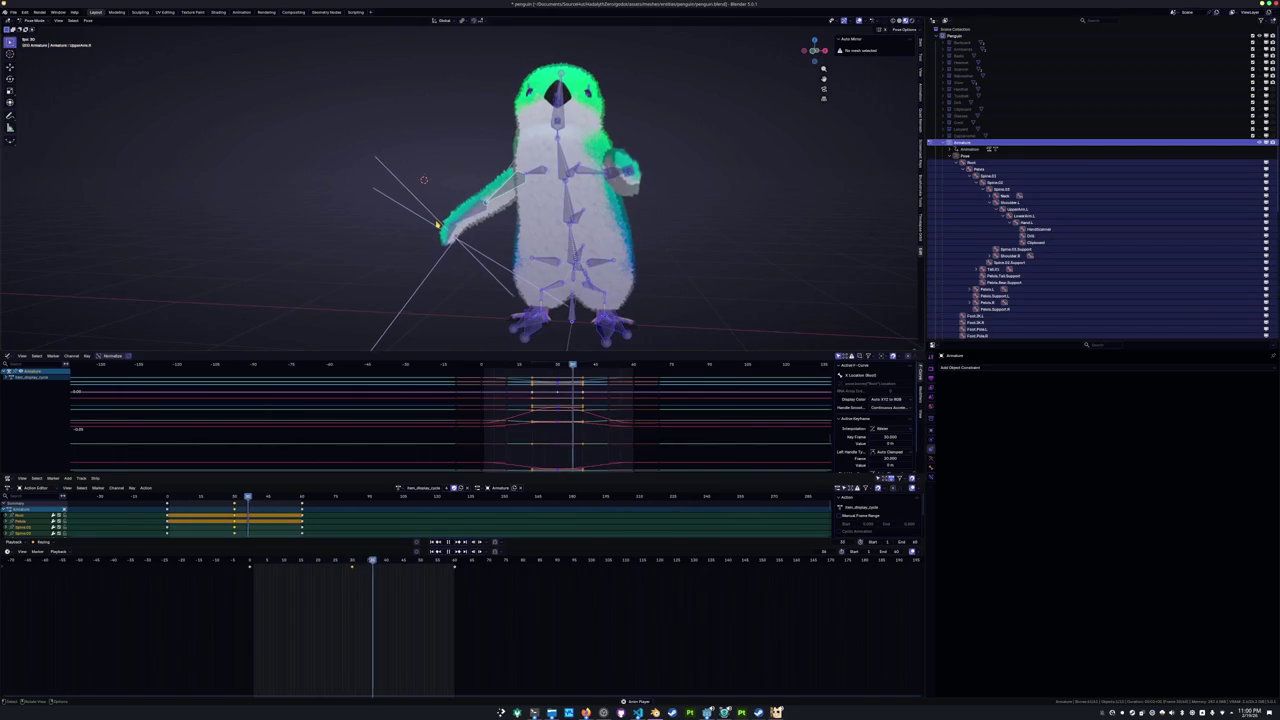
Stop playback and set the scene end frame to 120.
{"action": "middle_click_drag", "start_coordinate": [430, 226], "coordinate": [368, 245]}
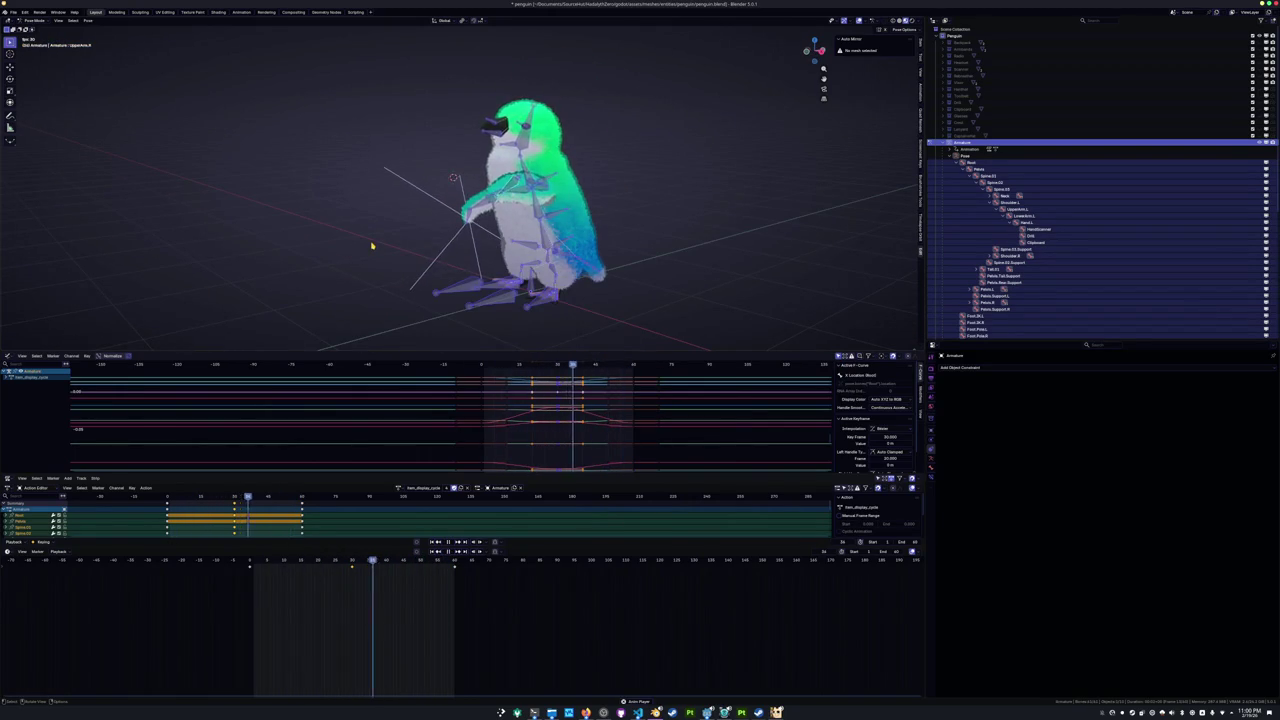
{"action": "key", "text": "space"}
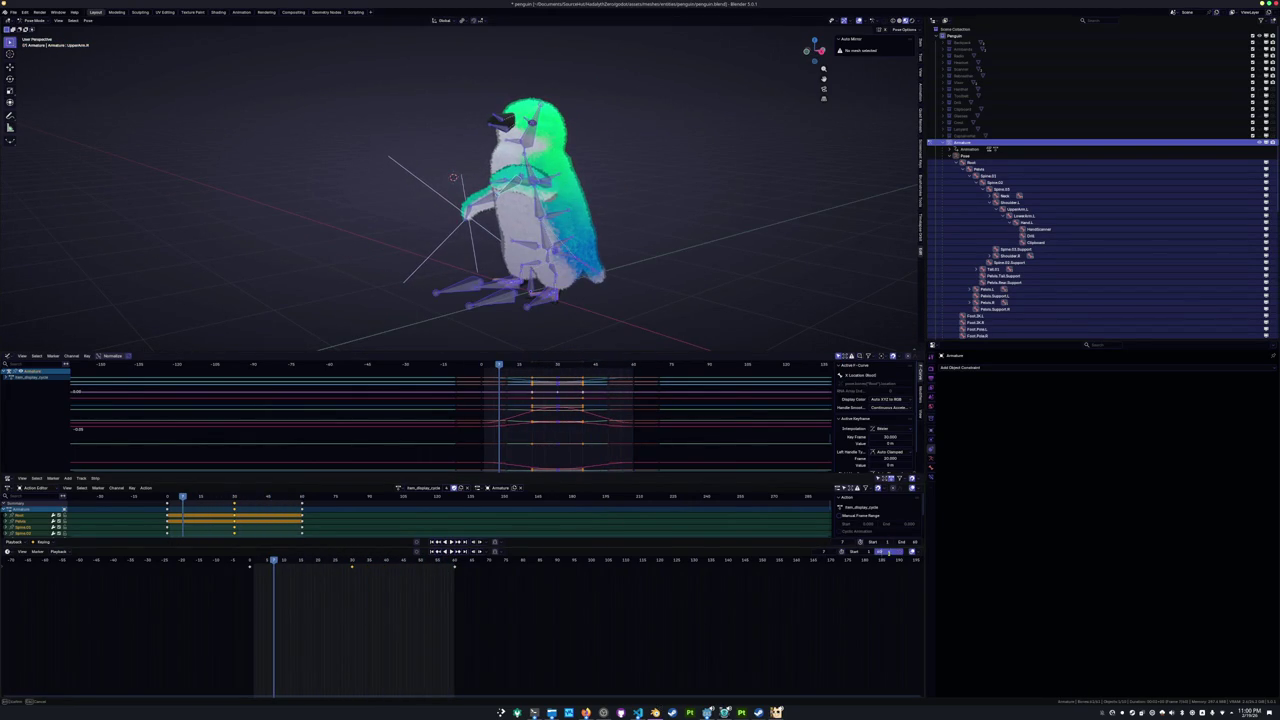
{"action": "key", "text": "Return"}
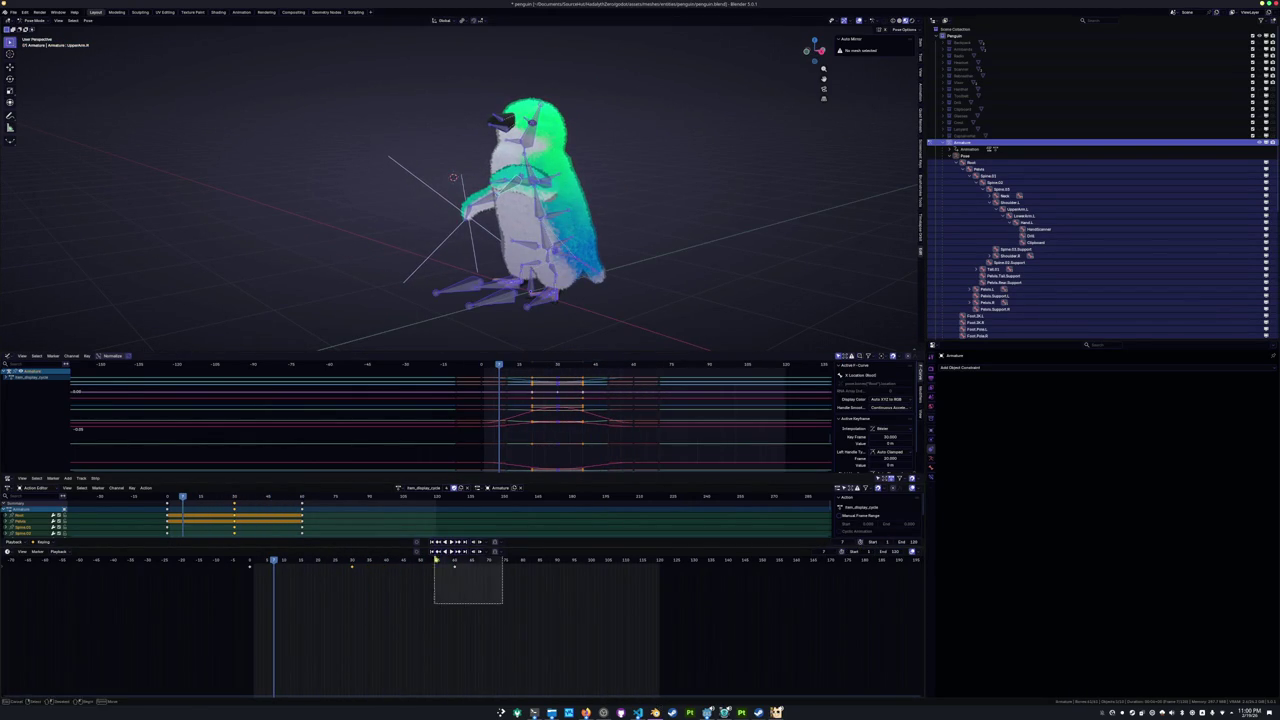
{"action": "key", "text": "g"}
Move the middle keyframe from frame 30 to 60 and play the lengthened loop.
{"action": "left_click_drag", "start_coordinate": [452, 623], "coordinate": [344, 559]}
{"action": "key", "text": "g"}
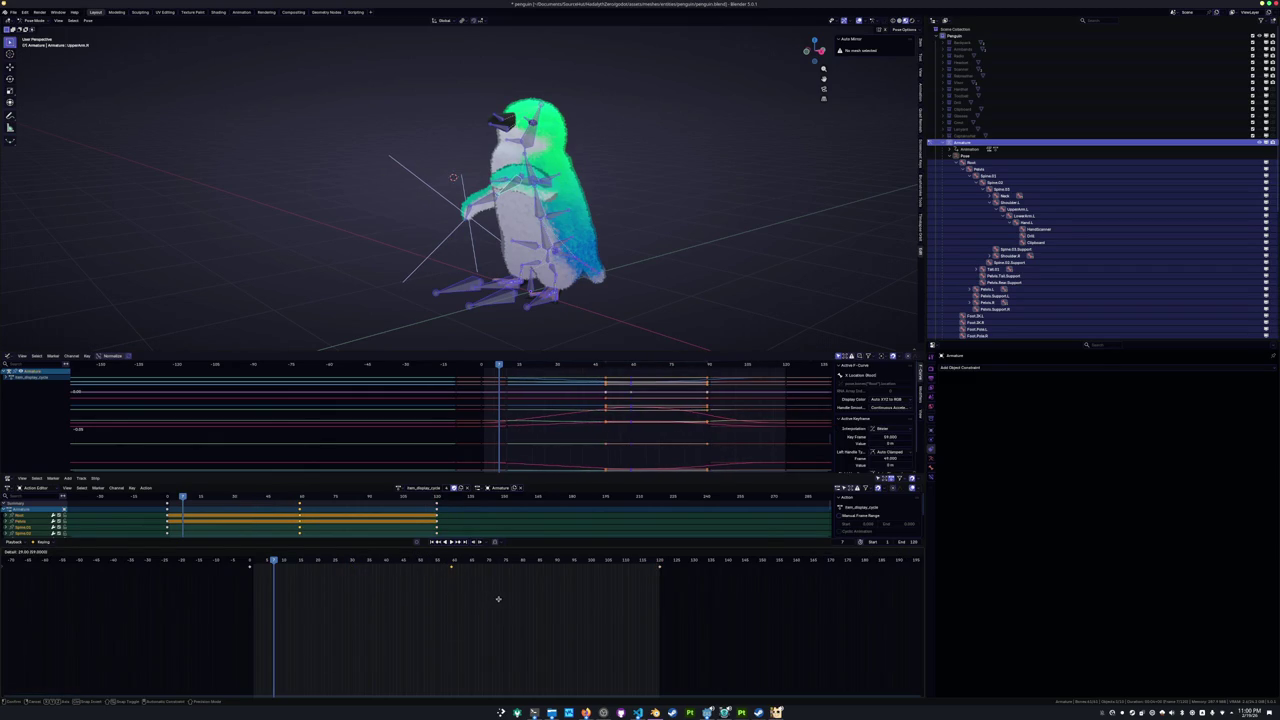
{"action": "key", "text": "space"}
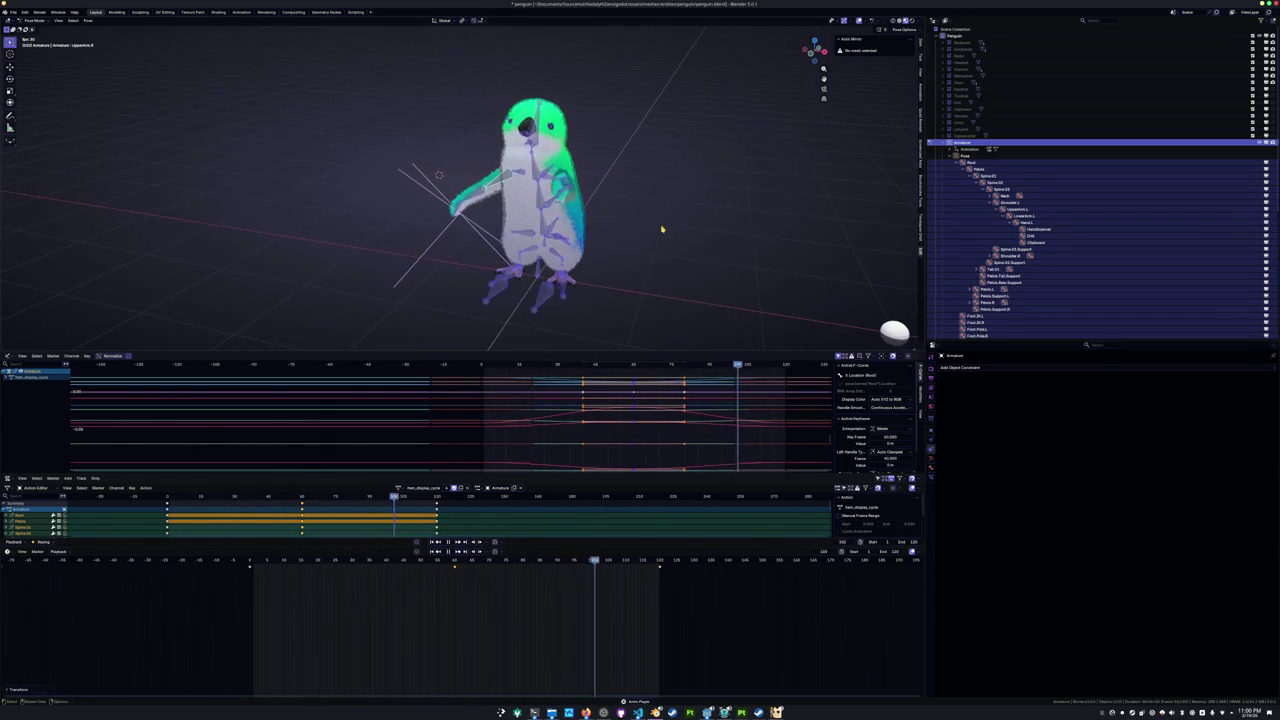
{"action": "scroll", "coordinate": [662, 230], "scroll_direction": "up", "scroll_amount": 3}
{"action": "middle_click_drag", "start_coordinate": [662, 230], "coordinate": [610, 225]}
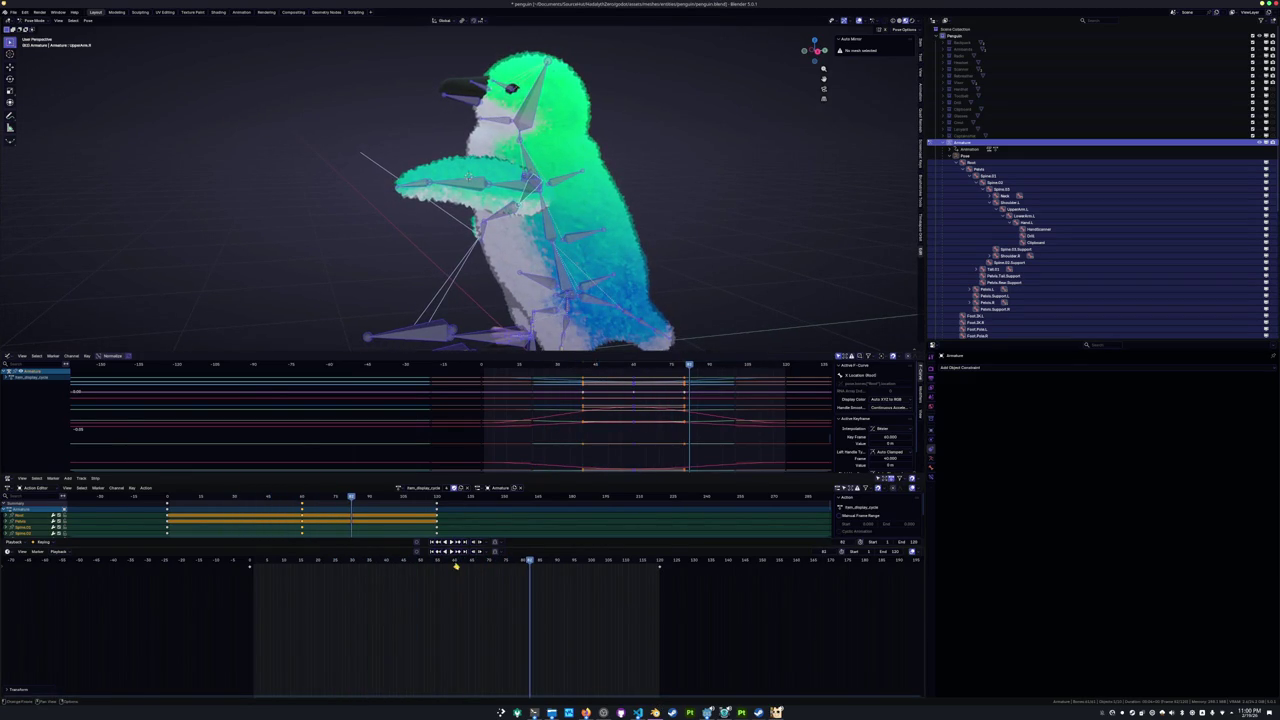
Go back to an earlier frame, select the Spine.01 bone, and view the penguin from the right side.
{"action": "left_click", "coordinate": [455, 563]}
{"action": "left_click", "coordinate": [562, 267]}
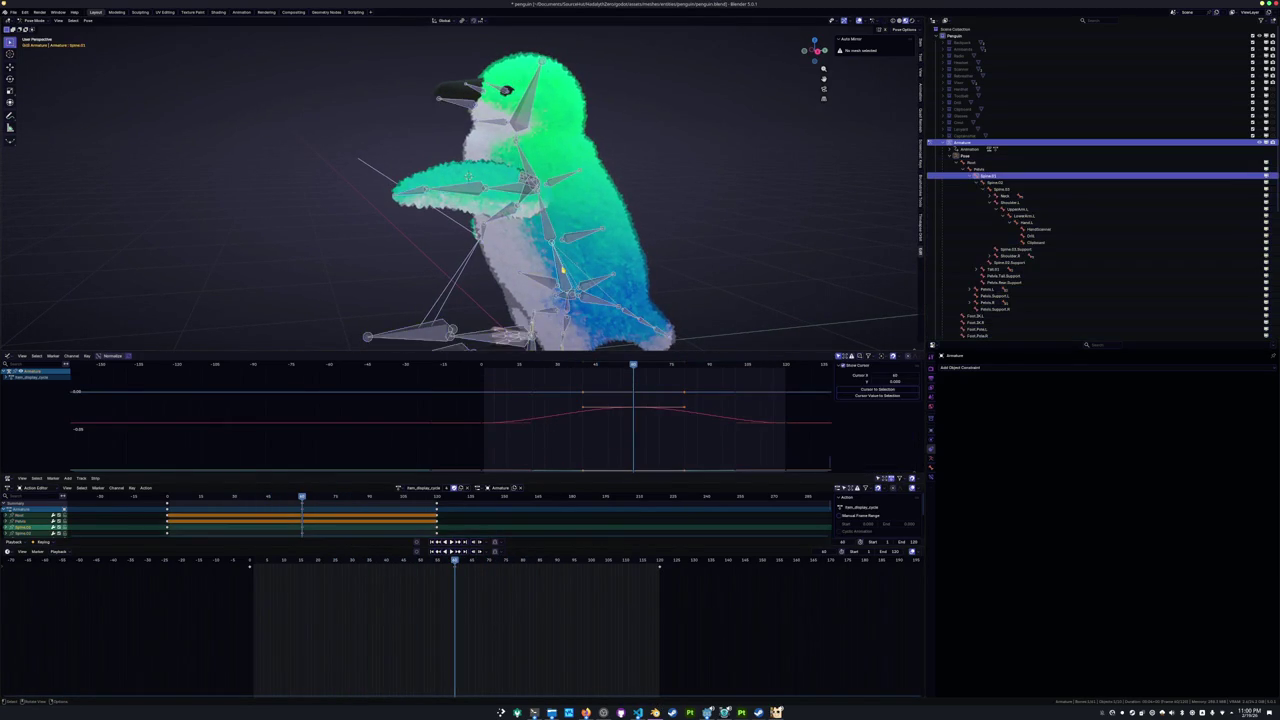
{"action": "key", "text": "KP_3"}
{"action": "scroll", "coordinate": [526, 243], "scroll_direction": "up", "scroll_amount": 4}
Tilt the Spine.02 bone slightly, checking the pose against frame 0.
{"action": "left_click", "coordinate": [550, 247]}
{"action": "key", "text": "Down"}
{"action": "key", "text": "Up"}
{"action": "key", "text": "Down"}
{"action": "key", "text": "Up"}
{"action": "key", "text": "Down"}
{"action": "key", "text": "Up"}
{"action": "key", "text": "r"}
{"action": "left_click", "coordinate": [412, 220]}
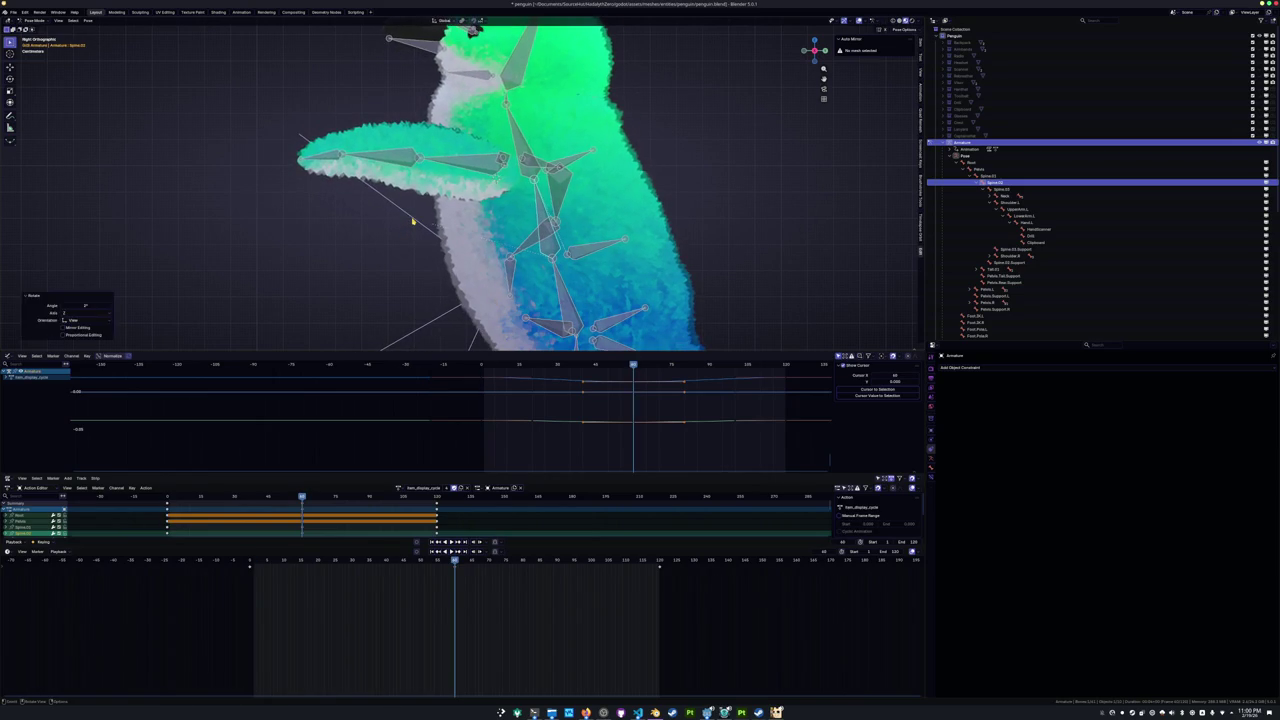
Keyframe the tilted spine pose, play it back, and bring up the action list.
{"action": "key", "text": "i"}
{"action": "key", "text": "space"}
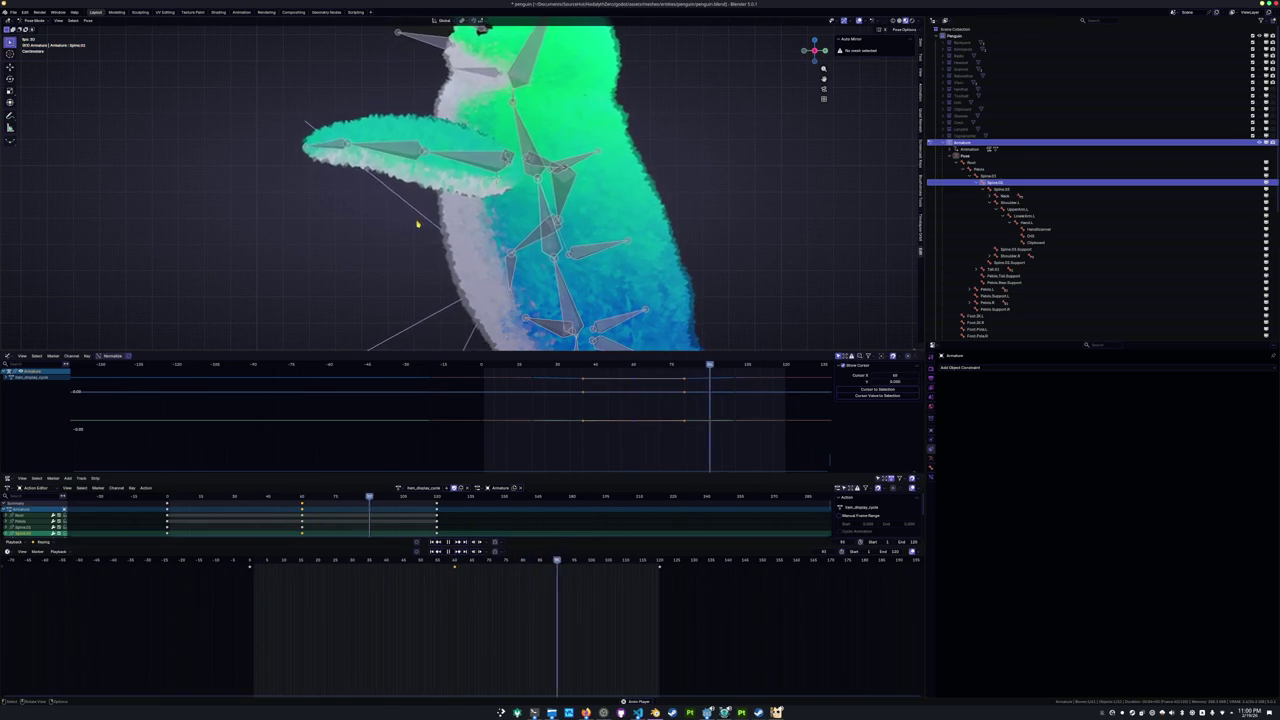
{"action": "scroll", "coordinate": [418, 224], "scroll_direction": "down", "scroll_amount": 2}
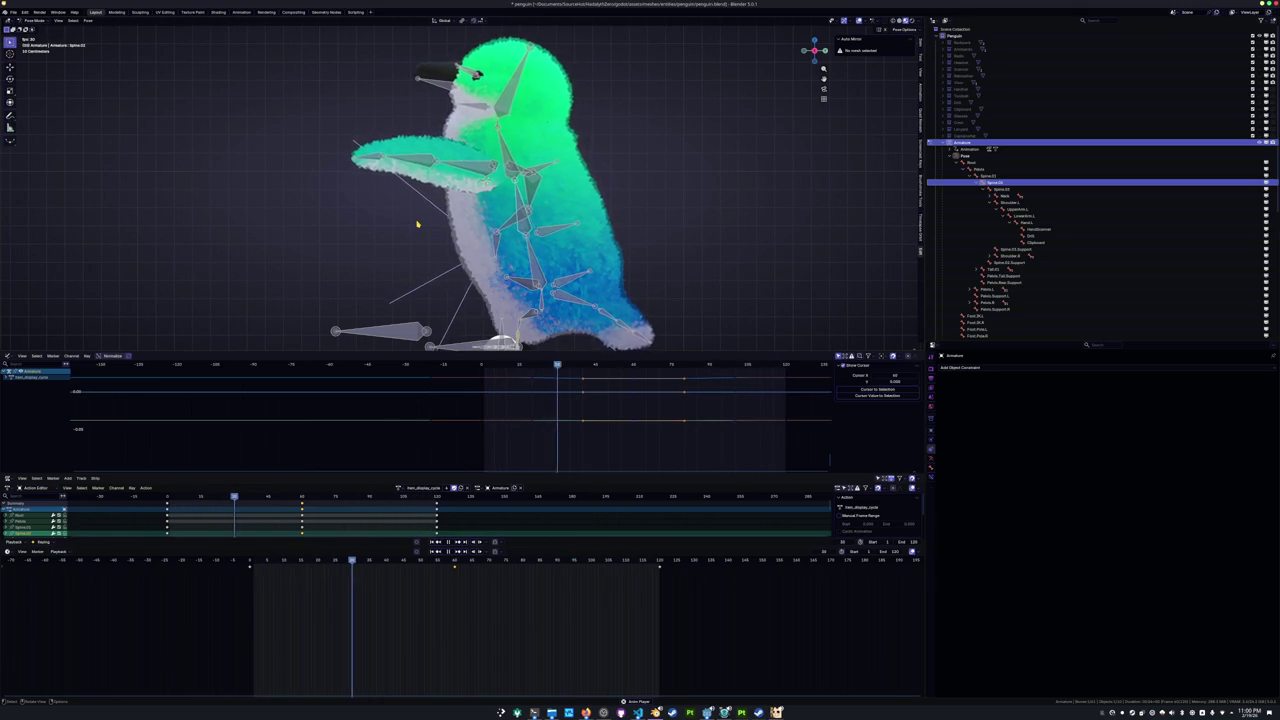
{"action": "left_click", "coordinate": [399, 487]}
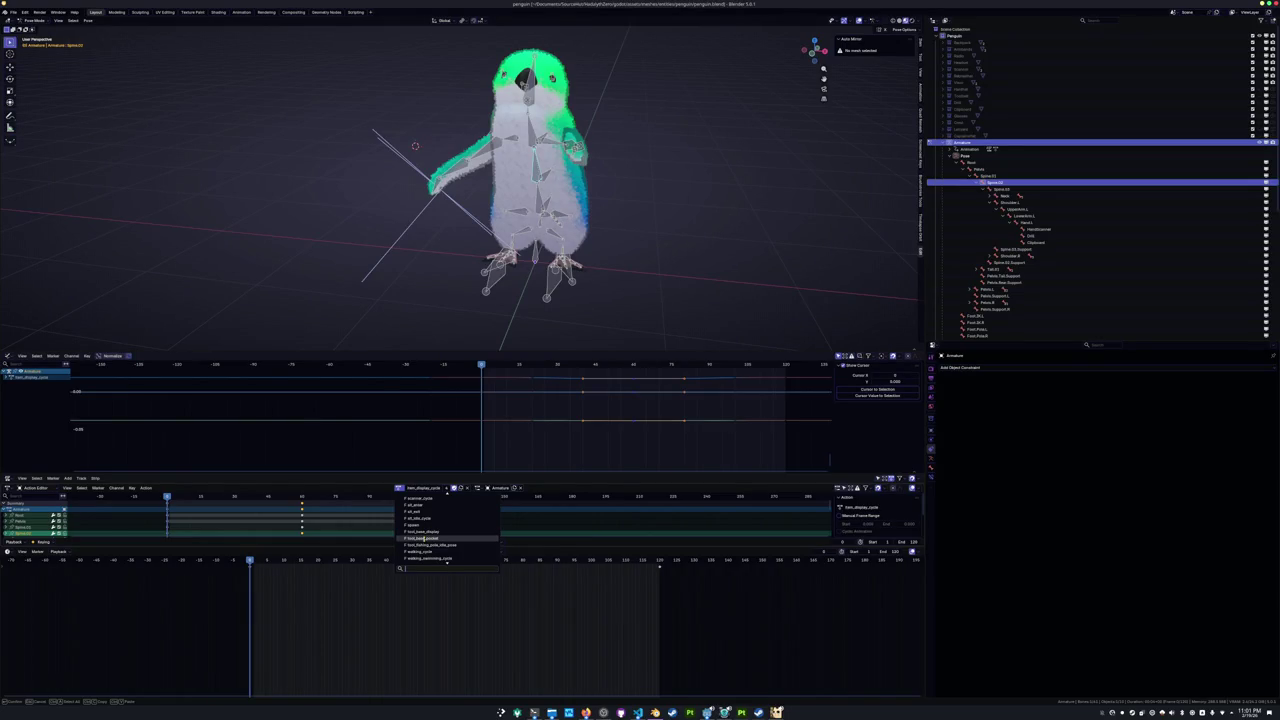
Load tool_base_pocket onto the armature, play it, select all bones, and scrub back to about frame 20.
{"action": "left_click", "coordinate": [425, 539]}
{"action": "key", "text": "space"}
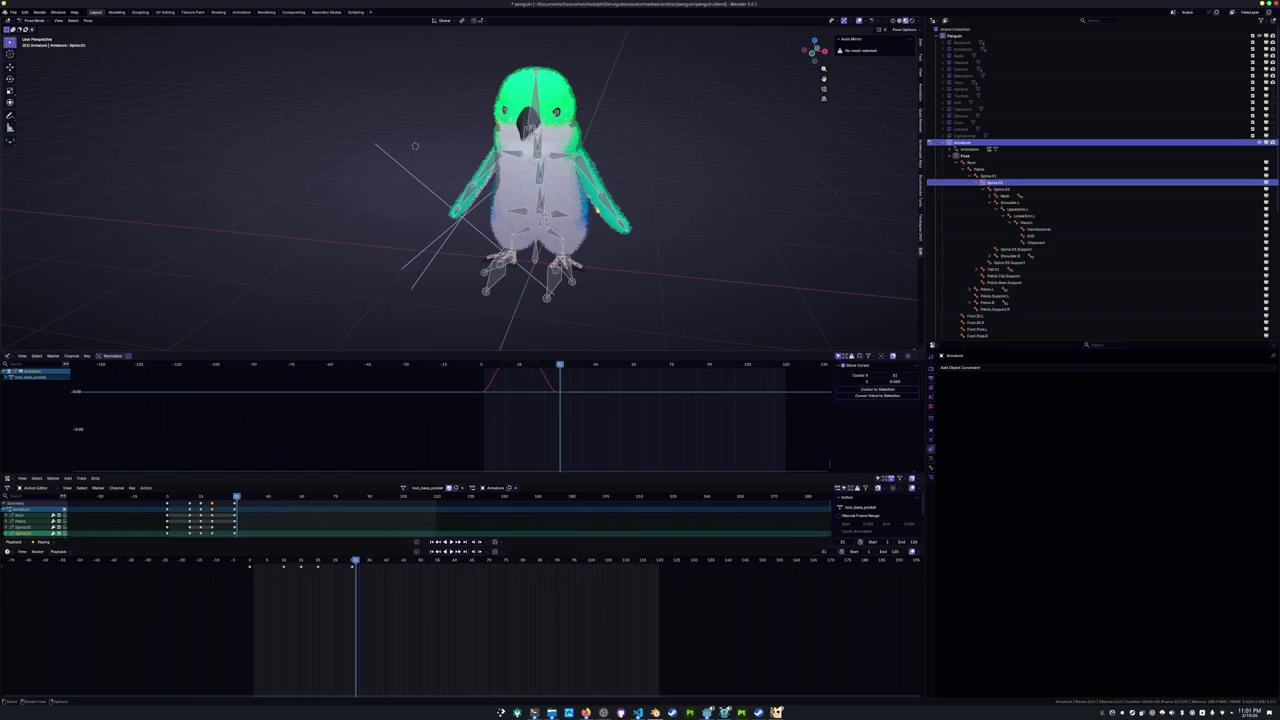
{"action": "key", "text": "a"}
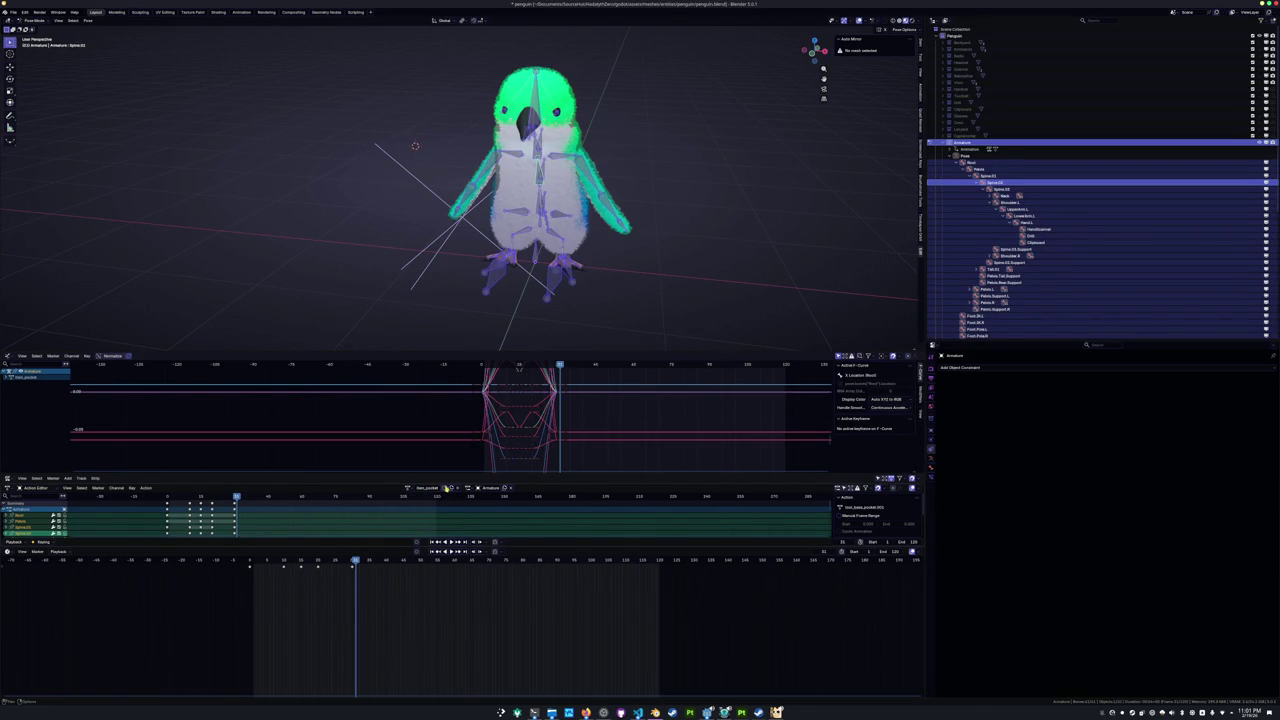
{"action": "left_click_drag", "start_coordinate": [287, 565], "coordinate": [284, 562]}
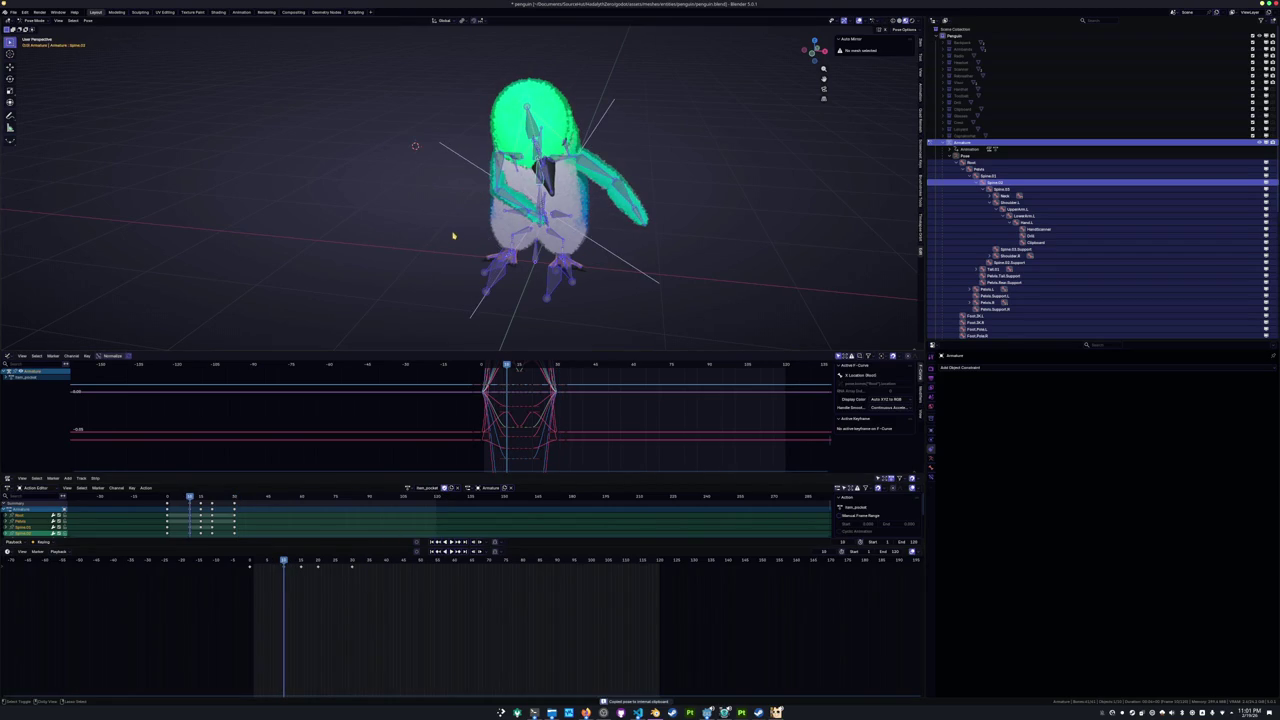
Paste the wing pose flipped and keyframe it at each following keyframe so the sides alternate.
{"action": "key", "text": "ctrl+shift+v"}
{"action": "key", "text": "i"}
{"action": "key", "text": "Down"}
{"action": "key", "text": "Up"}
{"action": "key", "text": "Up"}
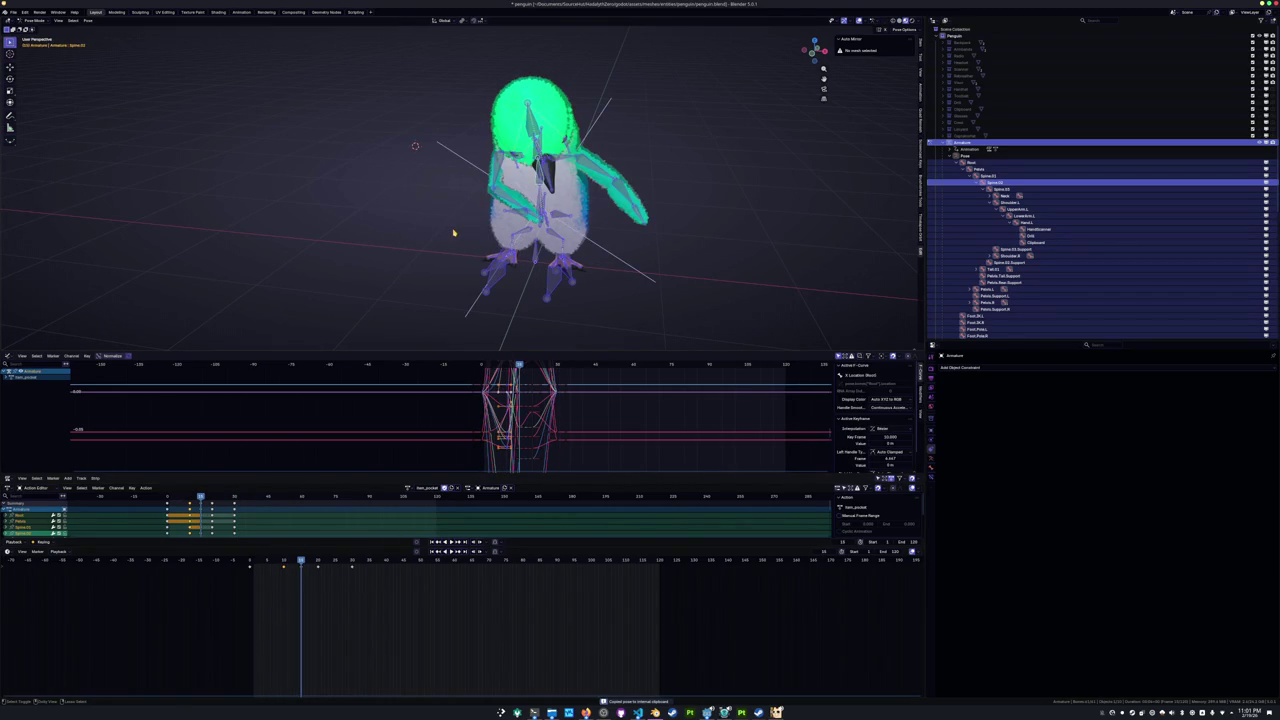
{"action": "key", "text": "ctrl+shift+v"}
{"action": "key", "text": "Up"}
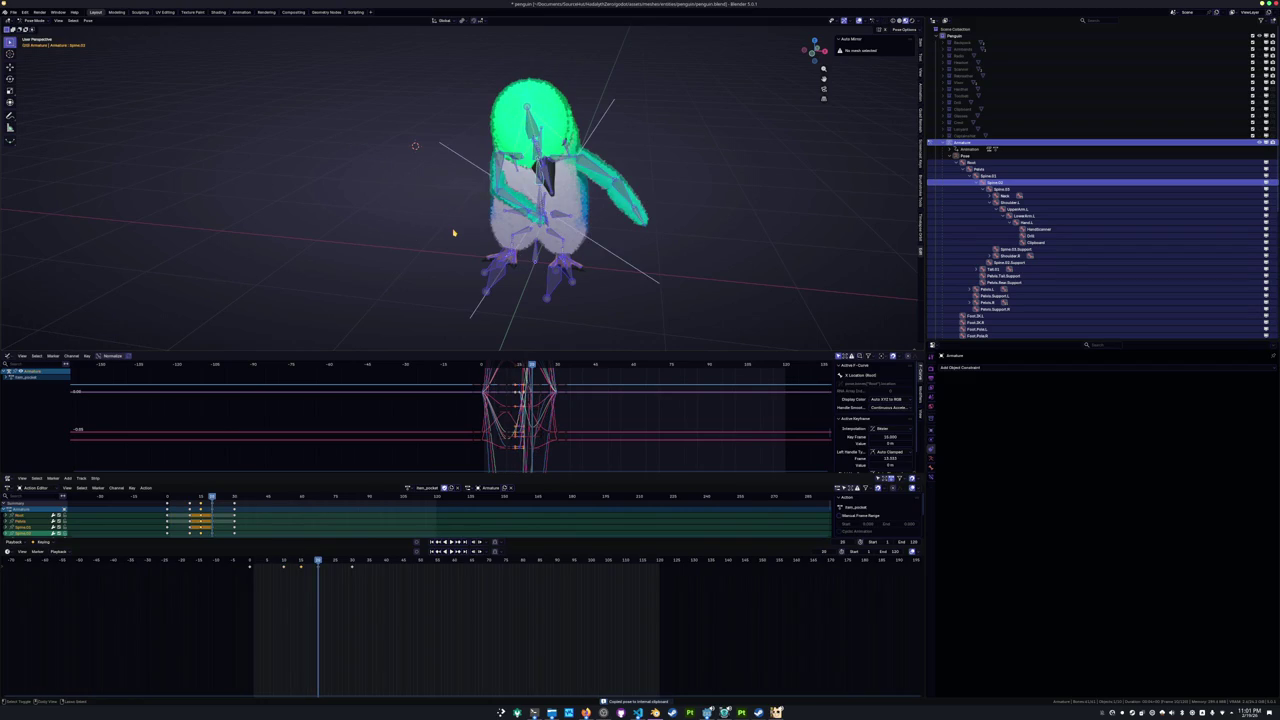
{"action": "key", "text": "ctrl+shift+v"}
{"action": "key", "text": "i"}
{"action": "key", "text": "Up"}
{"action": "key", "text": "Down"}
{"action": "key", "text": "Down"}
Play back the alternating pocket animation to review it, then save penguin.blend.
{"action": "key", "text": "space"}
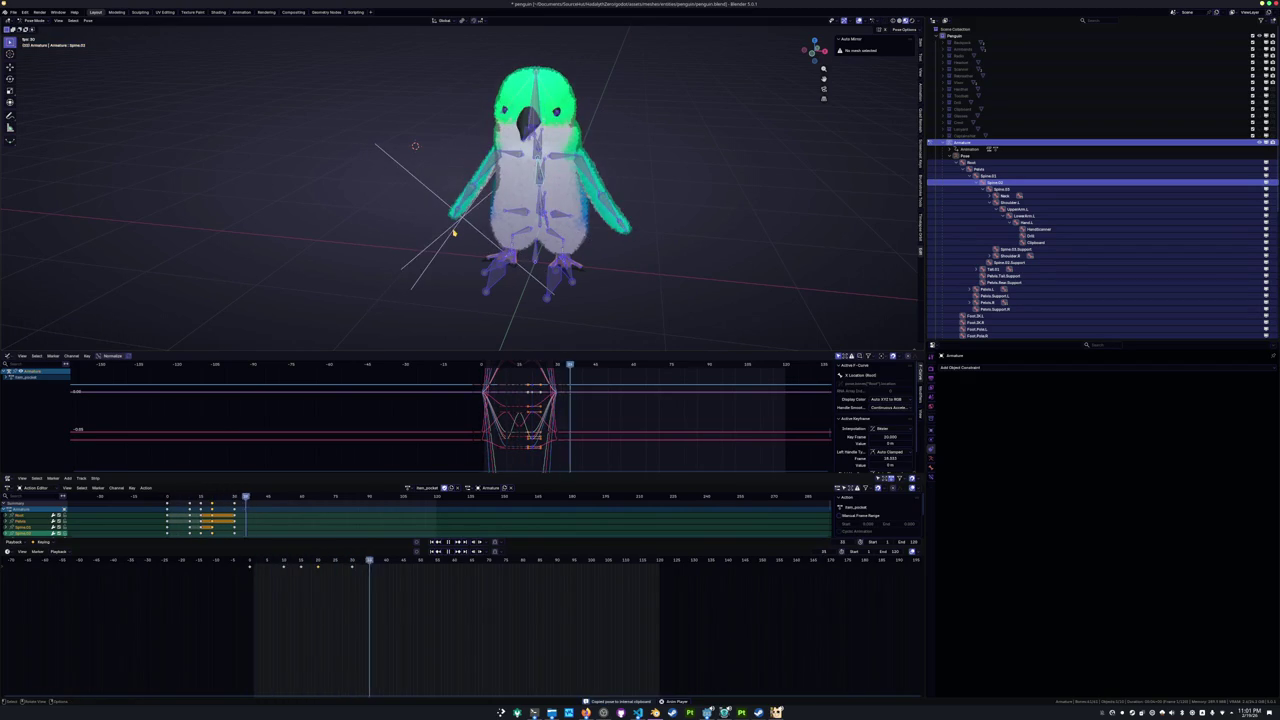
{"action": "key", "text": "Down"}
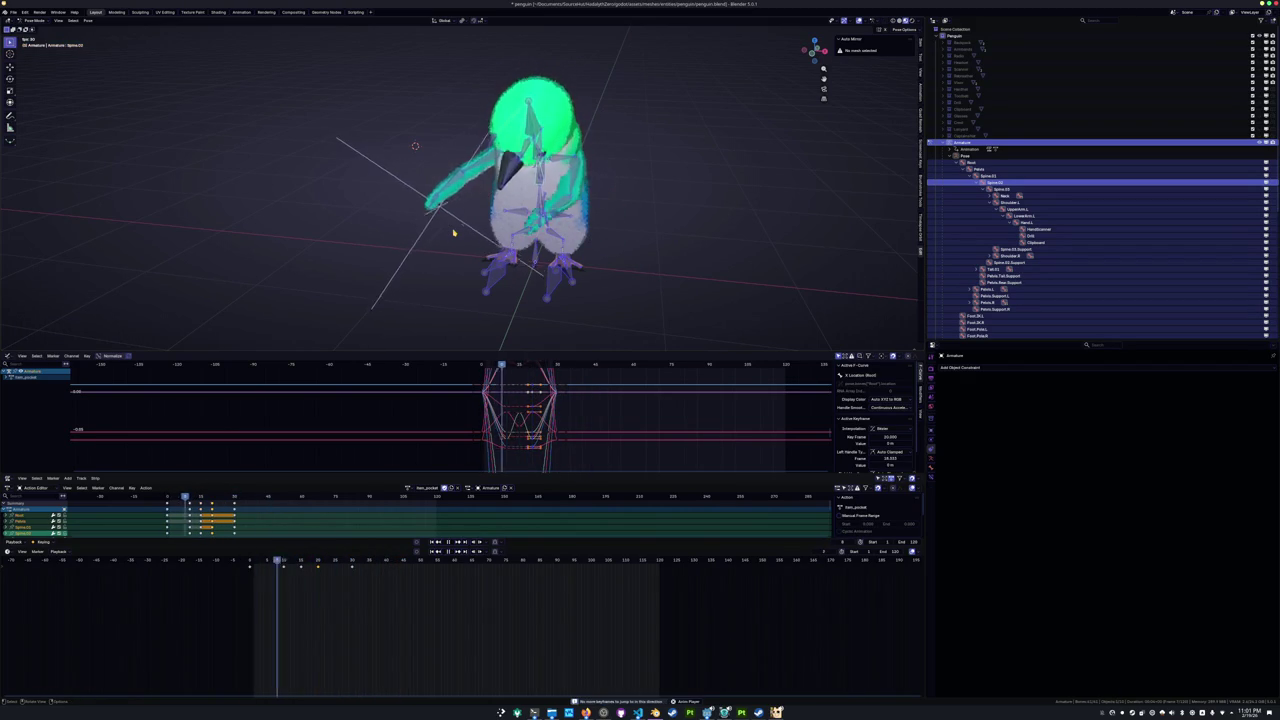
{"action": "key", "text": "Escape"}
{"action": "key", "text": "space"}
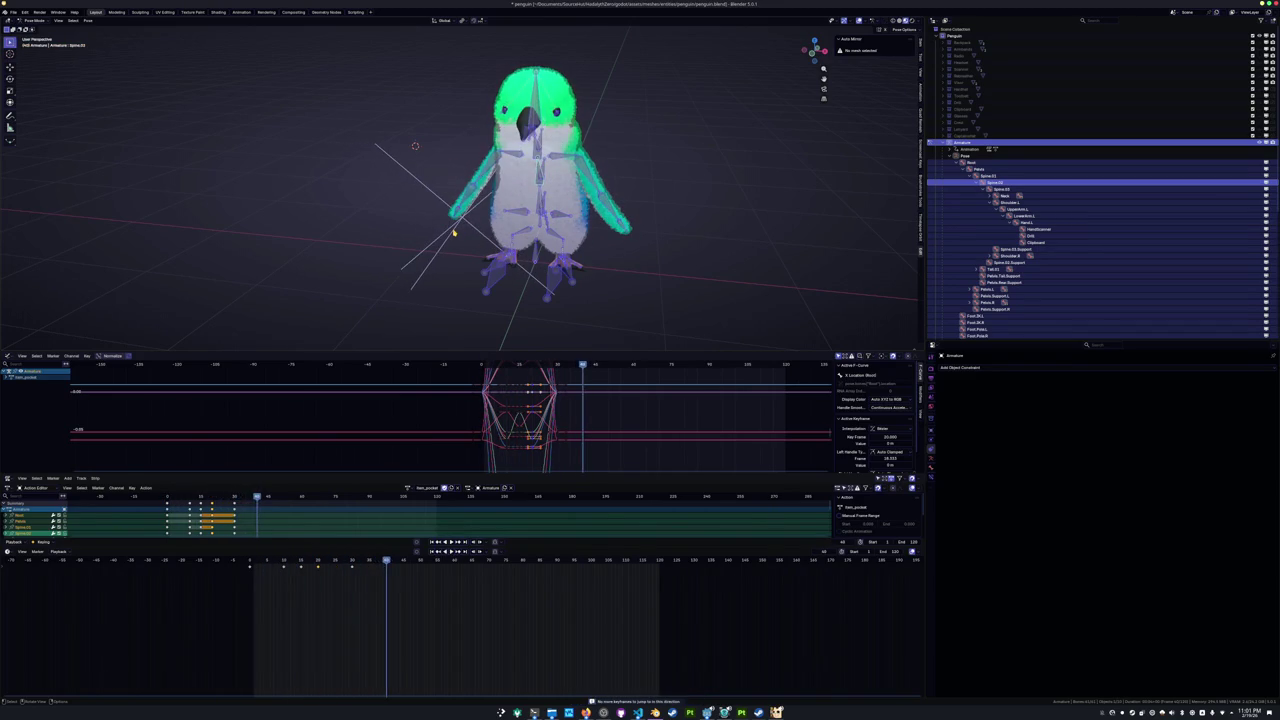
{"action": "key", "text": "Escape"}
{"action": "key", "text": "ctrl+s"}
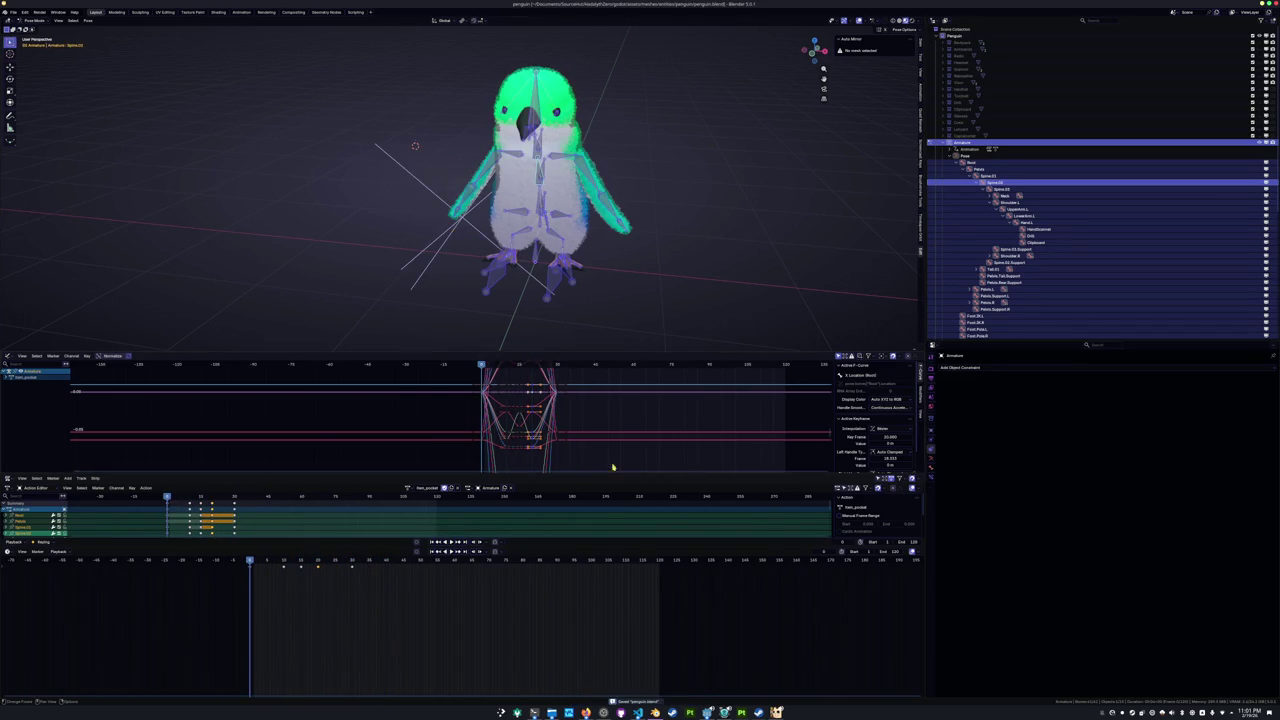
{"action": "key", "text": "alt+Tab"}
{"action": "key", "text": "alt+Tab"}
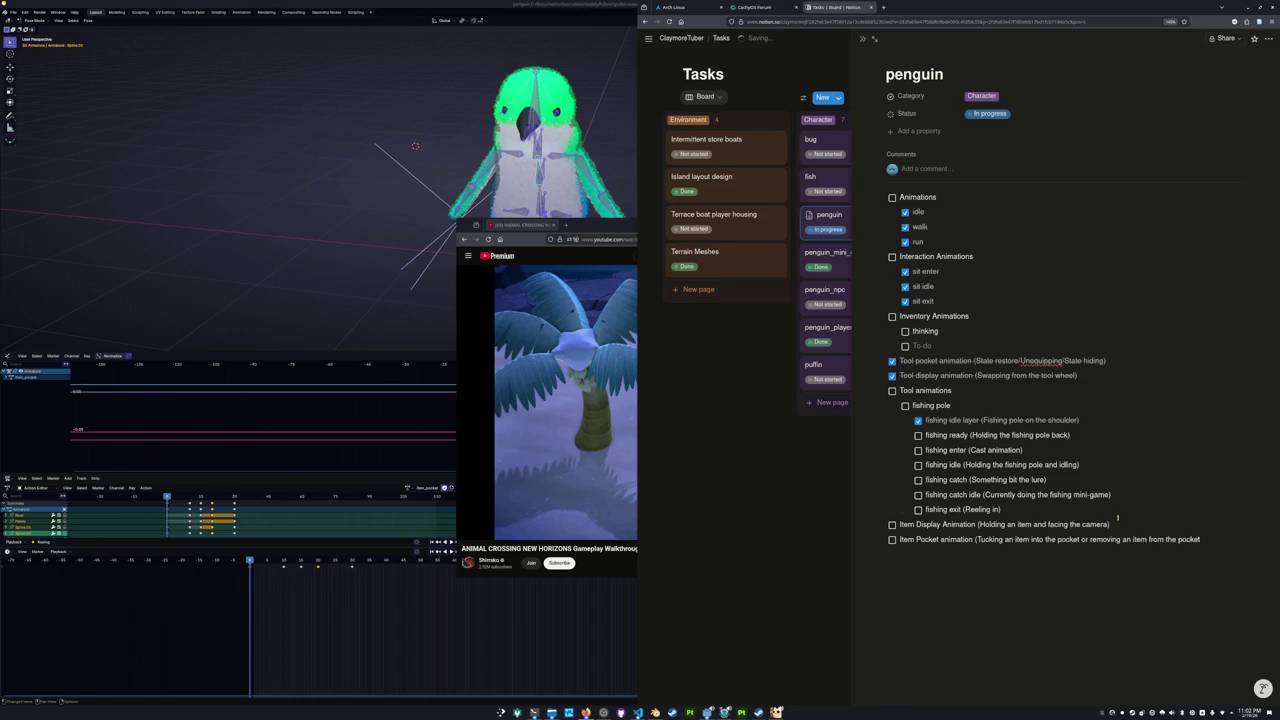
Tick off the Item Display Animation and Item Pocket animation tasks in Notion, then return to Blender.
{"action": "left_click", "coordinate": [893, 541]}
{"action": "left_click", "coordinate": [892, 525]}
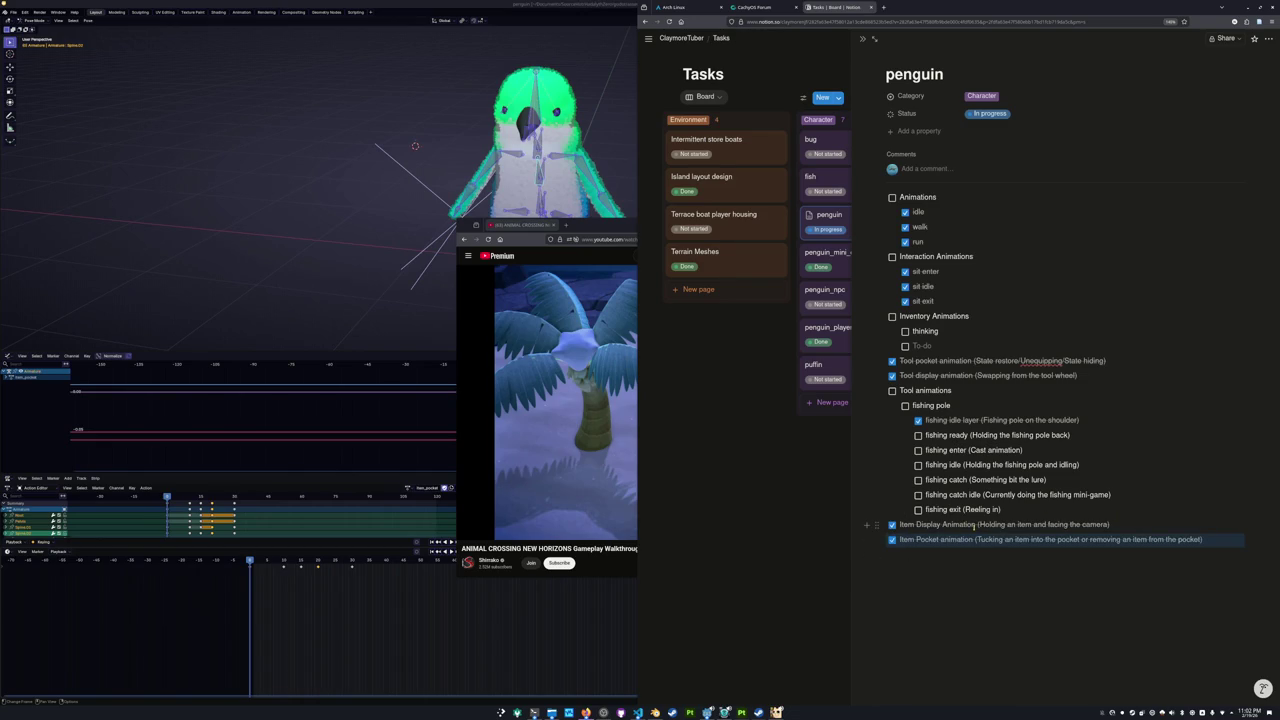
{"action": "left_click", "coordinate": [975, 524]}
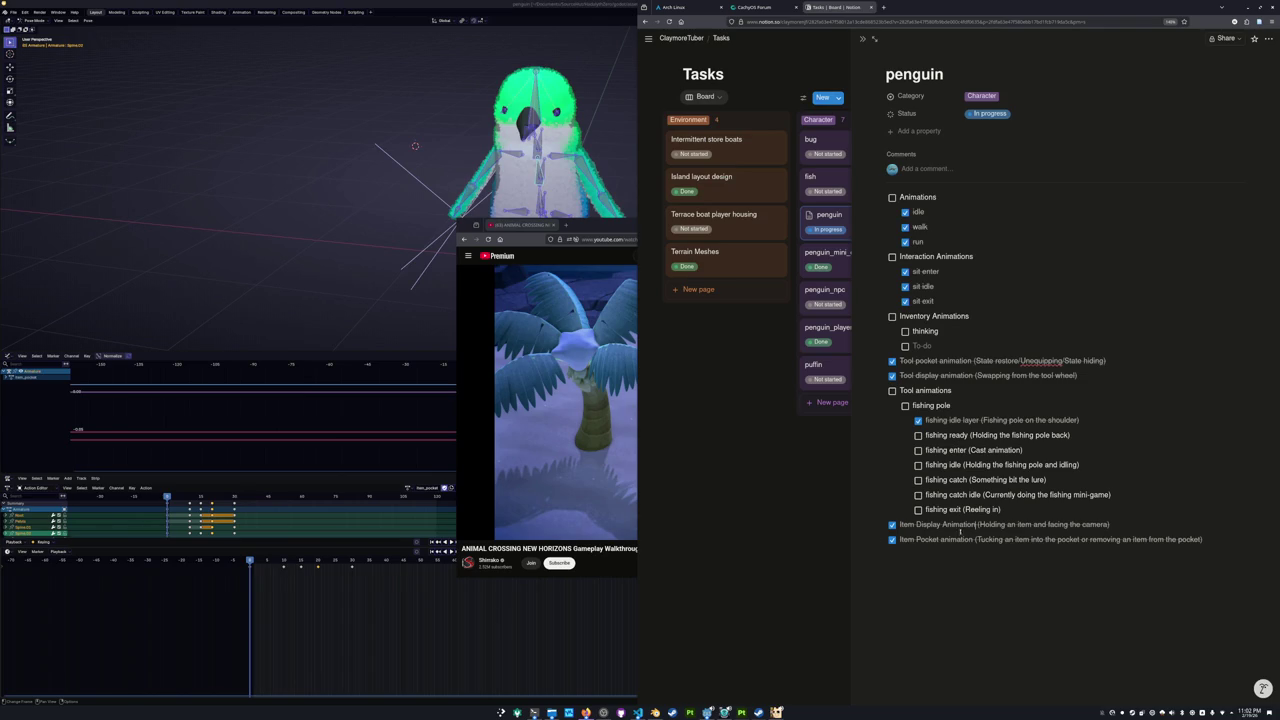
{"action": "left_click", "coordinate": [352, 629]}
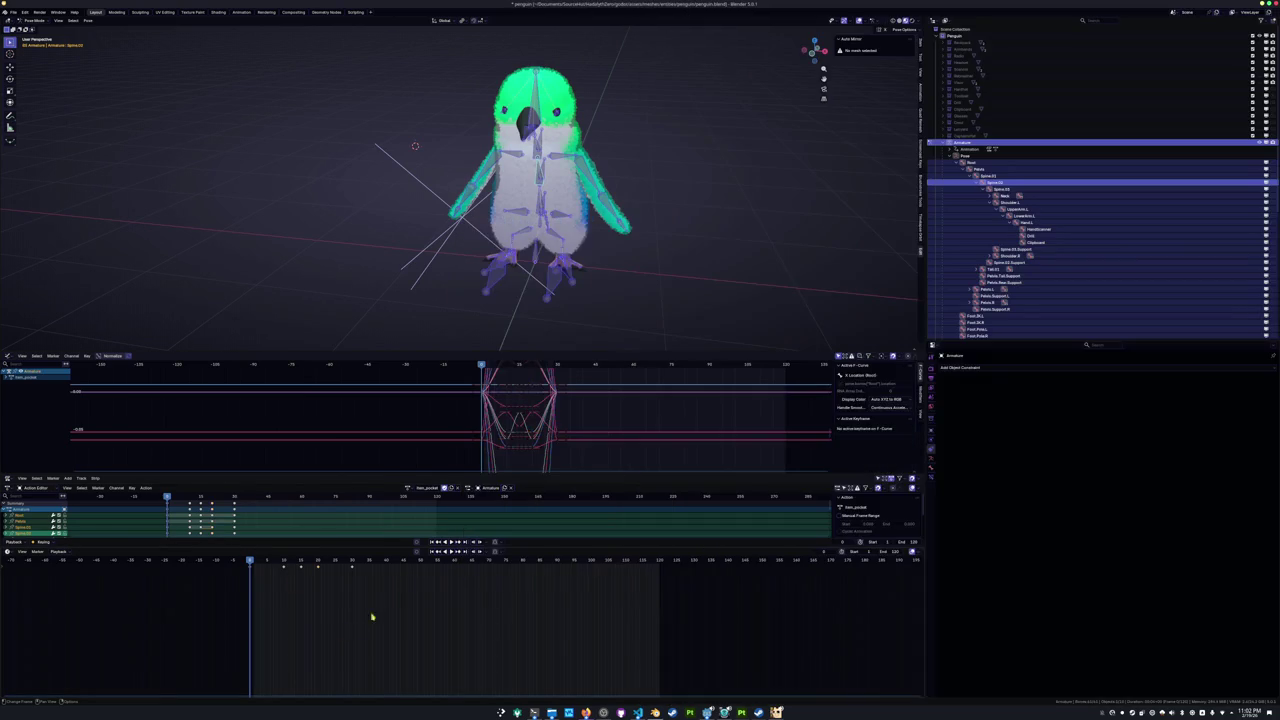
Scroll through the action list to find item_display_cycle.
{"action": "left_click", "coordinate": [410, 488]}
{"action": "scroll", "coordinate": [430, 531], "scroll_direction": "down", "scroll_amount": 5}
{"action": "scroll", "coordinate": [432, 536], "scroll_direction": "down", "scroll_amount": 3}
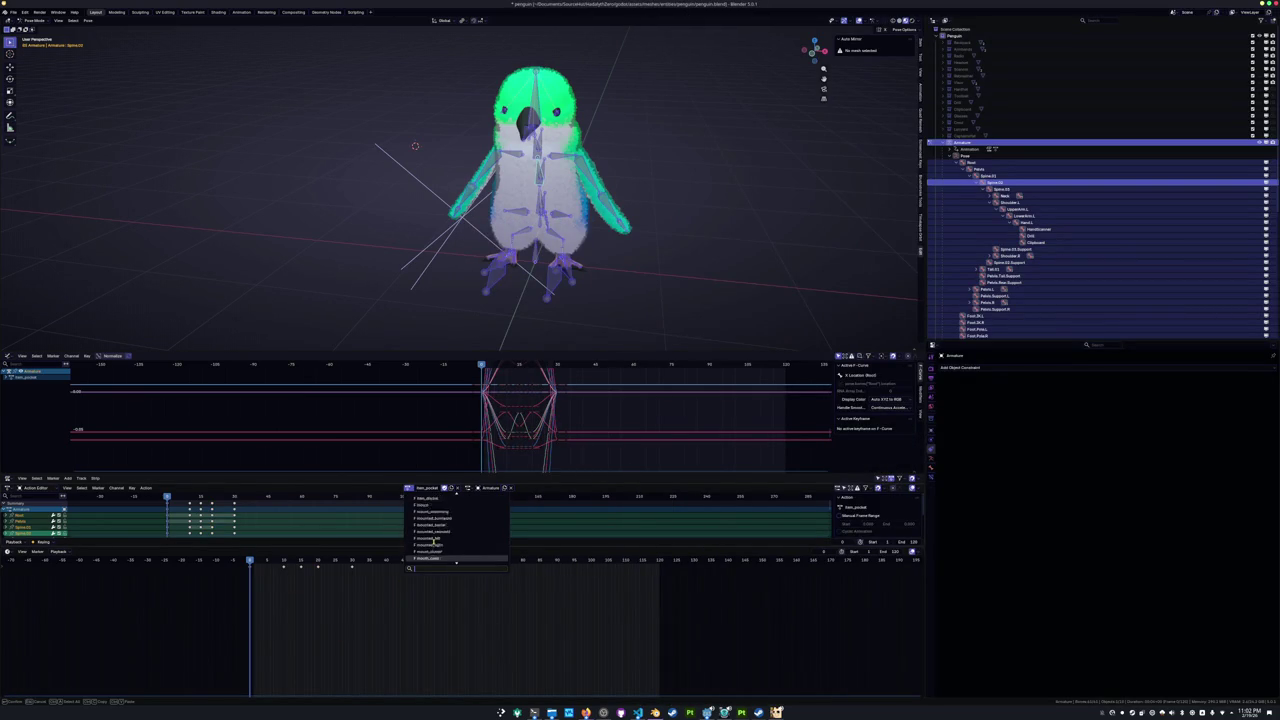
{"action": "scroll", "coordinate": [433, 540], "scroll_direction": "up", "scroll_amount": 3}
{"action": "scroll", "coordinate": [433, 543], "scroll_direction": "up", "scroll_amount": 2}
{"action": "scroll", "coordinate": [435, 539], "scroll_direction": "up", "scroll_amount": 2}
{"action": "scroll", "coordinate": [435, 539], "scroll_direction": "up", "scroll_amount": 1}
{"action": "scroll", "coordinate": [435, 540], "scroll_direction": "up", "scroll_amount": 2}
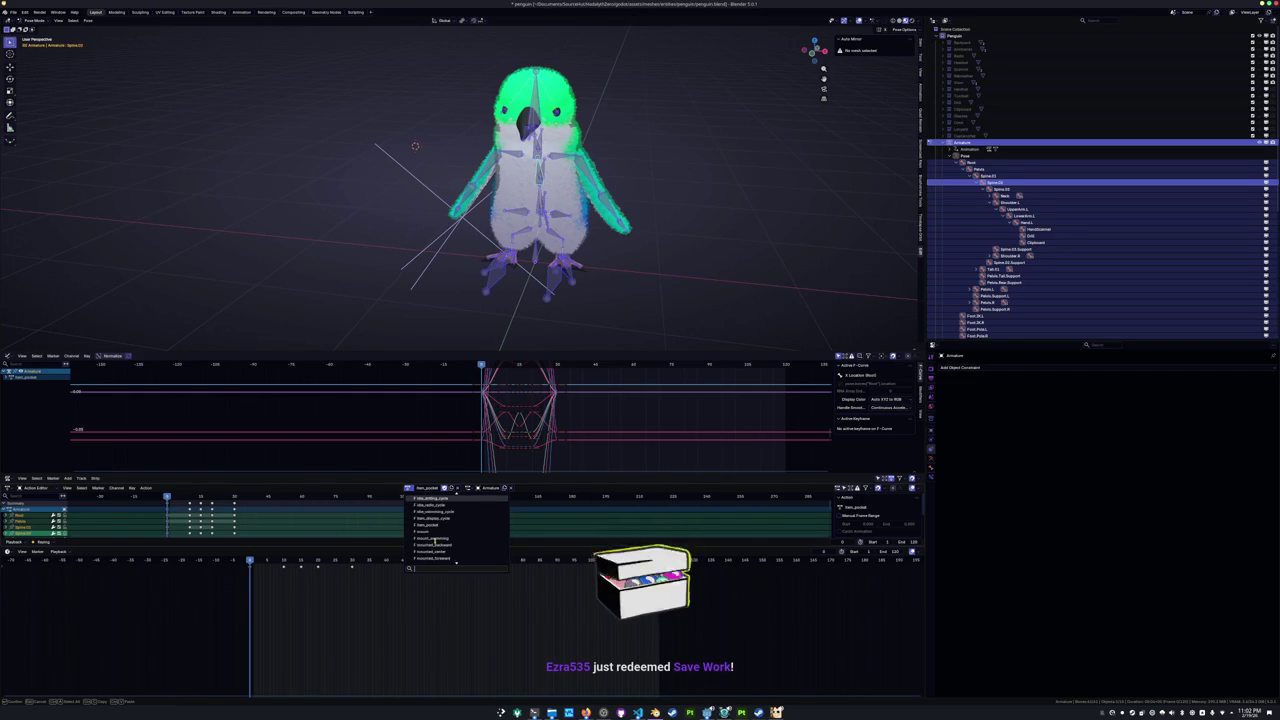
{"action": "scroll", "coordinate": [434, 538], "scroll_direction": "up", "scroll_amount": 2}
{"action": "scroll", "coordinate": [434, 538], "scroll_direction": "up", "scroll_amount": 1}
{"action": "scroll", "coordinate": [434, 538], "scroll_direction": "up", "scroll_amount": 2}
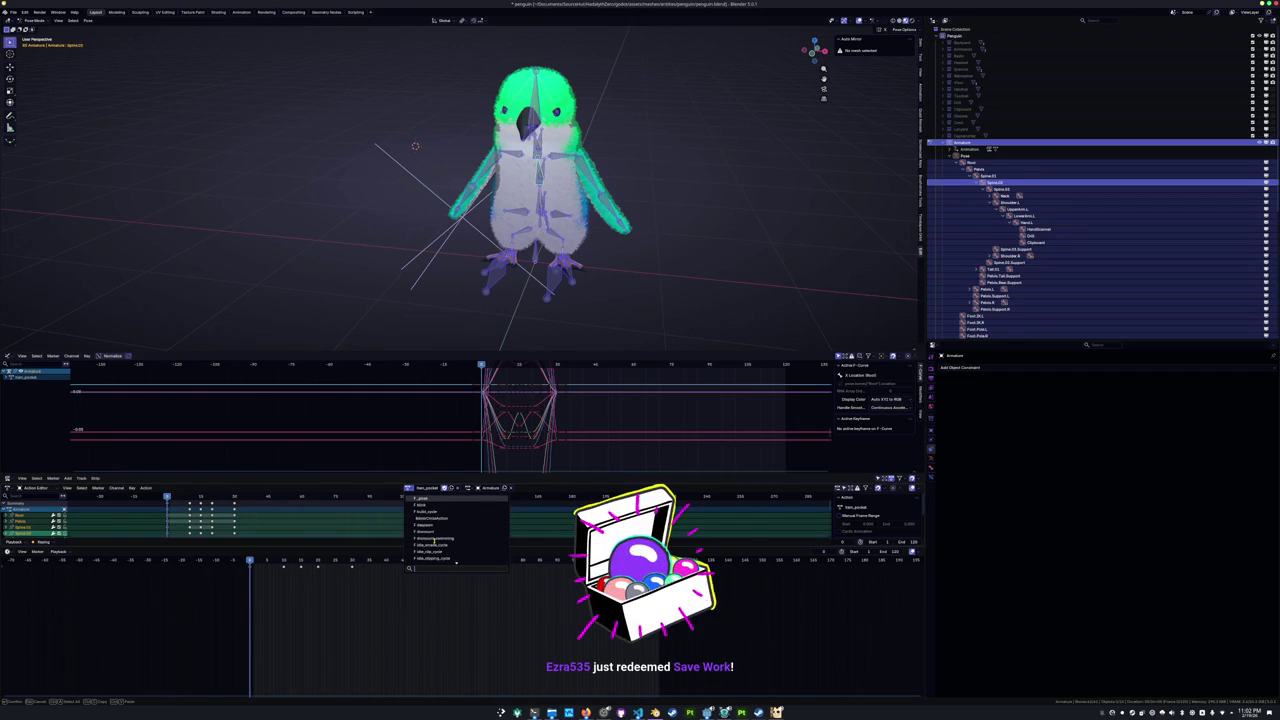
{"action": "scroll", "coordinate": [434, 538], "scroll_direction": "down", "scroll_amount": 2}
{"action": "scroll", "coordinate": [432, 548], "scroll_direction": "down", "scroll_amount": 2}
{"action": "scroll", "coordinate": [432, 546], "scroll_direction": "down", "scroll_amount": 2}
{"action": "scroll", "coordinate": [432, 545], "scroll_direction": "down", "scroll_amount": 2}
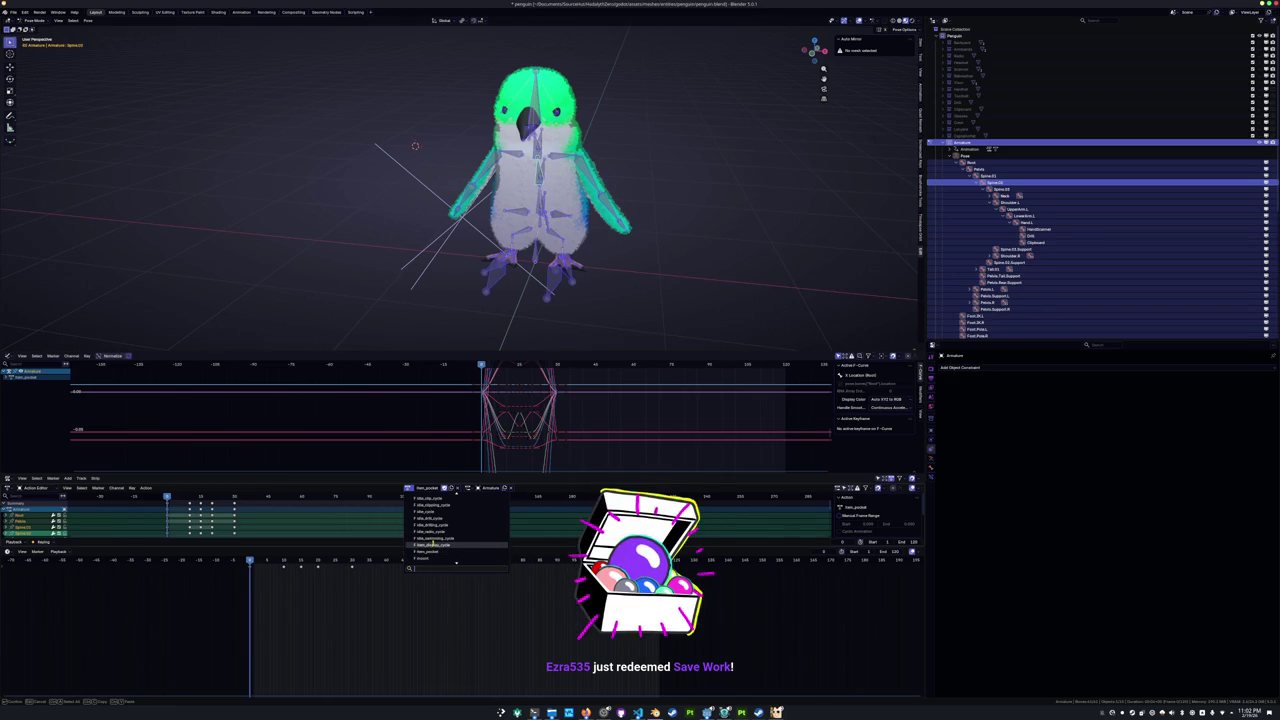
Load item_display_cycle, duplicate it, and start naming the copy 'item'.
{"action": "left_click", "coordinate": [432, 544]}
{"action": "left_click", "coordinate": [462, 487]}
{"action": "type", "text": "item_"}
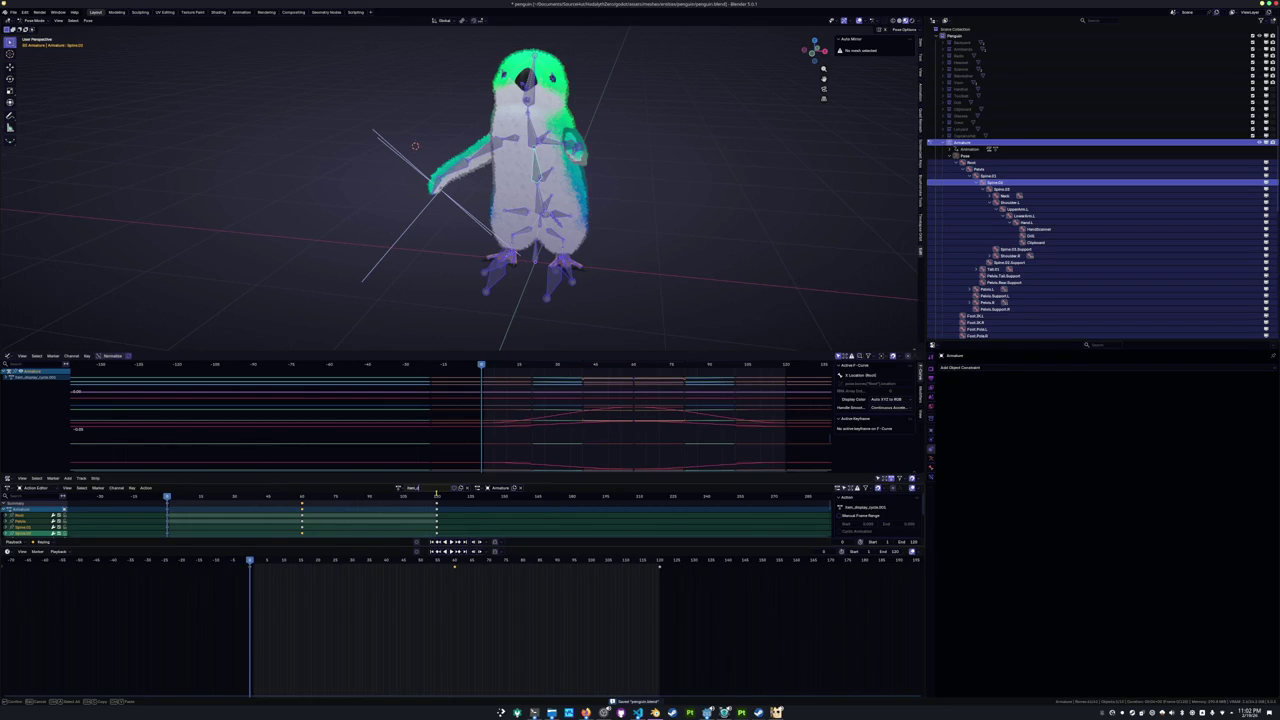
Confirm the item_display name, save, and shift the frame-0 keyframes later in time.
{"action": "key", "text": "Return"}
{"action": "key", "text": "ctrl+s"}
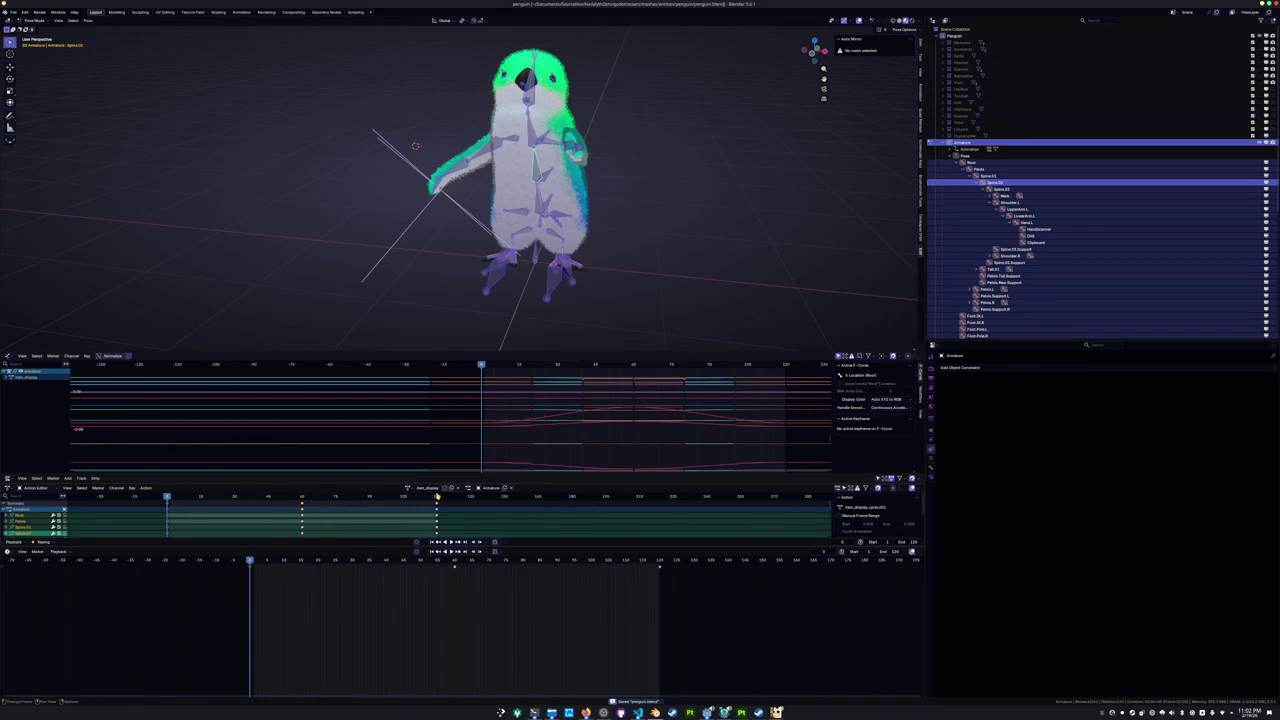
{"action": "left_click_drag", "start_coordinate": [324, 596], "coordinate": [218, 554]}
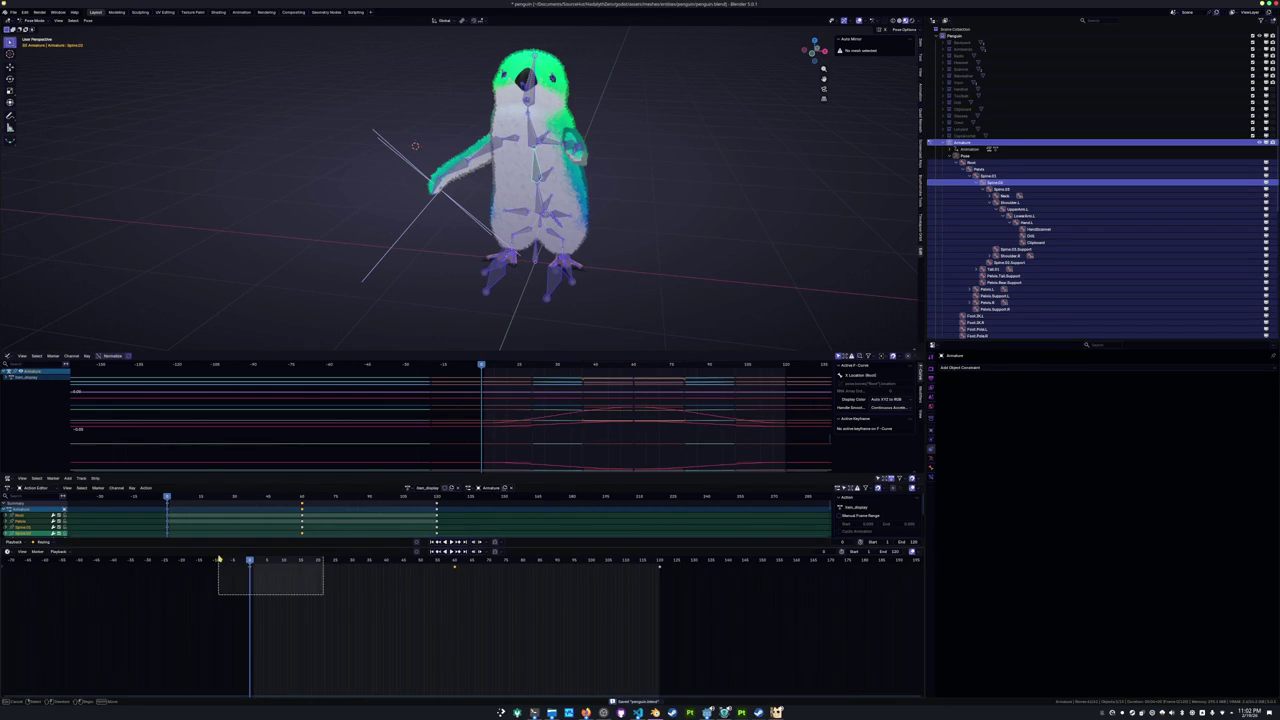
{"action": "key", "text": "g"}
{"action": "left_click", "coordinate": [418, 598]}
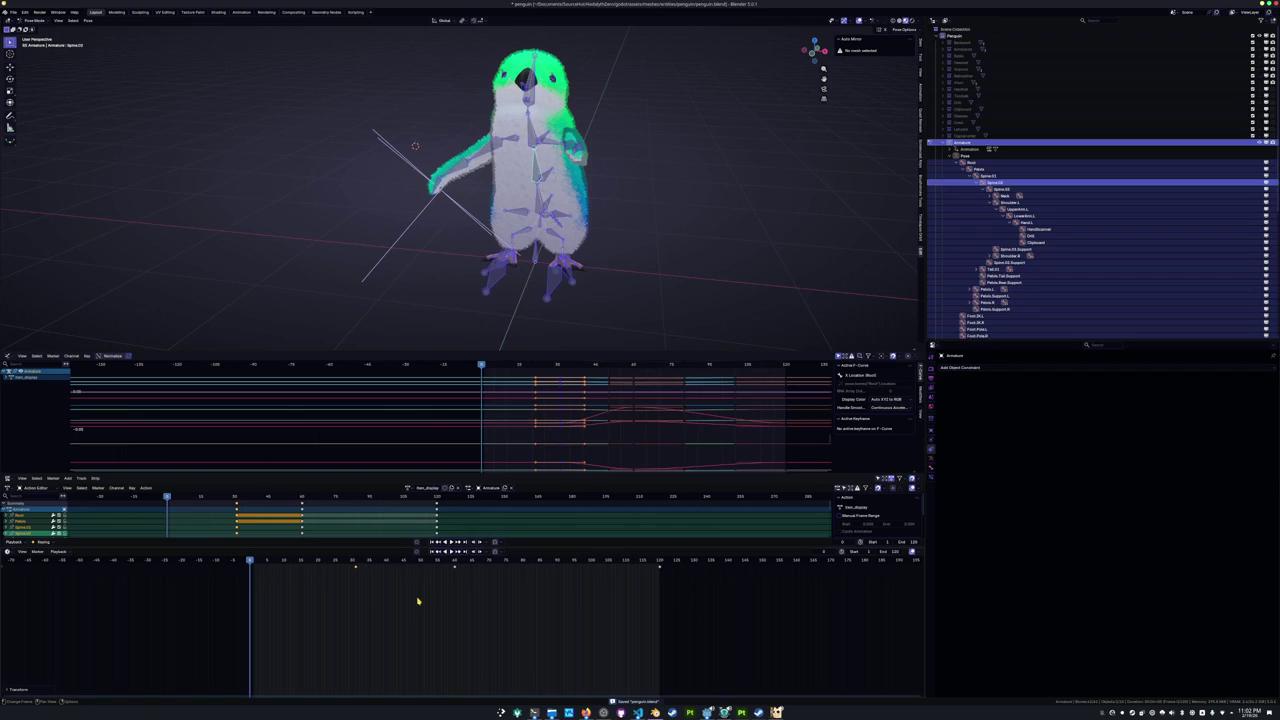
Switch the rig to the item_pocket action and preview its pose around frame 30.
{"action": "left_click", "coordinate": [408, 488]}
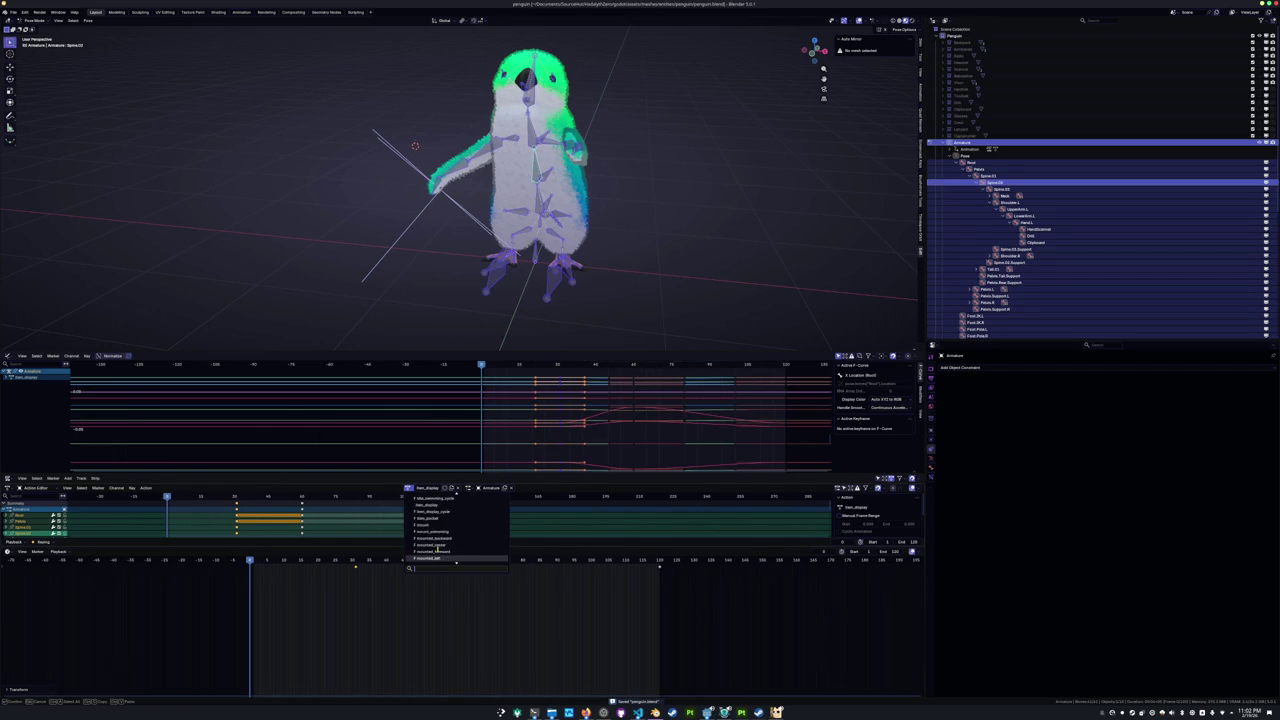
{"action": "scroll", "coordinate": [438, 549], "scroll_direction": "up", "scroll_amount": 1}
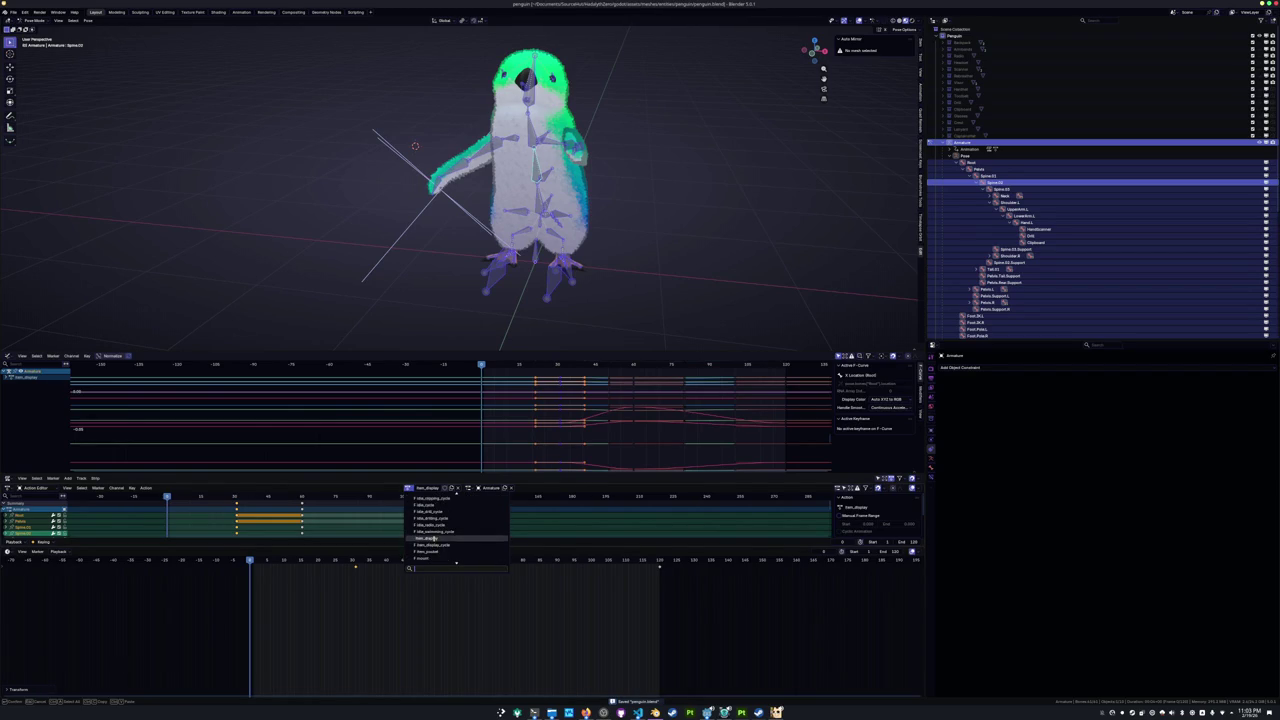
{"action": "key", "text": "Escape"}
{"action": "left_click", "coordinate": [410, 489]}
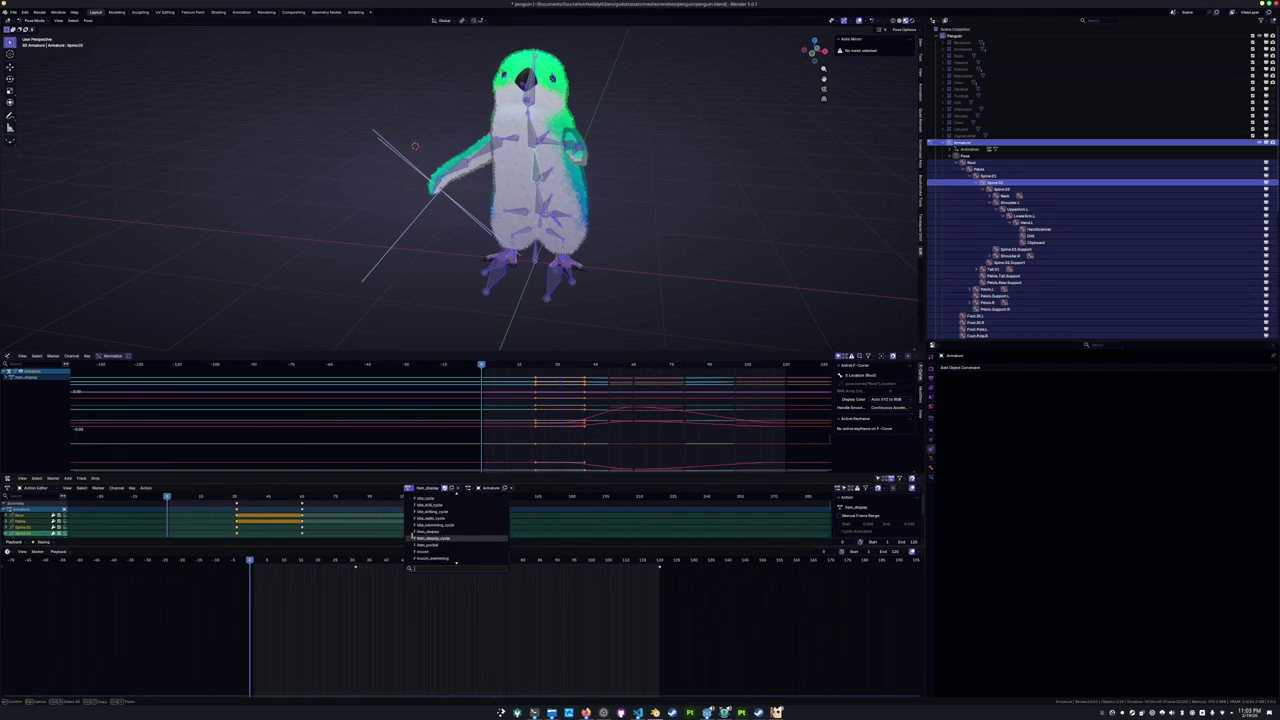
{"action": "scroll", "coordinate": [418, 547], "scroll_direction": "up", "scroll_amount": 2}
{"action": "scroll", "coordinate": [418, 547], "scroll_direction": "up", "scroll_amount": 2}
{"action": "scroll", "coordinate": [418, 546], "scroll_direction": "up", "scroll_amount": 2}
{"action": "scroll", "coordinate": [418, 545], "scroll_direction": "up", "scroll_amount": 2}
{"action": "scroll", "coordinate": [418, 546], "scroll_direction": "up", "scroll_amount": 1}
{"action": "scroll", "coordinate": [419, 547], "scroll_direction": "up", "scroll_amount": 2}
{"action": "scroll", "coordinate": [420, 549], "scroll_direction": "up", "scroll_amount": 2}
{"action": "scroll", "coordinate": [421, 551], "scroll_direction": "up", "scroll_amount": 1}
{"action": "left_click", "coordinate": [426, 551]}
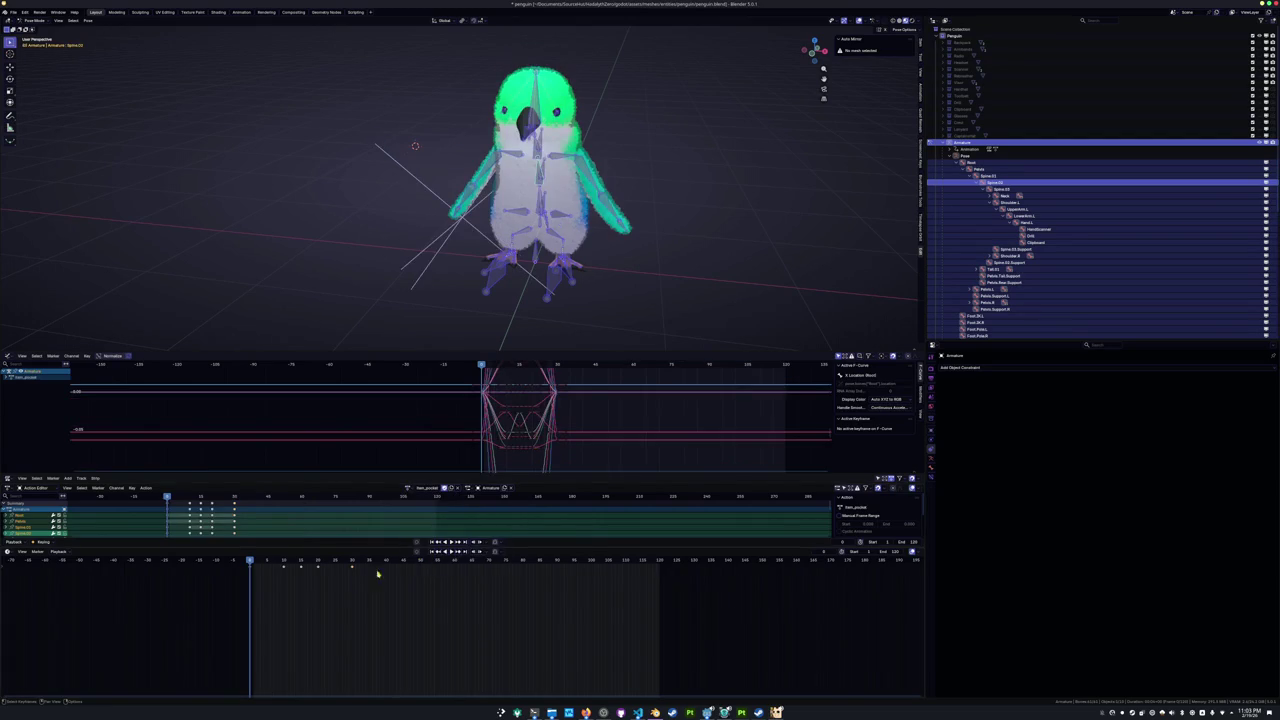
{"action": "mouse_move", "coordinate": [317, 563]}
{"action": "left_mouse_down"}
{"action": "mouse_move", "coordinate": [351, 563]}
{"action": "mouse_move", "coordinate": [246, 567]}
{"action": "mouse_move", "coordinate": [352, 571]}
{"action": "left_mouse_up"}
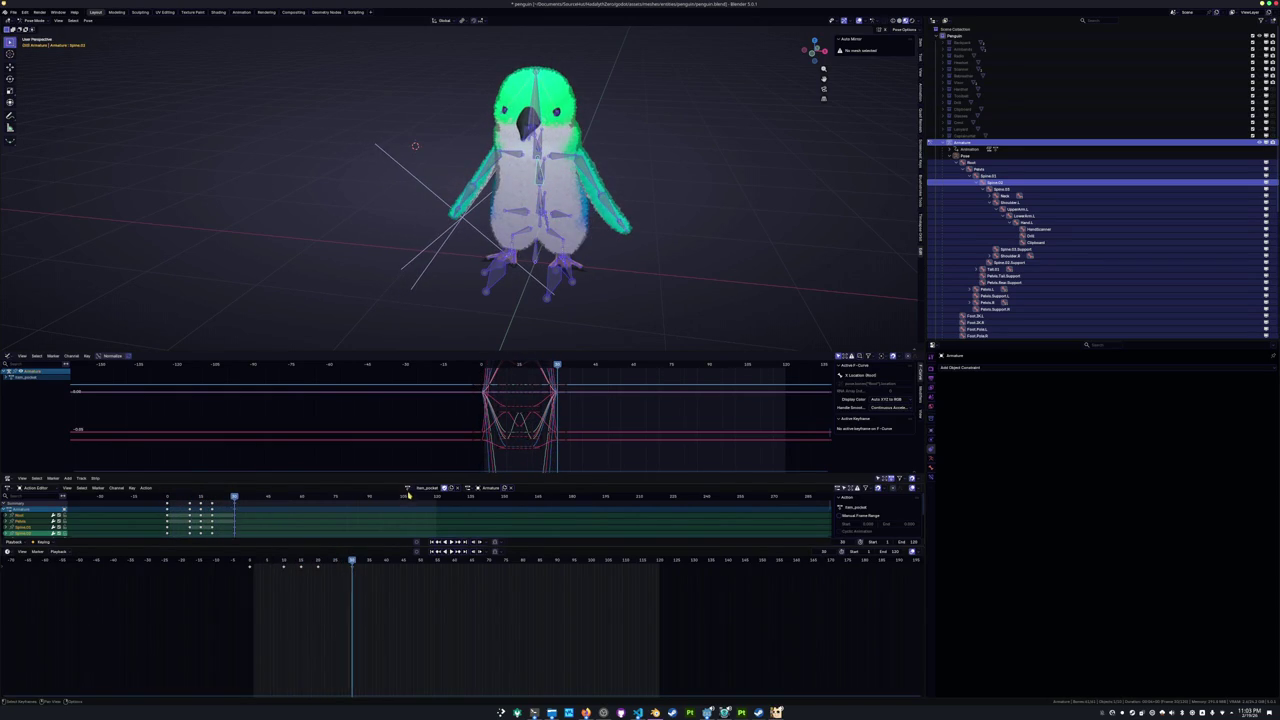
Load the item_display action onto the rig and set the current frame in the timeline.
{"action": "left_click", "coordinate": [407, 488]}
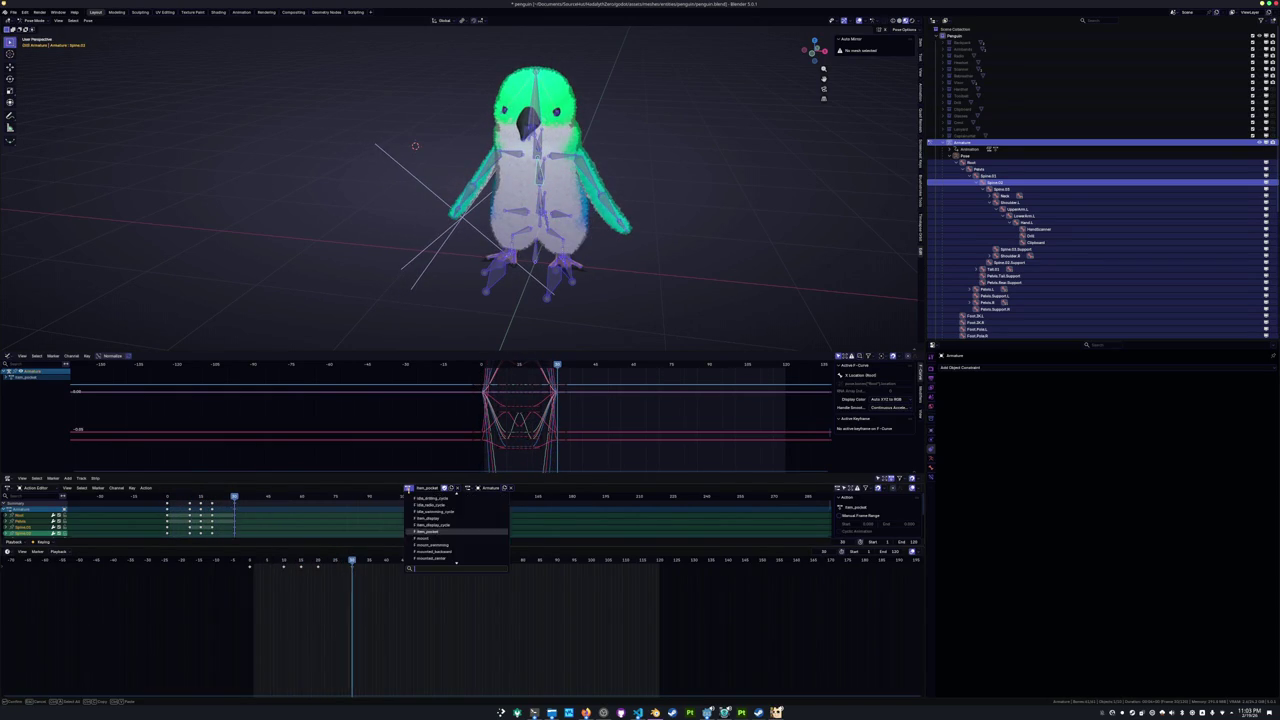
{"action": "left_click", "coordinate": [428, 518]}
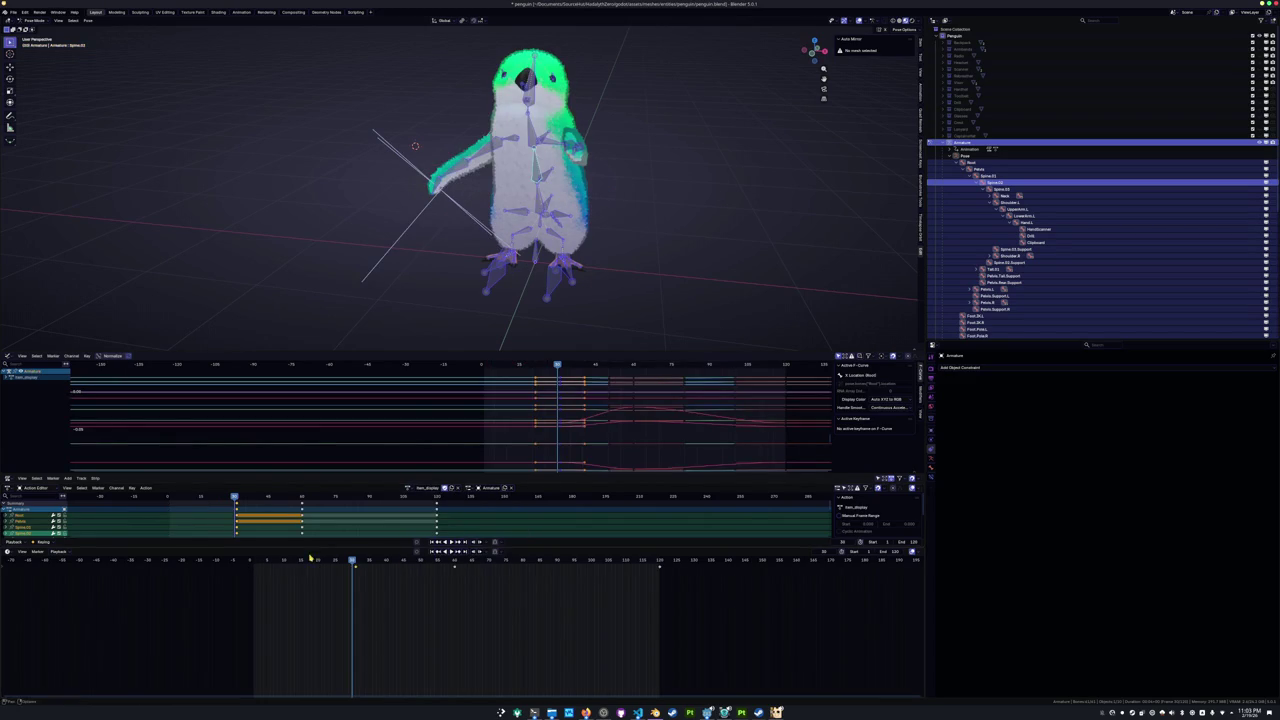
{"action": "left_click", "coordinate": [355, 561]}
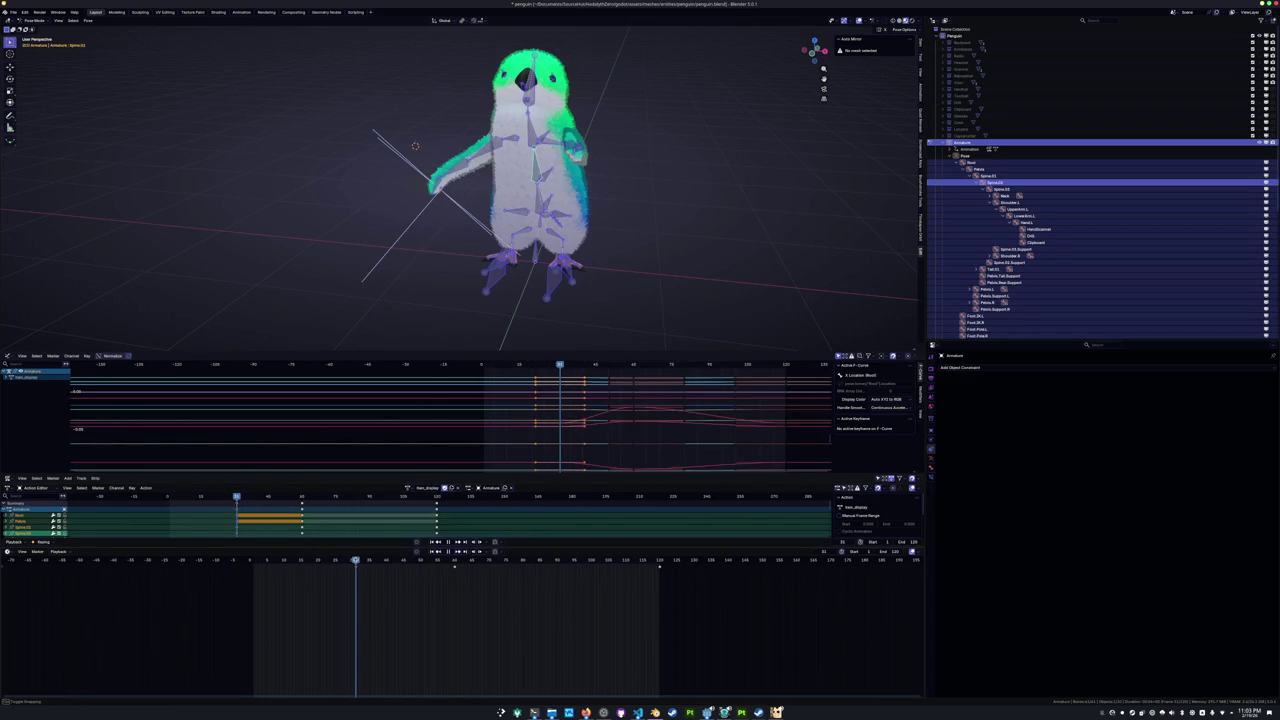
Browse the action list and assign idle_cycle to the penguin armature.
{"action": "left_click", "coordinate": [407, 488]}
{"action": "scroll", "coordinate": [428, 524], "scroll_direction": "up", "scroll_amount": 3}
{"action": "scroll", "coordinate": [430, 523], "scroll_direction": "up", "scroll_amount": 3}
{"action": "scroll", "coordinate": [434, 522], "scroll_direction": "up", "scroll_amount": 4}
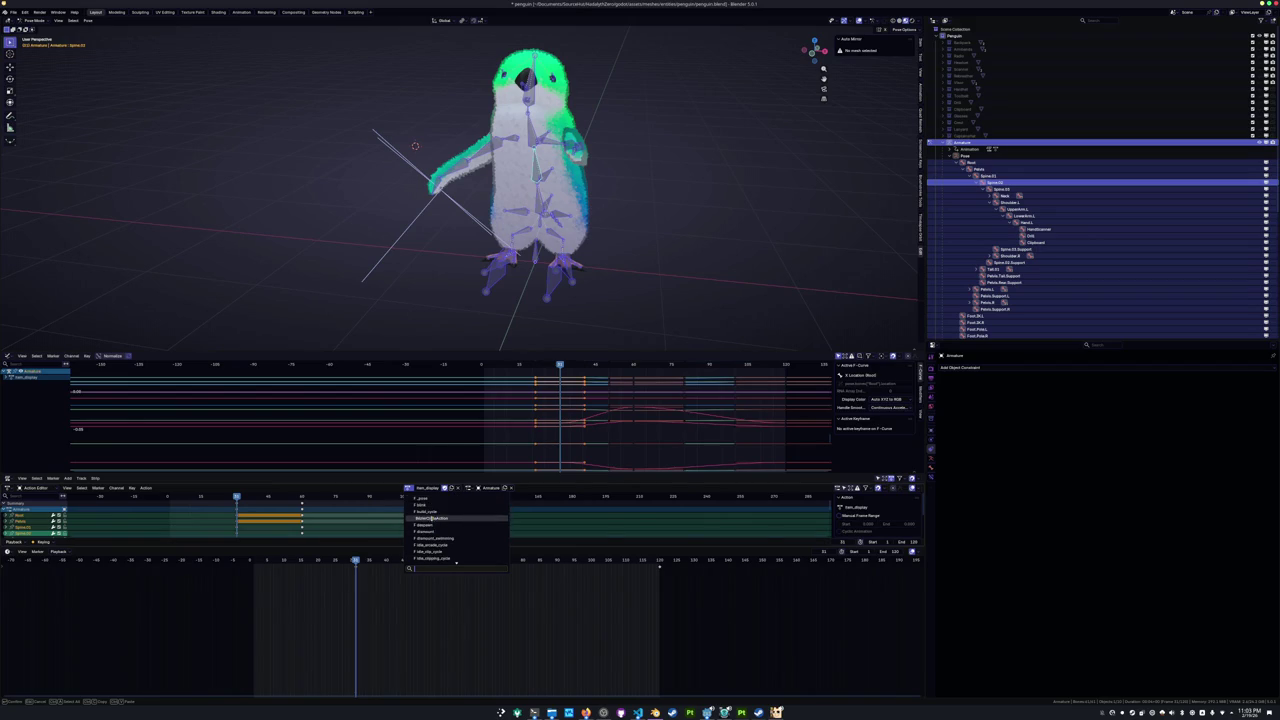
{"action": "scroll", "coordinate": [432, 551], "scroll_direction": "down", "scroll_amount": 3}
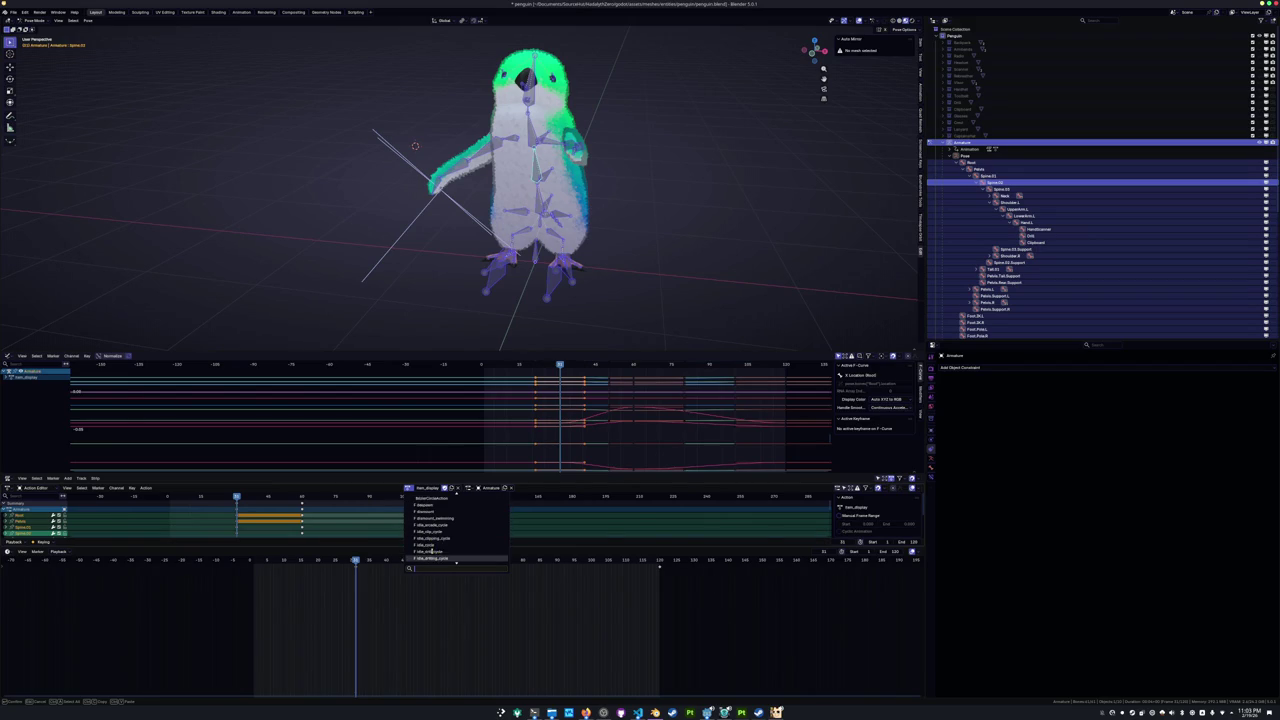
{"action": "scroll", "coordinate": [433, 548], "scroll_direction": "down", "scroll_amount": 1}
{"action": "scroll", "coordinate": [433, 545], "scroll_direction": "down", "scroll_amount": 3}
{"action": "scroll", "coordinate": [435, 545], "scroll_direction": "down", "scroll_amount": 1}
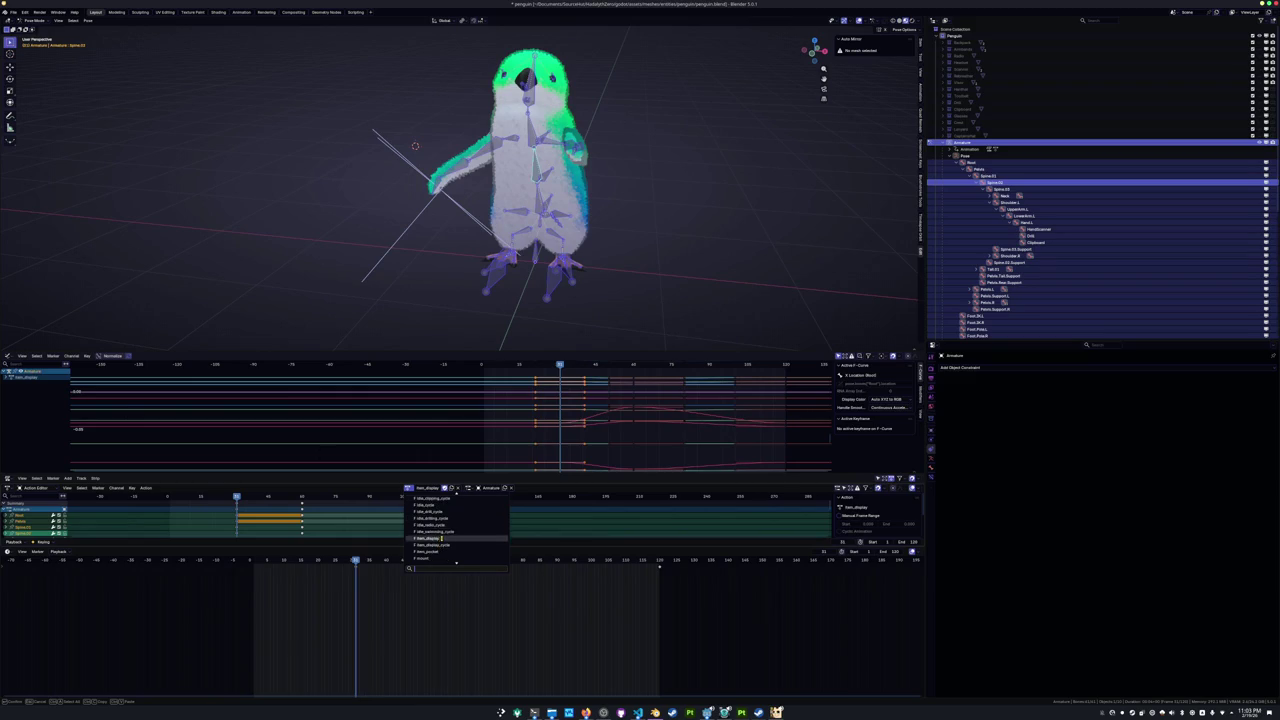
{"action": "scroll", "coordinate": [442, 539], "scroll_direction": "up", "scroll_amount": 2}
{"action": "scroll", "coordinate": [441, 535], "scroll_direction": "up", "scroll_amount": 2}
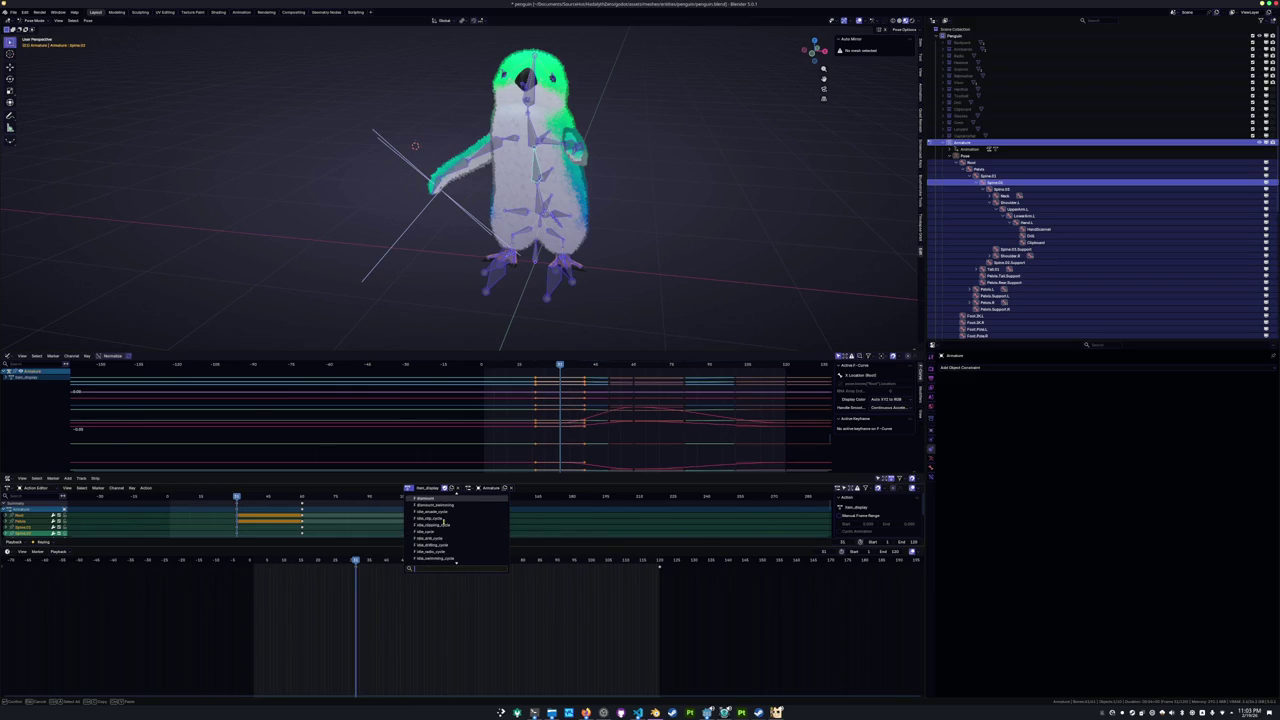
{"action": "scroll", "coordinate": [443, 515], "scroll_direction": "up", "scroll_amount": 1}
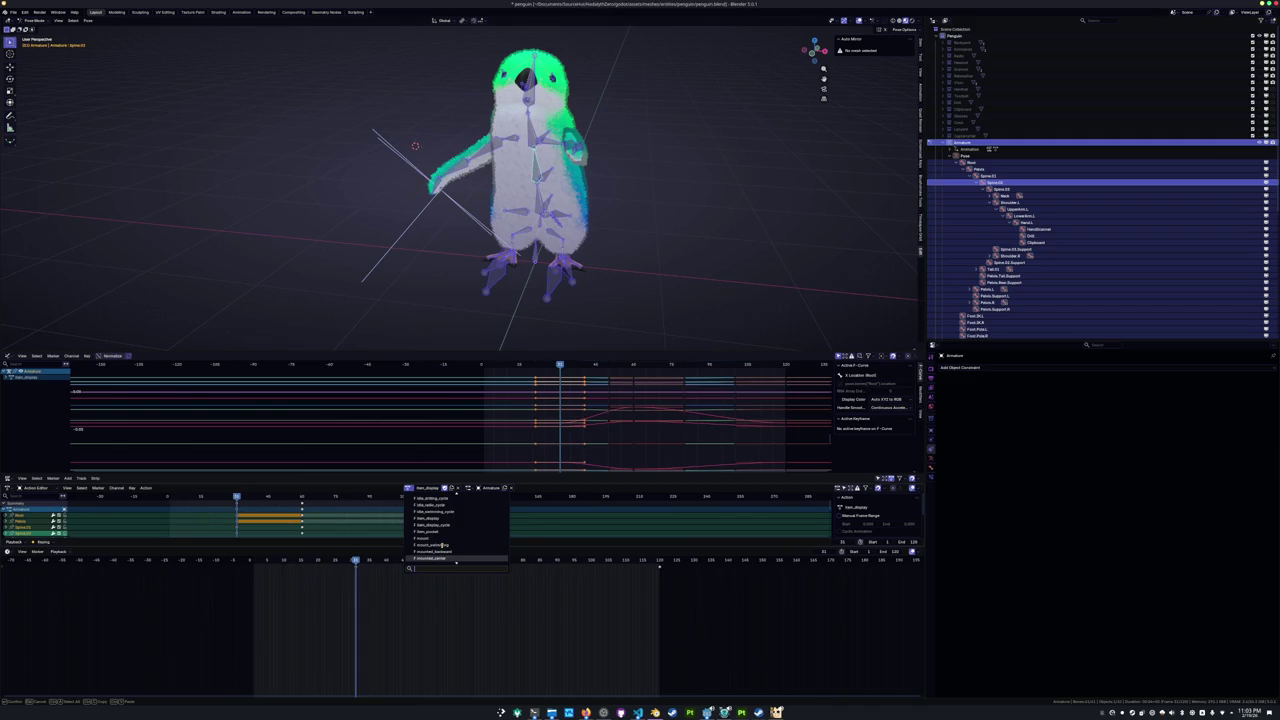
{"action": "scroll", "coordinate": [444, 546], "scroll_direction": "down", "scroll_amount": 2}
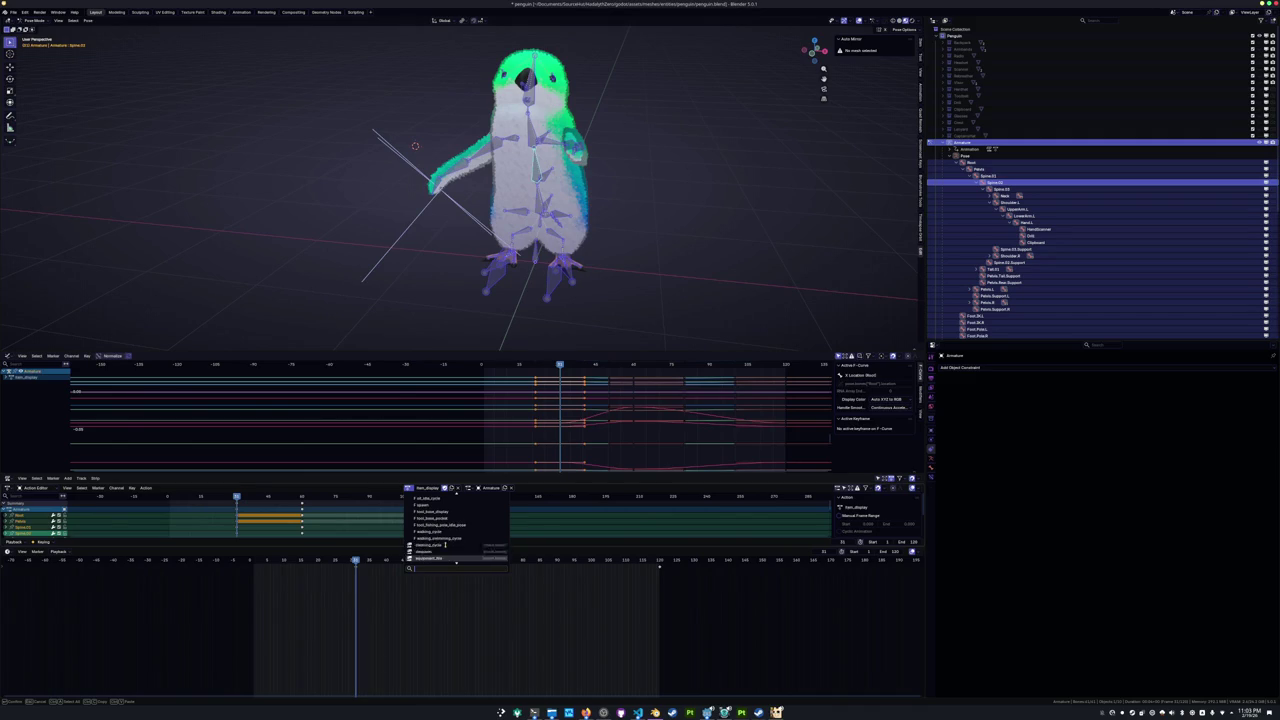
{"action": "scroll", "coordinate": [446, 547], "scroll_direction": "down", "scroll_amount": 2}
{"action": "scroll", "coordinate": [447, 548], "scroll_direction": "down", "scroll_amount": 3}
{"action": "scroll", "coordinate": [447, 548], "scroll_direction": "up", "scroll_amount": 2}
{"action": "scroll", "coordinate": [447, 546], "scroll_direction": "up", "scroll_amount": 1}
{"action": "scroll", "coordinate": [448, 543], "scroll_direction": "up", "scroll_amount": 2}
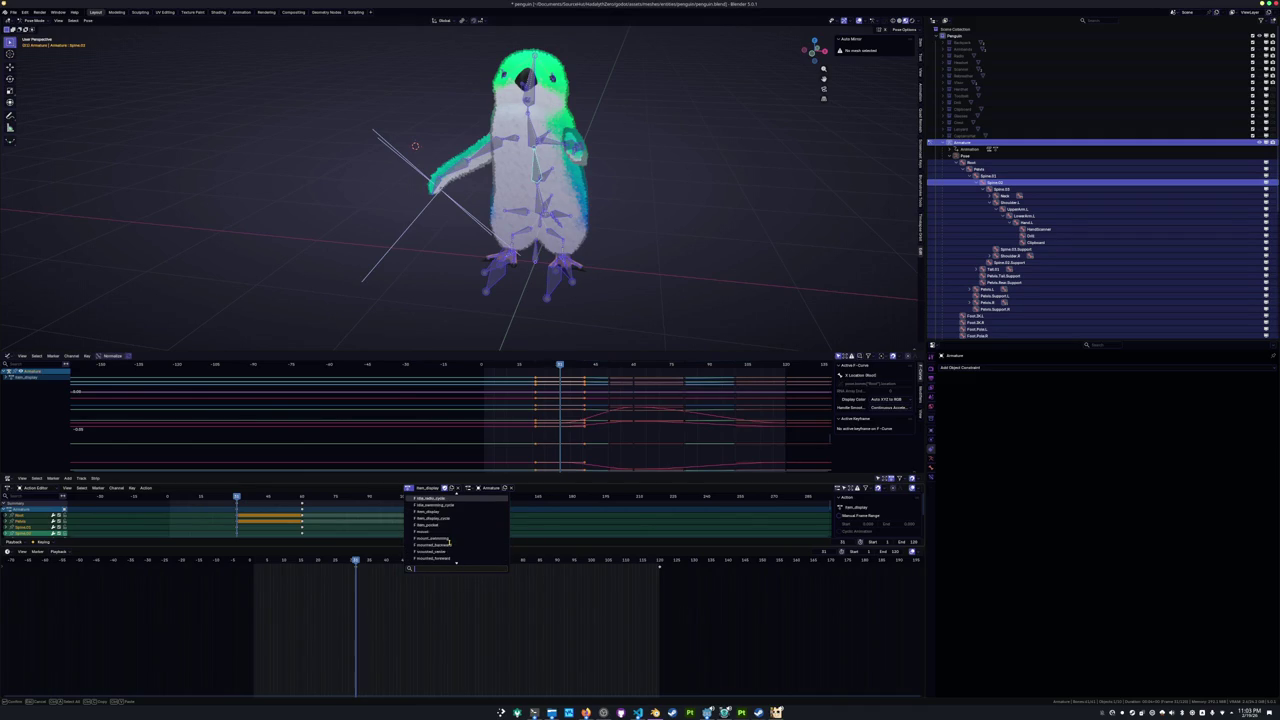
{"action": "scroll", "coordinate": [447, 542], "scroll_direction": "up", "scroll_amount": 2}
{"action": "scroll", "coordinate": [430, 544], "scroll_direction": "up", "scroll_amount": 2}
{"action": "scroll", "coordinate": [422, 546], "scroll_direction": "up", "scroll_amount": 2}
{"action": "scroll", "coordinate": [421, 541], "scroll_direction": "up", "scroll_amount": 3}
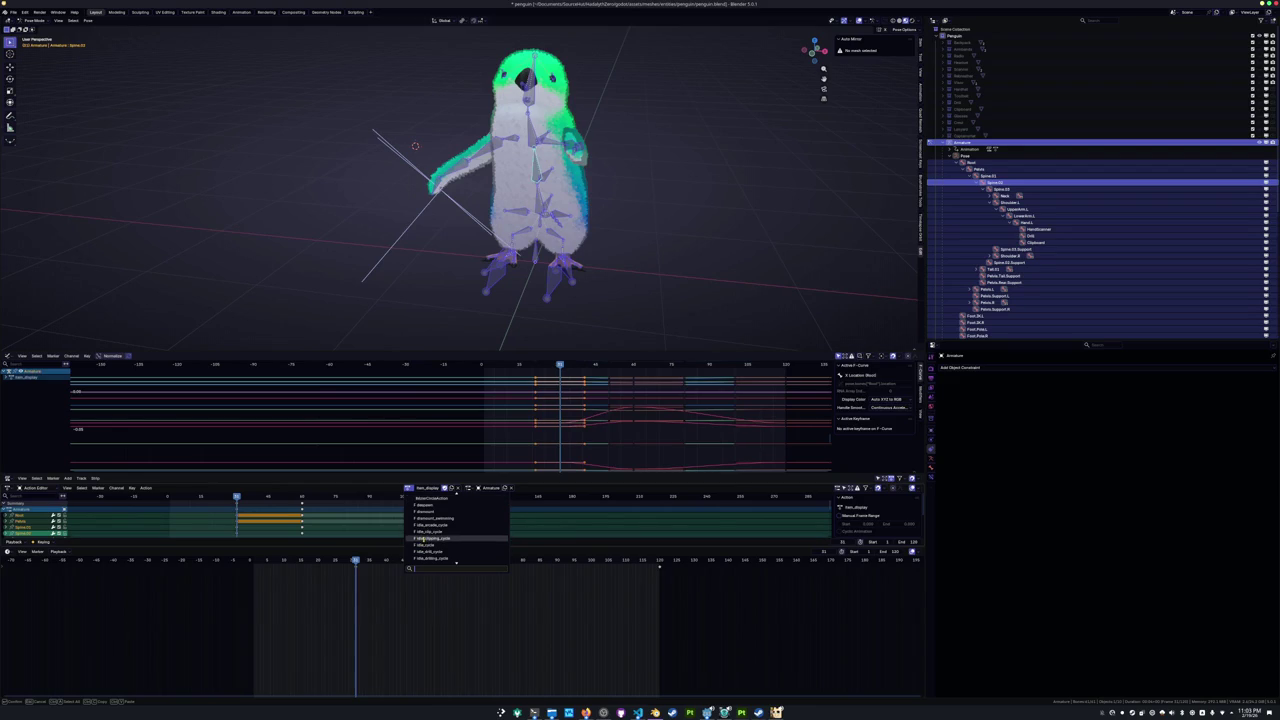
{"action": "left_click", "coordinate": [421, 544]}
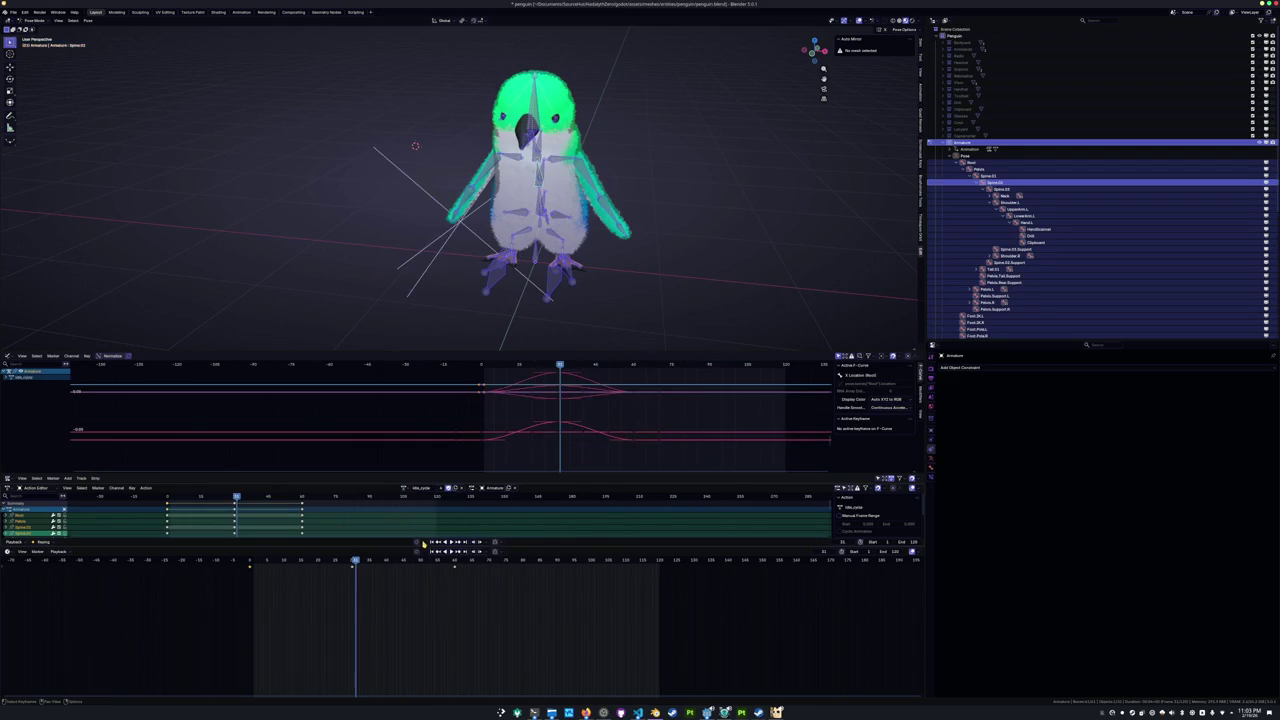
Select all bones at the start frame and duplicate idle_cycle as a new action named idle_pose.
{"action": "left_click", "coordinate": [354, 306]}
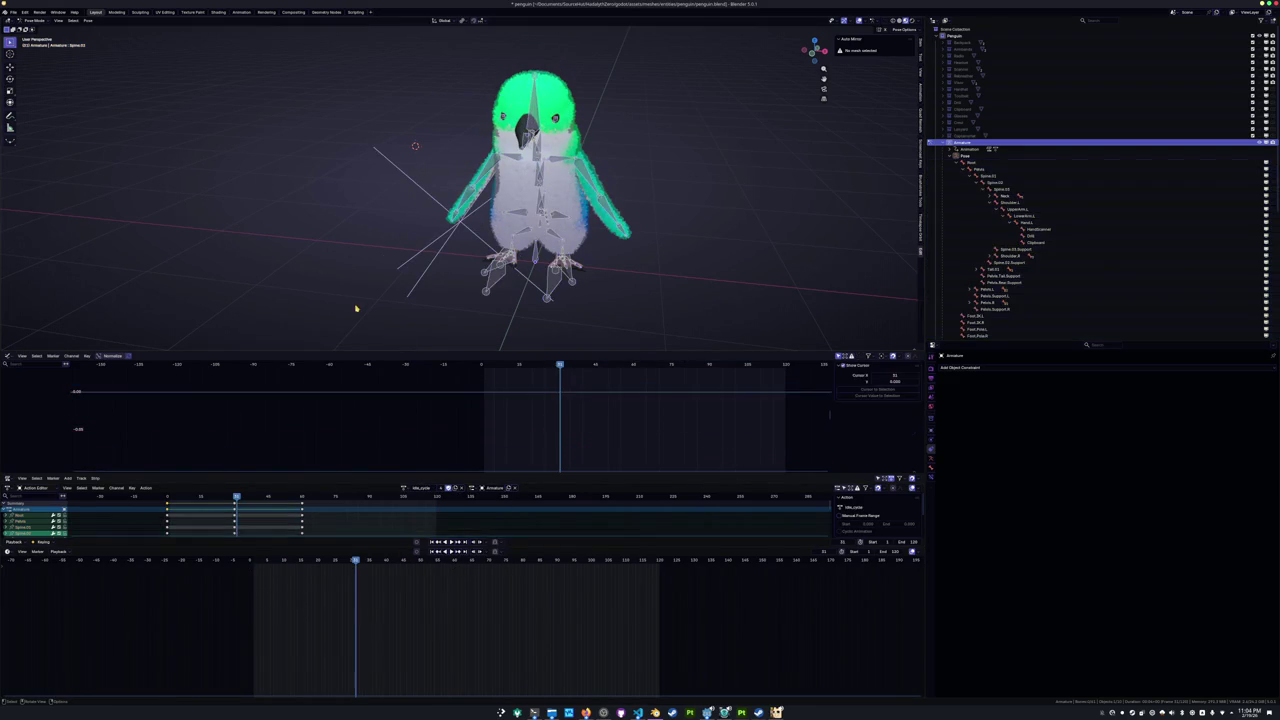
{"action": "key", "text": "shift+Left"}
{"action": "key", "text": "a"}
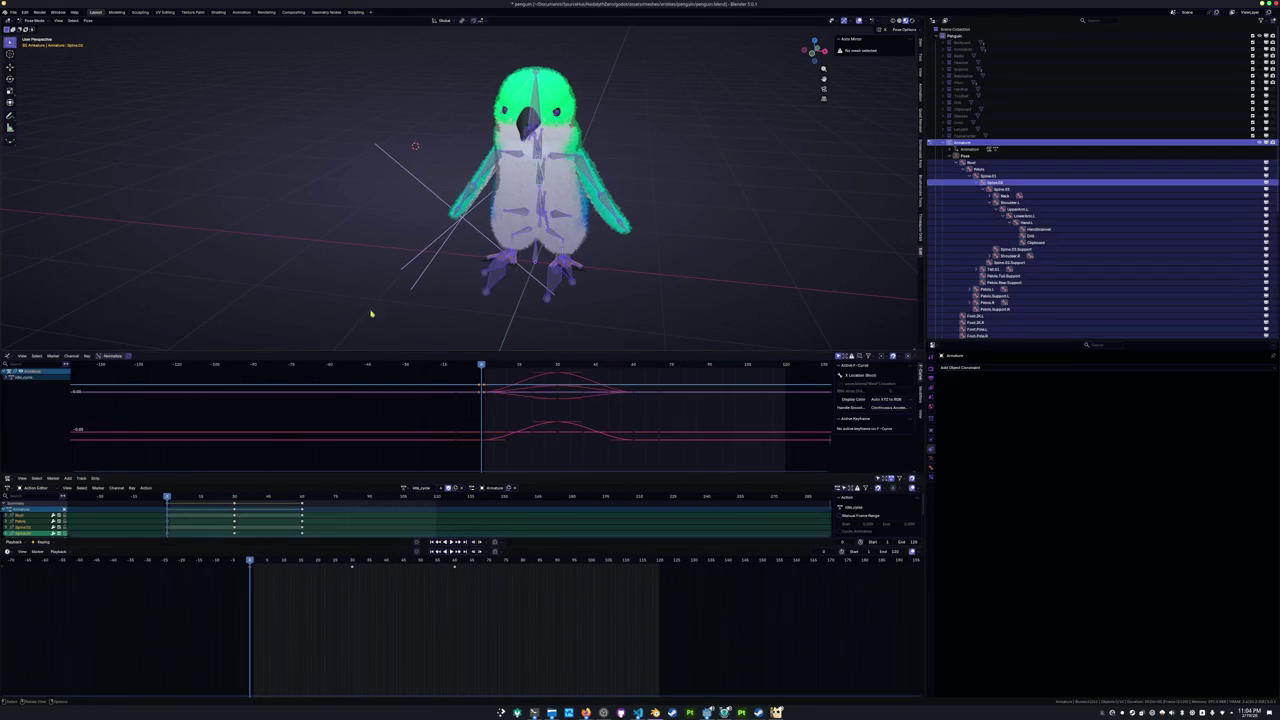
{"action": "left_click", "coordinate": [455, 489]}
{"action": "double_click", "coordinate": [428, 488]}
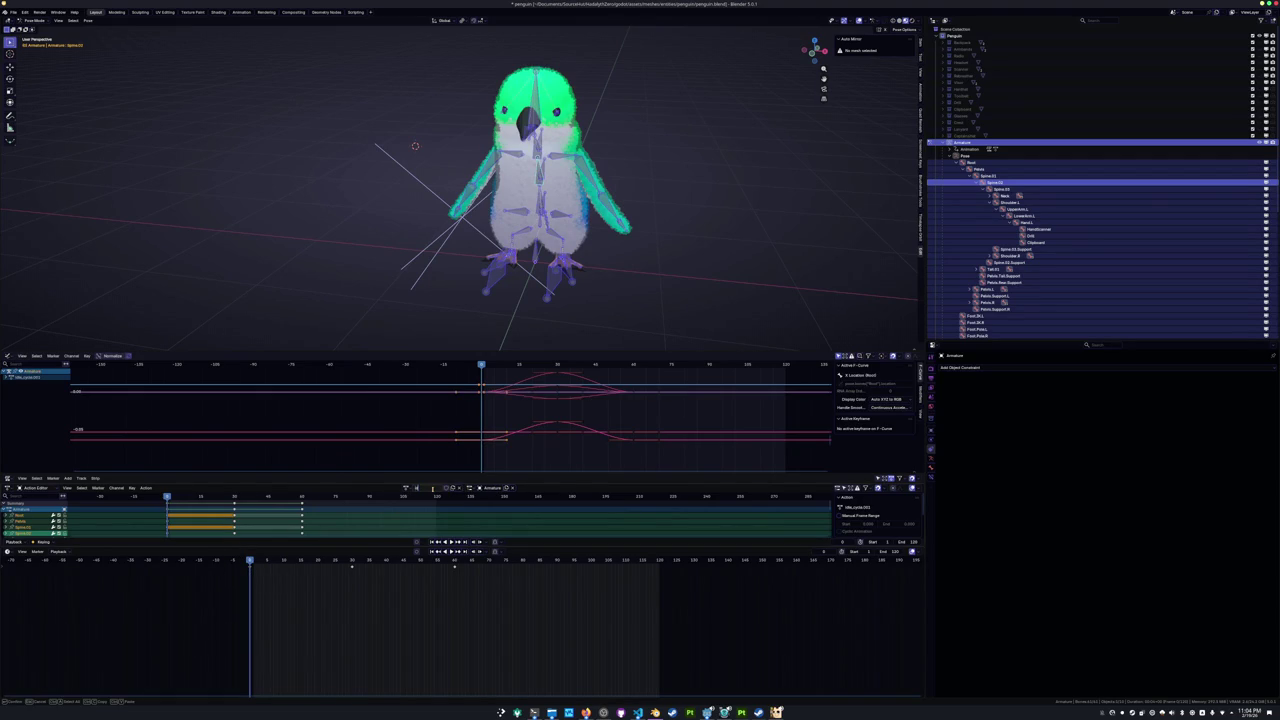
{"action": "key", "text": "Return"}
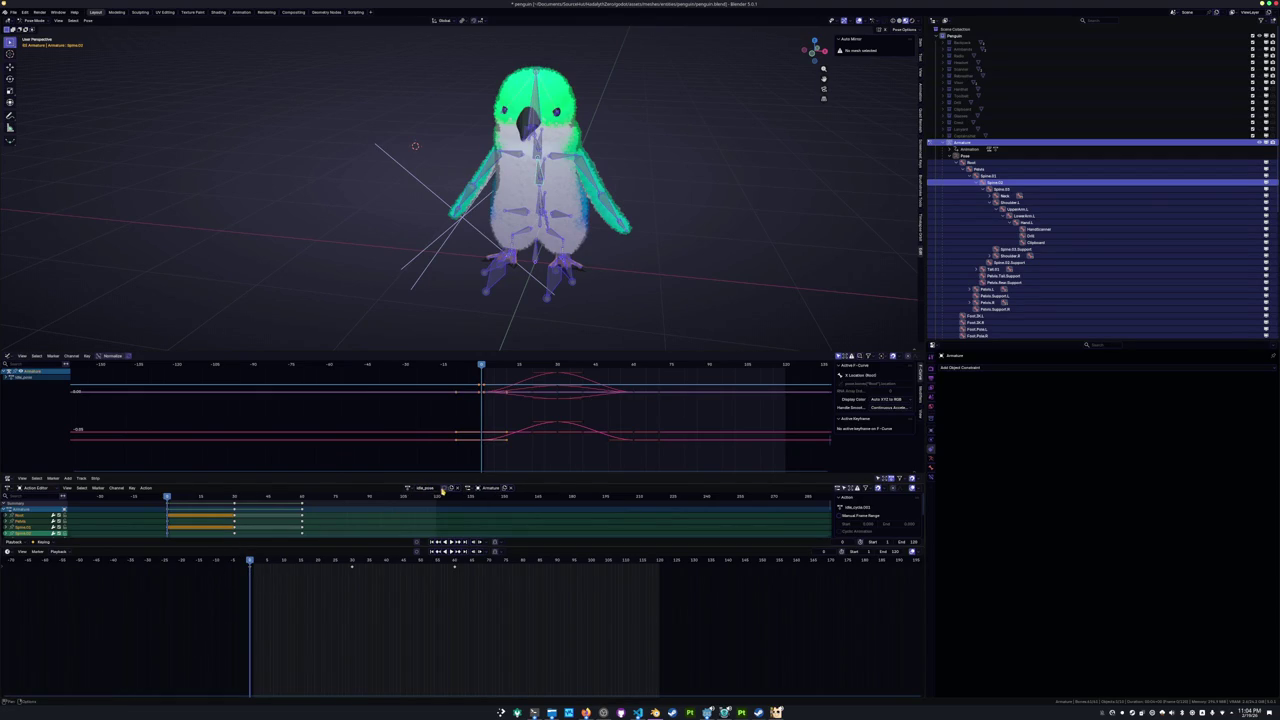
Delete idle_pose's selected keyframes and save penguin.blend.
{"action": "key", "text": "x"}
{"action": "left_click", "coordinate": [390, 598]}
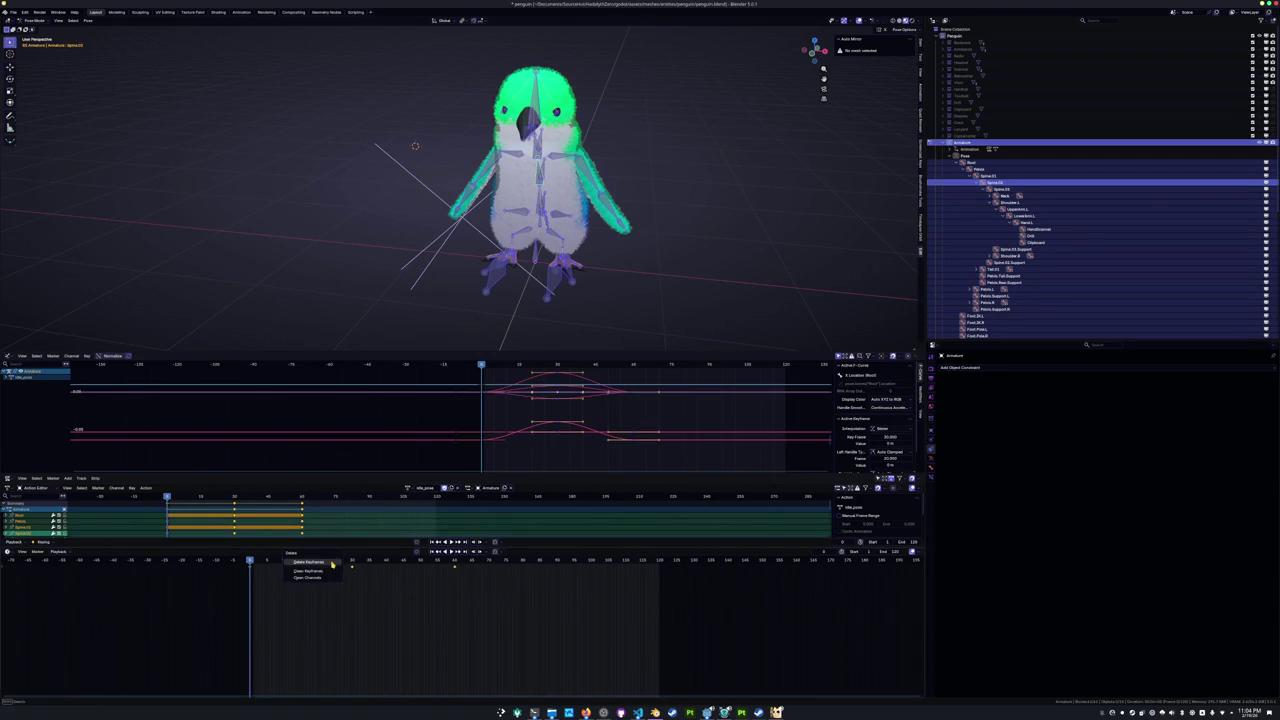
{"action": "key", "text": "ctrl+s"}
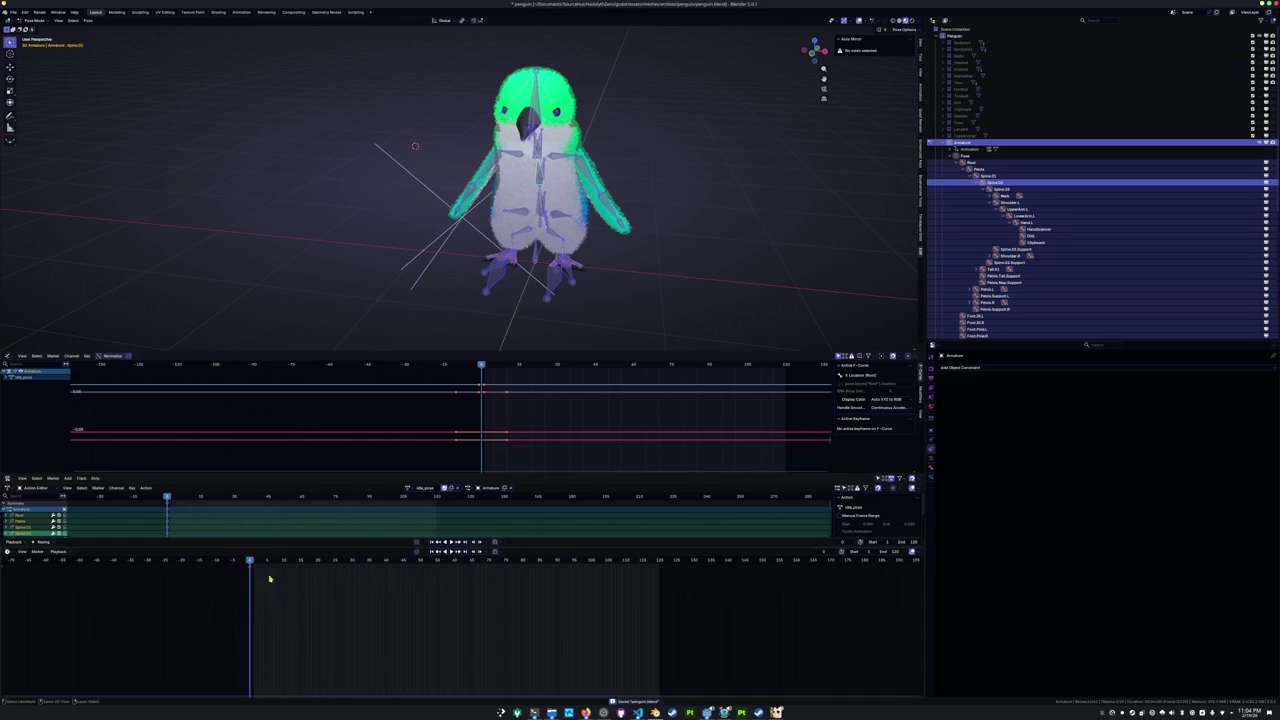
{"action": "left_click", "coordinate": [410, 487]}
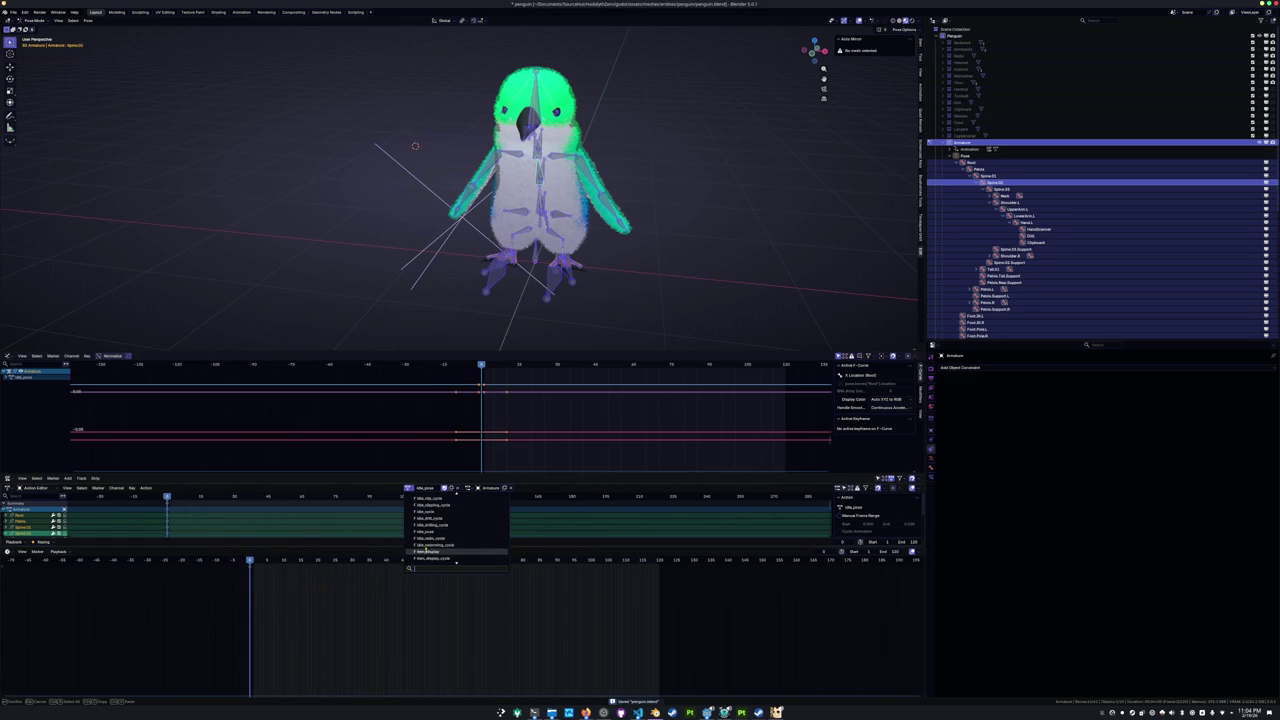
Load item_display, paste keyframes at the current frame, and slide a group of keys earlier.
{"action": "left_click", "coordinate": [428, 551]}
{"action": "key", "text": "ctrl+v"}
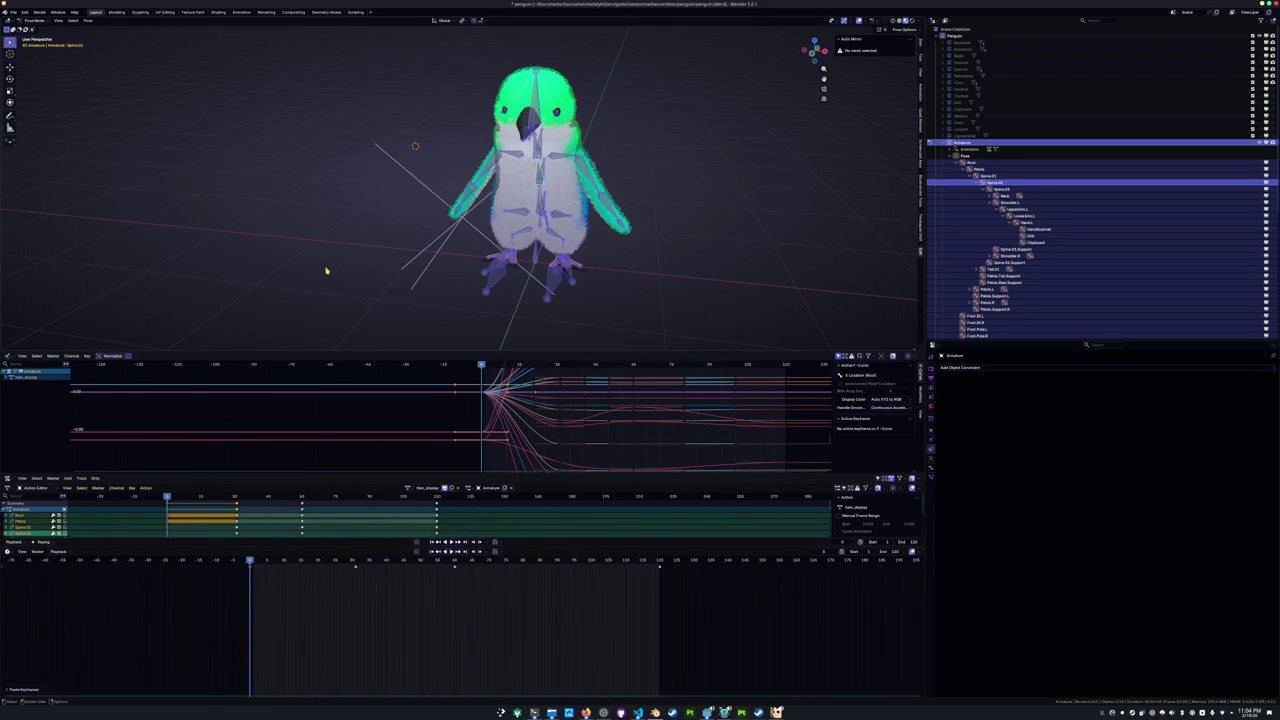
{"action": "key", "text": "space"}
{"action": "key", "text": "space"}
{"action": "left_click_drag", "start_coordinate": [389, 621], "coordinate": [331, 565]}
{"action": "key", "text": "g"}
{"action": "left_click", "coordinate": [273, 601]}
Retime the following keyframes, undo the last two changes, and rotate the spine to hunch the upper body.
{"action": "left_click_drag", "start_coordinate": [273, 601], "coordinate": [270, 580]}
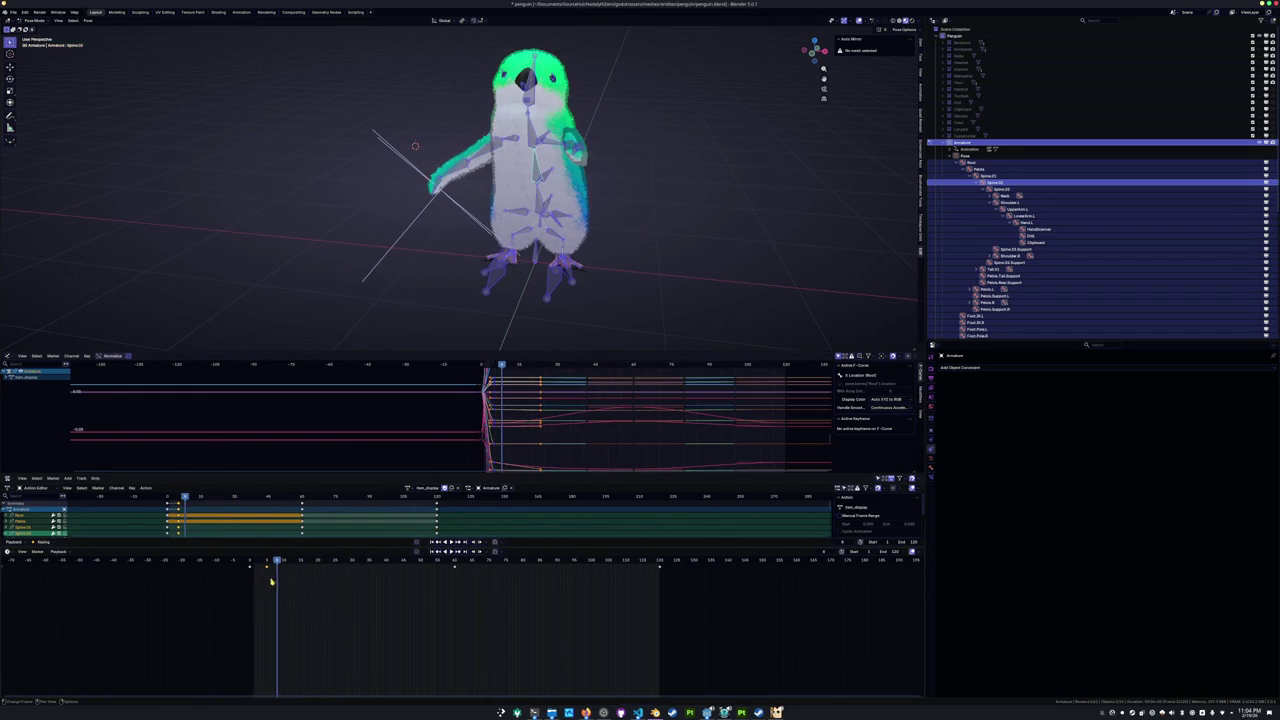
{"action": "key", "text": "g"}
{"action": "left_click", "coordinate": [307, 583]}
{"action": "left_click_drag", "start_coordinate": [277, 562], "coordinate": [298, 569]}
{"action": "key", "text": "g"}
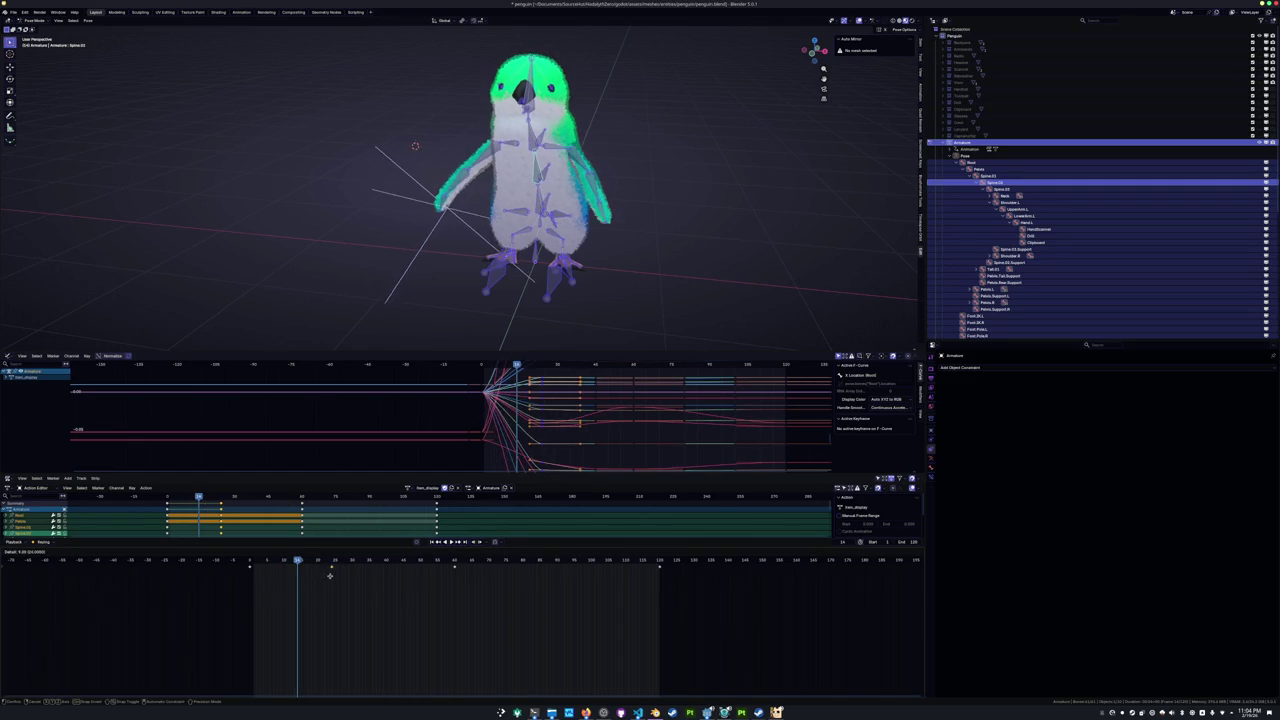
{"action": "left_click", "coordinate": [320, 580]}
{"action": "left_click_drag", "start_coordinate": [297, 562], "coordinate": [284, 562]}
{"action": "key", "text": "ctrl+z"}
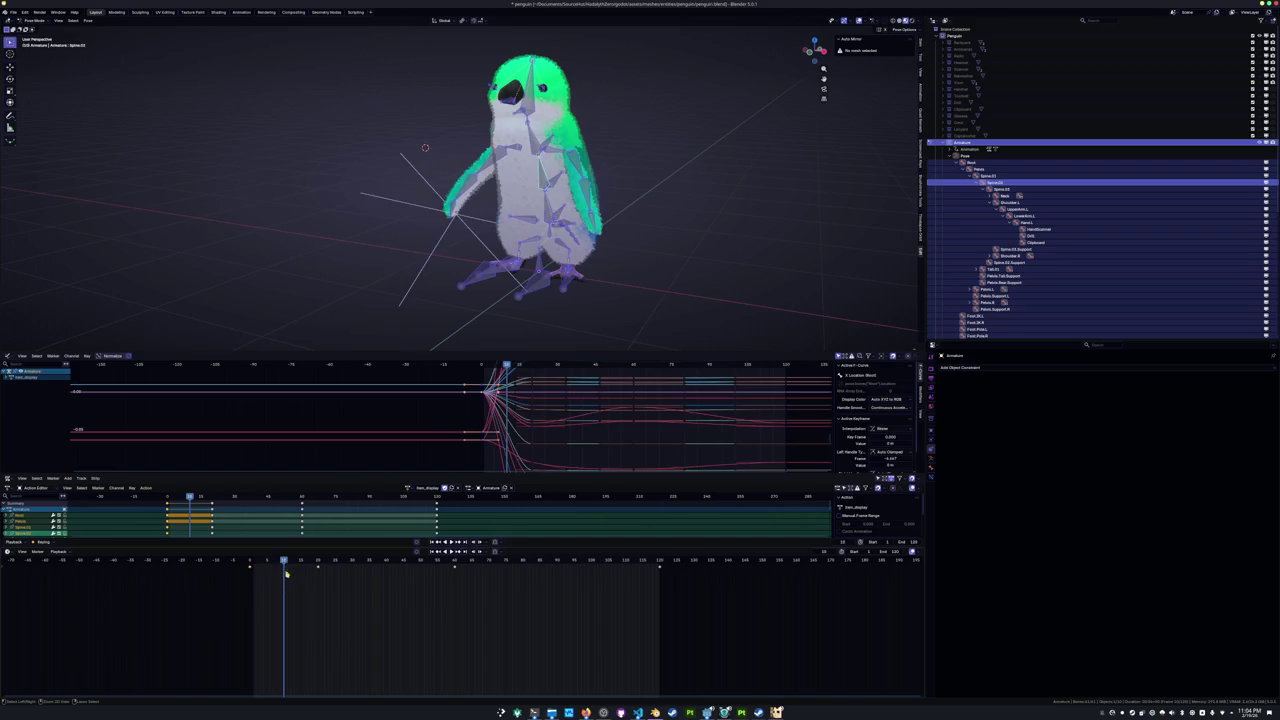
{"action": "key", "text": "ctrl+z"}
{"action": "key", "text": "ctrl+z"}
{"action": "key", "text": "ctrl+z"}
{"action": "key", "text": "ctrl+z"}
{"action": "key", "text": "r"}
{"action": "key", "text": "Return"}
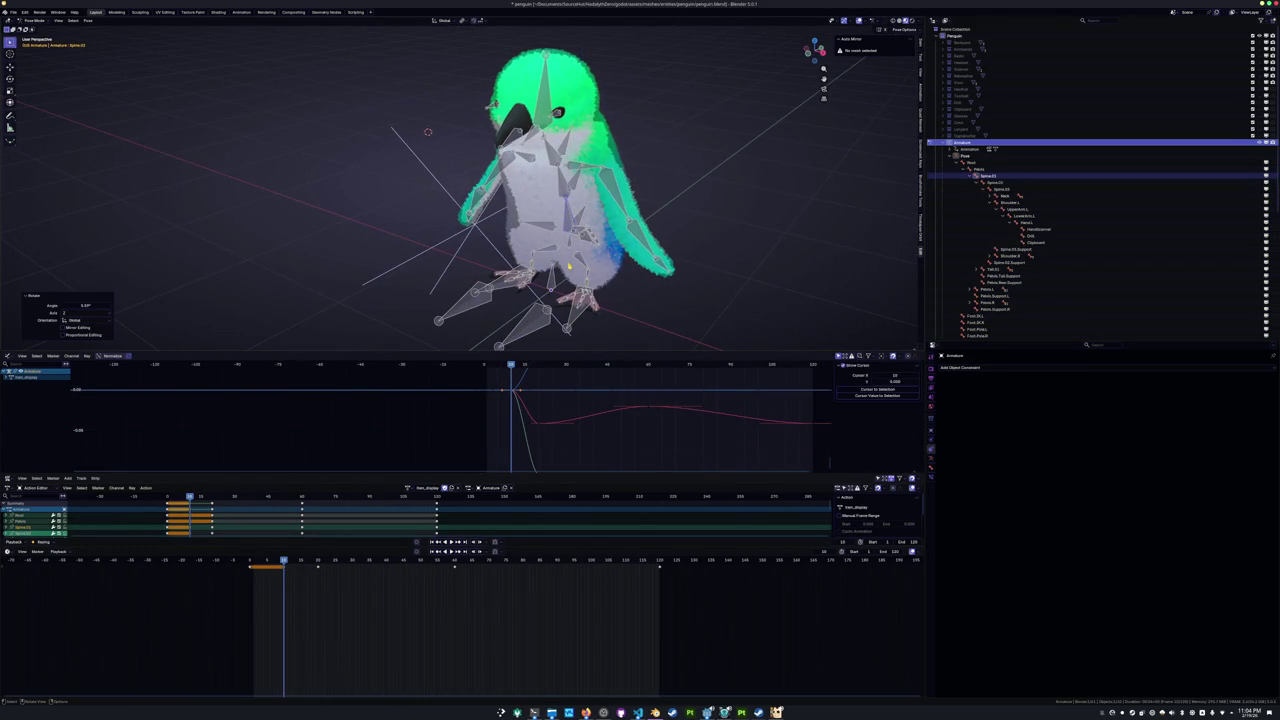
Pose the left arm by rotating the upper arm, lower arm and hand bones.
{"action": "key", "text": "KP_3"}
{"action": "left_click", "coordinate": [540, 180]}
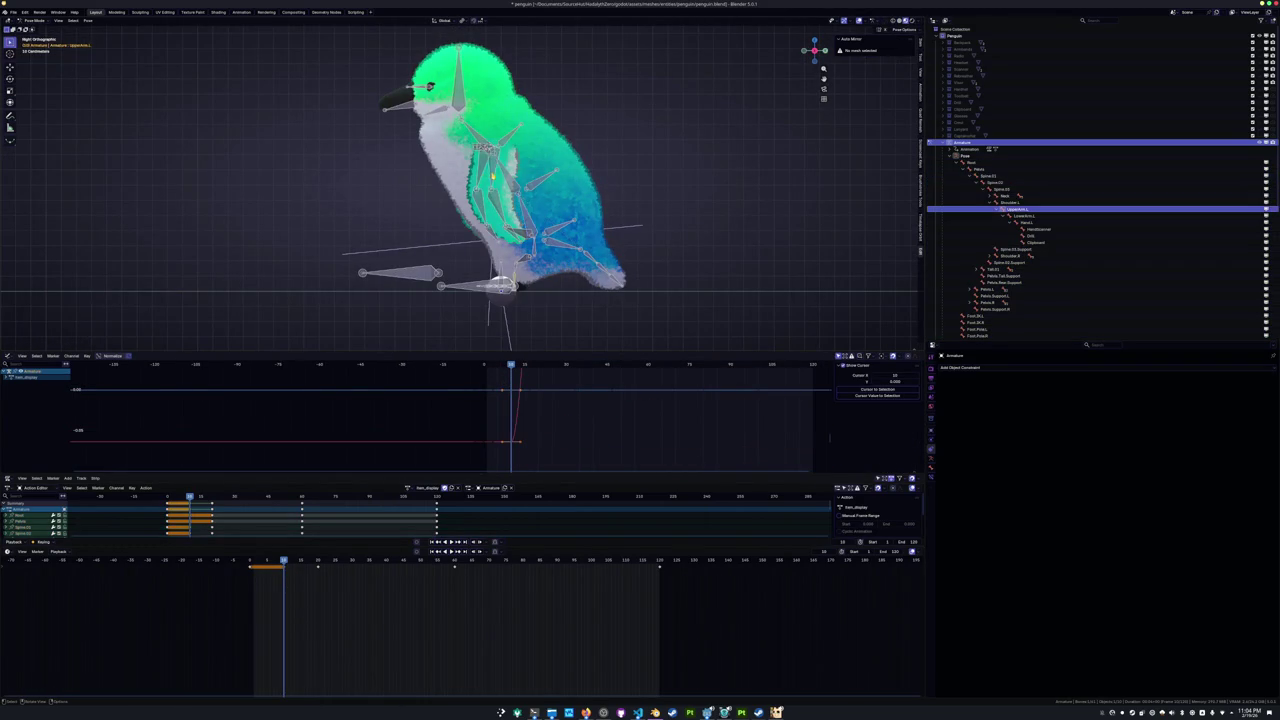
{"action": "middle_click_drag", "start_coordinate": [540, 180], "coordinate": [630, 203]}
{"action": "key", "text": "r"}
{"action": "key", "text": "z"}
{"action": "key", "text": "z"}
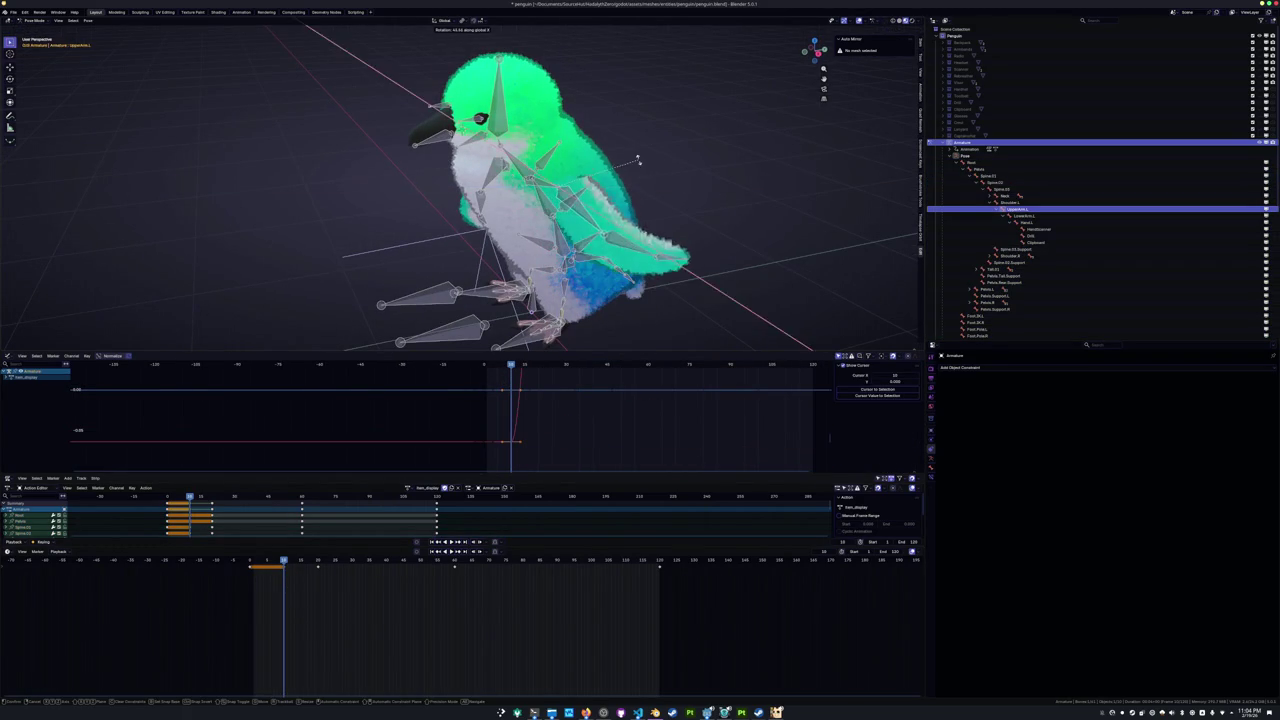
{"action": "left_click", "coordinate": [614, 243]}
{"action": "left_click", "coordinate": [614, 243]}
{"action": "key", "text": "r"}
{"action": "key", "text": "x"}
{"action": "key", "text": "x"}
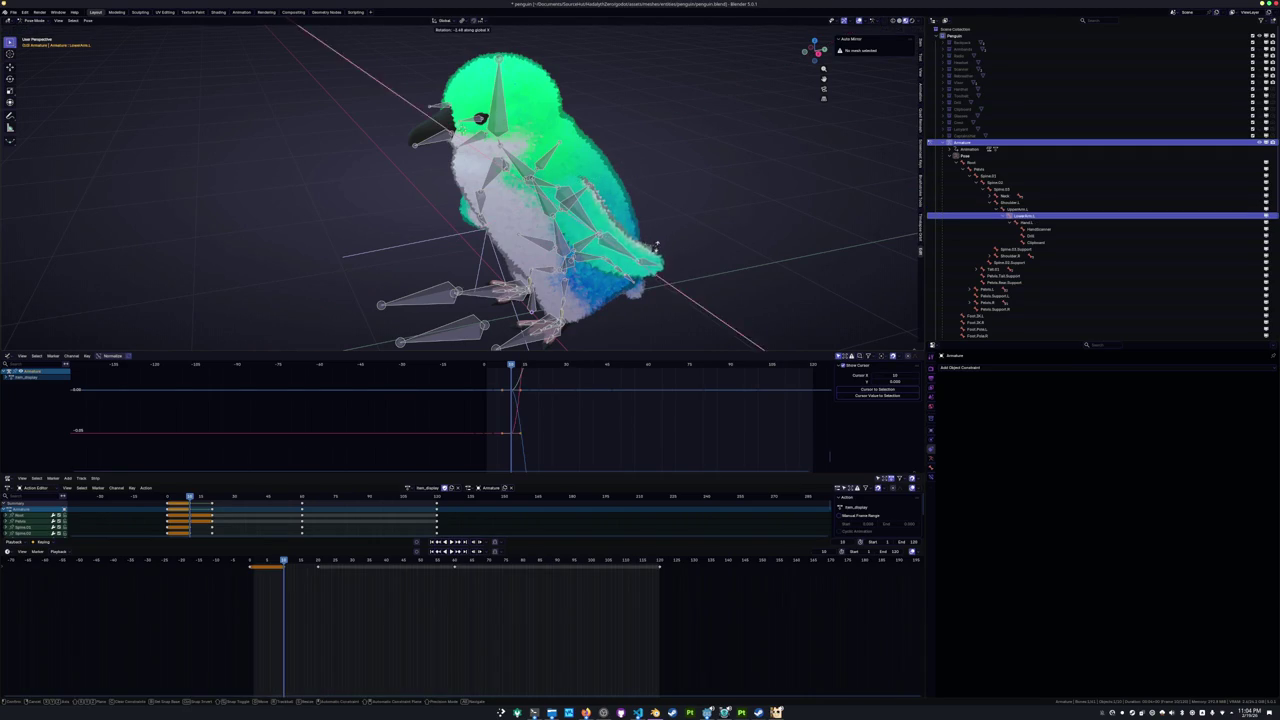
{"action": "left_click", "coordinate": [604, 300]}
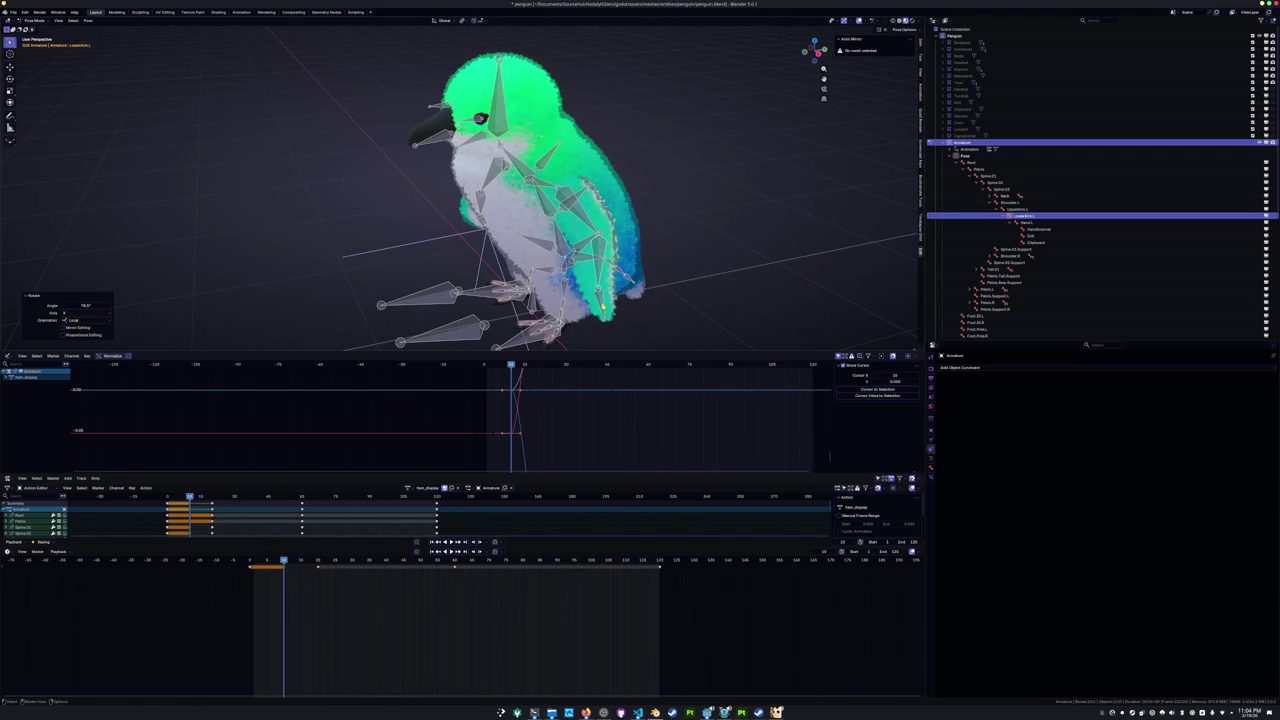
{"action": "left_click", "coordinate": [604, 300]}
{"action": "key", "text": "r"}
{"action": "key", "text": "x"}
{"action": "key", "text": "x"}
{"action": "left_click", "coordinate": [604, 300]}
Rotate the other upper arm, then the right lower arm and right hand bones.
{"action": "middle_click_drag", "start_coordinate": [604, 300], "coordinate": [540, 280]}
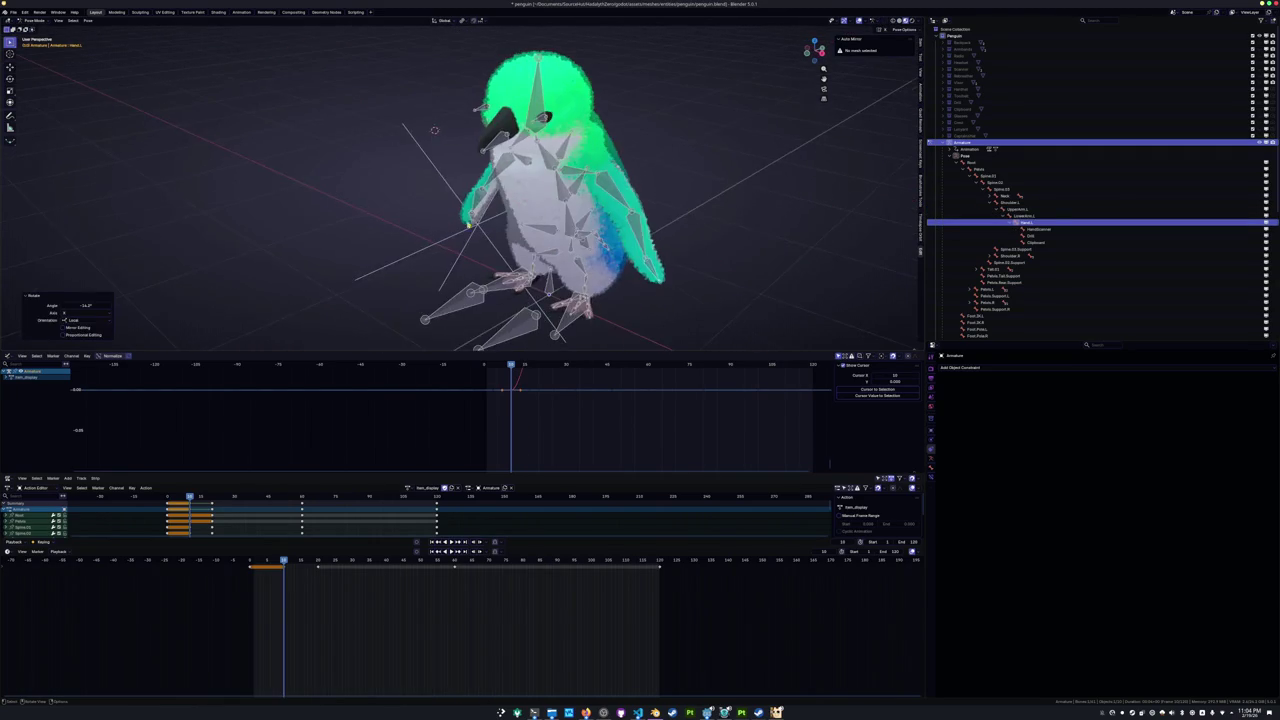
{"action": "left_click", "coordinate": [500, 150]}
{"action": "middle_click_drag", "start_coordinate": [500, 150], "coordinate": [460, 150]}
{"action": "key", "text": "r"}
{"action": "key", "text": "x"}
{"action": "key", "text": "x"}
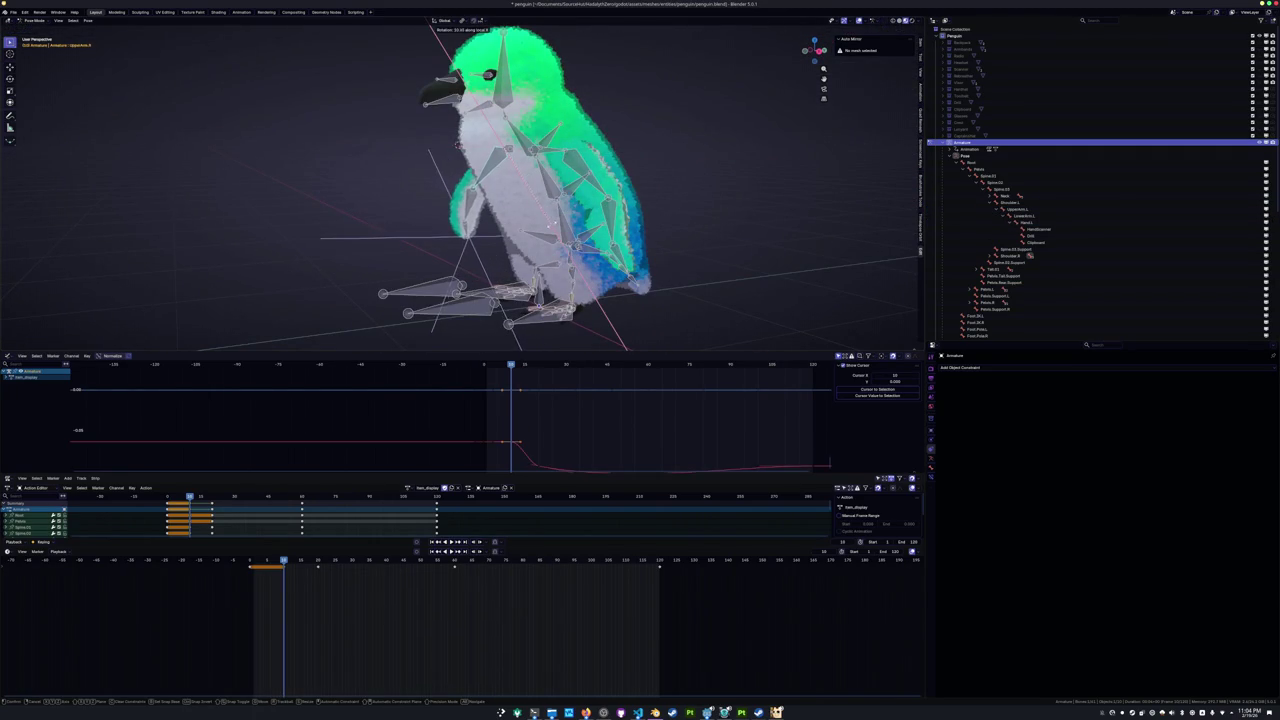
{"action": "left_click", "coordinate": [322, 238]}
{"action": "mouse_move", "coordinate": [322, 238]}
{"action": "middle_mouse_down"}
{"action": "mouse_move", "coordinate": [450, 238]}
{"action": "mouse_move", "coordinate": [520, 210]}
{"action": "mouse_move", "coordinate": [560, 230]}
{"action": "middle_mouse_up"}
{"action": "left_click", "coordinate": [450, 180]}
{"action": "key", "text": "r"}
{"action": "key", "text": "x"}
{"action": "key", "text": "x"}
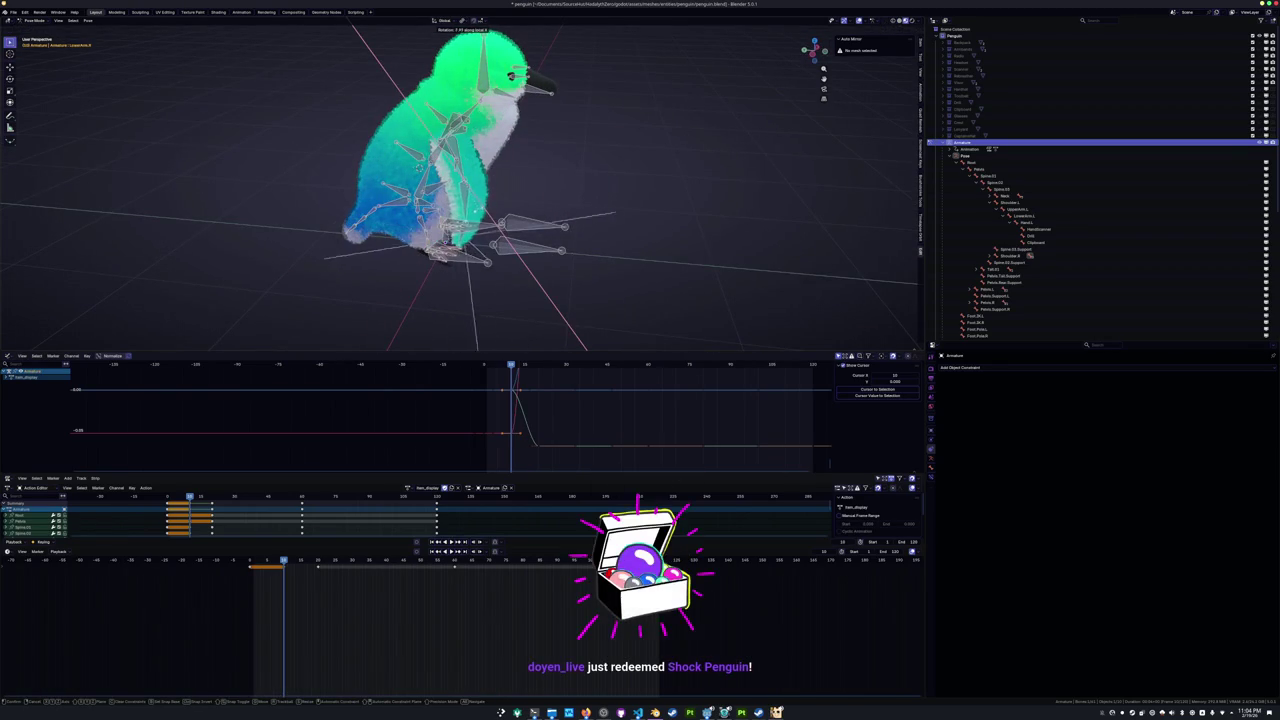
{"action": "left_click", "coordinate": [455, 235]}
{"action": "mouse_move", "coordinate": [455, 235]}
{"action": "middle_mouse_down"}
{"action": "mouse_move", "coordinate": [504, 245]}
{"action": "mouse_move", "coordinate": [532, 232]}
{"action": "middle_mouse_up"}
{"action": "left_click", "coordinate": [503, 246]}
{"action": "key", "text": "r"}
{"action": "left_click", "coordinate": [550, 227]}
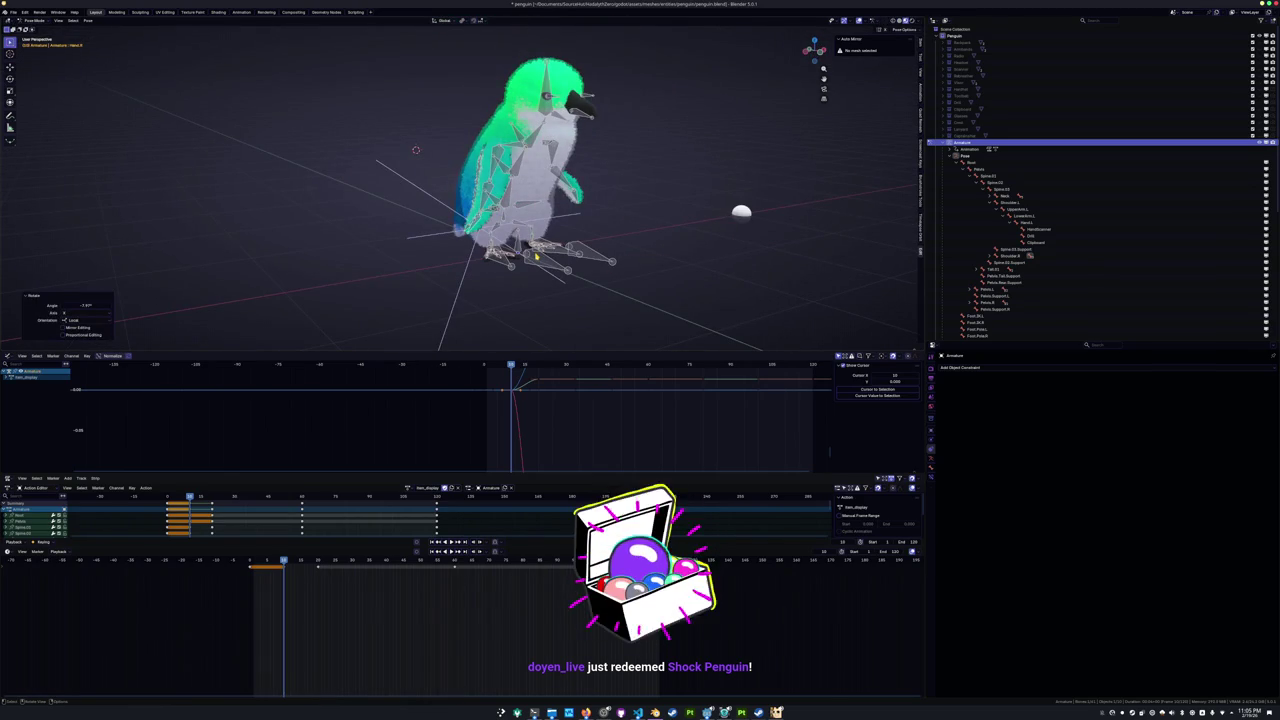
Tilt the neck bone above Spine.03 around the global Y axis.
{"action": "scroll", "coordinate": [503, 204], "scroll_direction": "up", "scroll_amount": 2}
{"action": "middle_click_drag", "start_coordinate": [503, 204], "coordinate": [527, 262]}
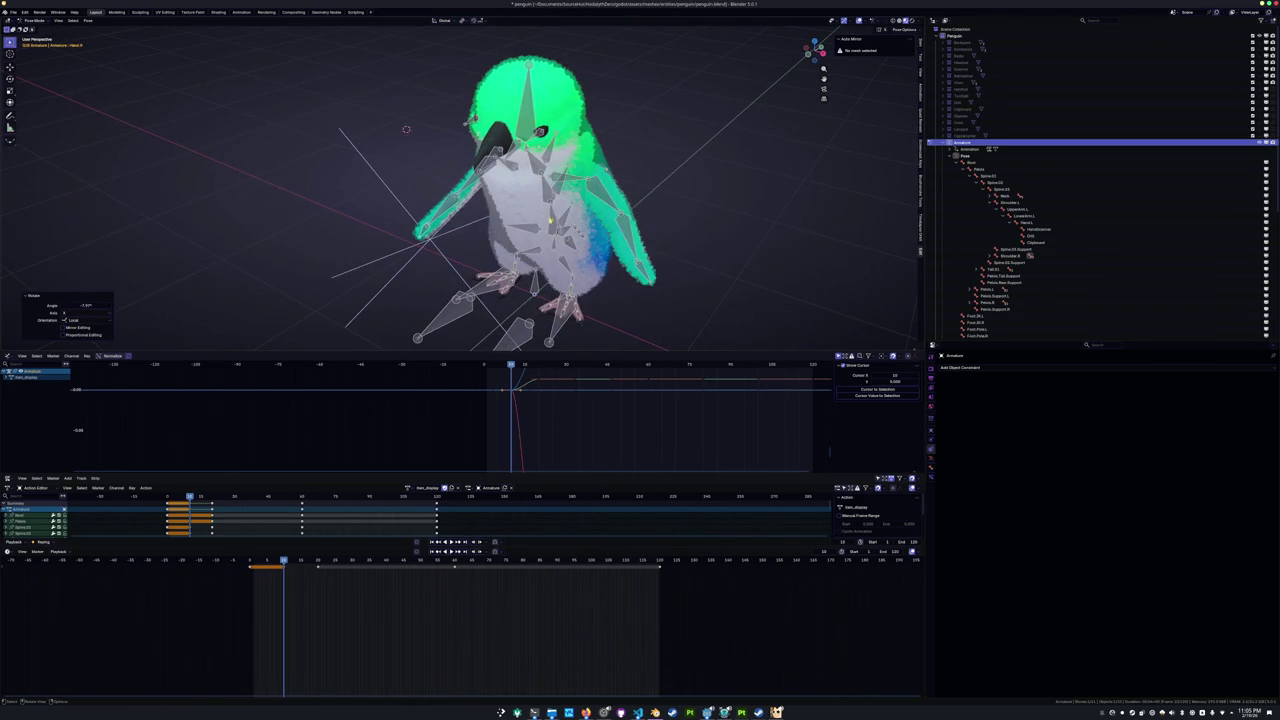
{"action": "middle_click_drag", "start_coordinate": [540, 200], "coordinate": [613, 188]}
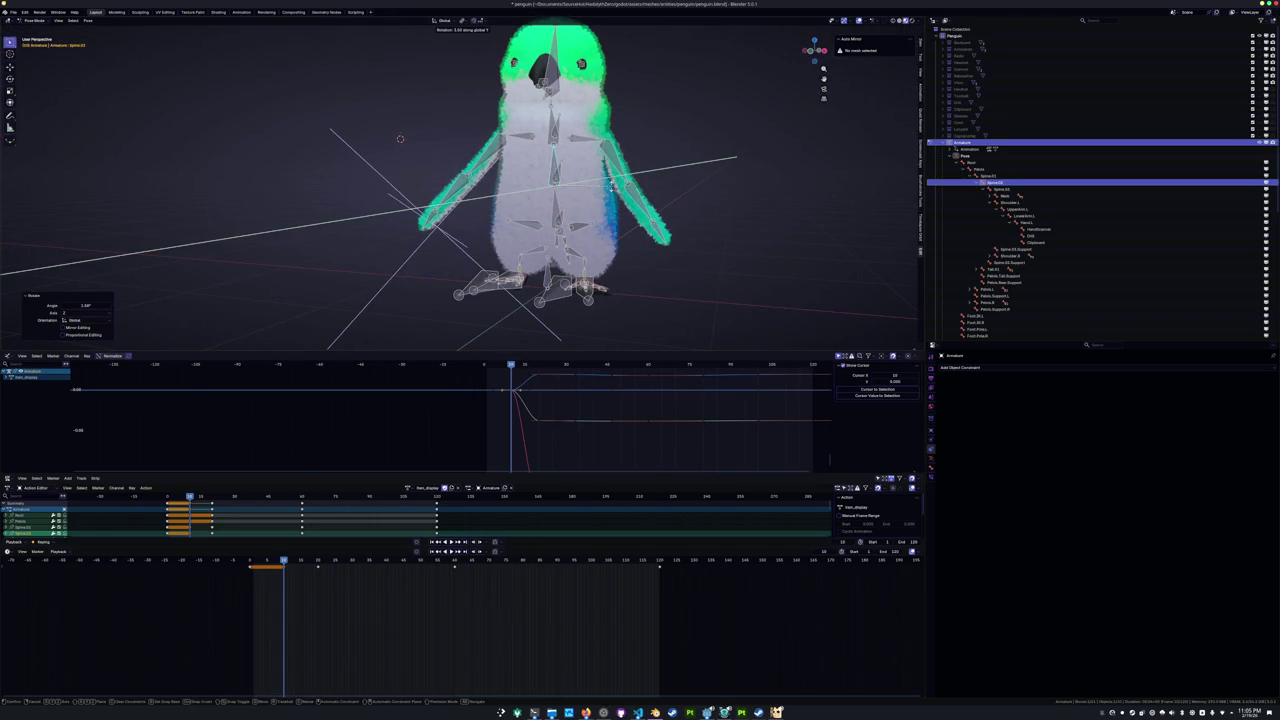
{"action": "left_click", "coordinate": [550, 105]}
{"action": "key", "text": "r"}
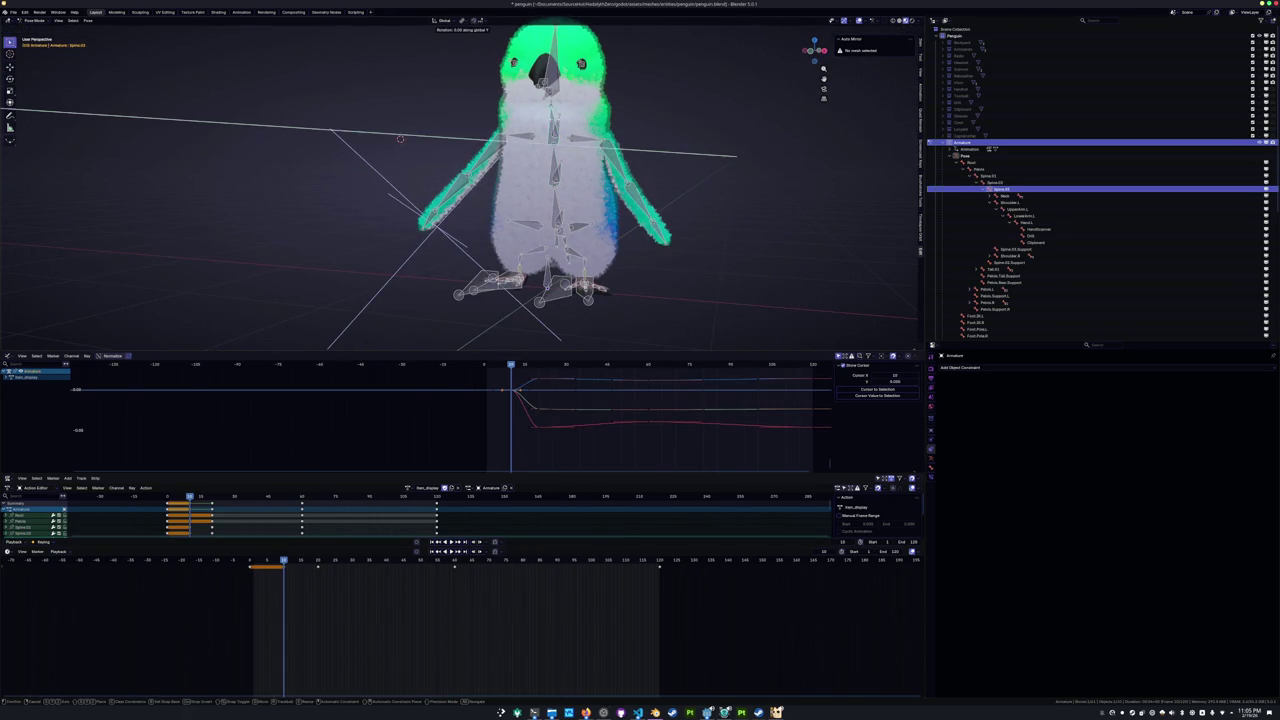
{"action": "key", "text": "y"}
{"action": "left_click", "coordinate": [400, 138]}
Keyframe all the penguin's bones and play the animation back from frame 0.
{"action": "middle_click_drag", "start_coordinate": [400, 138], "coordinate": [425, 137]}
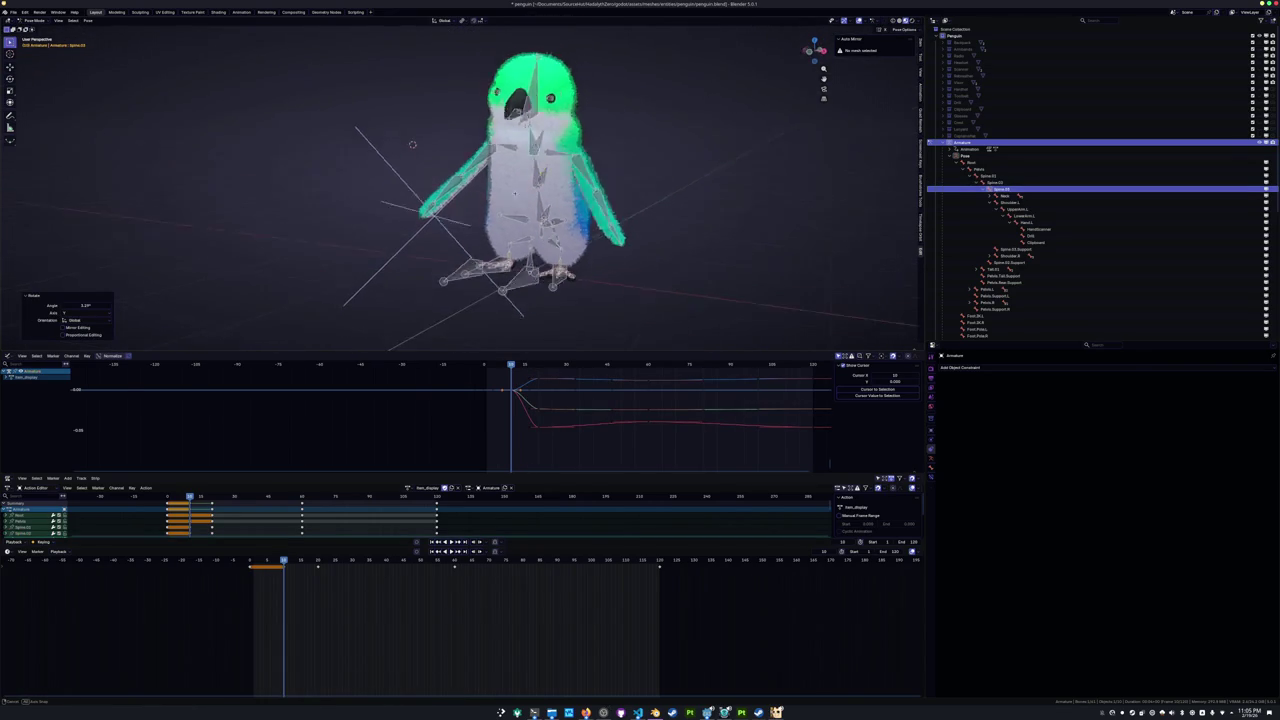
{"action": "key", "text": "a"}
{"action": "key", "text": "i"}
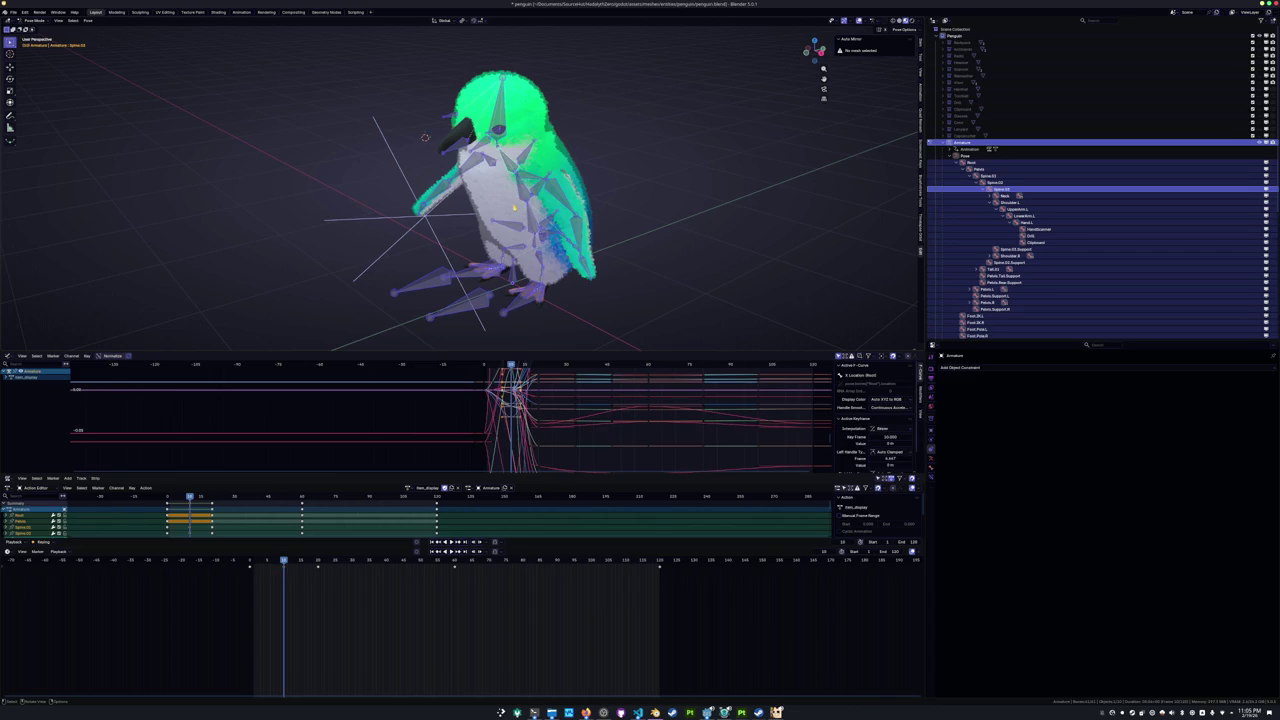
{"action": "mouse_move", "coordinate": [283, 565]}
{"action": "left_mouse_down"}
{"action": "mouse_move", "coordinate": [260, 573]}
{"action": "mouse_move", "coordinate": [308, 570]}
{"action": "mouse_move", "coordinate": [243, 566]}
{"action": "left_mouse_up"}
{"action": "key", "text": "space"}
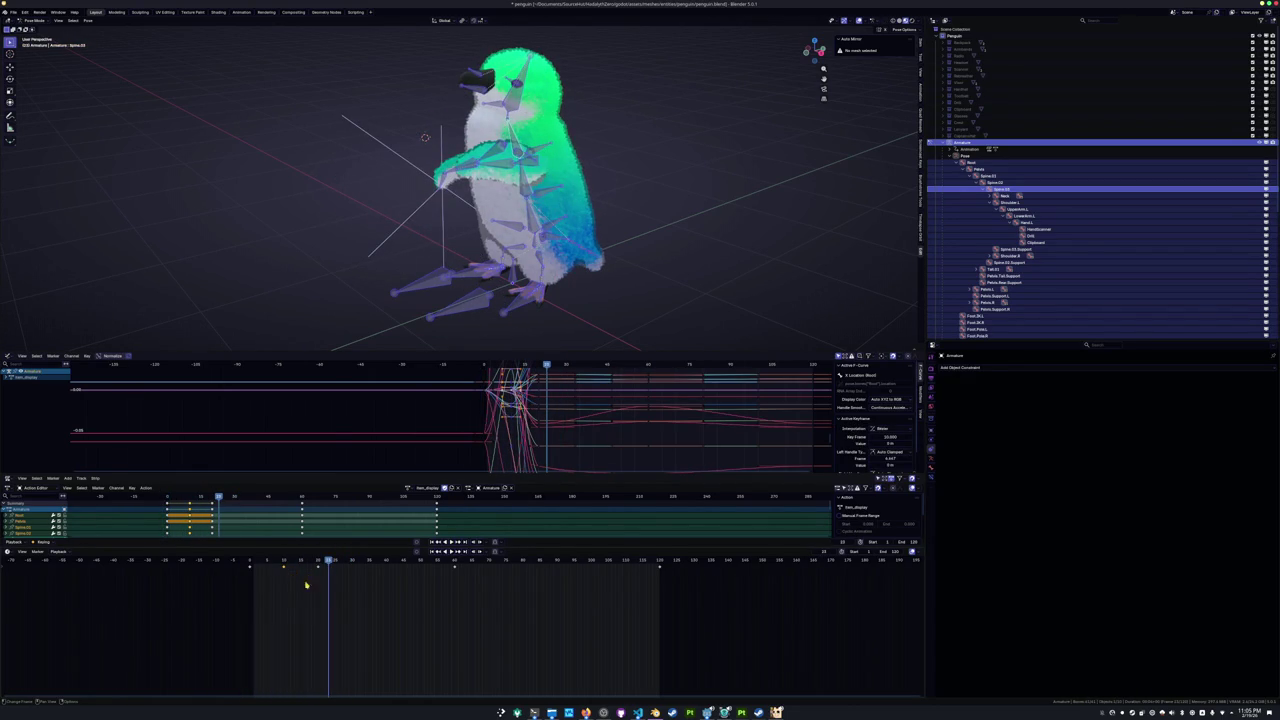
{"action": "right_click", "coordinate": [280, 589]}
{"action": "mouse_move", "coordinate": [265, 587]}
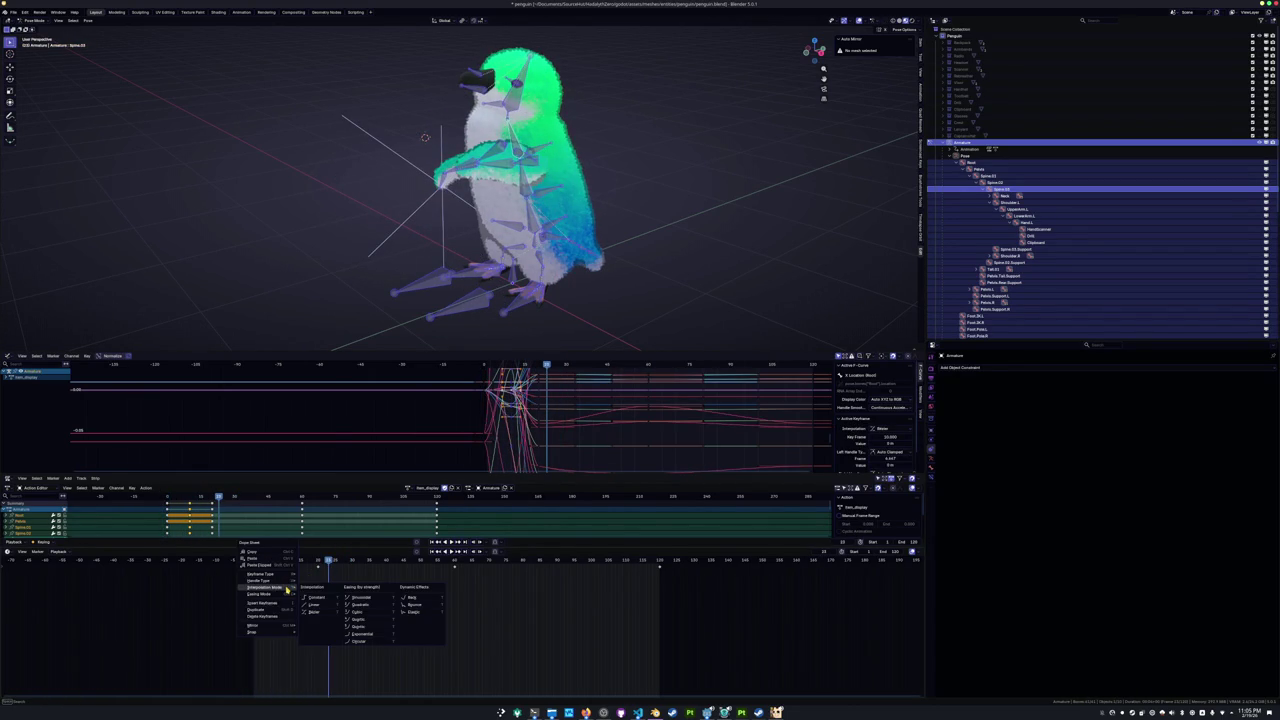
Set the new keys to Back interpolation and slide one keyframe later.
{"action": "left_click", "coordinate": [362, 597]}
{"action": "key", "text": "space"}
{"action": "left_click_drag", "start_coordinate": [325, 590], "coordinate": [362, 585]}
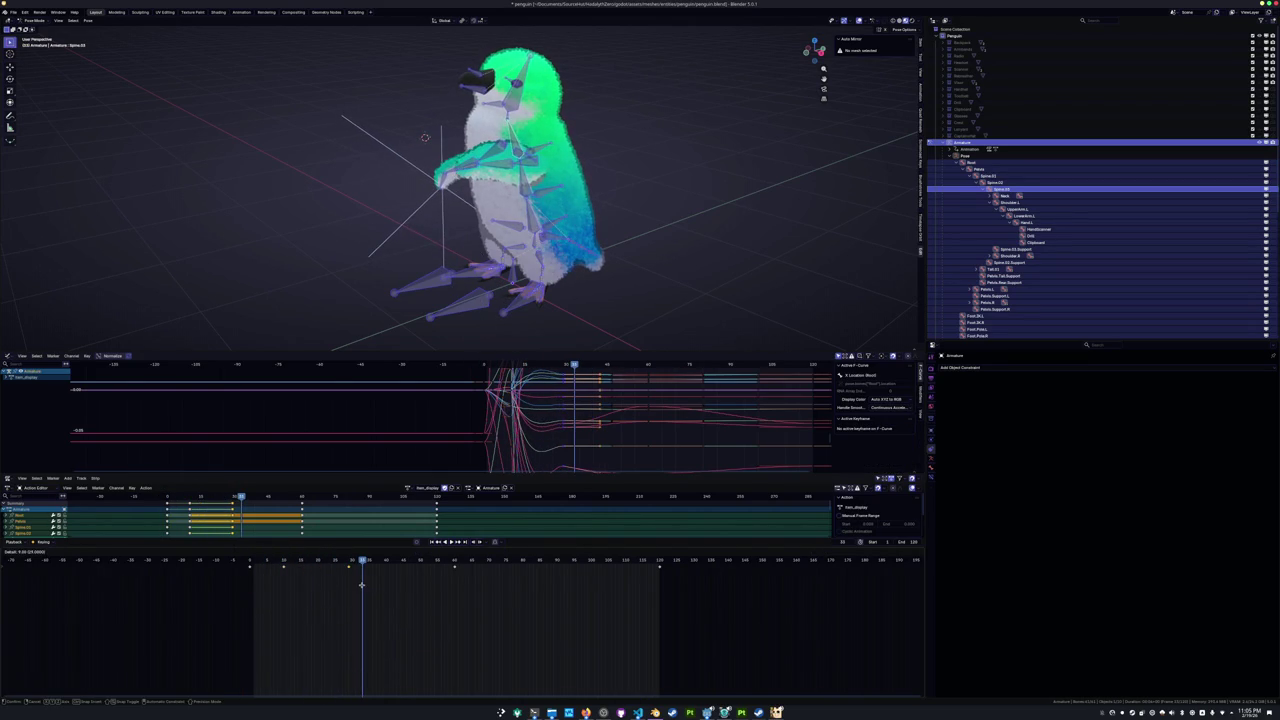
Delete the trailing keyframes, then play and scrub frames 0–40 to review the motion.
{"action": "left_click_drag", "start_coordinate": [725, 617], "coordinate": [443, 560]}
{"action": "key", "text": "x"}
{"action": "left_click", "coordinate": [428, 565]}
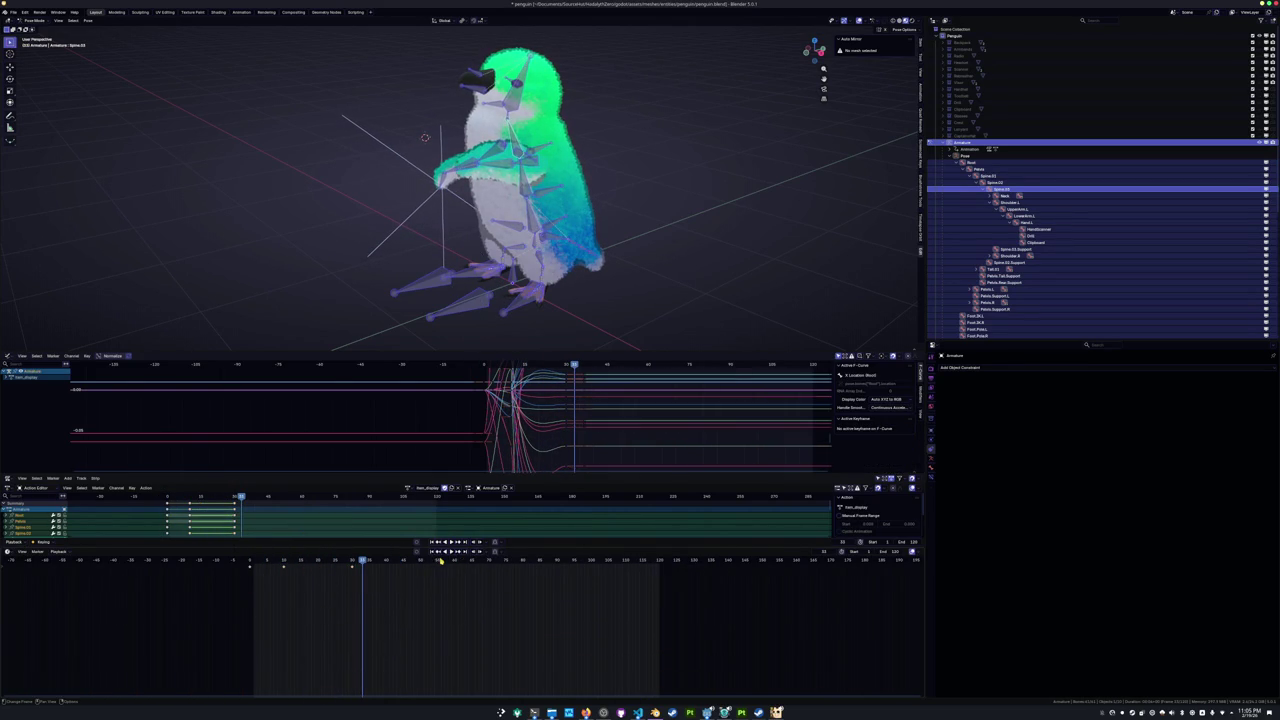
{"action": "left_click", "coordinate": [269, 562]}
{"action": "left_click", "coordinate": [248, 565]}
{"action": "key", "text": "space"}
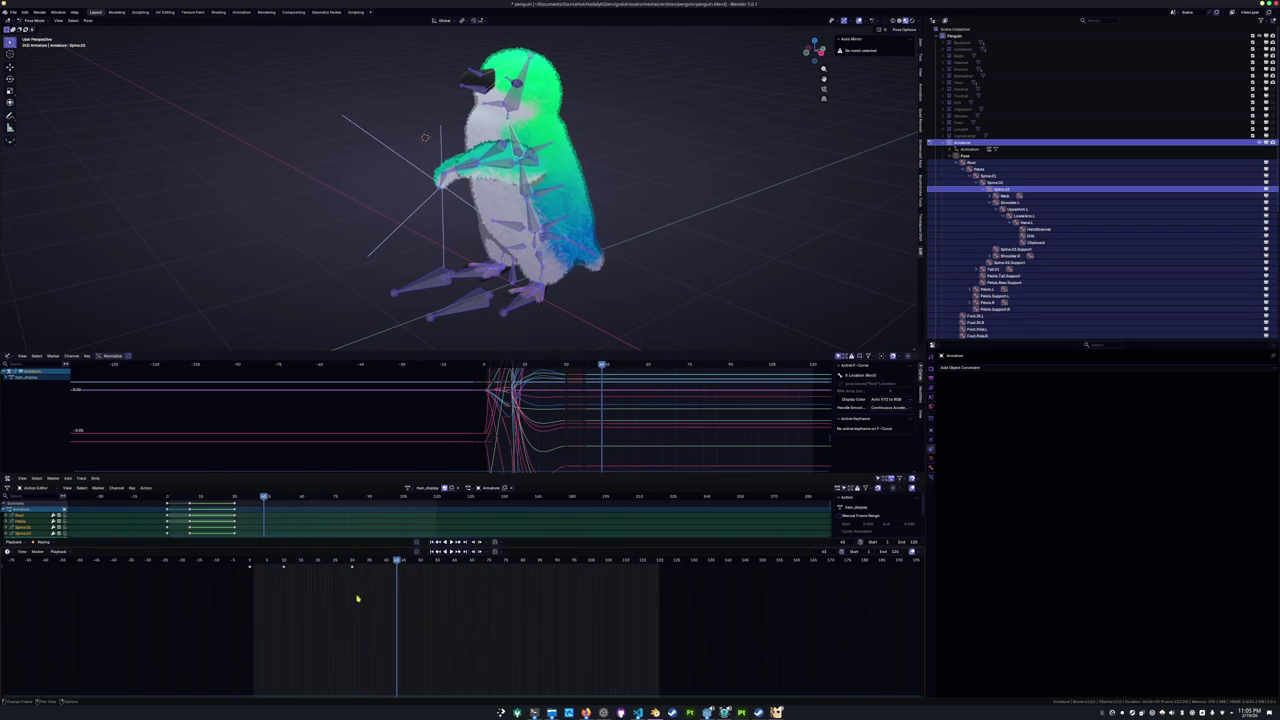
{"action": "left_click_drag", "start_coordinate": [350, 565], "coordinate": [243, 565]}
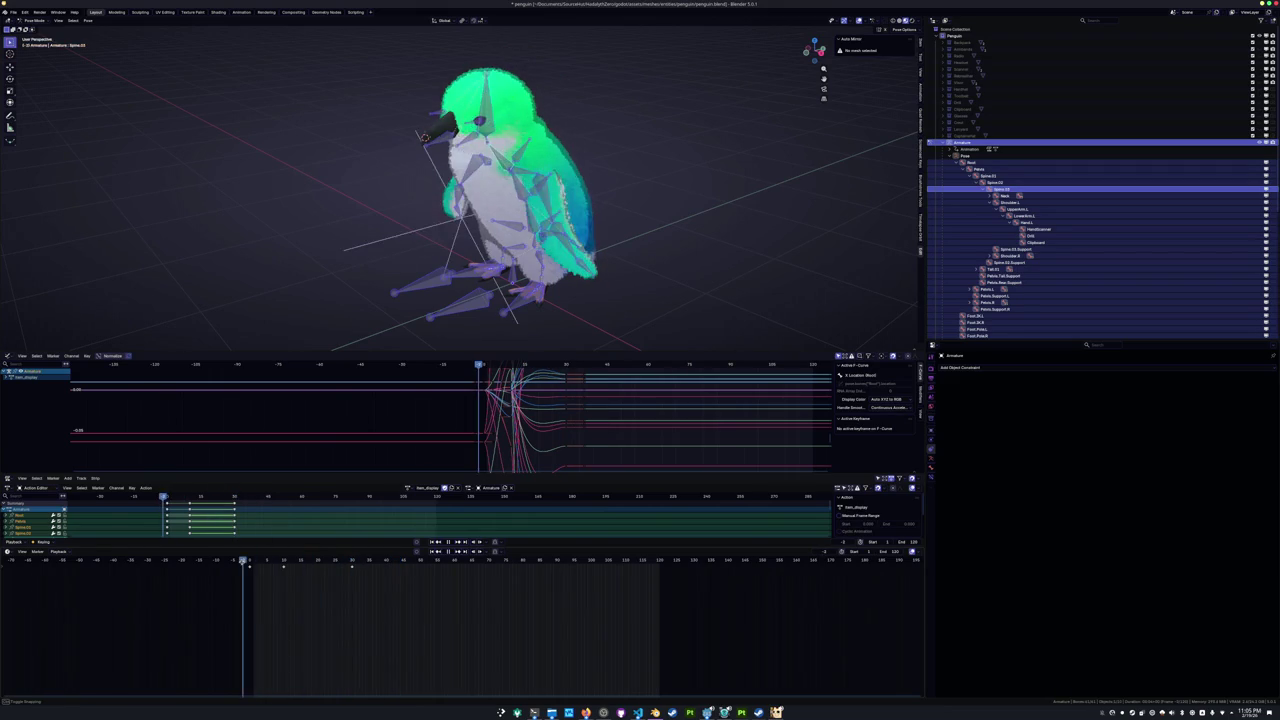
{"action": "left_click_drag", "start_coordinate": [326, 603], "coordinate": [352, 603]}
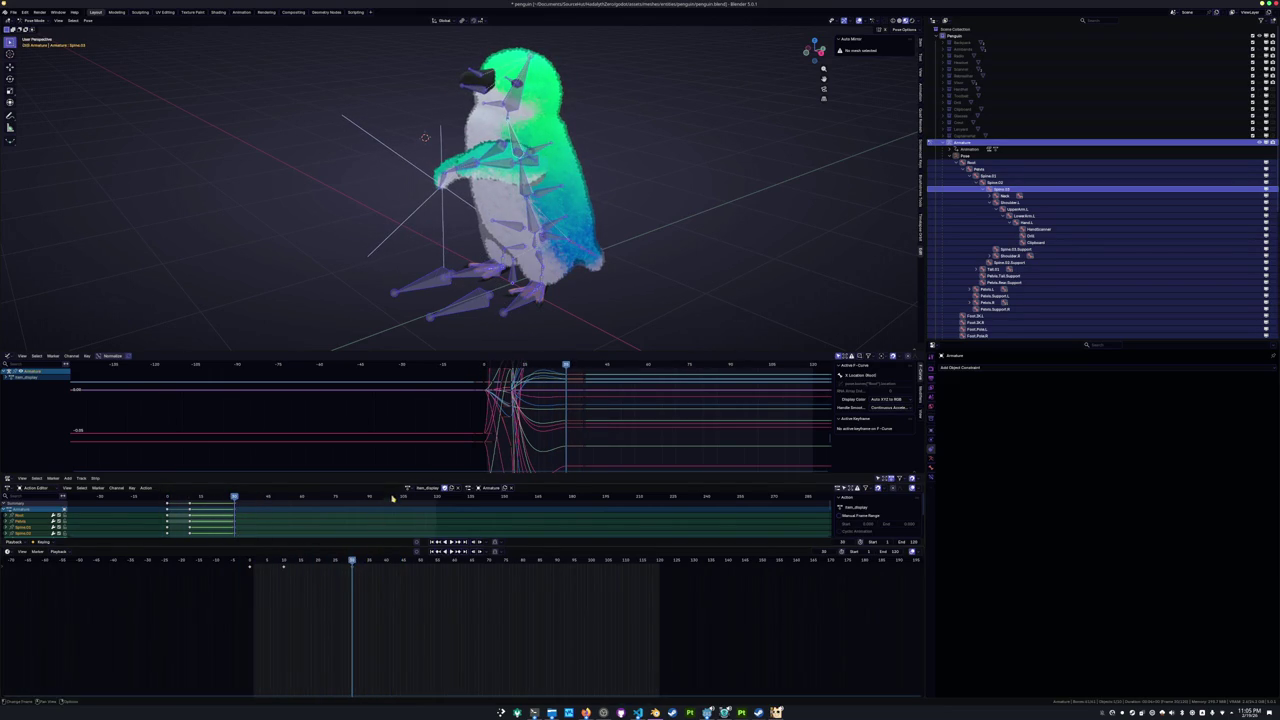
{"action": "left_click", "coordinate": [408, 489]}
Switch to the item_display_cycle action and play it.
{"action": "left_click", "coordinate": [440, 543]}
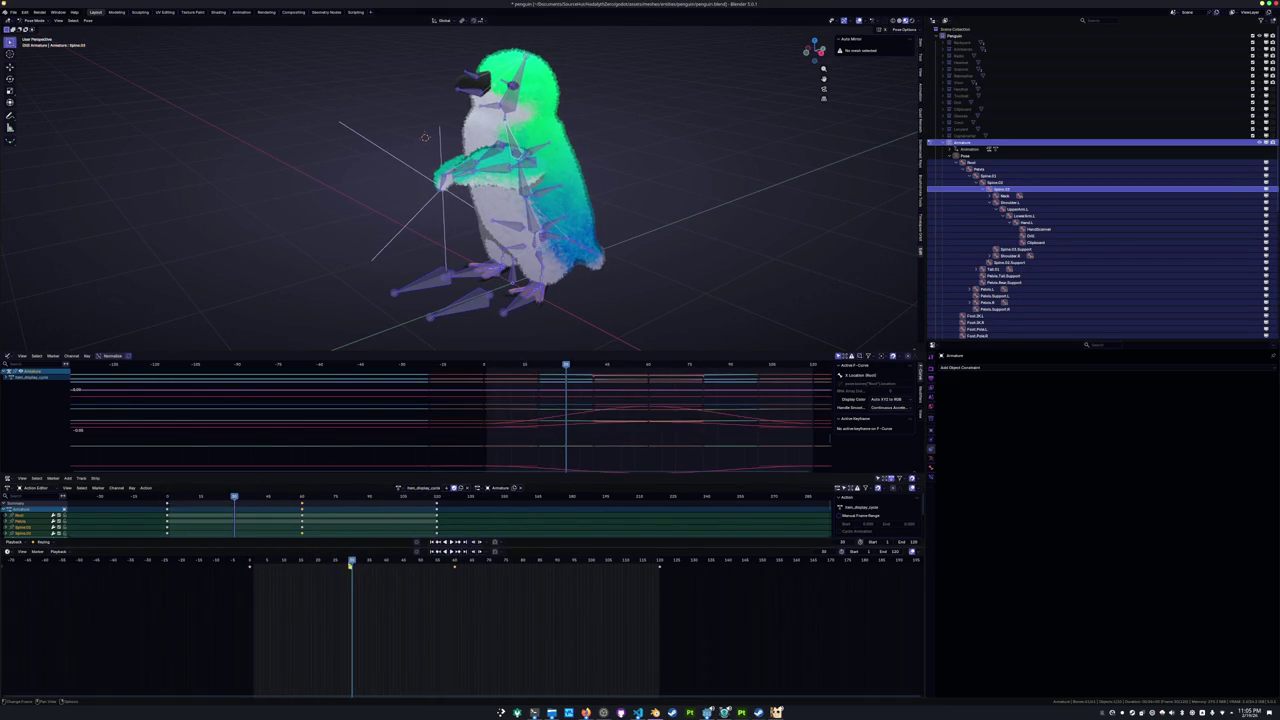
{"action": "key", "text": "space"}
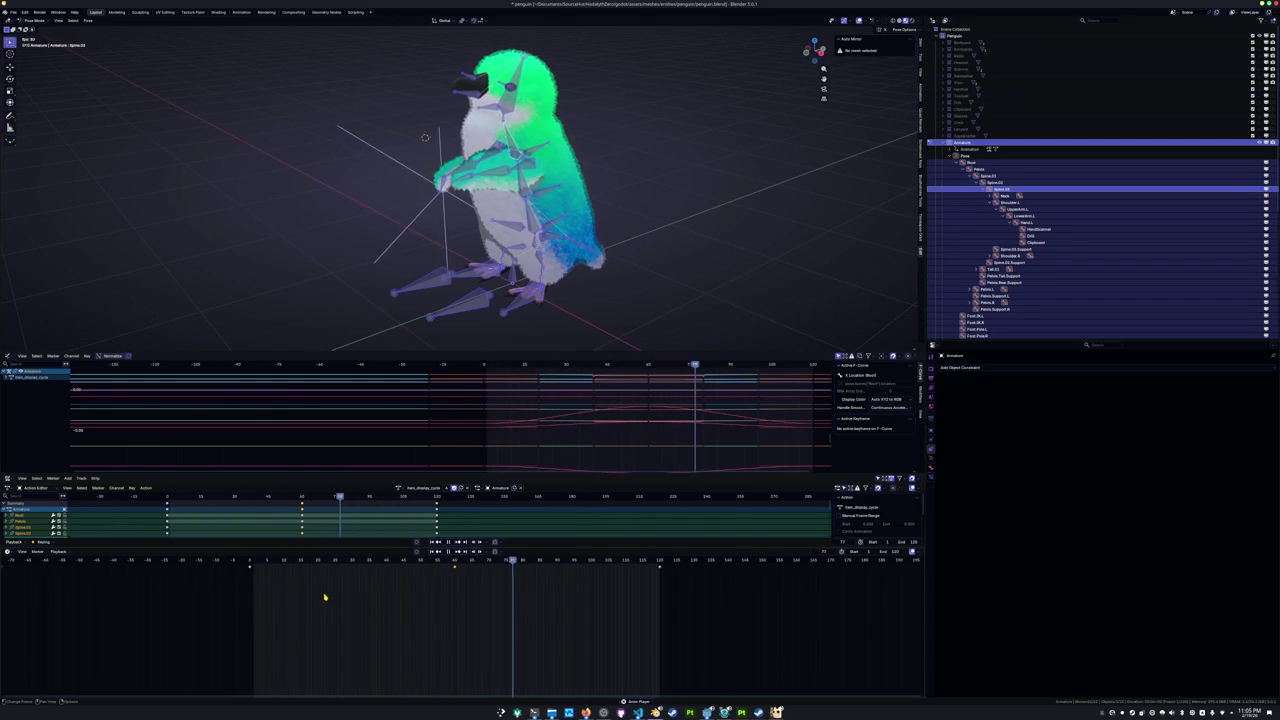
{"action": "key", "text": "space"}
At about frame 60, tilt the head bone around its local X axis.
{"action": "left_click", "coordinate": [456, 562]}
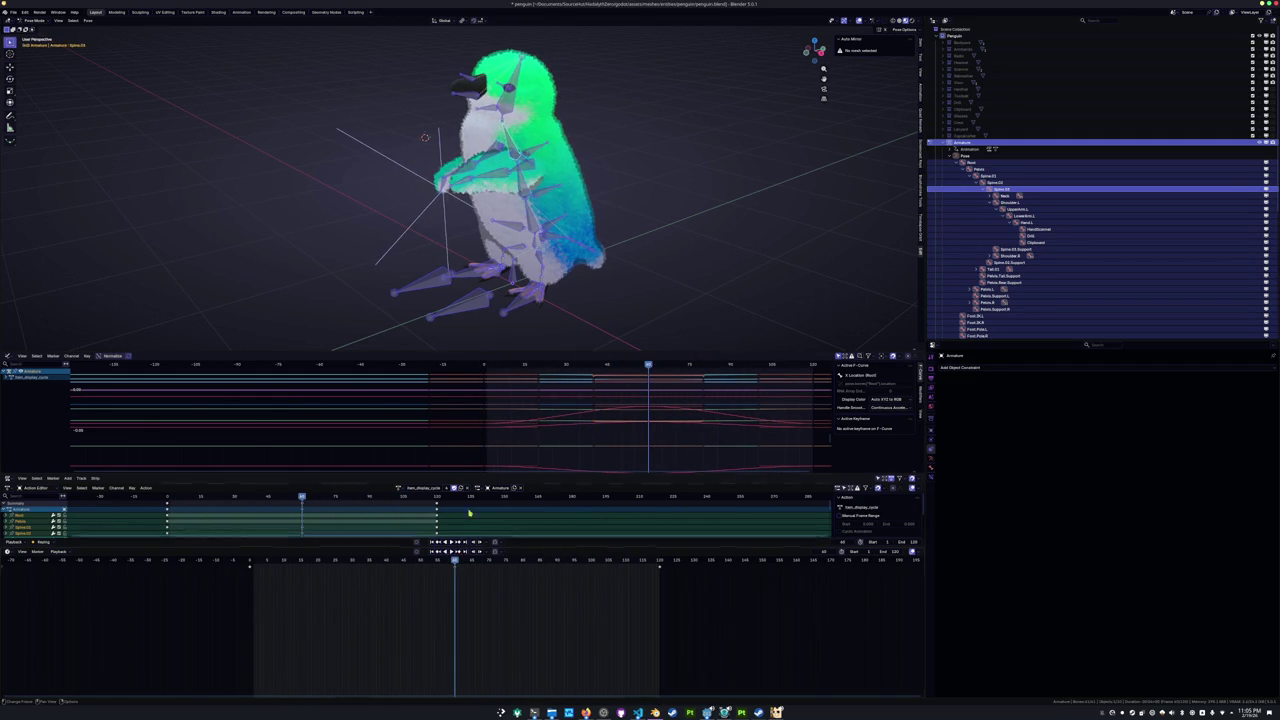
{"action": "key", "text": "alt+a"}
{"action": "key", "text": "KP_3"}
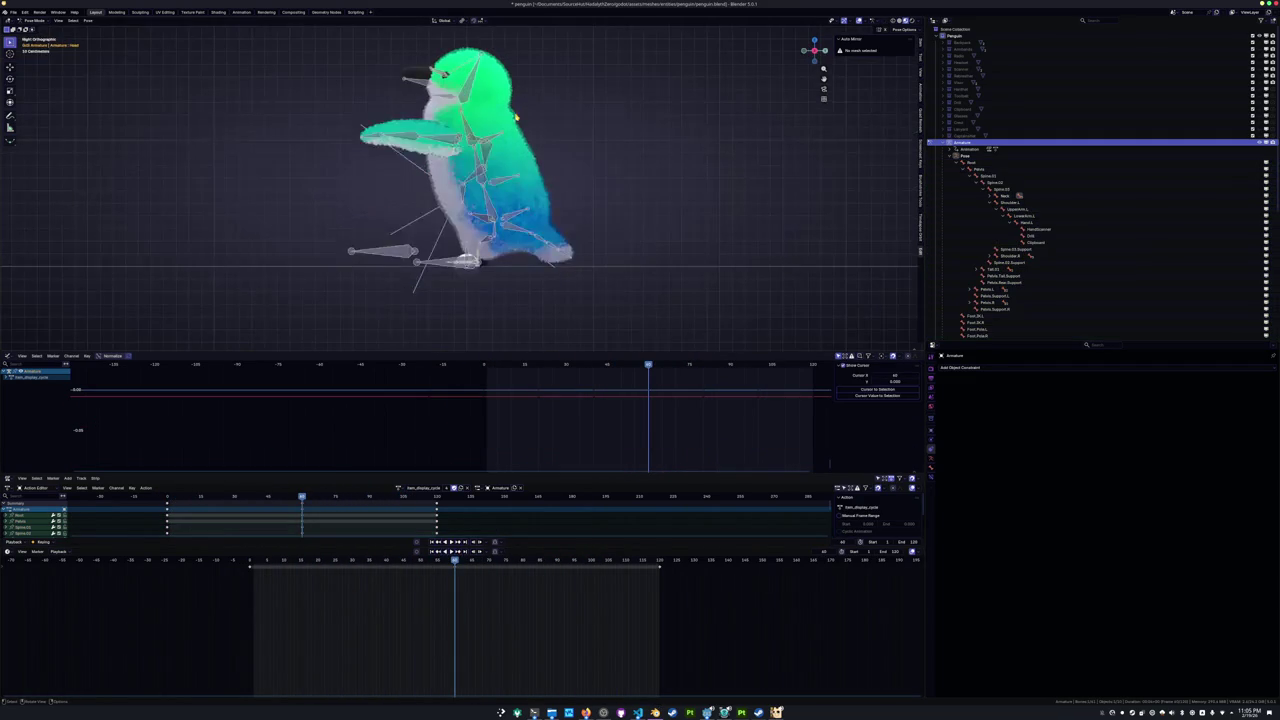
{"action": "key", "text": "r"}
{"action": "key", "text": "x"}
{"action": "key", "text": "x"}
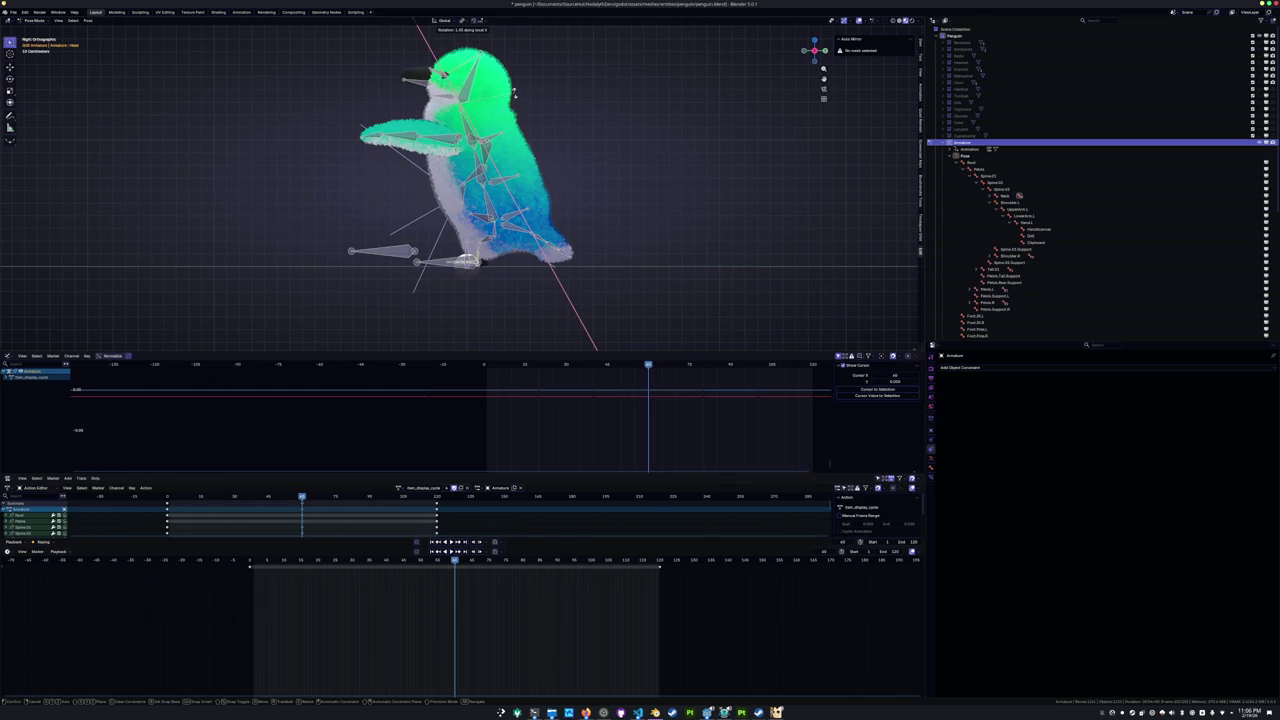
{"action": "left_click", "coordinate": [514, 94]}
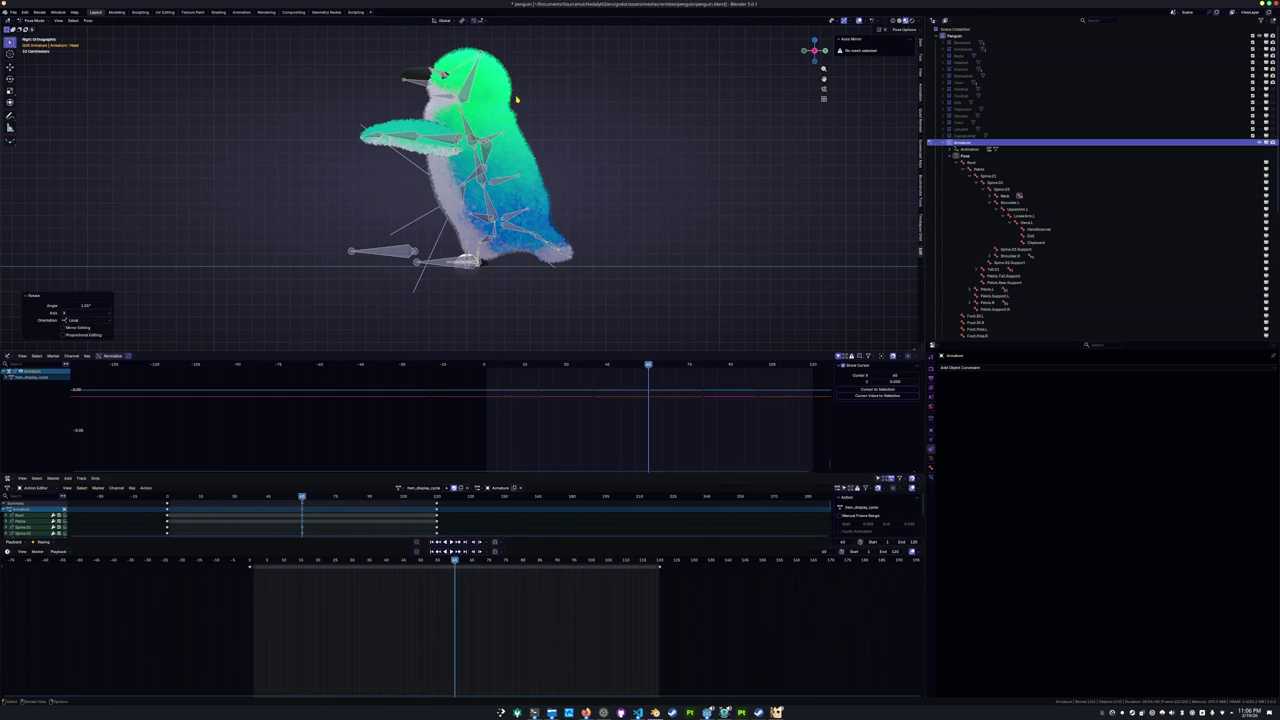
{"action": "middle_click_drag", "start_coordinate": [516, 99], "coordinate": [461, 203]}
Play the animation, return to the first keyframe, and save penguin.blend.
{"action": "key", "text": "space"}
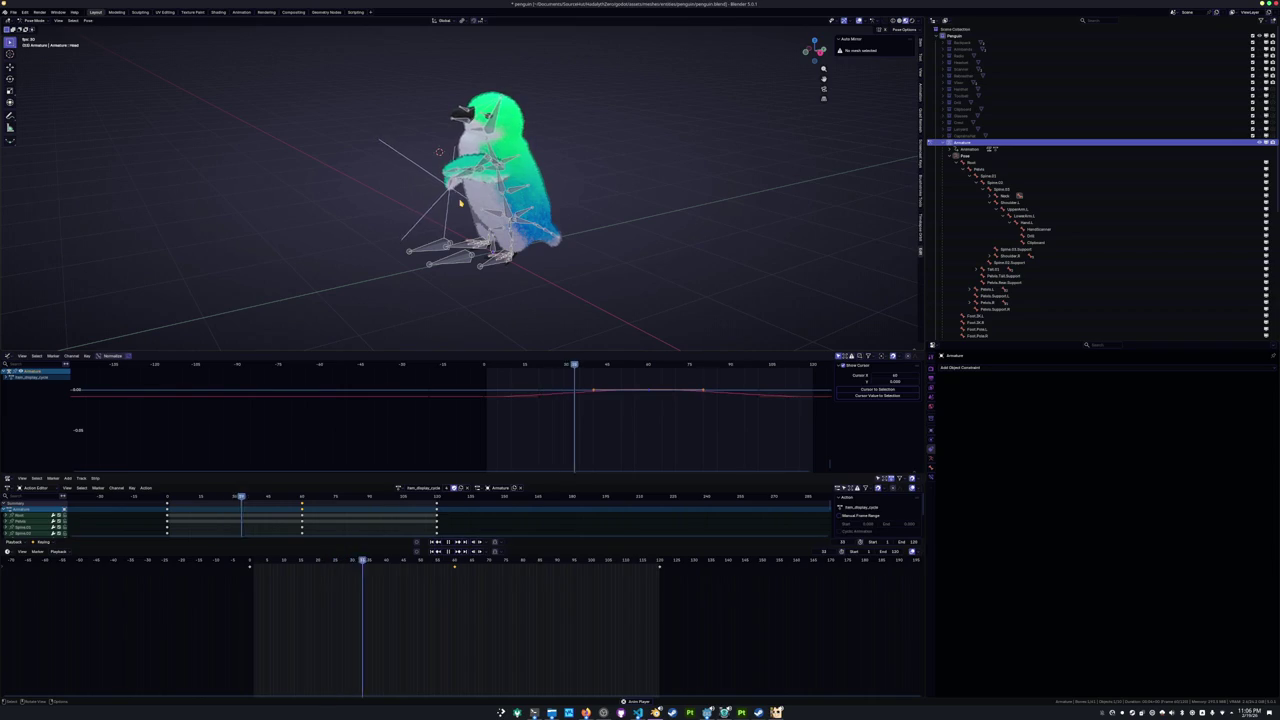
{"action": "key", "text": "Escape"}
{"action": "key", "text": "Down"}
{"action": "key", "text": "ctrl+s"}
Add an Item Display Cycle (Holding an item) to-do and reword the description as transitioning into display.
{"action": "key", "text": "alt+Tab"}
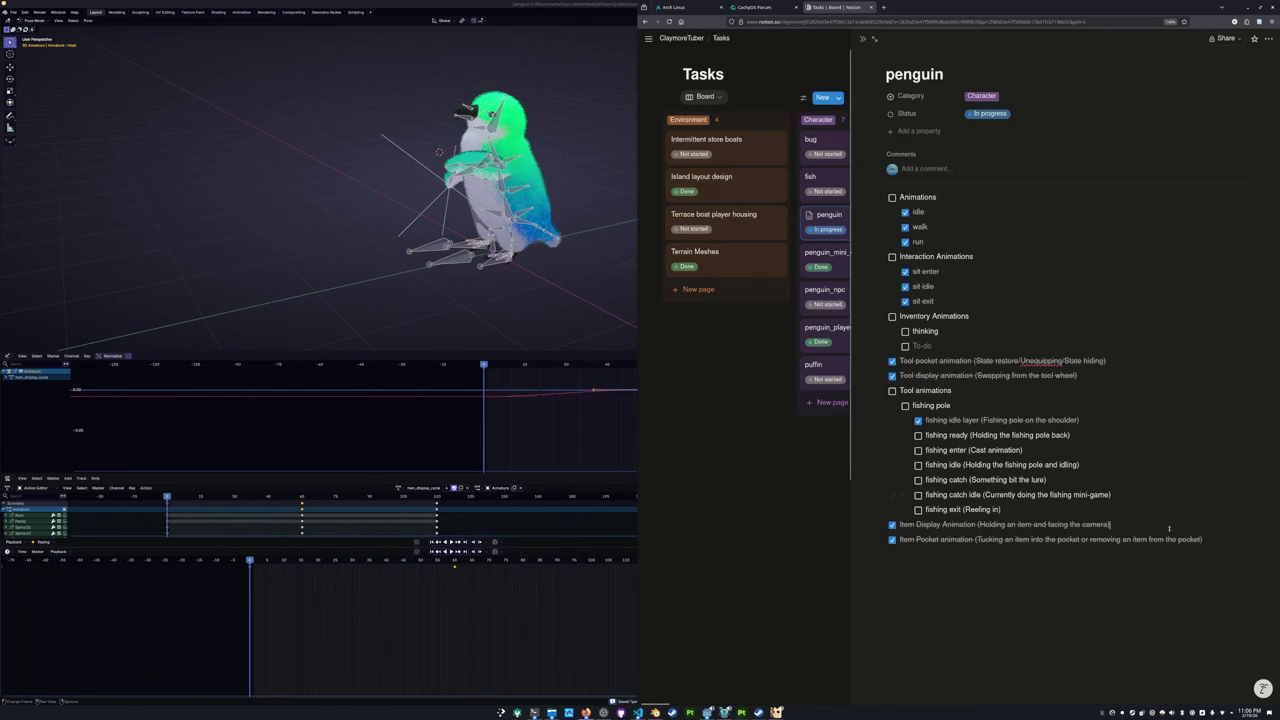
{"action": "left_click", "coordinate": [1127, 525]}
{"action": "key", "text": "Return"}
{"action": "type", "text": "Item Display Cycle (Holding an item)"}
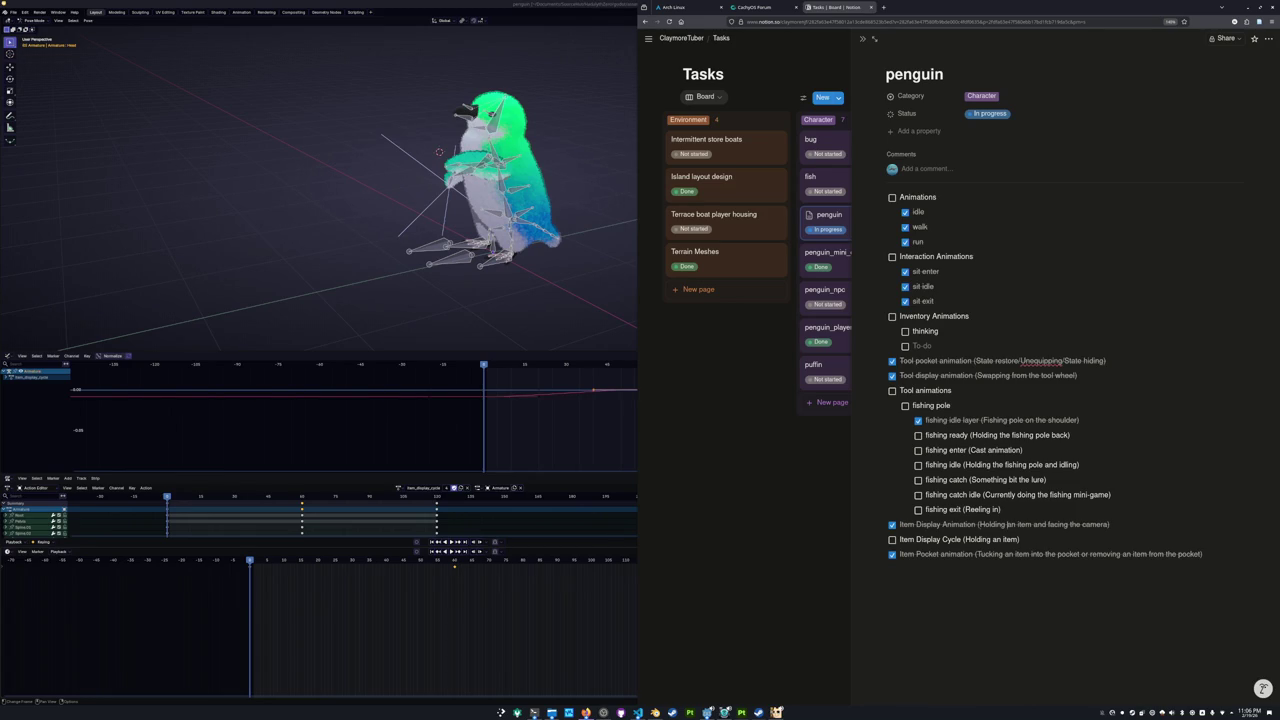
{"action": "left_click_drag", "start_coordinate": [979, 524], "coordinate": [1032, 524]}
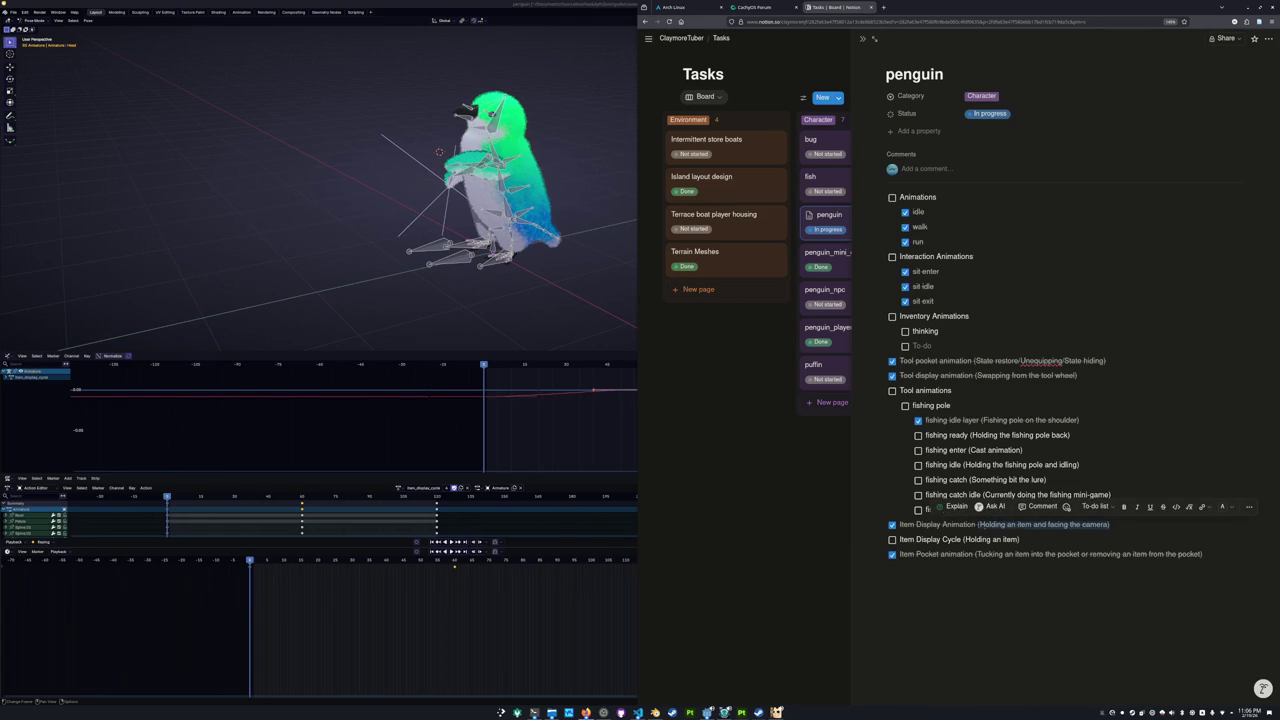
{"action": "type", "text": "(Transitioning into the display"}
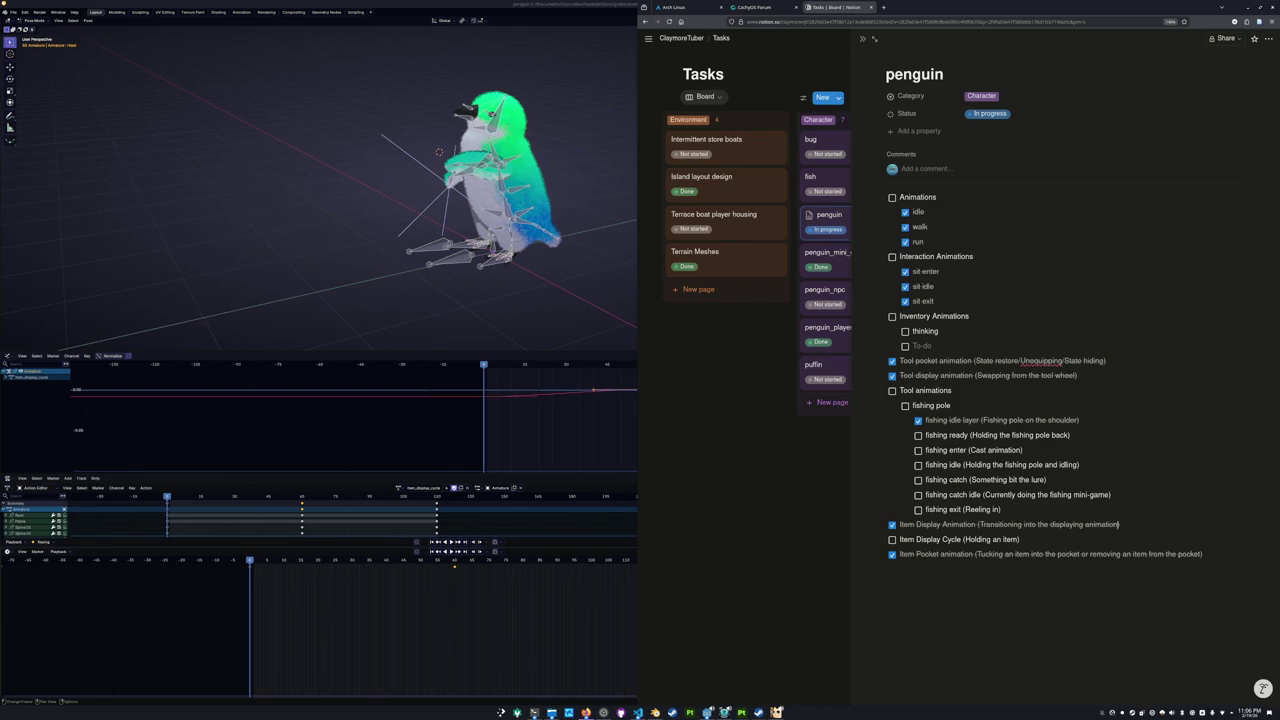
{"action": "key", "text": "ctrl+shift+Left"}
{"action": "key", "text": "ctrl+shift+Left"}
{"action": "type", "text": "dis"}
Maximize the Blender window and save the file.
{"action": "left_click", "coordinate": [455, 563]}
{"action": "key", "text": "super+Up"}
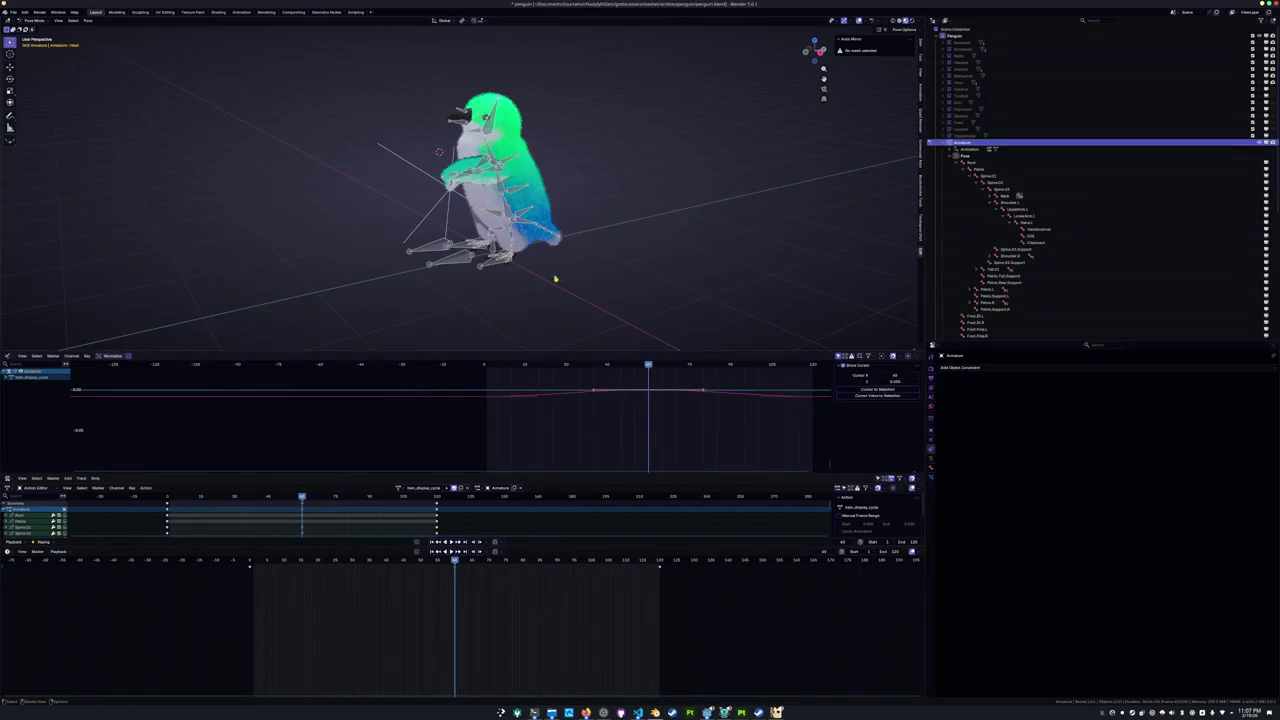
{"action": "key", "text": "ctrl+s"}
Duplicate the idle_pose action as a new action named fishing_cycle, then return to Notion.
{"action": "left_click", "coordinate": [400, 488]}
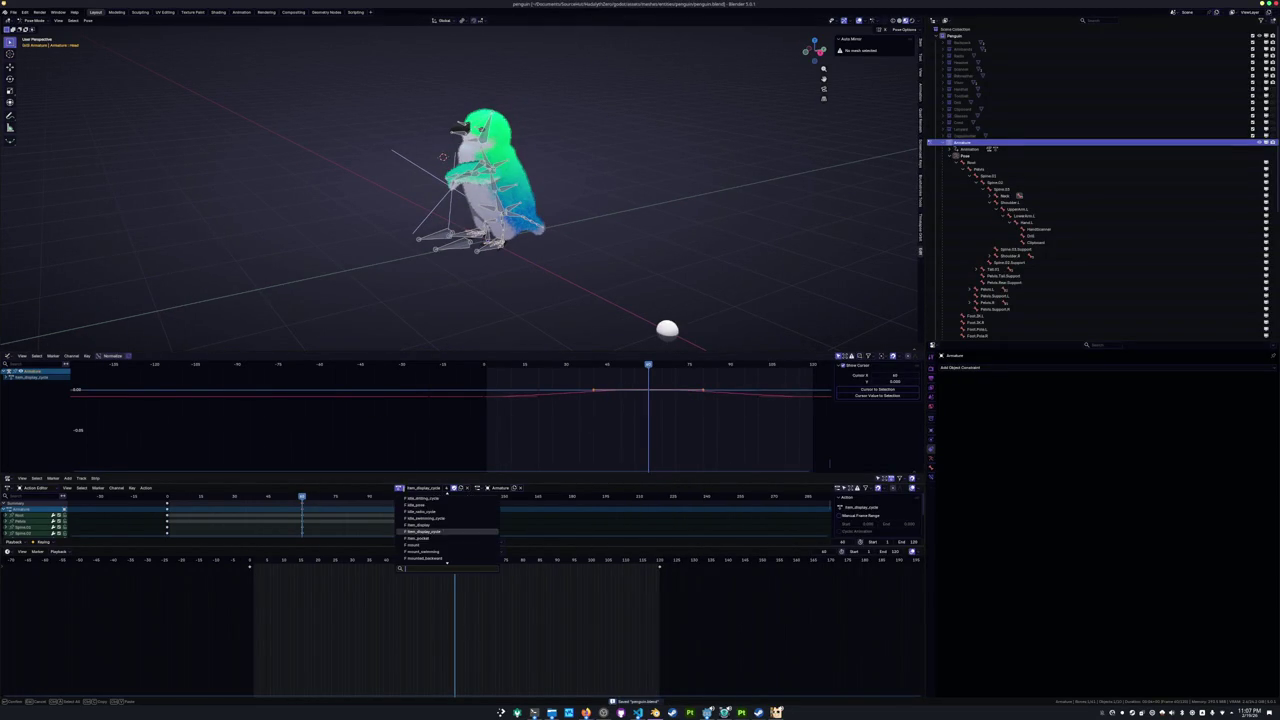
{"action": "scroll", "coordinate": [424, 538], "scroll_direction": "up", "scroll_amount": 2}
{"action": "scroll", "coordinate": [423, 546], "scroll_direction": "up", "scroll_amount": 2}
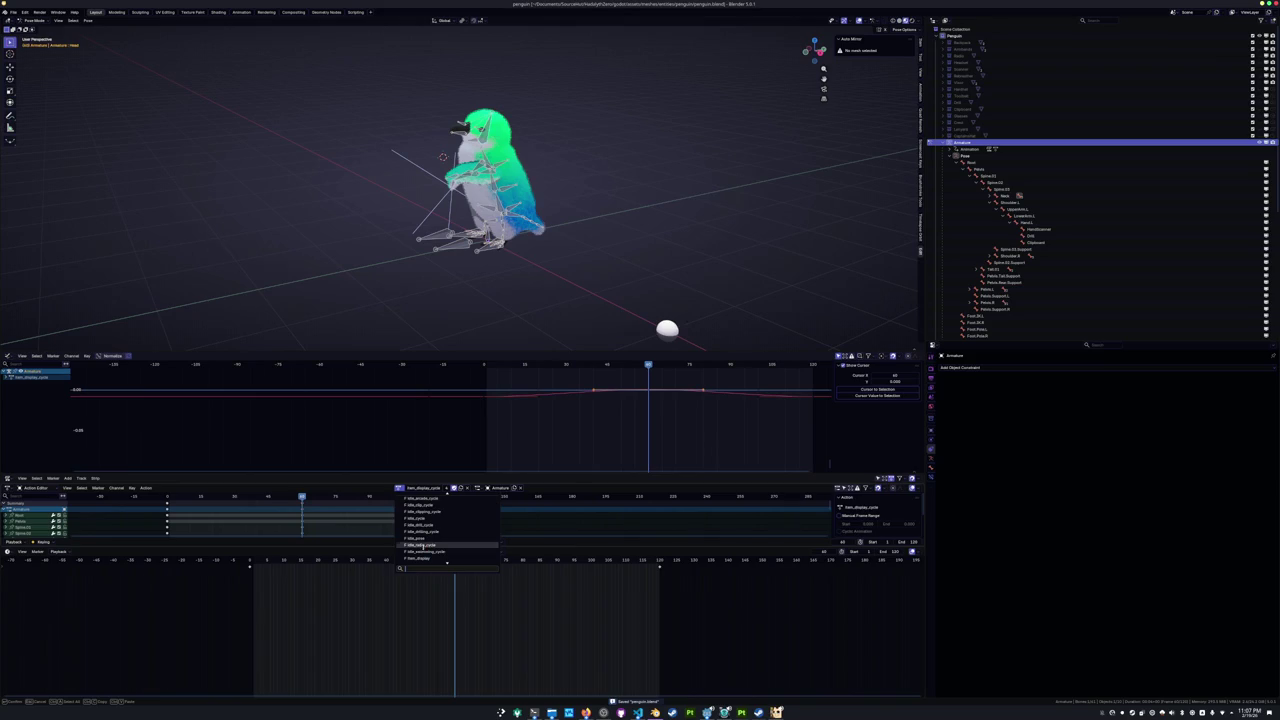
{"action": "left_click", "coordinate": [422, 539]}
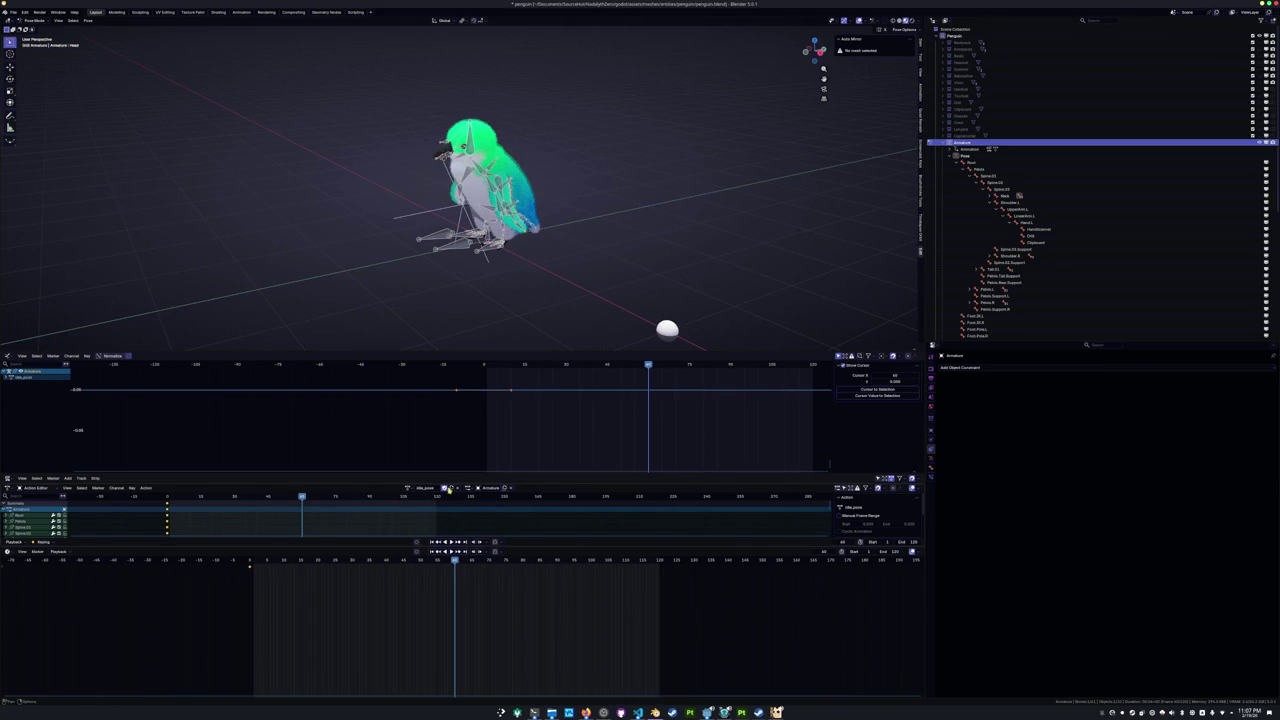
{"action": "left_click", "coordinate": [436, 487]}
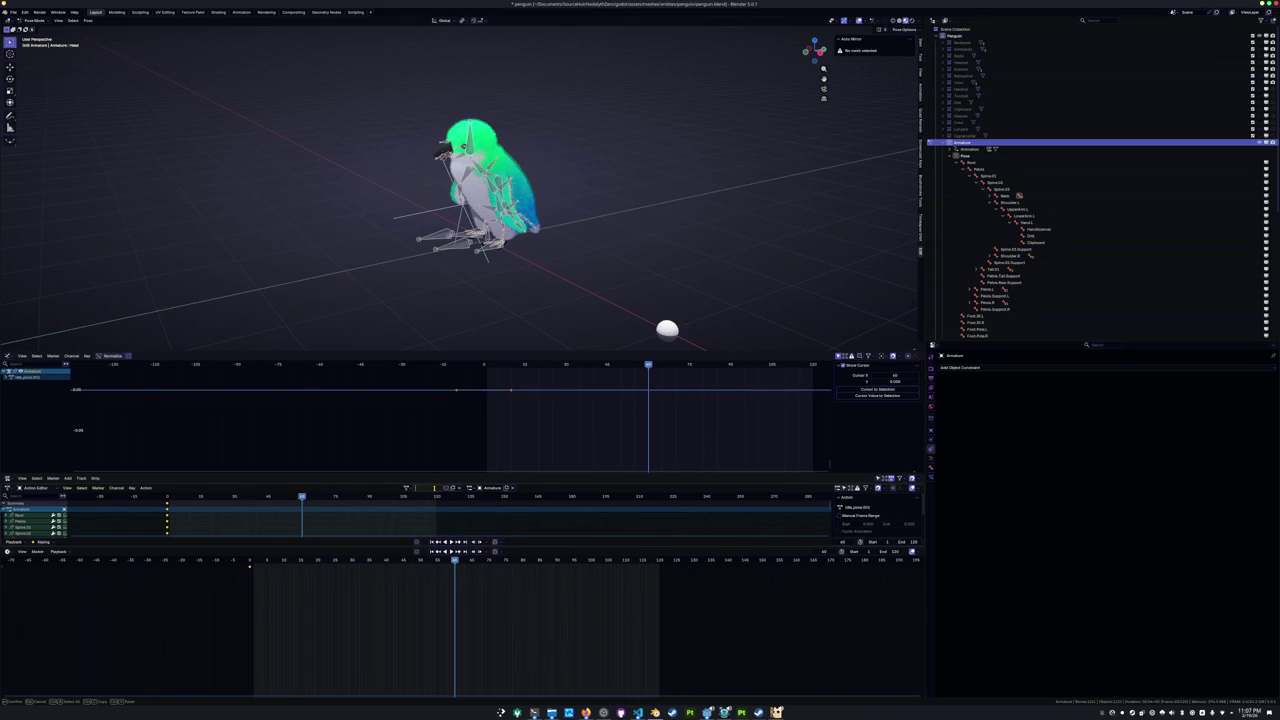
{"action": "type", "text": "Walking"}
{"action": "key", "text": "Return"}
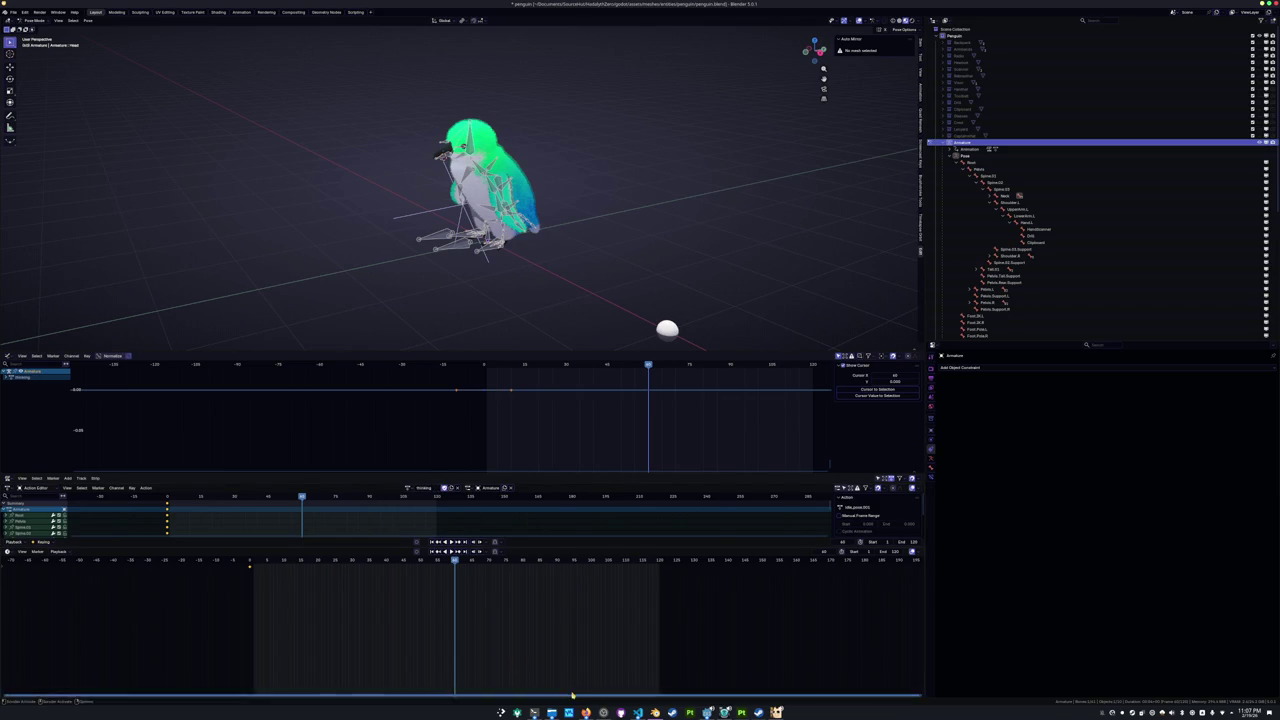
{"action": "left_click", "coordinate": [409, 490]}
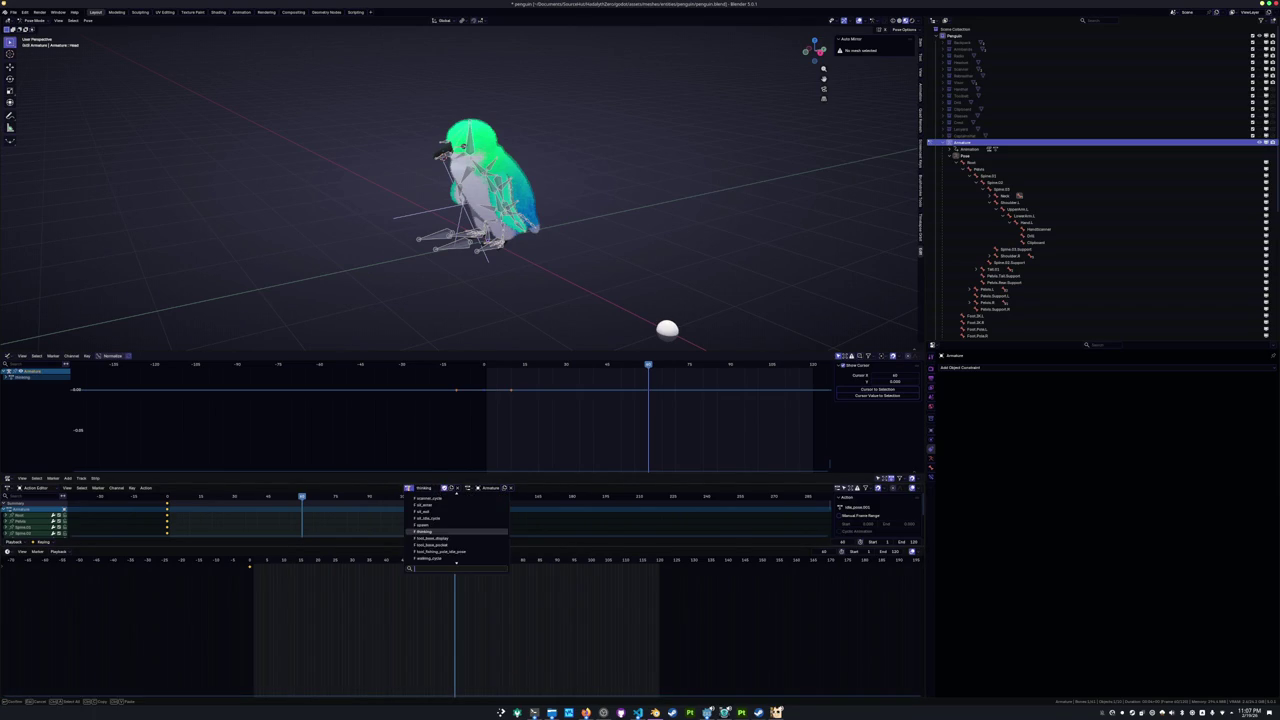
{"action": "left_click", "coordinate": [436, 488]}
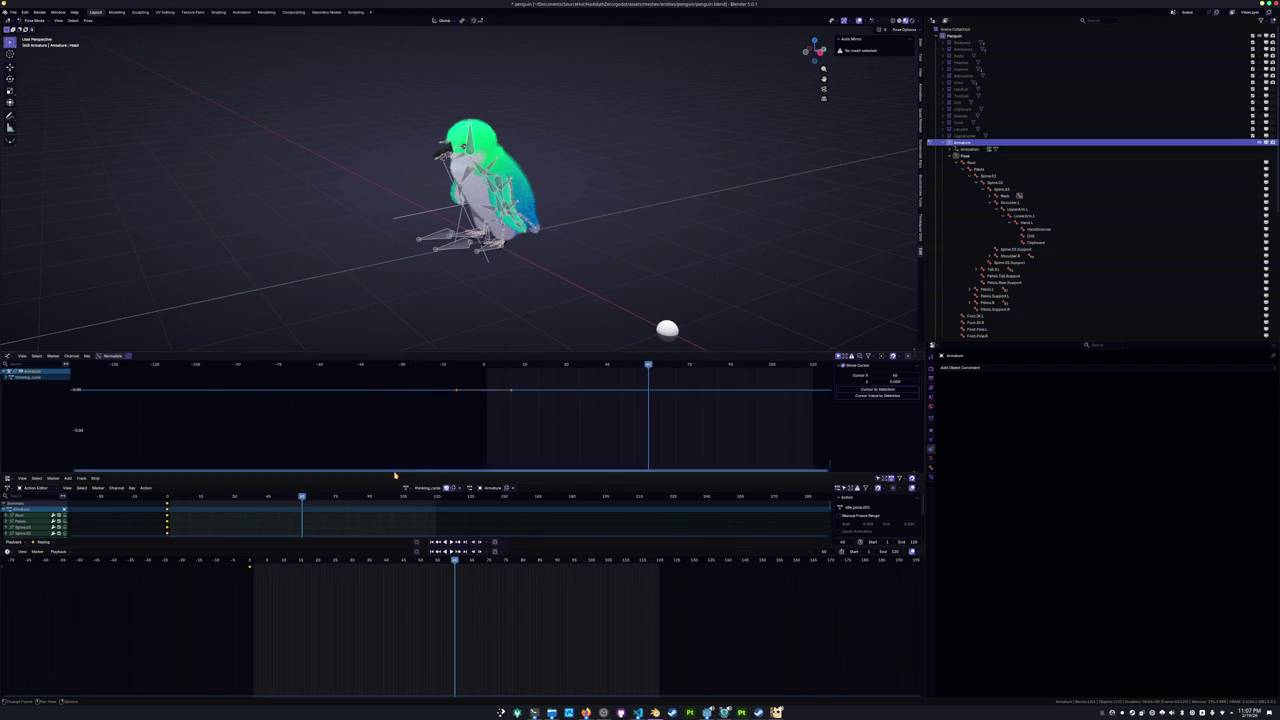
{"action": "left_click", "coordinate": [586, 712]}
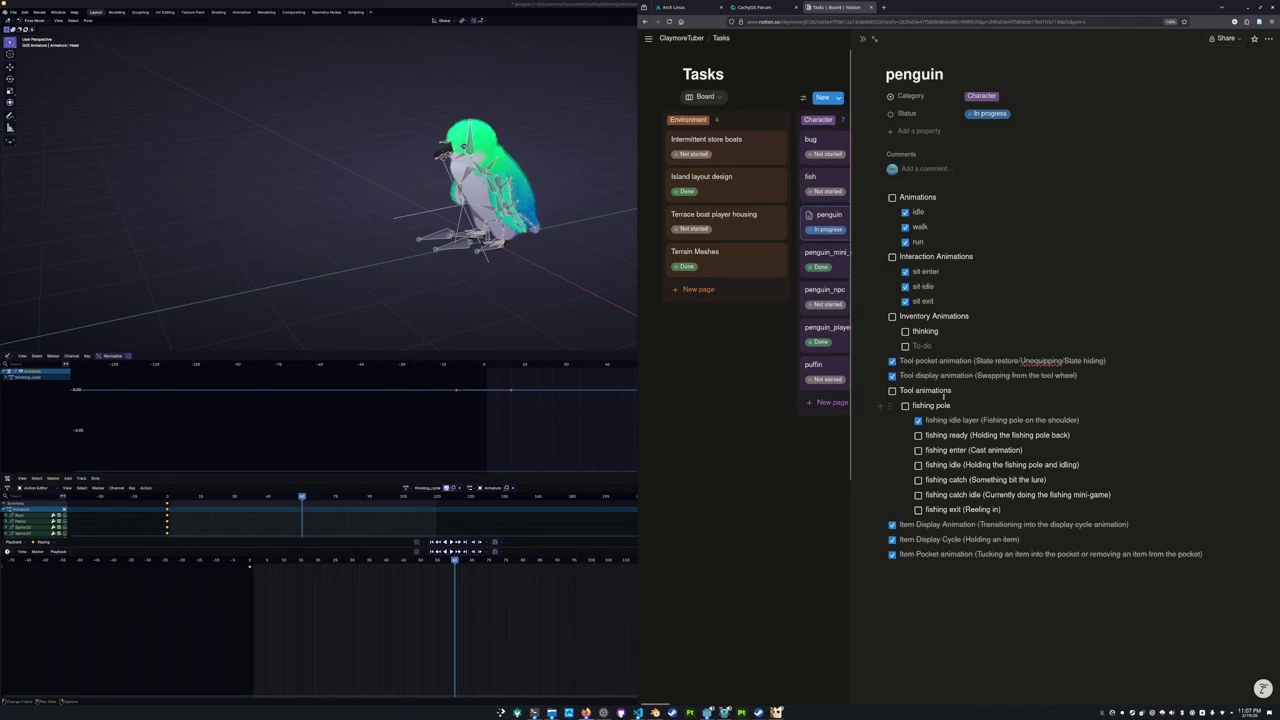
Cast the fishing line into the river and reel it back in.
{"action": "left_click", "coordinate": [776, 712]}
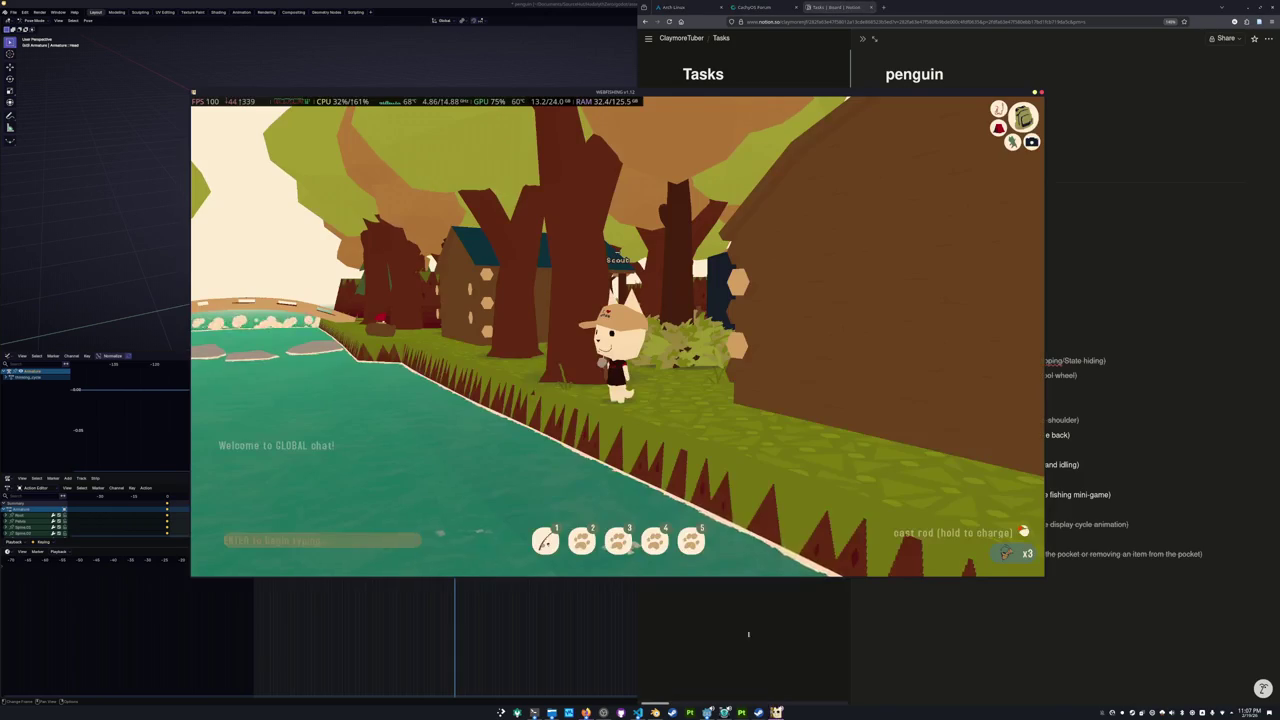
{"action": "left_click", "coordinate": [645, 381]}
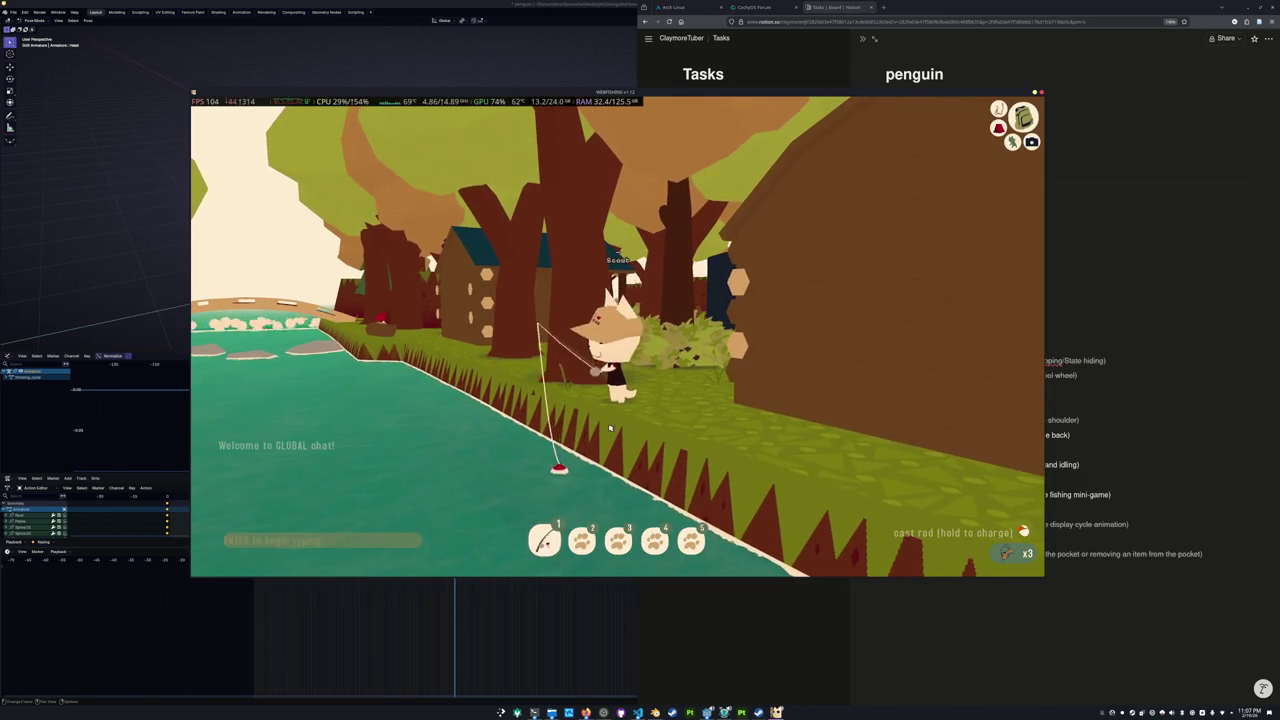
{"action": "left_click", "coordinate": [645, 381]}
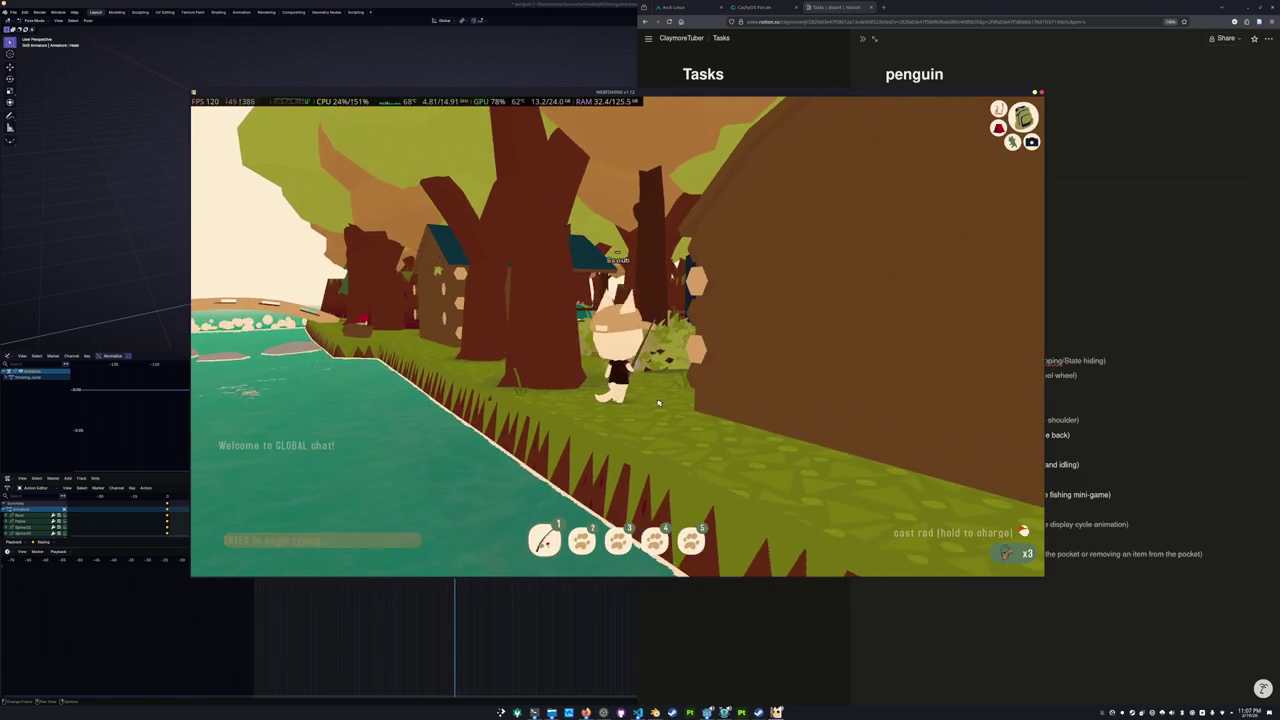
Walk along the riverbank, cast into the river again, and open Settings from the pause menu.
{"action": "key", "text": "w"}
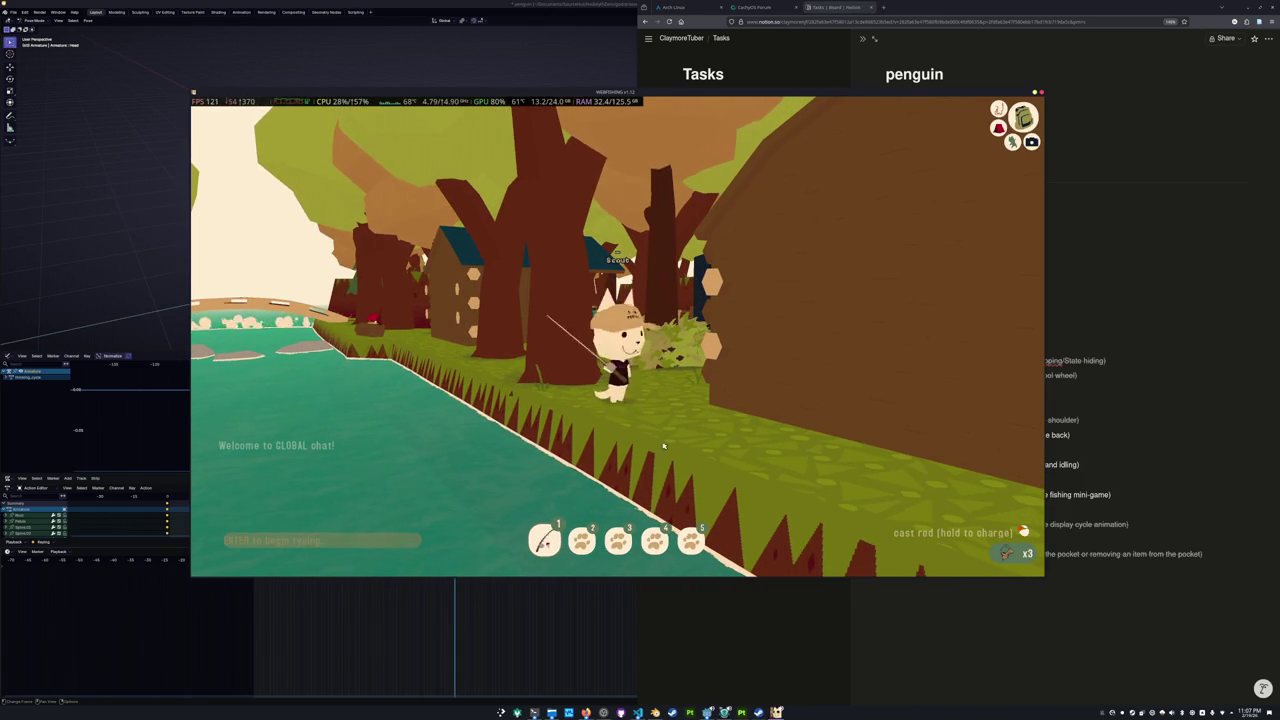
{"action": "key", "text": "s"}
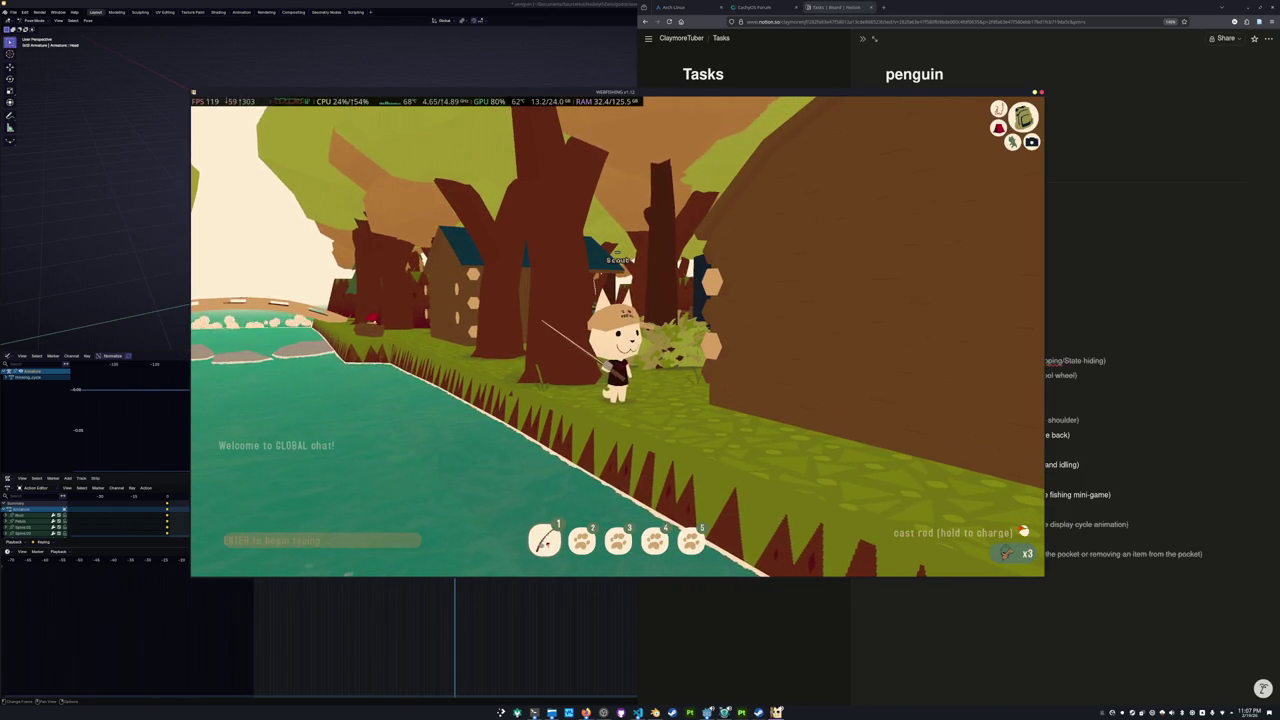
{"action": "key", "text": "w"}
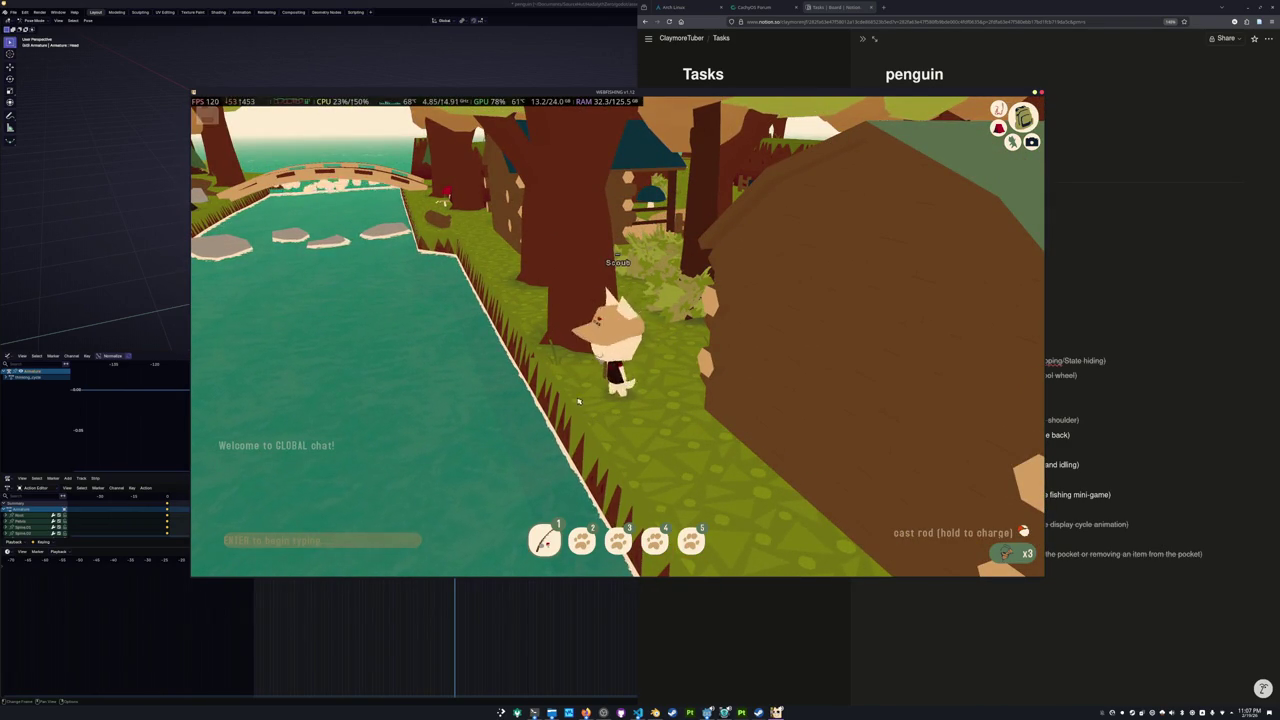
{"action": "key", "text": "d"}
{"action": "left_click", "coordinate": [372, 338]}
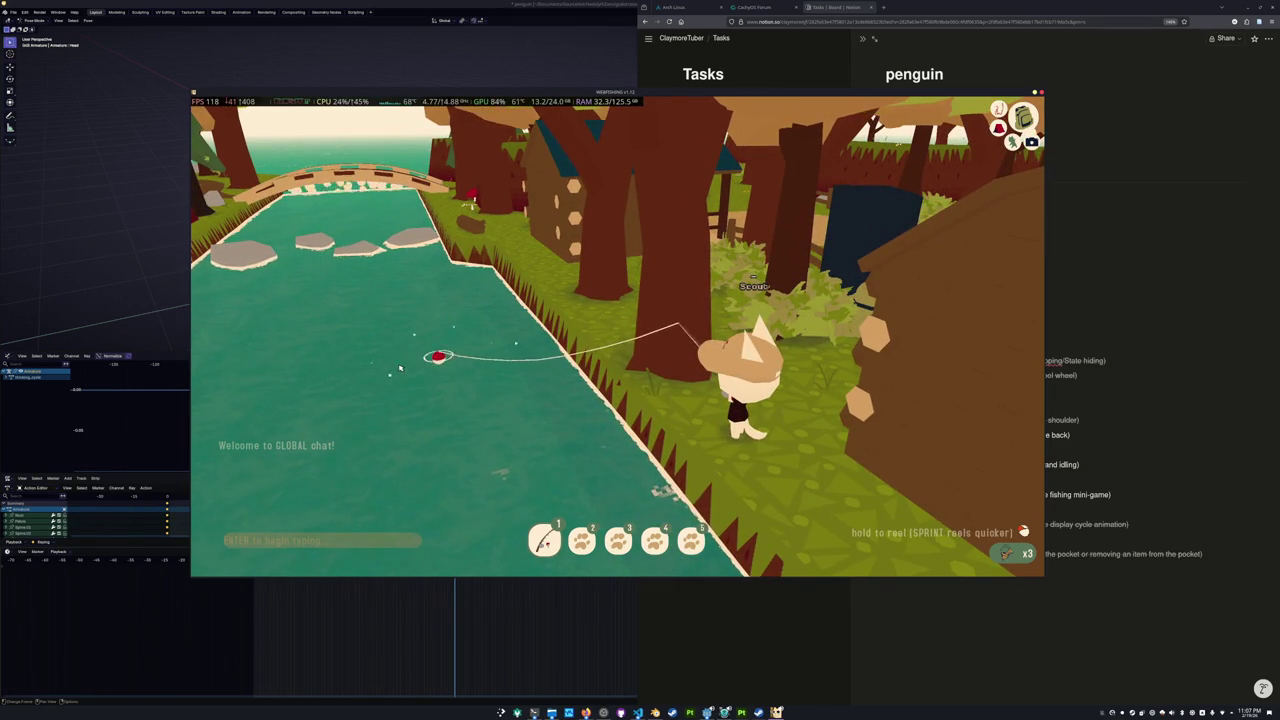
{"action": "key", "text": "Escape"}
{"action": "left_click", "coordinate": [612, 342]}
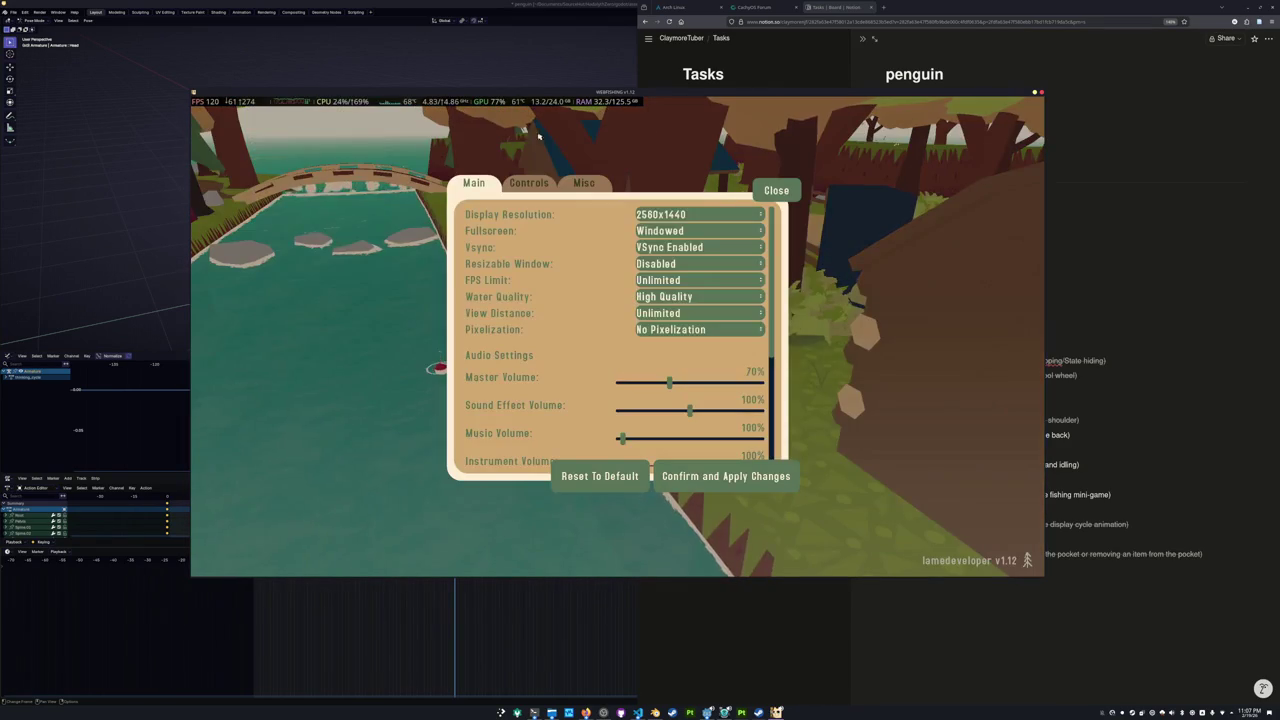
Scroll through the Controls key bindings, then close settings and the pause menu to resume fishing.
{"action": "left_click", "coordinate": [533, 185]}
{"action": "scroll", "coordinate": [631, 364], "scroll_direction": "down", "scroll_amount": 2}
{"action": "scroll", "coordinate": [684, 393], "scroll_direction": "down", "scroll_amount": 3}
{"action": "scroll", "coordinate": [684, 419], "scroll_direction": "up", "scroll_amount": 5}
{"action": "scroll", "coordinate": [669, 416], "scroll_direction": "down", "scroll_amount": 3}
{"action": "scroll", "coordinate": [669, 416], "scroll_direction": "up", "scroll_amount": 3}
{"action": "scroll", "coordinate": [675, 390], "scroll_direction": "down", "scroll_amount": 5}
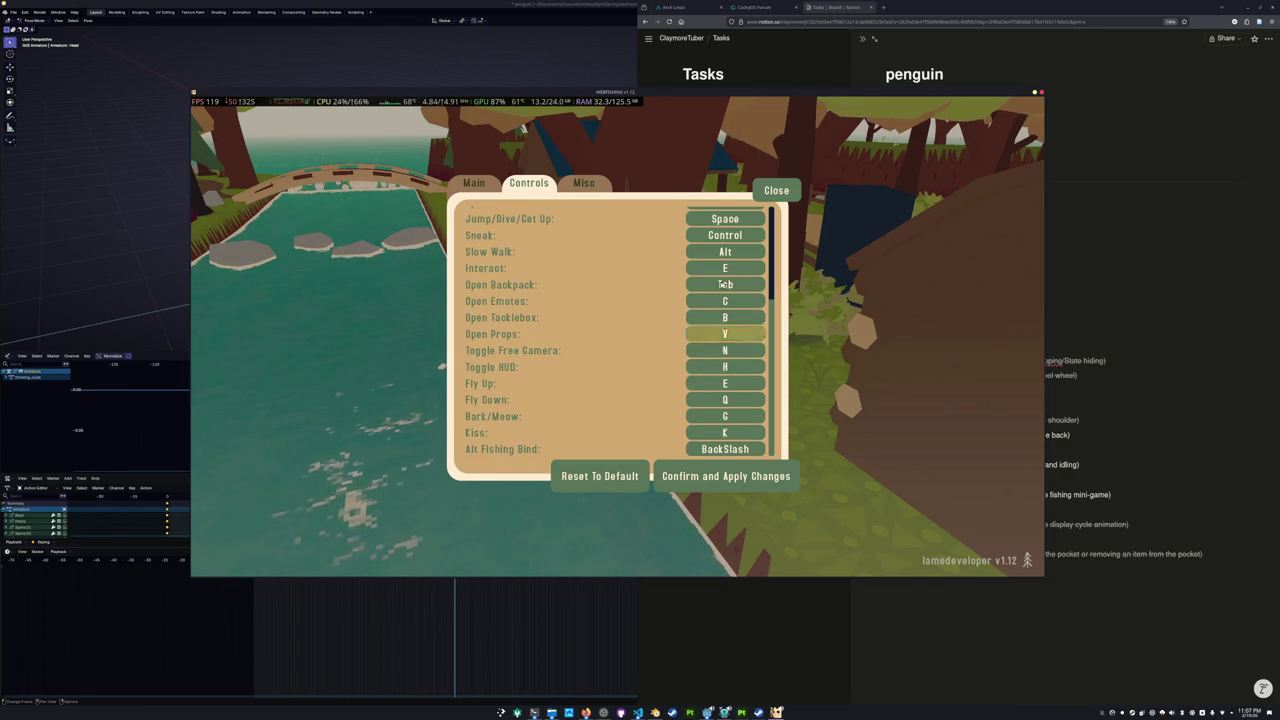
{"action": "key", "text": "Escape"}
{"action": "left_click", "coordinate": [655, 248]}
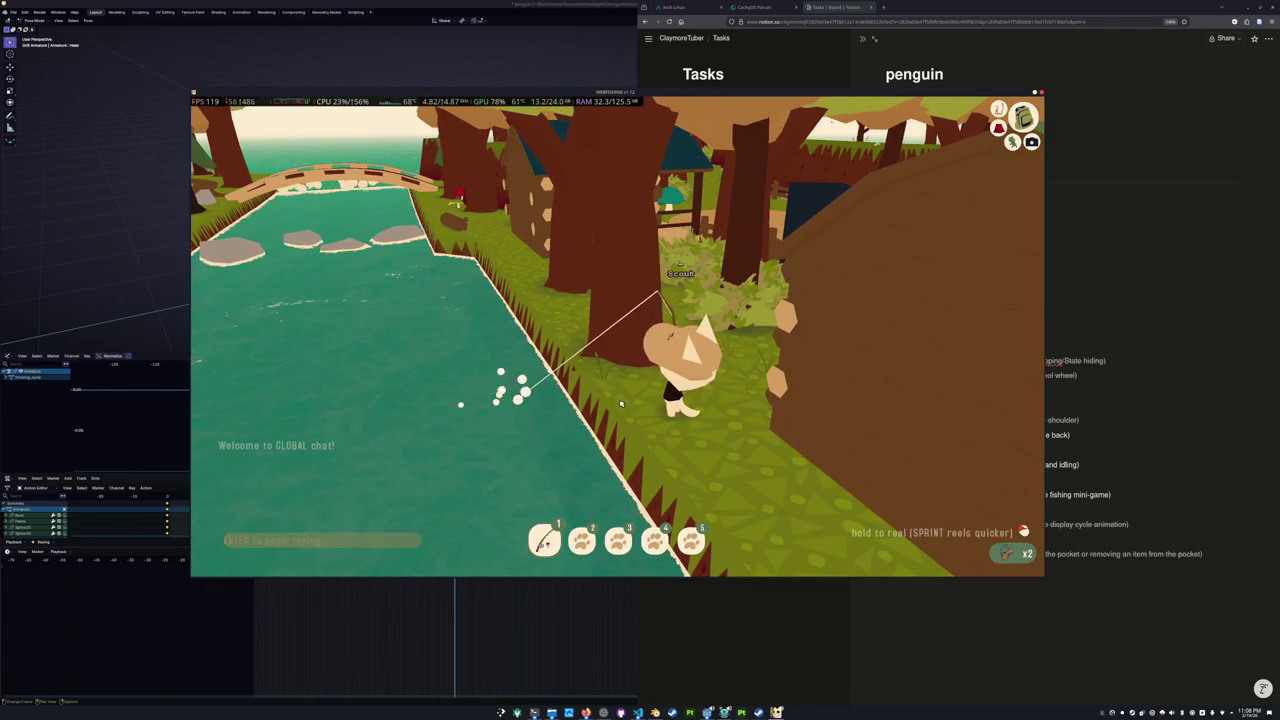
Reel in the bite, land a 36.83 cm Small Largemouth Bass, and dismiss the catch message.
{"action": "left_click", "coordinate": [620, 403]}
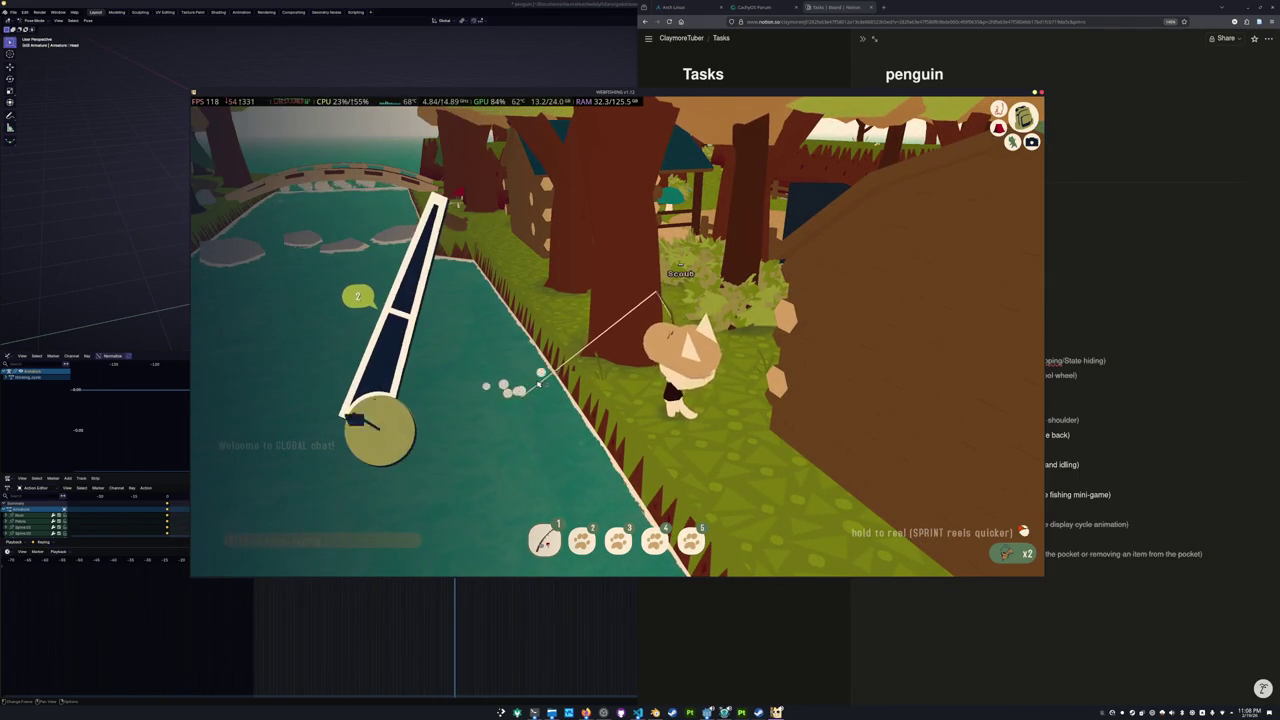
{"action": "left_click_drag", "start_coordinate": [537, 381], "coordinate": [548, 395]}
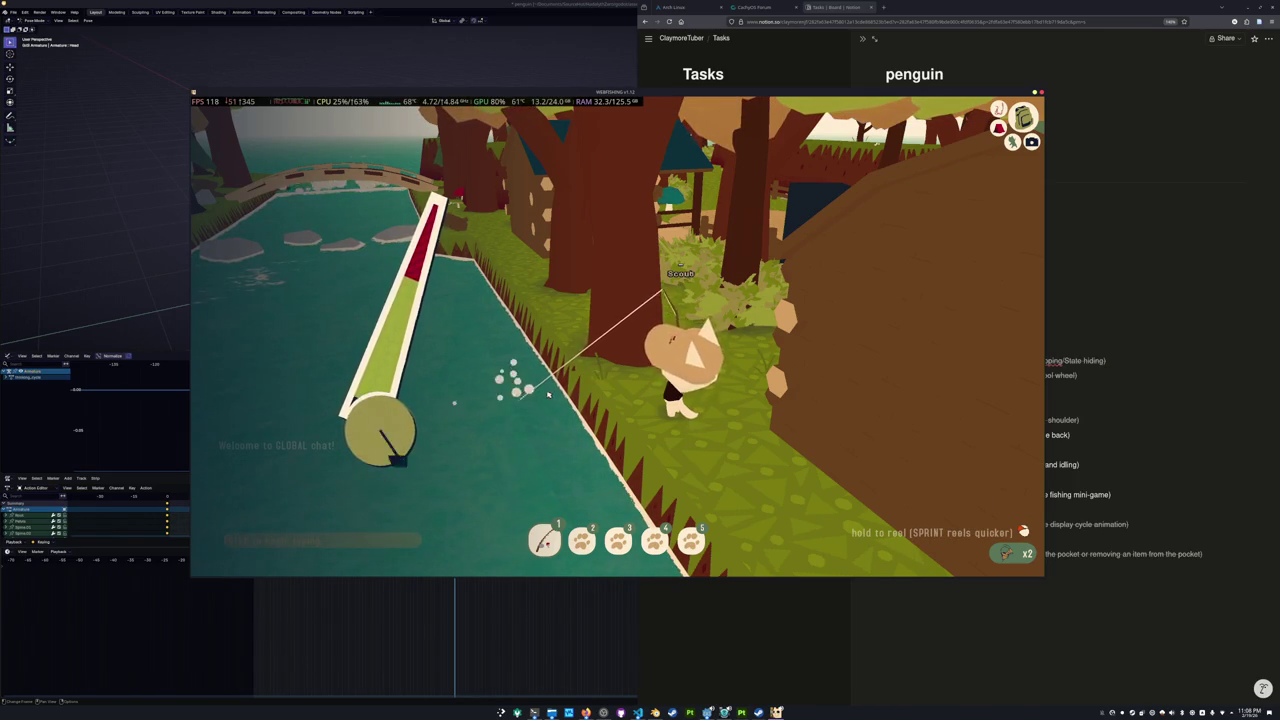
{"action": "left_click_drag", "start_coordinate": [548, 395], "coordinate": [580, 378]}
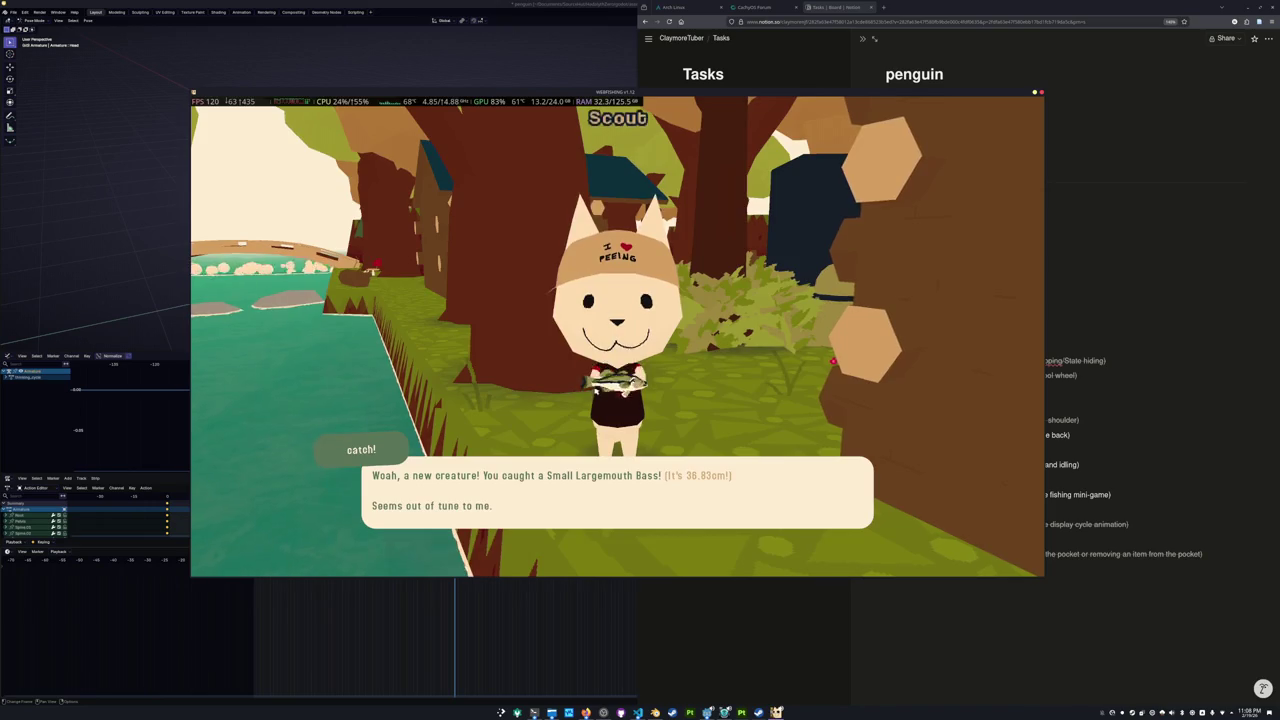
{"action": "left_click", "coordinate": [596, 391]}
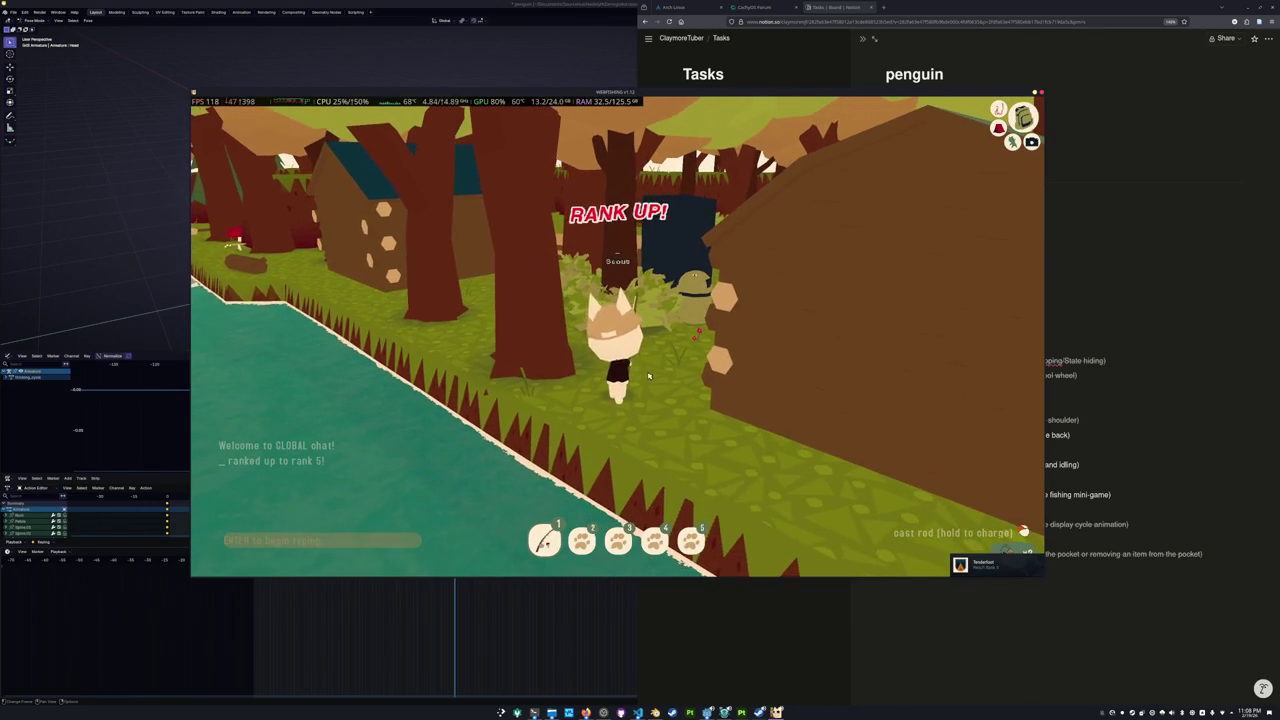
Walk from the river along the forest path and cliff edge down to the beach.
{"action": "key", "text": "w"}
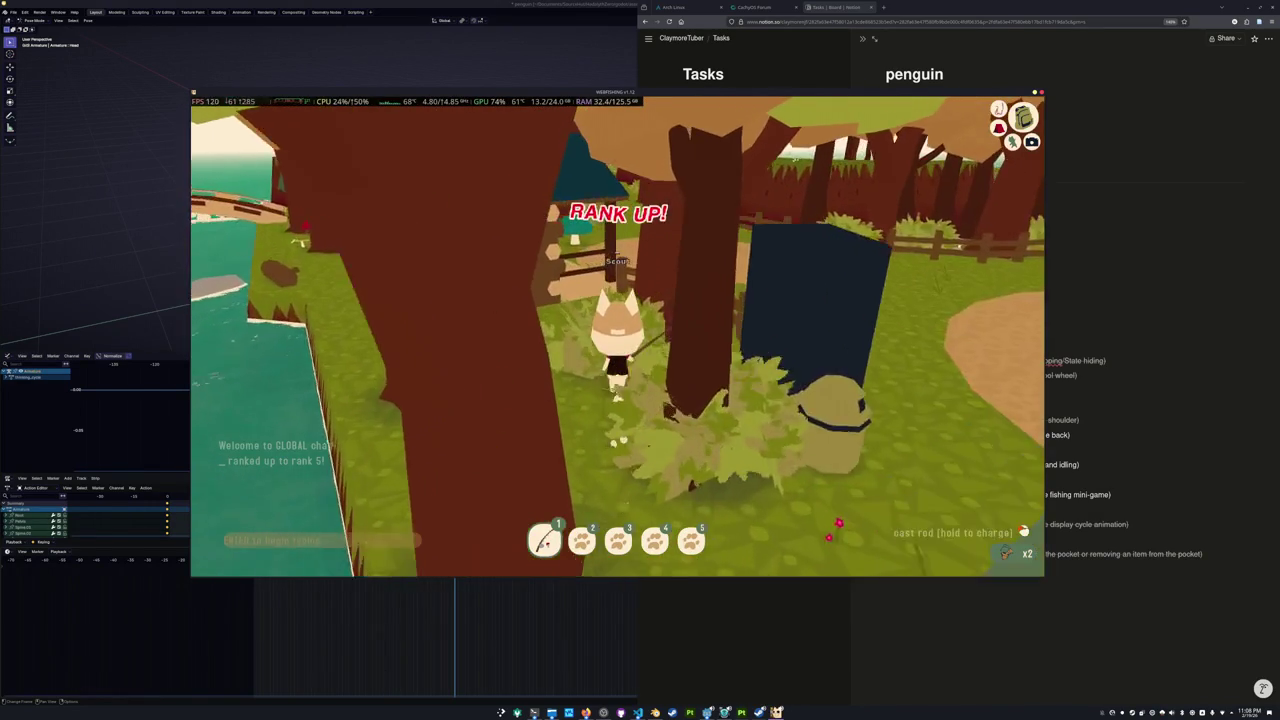
{"action": "key", "text": "w"}
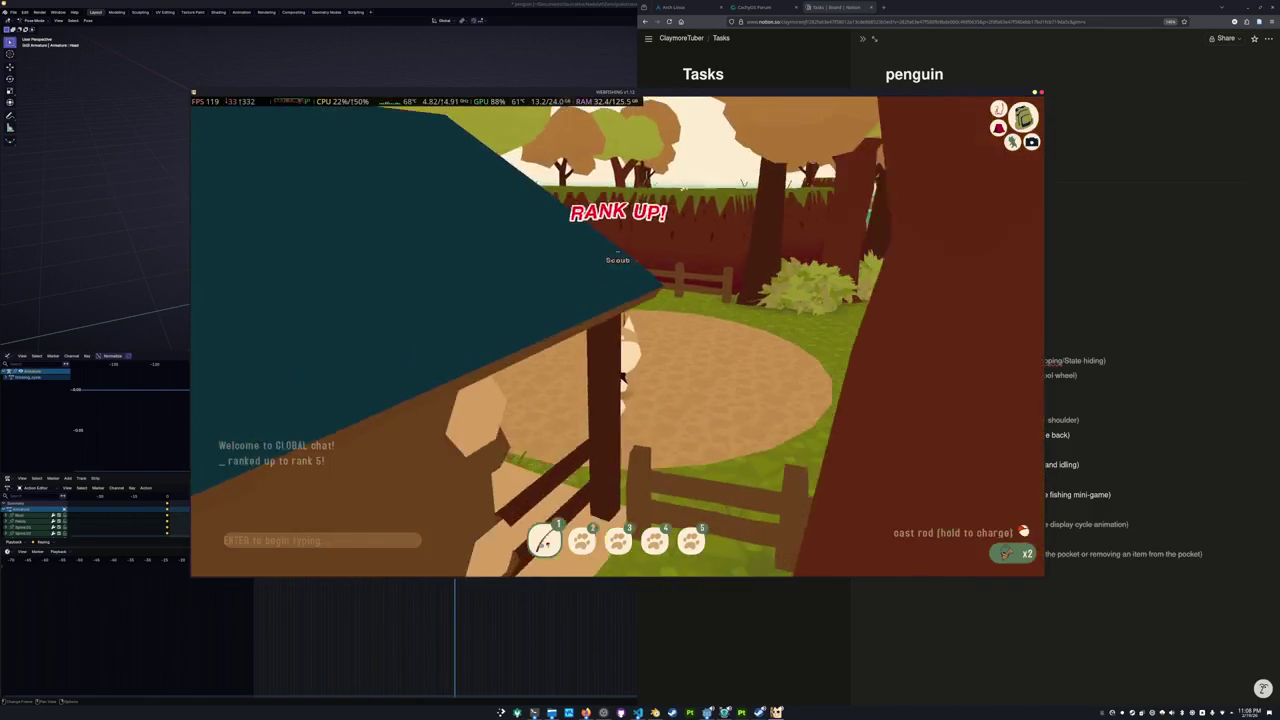
{"action": "key", "text": "w"}
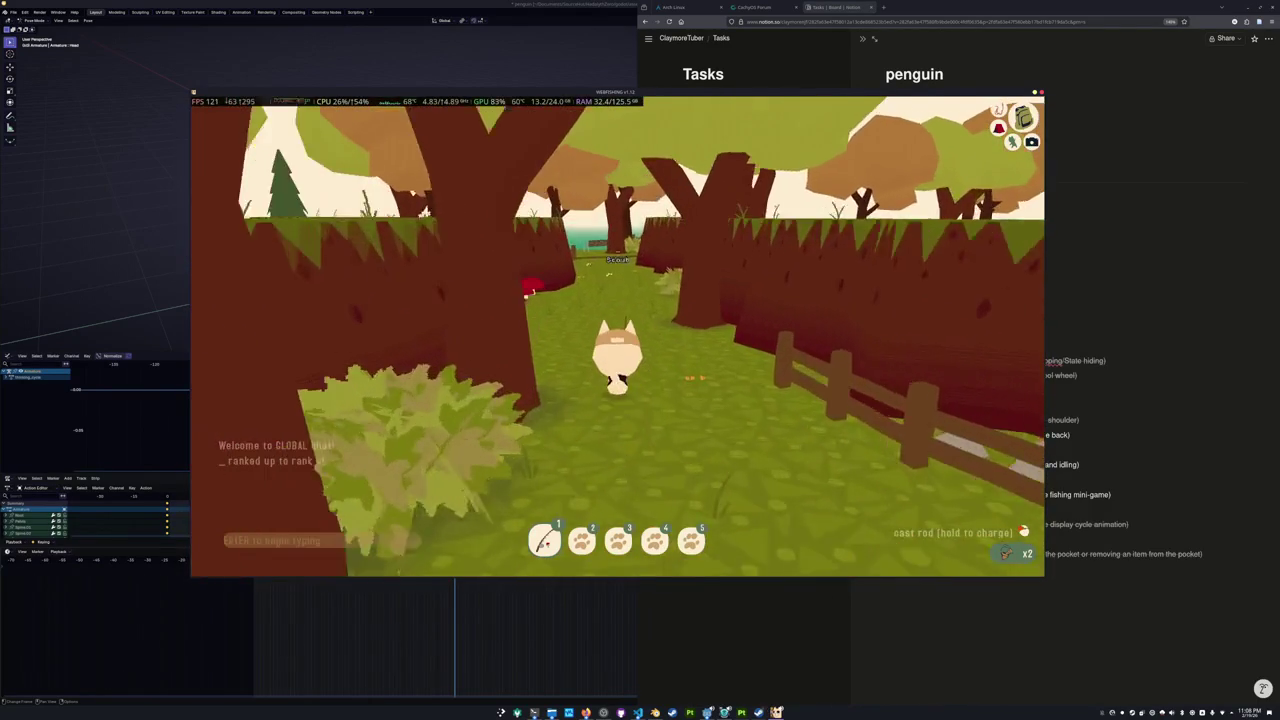
{"action": "key", "text": "s"}
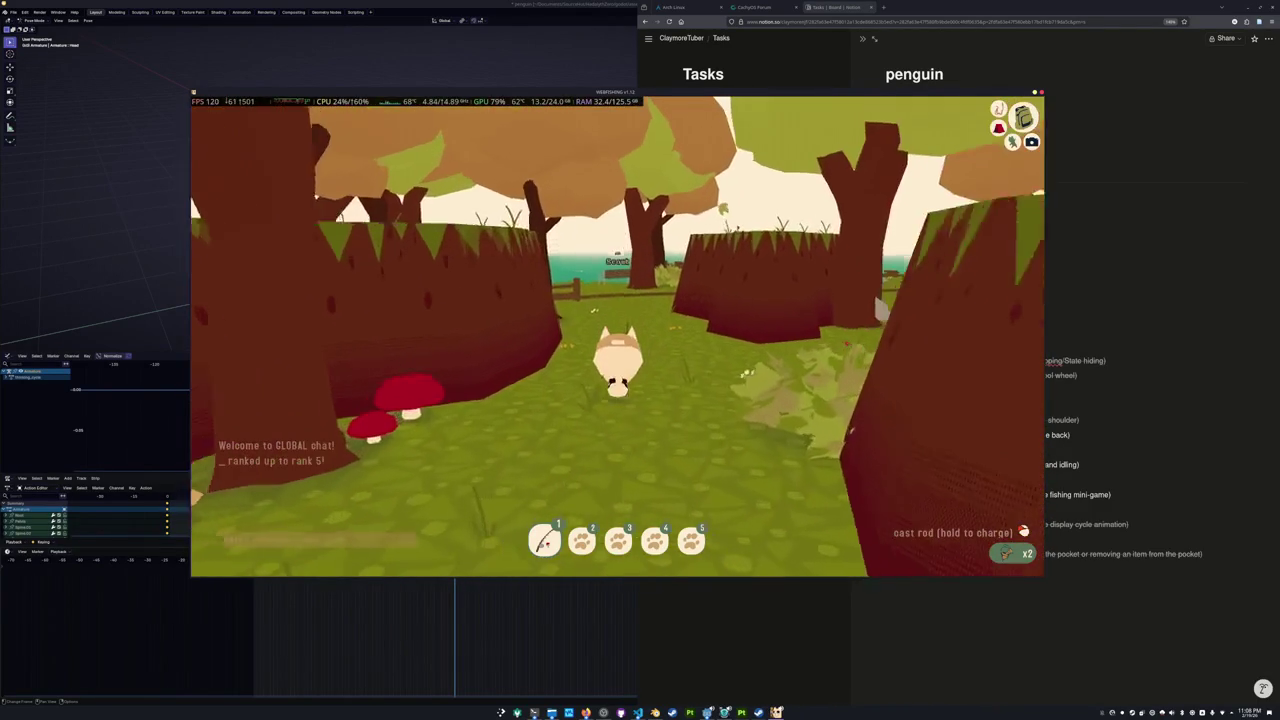
{"action": "key", "text": "w"}
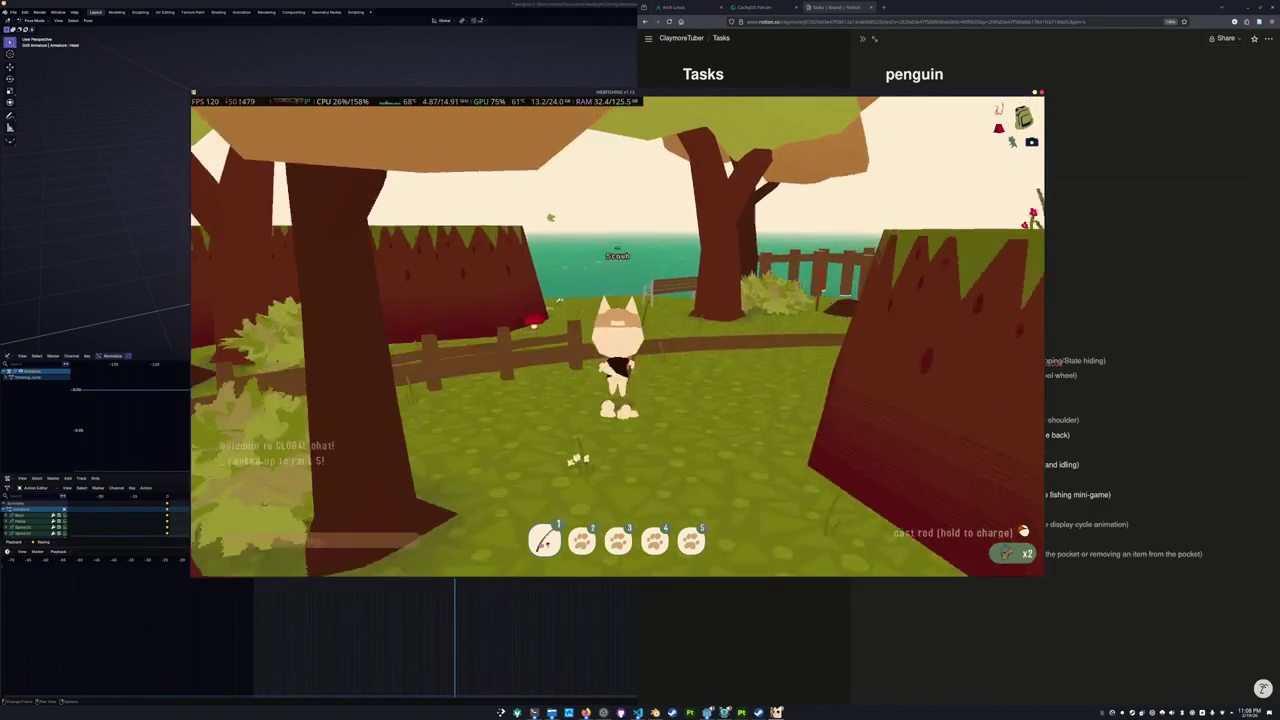
{"action": "key", "text": "w"}
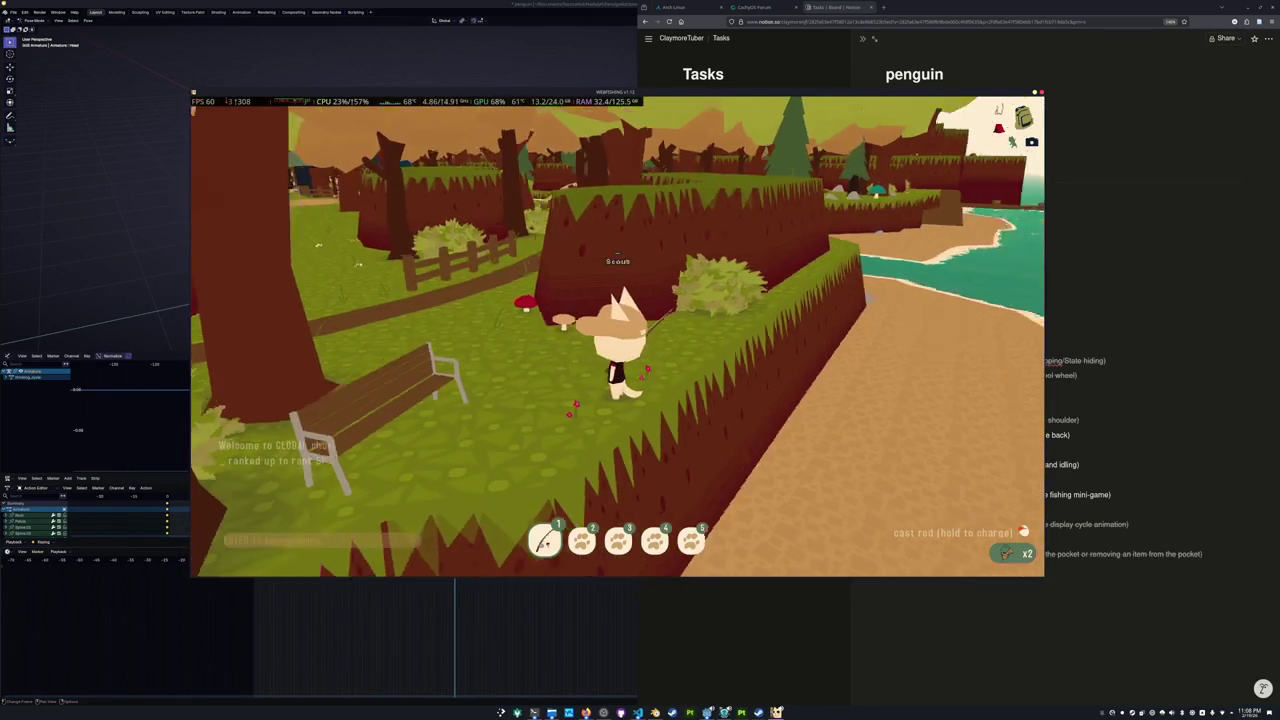
{"action": "key", "text": "s"}
{"action": "key", "text": "w"}
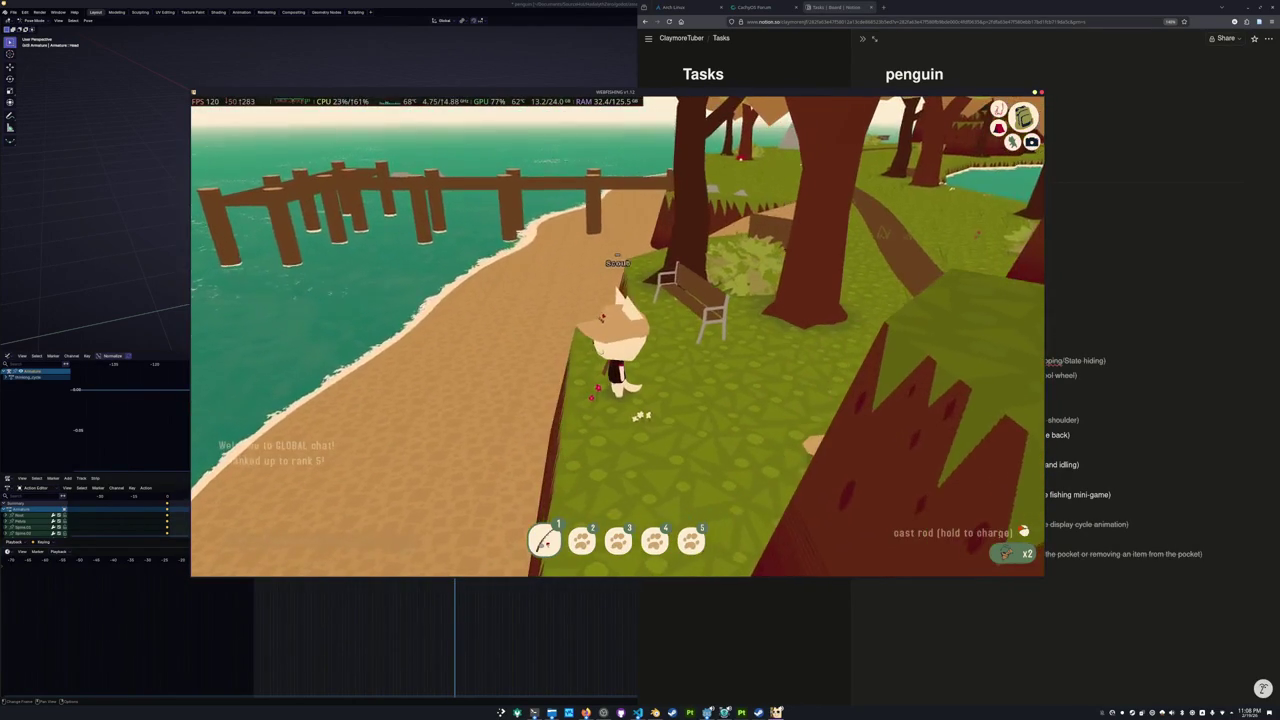
{"action": "key", "text": "w"}
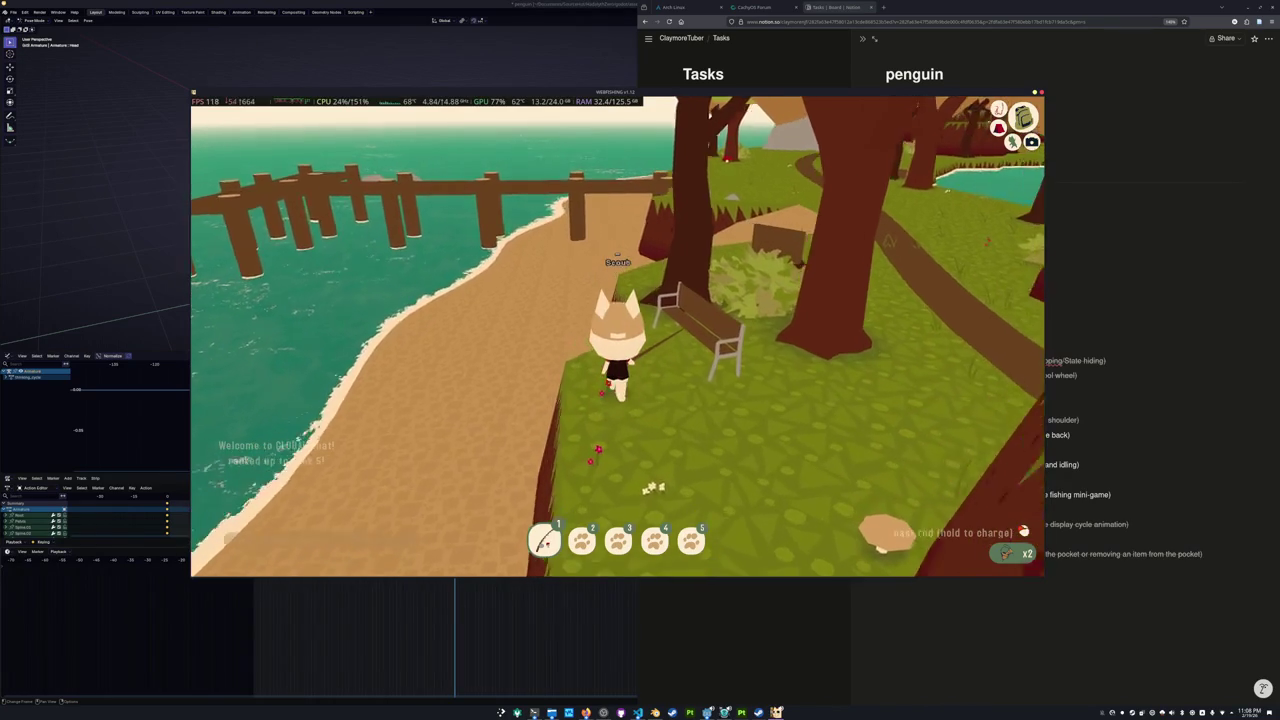
{"action": "key", "text": "w"}
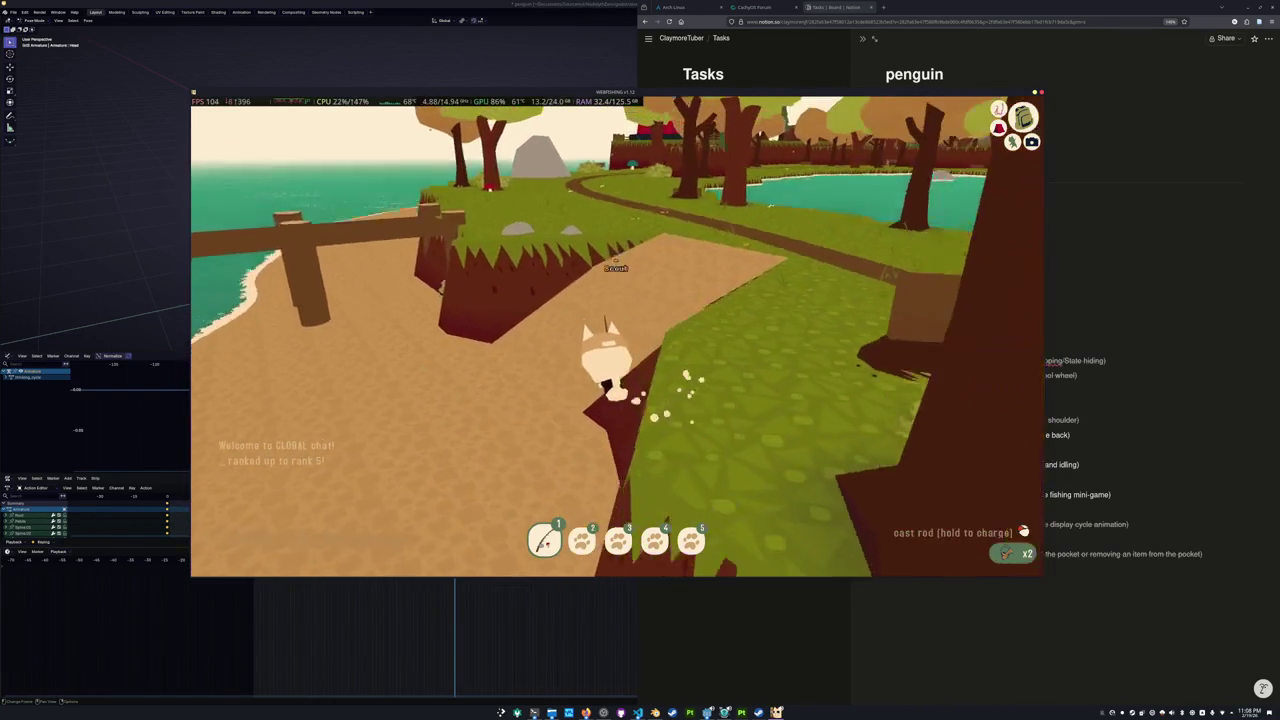
{"action": "key", "text": "w"}
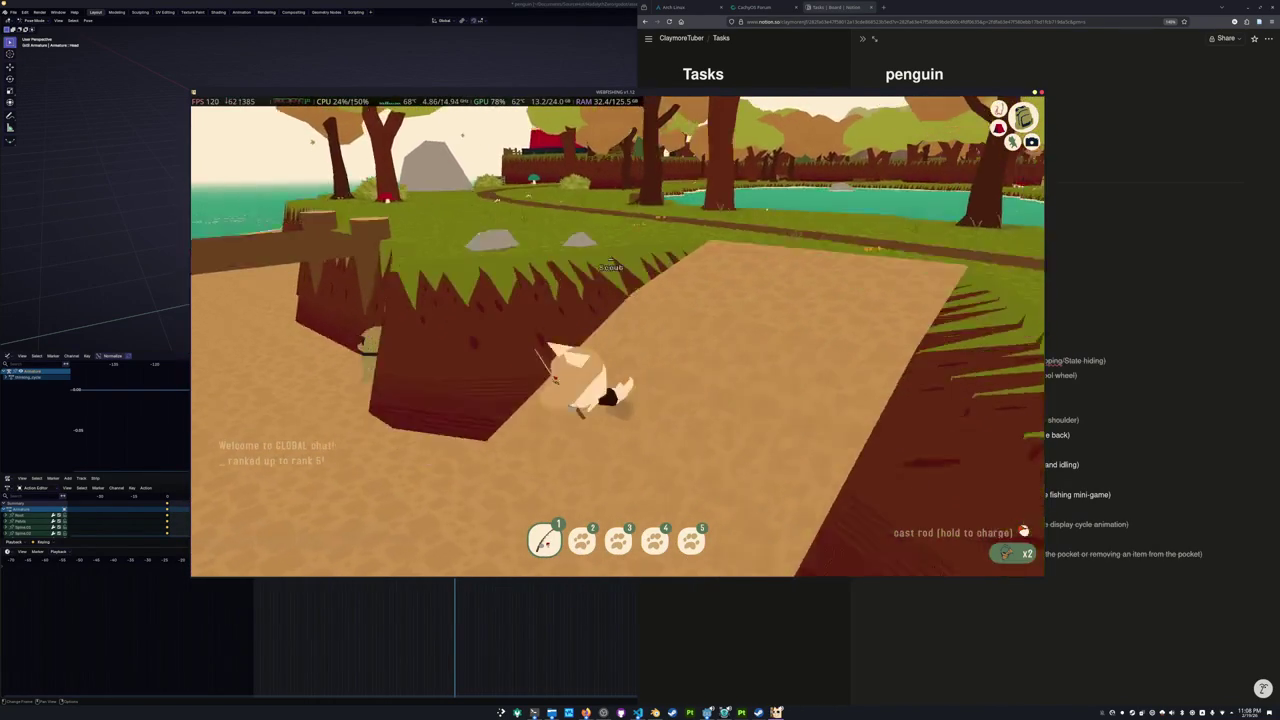
{"action": "key", "text": "w"}
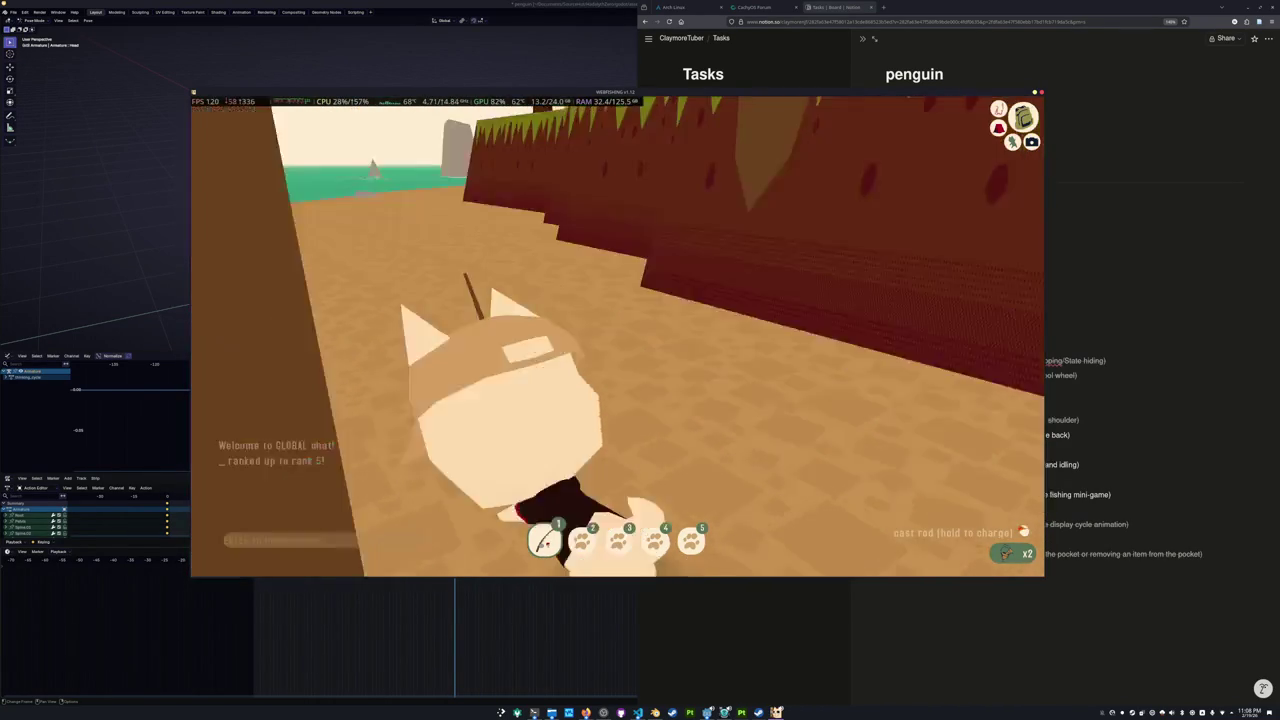
{"action": "key", "text": "s"}
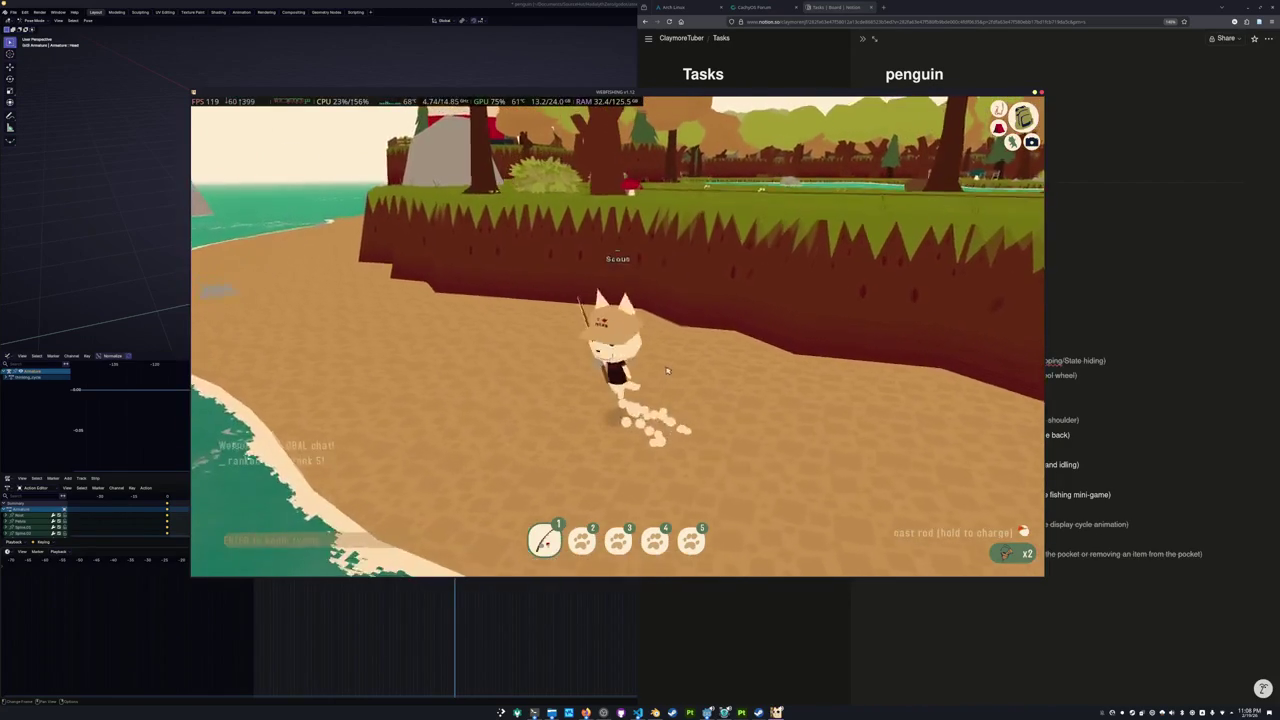
Open and close the in-game chat, then bring the Notion penguin checklist forward.
{"action": "key", "text": "Return"}
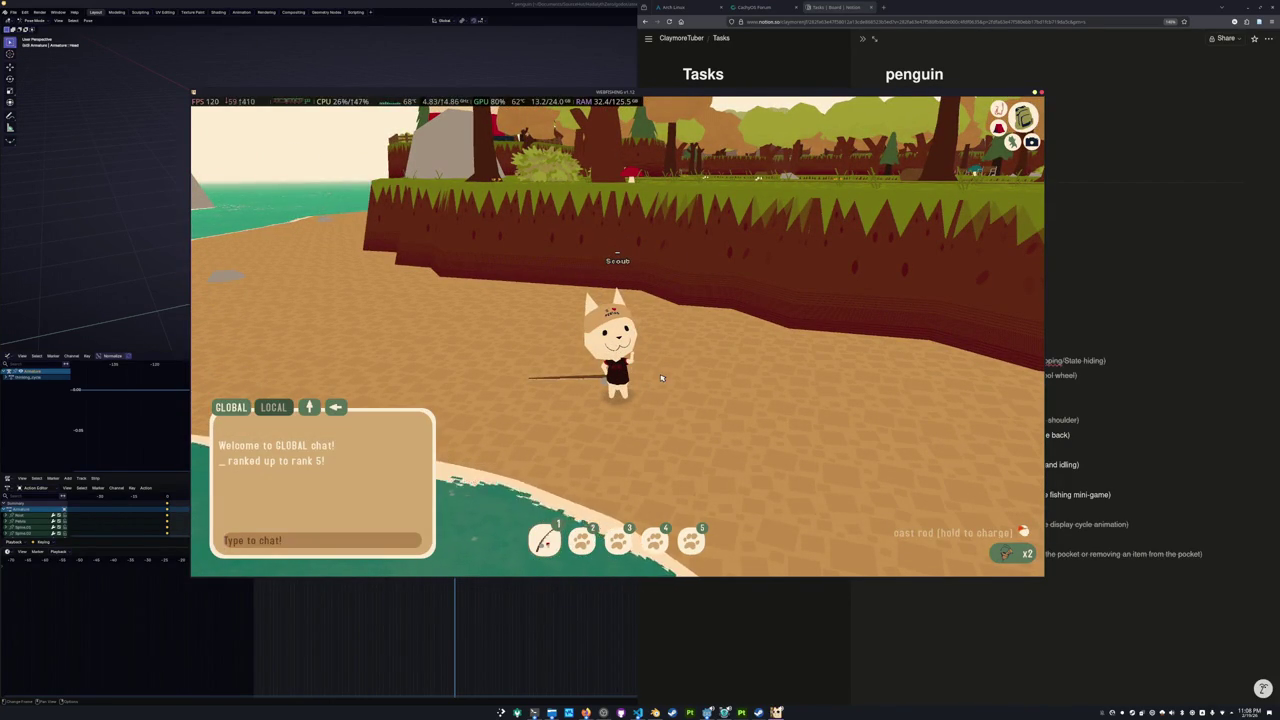
{"action": "left_click", "coordinate": [660, 378]}
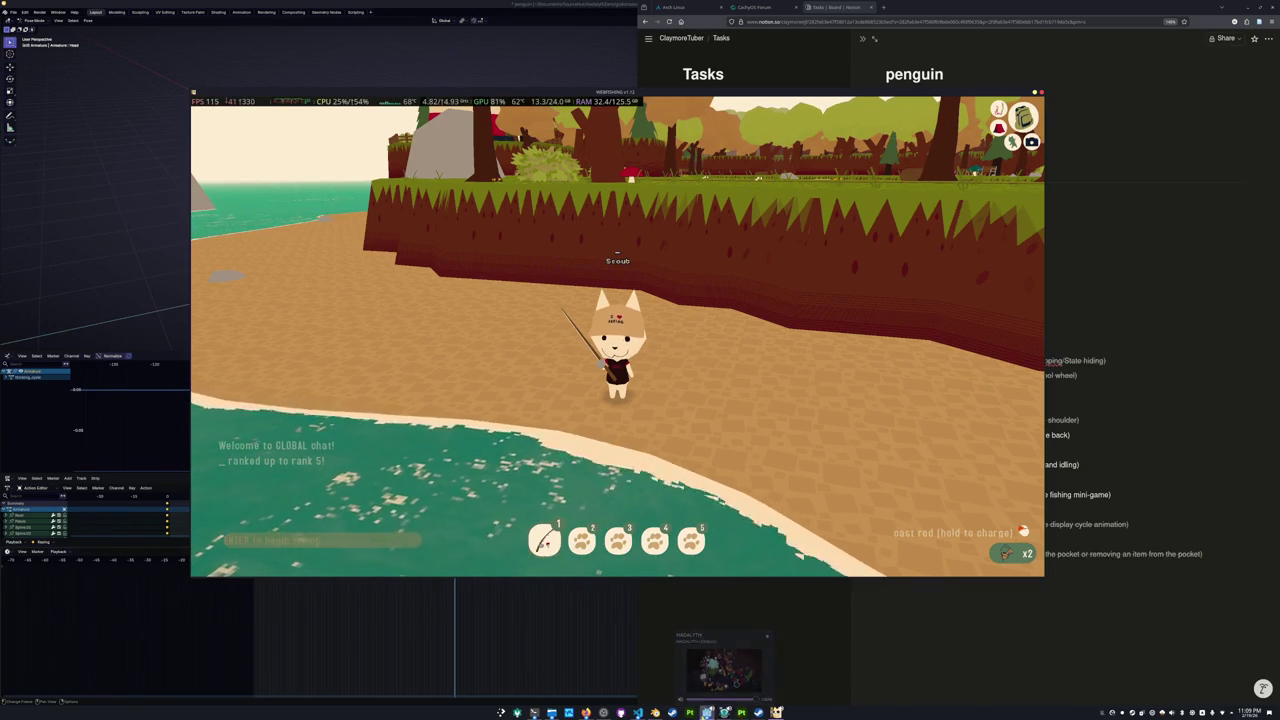
{"action": "left_click", "coordinate": [586, 712]}
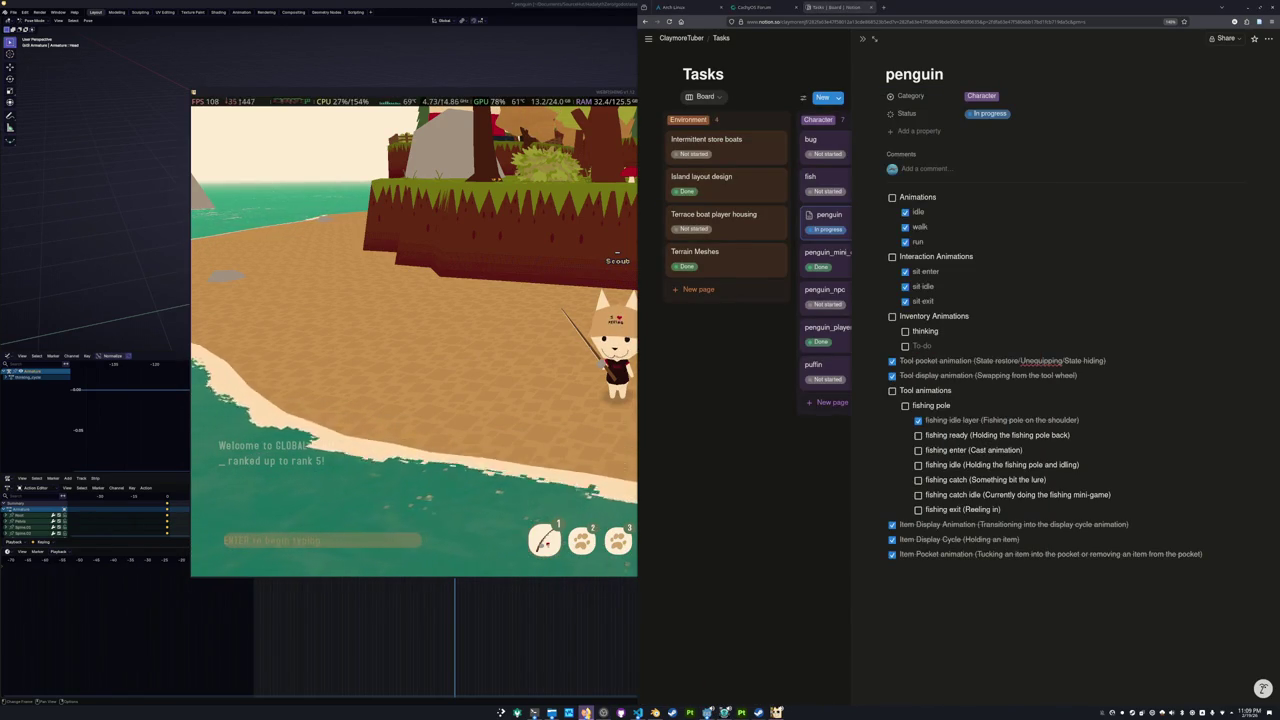
Bring the Animal Crossing video forward, play it, and pause on the pocket inventory screen.
{"action": "left_click", "coordinate": [586, 712]}
{"action": "left_click", "coordinate": [588, 710]}
{"action": "left_click", "coordinate": [703, 482]}
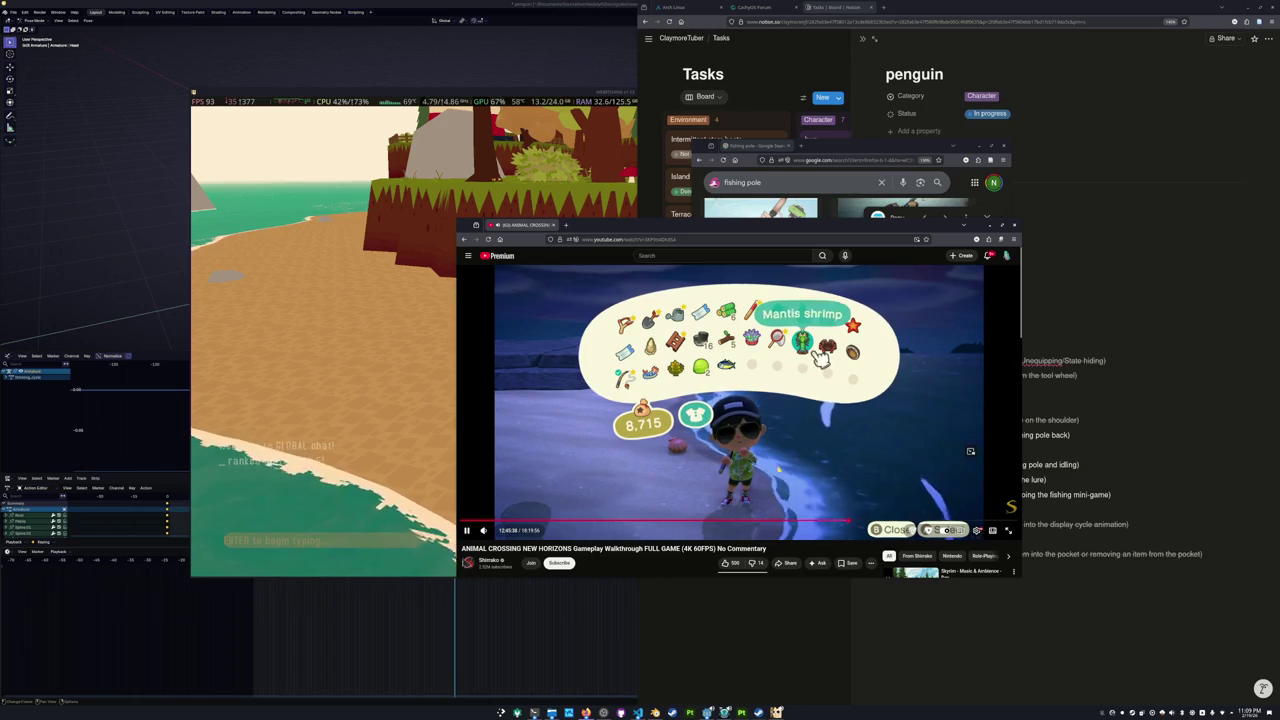
{"action": "left_click", "coordinate": [771, 468]}
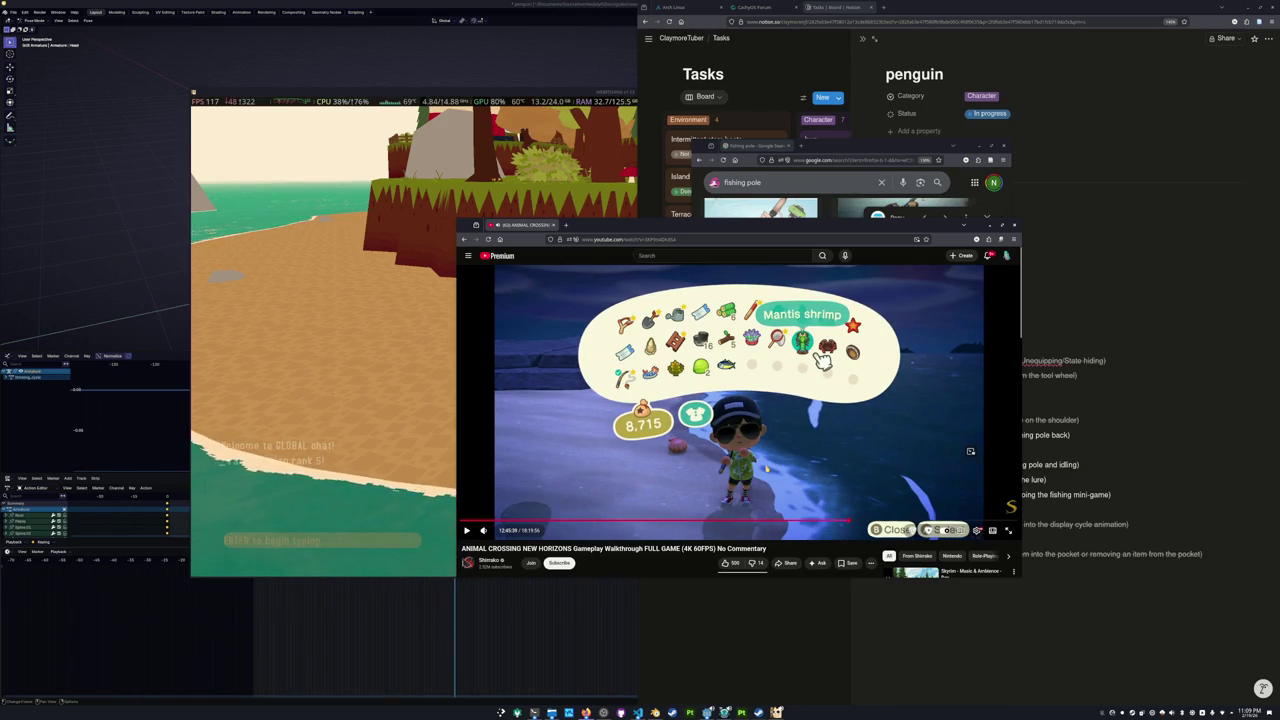
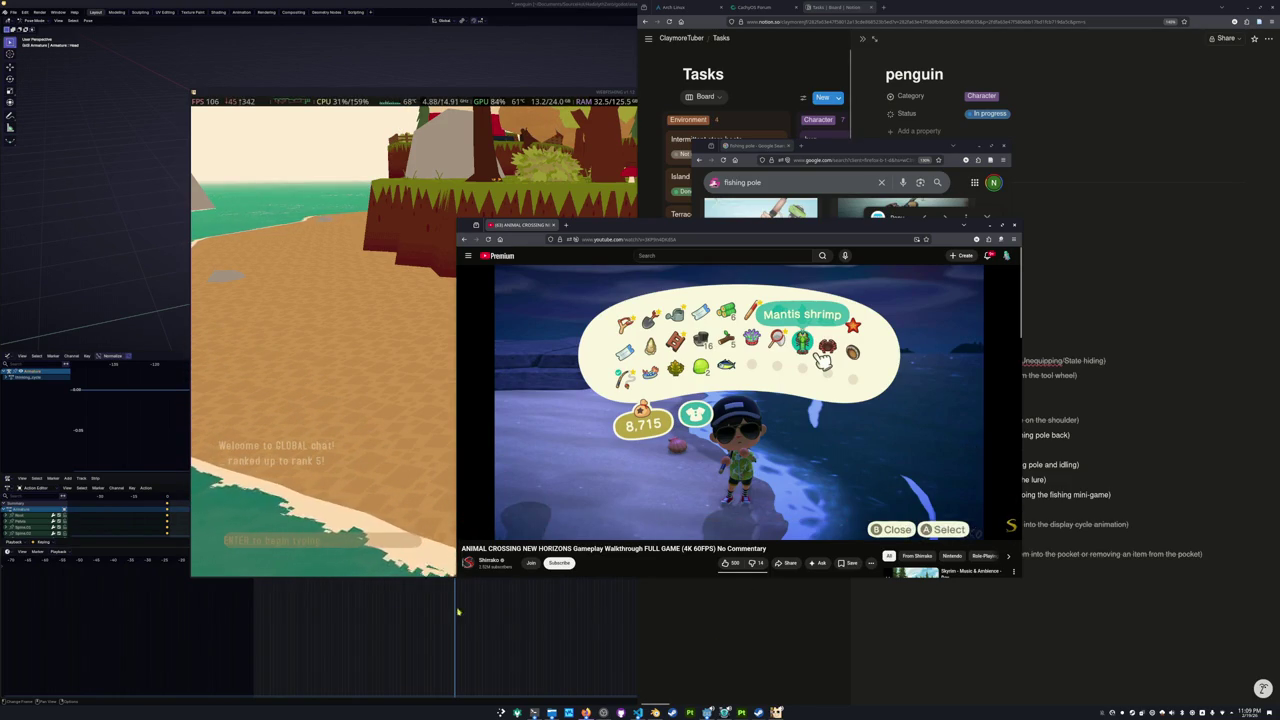
Bring the Blender penguin scene in front of the YouTube and game windows.
{"action": "left_click", "coordinate": [320, 591]}
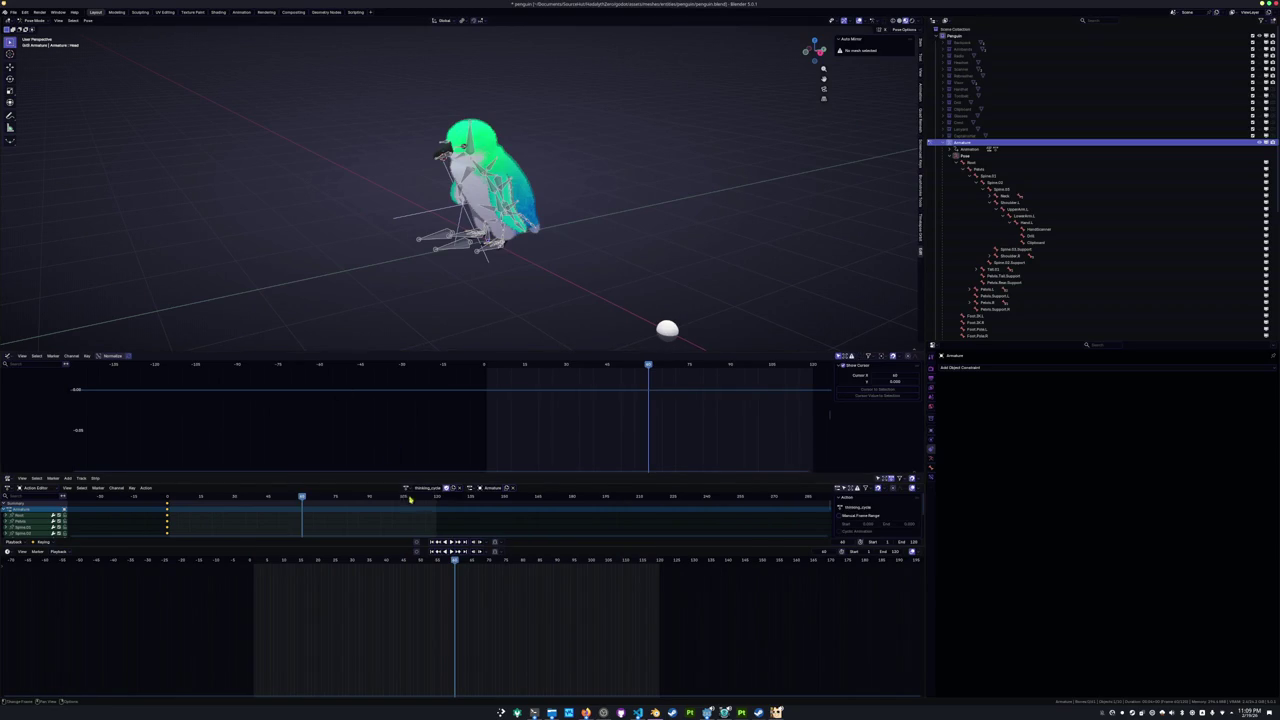
Rotate the Spine.01 bone in right-side orthographic view to lean the penguin back.
{"action": "key", "text": "a"}
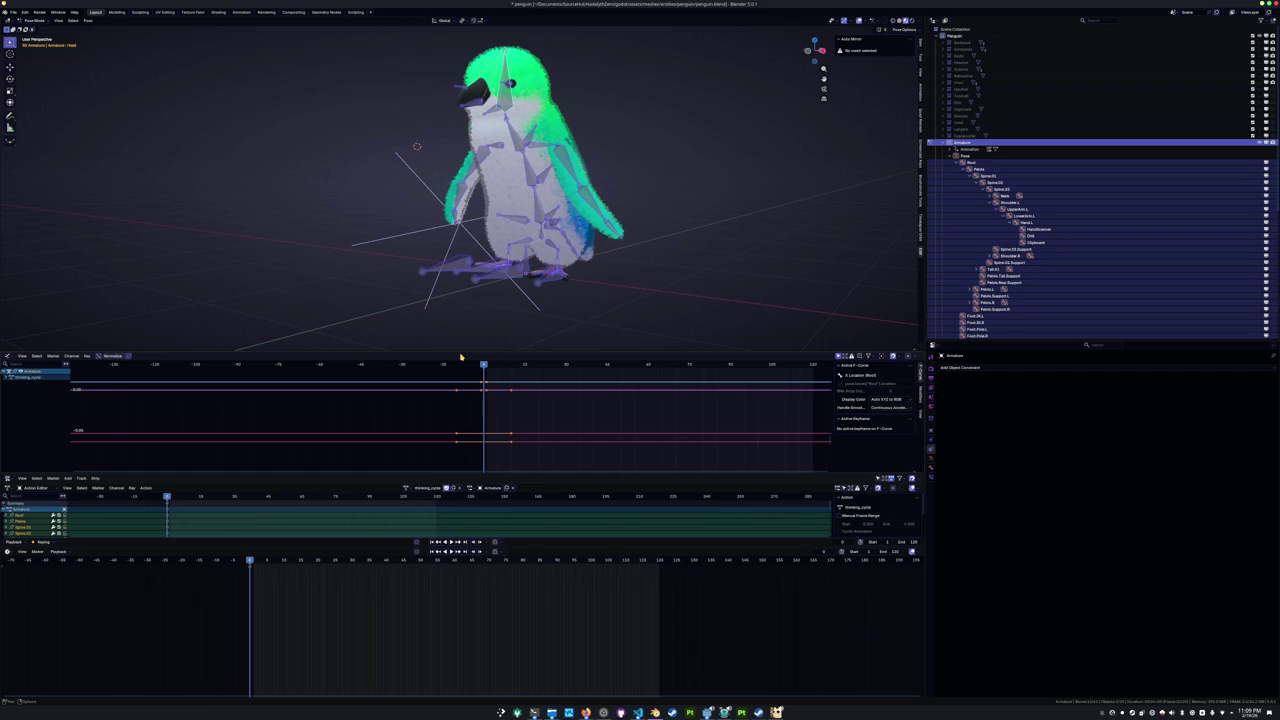
{"action": "middle_click_drag", "start_coordinate": [479, 200], "coordinate": [502, 253]}
{"action": "left_click", "coordinate": [502, 253]}
{"action": "key", "text": "KP_1"}
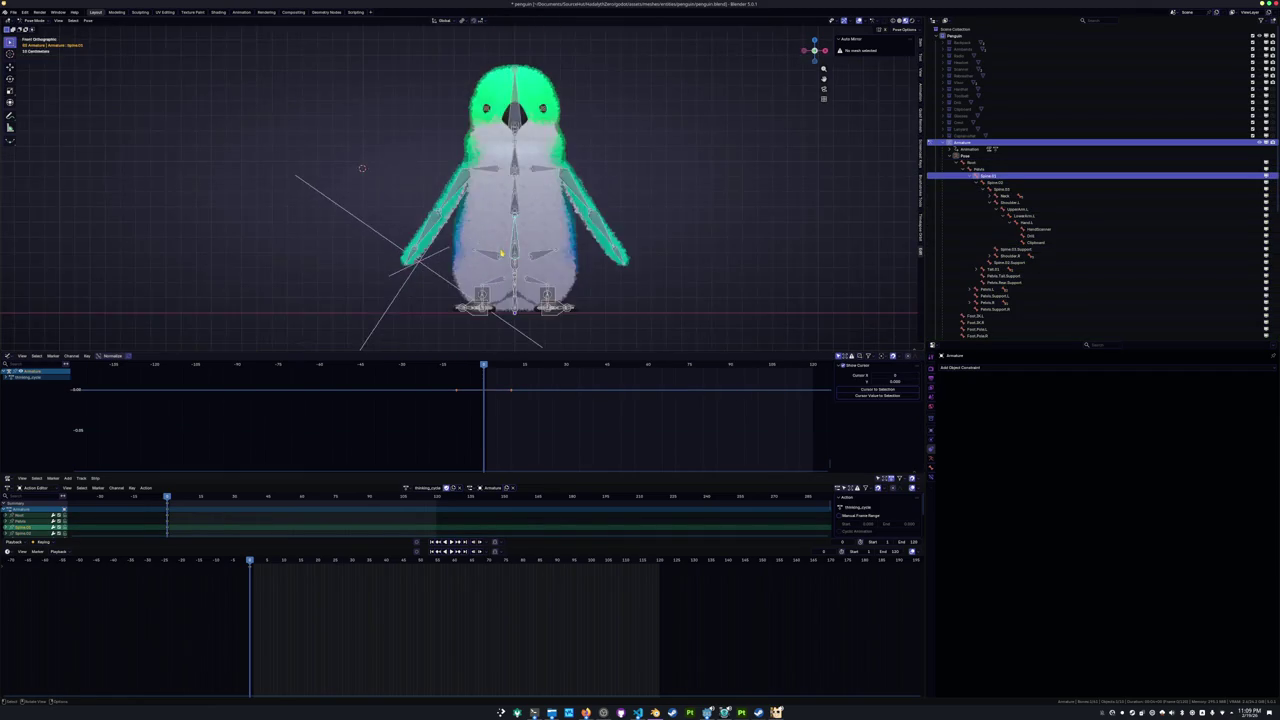
{"action": "key", "text": "KP_3"}
{"action": "scroll", "coordinate": [528, 221], "scroll_direction": "up", "scroll_amount": 2}
{"action": "key", "text": "r"}
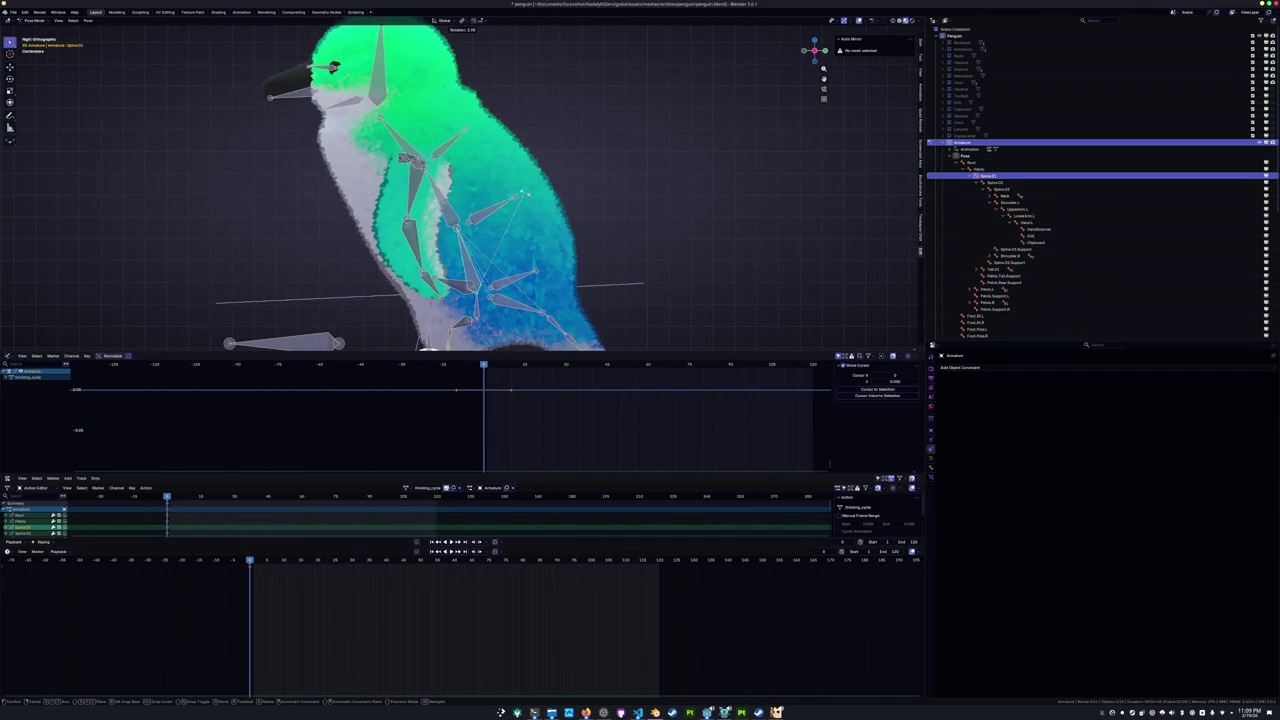
{"action": "left_click", "coordinate": [530, 199]}
Rotate the Tail.01 bone to match the new lean.
{"action": "left_click", "coordinate": [290, 343]}
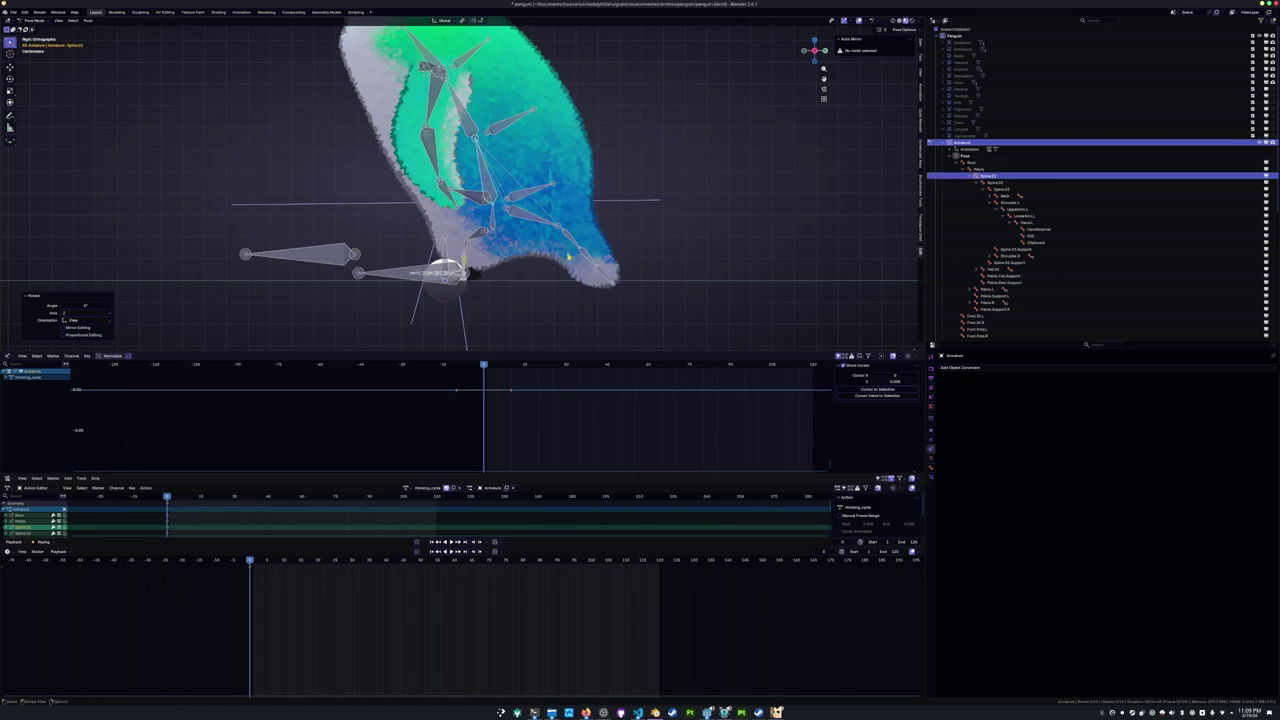
{"action": "key", "text": "r"}
{"action": "left_click", "coordinate": [521, 251]}
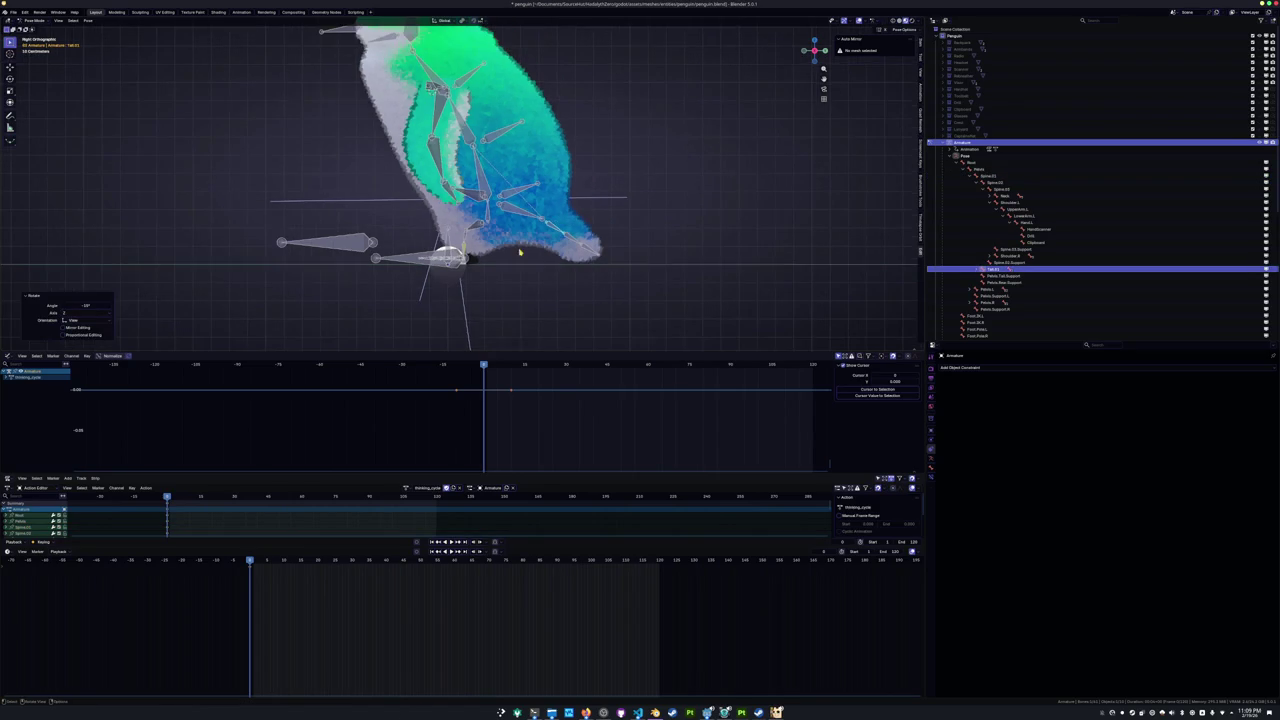
{"action": "middle_click_drag", "start_coordinate": [549, 184], "coordinate": [548, 194], "text": "shift"}
Rotate Spine.02 and the spine bone above it to tilt the head upward.
{"action": "left_click", "coordinate": [408, 184]}
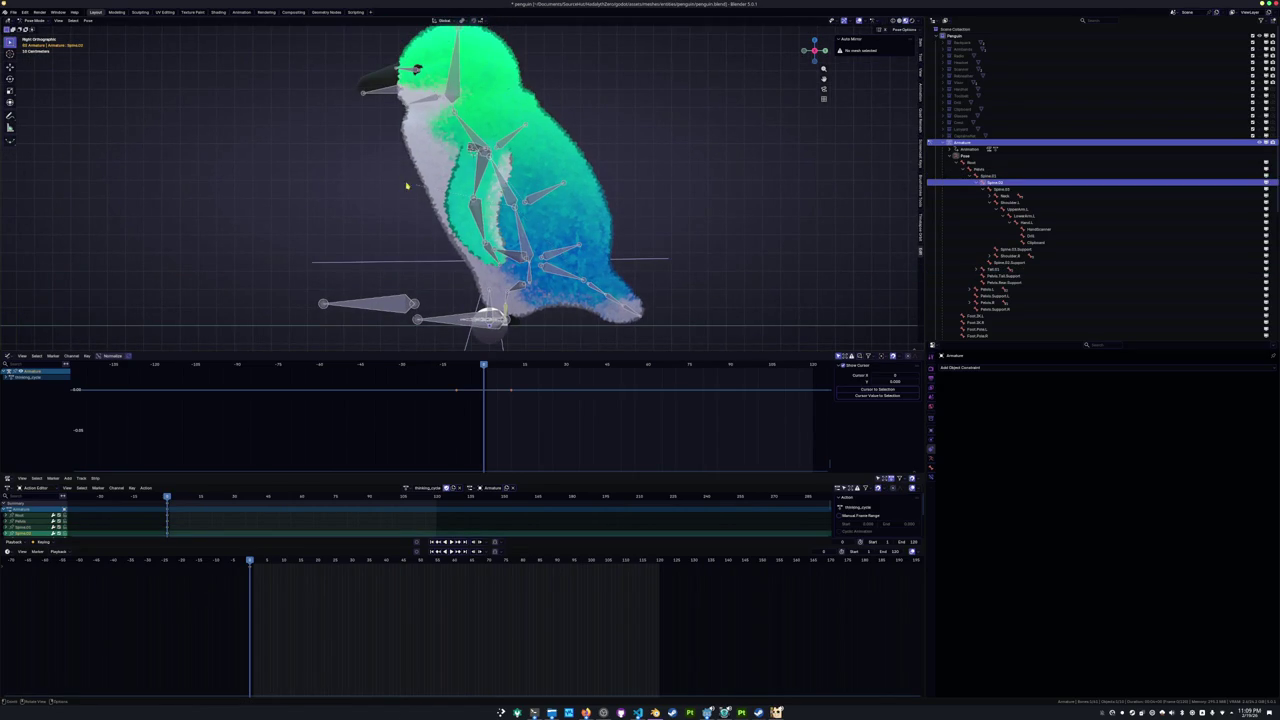
{"action": "key", "text": "r"}
{"action": "left_click", "coordinate": [408, 173]}
{"action": "middle_click_drag", "start_coordinate": [408, 173], "coordinate": [418, 193], "text": "shift"}
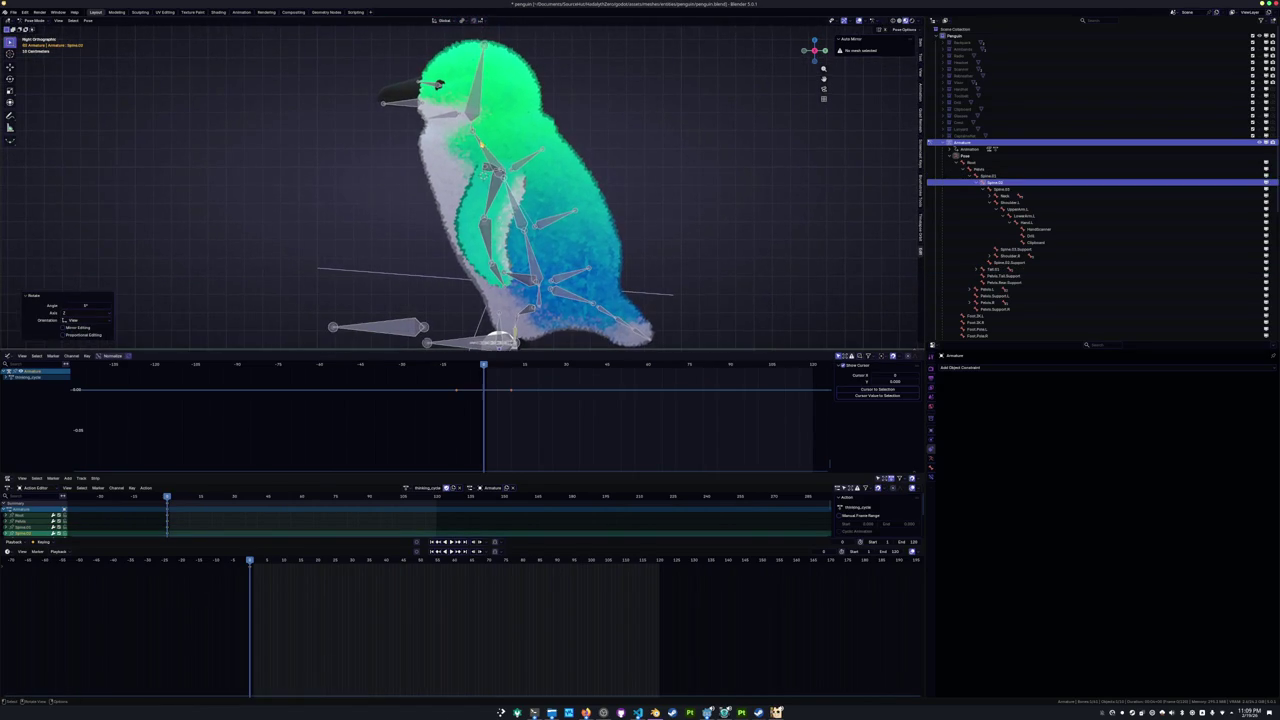
{"action": "left_click", "coordinate": [417, 153]}
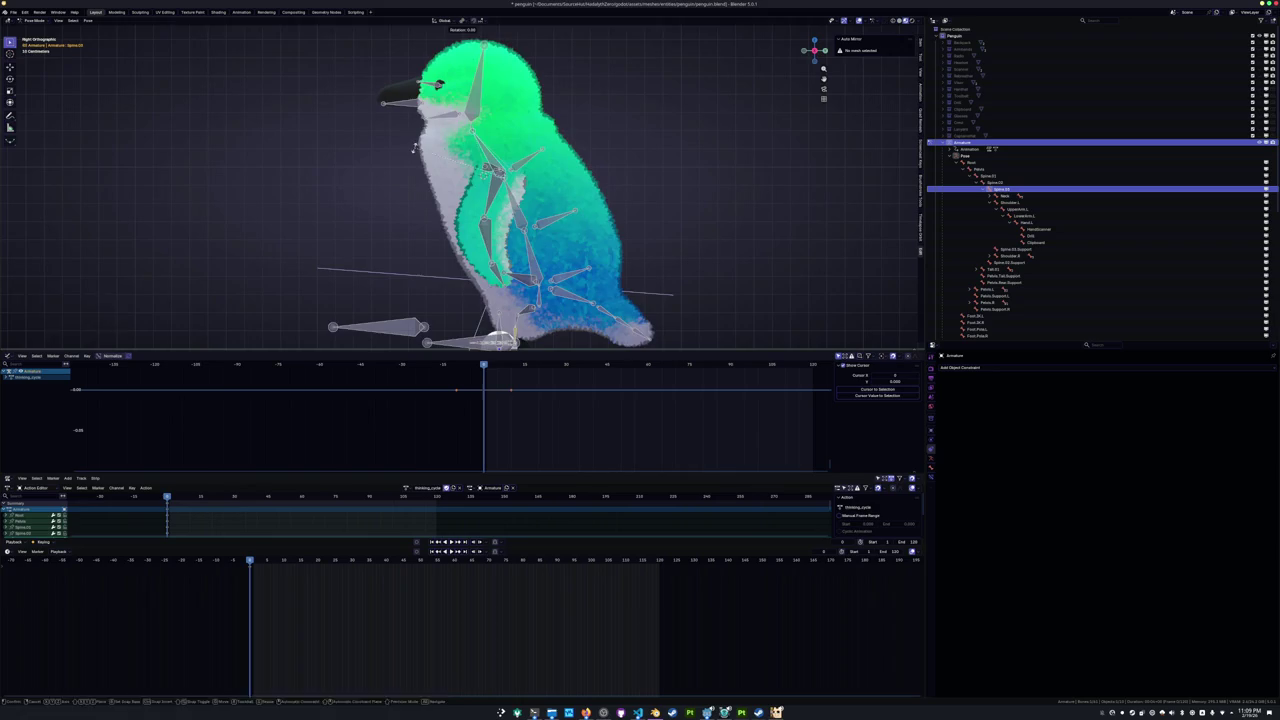
{"action": "left_click", "coordinate": [430, 150]}
{"action": "middle_click_drag", "start_coordinate": [430, 150], "coordinate": [461, 153]}
{"action": "left_click", "coordinate": [538, 114]}
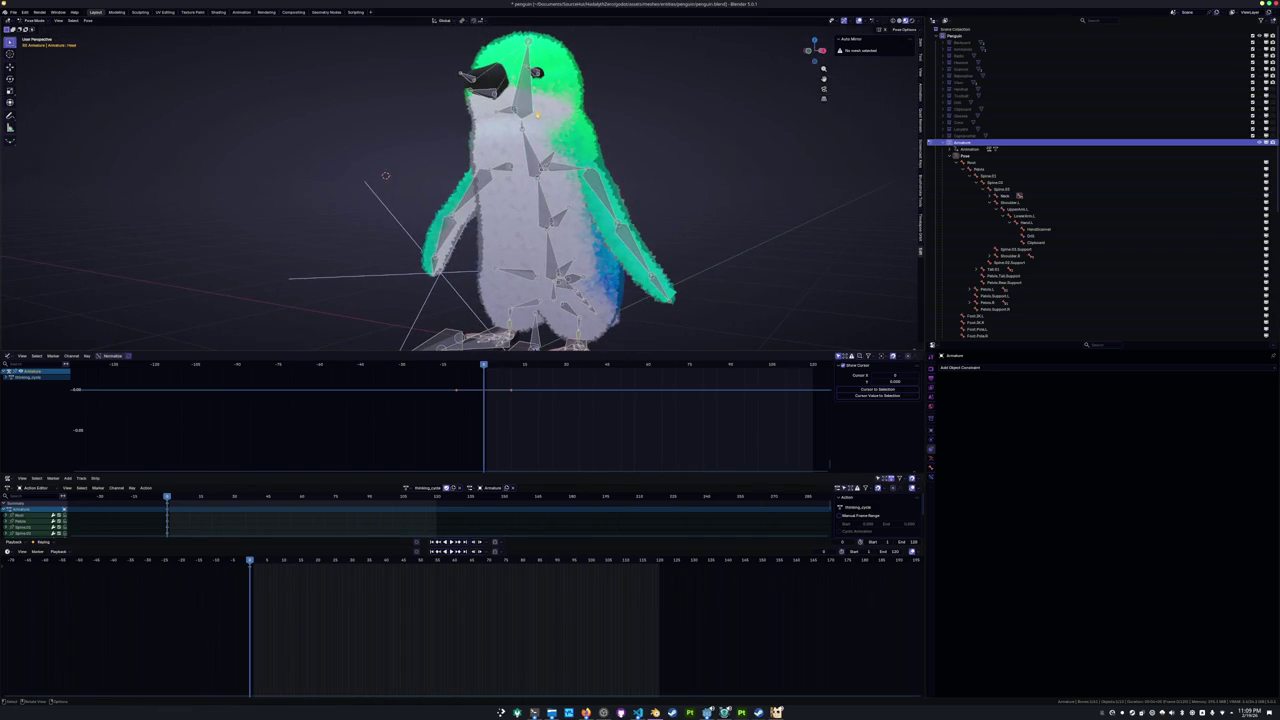
Rotate the Head bone from the front view.
{"action": "key", "text": "KP_1"}
{"action": "scroll", "coordinate": [675, 105], "scroll_direction": "up", "scroll_amount": 3}
{"action": "key", "text": "r"}
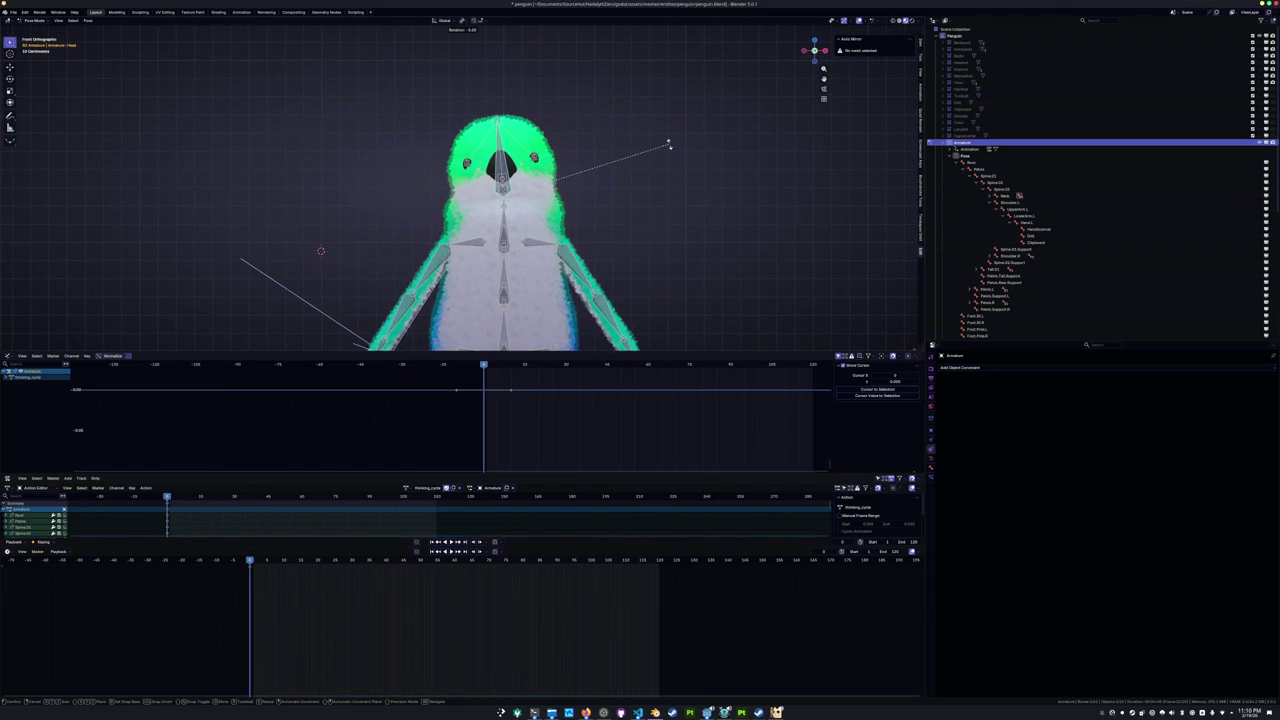
{"action": "left_click", "coordinate": [669, 147]}
Rotate the Spine.03 bone, undoing an extra upper-body turn that went too far.
{"action": "left_click", "coordinate": [563, 213]}
{"action": "key", "text": "r"}
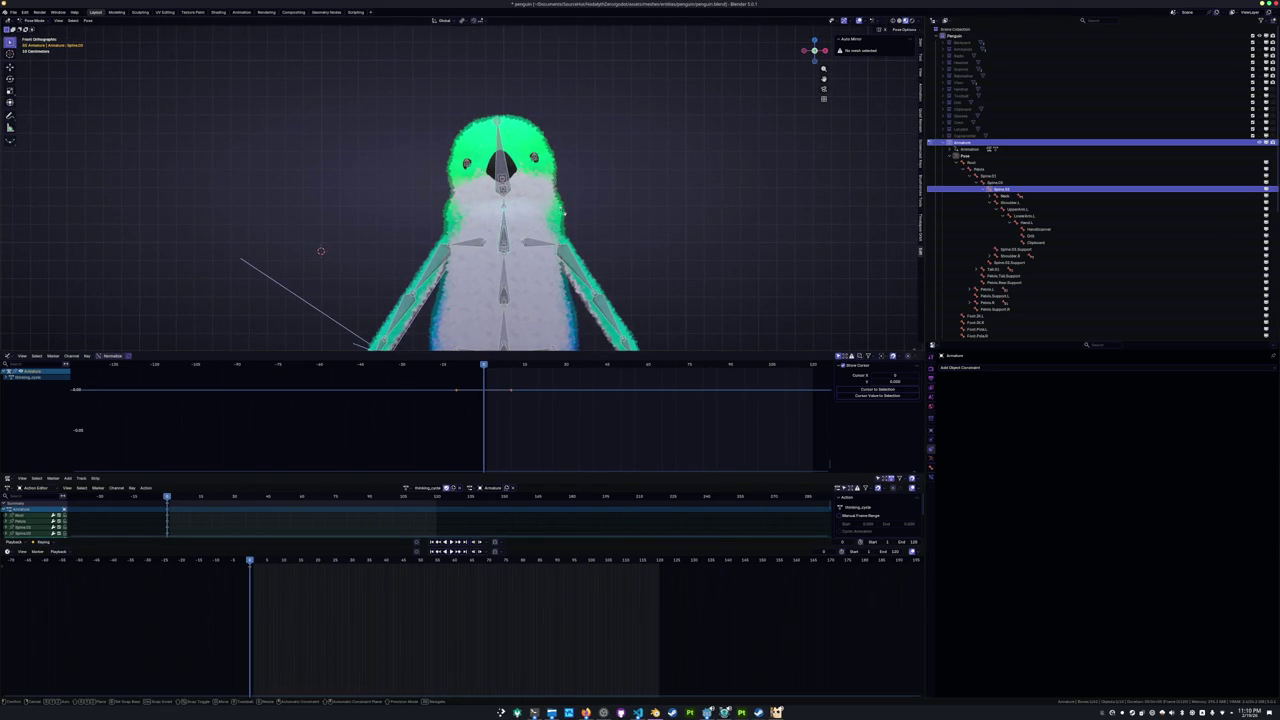
{"action": "left_click", "coordinate": [565, 203]}
{"action": "middle_click_drag", "start_coordinate": [565, 203], "coordinate": [500, 180]}
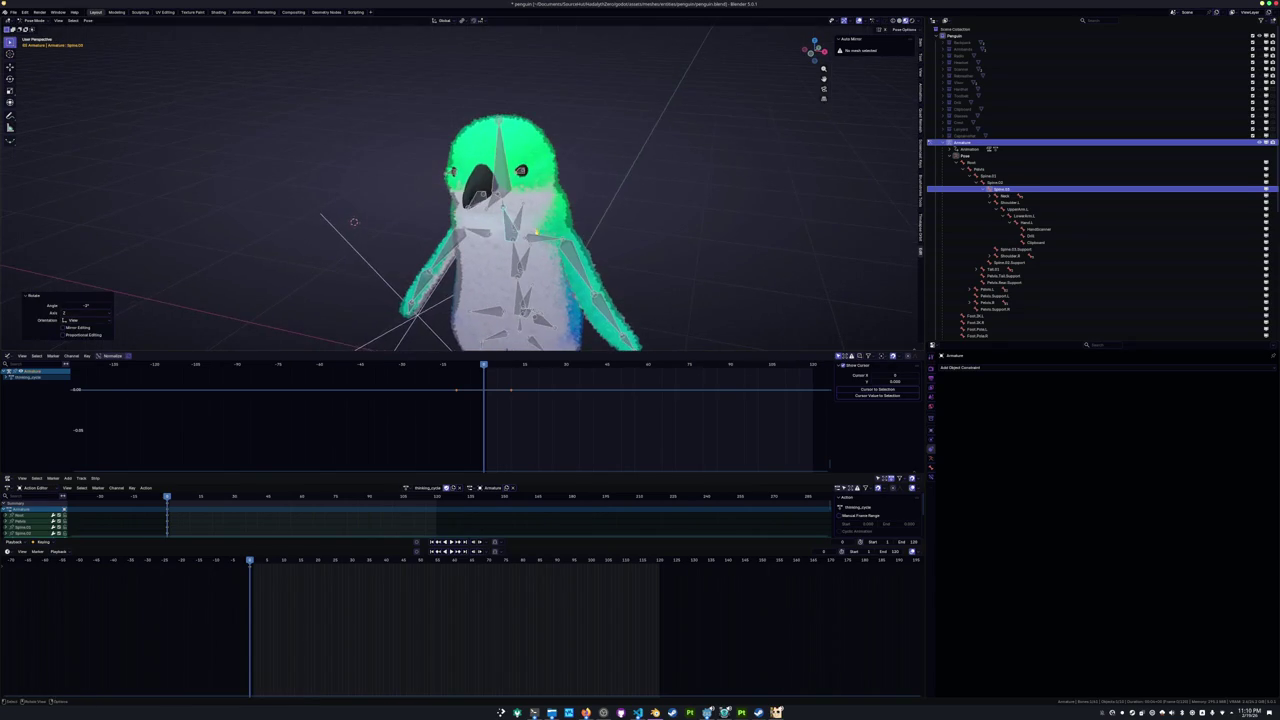
{"action": "left_click", "coordinate": [494, 268]}
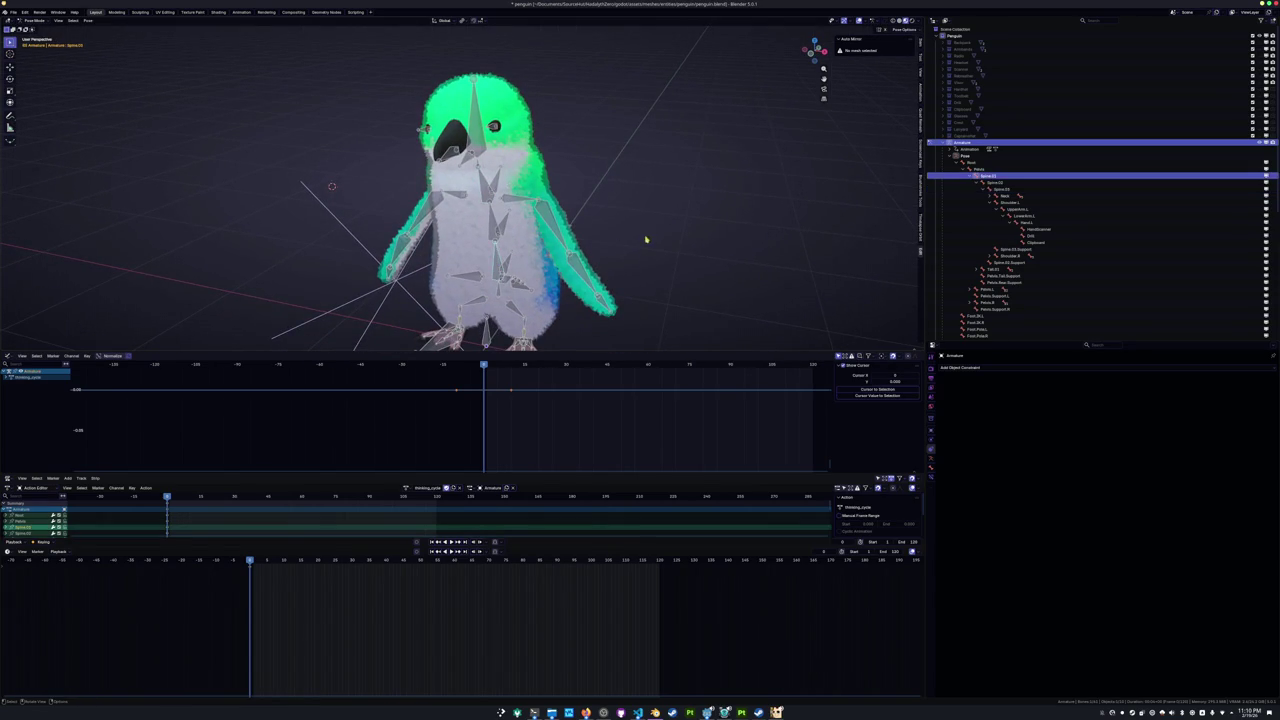
{"action": "left_click", "coordinate": [646, 253]}
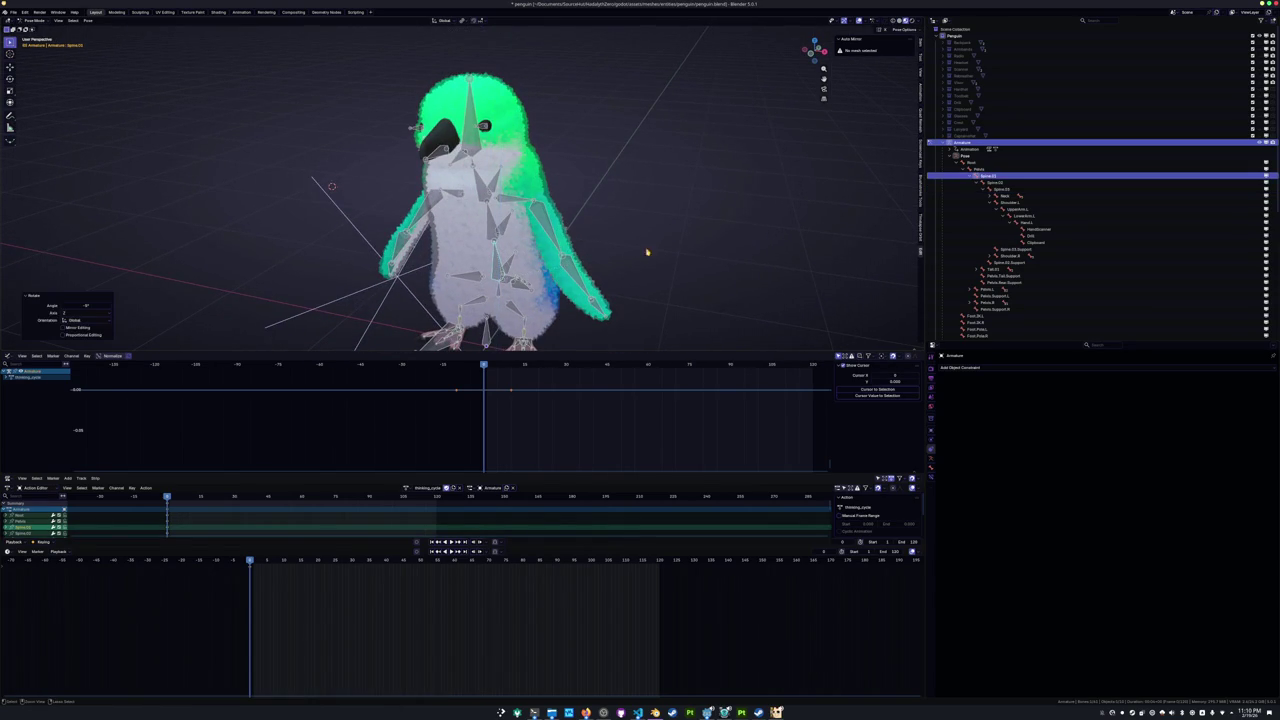
{"action": "key", "text": "ctrl+z"}
{"action": "key", "text": "ctrl+z"}
{"action": "key", "text": "ctrl+z"}
Re-rotate the Head bone, trying Y, X and Z axis constraints before settling on Z.
{"action": "key", "text": "r"}
{"action": "key", "text": "z"}
{"action": "key", "text": "y"}
{"action": "key", "text": "x"}
{"action": "key", "text": "x"}
{"action": "key", "text": "z"}
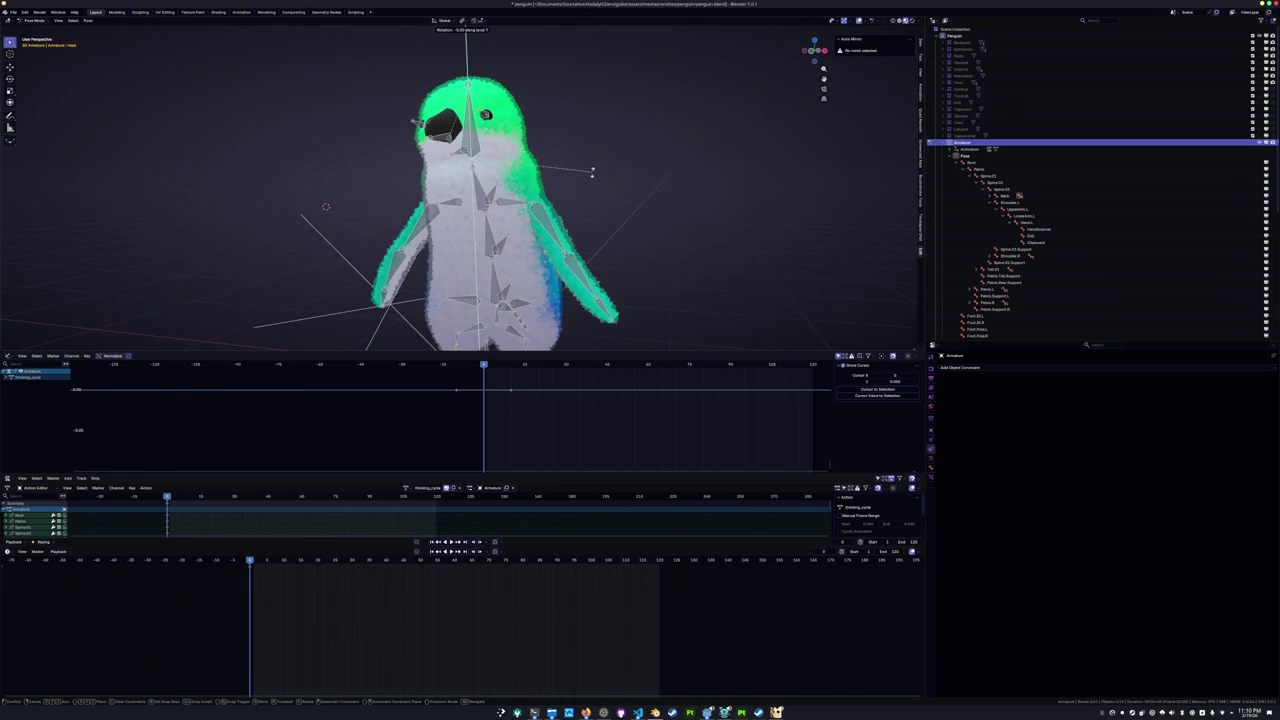
{"action": "left_click", "coordinate": [586, 185]}
{"action": "middle_click_drag", "start_coordinate": [586, 185], "coordinate": [617, 194]}
Turn the Head bone around its local Y axis in front ortho view so it gazes sideways.
{"action": "key", "text": "KP_1"}
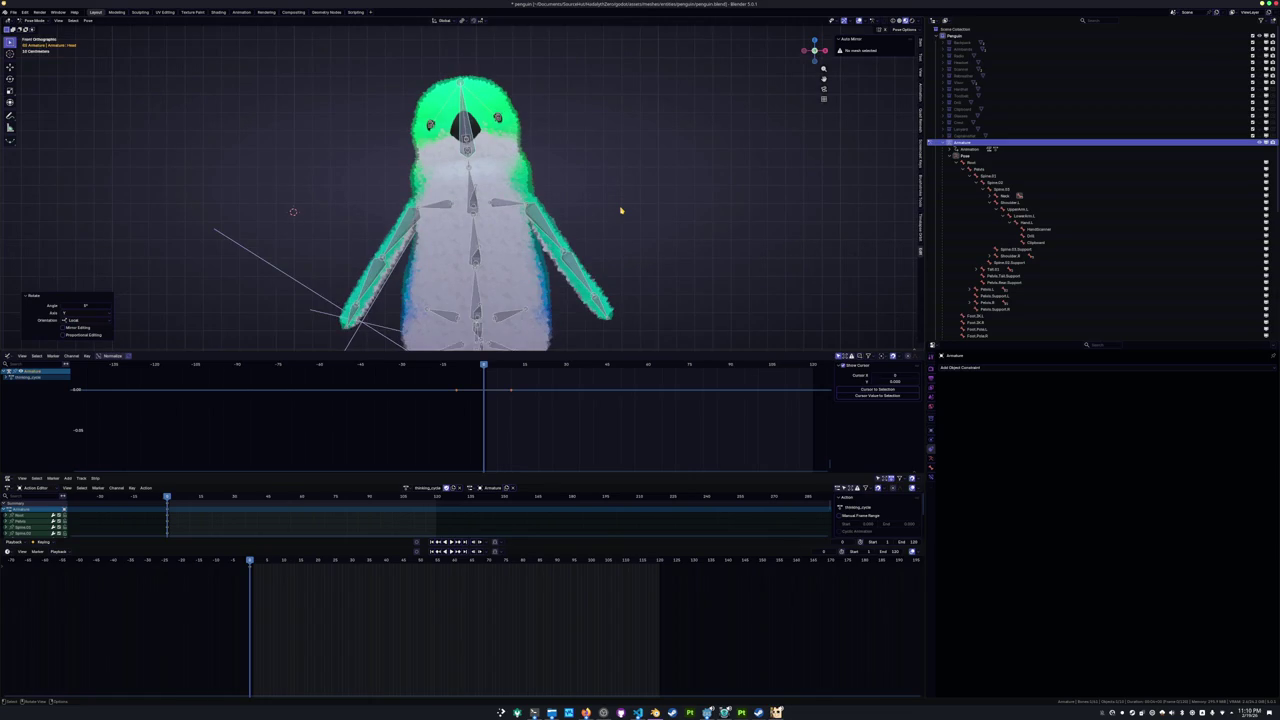
{"action": "scroll", "coordinate": [621, 168], "scroll_direction": "up", "scroll_amount": 1}
{"action": "key", "text": "r"}
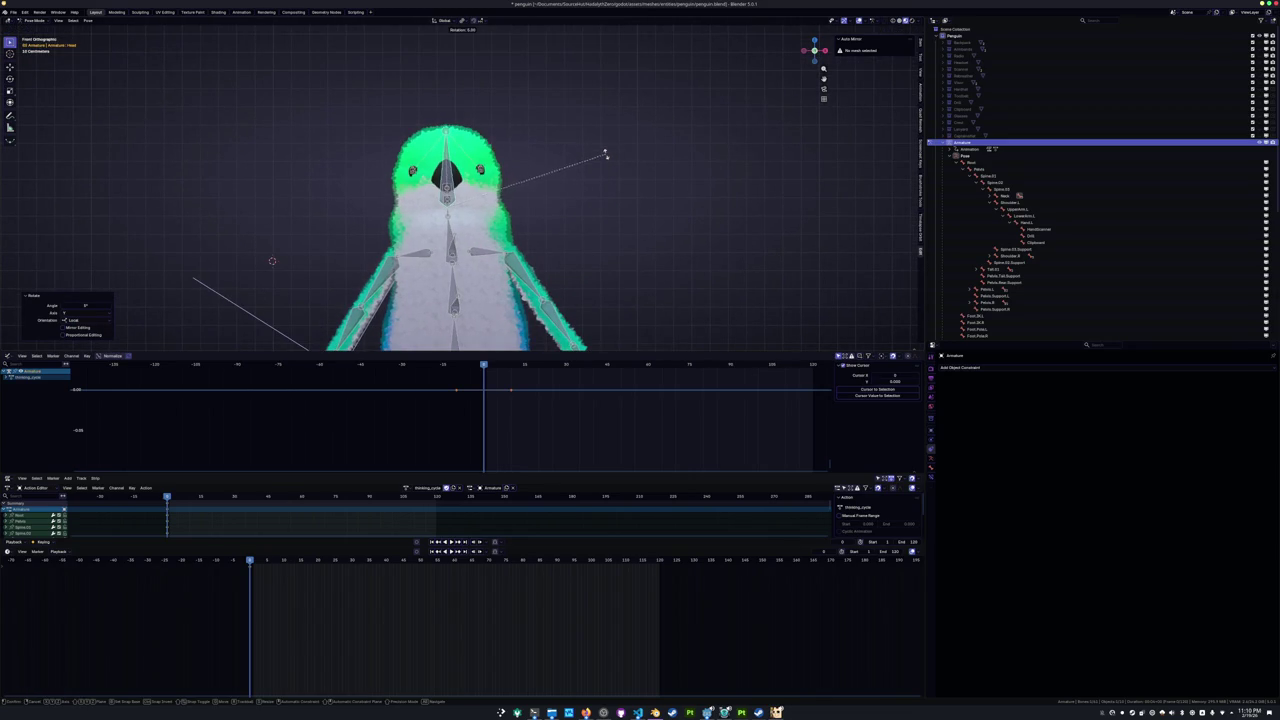
{"action": "middle_click_drag", "start_coordinate": [593, 148], "coordinate": [592, 155]}
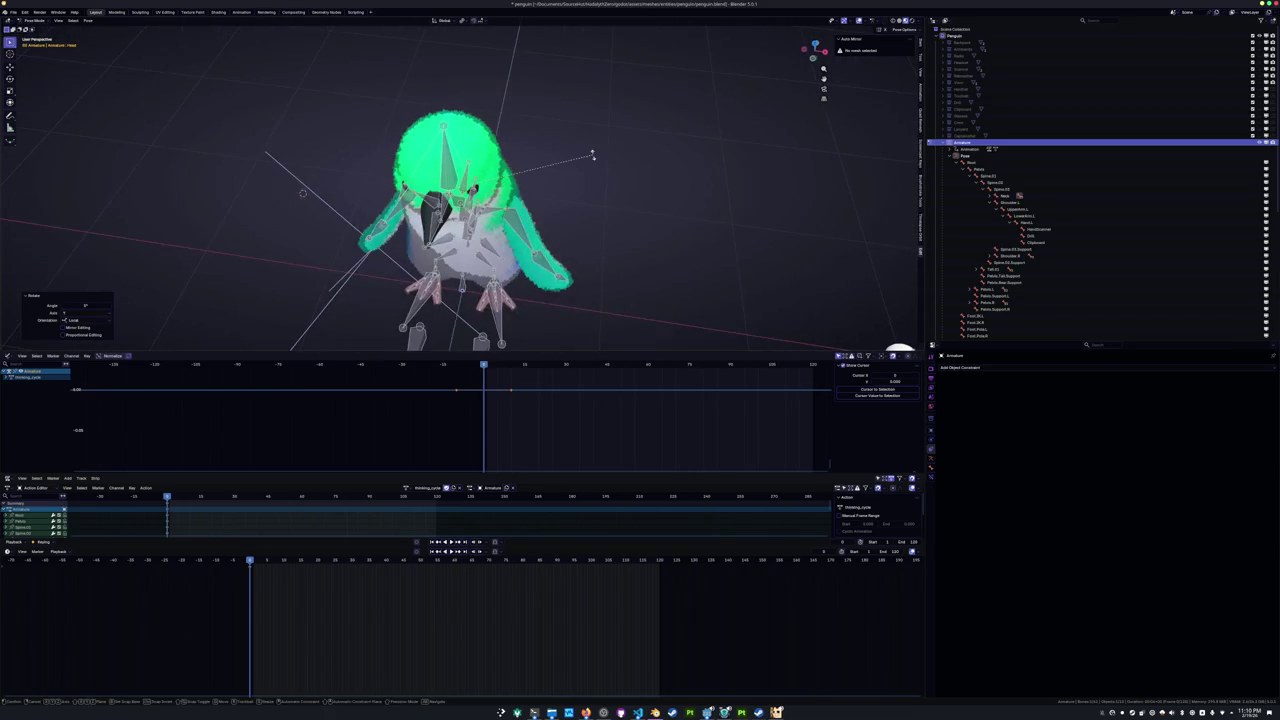
{"action": "key", "text": "y"}
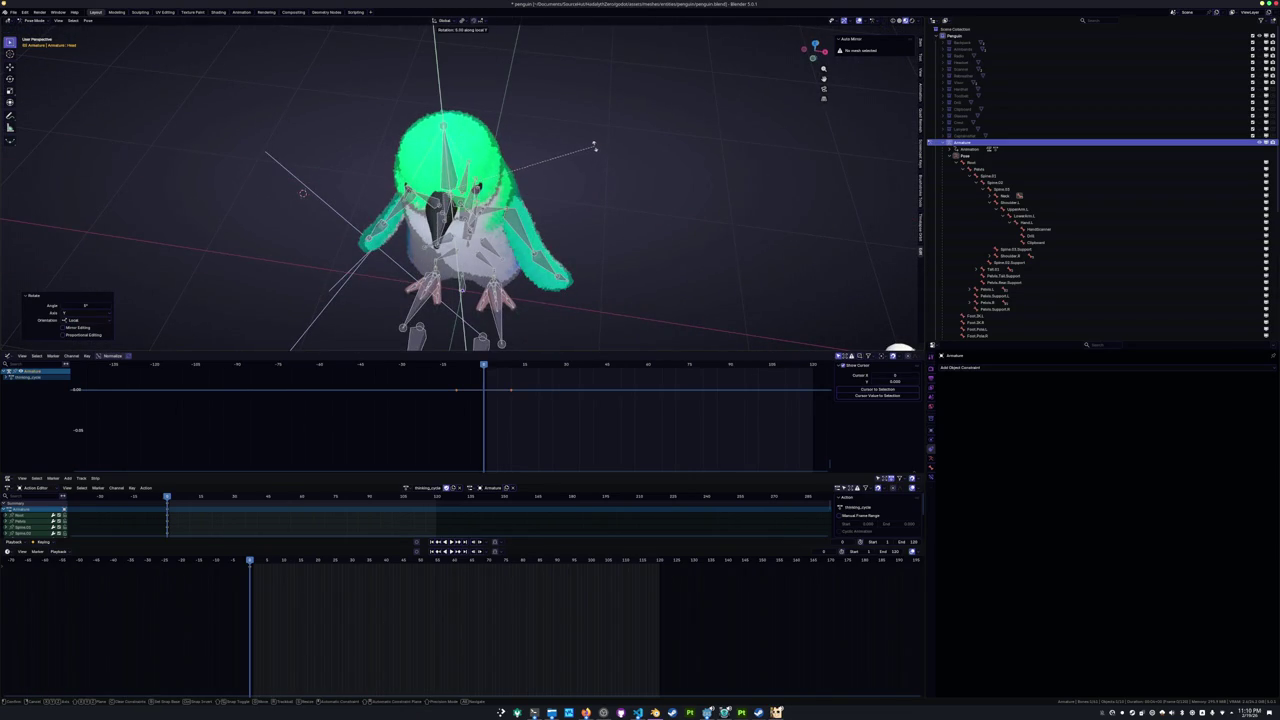
{"action": "left_click", "coordinate": [594, 143]}
{"action": "middle_click_drag", "start_coordinate": [594, 143], "coordinate": [572, 171]}
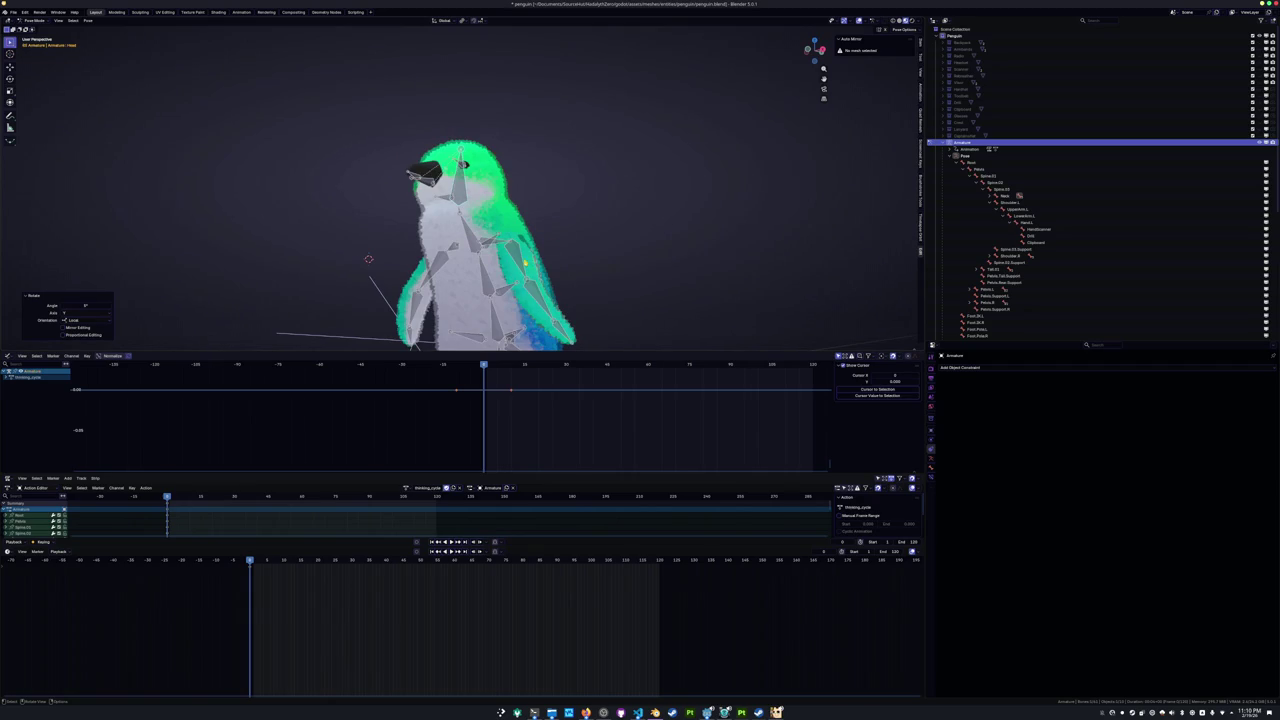
Raise UpperArm.L on its local X axis and rotate LowerArm.L toward the face.
{"action": "left_click", "coordinate": [524, 262]}
{"action": "middle_click_drag", "start_coordinate": [524, 262], "coordinate": [569, 240]}
{"action": "key", "text": "r"}
{"action": "key", "text": "x"}
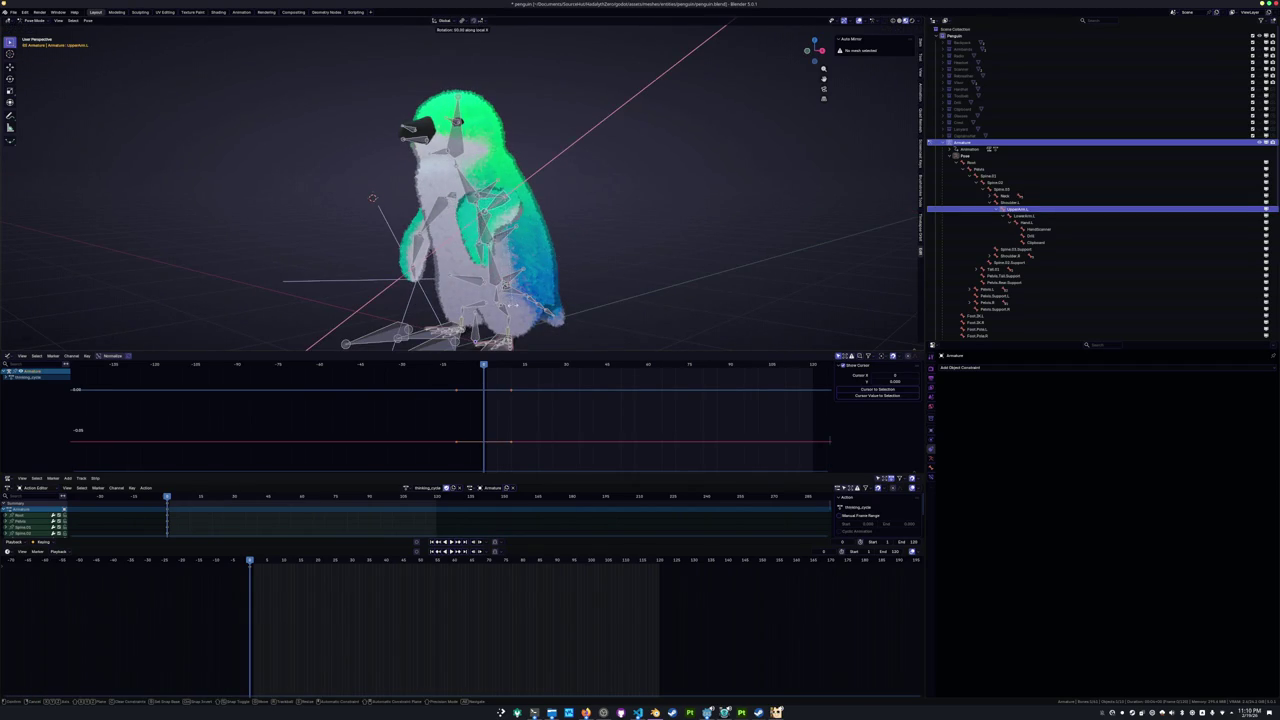
{"action": "left_click", "coordinate": [372, 197]}
{"action": "middle_click_drag", "start_coordinate": [372, 197], "coordinate": [465, 245]}
{"action": "left_click", "coordinate": [465, 245]}
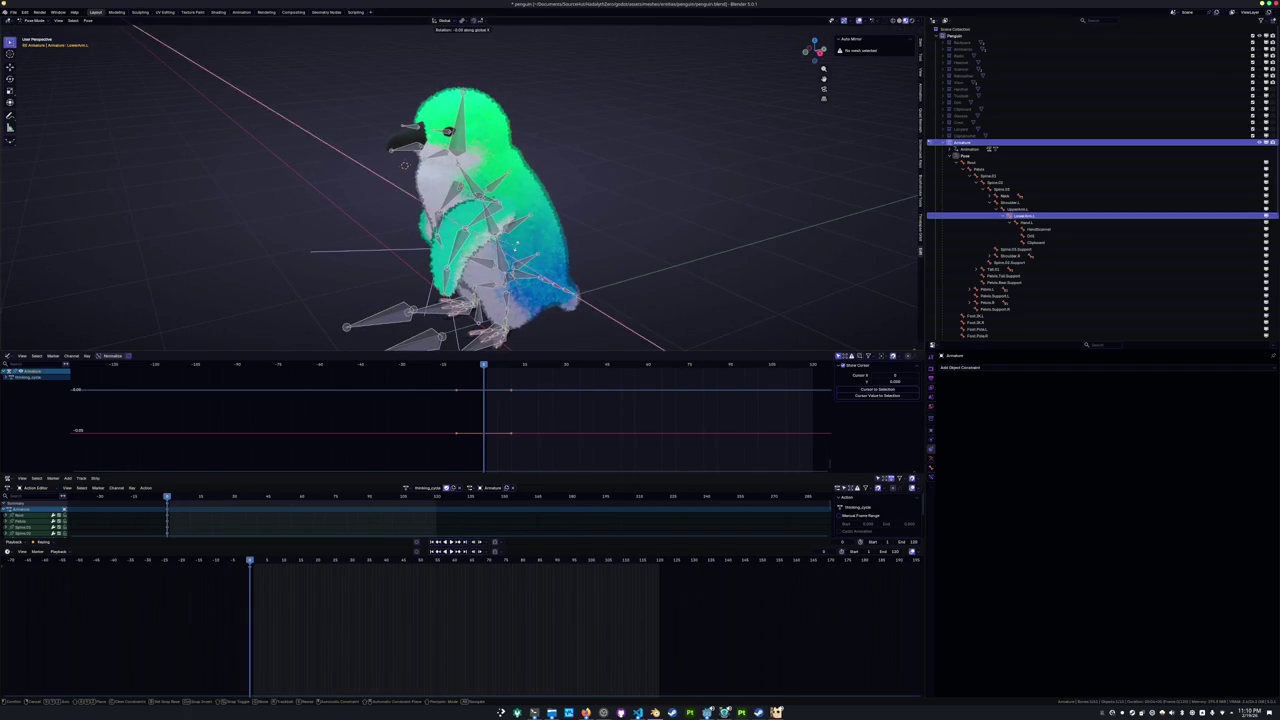
{"action": "left_click", "coordinate": [465, 240]}
Adjust UpperArm.L again around its local X axis.
{"action": "mouse_move", "coordinate": [465, 240]}
{"action": "middle_mouse_down"}
{"action": "mouse_move", "coordinate": [498, 213]}
{"action": "mouse_move", "coordinate": [536, 211]}
{"action": "middle_mouse_up"}
{"action": "left_click", "coordinate": [500, 213]}
{"action": "key", "text": "r"}
{"action": "key", "text": "z"}
{"action": "key", "text": "x"}
{"action": "key", "text": "x"}
{"action": "left_click", "coordinate": [535, 225]}
{"action": "middle_click_drag", "start_coordinate": [535, 225], "coordinate": [540, 200]}
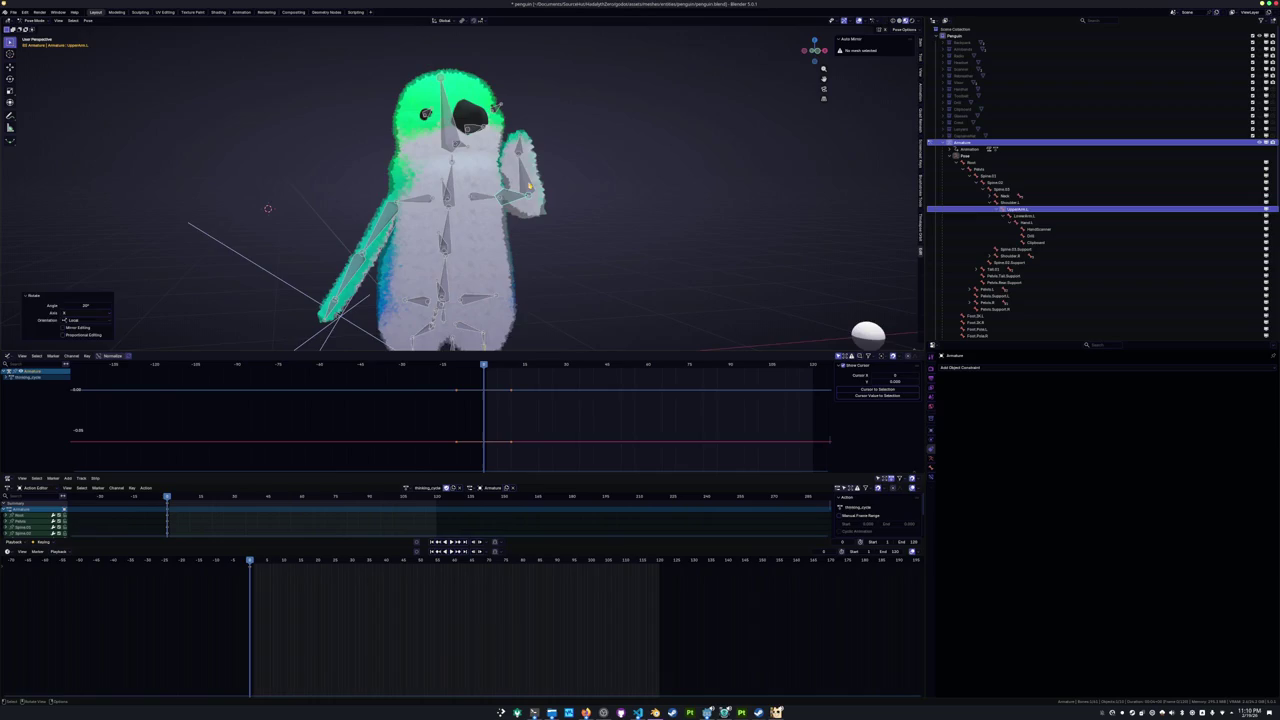
Bend LowerArm.L in two rotations, the first Z-constrained, so the flipper reaches the beak.
{"action": "left_click", "coordinate": [525, 185]}
{"action": "key", "text": "r"}
{"action": "key", "text": "z"}
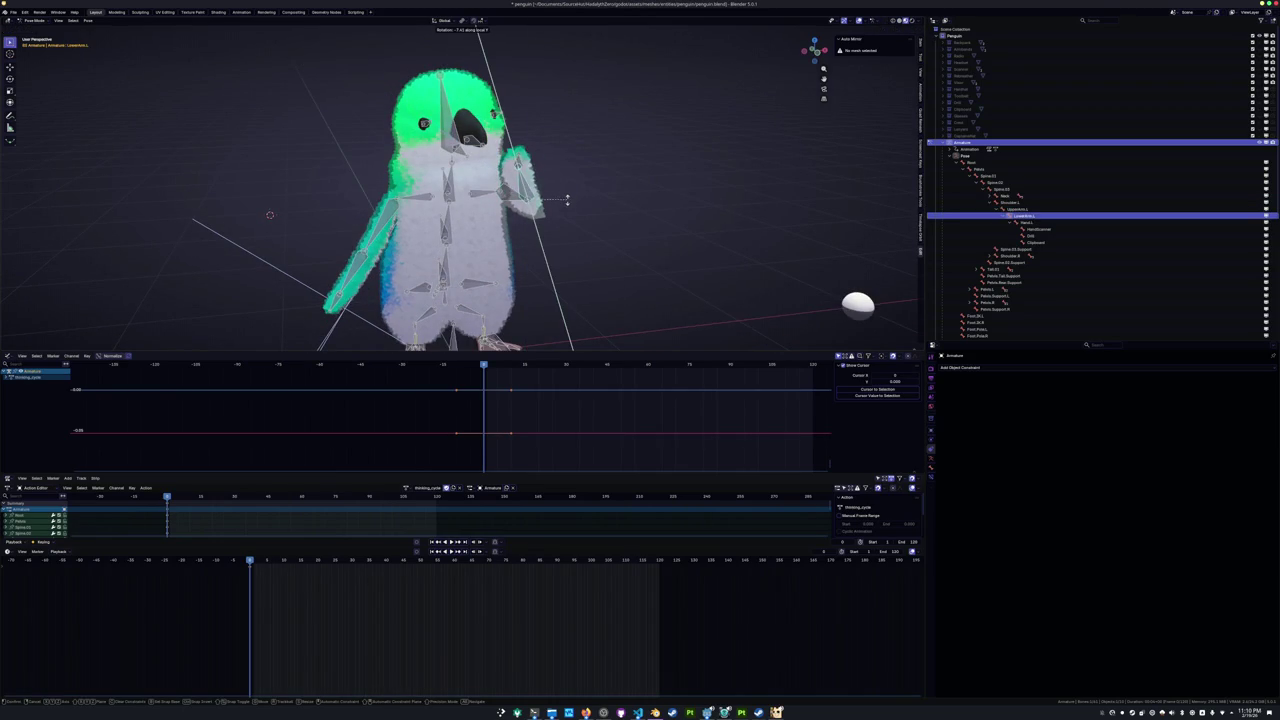
{"action": "left_click", "coordinate": [556, 214]}
{"action": "mouse_move", "coordinate": [460, 200]}
{"action": "middle_mouse_down"}
{"action": "mouse_move", "coordinate": [400, 205]}
{"action": "mouse_move", "coordinate": [306, 182]}
{"action": "middle_mouse_up"}
{"action": "key", "text": "r"}
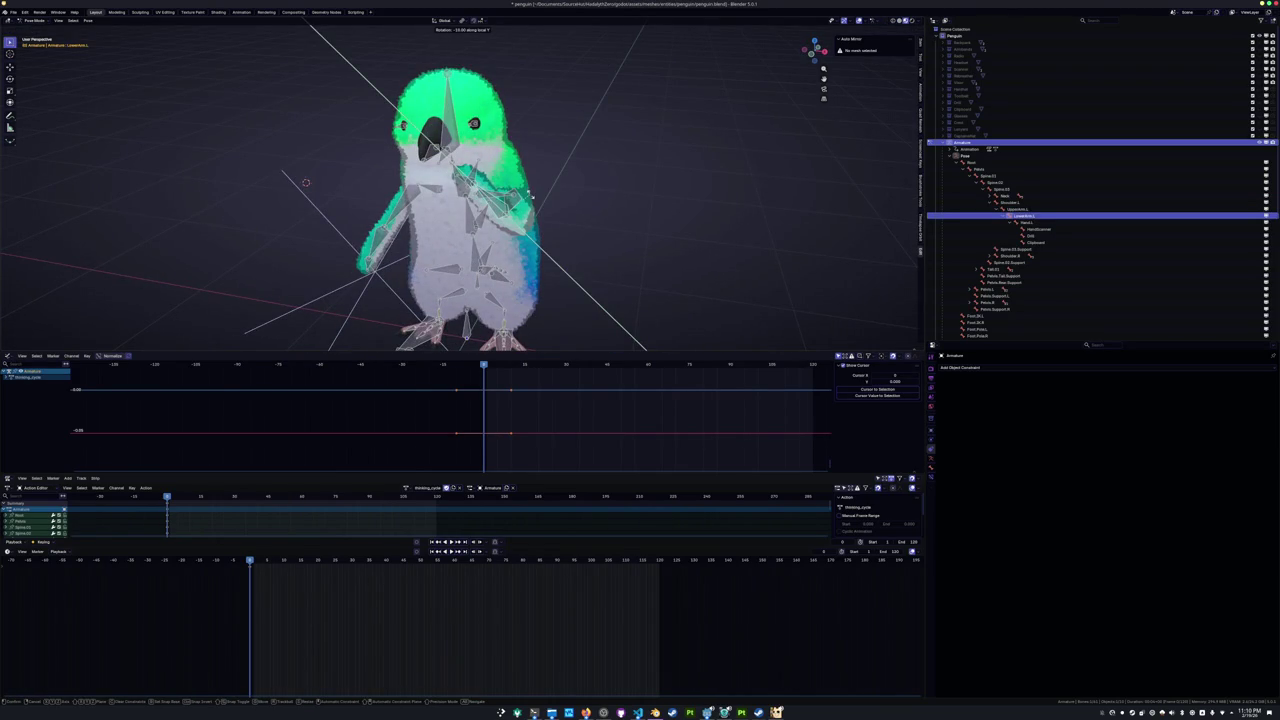
{"action": "left_click", "coordinate": [306, 182]}
Rotate Hand.L to rest against the chin, then select UpperArm.R.
{"action": "left_click", "coordinate": [467, 183]}
{"action": "middle_click_drag", "start_coordinate": [467, 183], "coordinate": [560, 152]}
{"action": "key", "text": "r"}
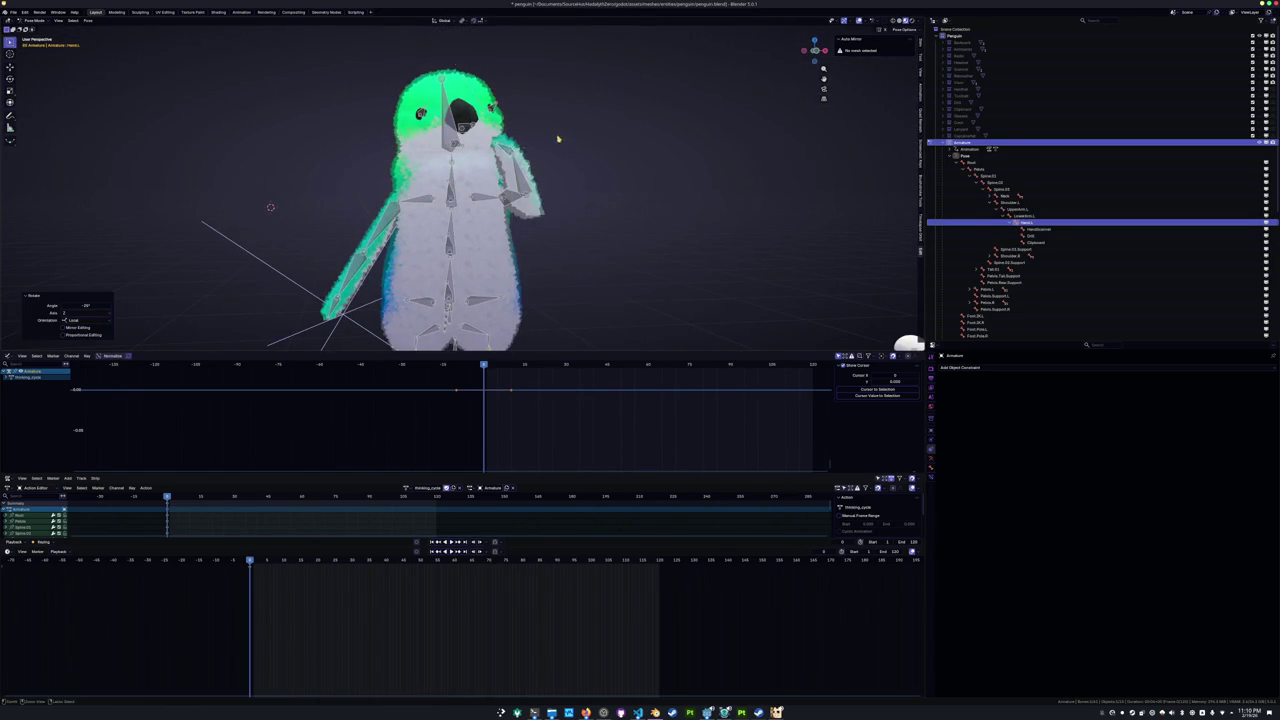
{"action": "left_click", "coordinate": [557, 135]}
{"action": "mouse_move", "coordinate": [557, 135]}
{"action": "middle_mouse_down"}
{"action": "mouse_move", "coordinate": [555, 192]}
{"action": "mouse_move", "coordinate": [557, 157]}
{"action": "mouse_move", "coordinate": [520, 200]}
{"action": "middle_mouse_up"}
{"action": "left_click", "coordinate": [477, 274]}
{"action": "mouse_move", "coordinate": [477, 274]}
{"action": "middle_mouse_down"}
{"action": "mouse_move", "coordinate": [466, 283]}
{"action": "mouse_move", "coordinate": [490, 298]}
{"action": "mouse_move", "coordinate": [535, 215]}
{"action": "mouse_move", "coordinate": [586, 214]}
{"action": "middle_mouse_up"}
{"action": "scroll", "coordinate": [455, 293], "scroll_direction": "up", "scroll_amount": 5}
Rotate the base Spine bone around global Z, then select all bones.
{"action": "left_click", "coordinate": [539, 204]}
{"action": "scroll", "coordinate": [539, 204], "scroll_direction": "down", "scroll_amount": 3}
{"action": "key", "text": "r"}
{"action": "key", "text": "z"}
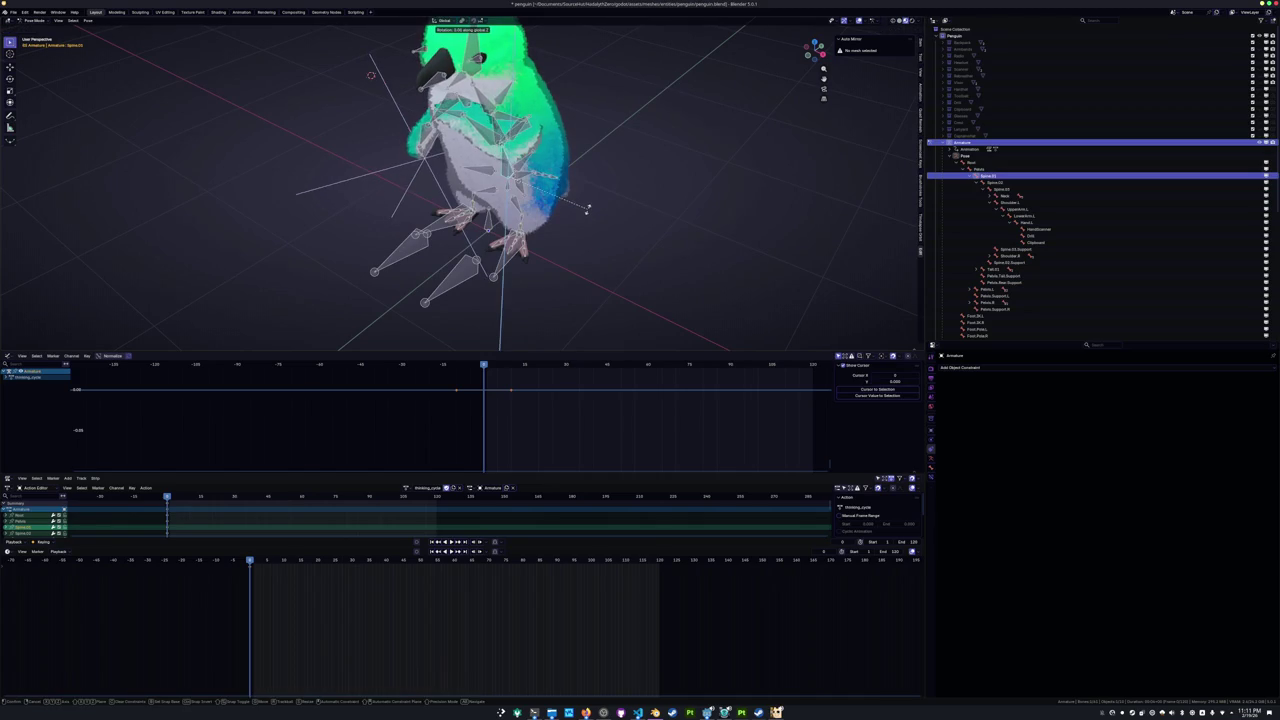
{"action": "left_click", "coordinate": [571, 149]}
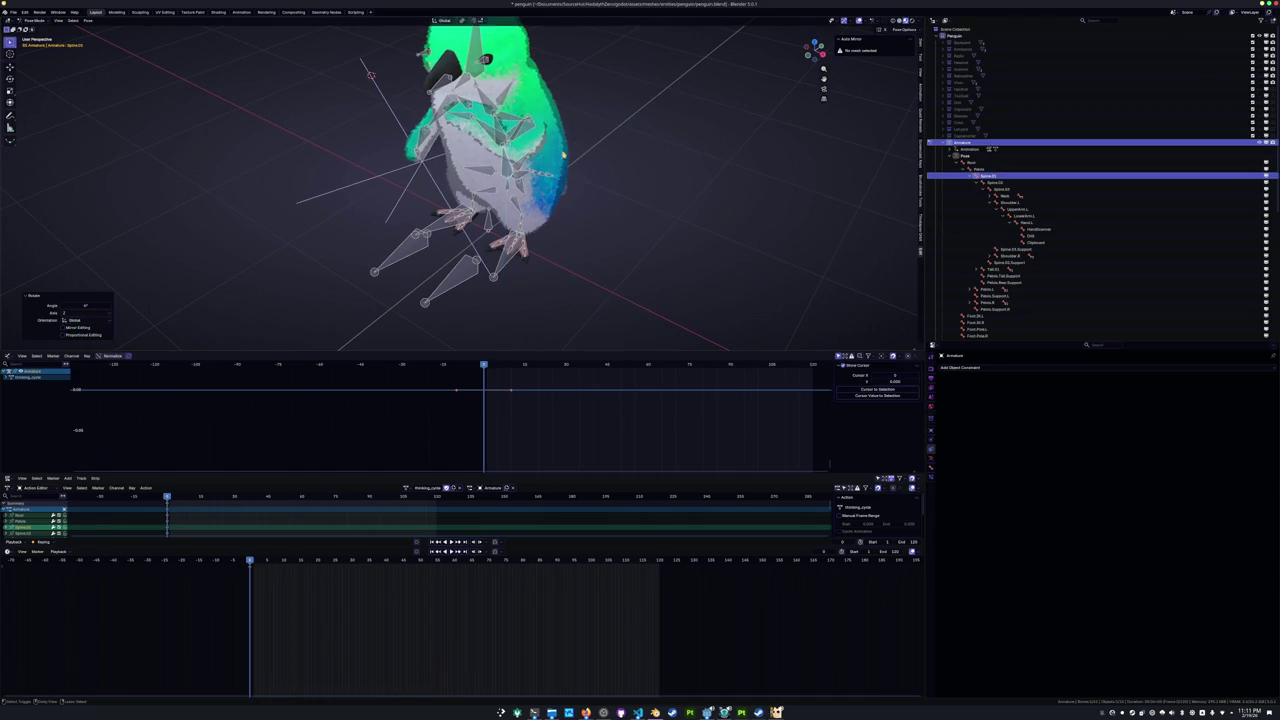
{"action": "middle_click_drag", "start_coordinate": [571, 149], "coordinate": [610, 170]}
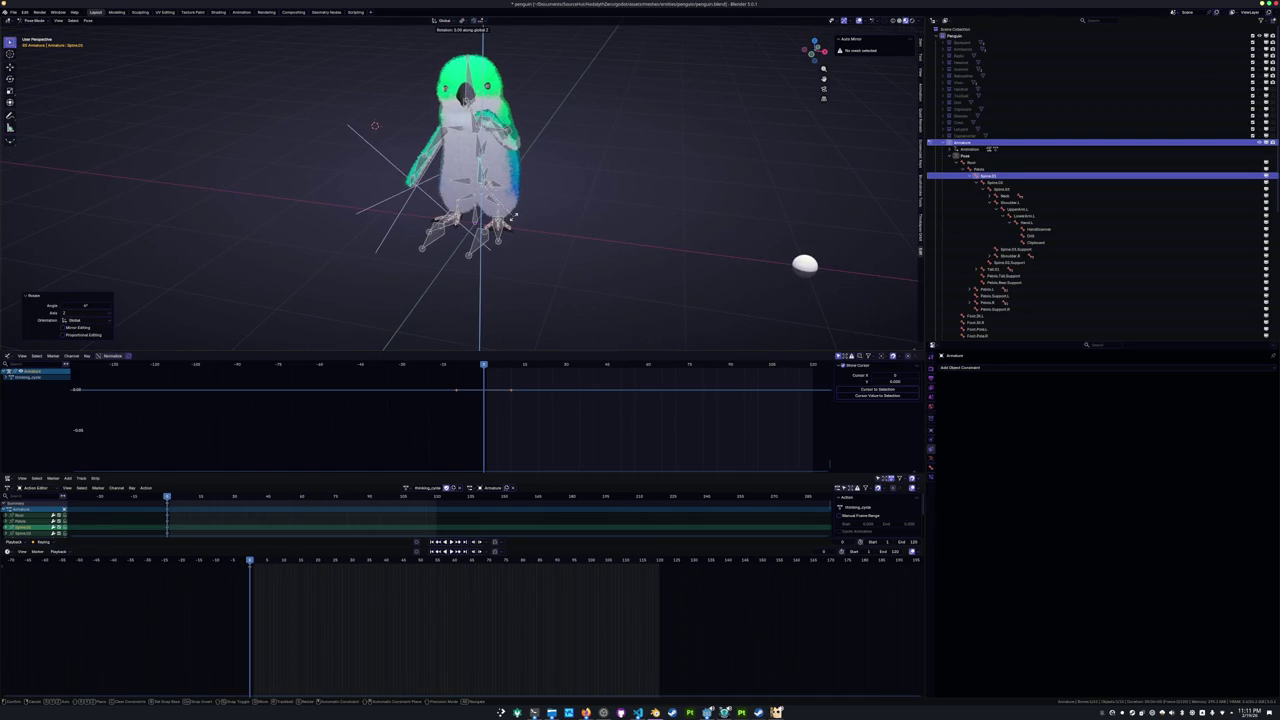
{"action": "key", "text": "Escape"}
{"action": "key", "text": "a"}
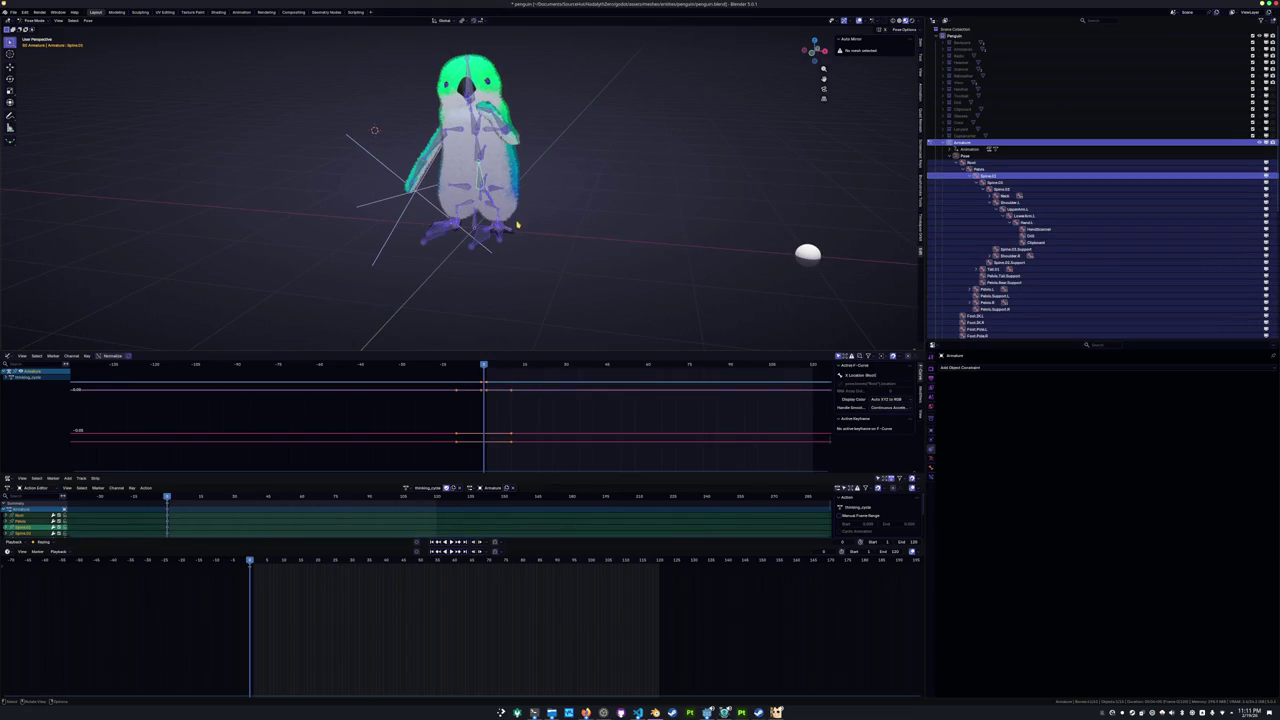
{"action": "scroll", "coordinate": [420, 297], "scroll_direction": "up", "scroll_amount": 3}
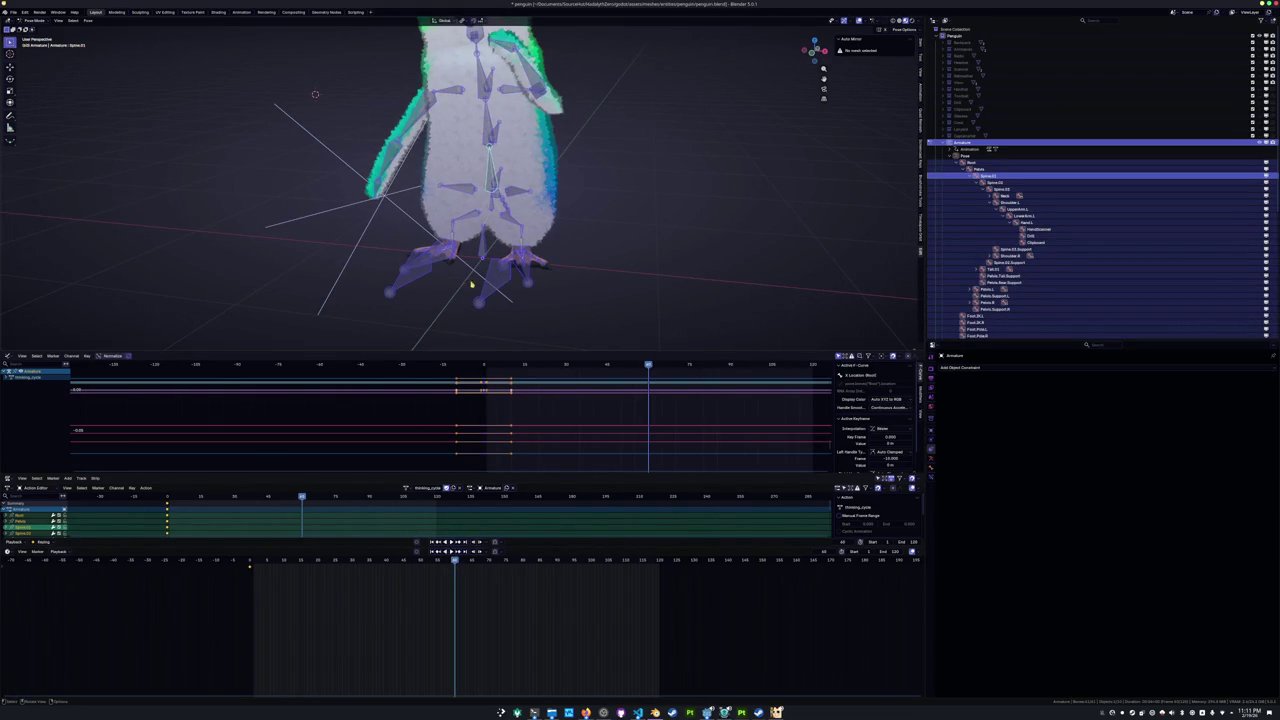
Select all bones and insert keyframes at the cycle's end frame.
{"action": "scroll", "coordinate": [484, 263], "scroll_direction": "down", "scroll_amount": 3}
{"action": "mouse_move", "coordinate": [484, 263]}
{"action": "middle_mouse_down"}
{"action": "mouse_move", "coordinate": [557, 236]}
{"action": "mouse_move", "coordinate": [603, 246]}
{"action": "middle_mouse_up"}
{"action": "key", "text": "a"}
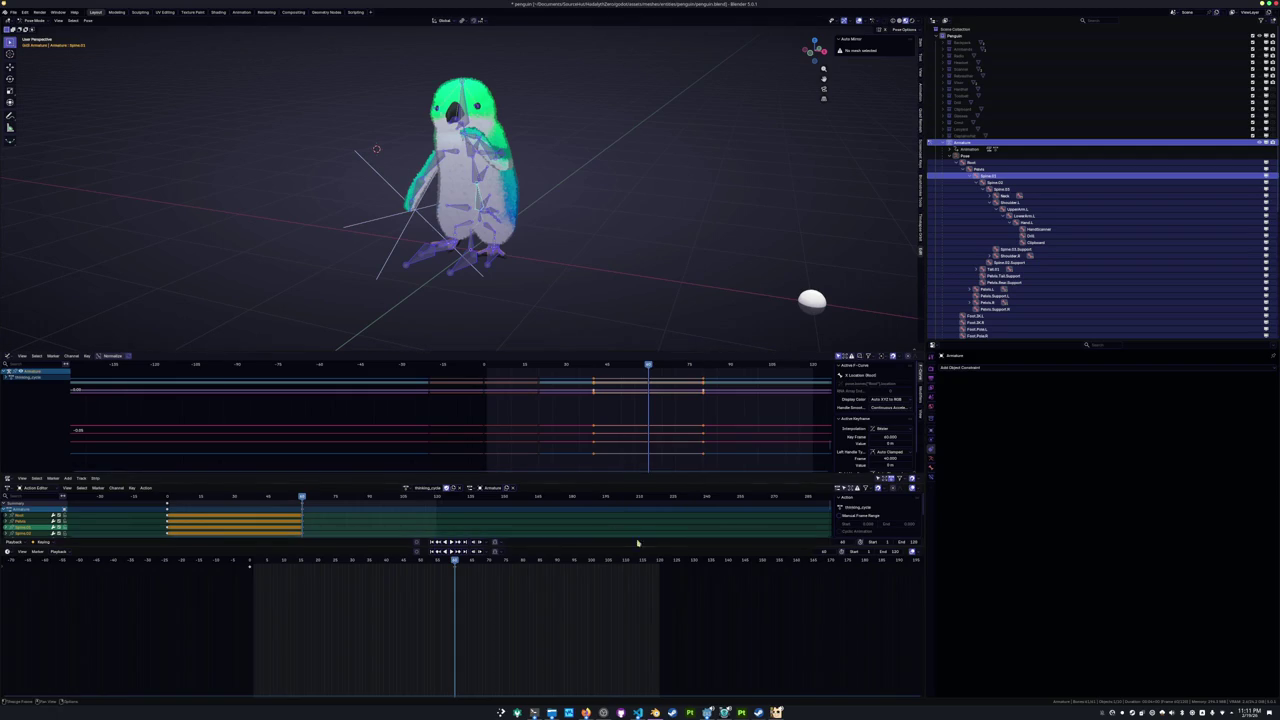
{"action": "key", "text": "i"}
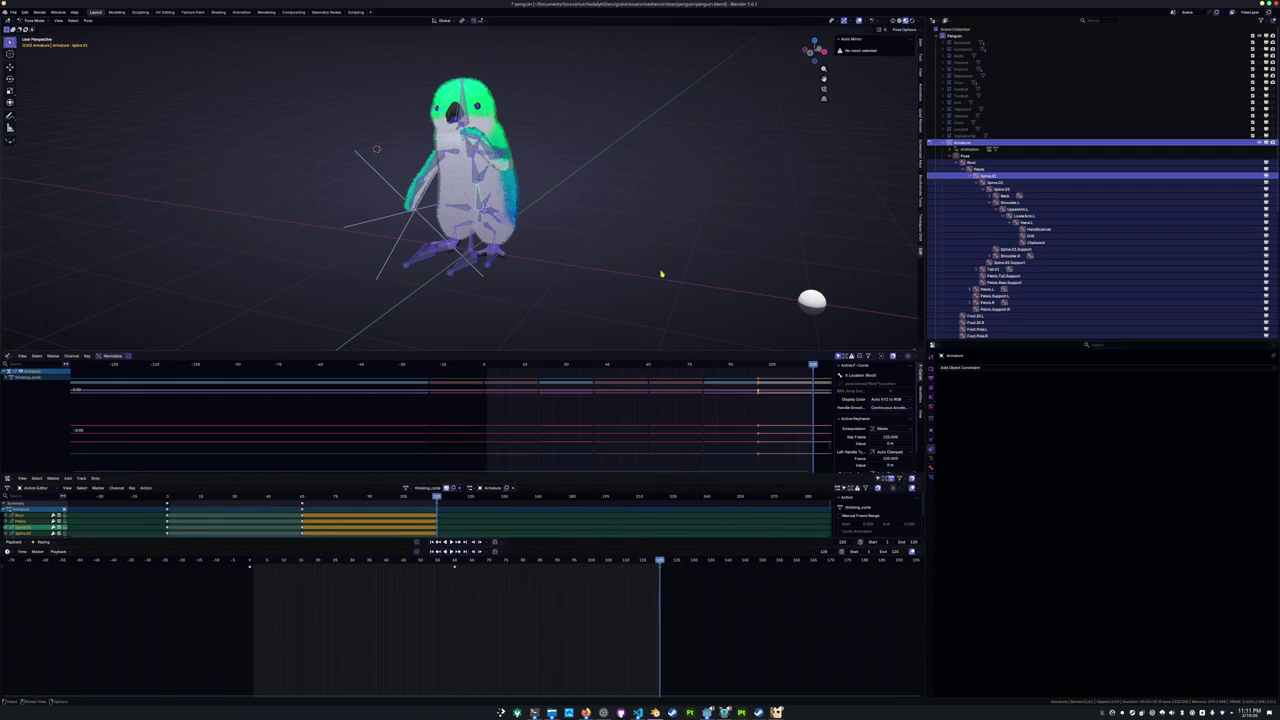
Switch to the side view, clear the selection and frame a single spine bone.
{"action": "key", "text": "KP_3"}
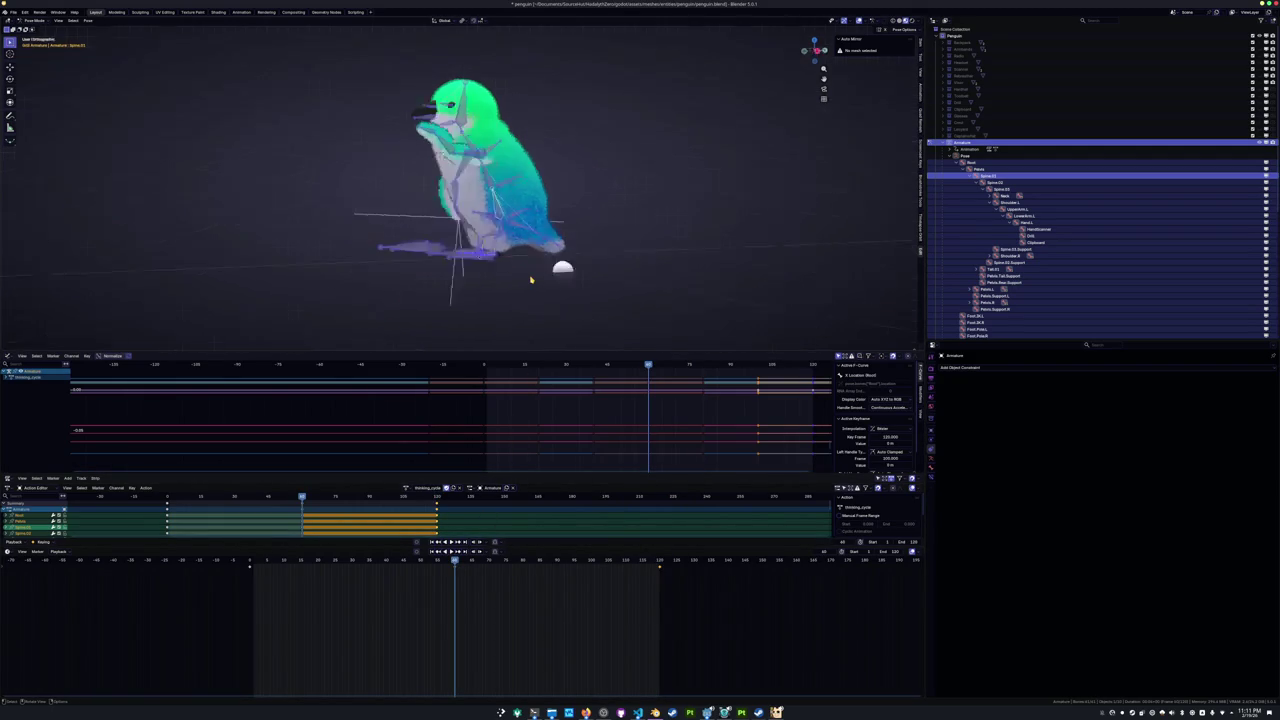
{"action": "key", "text": "alt+a"}
{"action": "left_click", "coordinate": [497, 207]}
{"action": "key", "text": "KP_Decimal"}
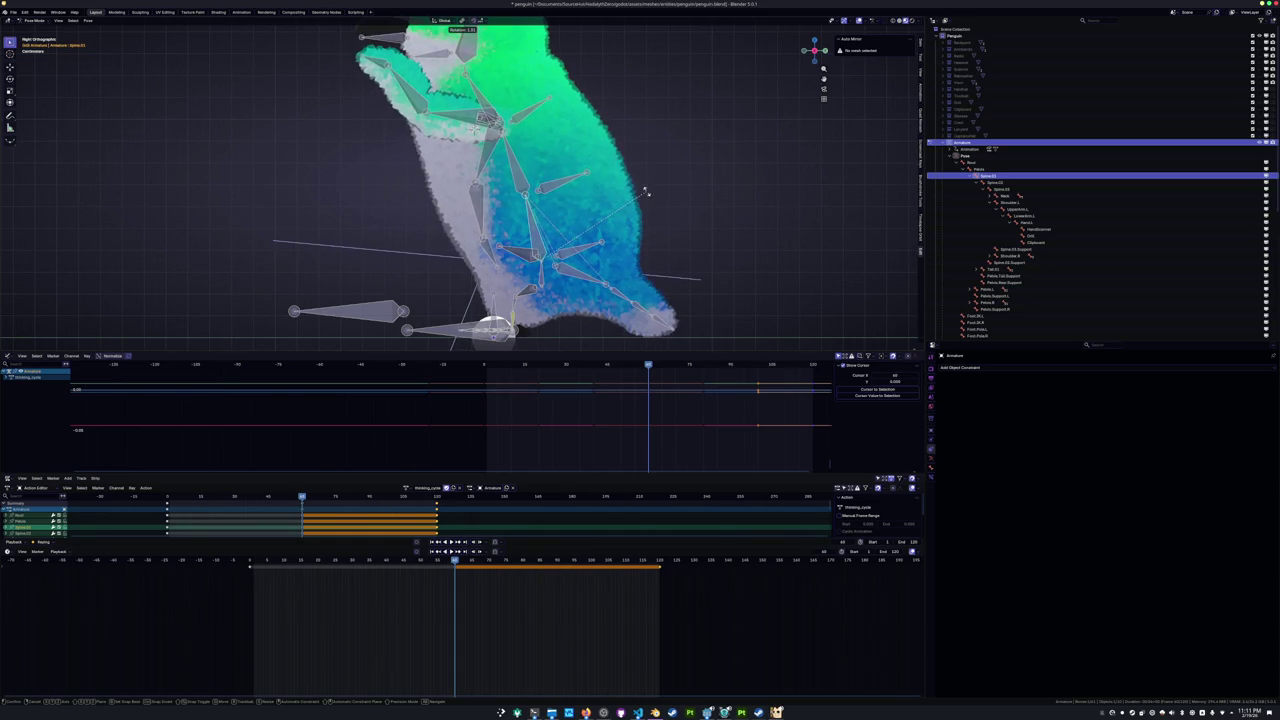
Rotate the spine bone by -1 degree, then undo that rotation.
{"action": "left_click", "coordinate": [650, 193]}
{"action": "key", "text": "r"}
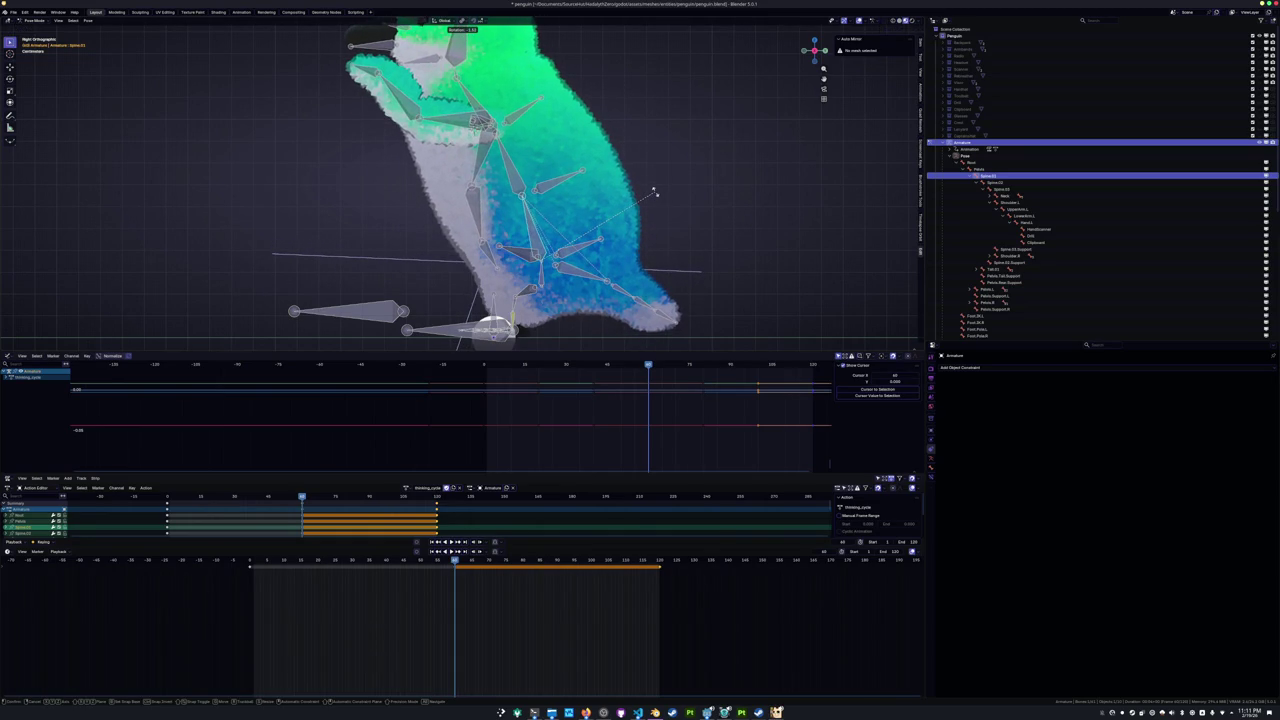
{"action": "type", "text": "-1"}
{"action": "left_click", "coordinate": [655, 193]}
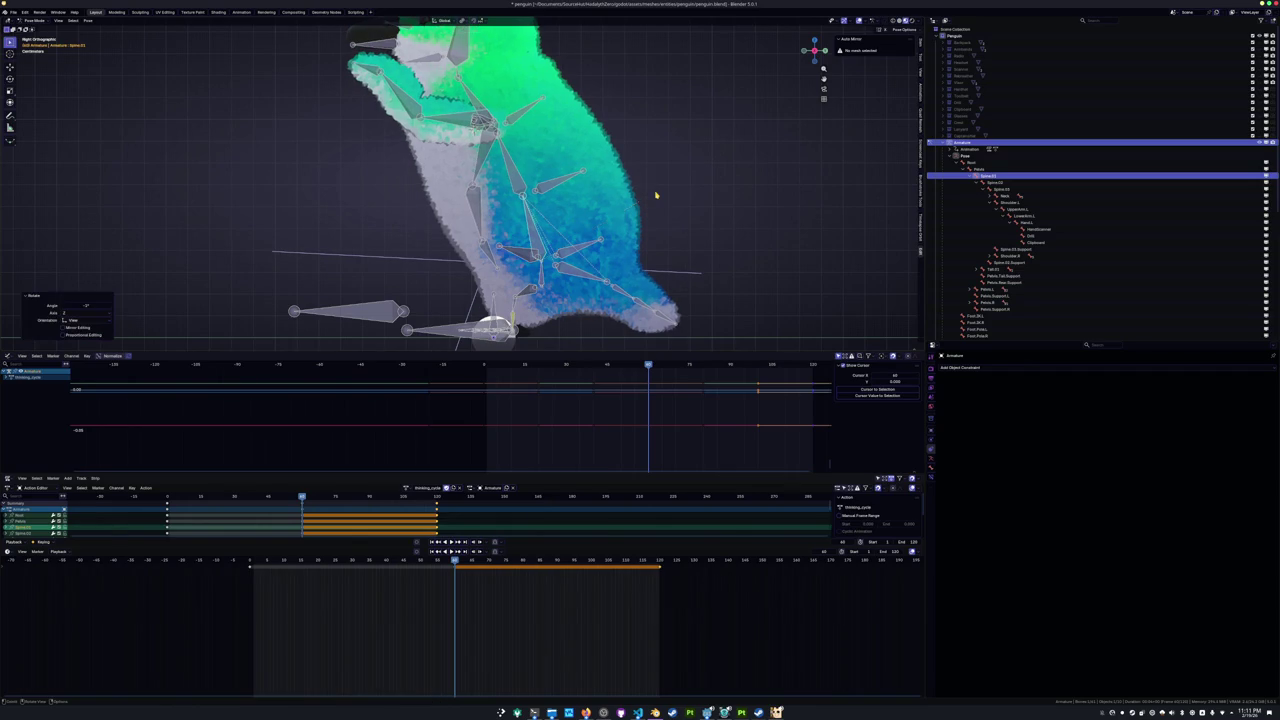
{"action": "key", "text": "ctrl+z"}
Tilt Spine.02 and the upper spine bone forward into a hunch.
{"action": "left_click", "coordinate": [515, 193]}
{"action": "key", "text": "r"}
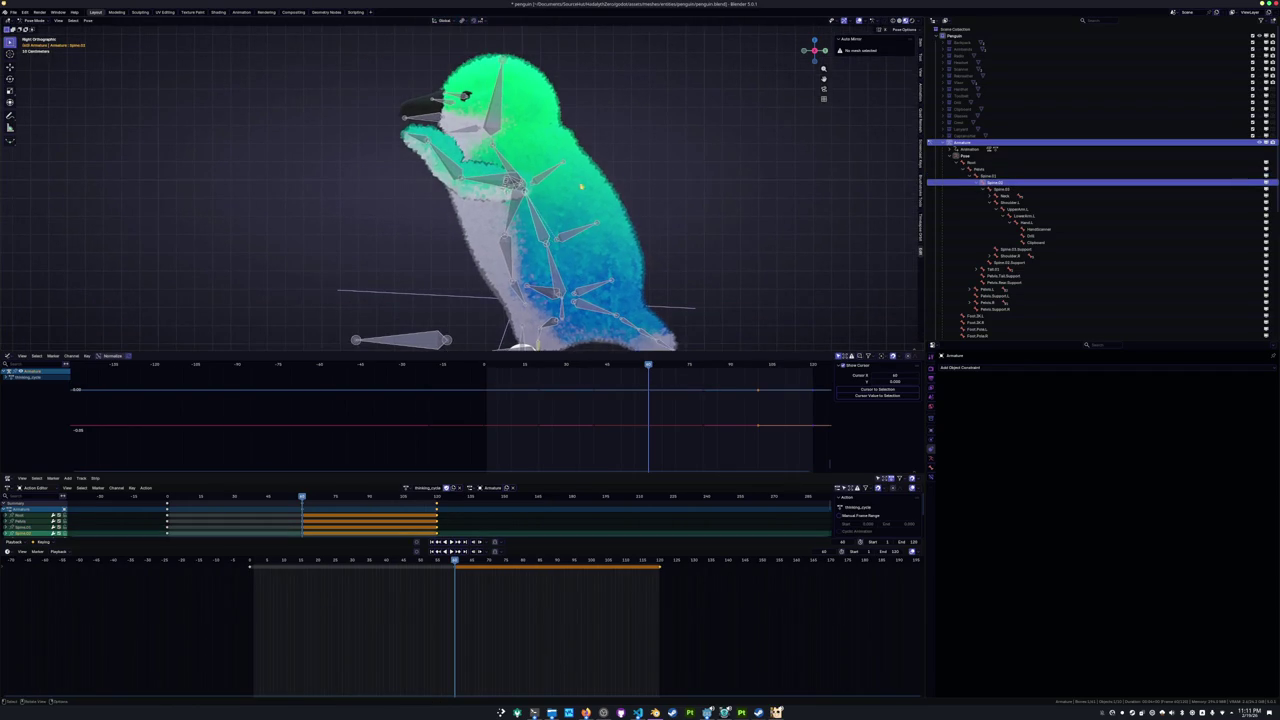
{"action": "left_click", "coordinate": [643, 163]}
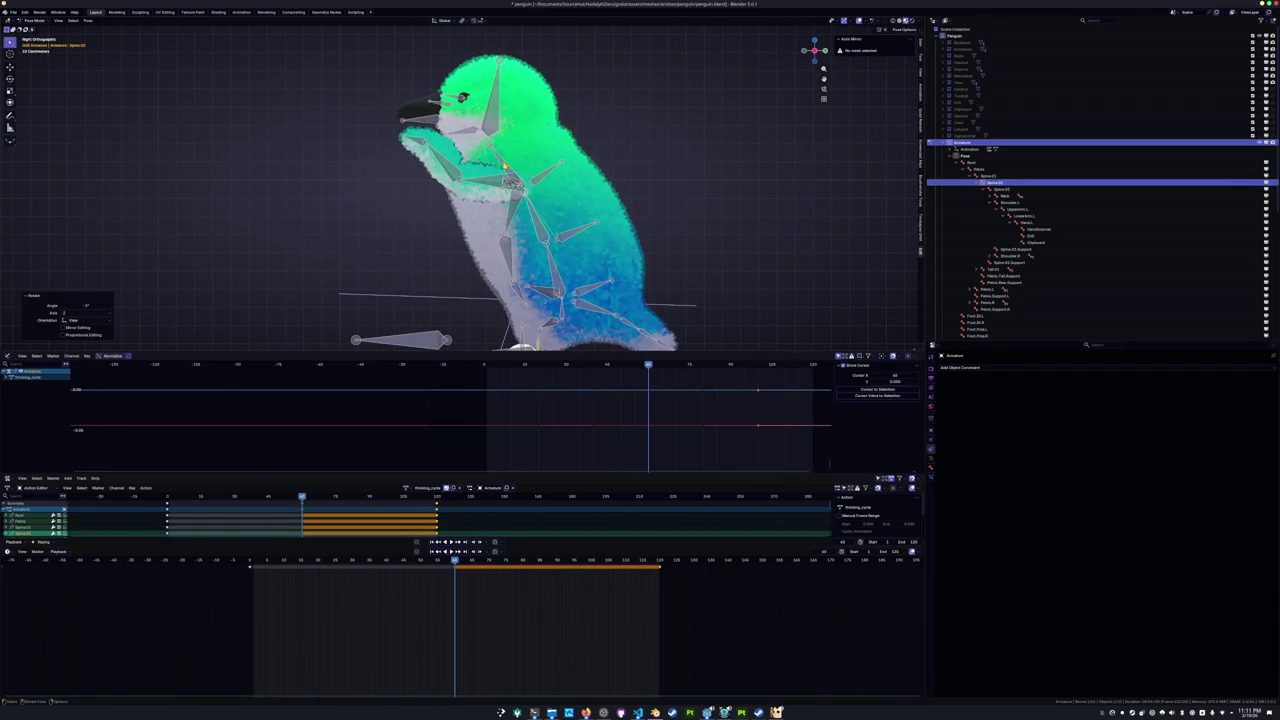
{"action": "left_click", "coordinate": [560, 160]}
{"action": "key", "text": "r"}
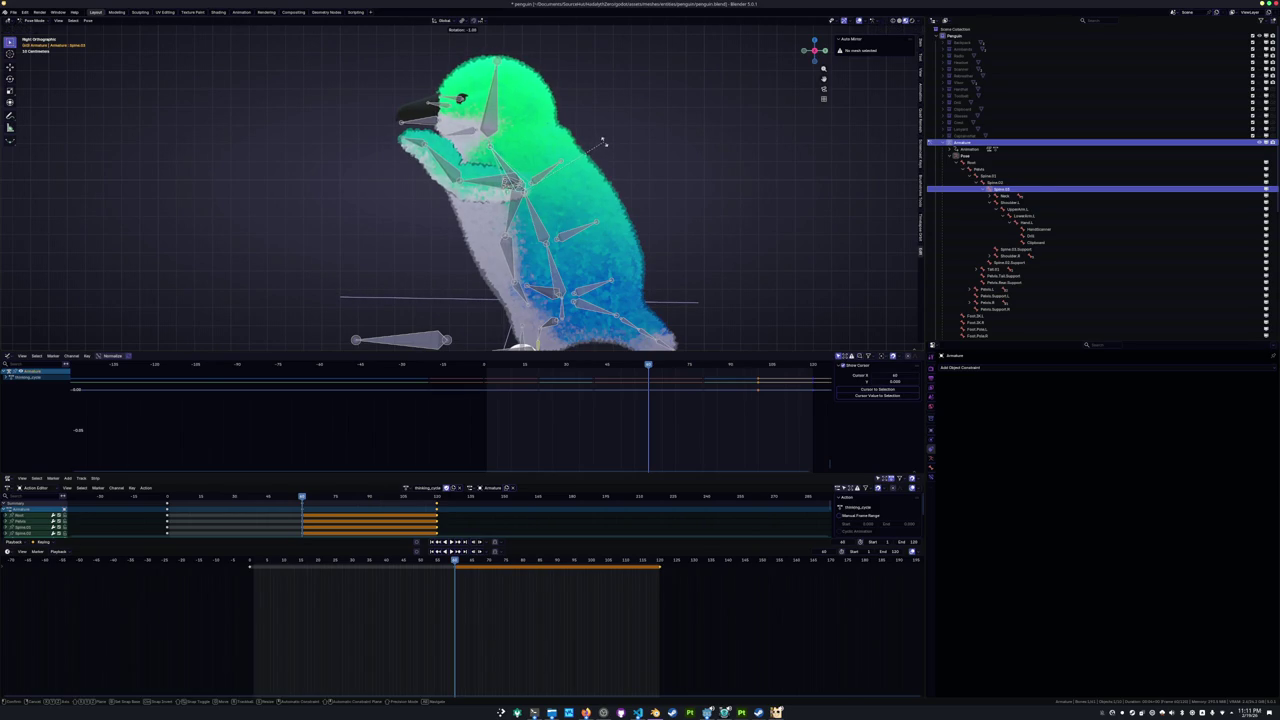
{"action": "left_click", "coordinate": [603, 143]}
{"action": "left_click", "coordinate": [470, 175]}
Rotate the left upper arm, then bend the left lower arm on its local X axis.
{"action": "key", "text": "r"}
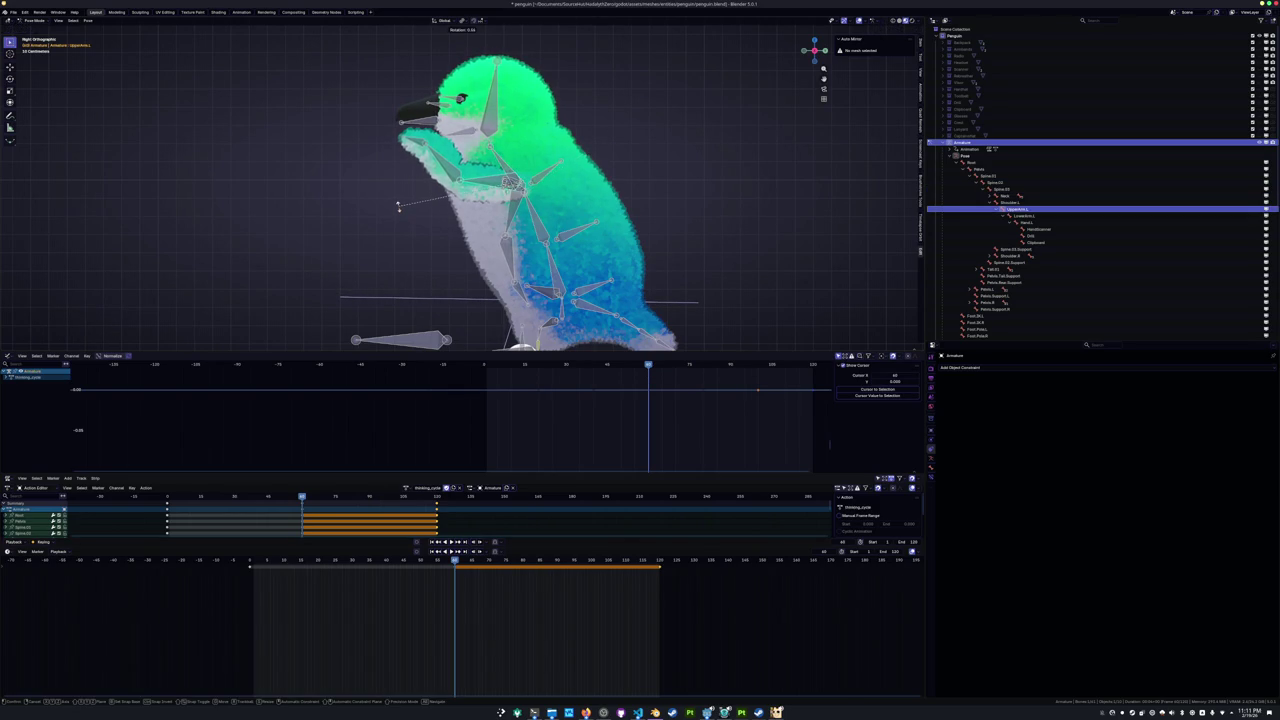
{"action": "left_click", "coordinate": [399, 205]}
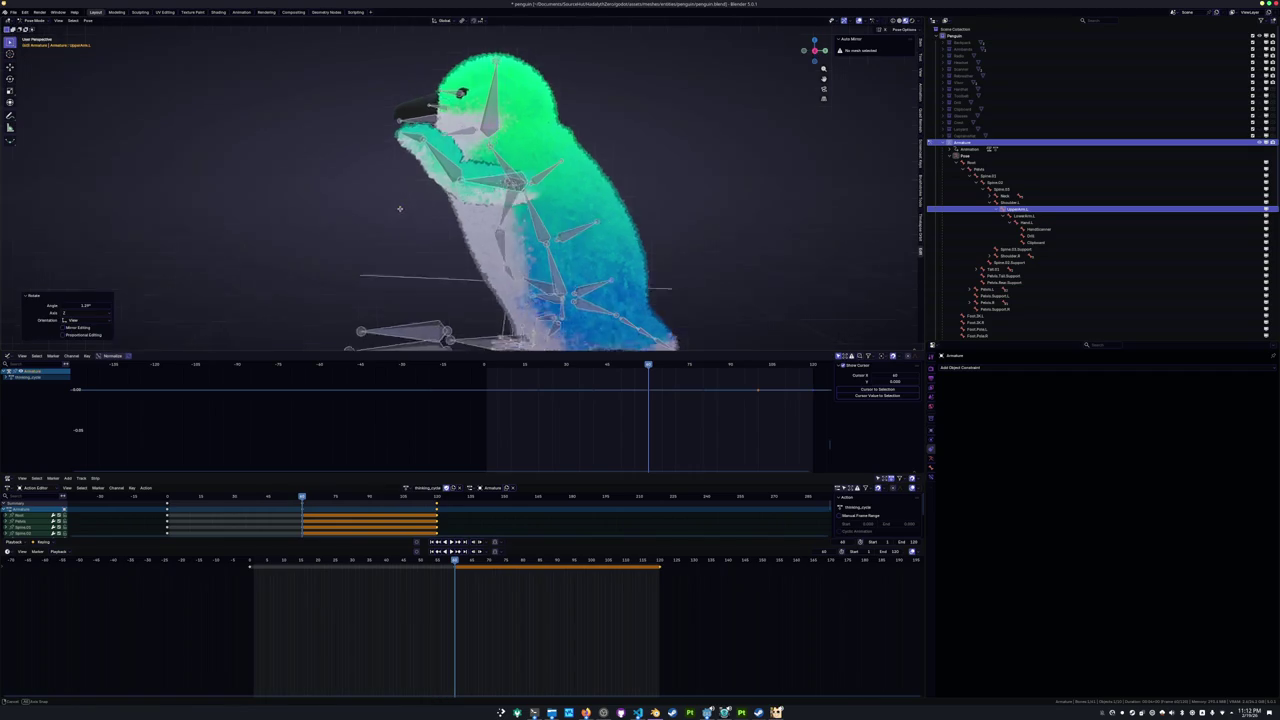
{"action": "mouse_move", "coordinate": [400, 205]}
{"action": "middle_mouse_down"}
{"action": "mouse_move", "coordinate": [413, 145]}
{"action": "mouse_move", "coordinate": [522, 160]}
{"action": "middle_mouse_up"}
{"action": "left_click", "coordinate": [413, 145]}
{"action": "key", "text": "r"}
{"action": "key", "text": "x"}
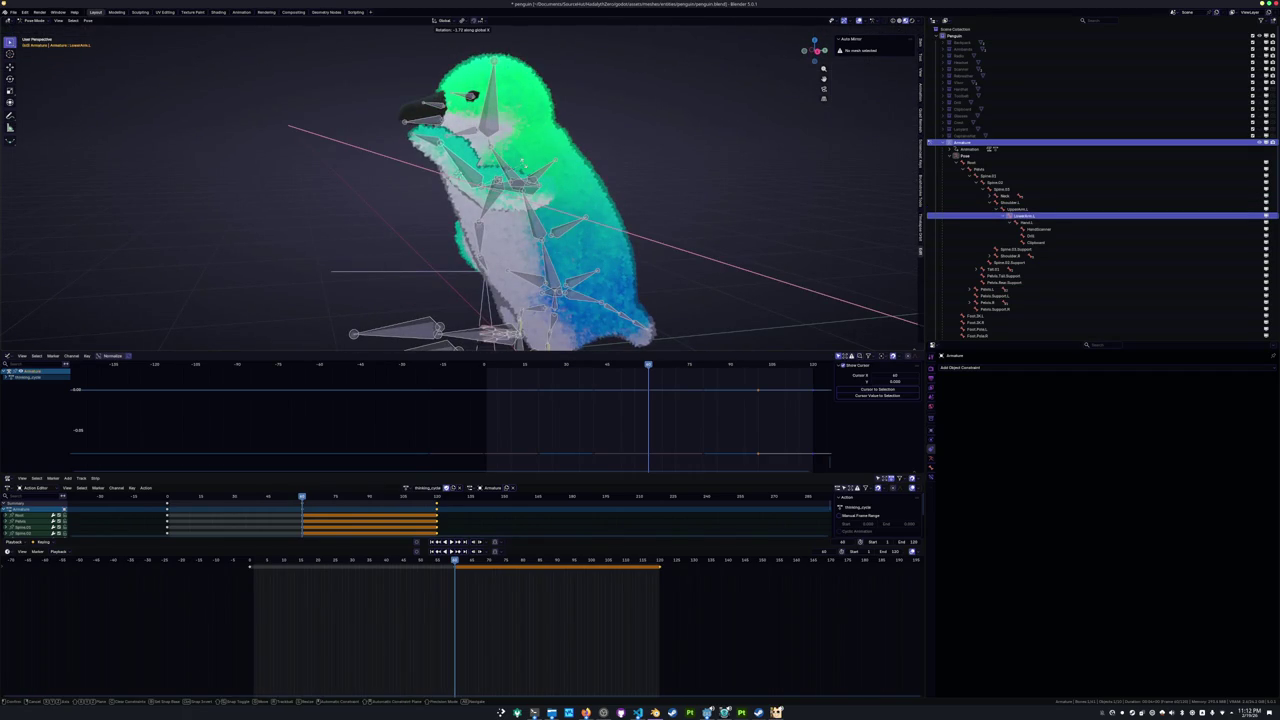
{"action": "key", "text": "x"}
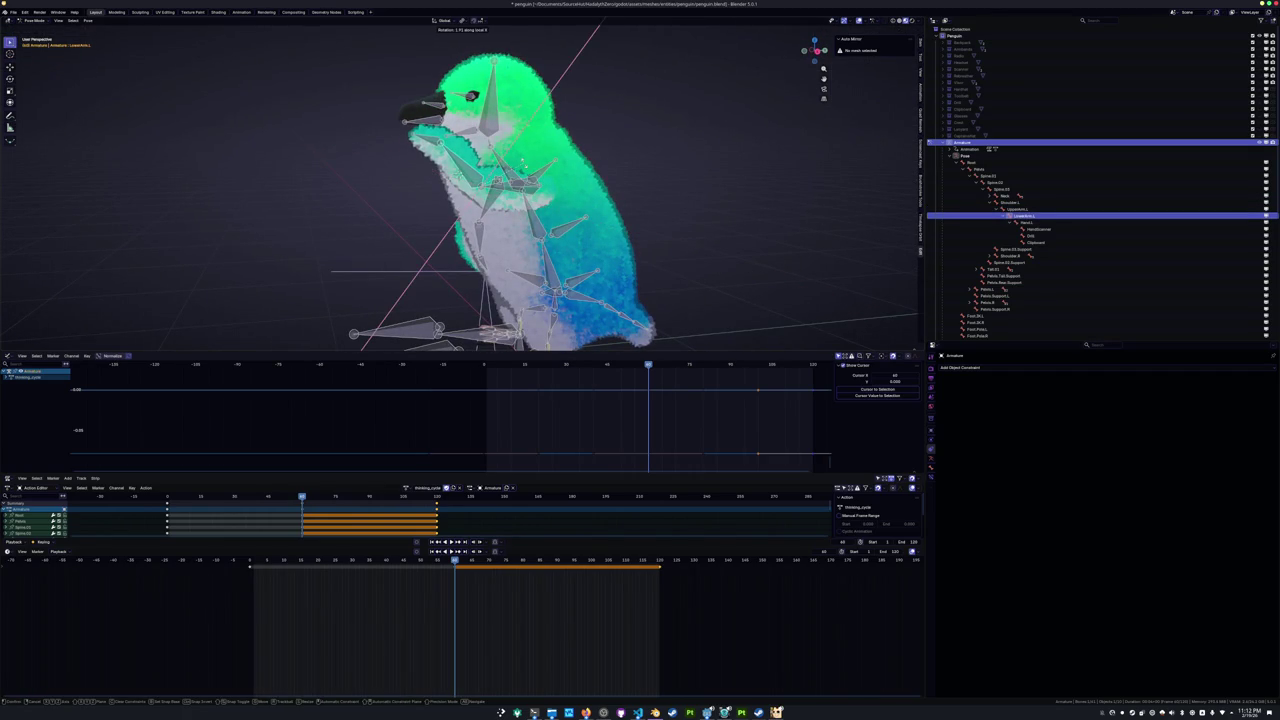
{"action": "key", "text": "Return"}
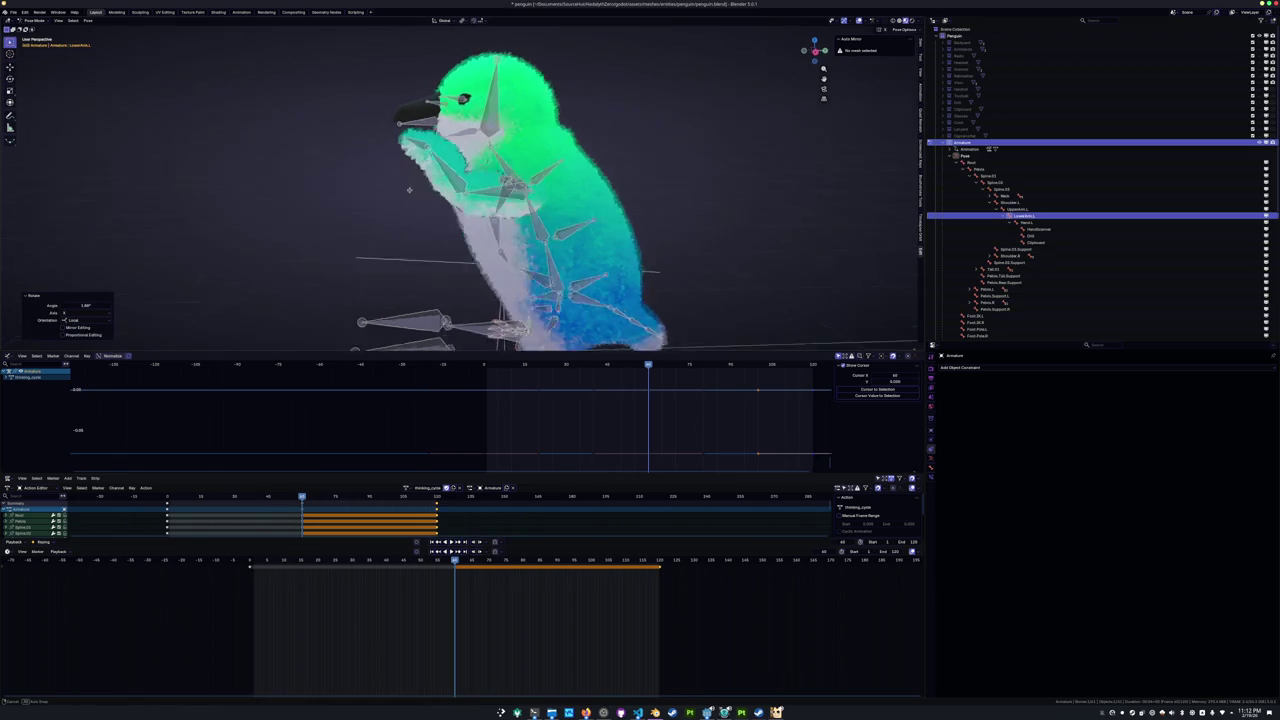
Rotate the left hand on its local X axis to press it against the beak.
{"action": "middle_click_drag", "start_coordinate": [300, 200], "coordinate": [63, 312]}
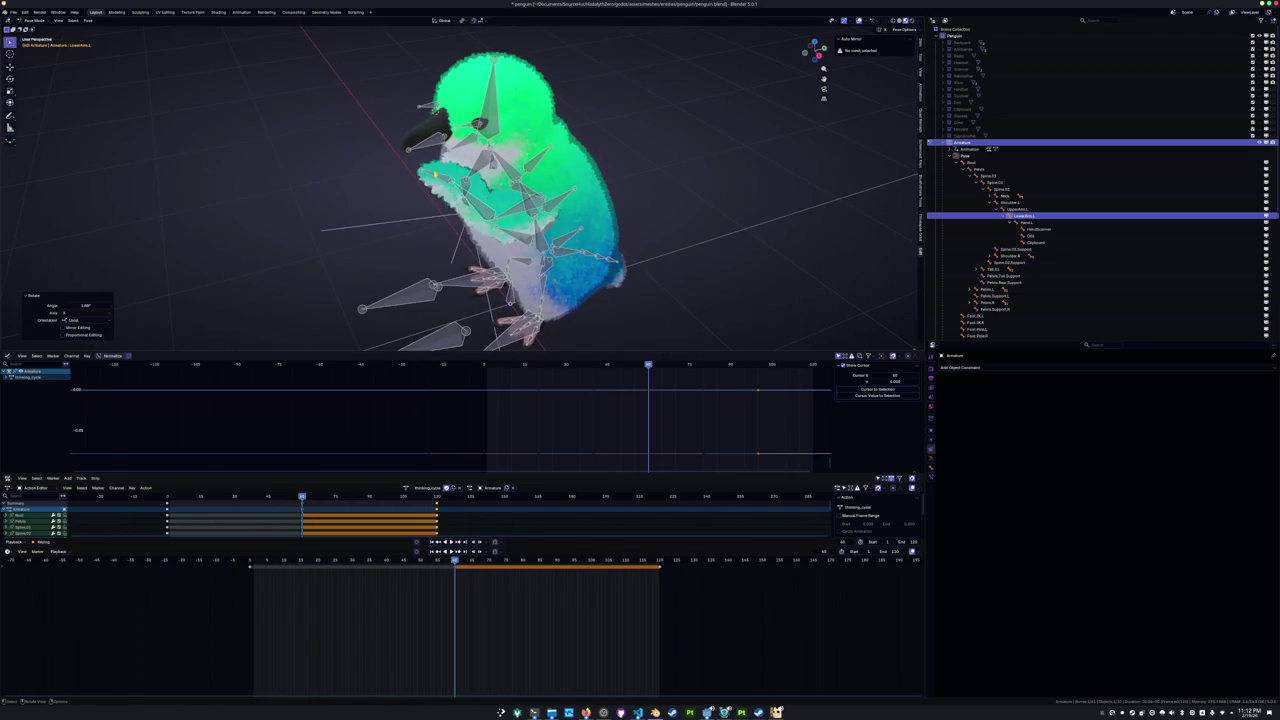
{"action": "key", "text": "bracketright"}
{"action": "middle_click_drag", "start_coordinate": [300, 200], "coordinate": [450, 200]}
{"action": "key", "text": "r"}
{"action": "key", "text": "x"}
{"action": "key", "text": "x"}
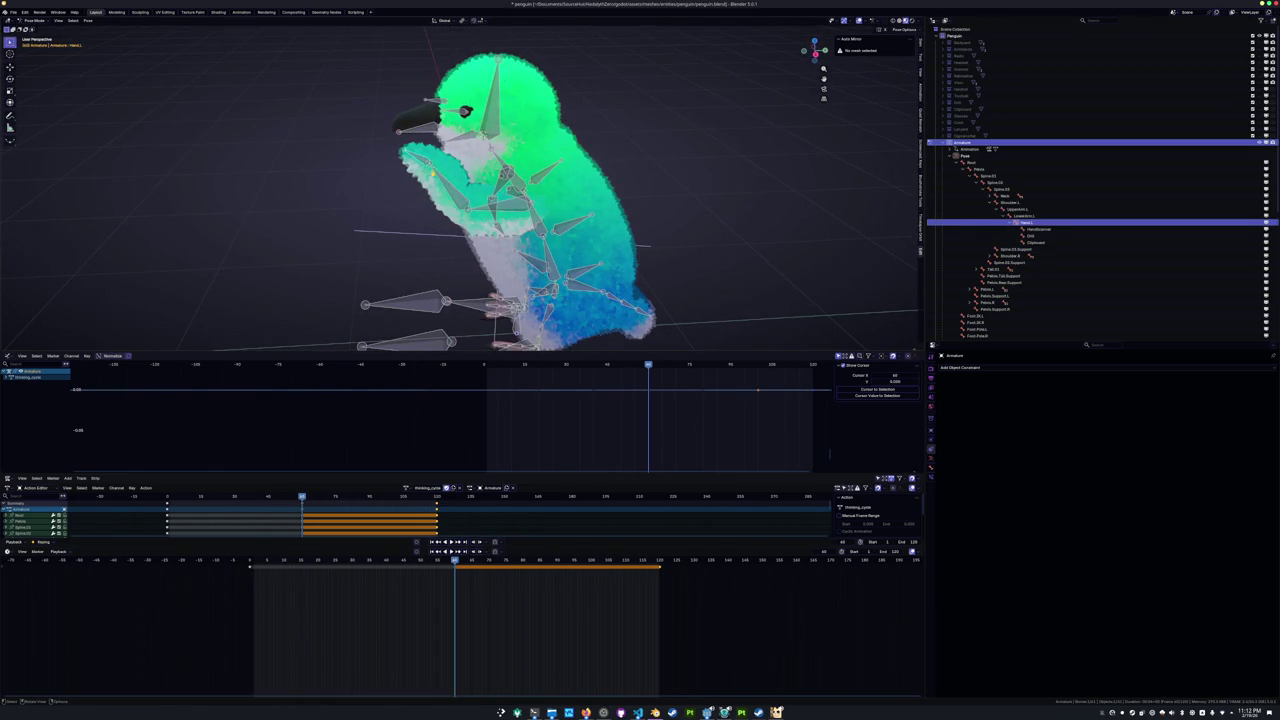
{"action": "key", "text": "x"}
{"action": "left_click", "coordinate": [312, 190]}
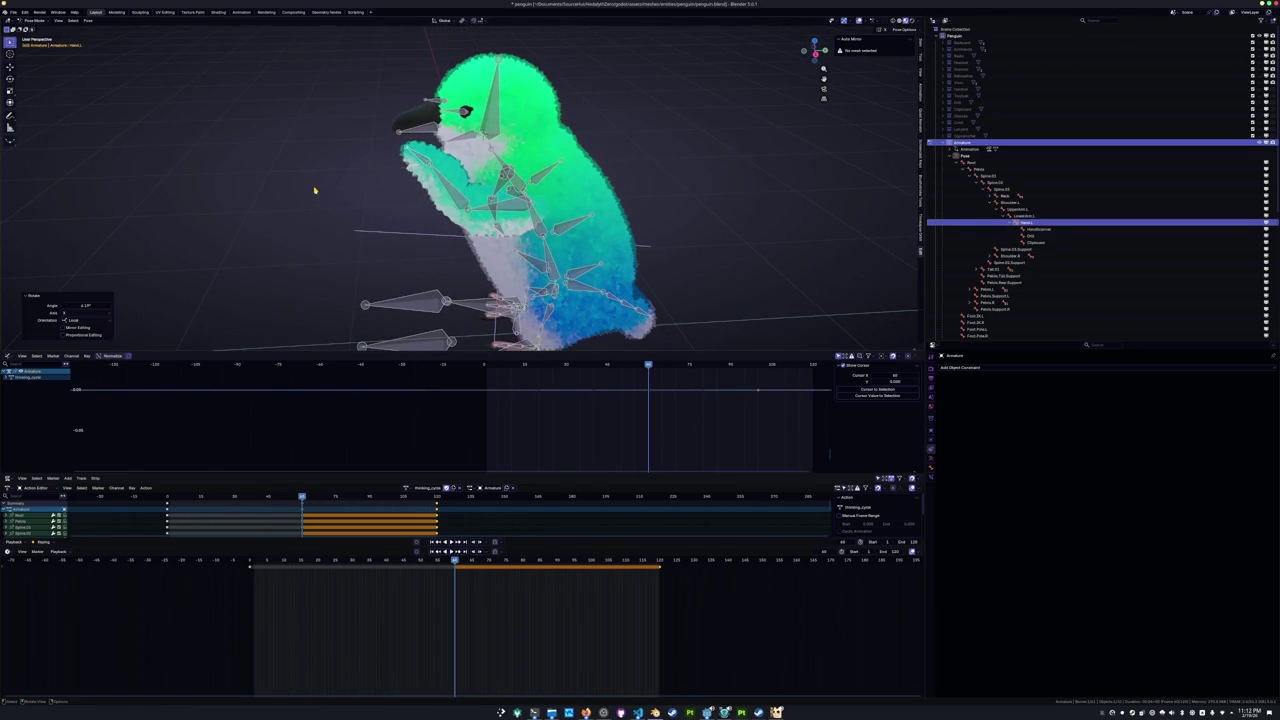
Turn the right upper arm slightly around its local X axis.
{"action": "key", "text": "a"}
{"action": "mouse_move", "coordinate": [320, 190]}
{"action": "middle_mouse_down"}
{"action": "mouse_move", "coordinate": [300, 213]}
{"action": "mouse_move", "coordinate": [420, 150]}
{"action": "middle_mouse_up"}
{"action": "left_click", "coordinate": [271, 198]}
{"action": "key", "text": "r"}
{"action": "key", "text": "x"}
{"action": "left_click", "coordinate": [357, 217]}
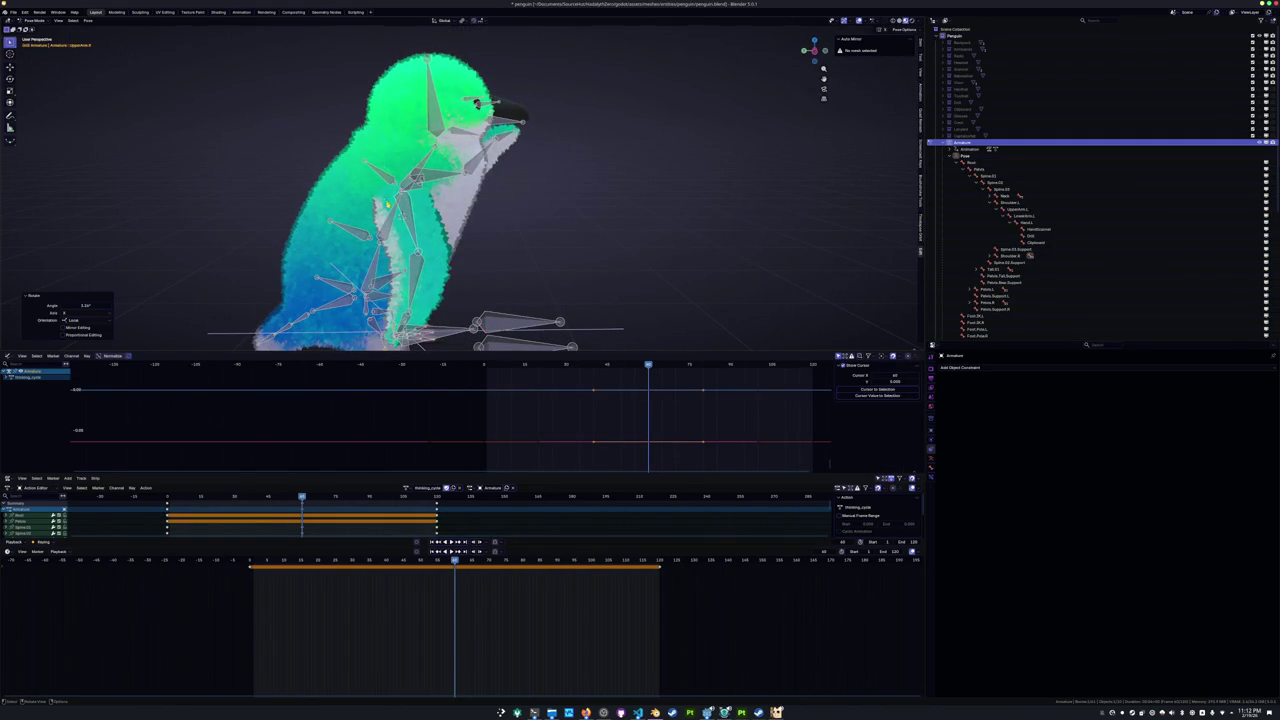
Rotate the right lower flipper (LowerArm.R) around the X axis.
{"action": "middle_click_drag", "start_coordinate": [357, 217], "coordinate": [465, 217]}
{"action": "scroll", "coordinate": [426, 256], "scroll_direction": "up", "scroll_amount": 2}
{"action": "scroll", "coordinate": [470, 250], "scroll_direction": "up", "scroll_amount": 2}
{"action": "key", "text": "r"}
{"action": "key", "text": "x"}
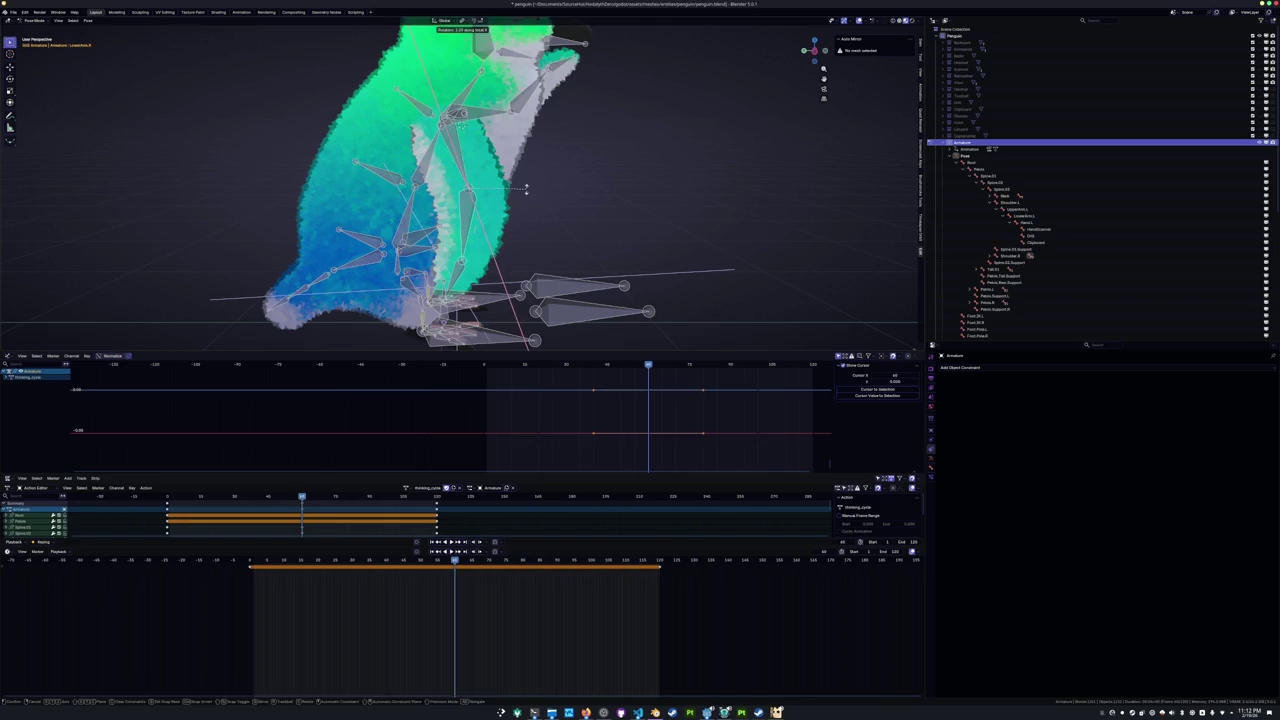
{"action": "left_click", "coordinate": [525, 188]}
Play the thinking cycle and review the new pose from the front view.
{"action": "key", "text": "a"}
{"action": "scroll", "coordinate": [527, 194], "scroll_direction": "down", "scroll_amount": 1}
{"action": "scroll", "coordinate": [527, 194], "scroll_direction": "down", "scroll_amount": 2}
{"action": "key", "text": "space"}
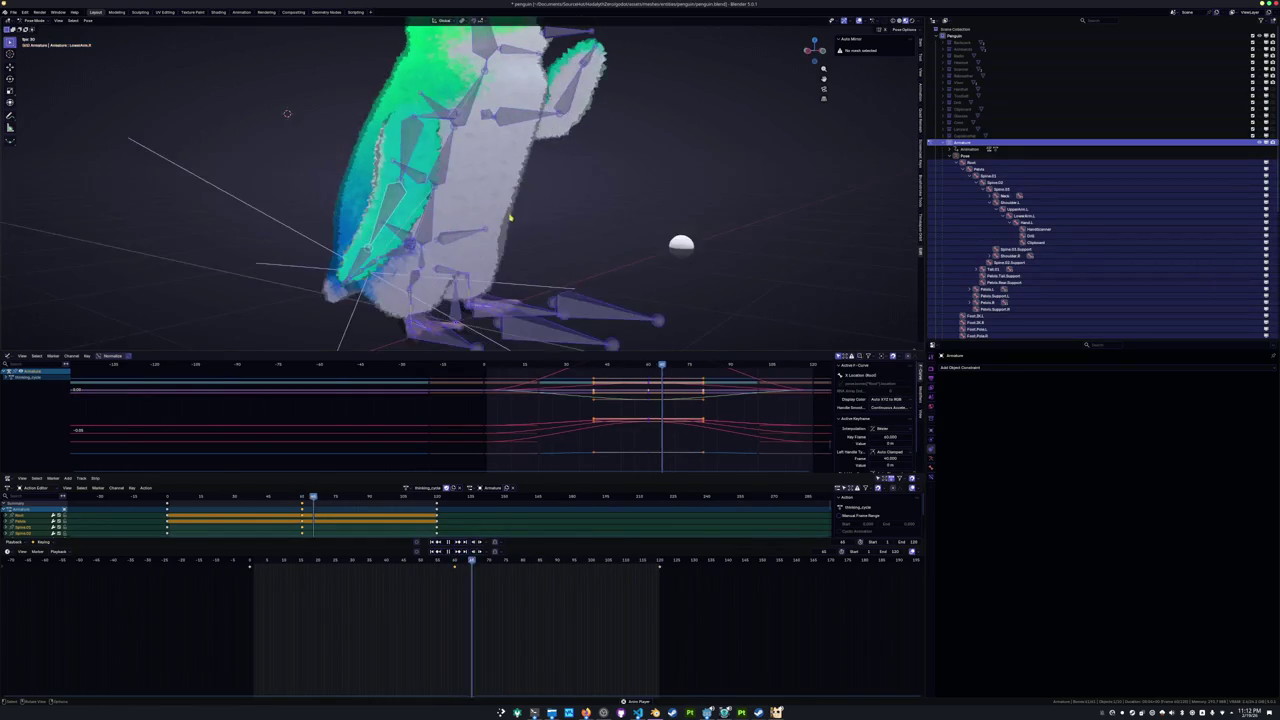
{"action": "scroll", "coordinate": [530, 205], "scroll_direction": "down", "scroll_amount": 3}
{"action": "left_click", "coordinate": [538, 217]}
{"action": "middle_click_drag", "start_coordinate": [538, 217], "coordinate": [473, 210]}
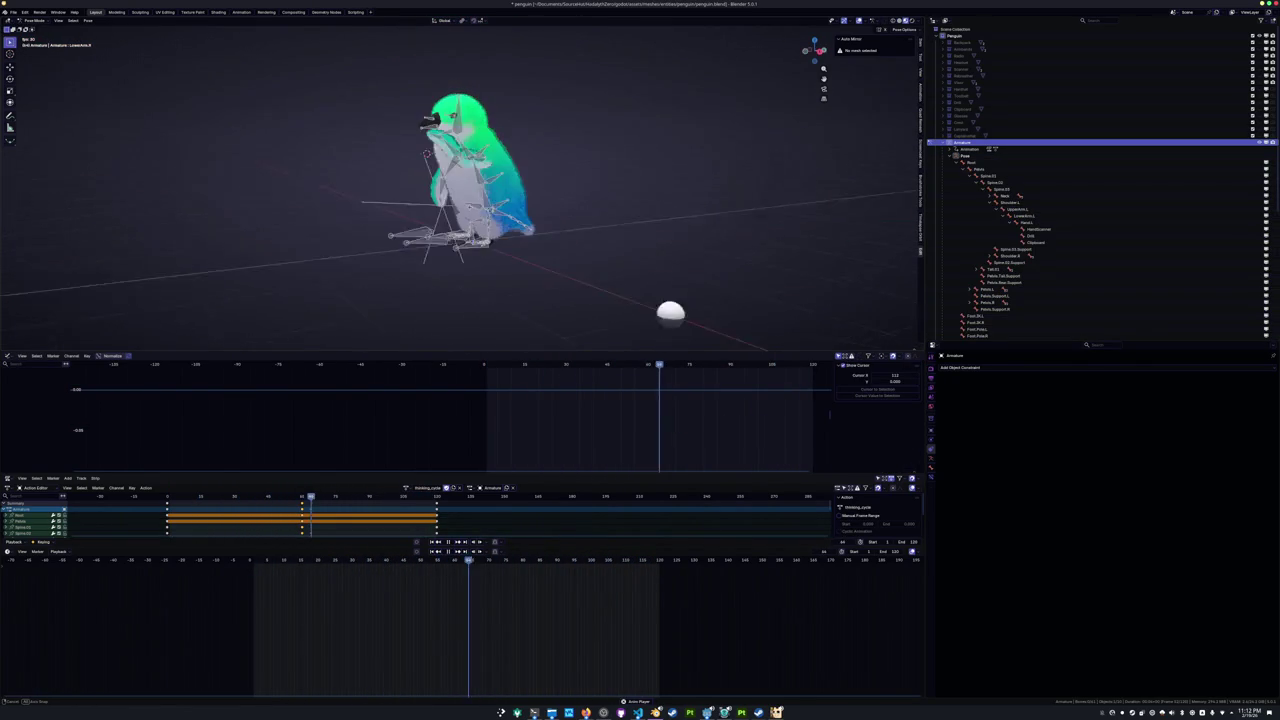
{"action": "key", "text": "KP_1"}
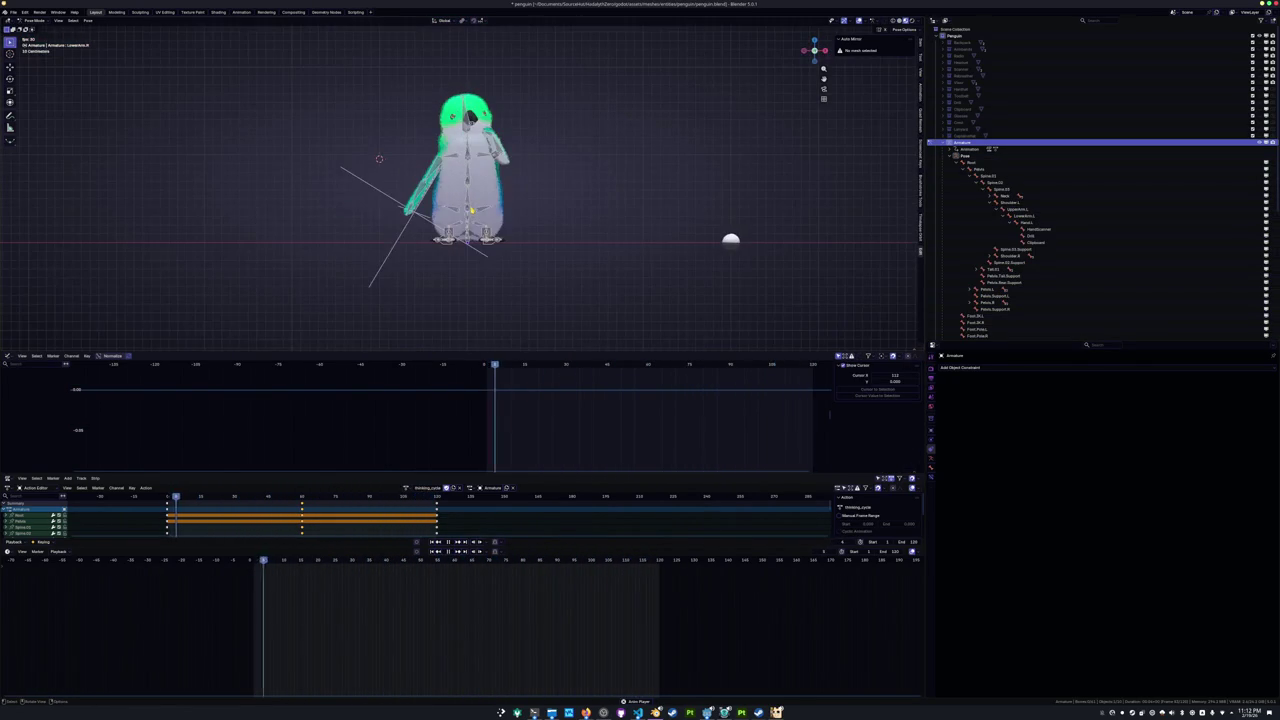
{"action": "scroll", "coordinate": [465, 211], "scroll_direction": "up", "scroll_amount": 3}
{"action": "middle_click_drag", "start_coordinate": [465, 211], "coordinate": [465, 198]}
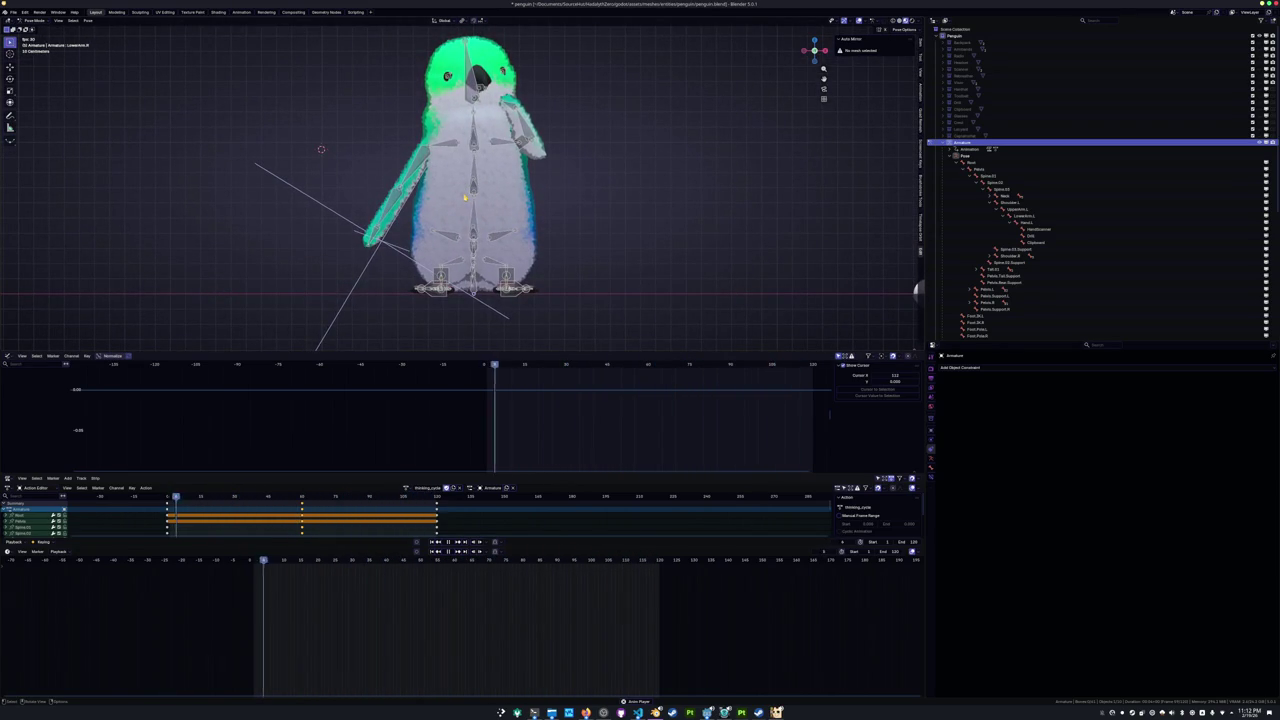
{"action": "key", "text": "space"}
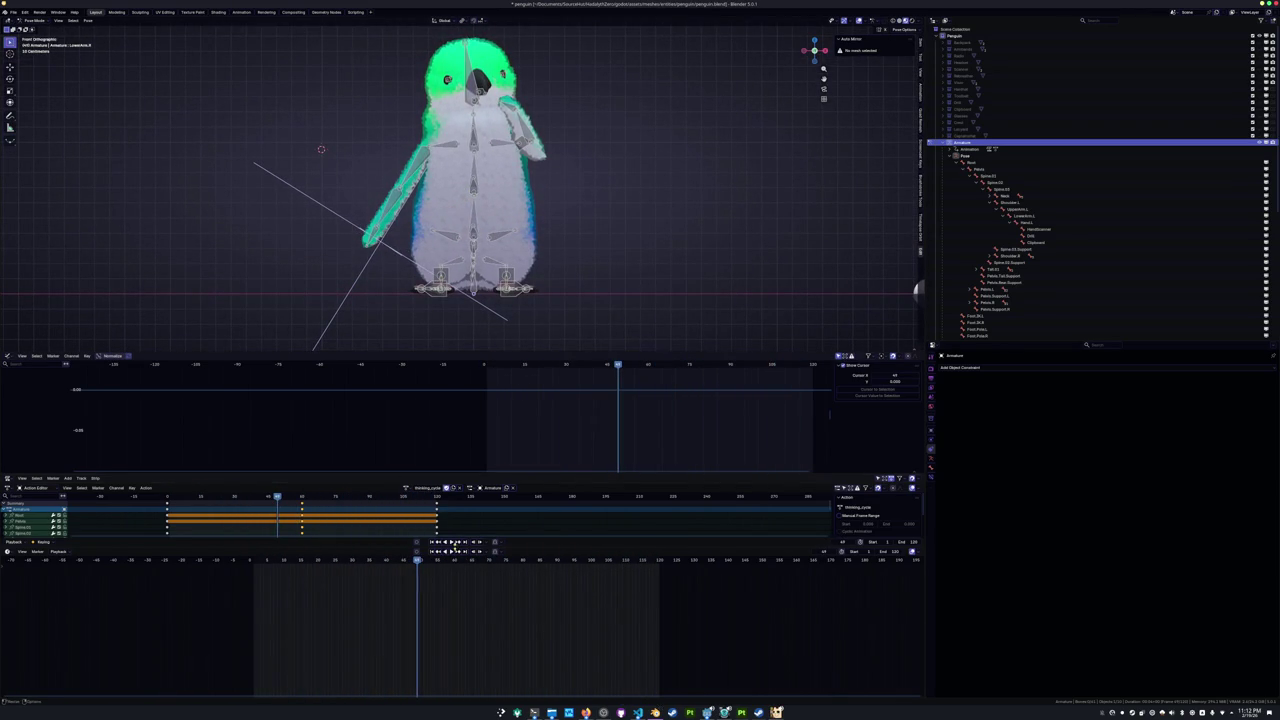
Select all bones, return to around frame 27 and zoom in on the penguin's feet.
{"action": "key", "text": "a"}
{"action": "left_click_drag", "start_coordinate": [373, 564], "coordinate": [351, 560]}
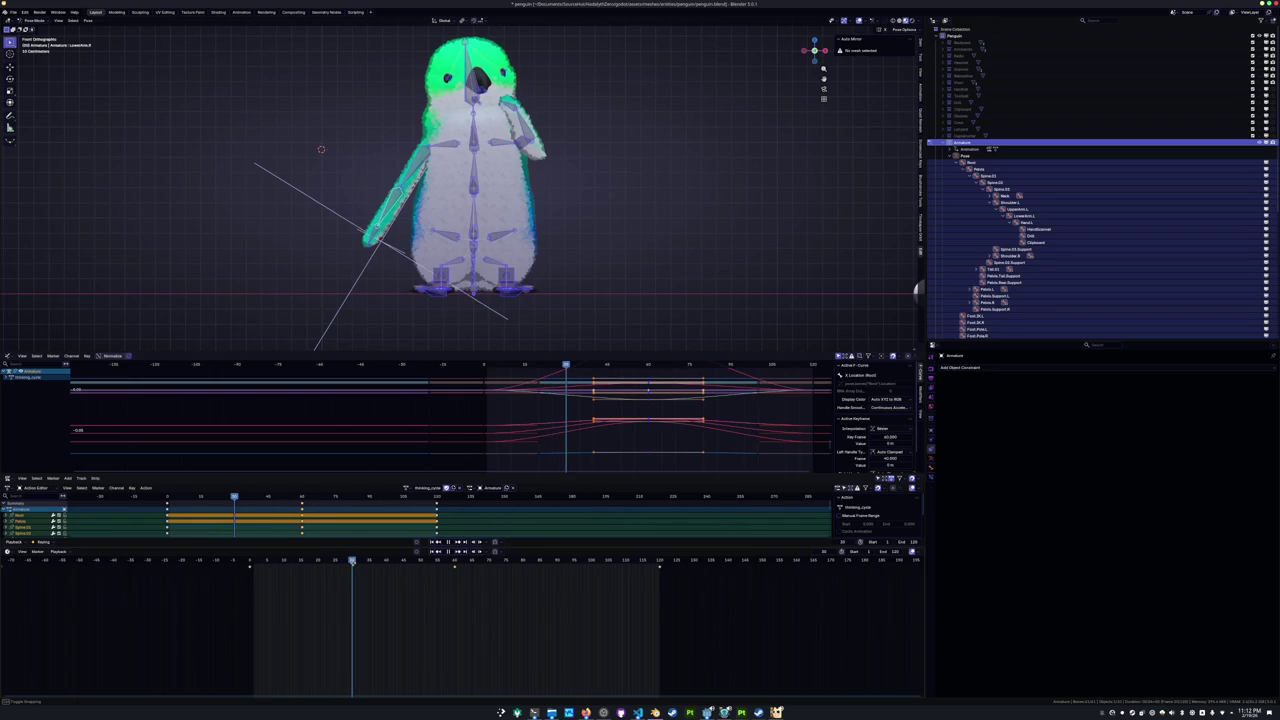
{"action": "scroll", "coordinate": [463, 317], "scroll_direction": "up", "scroll_amount": 3}
{"action": "scroll", "coordinate": [463, 317], "scroll_direction": "up", "scroll_amount": 3}
{"action": "mouse_move", "coordinate": [463, 317]}
{"action": "middle_mouse_down"}
{"action": "mouse_move", "coordinate": [465, 333]}
{"action": "mouse_move", "coordinate": [463, 262]}
{"action": "middle_mouse_up"}
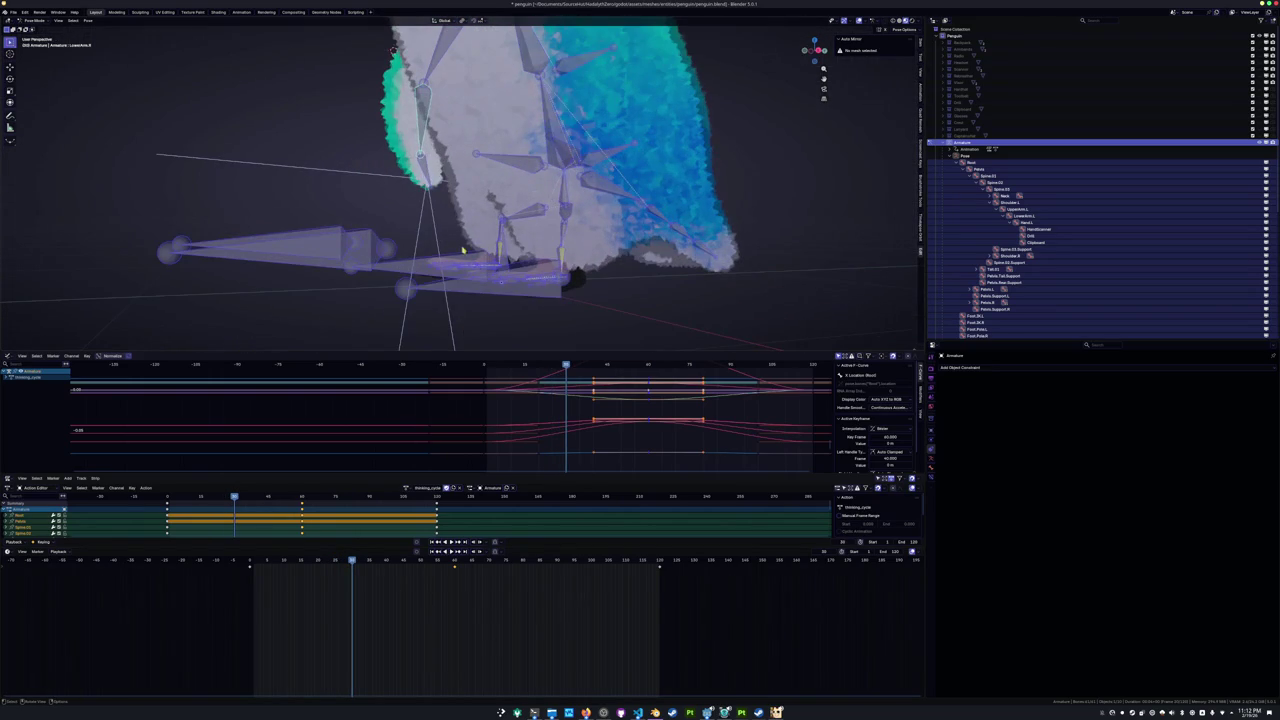
Rotate the right foot IK bone around X, cancelling and undoing a trial vertical move.
{"action": "left_click", "coordinate": [463, 262]}
{"action": "scroll", "coordinate": [463, 262], "scroll_direction": "up", "scroll_amount": 2}
{"action": "key", "text": "r"}
{"action": "key", "text": "x"}
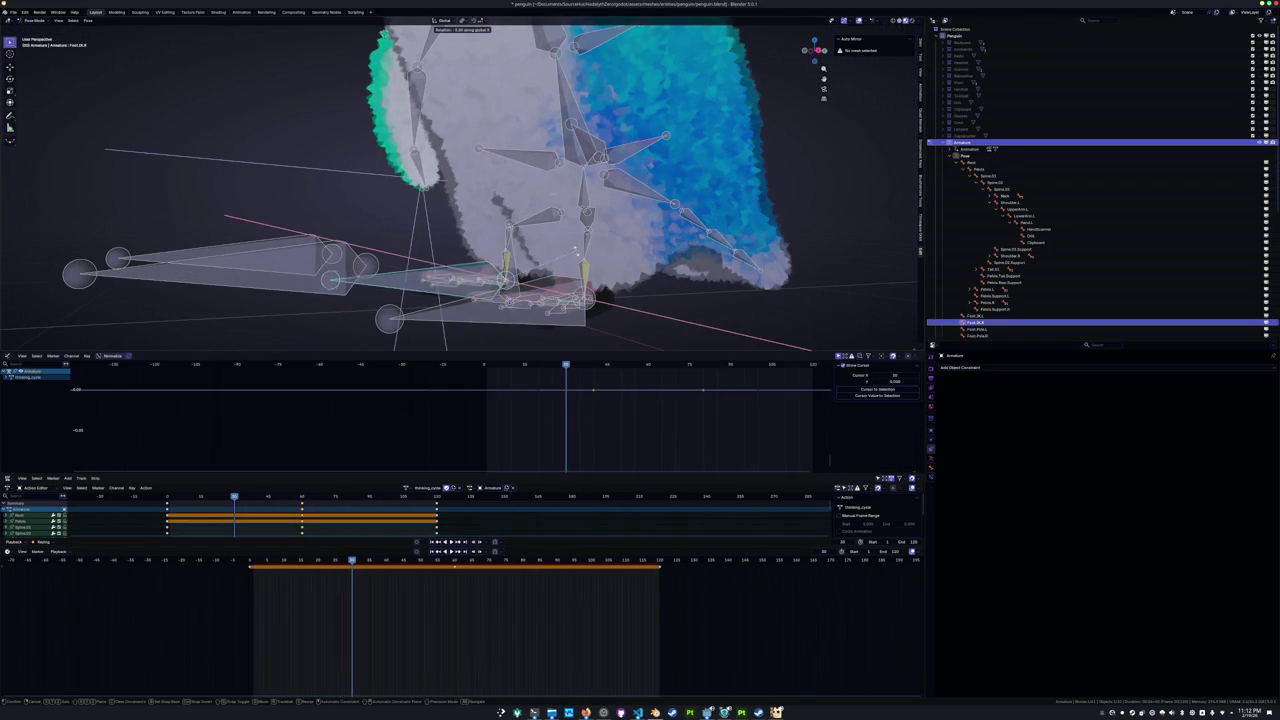
{"action": "left_click", "coordinate": [575, 265]}
{"action": "middle_click_drag", "start_coordinate": [575, 265], "coordinate": [481, 279]}
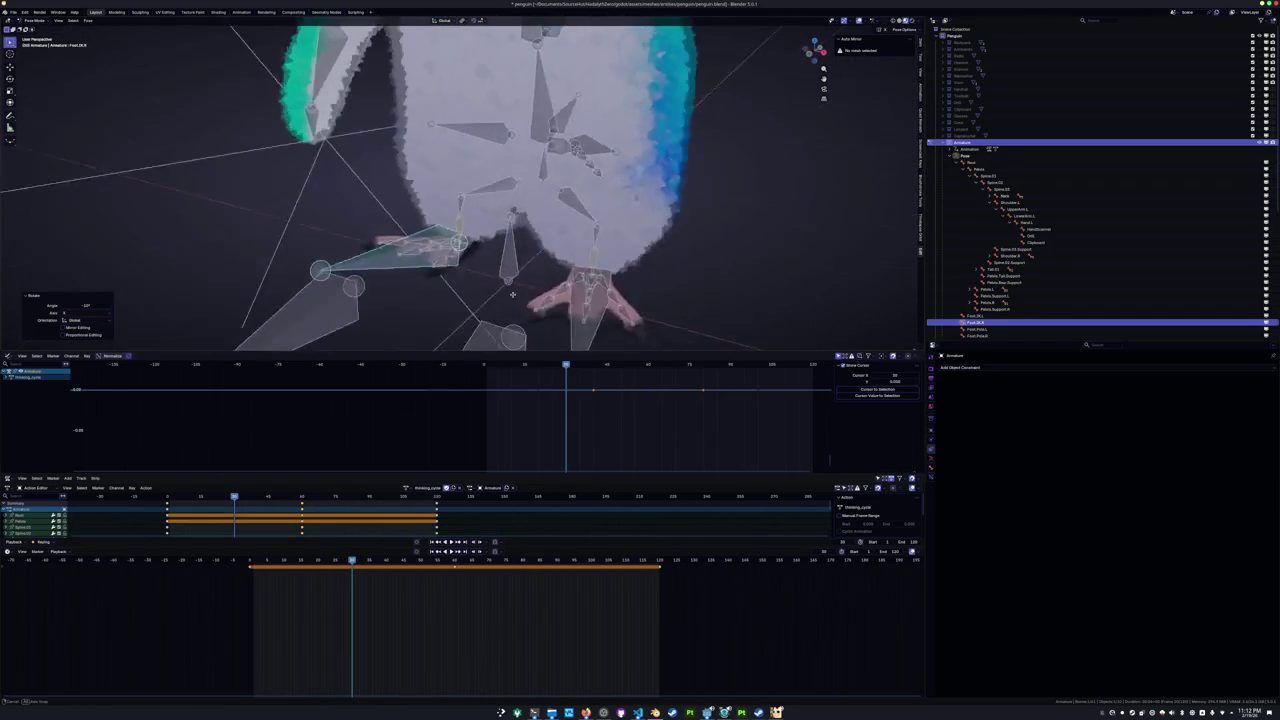
{"action": "key", "text": "g"}
{"action": "key", "text": "z"}
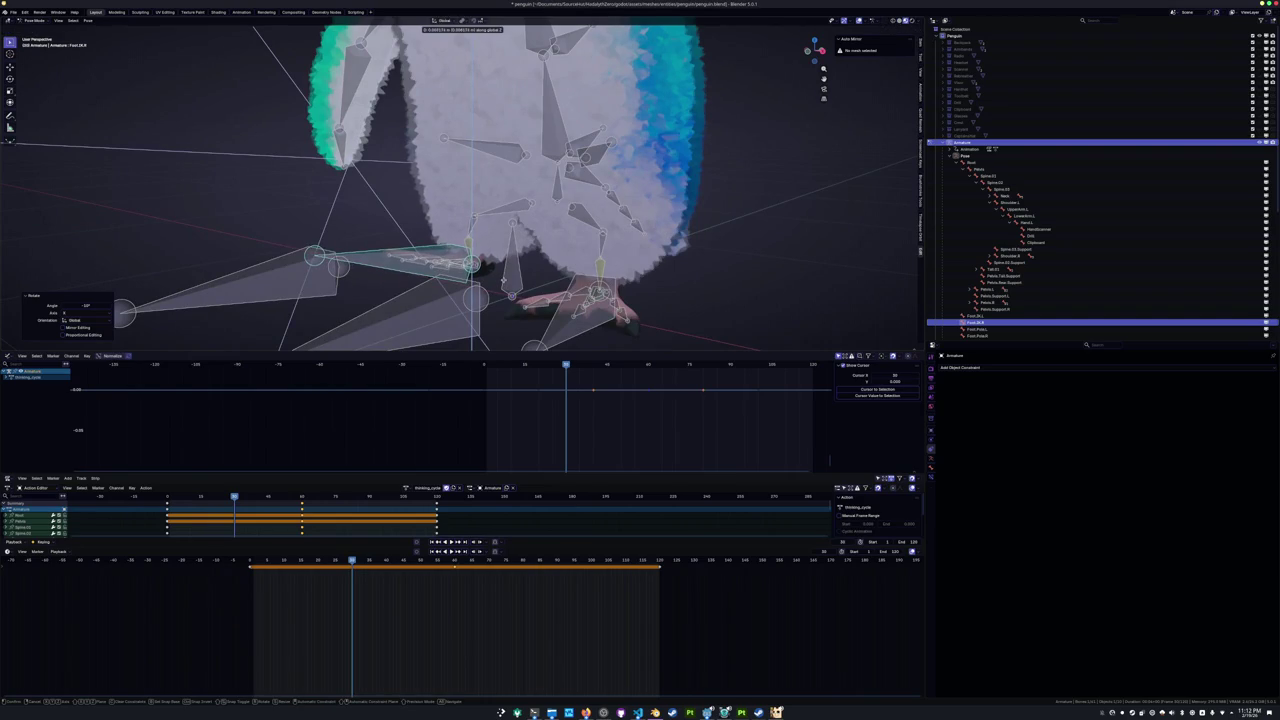
{"action": "right_click", "coordinate": [505, 287]}
{"action": "key", "text": "ctrl+z"}
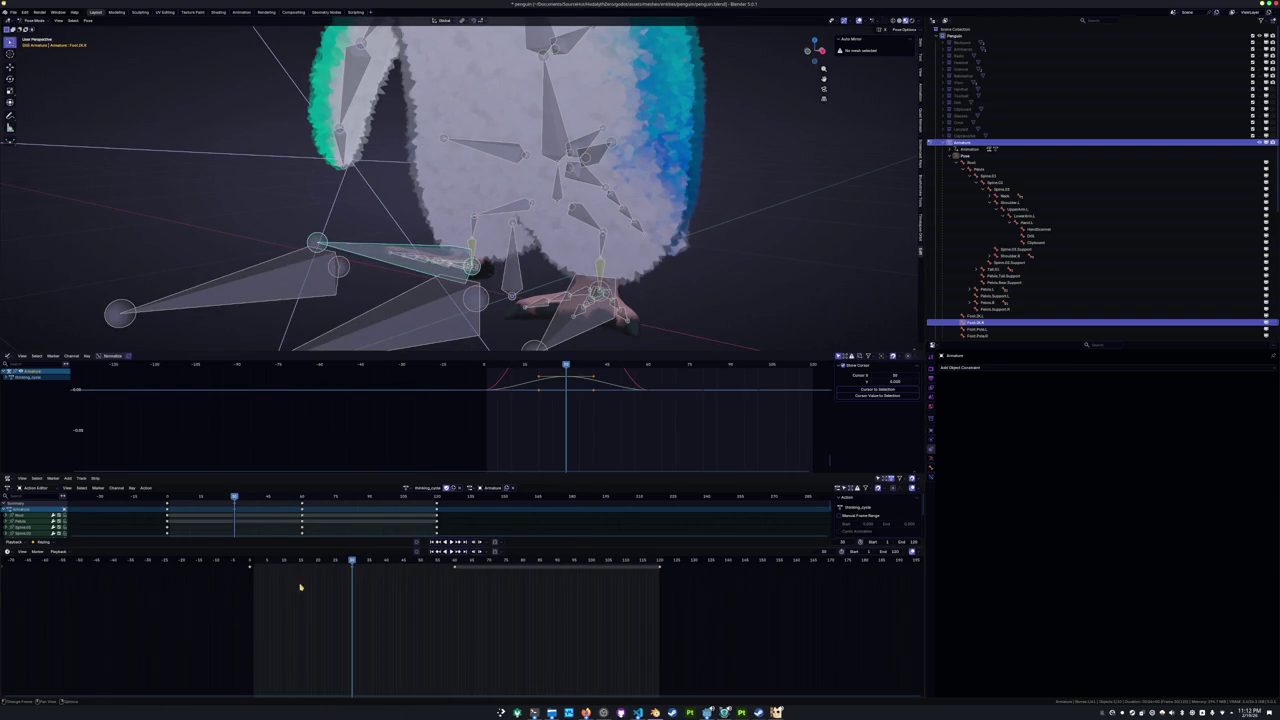
Paste the copied foot keyframes at frames 15 and 45, then preview from the start.
{"action": "left_click_drag", "start_coordinate": [311, 565], "coordinate": [300, 565]}
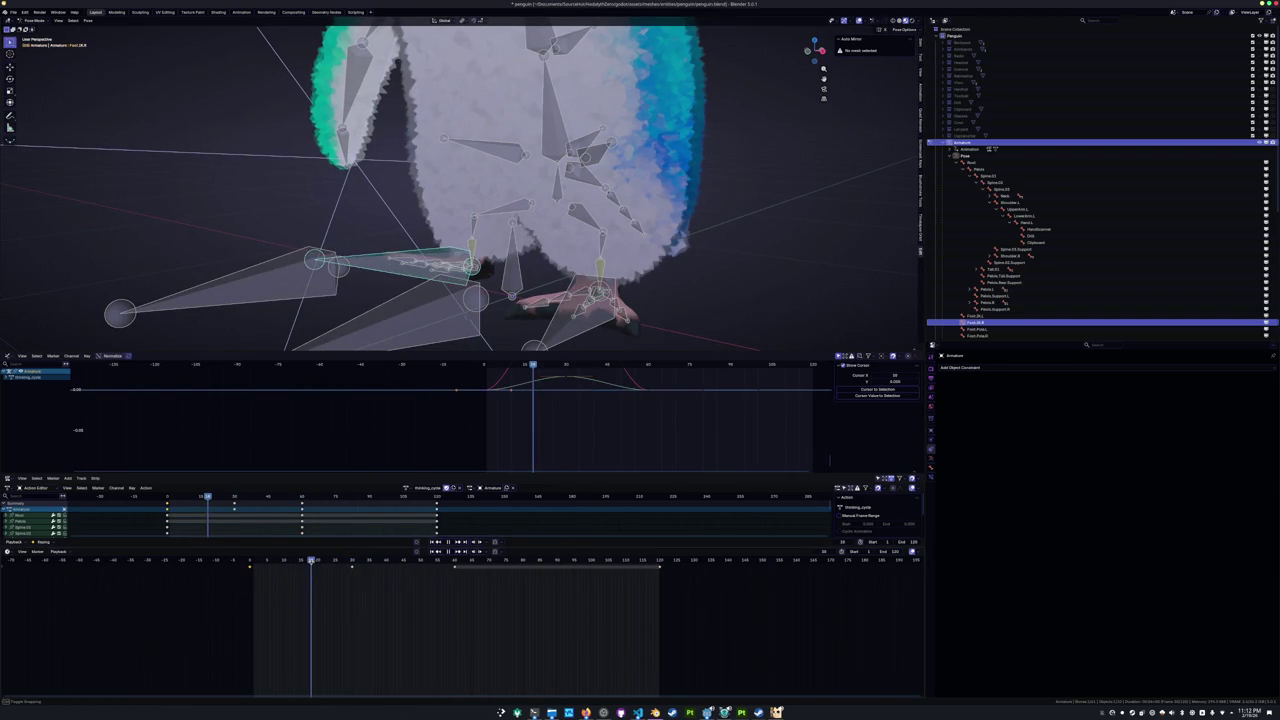
{"action": "key", "text": "ctrl+v"}
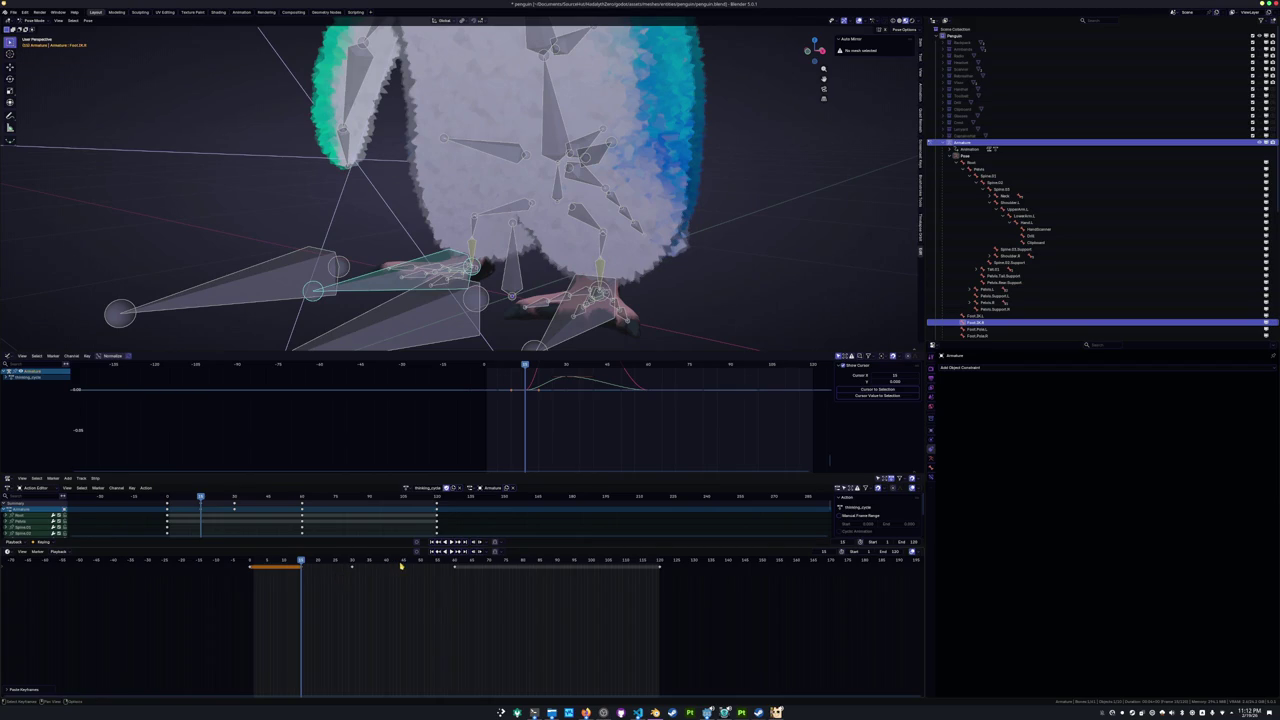
{"action": "left_click", "coordinate": [400, 565]}
{"action": "key", "text": "ctrl+v"}
{"action": "left_click_drag", "start_coordinate": [400, 565], "coordinate": [239, 569]}
{"action": "key", "text": "space"}
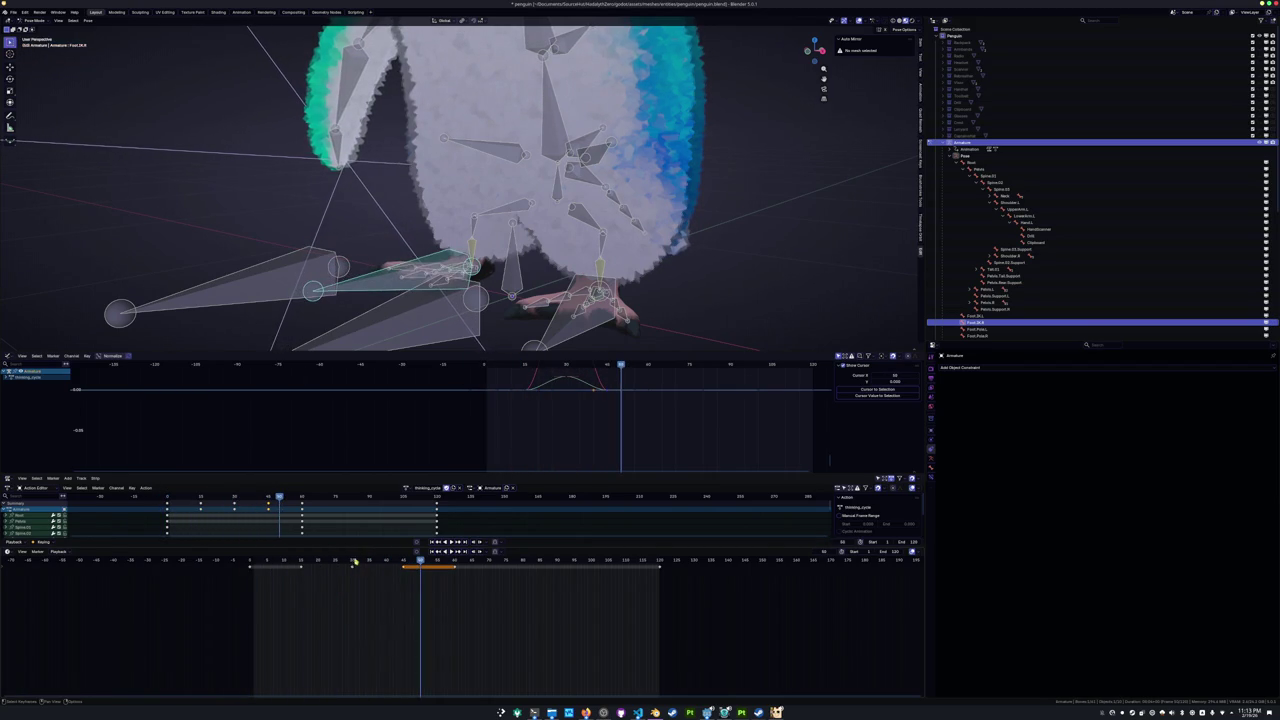
Shift the keys from frames 0 to 15 along the timeline and replay the loop.
{"action": "left_click", "coordinate": [354, 564]}
{"action": "left_click_drag", "start_coordinate": [319, 590], "coordinate": [314, 585]}
{"action": "key", "text": "g"}
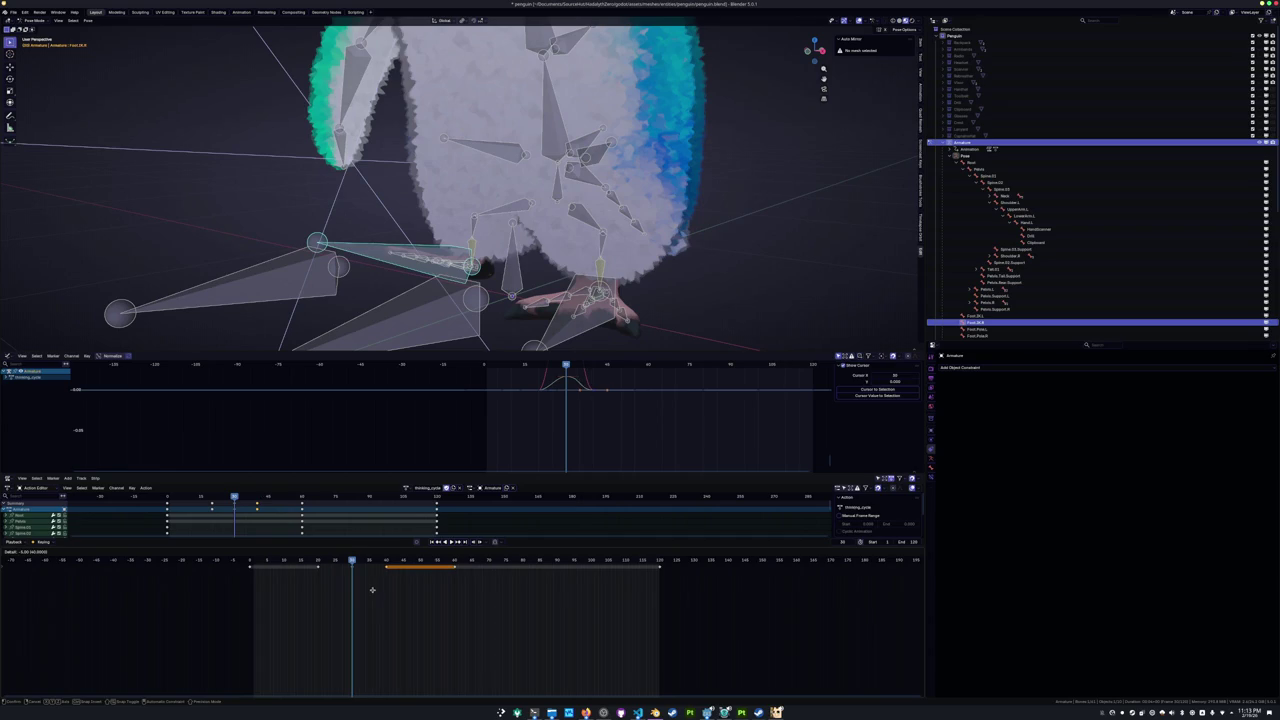
{"action": "left_click_drag", "start_coordinate": [332, 605], "coordinate": [314, 605]}
{"action": "key", "text": "space"}
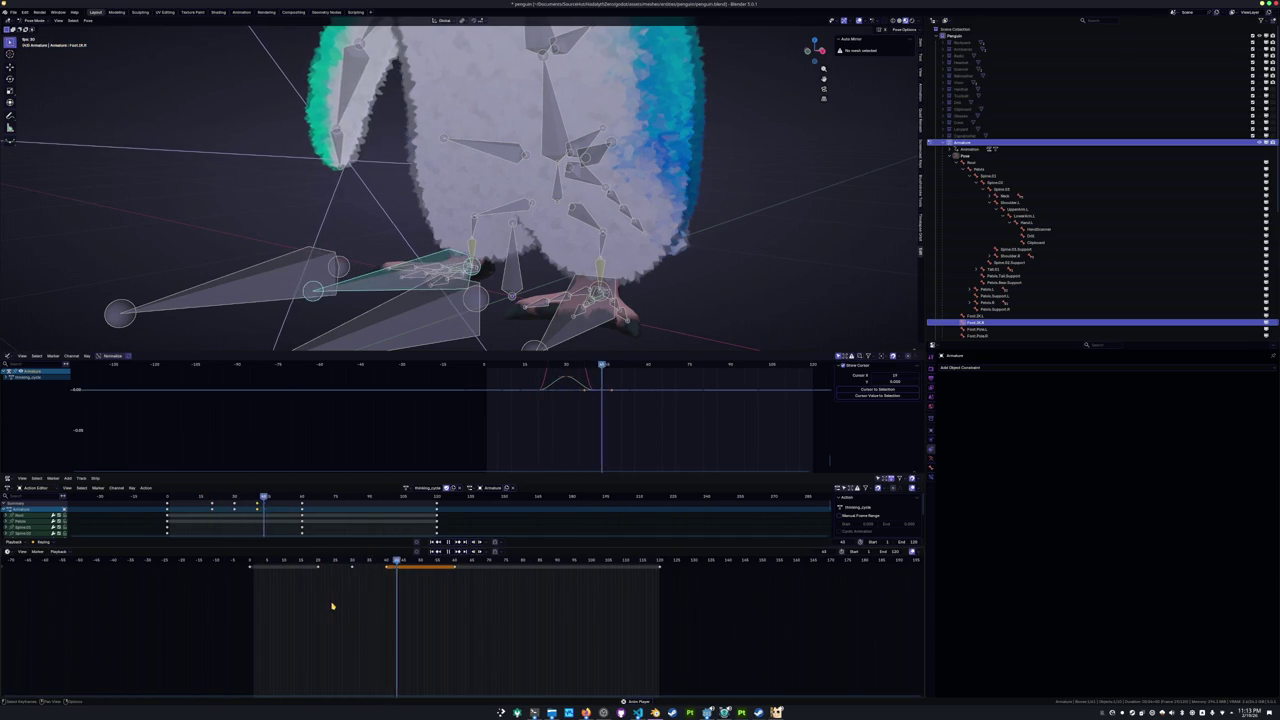
{"action": "scroll", "coordinate": [350, 608], "scroll_direction": "down", "scroll_amount": 2}
{"action": "scroll", "coordinate": [380, 612], "scroll_direction": "down", "scroll_amount": 1}
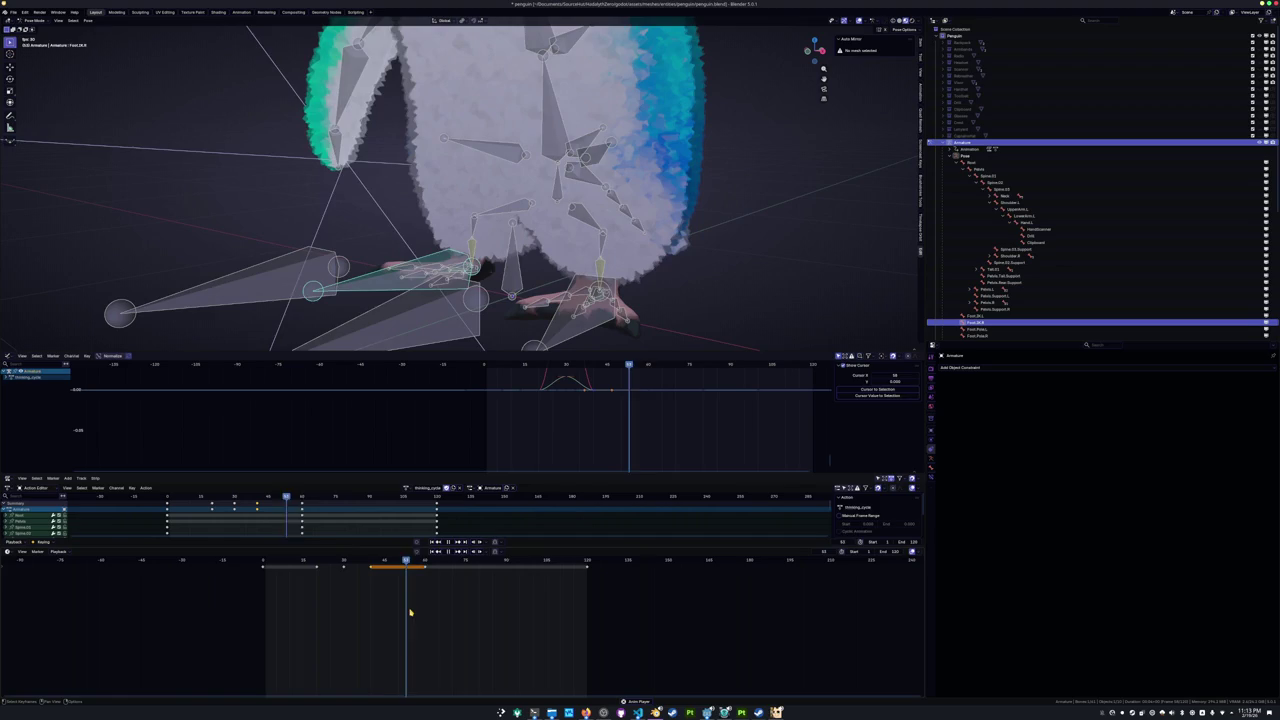
{"action": "scroll", "coordinate": [351, 246], "scroll_direction": "down", "scroll_amount": 3}
{"action": "left_click", "coordinate": [340, 262]}
{"action": "scroll", "coordinate": [340, 262], "scroll_direction": "up", "scroll_amount": 2}
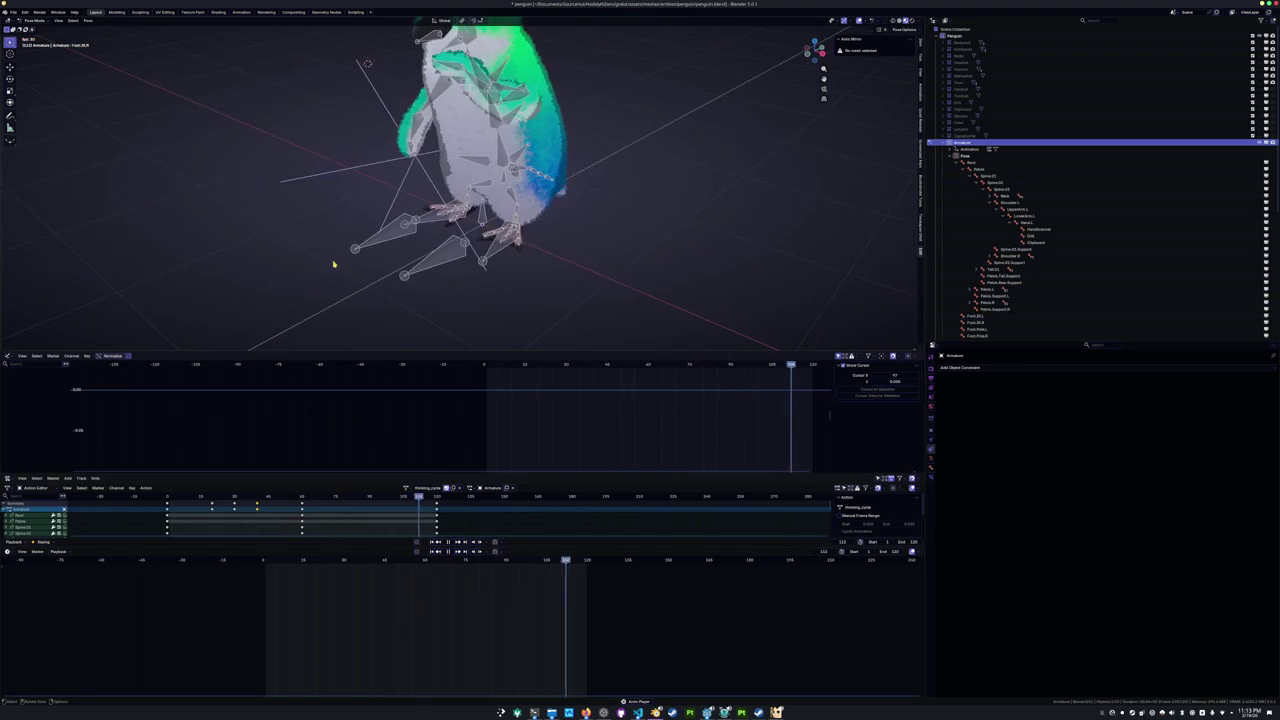
Select only the foot bone and play through the thinking cycle.
{"action": "scroll", "coordinate": [374, 262], "scroll_direction": "up", "scroll_amount": 2}
{"action": "key", "text": "a"}
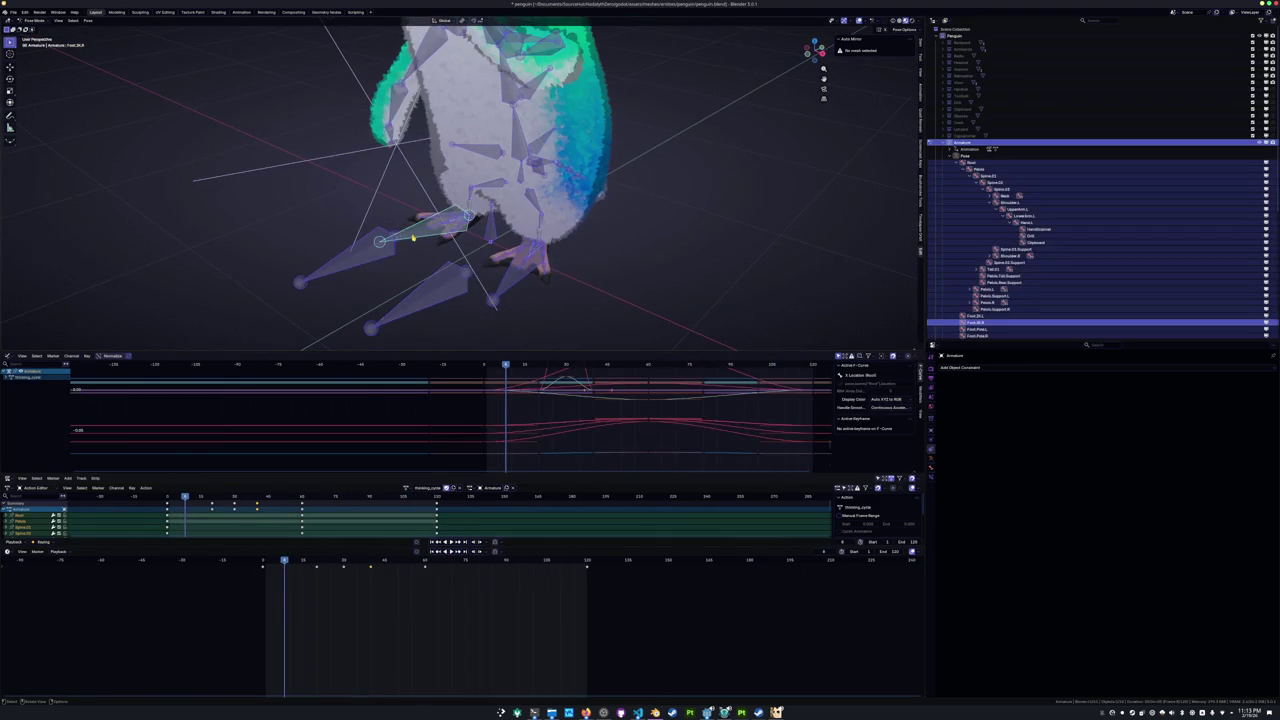
{"action": "left_click", "coordinate": [412, 237]}
{"action": "scroll", "coordinate": [412, 237], "scroll_direction": "up", "scroll_amount": 2}
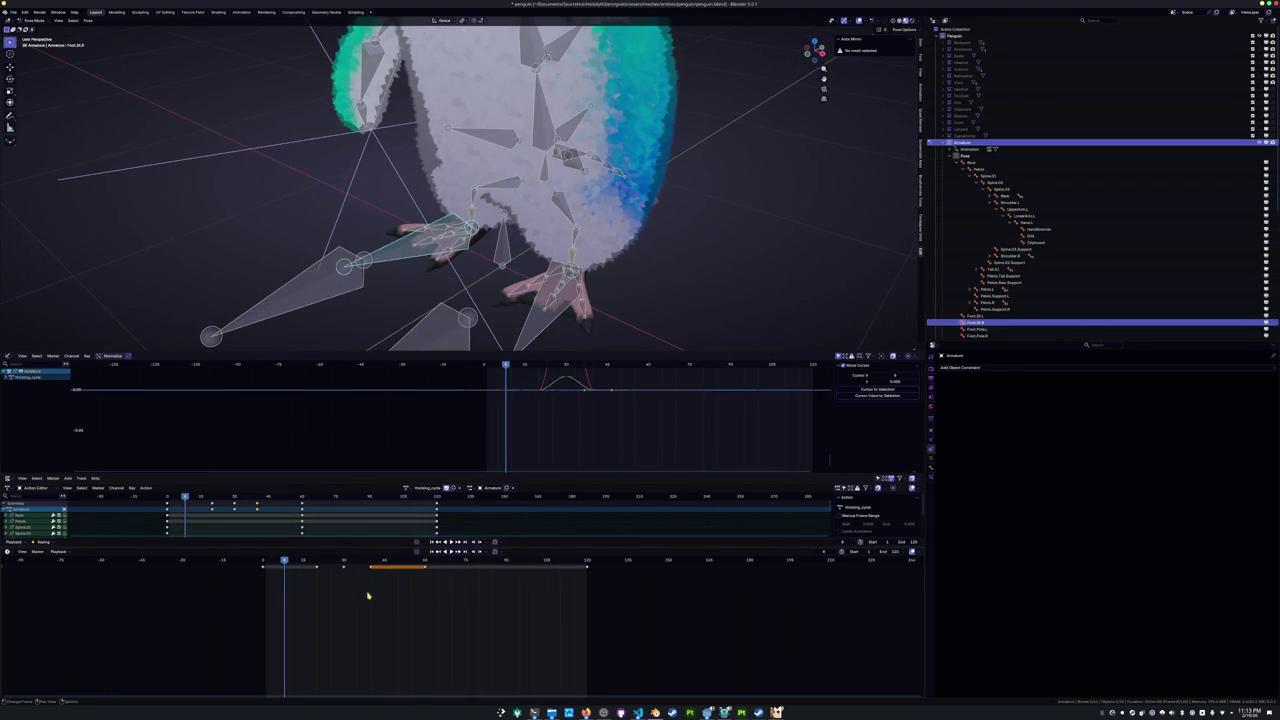
{"action": "scroll", "coordinate": [371, 593], "scroll_direction": "up", "scroll_amount": 2}
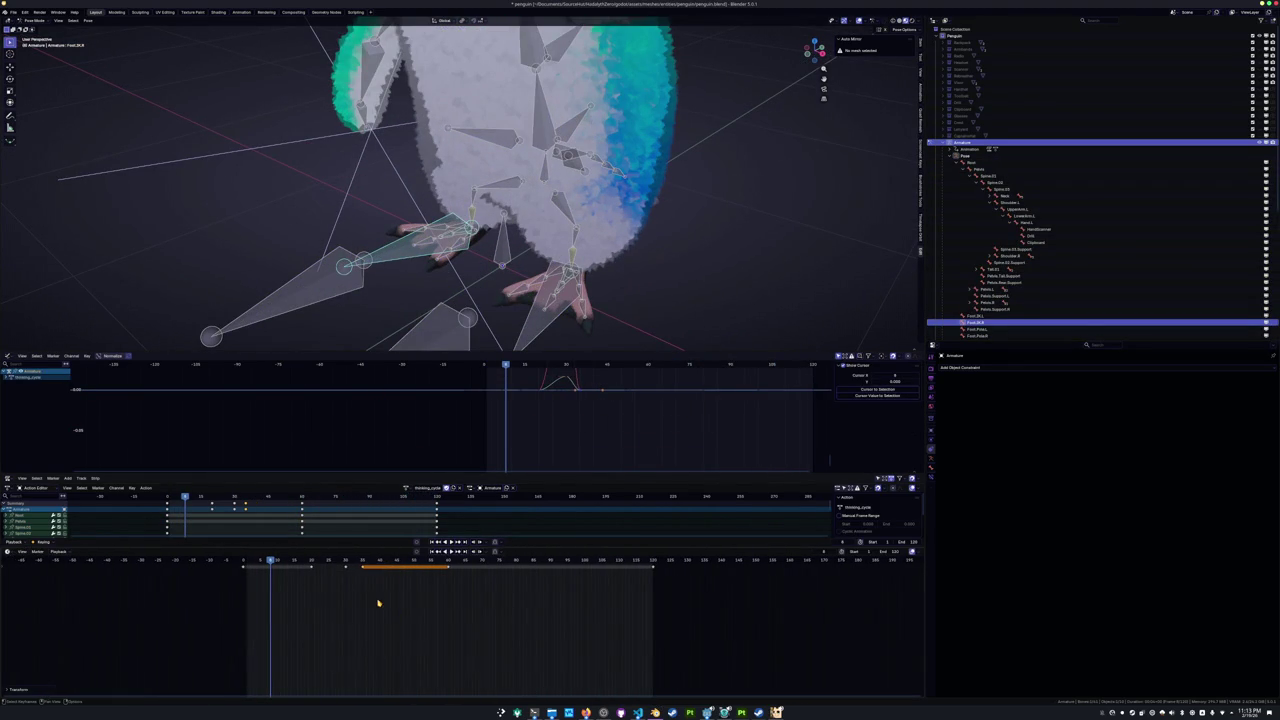
{"action": "key", "text": "space"}
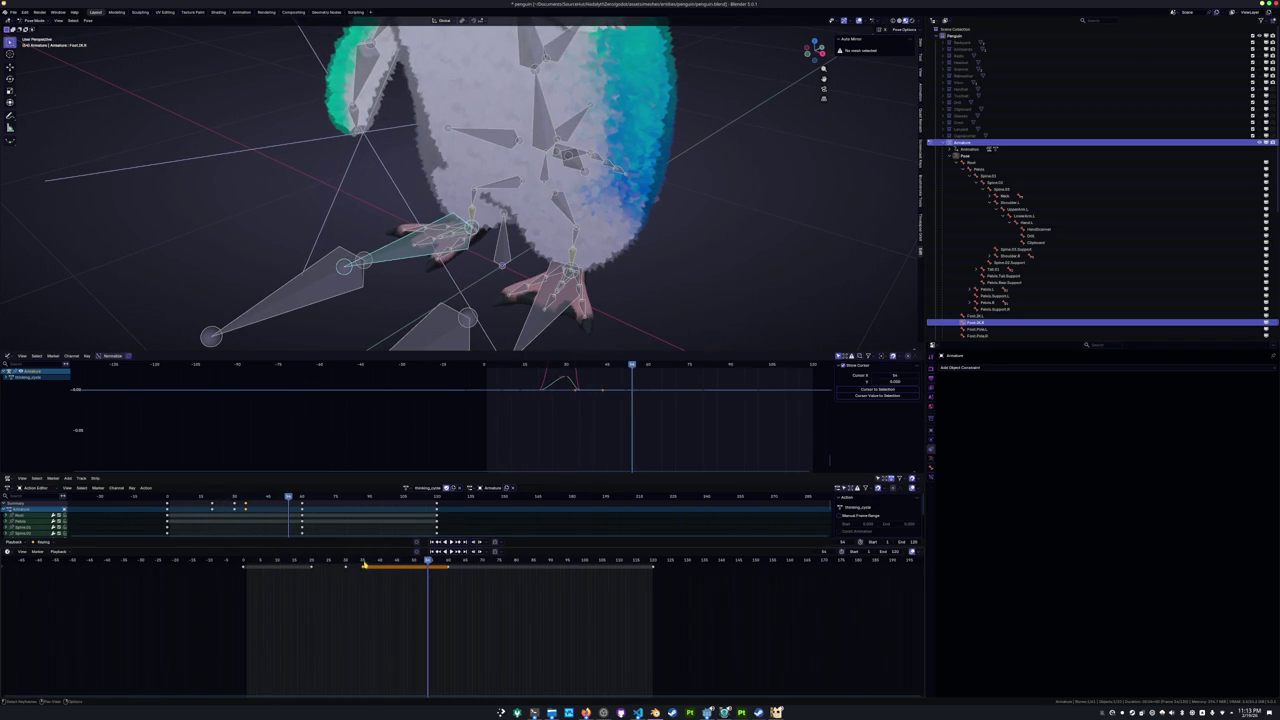
{"action": "key", "text": "Escape"}
{"action": "key", "text": "space"}
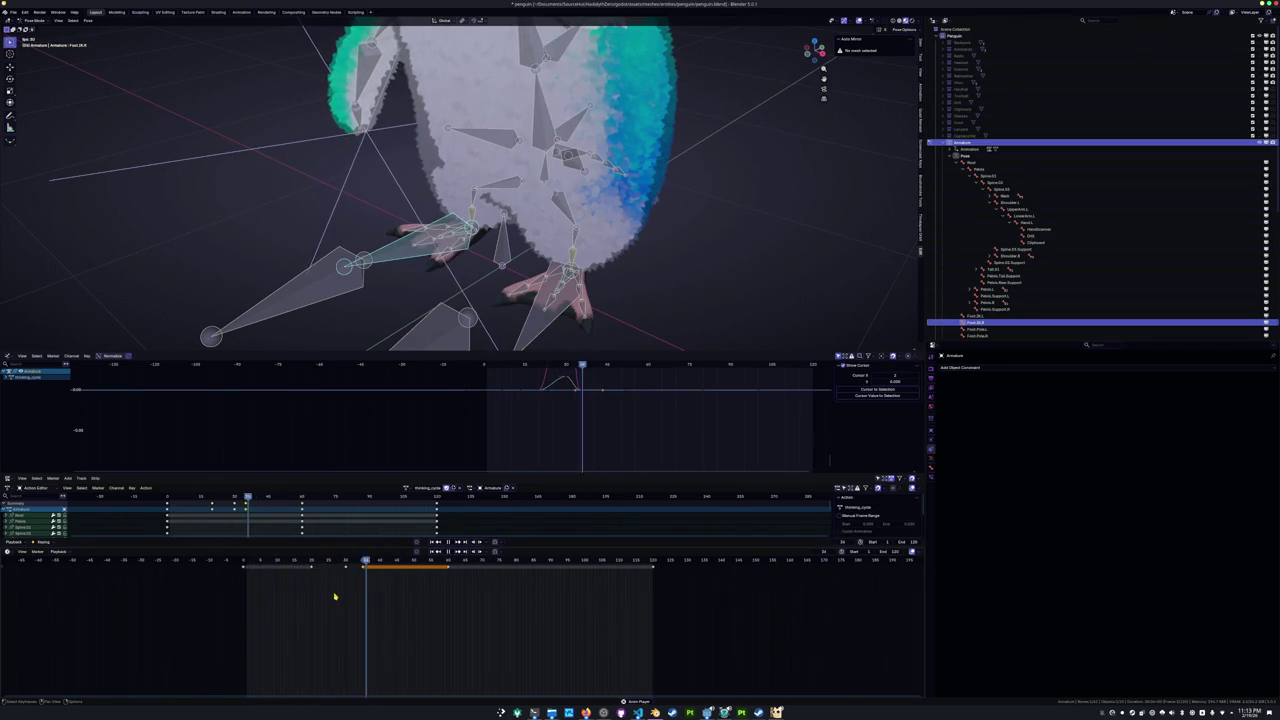
Box-select the unwanted foot keyframes and delete them.
{"action": "left_click_drag", "start_coordinate": [382, 594], "coordinate": [244, 556]}
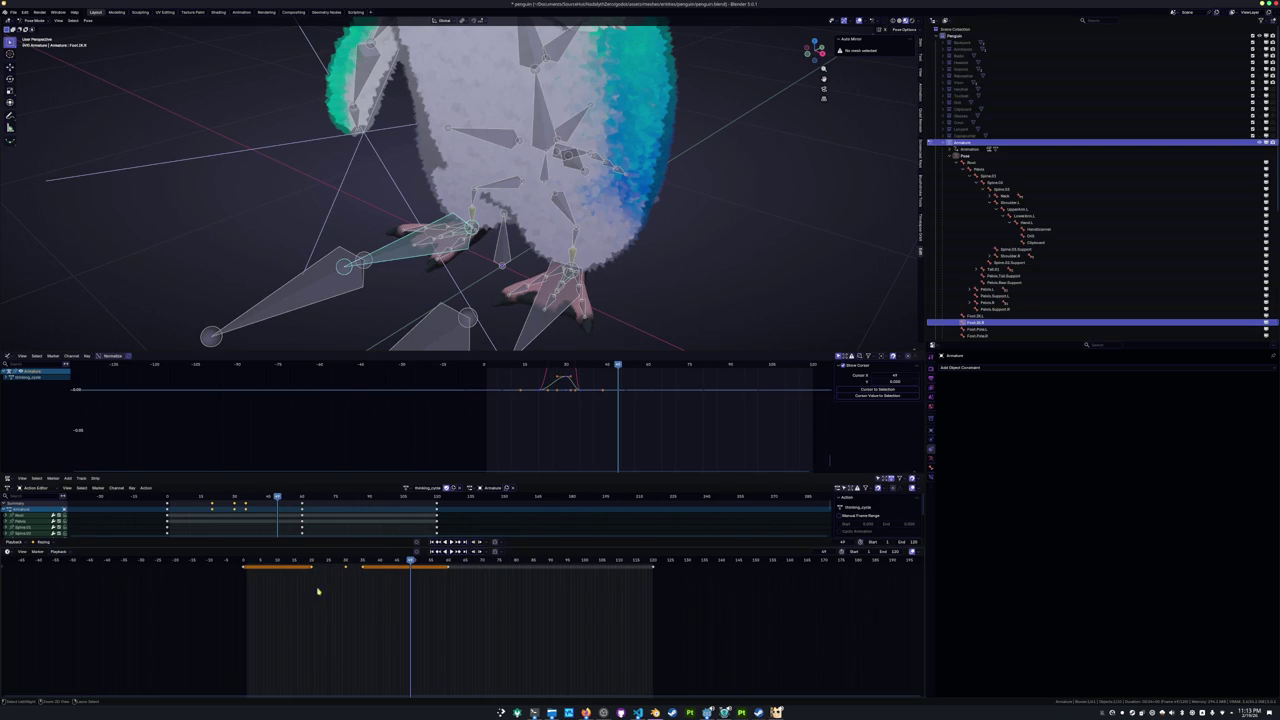
{"action": "mouse_move", "coordinate": [388, 566]}
{"action": "left_mouse_down"}
{"action": "mouse_move", "coordinate": [447, 566]}
{"action": "mouse_move", "coordinate": [243, 572]}
{"action": "left_mouse_up"}
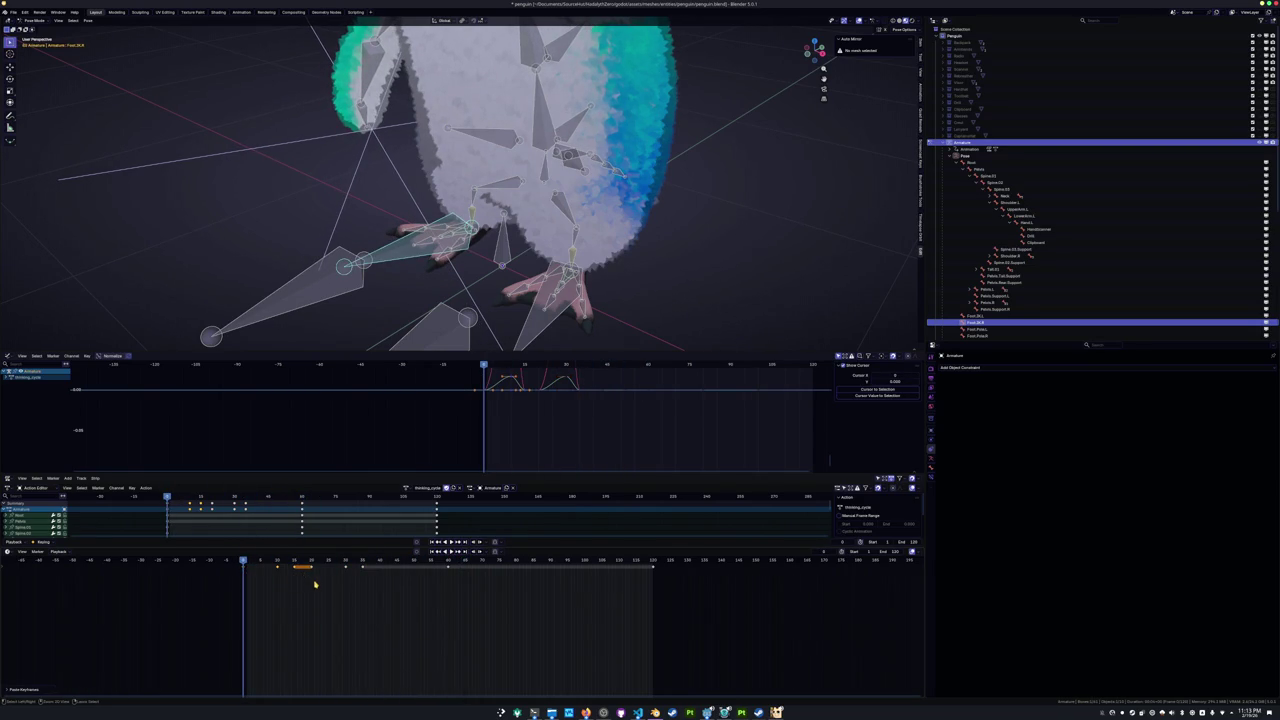
{"action": "left_click_drag", "start_coordinate": [394, 598], "coordinate": [290, 562]}
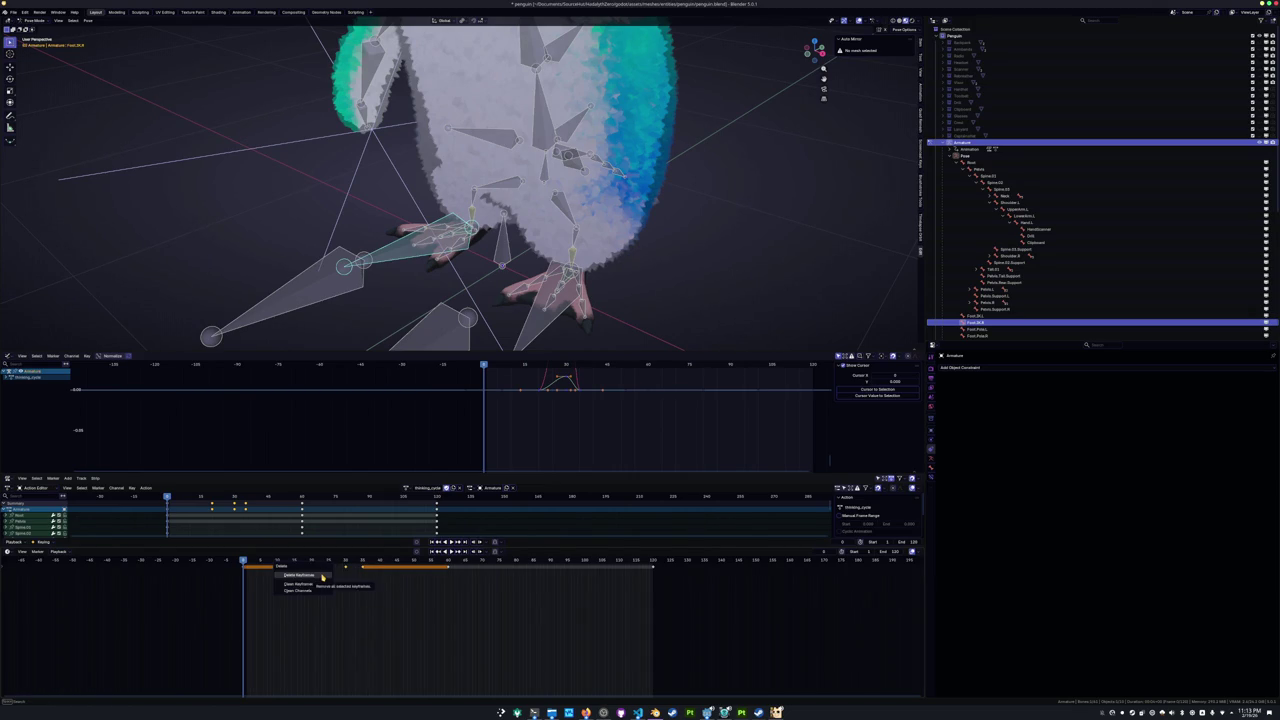
{"action": "left_click", "coordinate": [322, 577]}
Paste the foot keyframe pattern at frames 30 and 44 and play from frame 0.
{"action": "left_click", "coordinate": [296, 566]}
{"action": "left_click", "coordinate": [346, 564]}
{"action": "key", "text": "ctrl+v"}
{"action": "left_click", "coordinate": [248, 563]}
{"action": "key", "text": "space"}
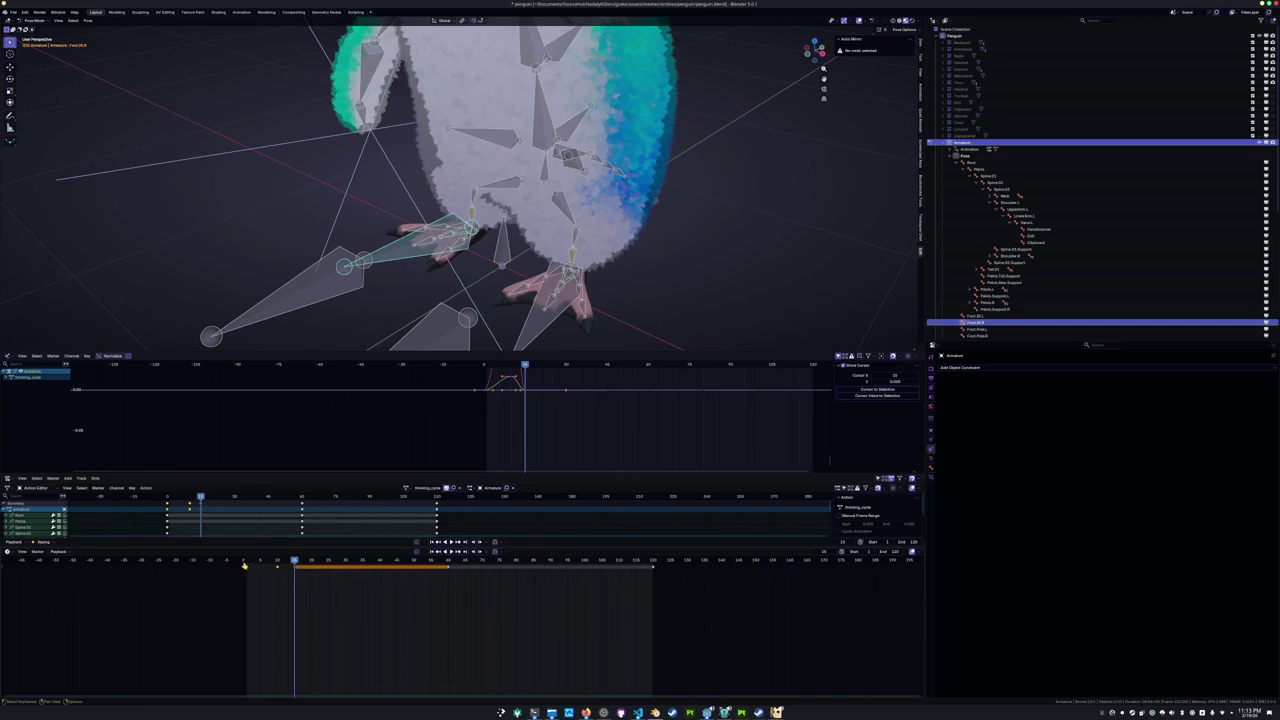
{"action": "left_click", "coordinate": [396, 564]}
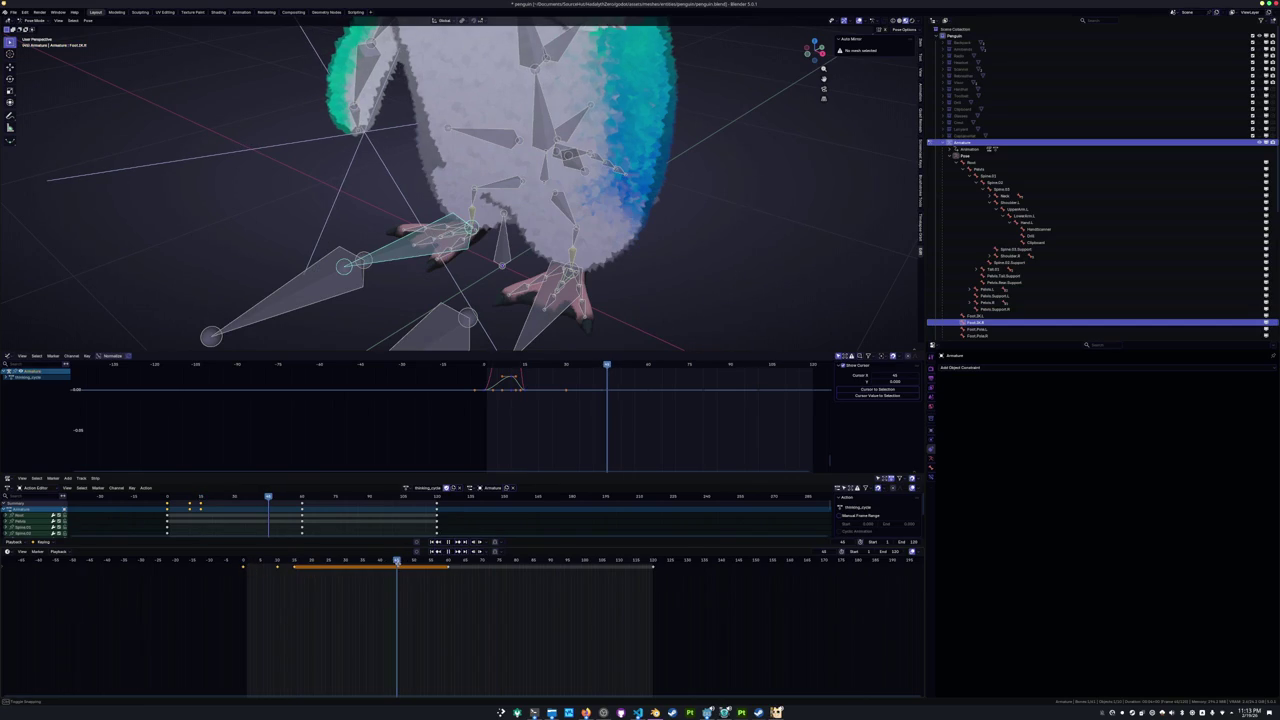
{"action": "key", "text": "ctrl+v"}
{"action": "left_click_drag", "start_coordinate": [327, 565], "coordinate": [243, 563]}
{"action": "key", "text": "space"}
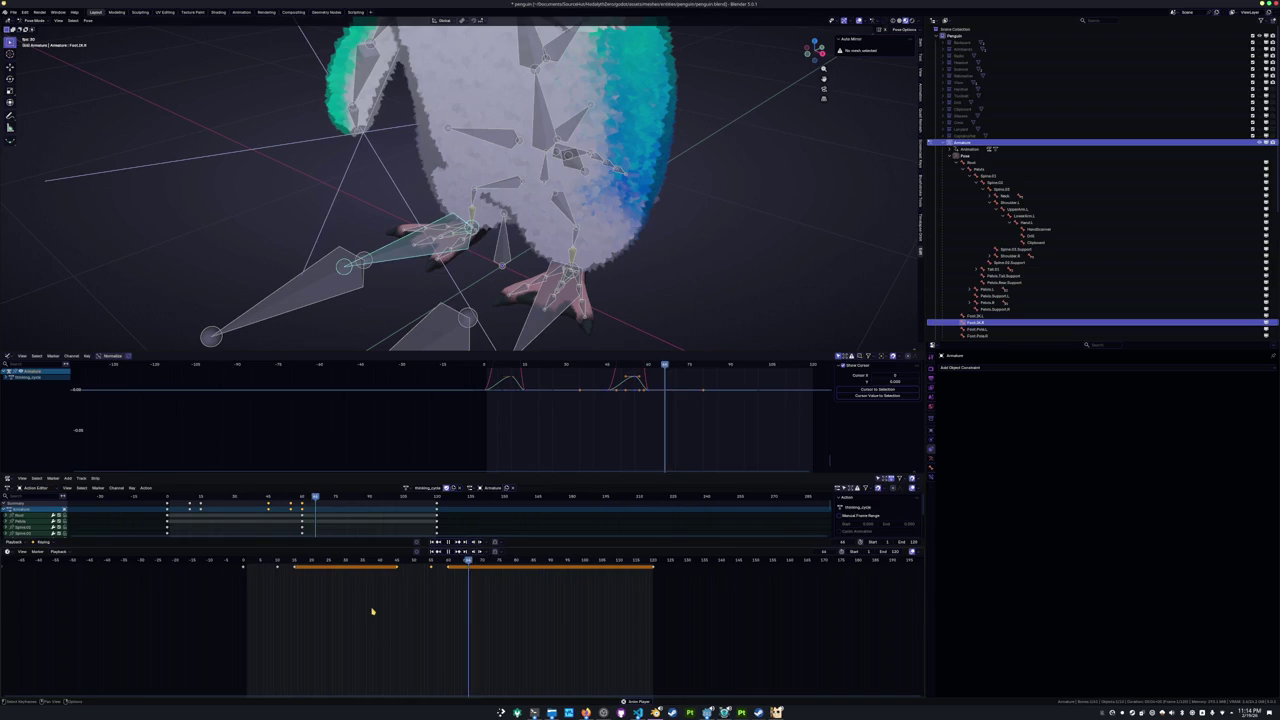
{"action": "key", "text": "Escape"}
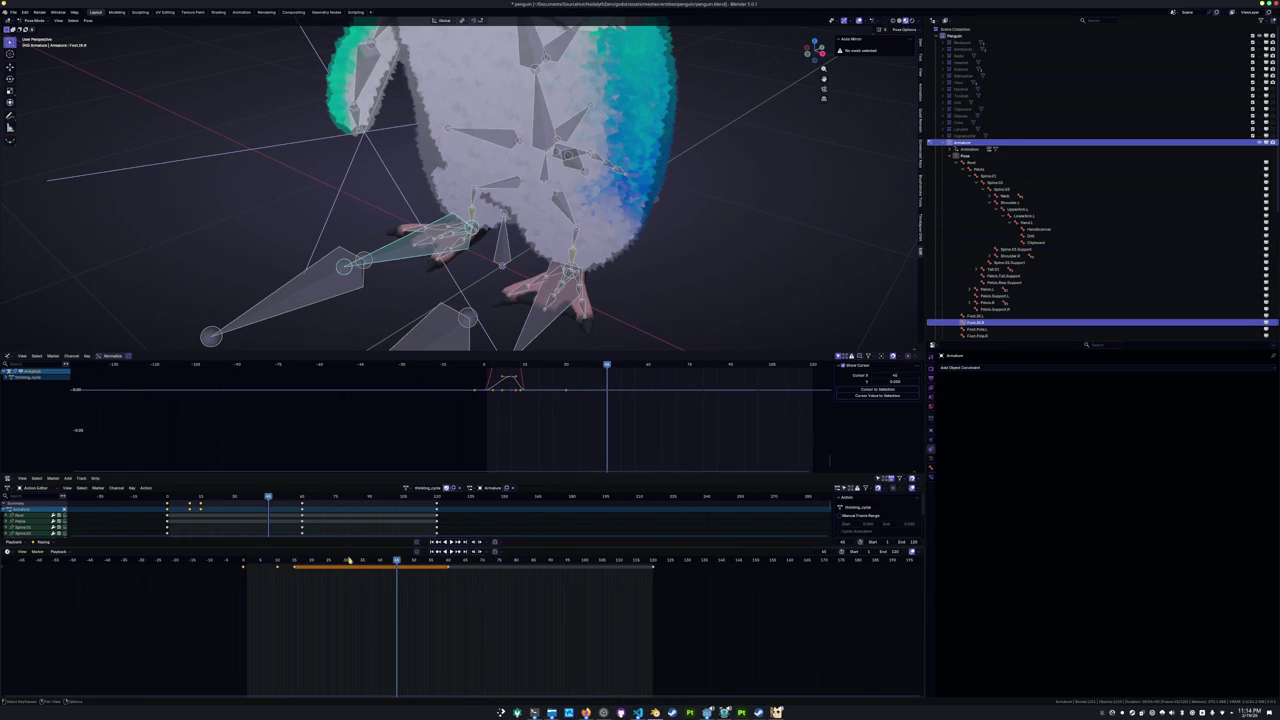
Paste the keyframes again around frame 90, review the full loop, and start the reference video.
{"action": "left_click", "coordinate": [346, 560]}
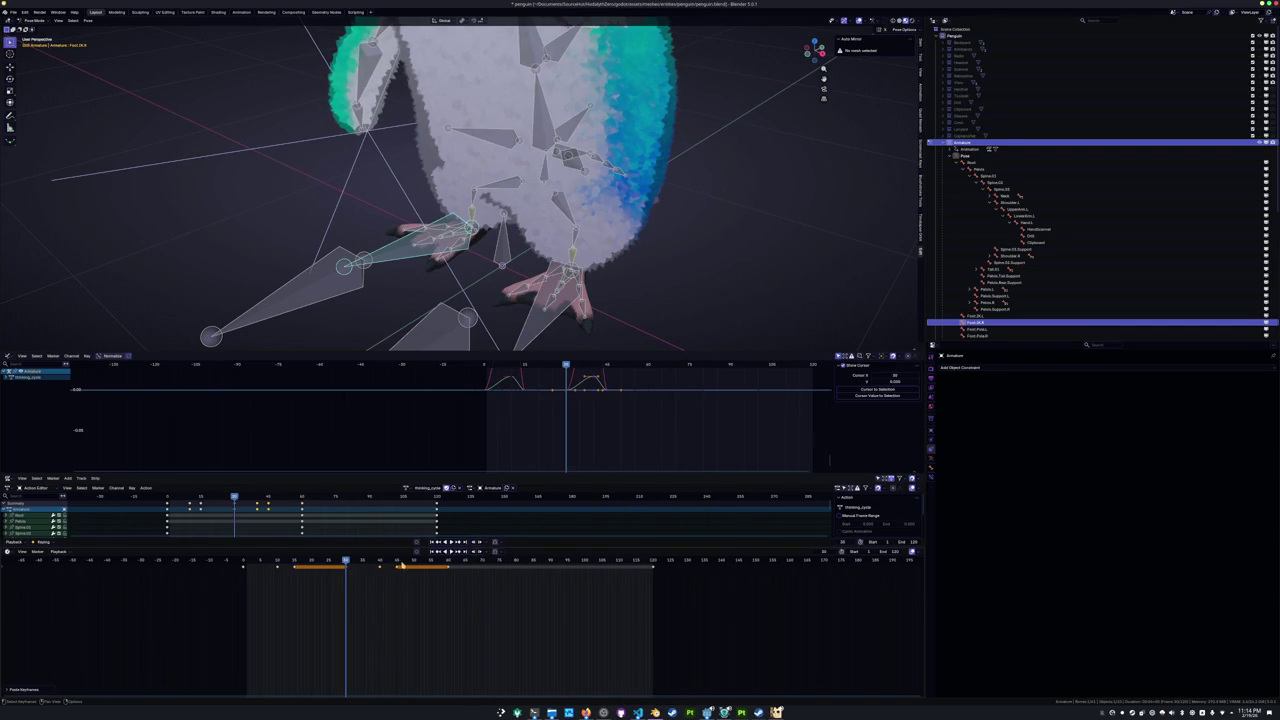
{"action": "key", "text": "space"}
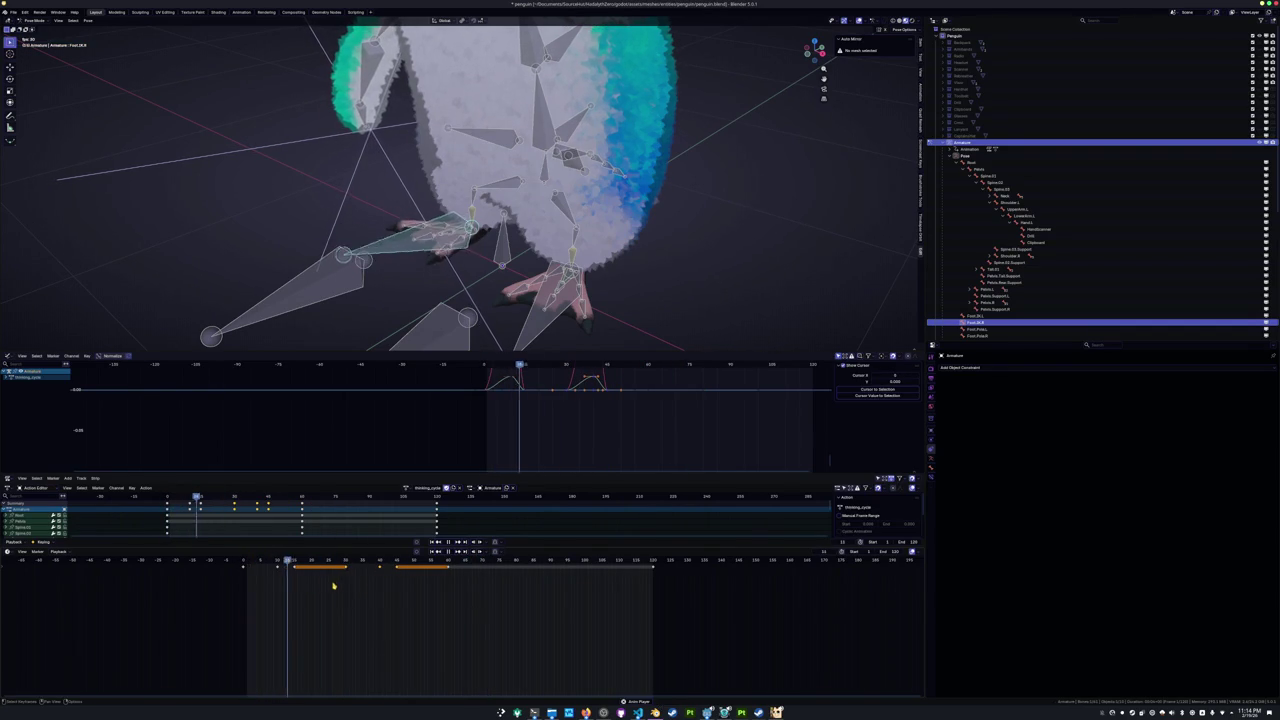
{"action": "key", "text": "space"}
{"action": "left_click", "coordinate": [447, 563]}
{"action": "key", "text": "ctrl+v"}
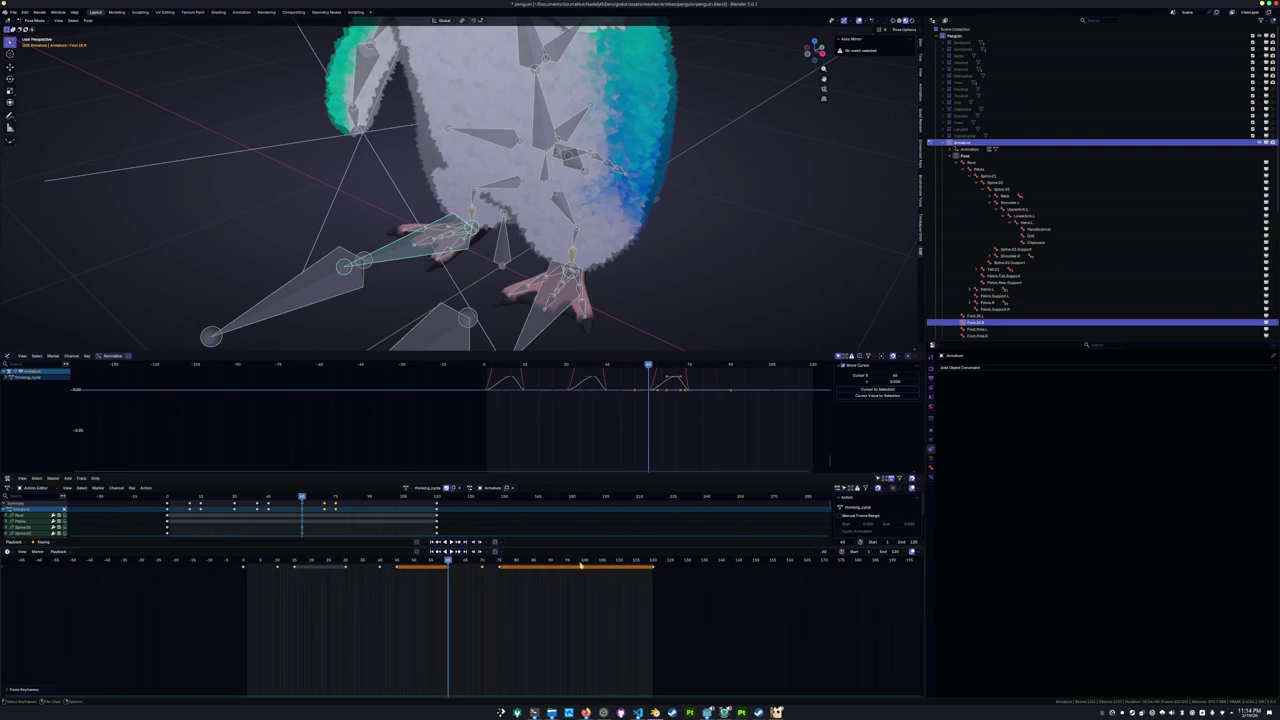
{"action": "left_click_drag", "start_coordinate": [566, 565], "coordinate": [550, 561]}
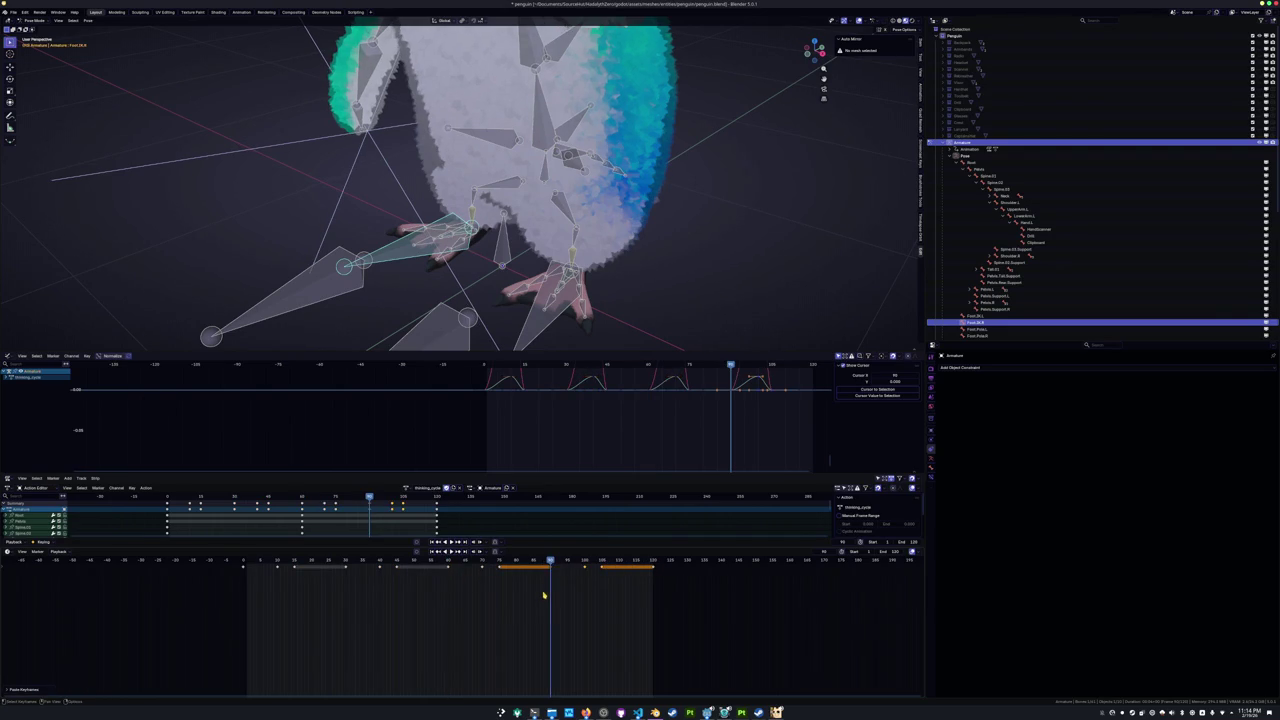
{"action": "key", "text": "space"}
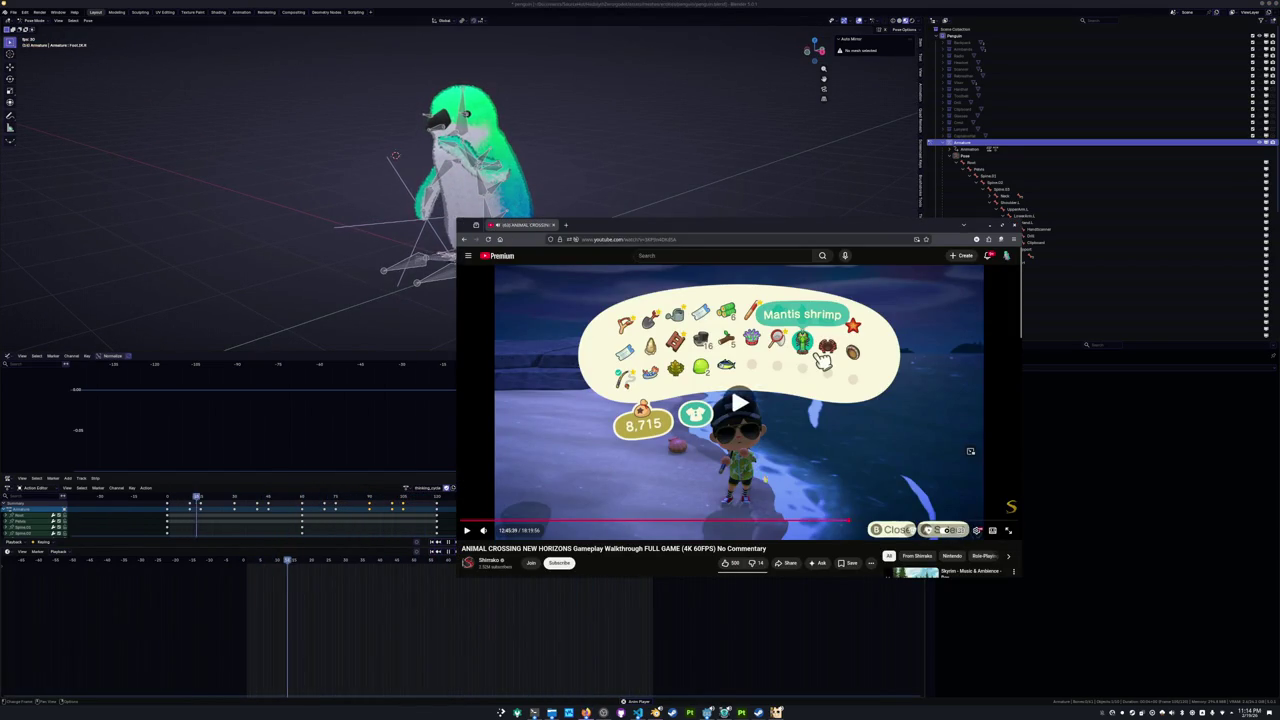
{"action": "left_click", "coordinate": [822, 362]}
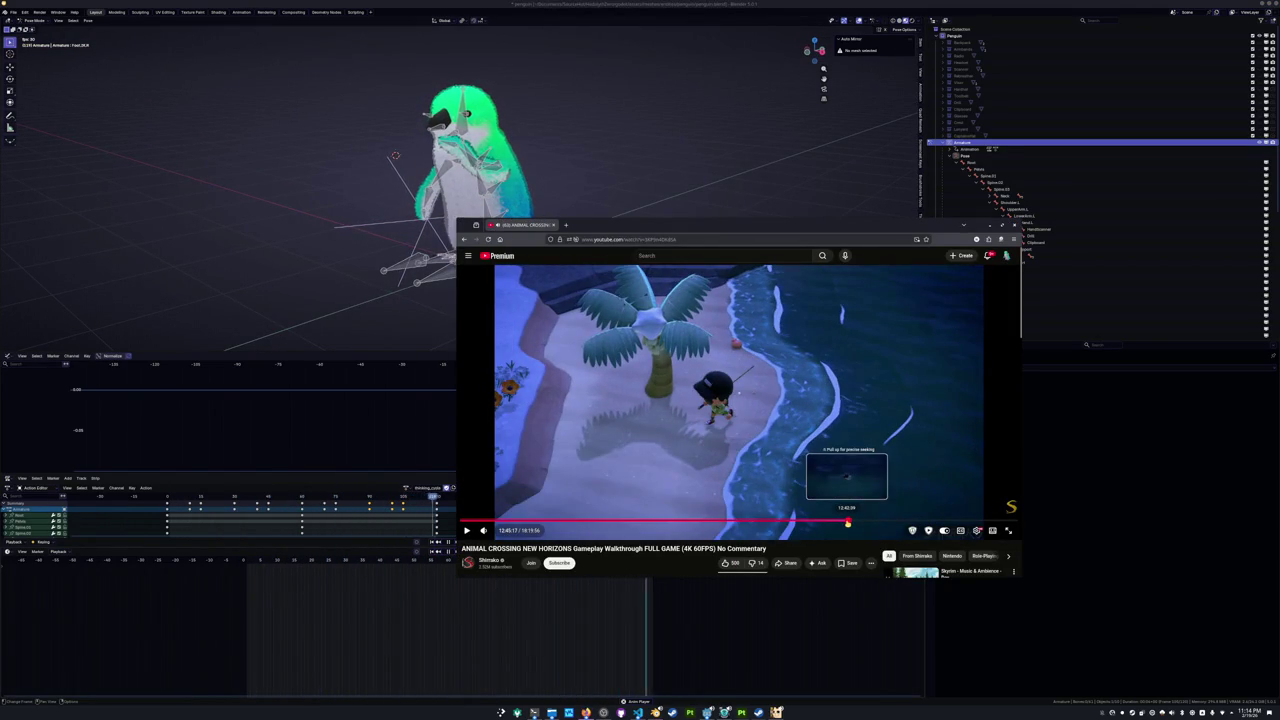
Jump the Animal Crossing video to 12:45:17 and skip ahead in 5- and 10-second jumps.
{"action": "left_click_drag", "start_coordinate": [849, 522], "coordinate": [847, 523]}
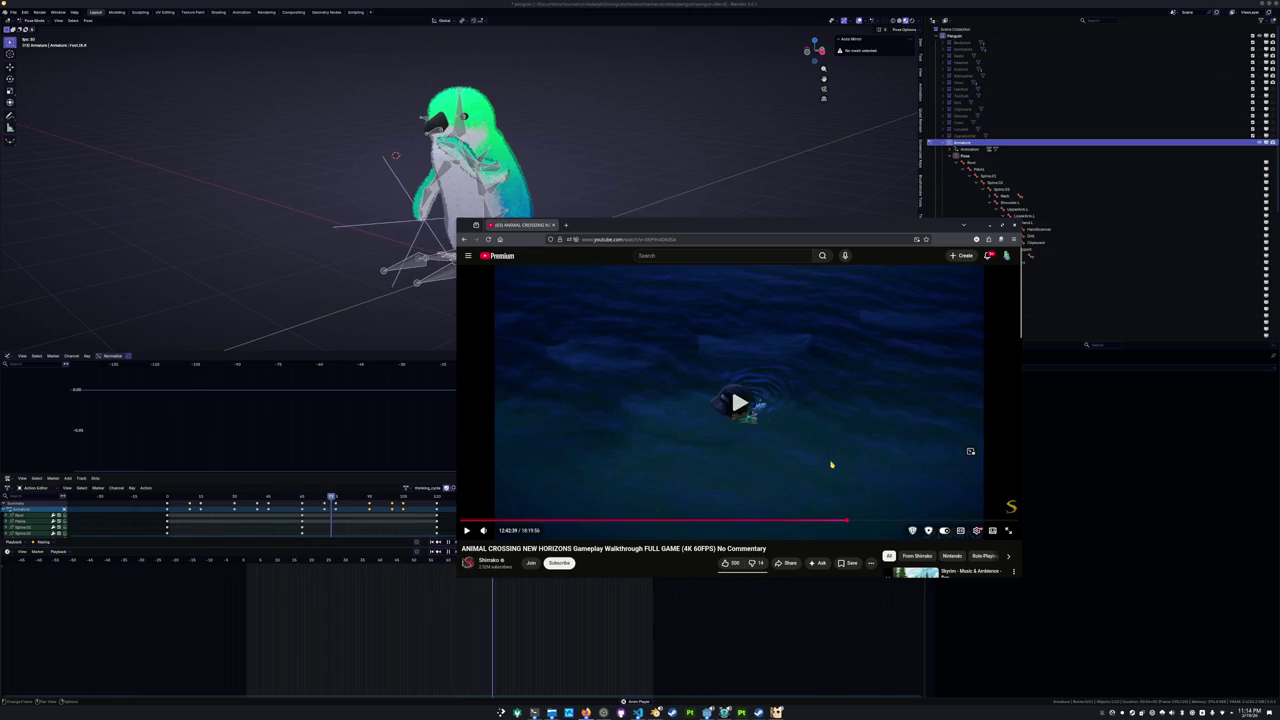
{"action": "left_click", "coordinate": [831, 464]}
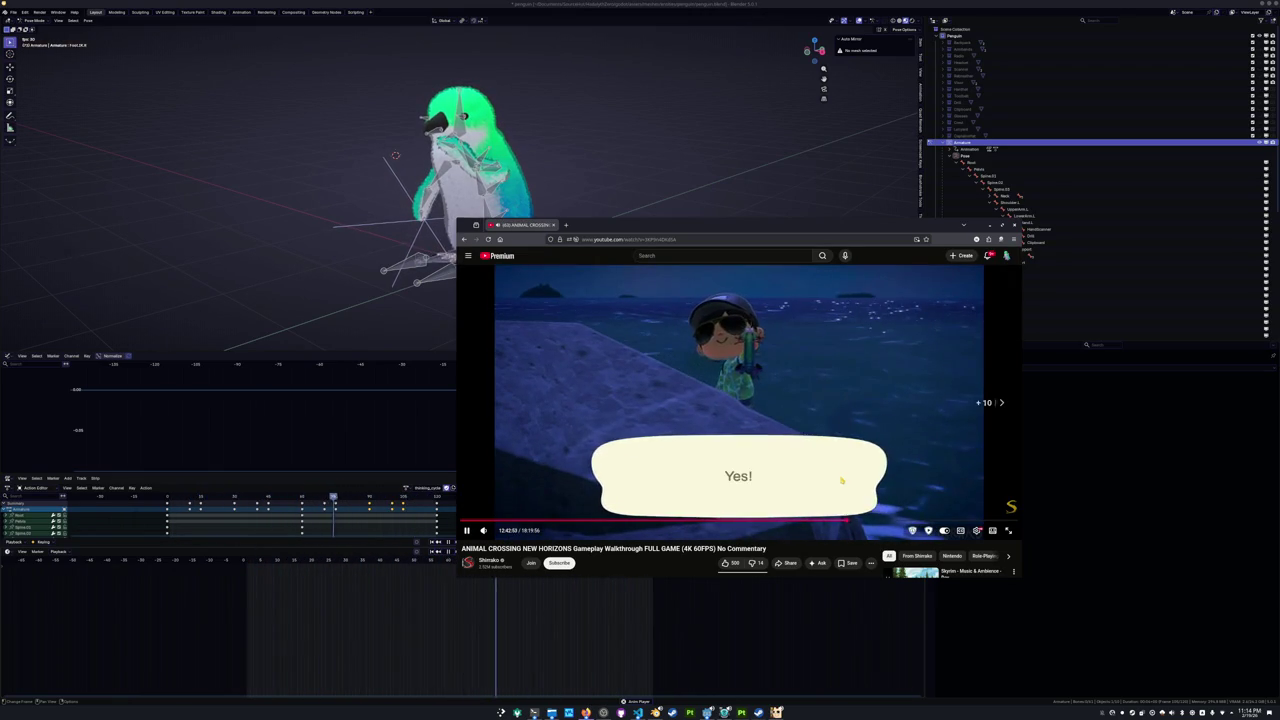
{"action": "key", "text": "l"}
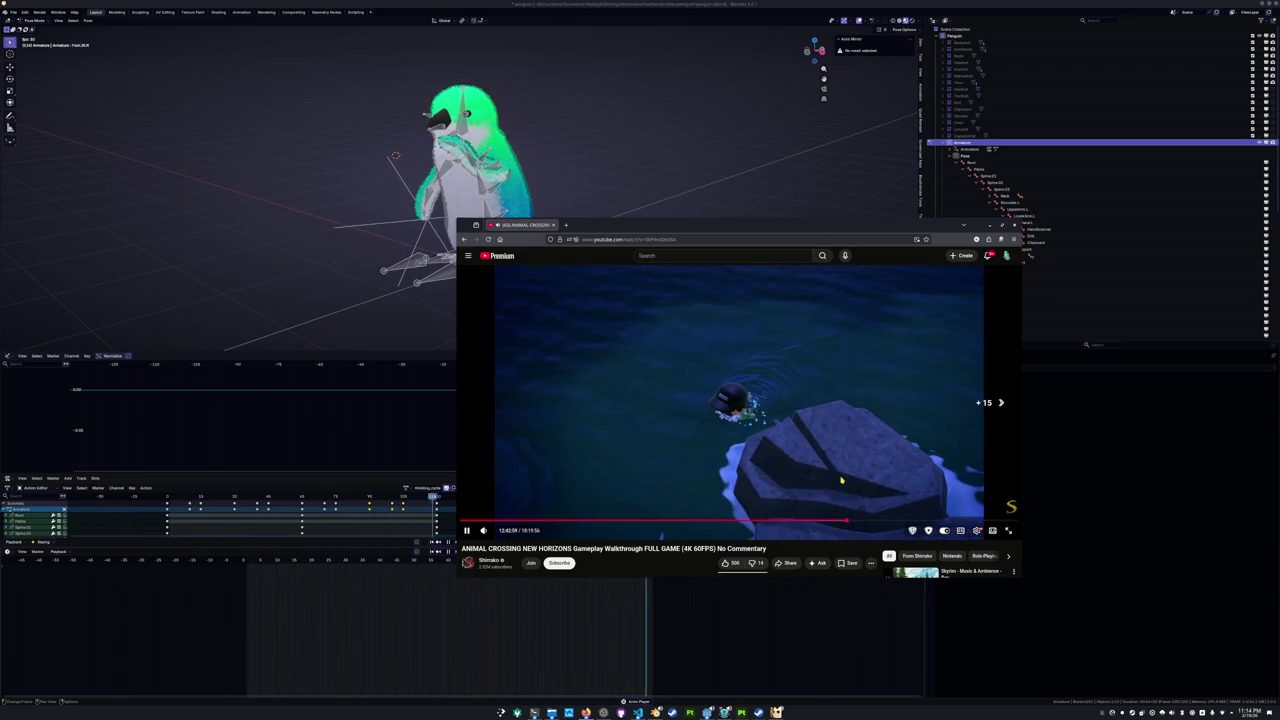
{"action": "key", "text": "l"}
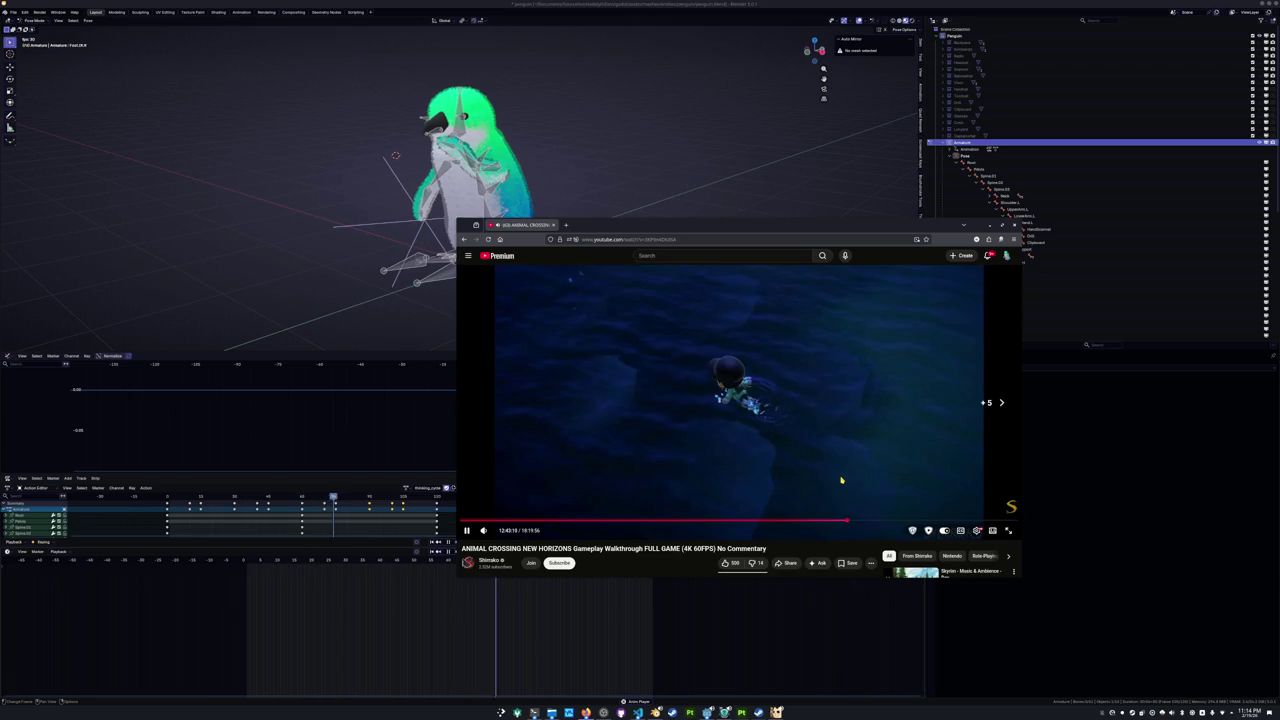
{"action": "key", "text": "Right"}
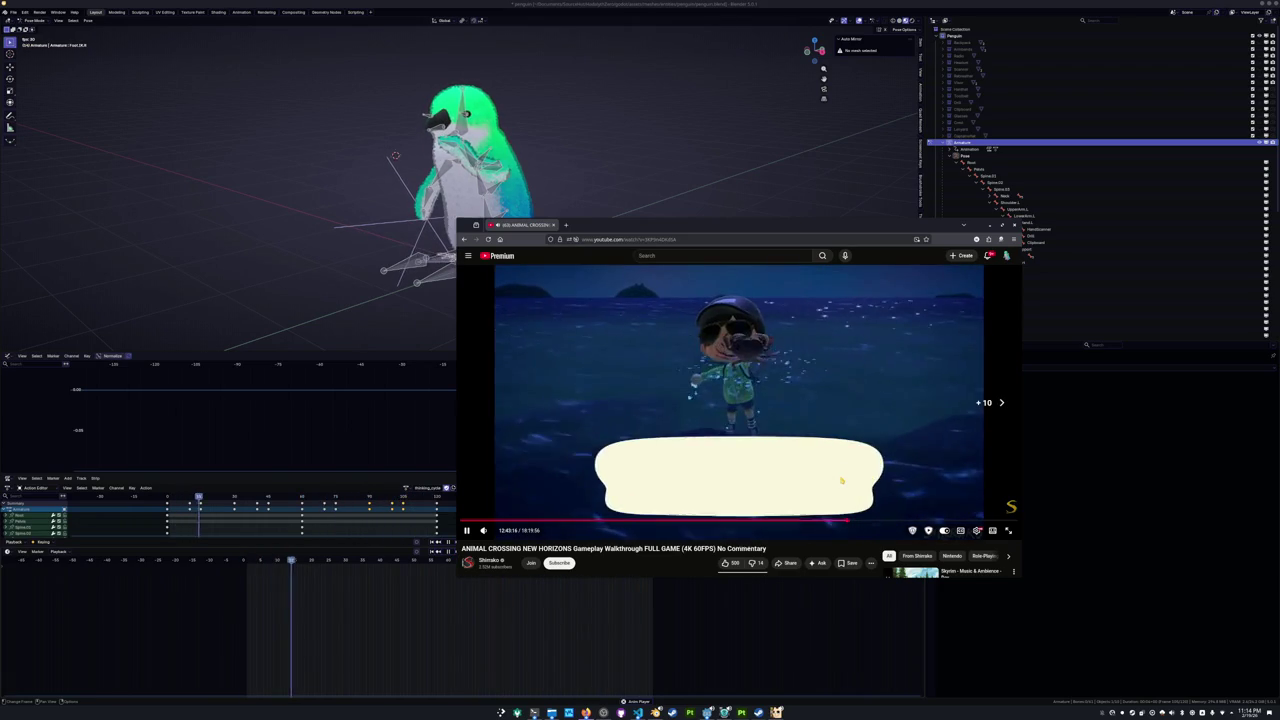
{"action": "key", "text": "l"}
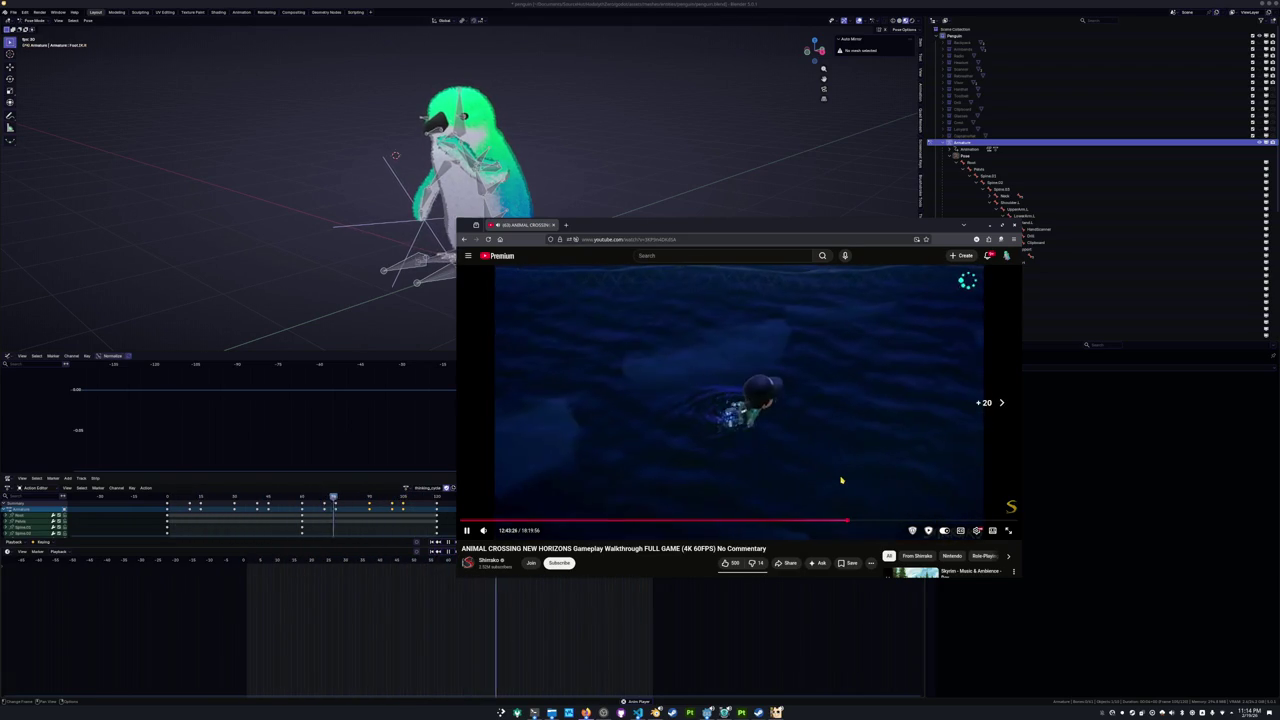
{"action": "key", "text": "l"}
{"action": "key", "text": "Right"}
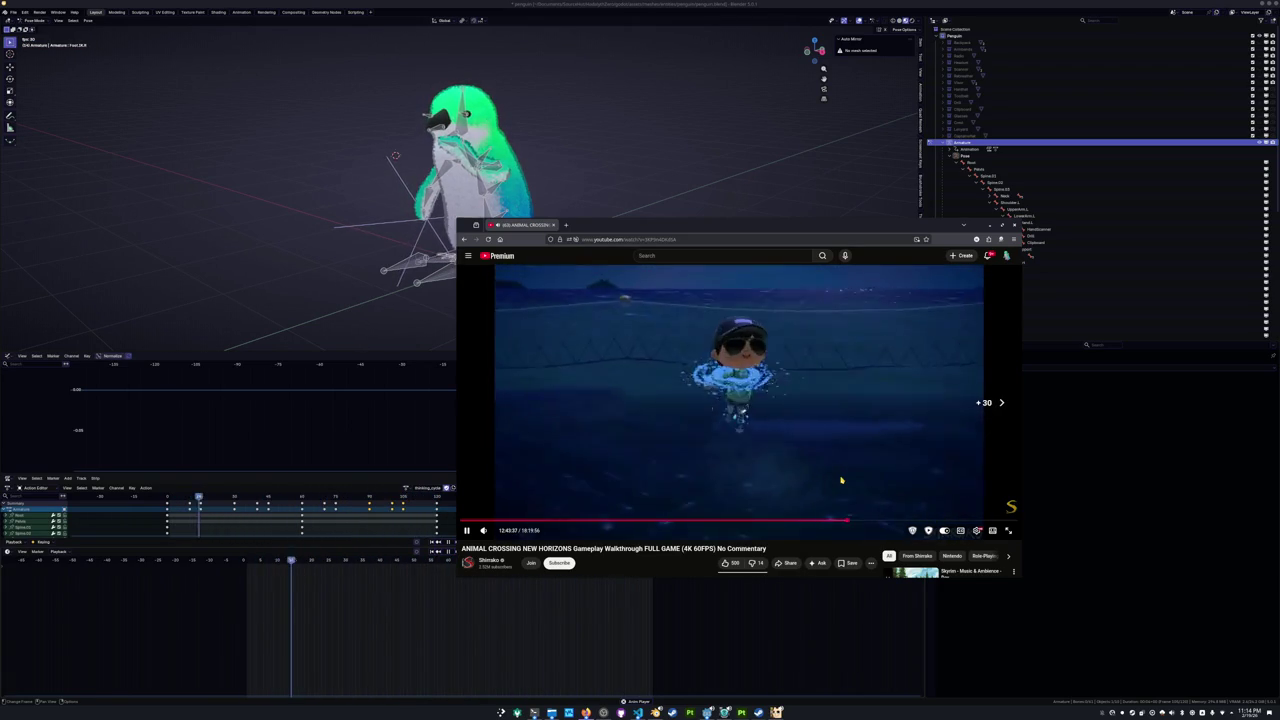
{"action": "key", "text": "l"}
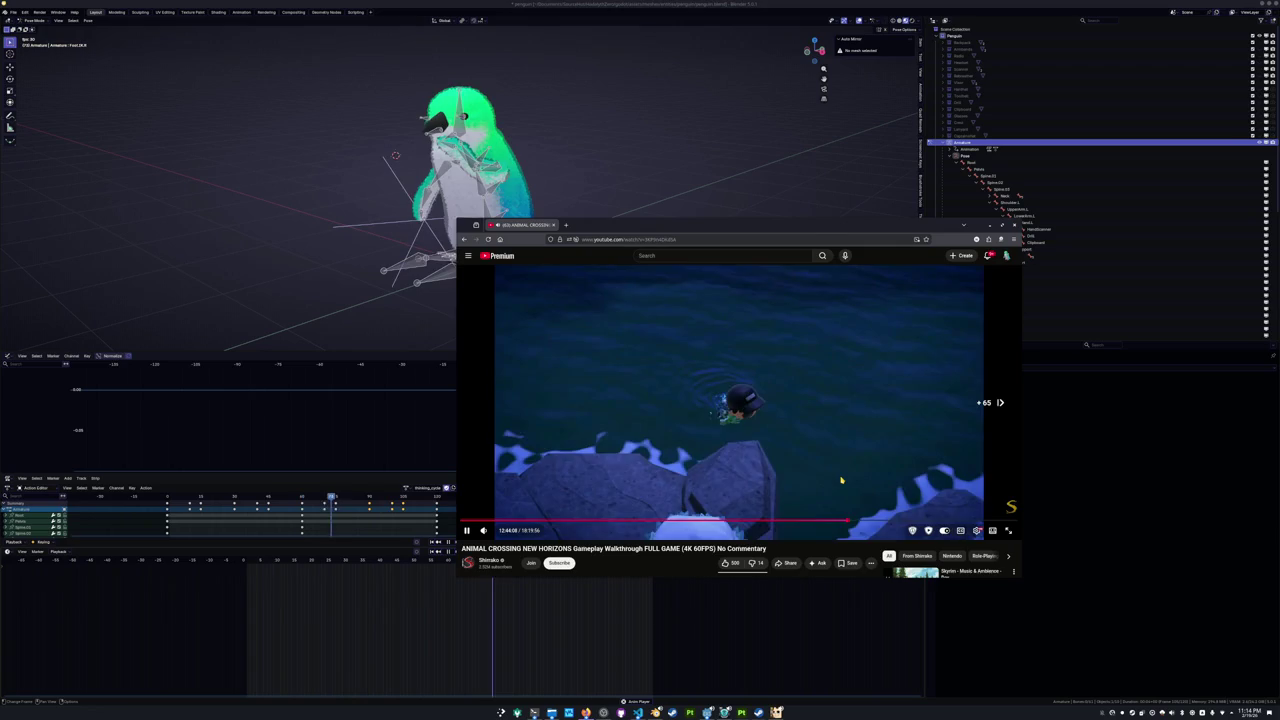
{"action": "key", "text": "l"}
{"action": "key", "text": "l"}
{"action": "key", "text": "Right"}
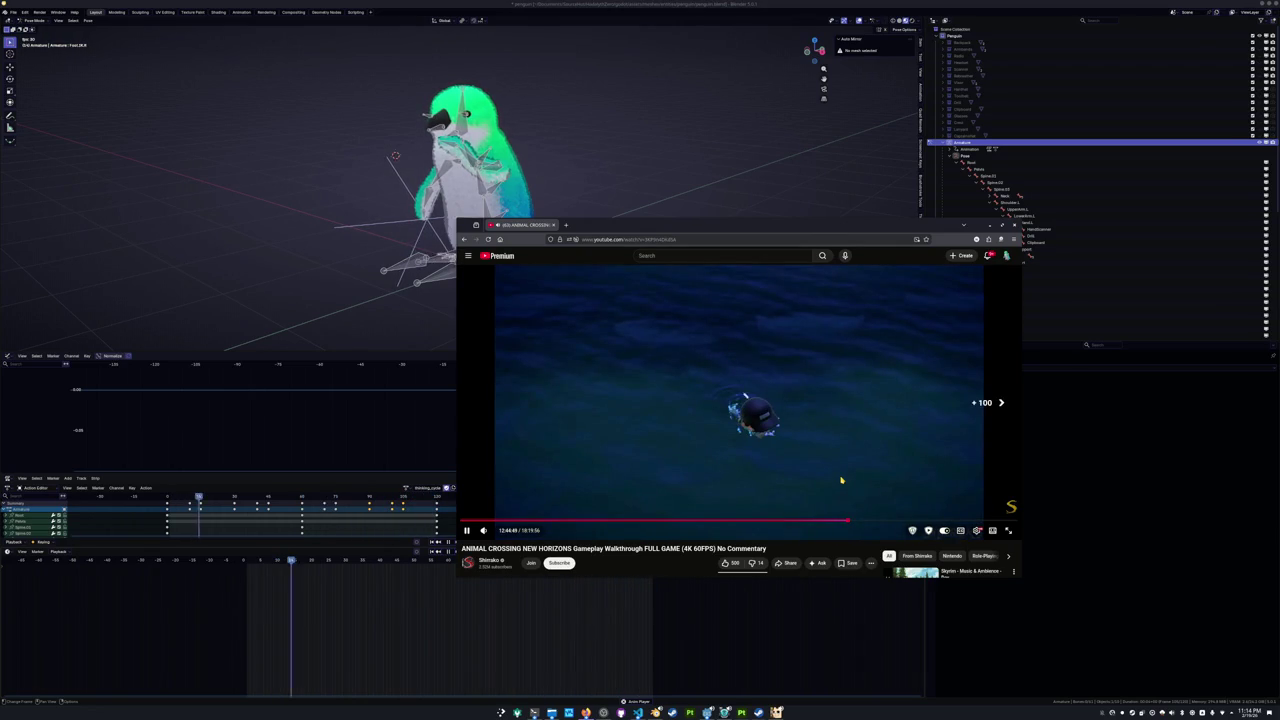
{"action": "key", "text": "l"}
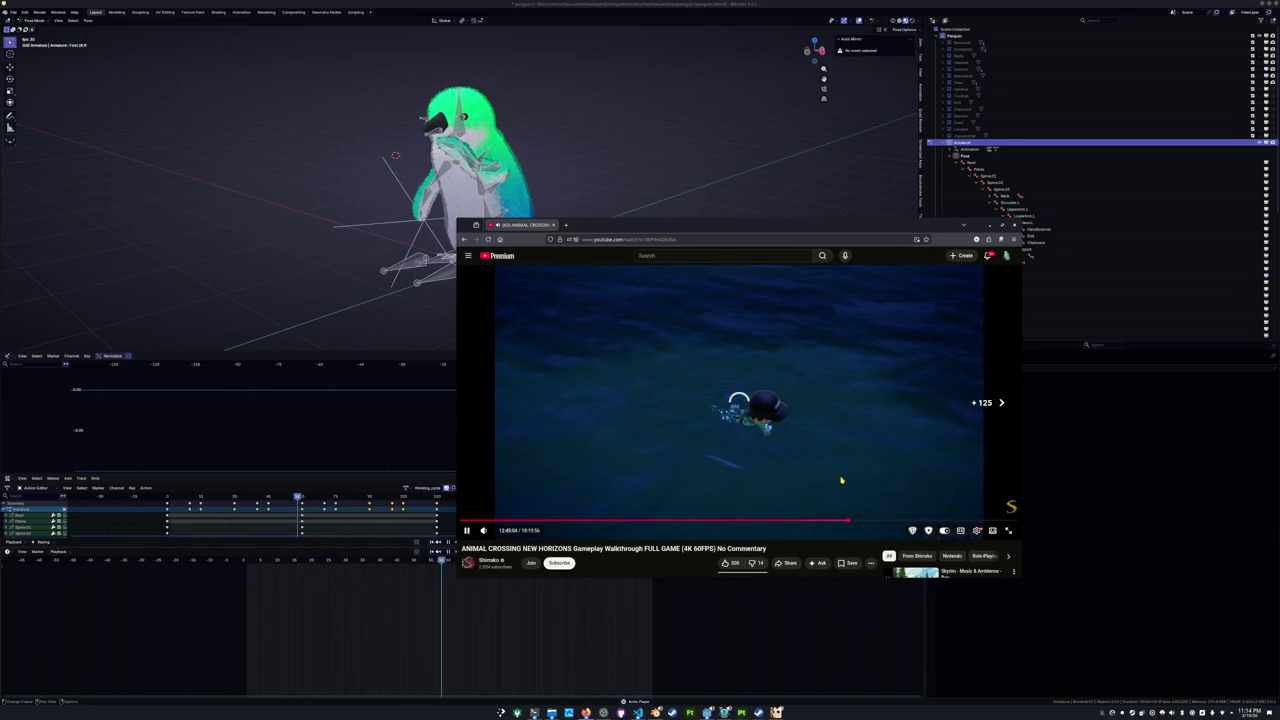
{"action": "key", "text": "l"}
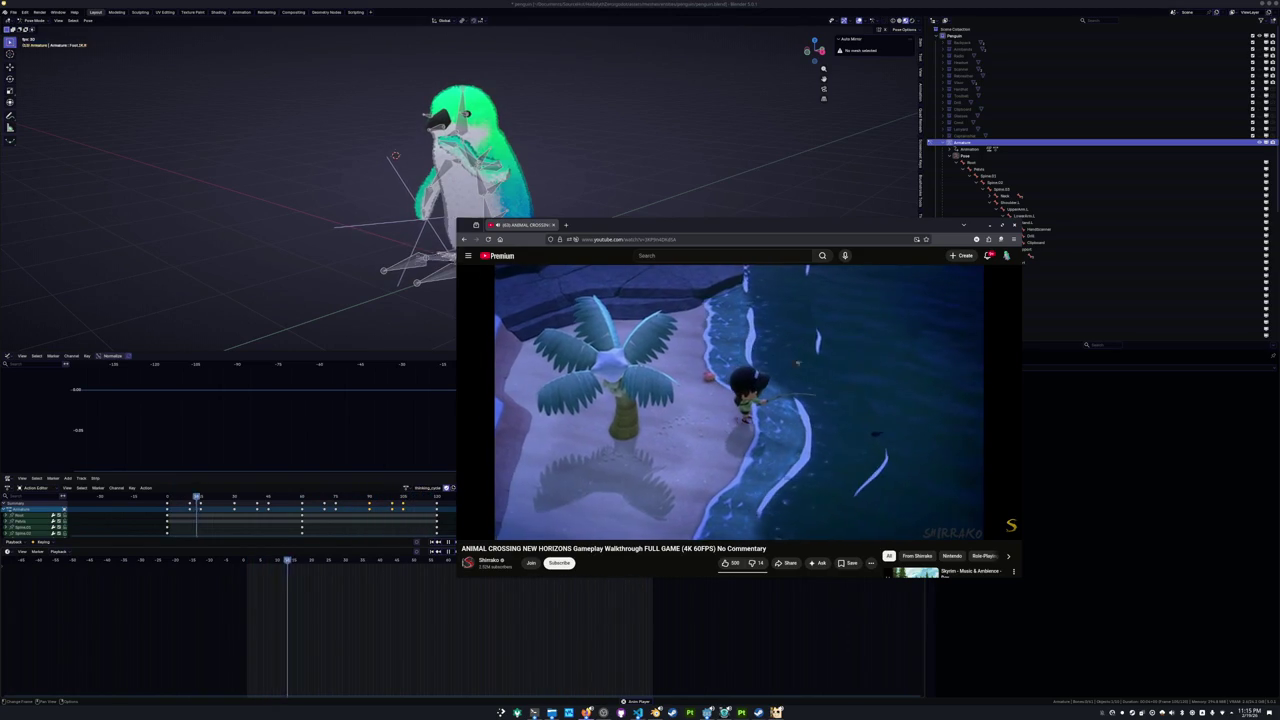
{"action": "key", "text": "l"}
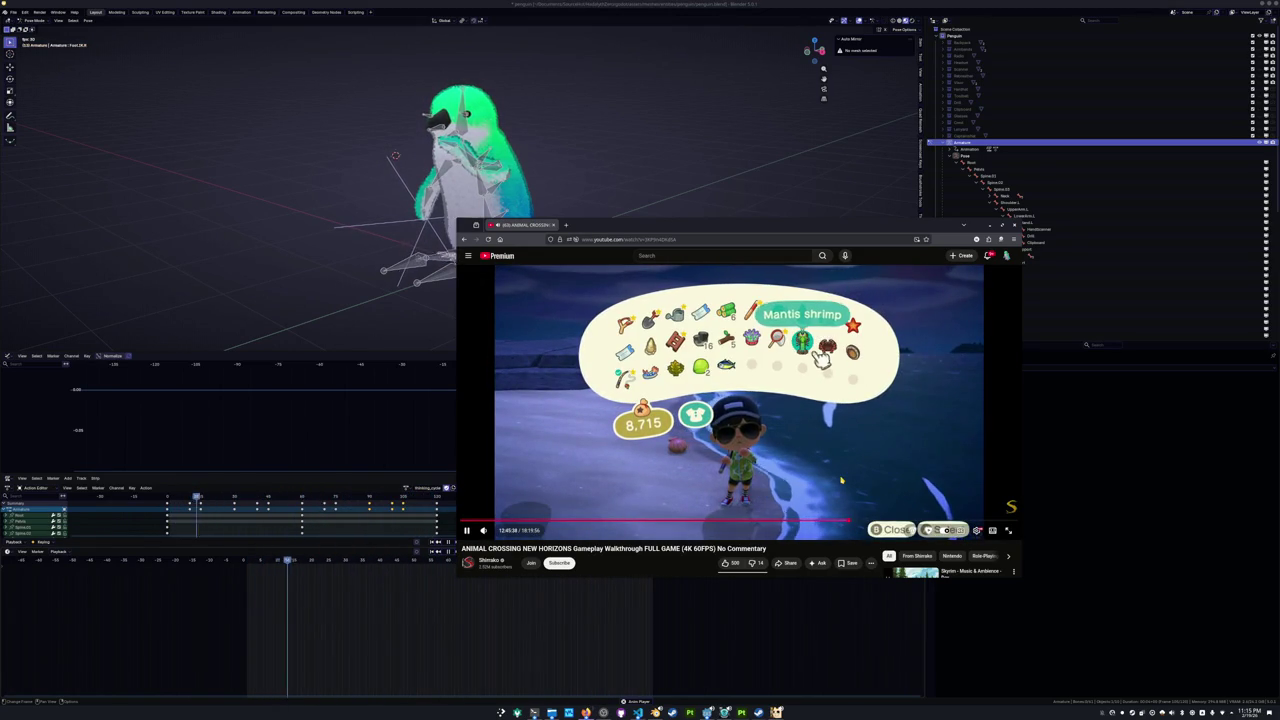
Pause, rewind to rewatch the catch, then return to the Blender window.
{"action": "key", "text": "k"}
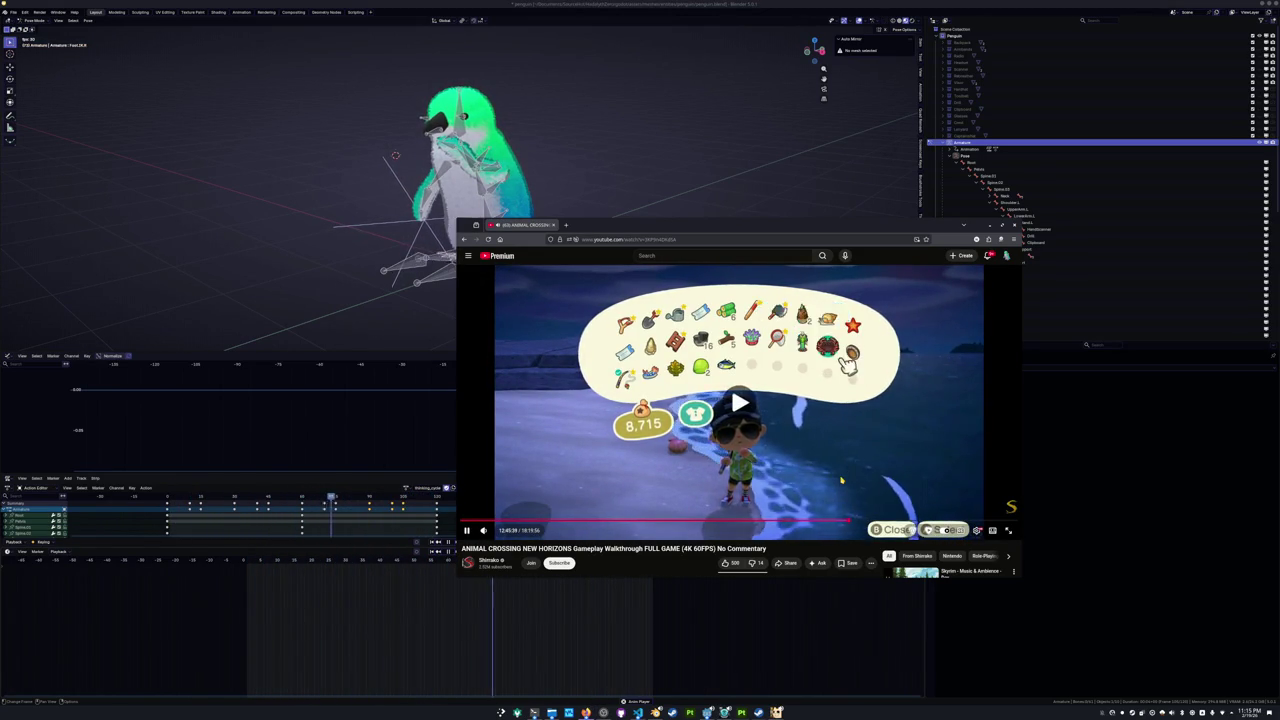
{"action": "key", "text": "k"}
{"action": "key", "text": "Left"}
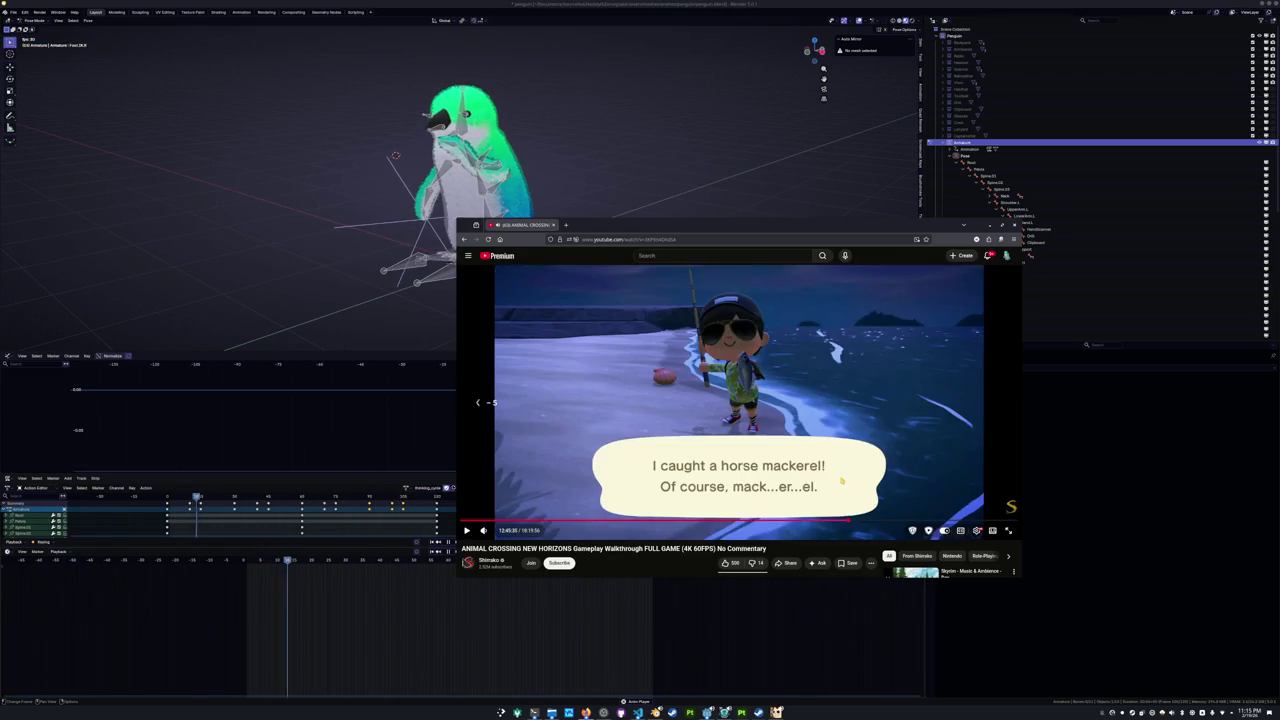
{"action": "key", "text": "k"}
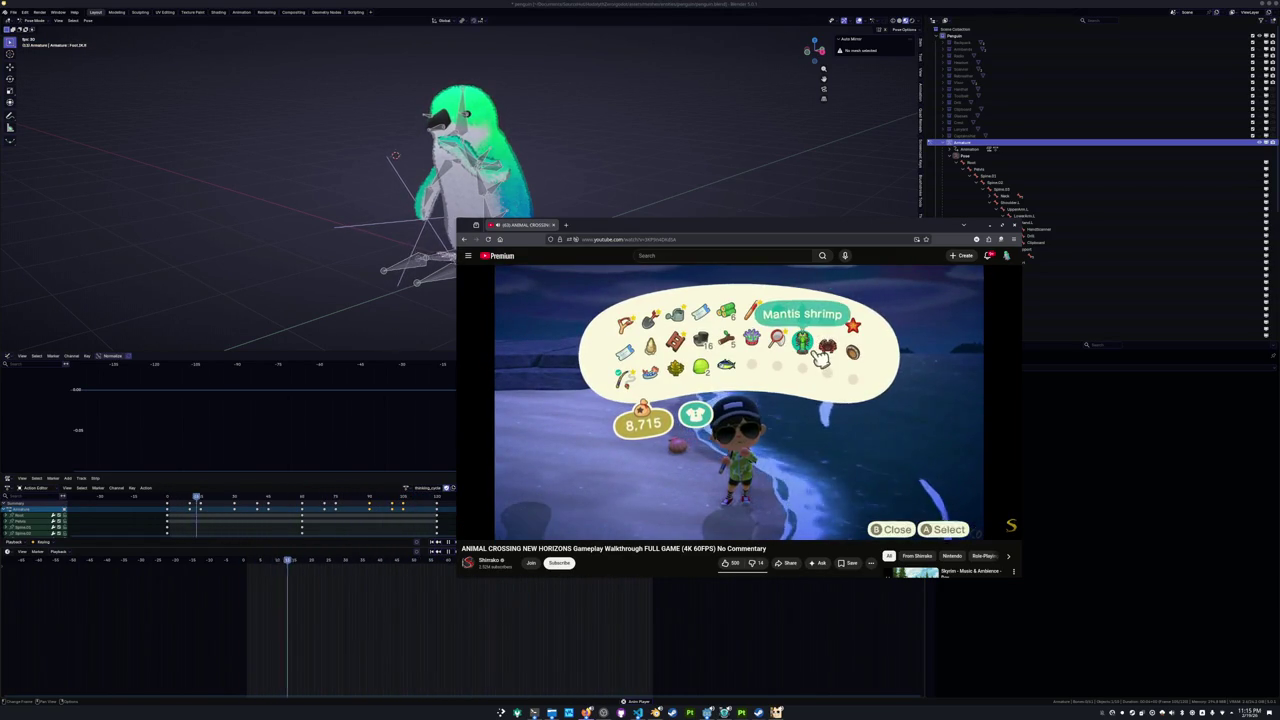
{"action": "key", "text": "k"}
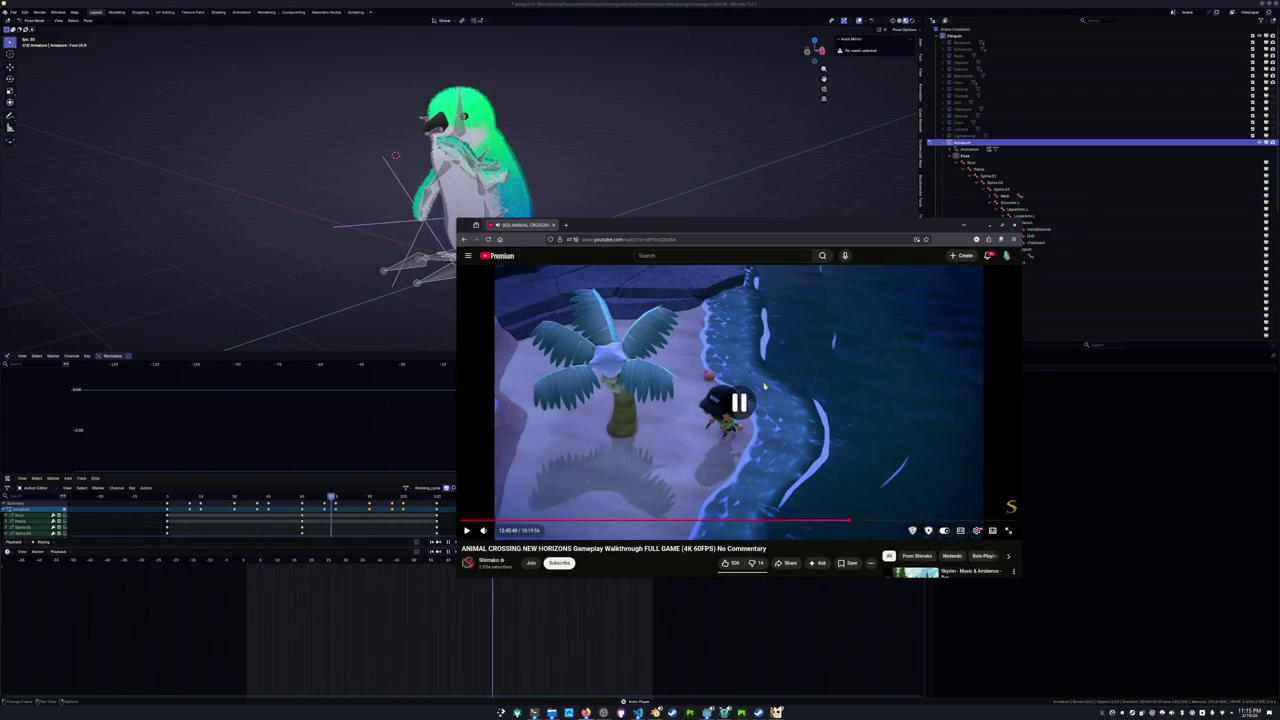
{"action": "left_click", "coordinate": [357, 286]}
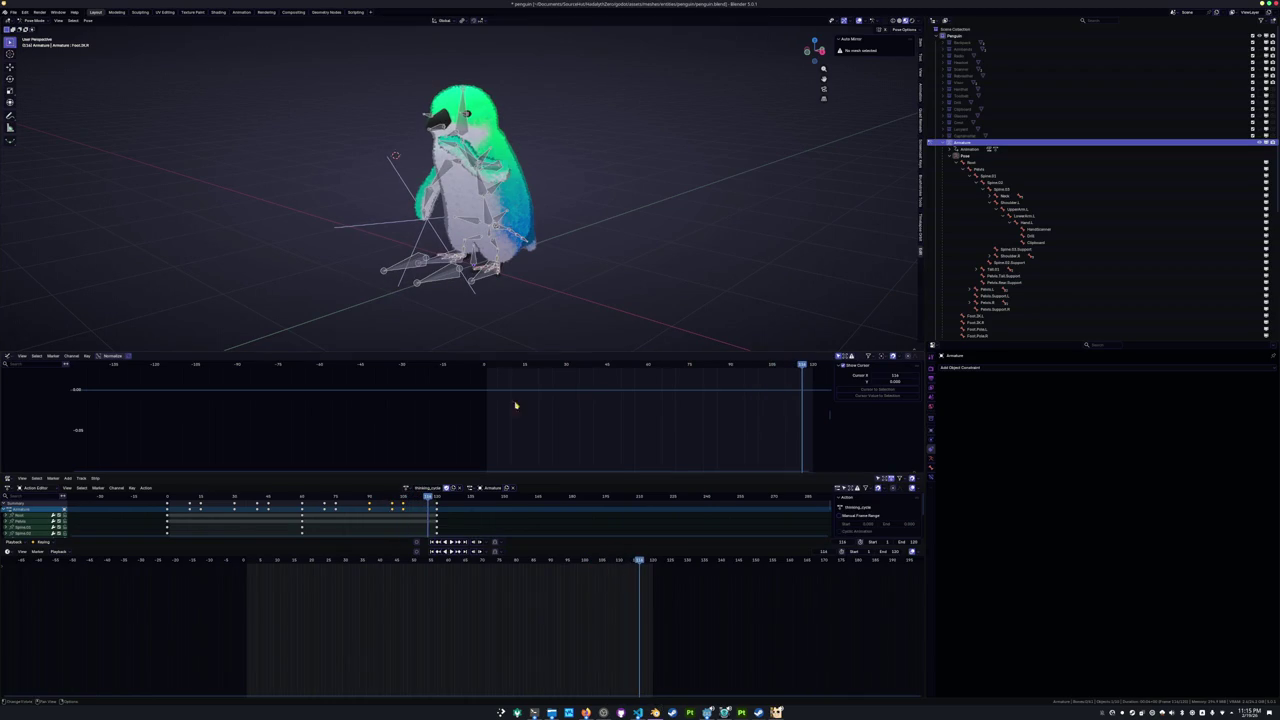
At frame 10, rotate the Pelvis bone to tilt the penguin's hips.
{"action": "key", "text": "a"}
{"action": "key", "text": "KP_Decimal"}
{"action": "left_click", "coordinate": [278, 563]}
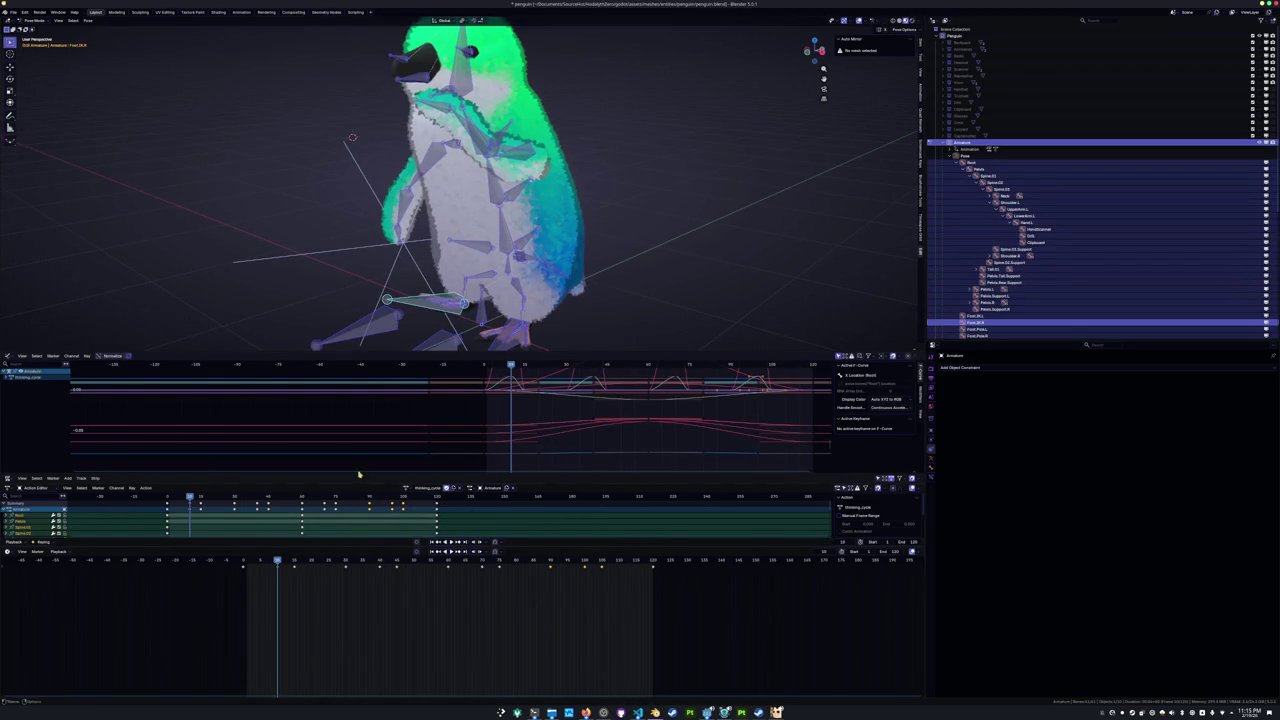
{"action": "scroll", "coordinate": [501, 250], "scroll_direction": "up", "scroll_amount": 1}
{"action": "scroll", "coordinate": [501, 250], "scroll_direction": "up", "scroll_amount": 2}
{"action": "left_click", "coordinate": [567, 227]}
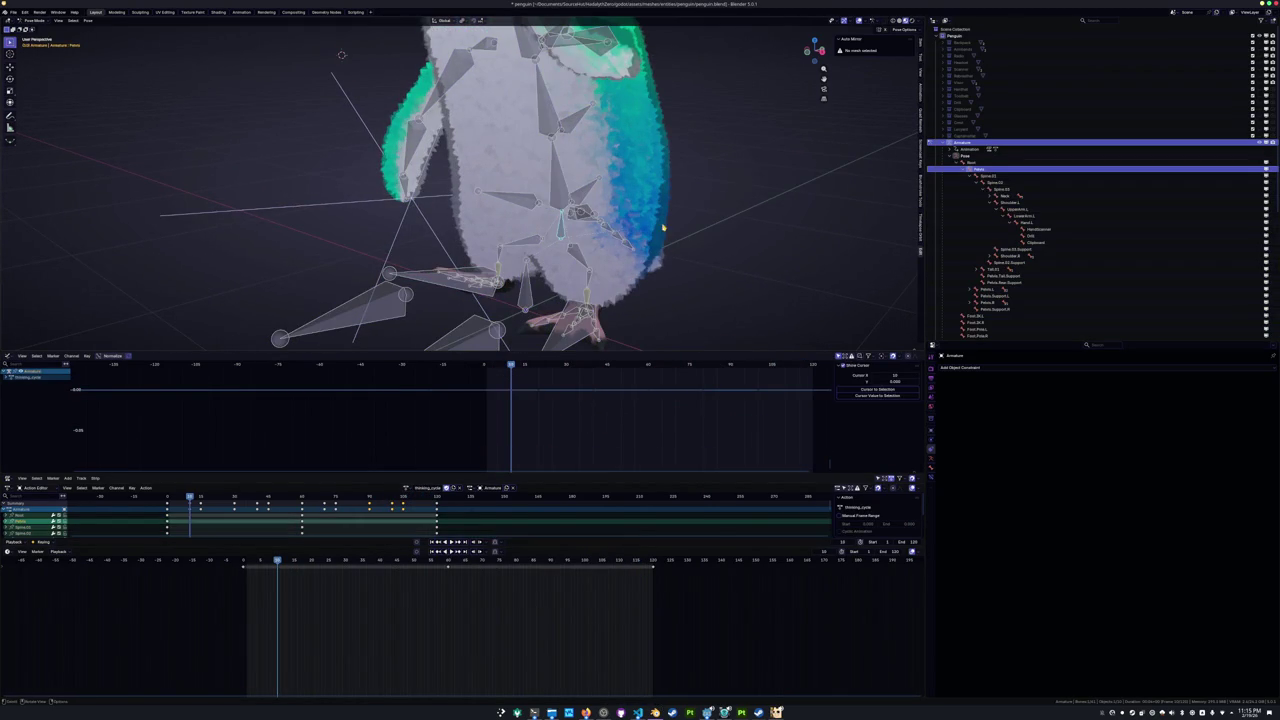
{"action": "key", "text": "r"}
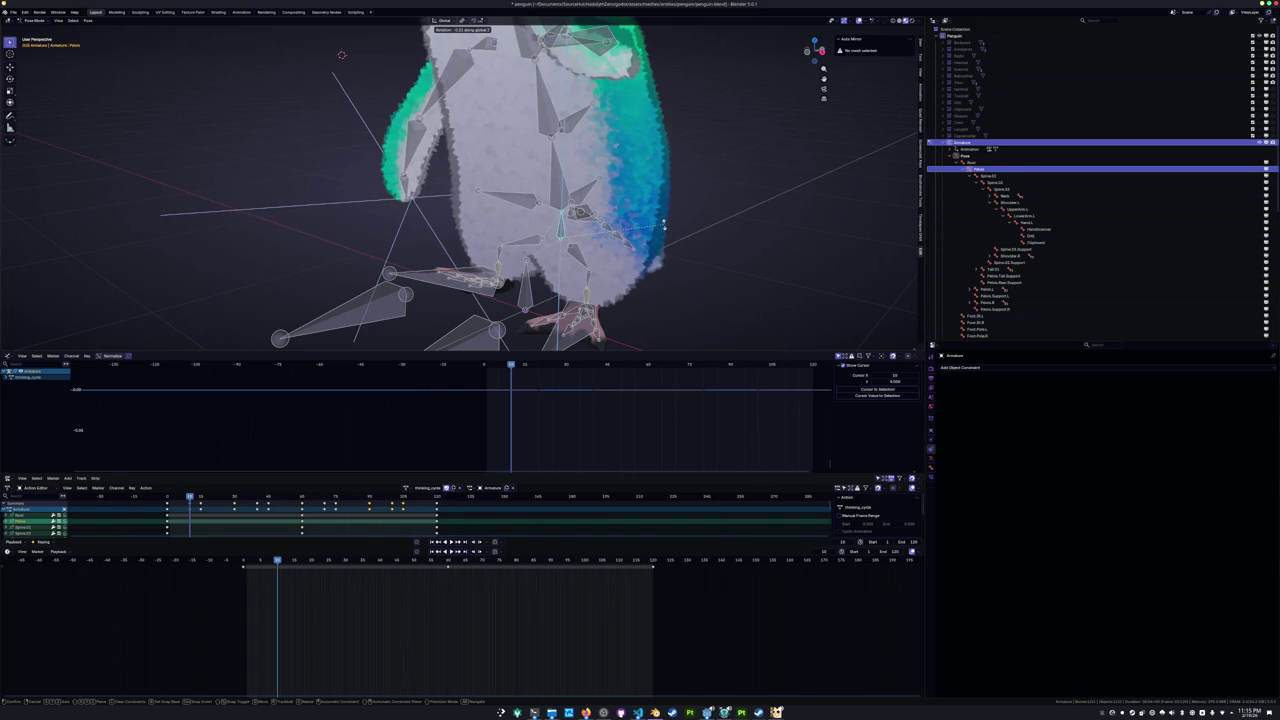
{"action": "left_click", "coordinate": [663, 224]}
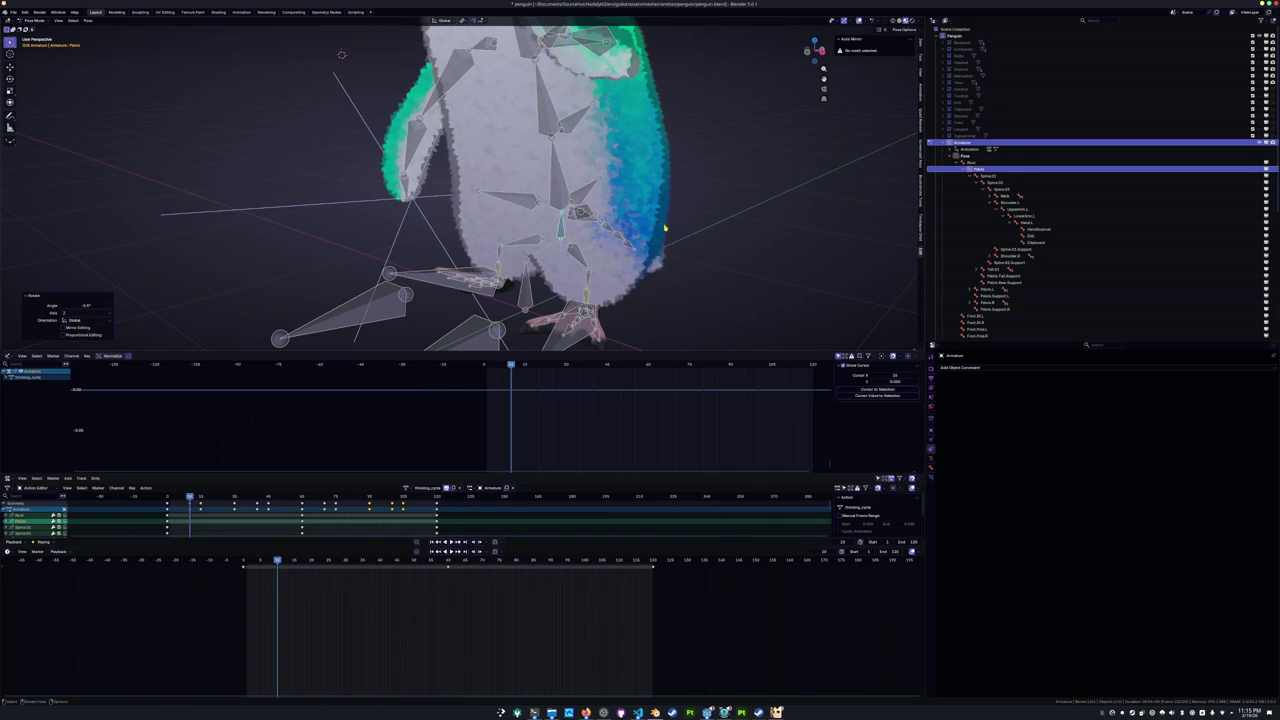
Lean the Spine.01 bone by rotating it around its Z axis.
{"action": "left_click", "coordinate": [557, 196]}
{"action": "key", "text": "r"}
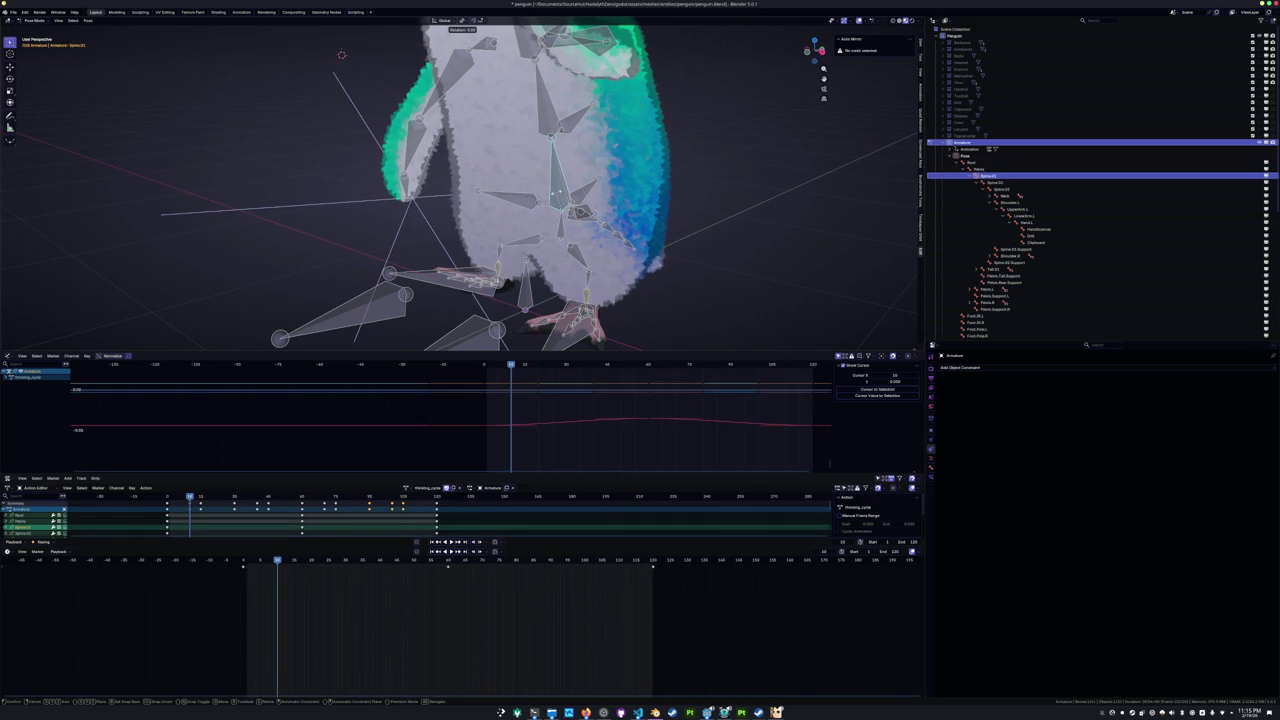
{"action": "key", "text": "z"}
{"action": "left_click", "coordinate": [557, 196]}
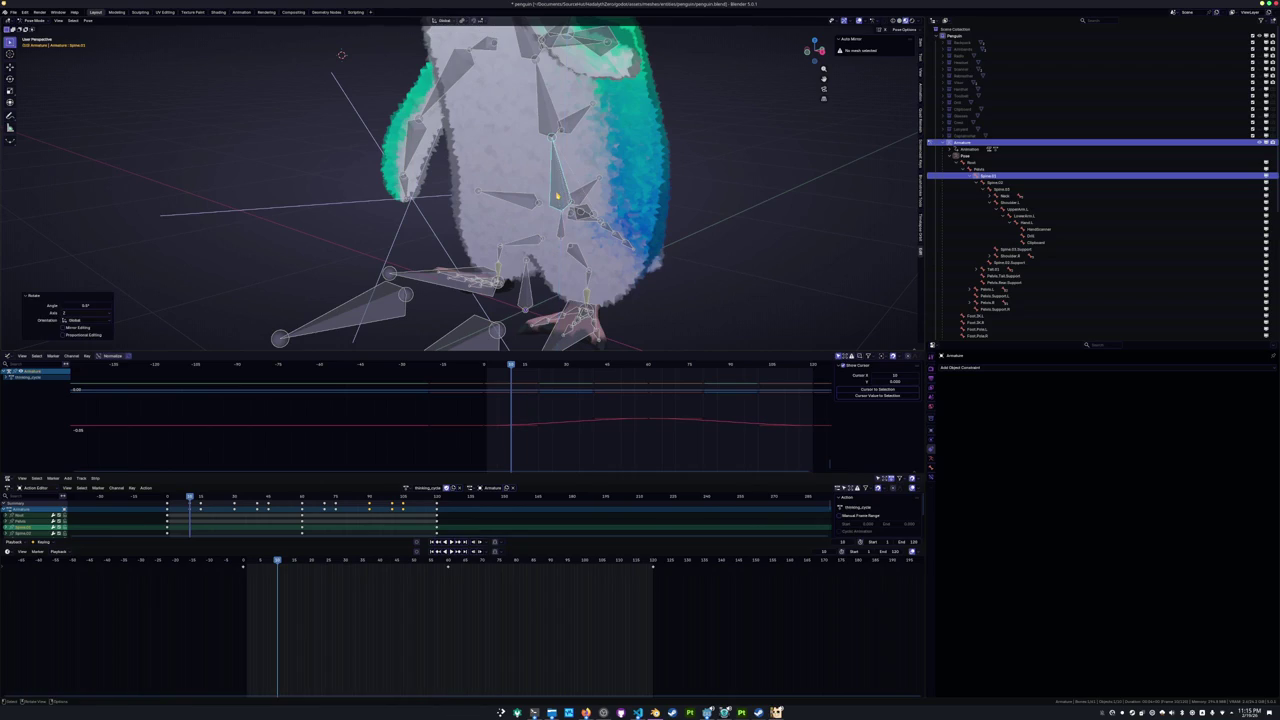
Scrub around frame 10 and orbit to check the new pelvis and spine motion.
{"action": "mouse_move", "coordinate": [274, 561]}
{"action": "left_mouse_down"}
{"action": "mouse_move", "coordinate": [225, 560]}
{"action": "mouse_move", "coordinate": [277, 560]}
{"action": "left_mouse_up"}
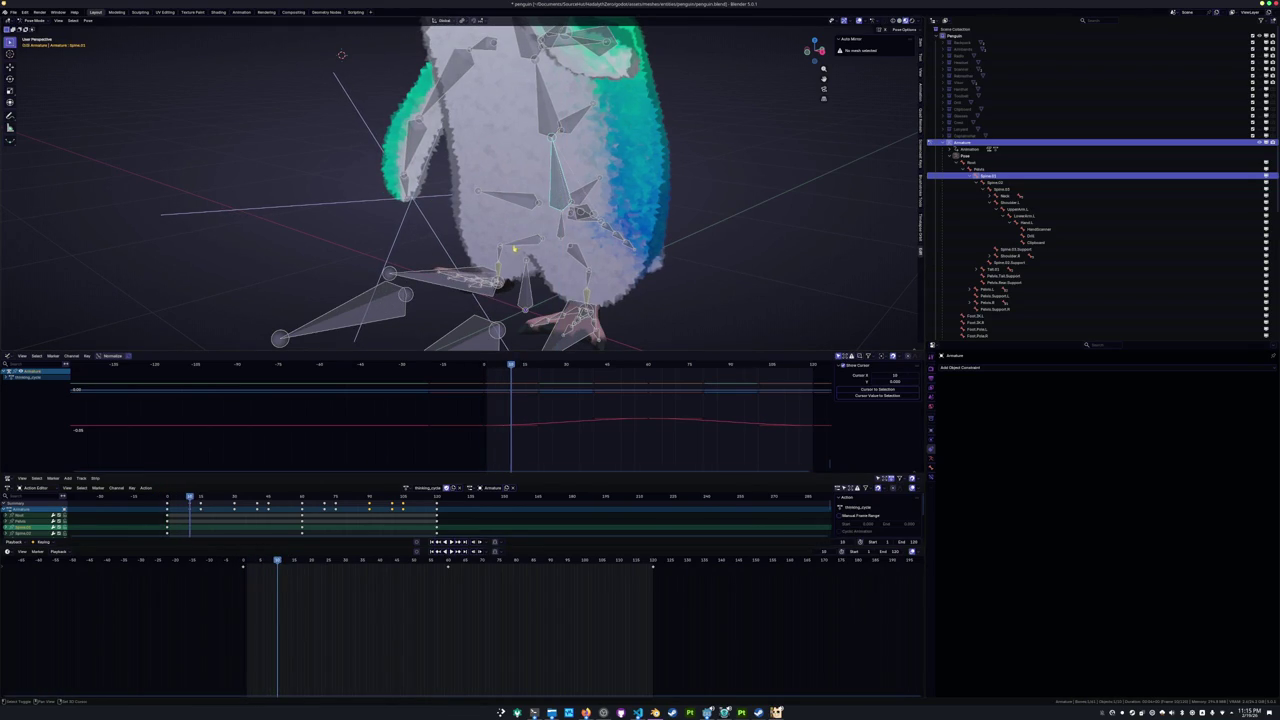
{"action": "left_click", "coordinate": [20, 519]}
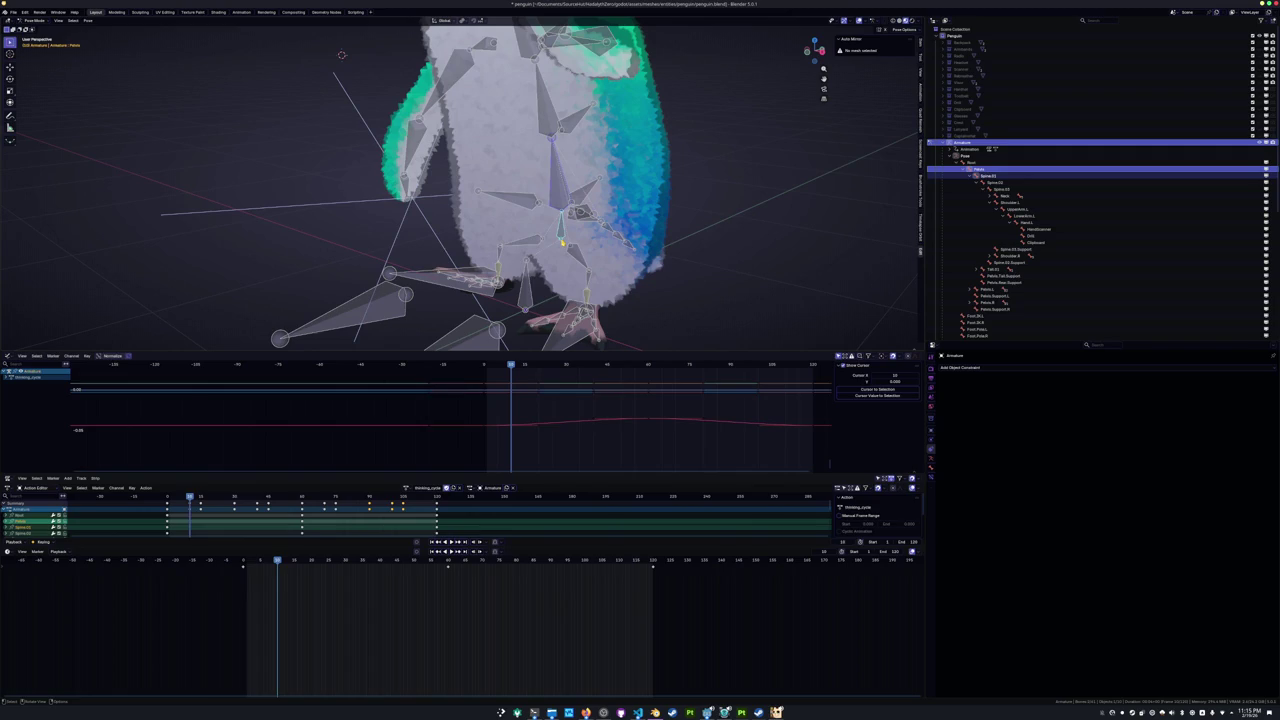
{"action": "mouse_move", "coordinate": [277, 561]}
{"action": "left_mouse_down"}
{"action": "mouse_move", "coordinate": [240, 561]}
{"action": "mouse_move", "coordinate": [288, 558]}
{"action": "left_mouse_up"}
{"action": "mouse_move", "coordinate": [340, 250]}
{"action": "middle_mouse_down"}
{"action": "mouse_move", "coordinate": [371, 206]}
{"action": "mouse_move", "coordinate": [360, 273]}
{"action": "middle_mouse_up"}
{"action": "mouse_move", "coordinate": [275, 562]}
{"action": "left_mouse_down"}
{"action": "mouse_move", "coordinate": [238, 555]}
{"action": "mouse_move", "coordinate": [297, 561]}
{"action": "mouse_move", "coordinate": [224, 561]}
{"action": "mouse_move", "coordinate": [305, 550]}
{"action": "mouse_move", "coordinate": [237, 560]}
{"action": "left_mouse_up"}
{"action": "scroll", "coordinate": [431, 263], "scroll_direction": "down", "scroll_amount": 2}
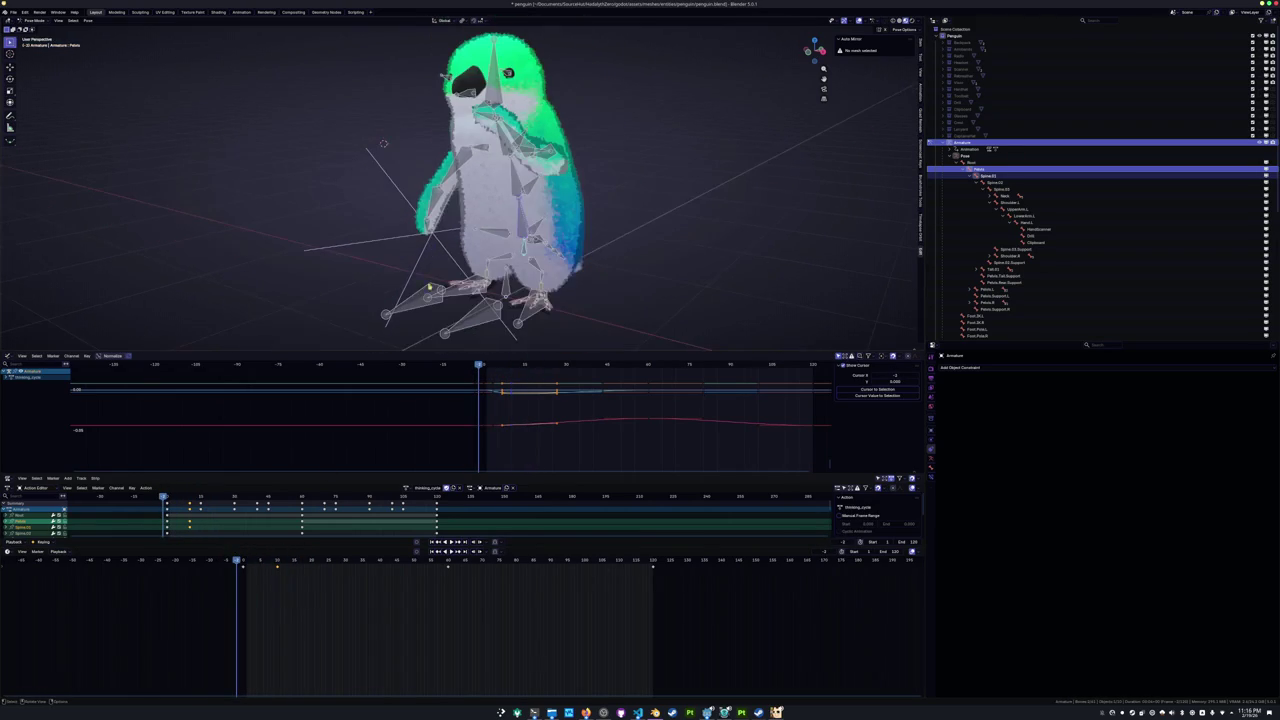
Select Foot.IK.R and Spine.01 at frame 10 and paste their pose keys at frame 40.
{"action": "key", "text": "a"}
{"action": "left_click", "coordinate": [277, 560]}
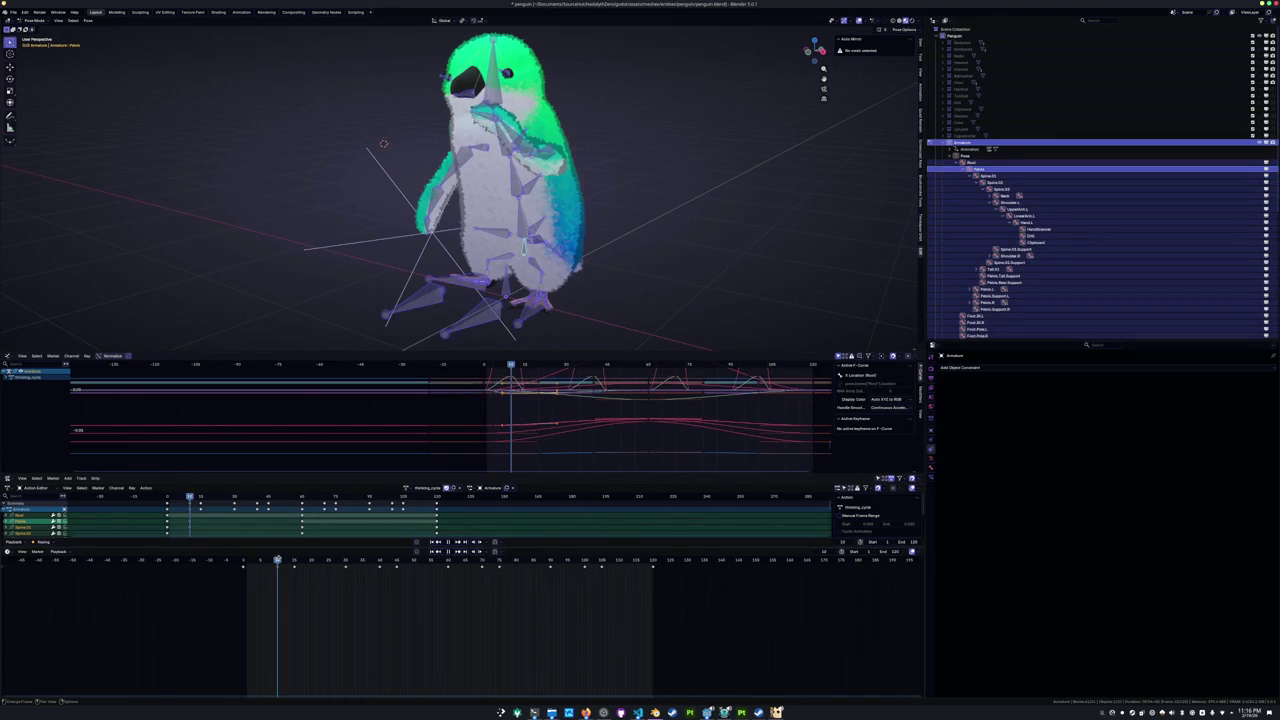
{"action": "left_click", "coordinate": [465, 285]}
{"action": "scroll", "coordinate": [524, 289], "scroll_direction": "up", "scroll_amount": 3}
{"action": "left_click", "coordinate": [555, 289]}
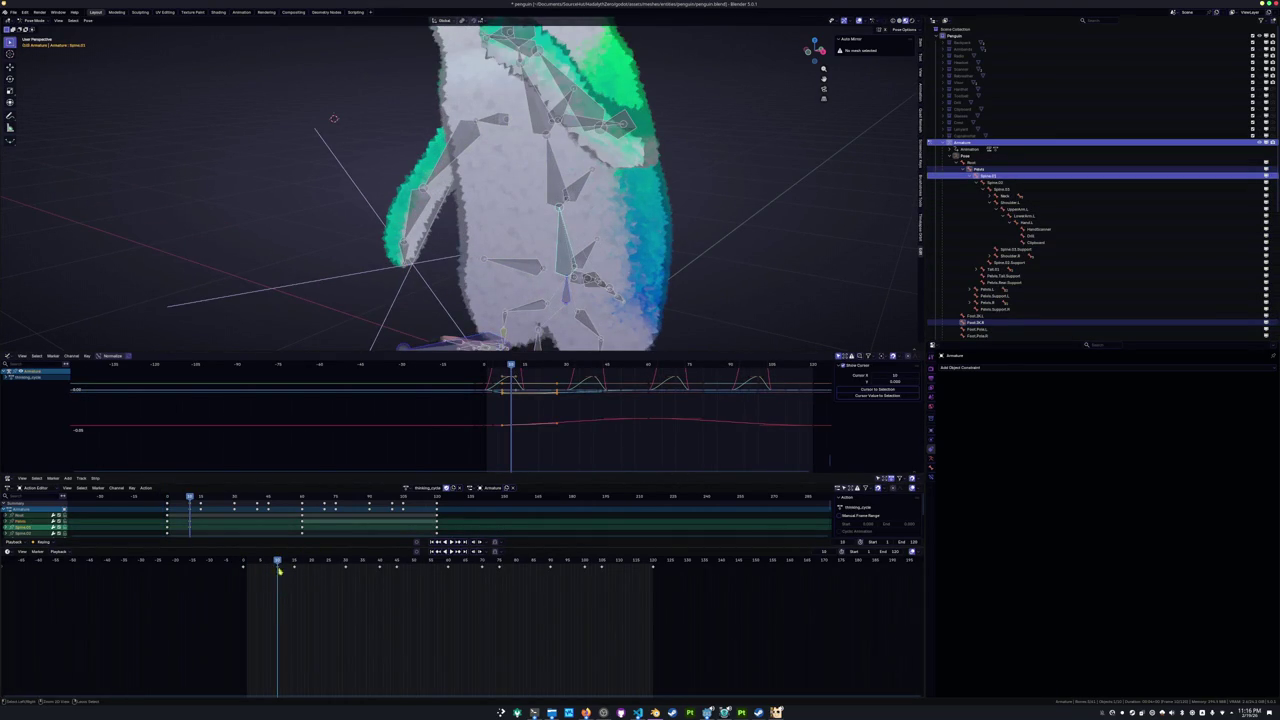
{"action": "left_click", "coordinate": [381, 563]}
{"action": "key", "text": "ctrl+v"}
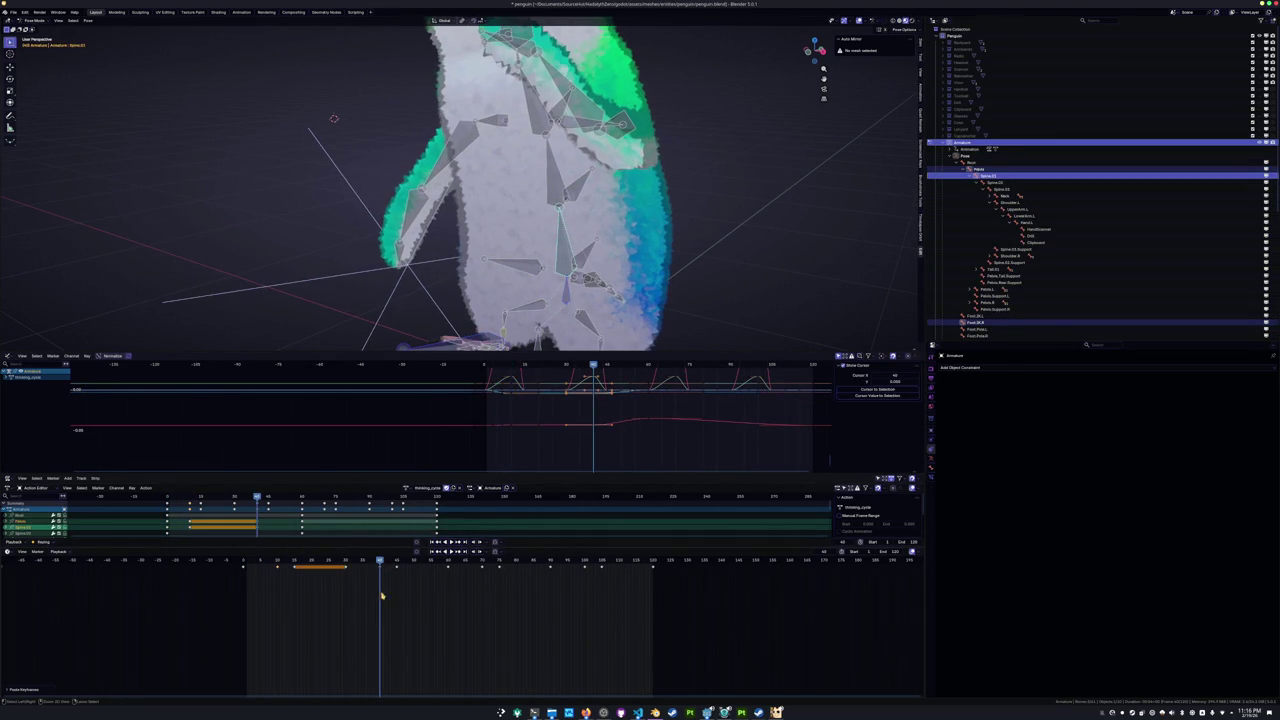
{"action": "left_click", "coordinate": [483, 563]}
{"action": "left_click", "coordinate": [492, 602]}
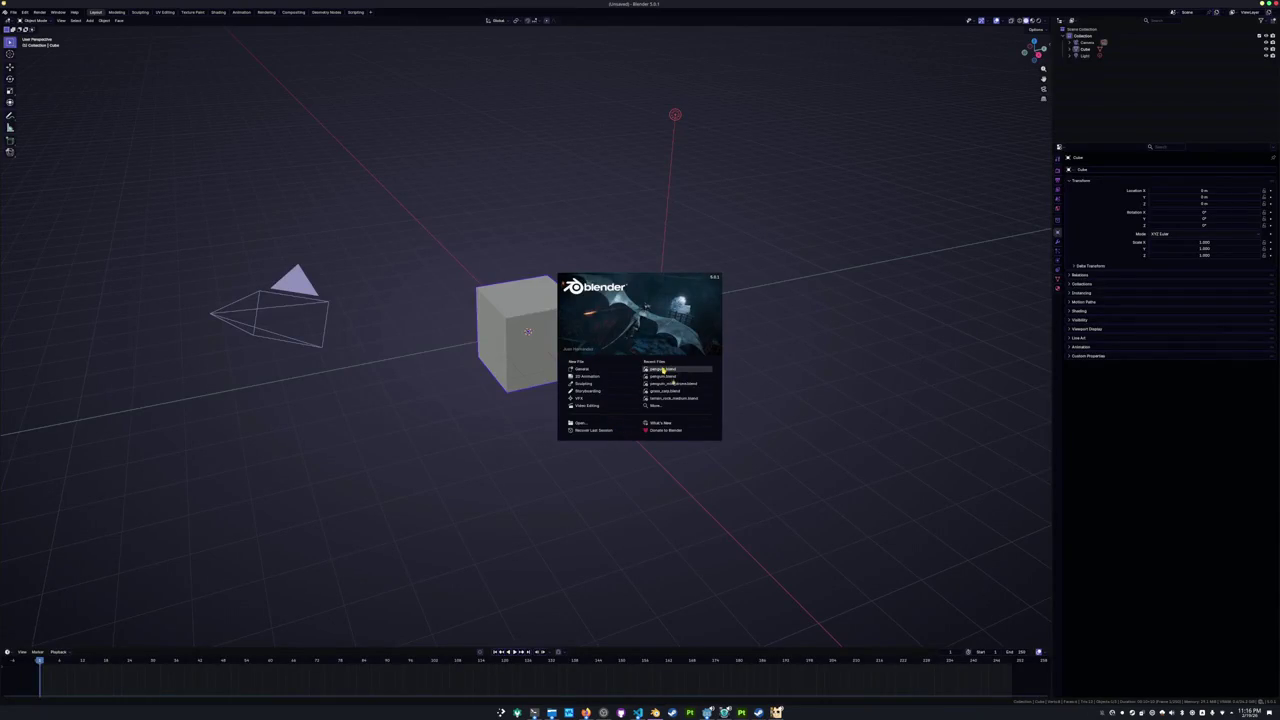
Reopen penguin.blend from Recent Files and browse the Action Editor's list of stored actions.
{"action": "left_click", "coordinate": [663, 370]}
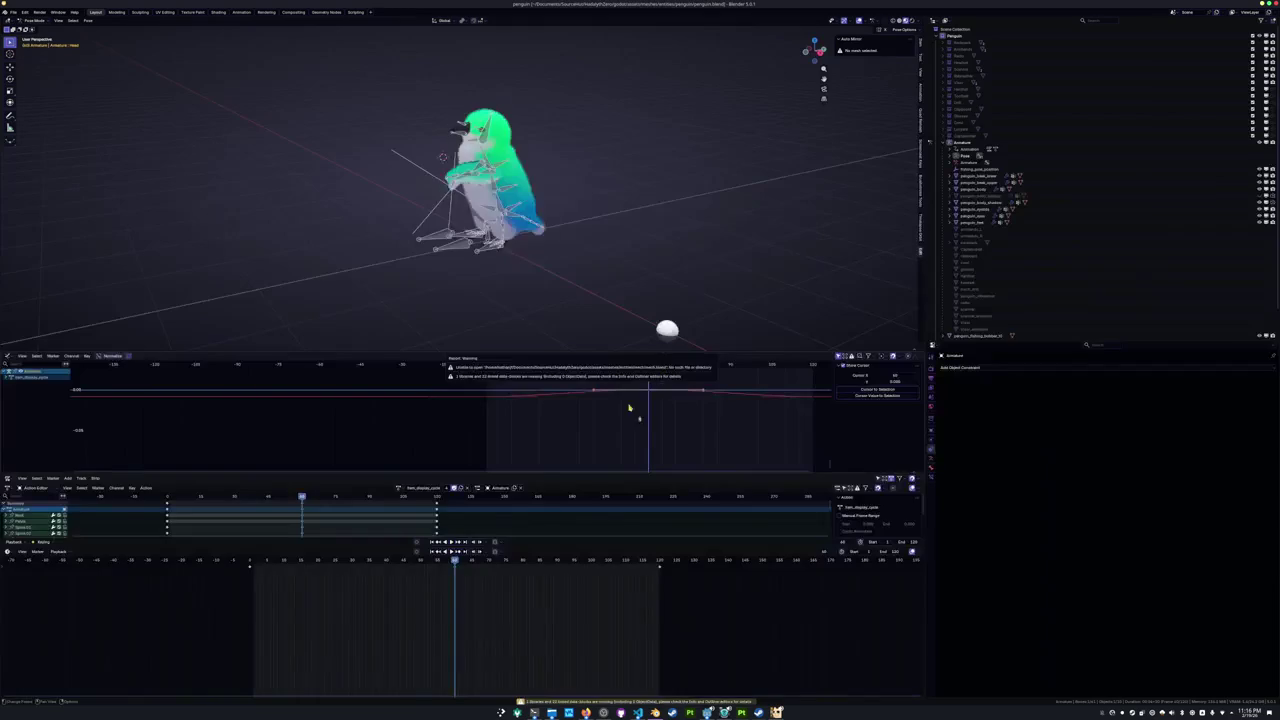
{"action": "scroll", "coordinate": [542, 293], "scroll_direction": "up", "scroll_amount": 3}
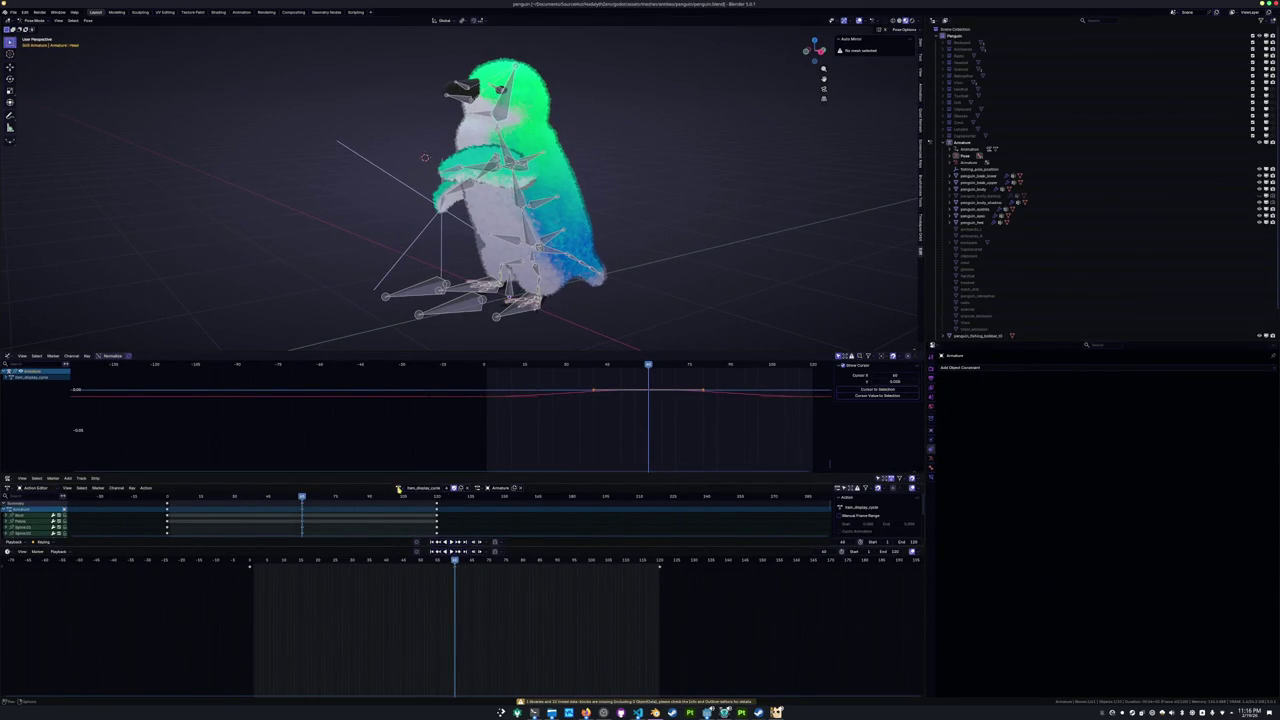
{"action": "left_click", "coordinate": [400, 488]}
{"action": "scroll", "coordinate": [420, 537], "scroll_direction": "down", "scroll_amount": 5}
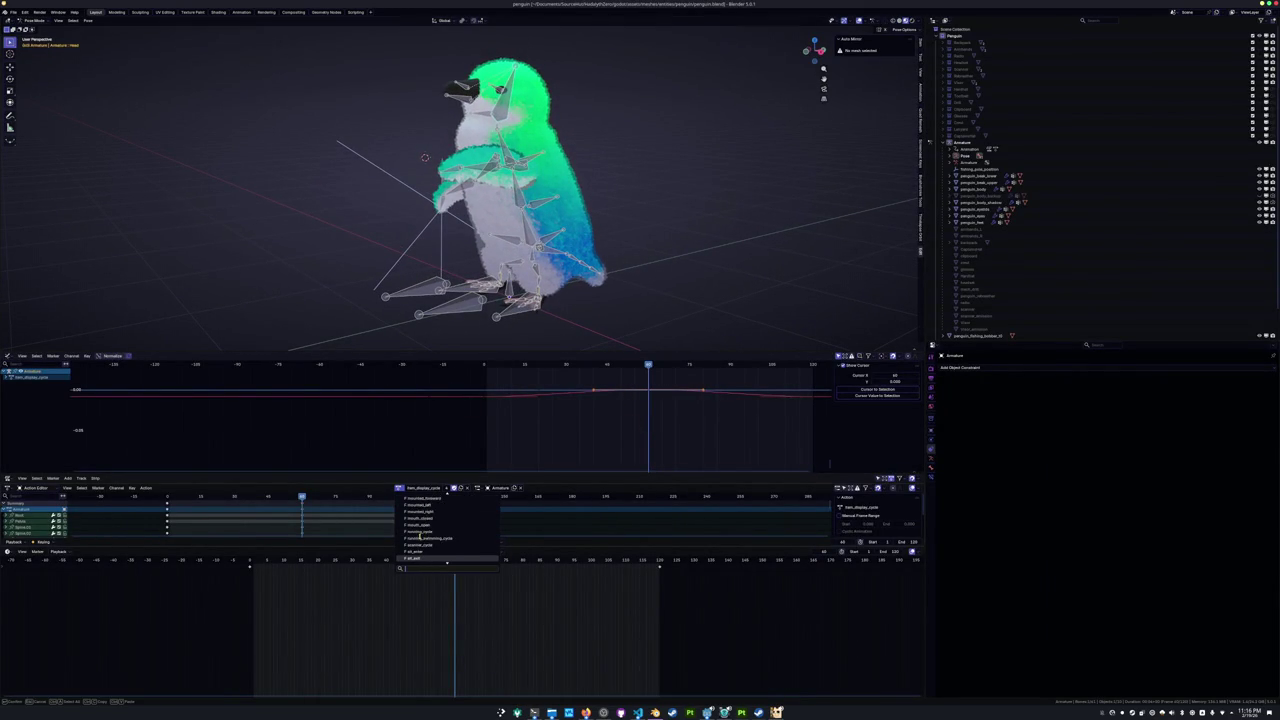
{"action": "scroll", "coordinate": [420, 536], "scroll_direction": "down", "scroll_amount": 1}
{"action": "scroll", "coordinate": [418, 538], "scroll_direction": "down", "scroll_amount": 2}
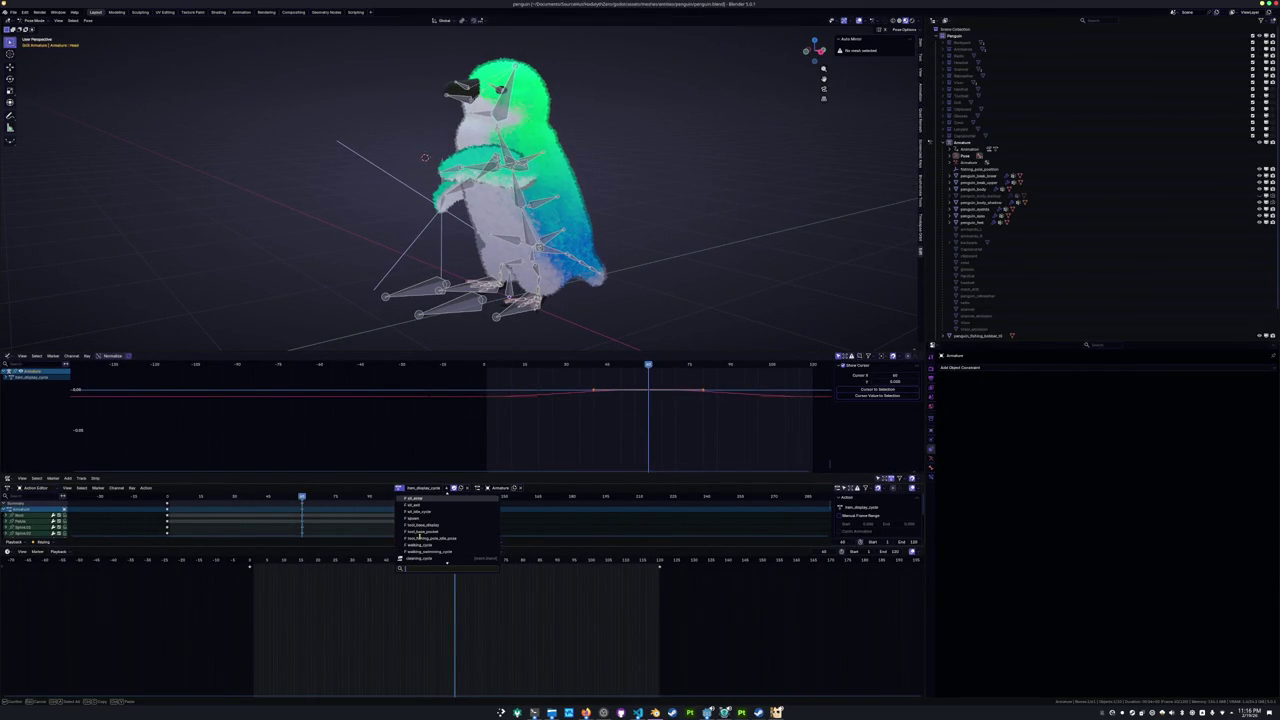
{"action": "scroll", "coordinate": [421, 532], "scroll_direction": "up", "scroll_amount": 5}
{"action": "scroll", "coordinate": [451, 537], "scroll_direction": "up", "scroll_amount": 3}
{"action": "scroll", "coordinate": [451, 537], "scroll_direction": "down", "scroll_amount": 1}
{"action": "scroll", "coordinate": [451, 537], "scroll_direction": "down", "scroll_amount": 1}
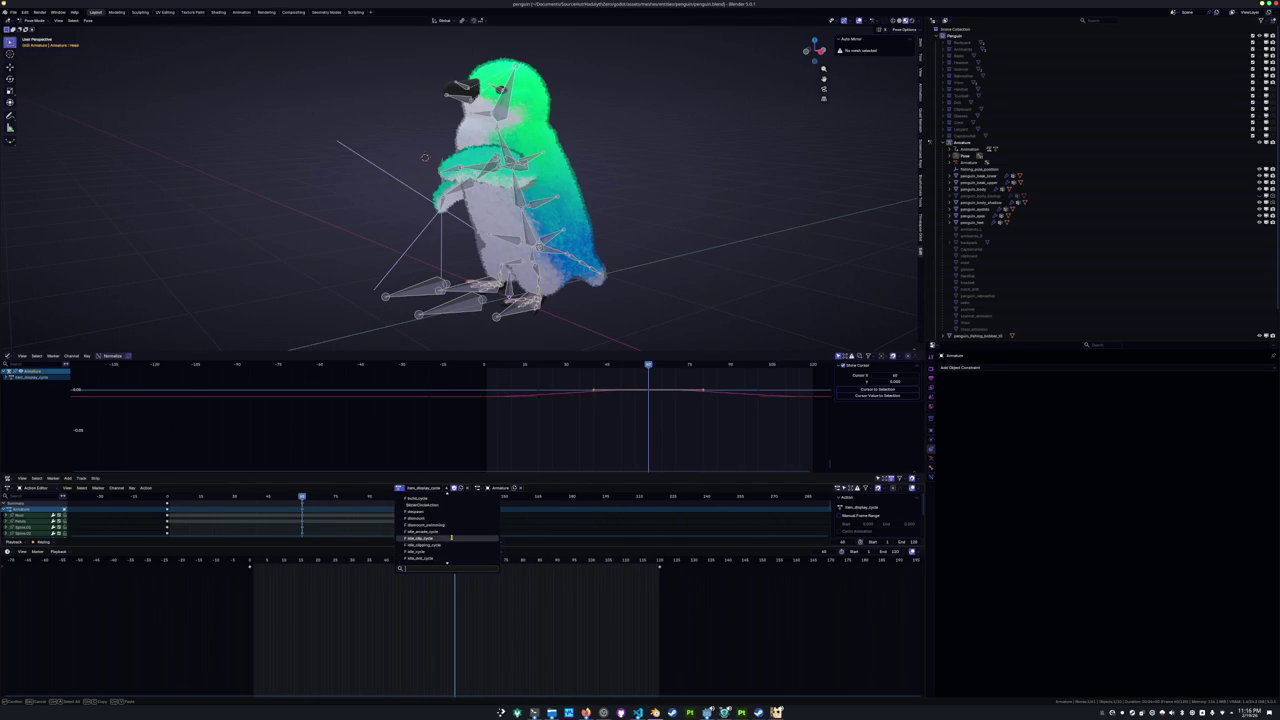
{"action": "scroll", "coordinate": [451, 537], "scroll_direction": "down", "scroll_amount": 2}
{"action": "scroll", "coordinate": [451, 537], "scroll_direction": "down", "scroll_amount": 3}
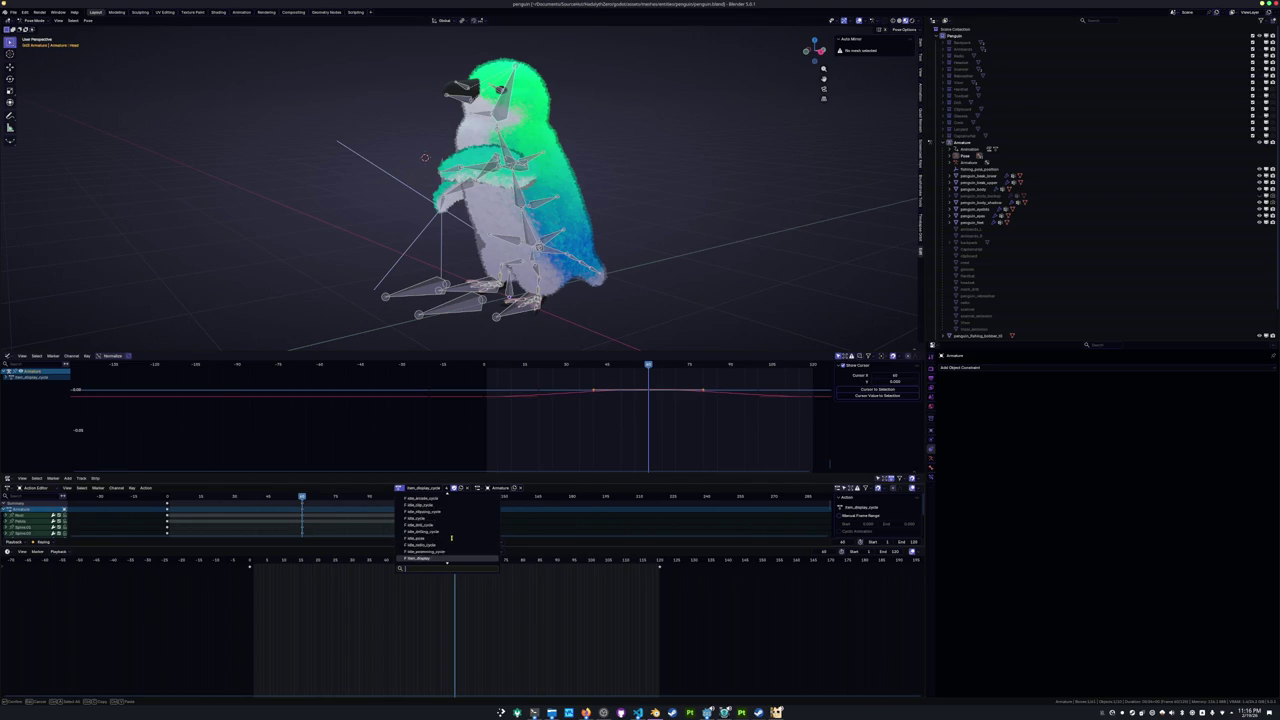
{"action": "scroll", "coordinate": [451, 537], "scroll_direction": "down", "scroll_amount": 2}
{"action": "scroll", "coordinate": [451, 537], "scroll_direction": "up", "scroll_amount": 2}
{"action": "scroll", "coordinate": [451, 537], "scroll_direction": "down", "scroll_amount": 2}
{"action": "scroll", "coordinate": [451, 537], "scroll_direction": "up", "scroll_amount": 1}
{"action": "scroll", "coordinate": [451, 537], "scroll_direction": "down", "scroll_amount": 3}
{"action": "scroll", "coordinate": [451, 537], "scroll_direction": "down", "scroll_amount": 4}
{"action": "scroll", "coordinate": [451, 537], "scroll_direction": "down", "scroll_amount": 4}
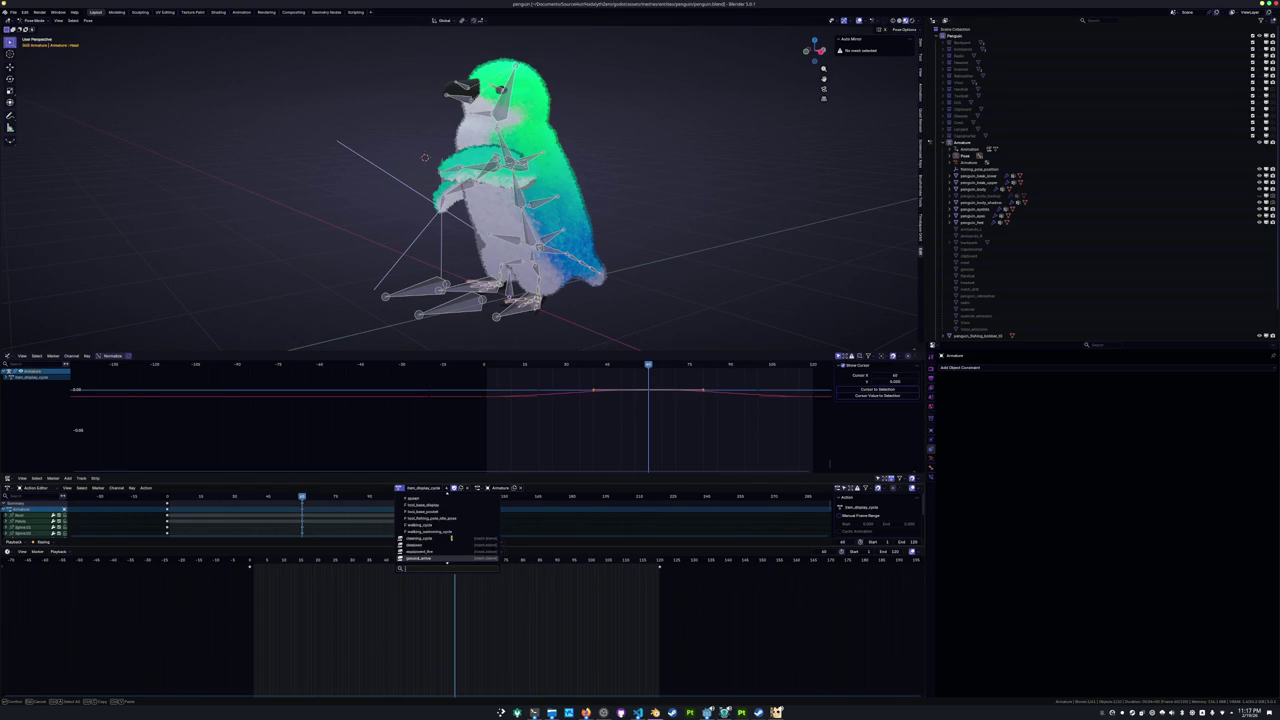
Assign the item_display_cycle action to the armature and bring up the File > Open browser.
{"action": "left_click", "coordinate": [451, 537]}
{"action": "scroll", "coordinate": [338, 265], "scroll_direction": "down", "scroll_amount": 3}
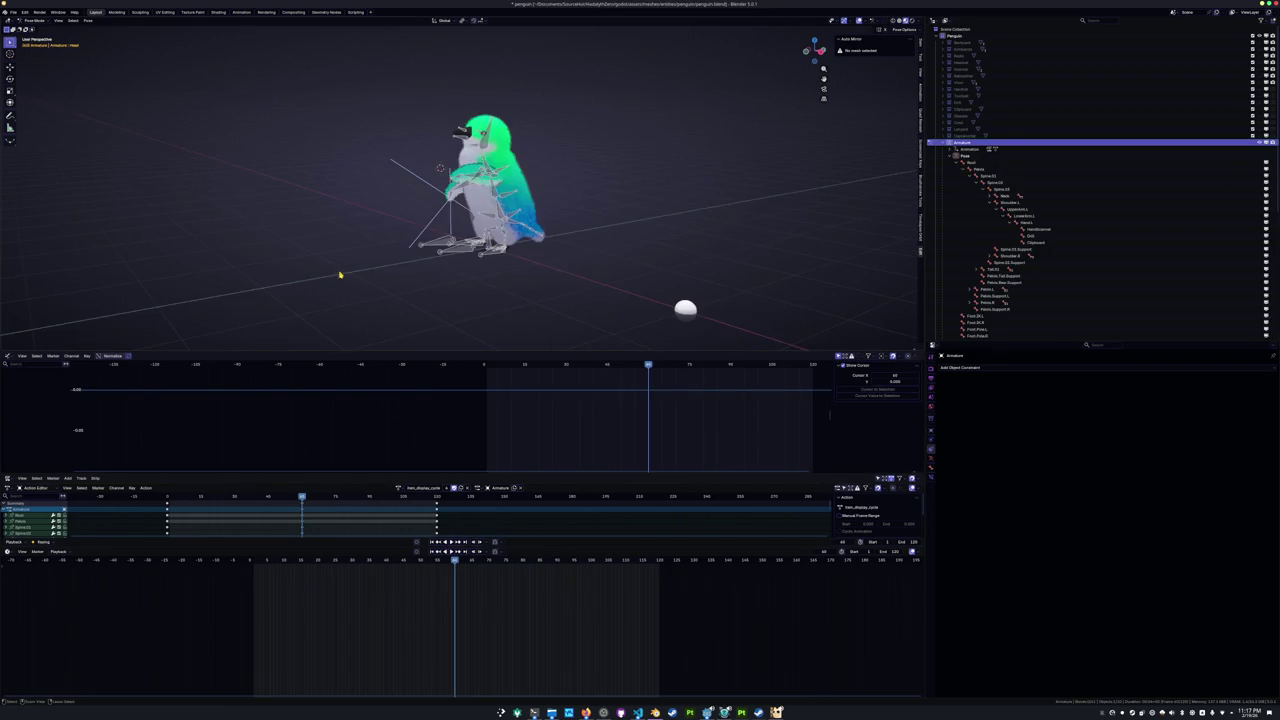
{"action": "scroll", "coordinate": [340, 265], "scroll_direction": "up", "scroll_amount": 2}
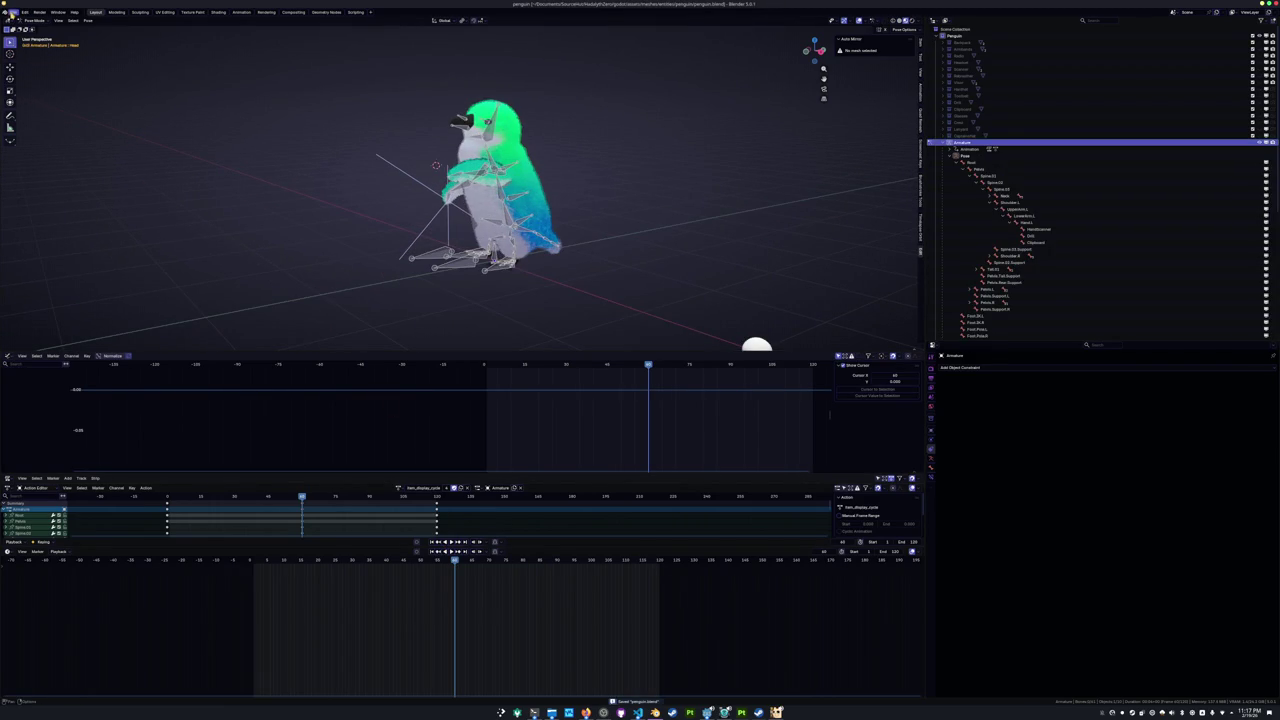
{"action": "left_click", "coordinate": [13, 12]}
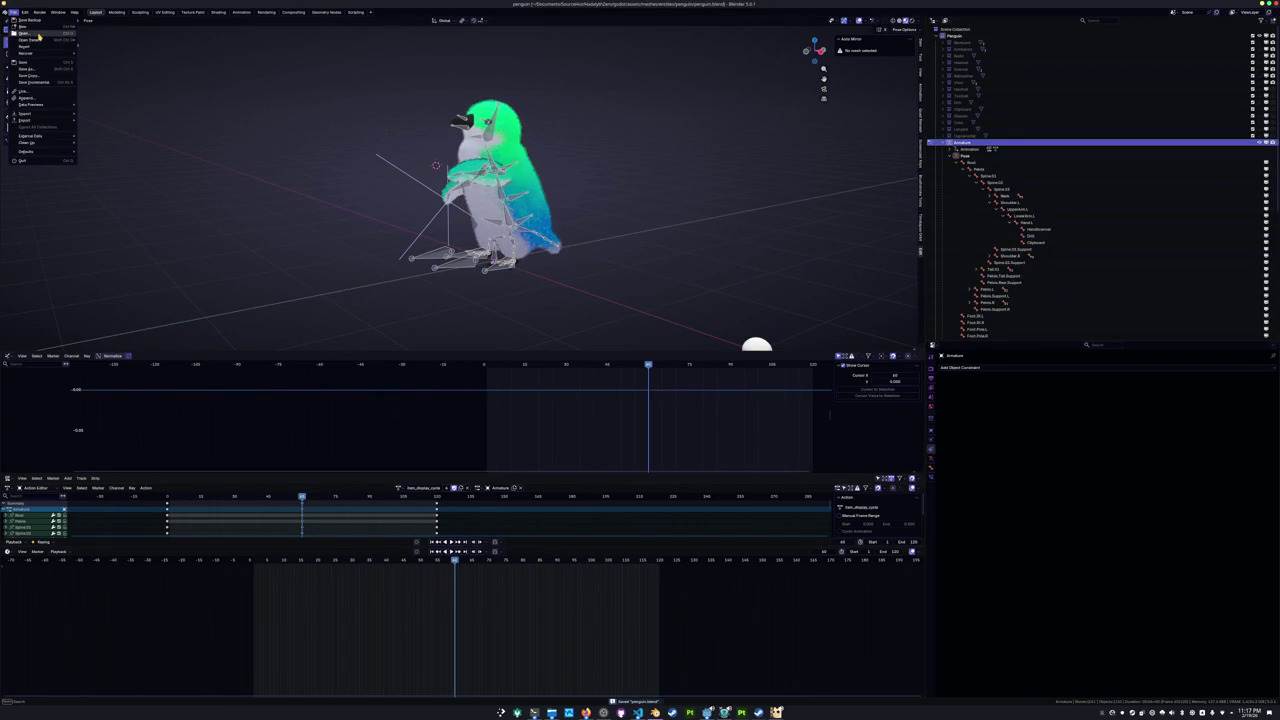
{"action": "left_click", "coordinate": [38, 34]}
Load penguin.blend from the file browser and place the Dolphin file manager beside Blender.
{"action": "key", "text": "Return"}
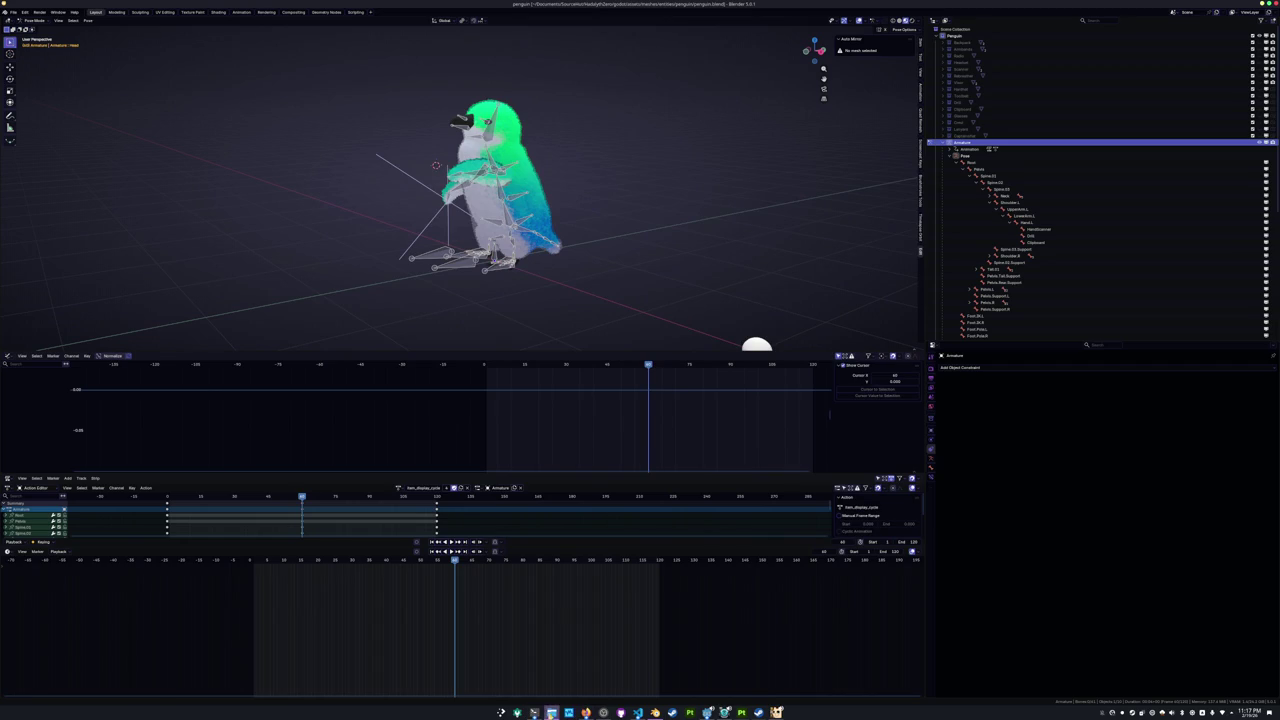
{"action": "left_click", "coordinate": [535, 712]}
{"action": "left_click_drag", "start_coordinate": [382, 171], "coordinate": [721, 209]}
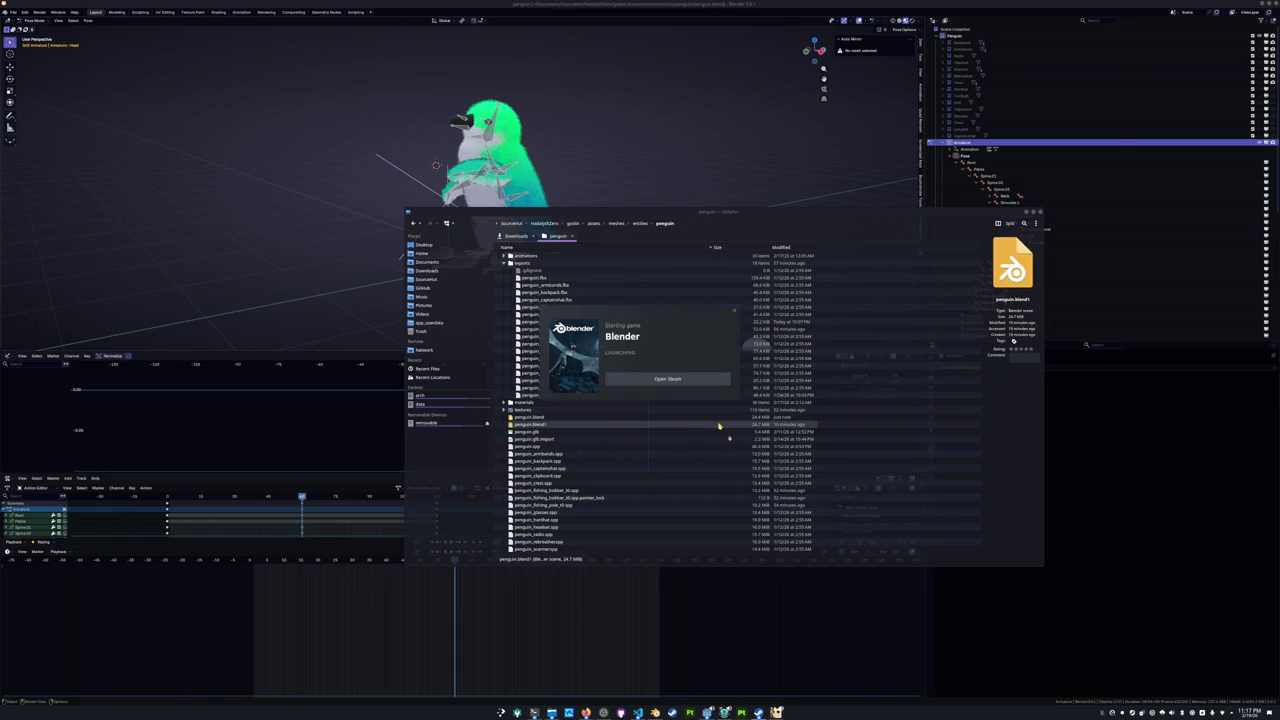
Dismiss the Steam error and open the penguin.blend1 backup by dropping it into Blender.
{"action": "left_click", "coordinate": [860, 341]}
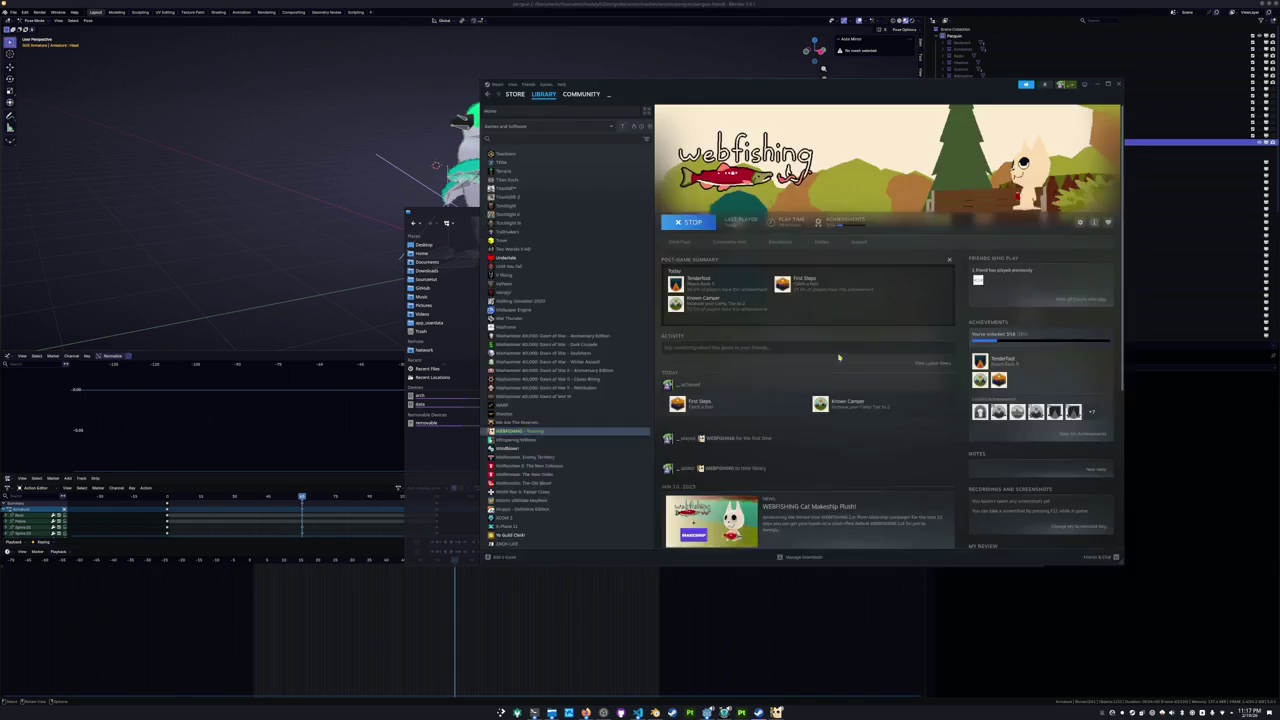
{"action": "left_click_drag", "start_coordinate": [535, 424], "coordinate": [281, 261]}
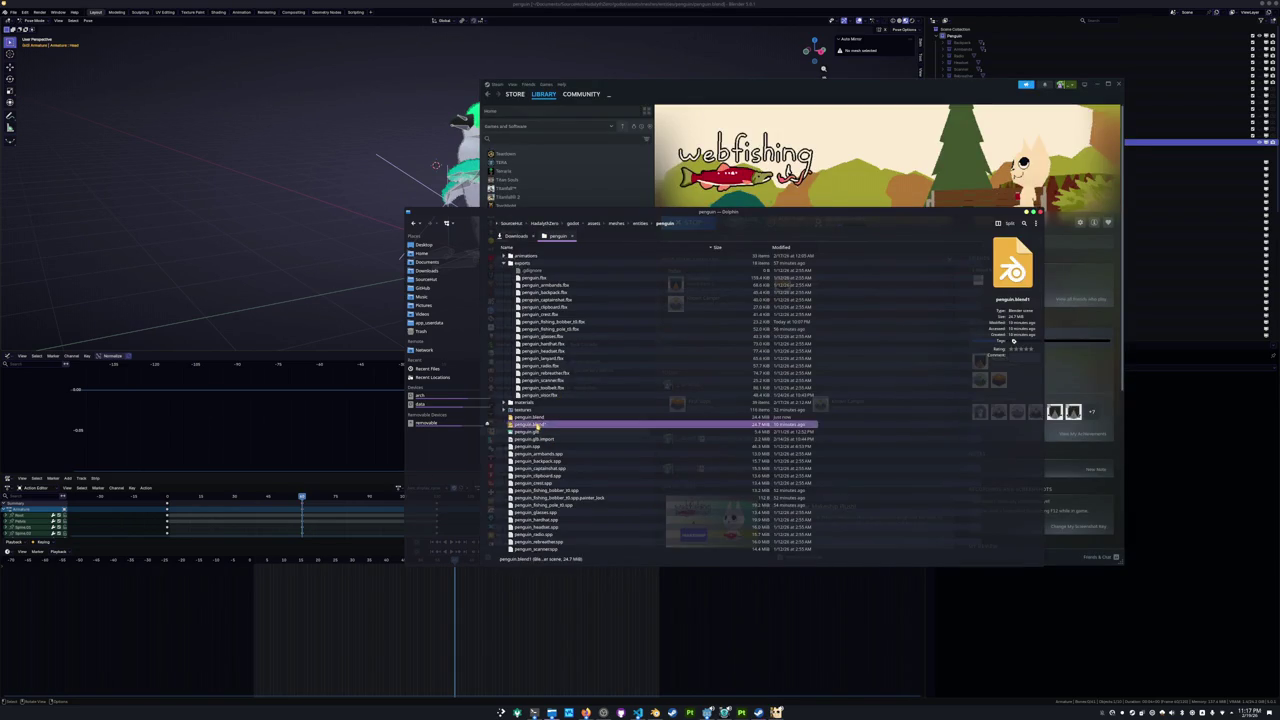
{"action": "left_click", "coordinate": [269, 256]}
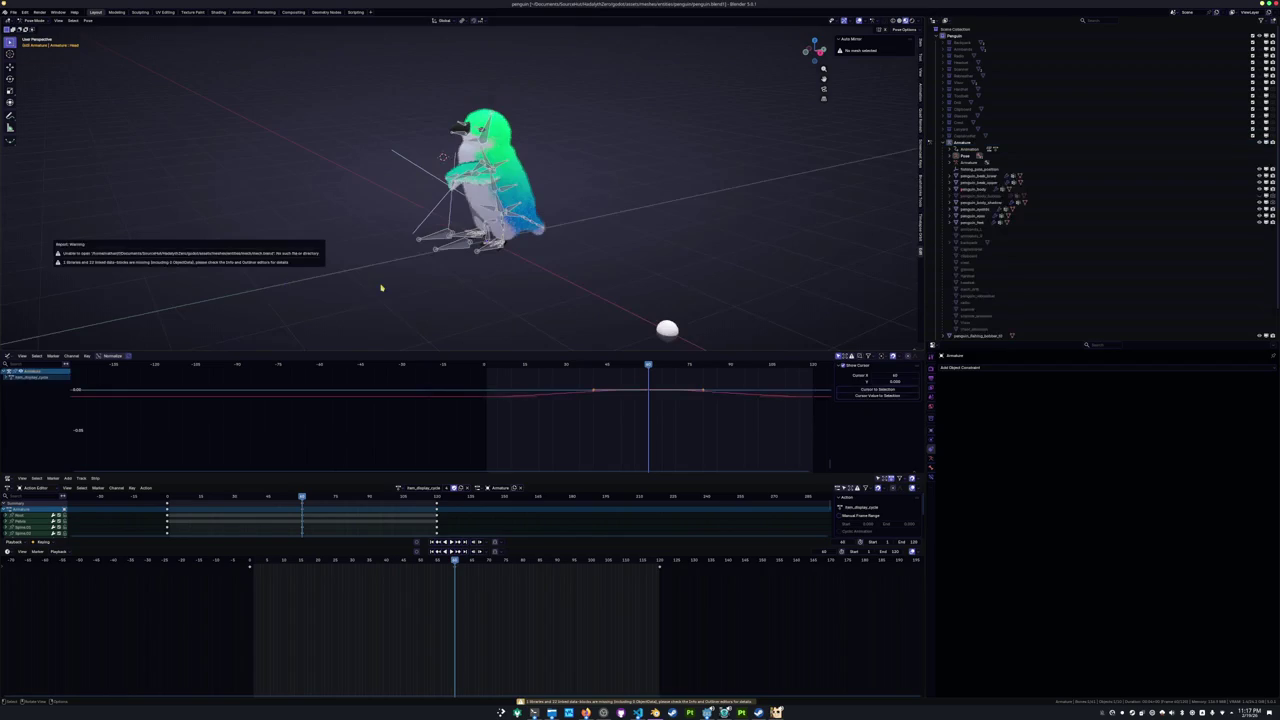
Look through the backup file's saved actions in the Action Editor dropdown.
{"action": "left_click", "coordinate": [400, 488]}
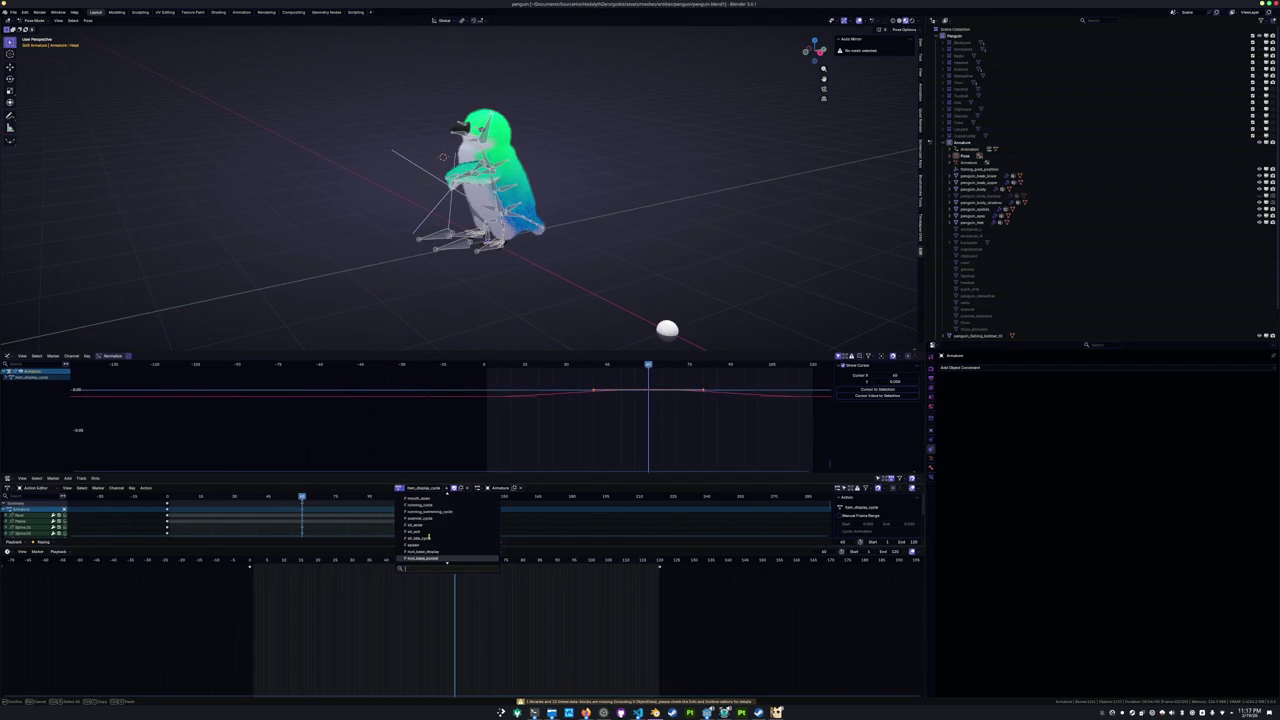
{"action": "scroll", "coordinate": [429, 537], "scroll_direction": "up", "scroll_amount": 1}
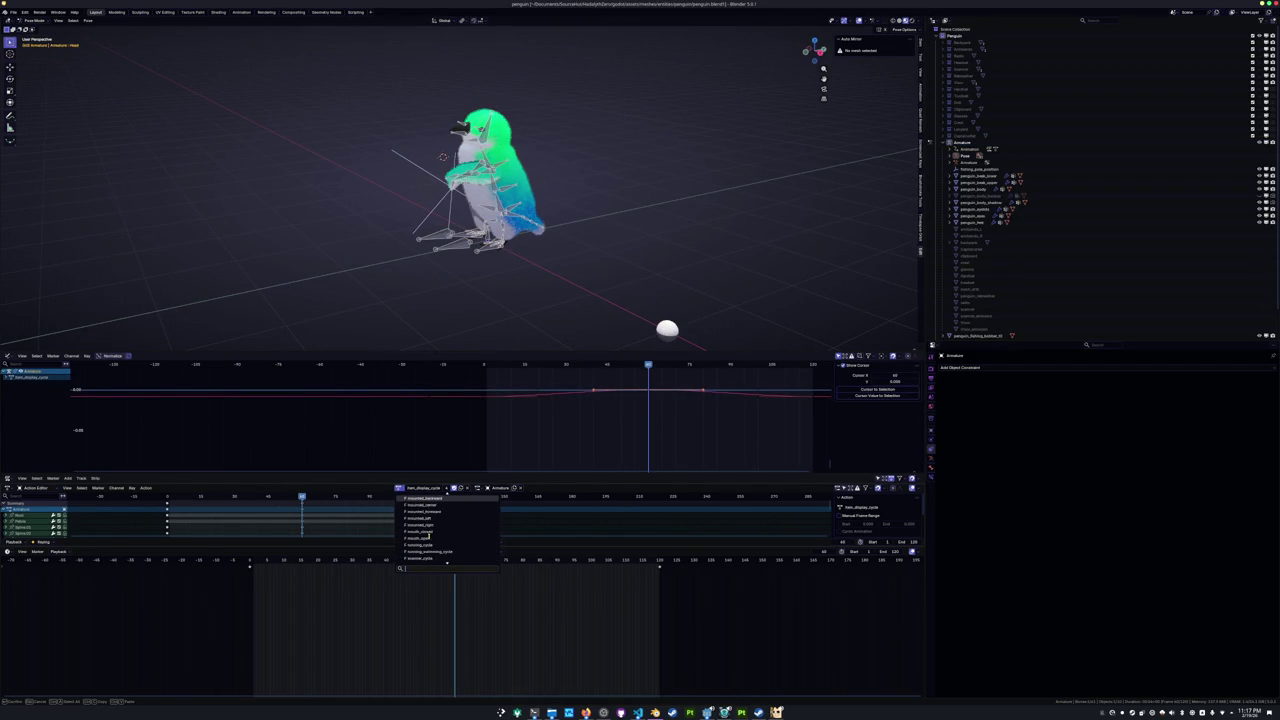
{"action": "scroll", "coordinate": [429, 536], "scroll_direction": "down", "scroll_amount": 3}
{"action": "scroll", "coordinate": [421, 530], "scroll_direction": "up", "scroll_amount": 2}
{"action": "scroll", "coordinate": [421, 530], "scroll_direction": "up", "scroll_amount": 2}
{"action": "scroll", "coordinate": [421, 530], "scroll_direction": "up", "scroll_amount": 2}
{"action": "scroll", "coordinate": [421, 530], "scroll_direction": "up", "scroll_amount": 2}
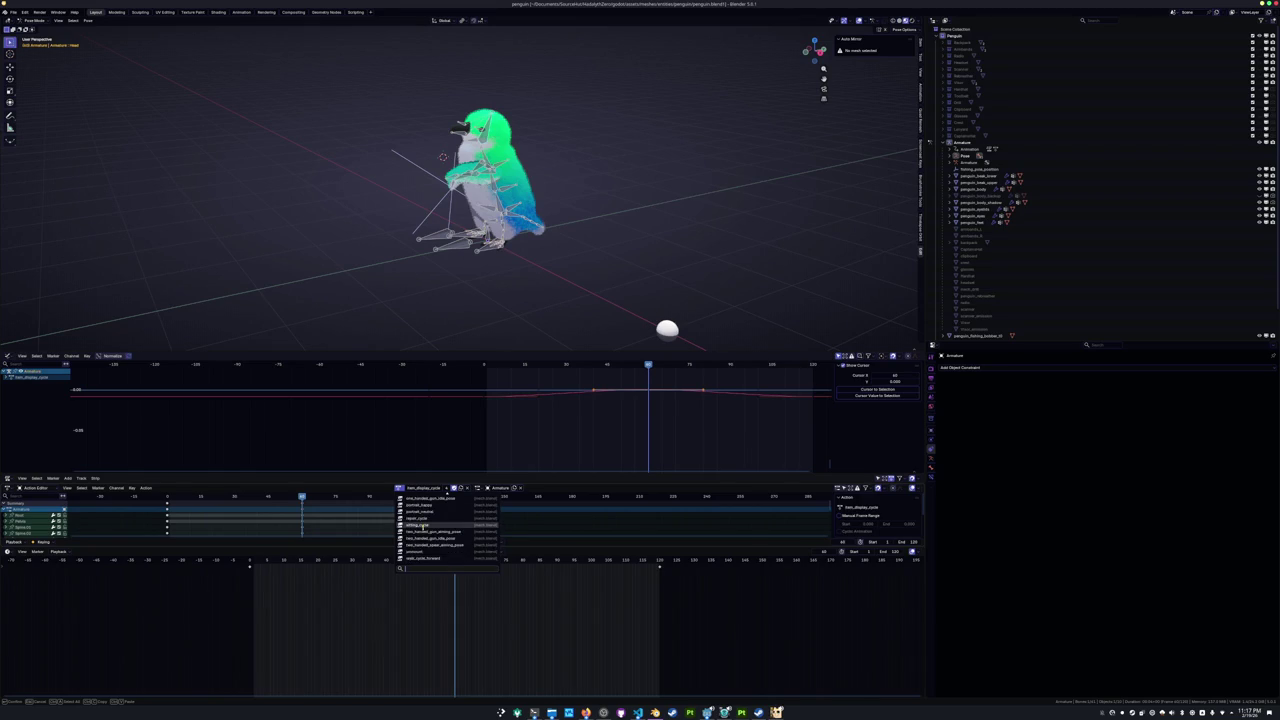
Reopen the main penguin.blend via Open Recent and select one of the penguin's foot bones.
{"action": "left_click", "coordinate": [15, 13]}
{"action": "mouse_move", "coordinate": [30, 40]}
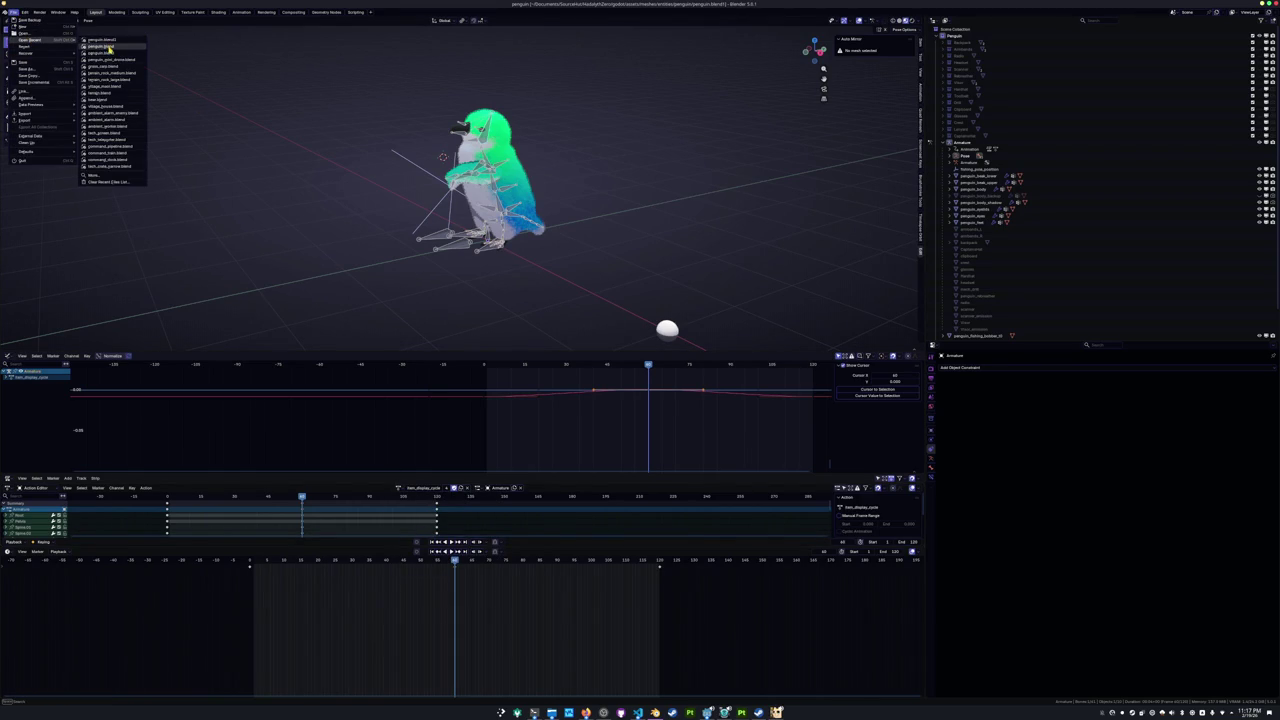
{"action": "left_click", "coordinate": [109, 48]}
{"action": "scroll", "coordinate": [450, 268], "scroll_direction": "up", "scroll_amount": 1}
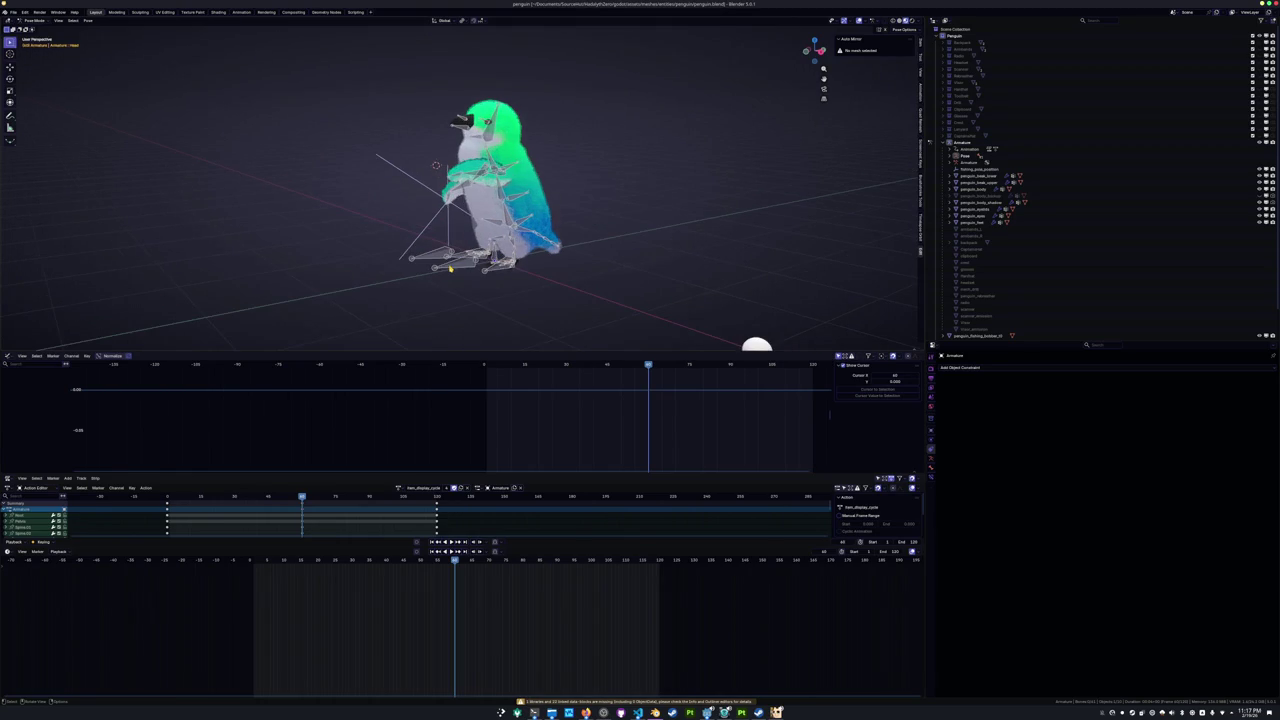
{"action": "left_click", "coordinate": [450, 268]}
Assign the thinking_cycle action to the penguin armature from the browse-action dropdown.
{"action": "scroll", "coordinate": [450, 268], "scroll_direction": "up", "scroll_amount": 2}
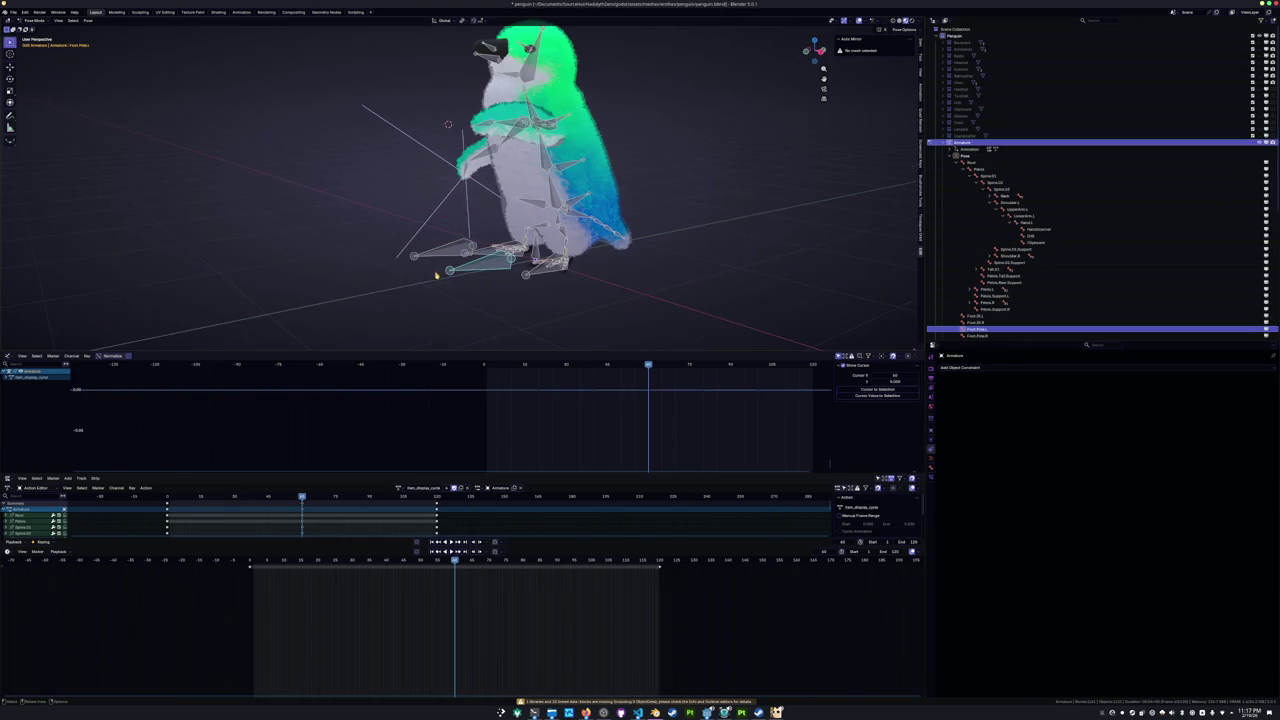
{"action": "left_click", "coordinate": [399, 487]}
{"action": "scroll", "coordinate": [431, 538], "scroll_direction": "up", "scroll_amount": 4}
{"action": "scroll", "coordinate": [430, 538], "scroll_direction": "down", "scroll_amount": 3}
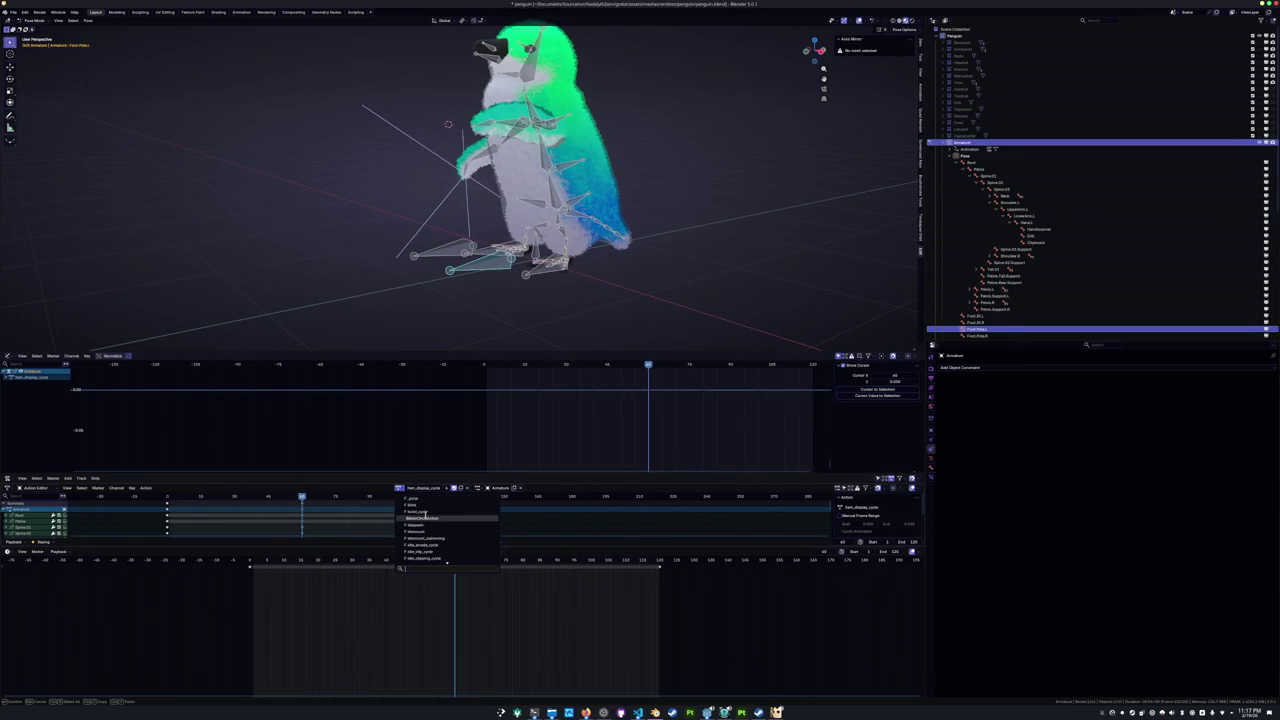
{"action": "scroll", "coordinate": [430, 538], "scroll_direction": "down", "scroll_amount": 4}
{"action": "scroll", "coordinate": [430, 538], "scroll_direction": "down", "scroll_amount": 4}
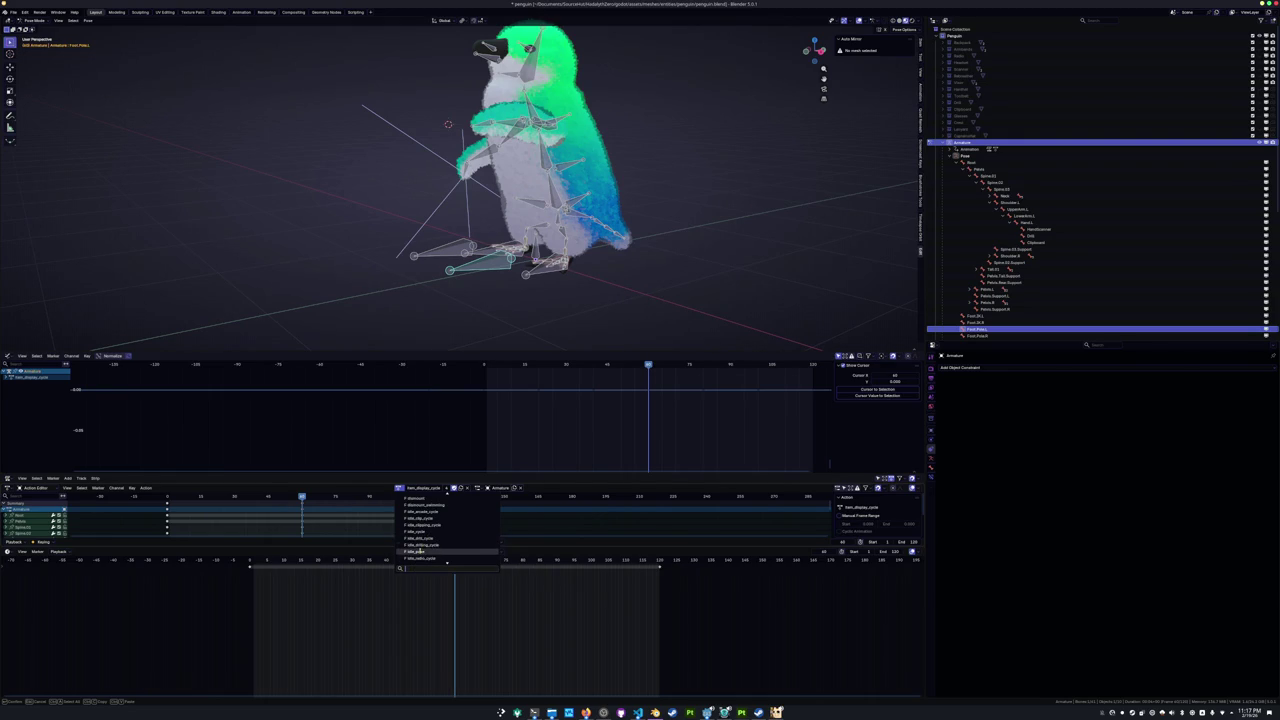
{"action": "left_click", "coordinate": [456, 524]}
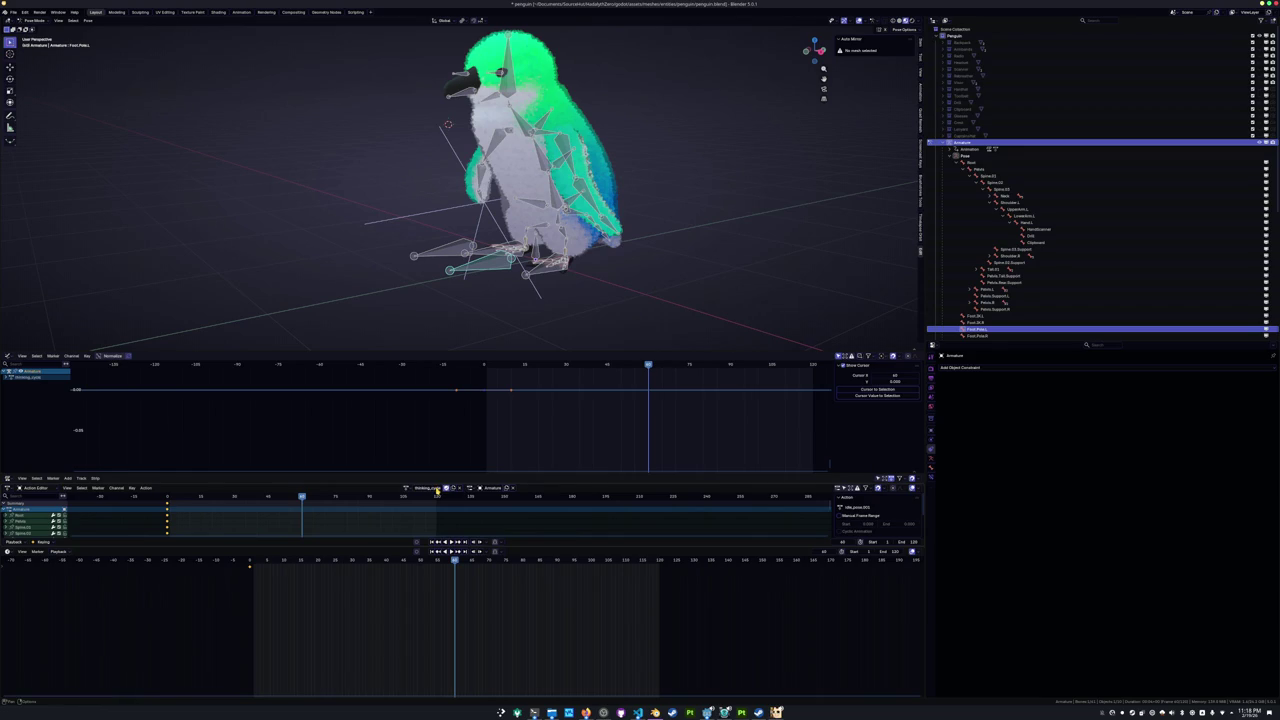
{"action": "mouse_move", "coordinate": [486, 280]}
{"action": "middle_mouse_down"}
{"action": "mouse_move", "coordinate": [537, 287]}
{"action": "mouse_move", "coordinate": [558, 153]}
{"action": "middle_mouse_up"}
Rotate Spine.01 and the spine bone above it to bend the penguin's body.
{"action": "left_click", "coordinate": [554, 256]}
{"action": "left_click", "coordinate": [557, 218]}
{"action": "key", "text": "r"}
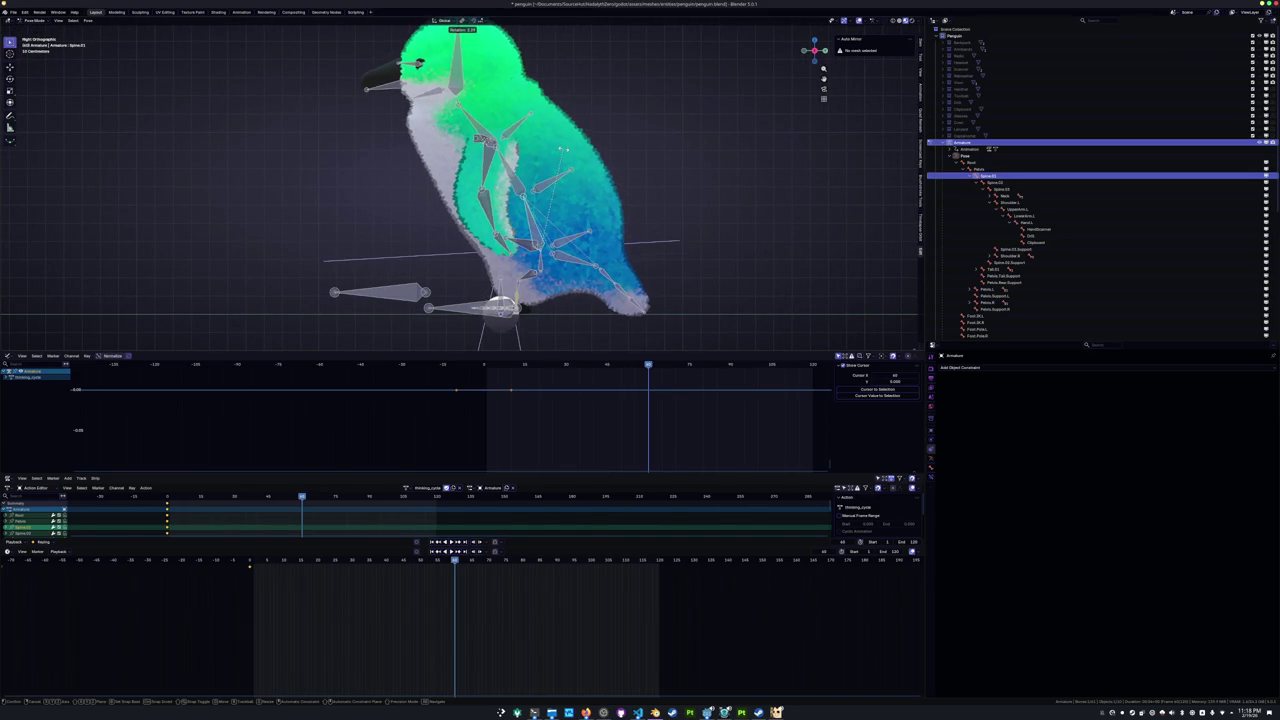
{"action": "left_click", "coordinate": [470, 150]}
{"action": "left_click", "coordinate": [480, 145]}
{"action": "key", "text": "r"}
{"action": "left_click", "coordinate": [418, 162]}
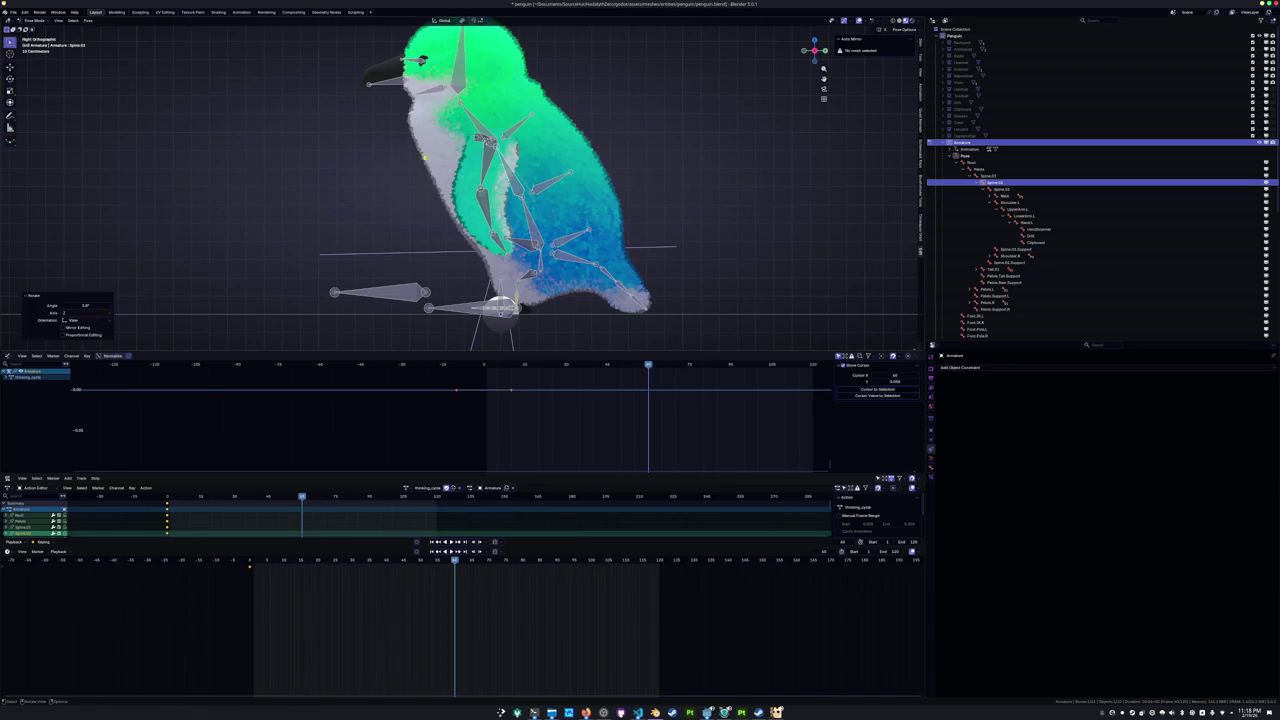
{"action": "middle_click_drag", "start_coordinate": [453, 122], "coordinate": [493, 177], "text": "shift"}
{"action": "left_click", "coordinate": [493, 177]}
Tilt the head bone, rotating it 13.6° then -5.43° on local X.
{"action": "left_click", "coordinate": [497, 100]}
{"action": "key", "text": "r"}
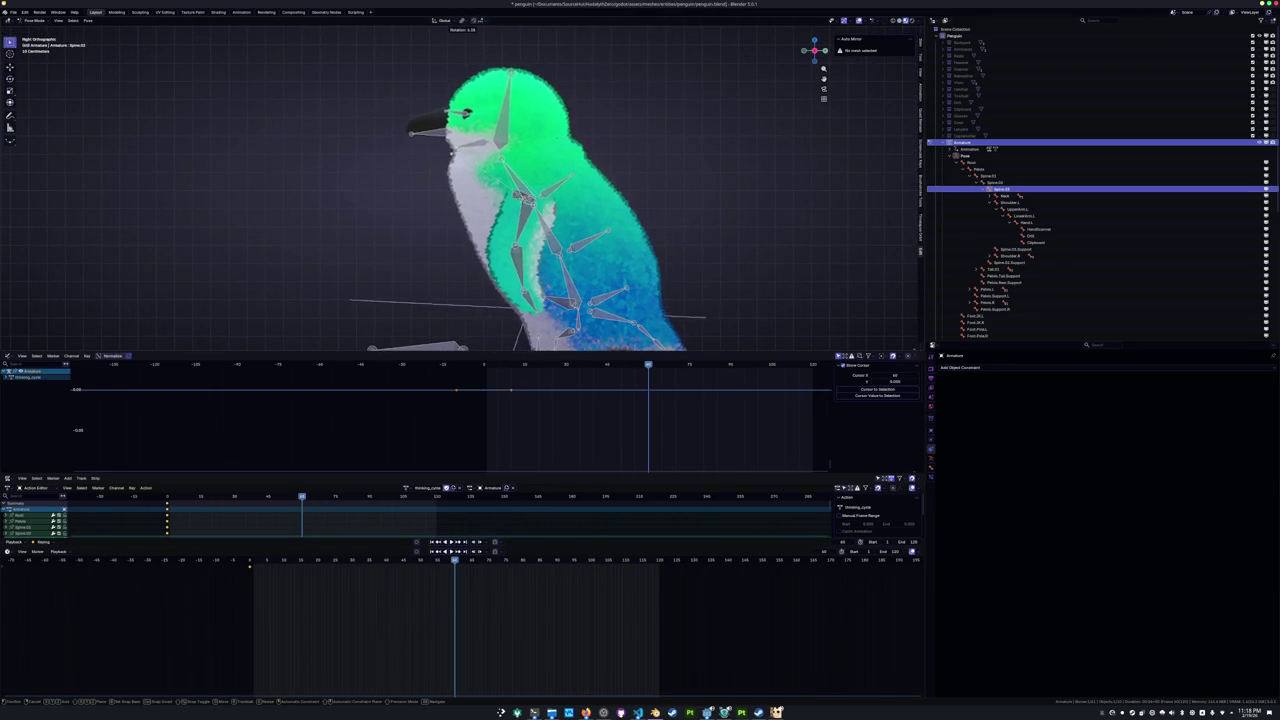
{"action": "left_click", "coordinate": [470, 120]}
{"action": "middle_click_drag", "start_coordinate": [460, 200], "coordinate": [560, 210]}
{"action": "key", "text": "r"}
{"action": "key", "text": "x"}
{"action": "key", "text": "x"}
{"action": "key", "text": "Return"}
{"action": "mouse_move", "coordinate": [650, 140]}
{"action": "middle_mouse_down"}
{"action": "mouse_move", "coordinate": [723, 137]}
{"action": "mouse_move", "coordinate": [728, 152]}
{"action": "middle_mouse_up"}
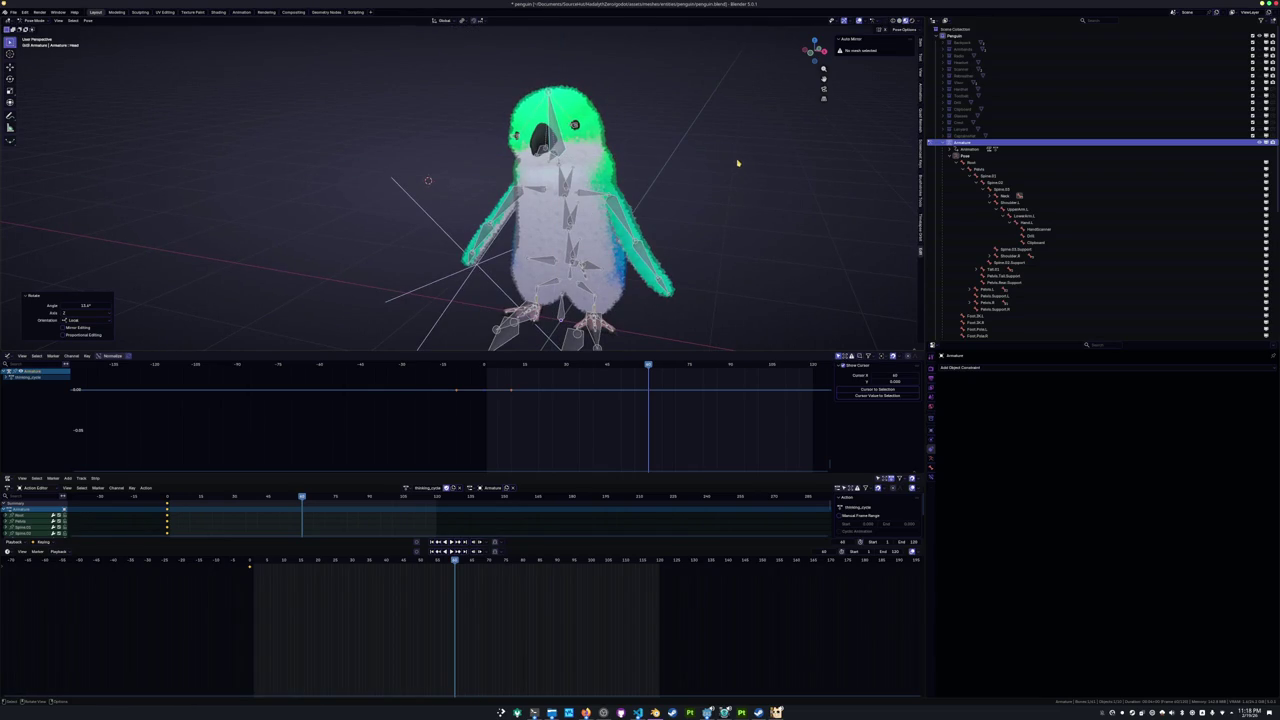
{"action": "middle_click_drag", "start_coordinate": [720, 158], "coordinate": [691, 154]}
{"action": "key", "text": "r"}
{"action": "key", "text": "x"}
{"action": "key", "text": "x"}
{"action": "key", "text": "Return"}
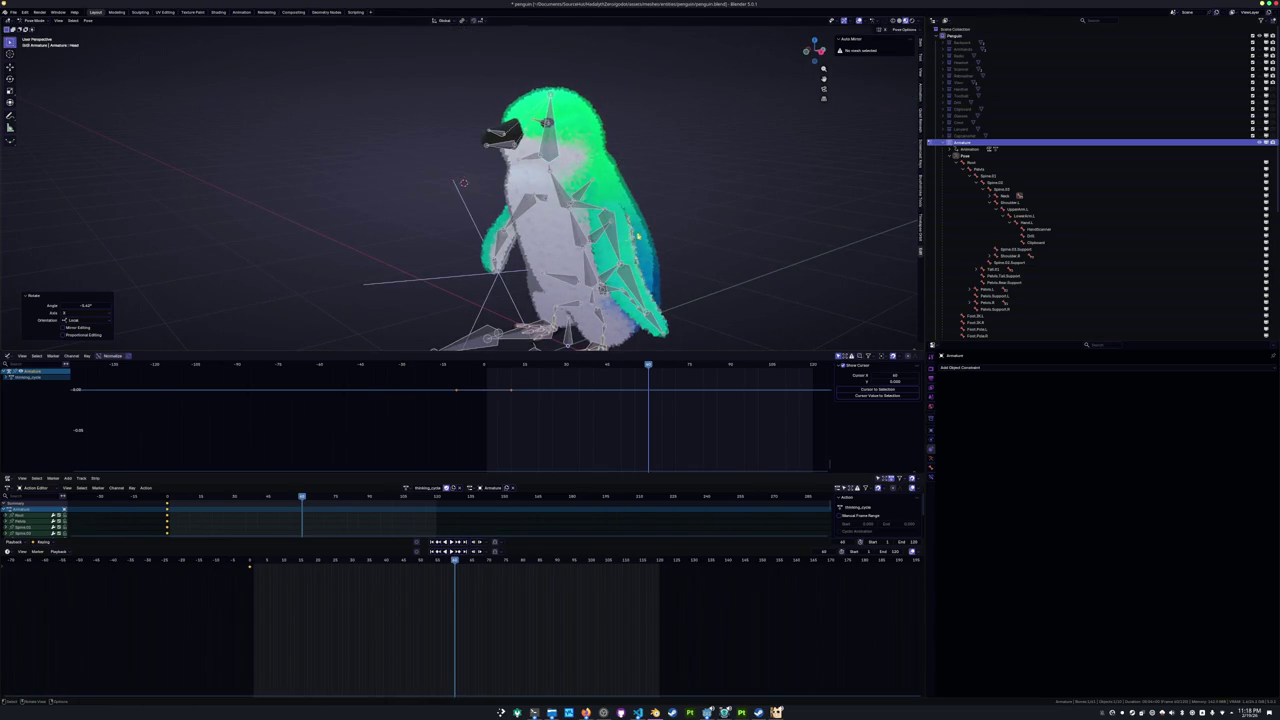
Raise UpperArm.L with rotations on local X, Y (-12.7°) and Z.
{"action": "left_click", "coordinate": [588, 215]}
{"action": "key", "text": "r"}
{"action": "key", "text": "x"}
{"action": "key", "text": "x"}
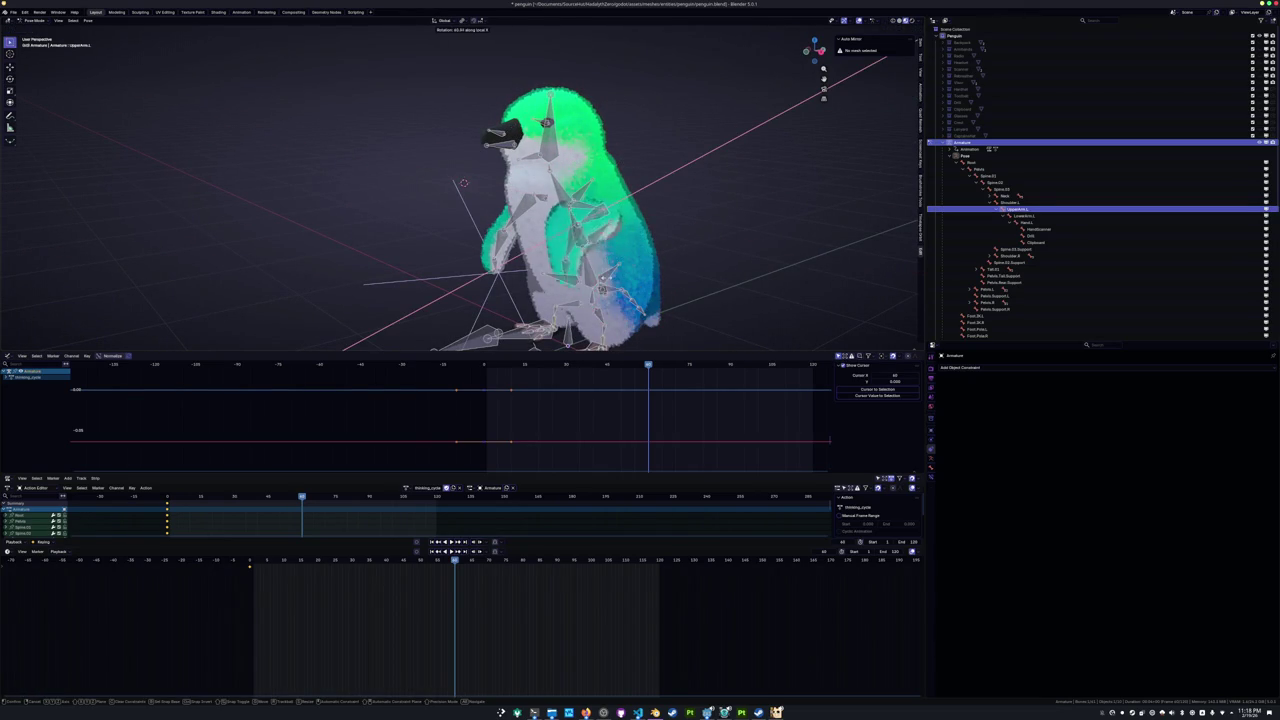
{"action": "key", "text": "Return"}
{"action": "mouse_move", "coordinate": [575, 258]}
{"action": "middle_mouse_down"}
{"action": "mouse_move", "coordinate": [640, 230]}
{"action": "mouse_move", "coordinate": [660, 240]}
{"action": "mouse_move", "coordinate": [655, 215]}
{"action": "middle_mouse_up"}
{"action": "key", "text": "r"}
{"action": "key", "text": "y"}
{"action": "key", "text": "y"}
{"action": "key", "text": "Return"}
{"action": "key", "text": "r"}
{"action": "key", "text": "z"}
{"action": "key", "text": "z"}
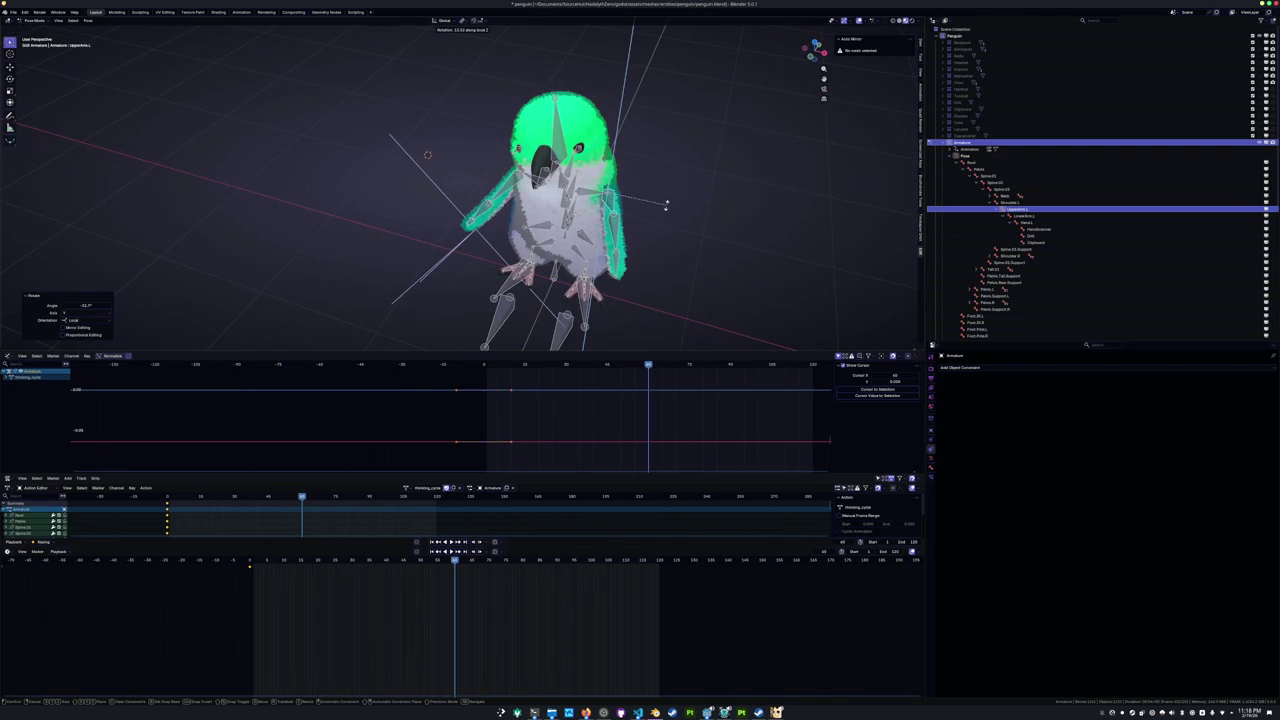
{"action": "key", "text": "Return"}
Bend LowerArm.L on local X and Z to bring the flipper to the face, then show the reference windows.
{"action": "left_click", "coordinate": [646, 240]}
{"action": "key", "text": "r"}
{"action": "middle_click_drag", "start_coordinate": [646, 240], "coordinate": [664, 214]}
{"action": "key", "text": "x"}
{"action": "key", "text": "x"}
{"action": "key", "text": "Return"}
{"action": "key", "text": "r"}
{"action": "key", "text": "x"}
{"action": "key", "text": "z"}
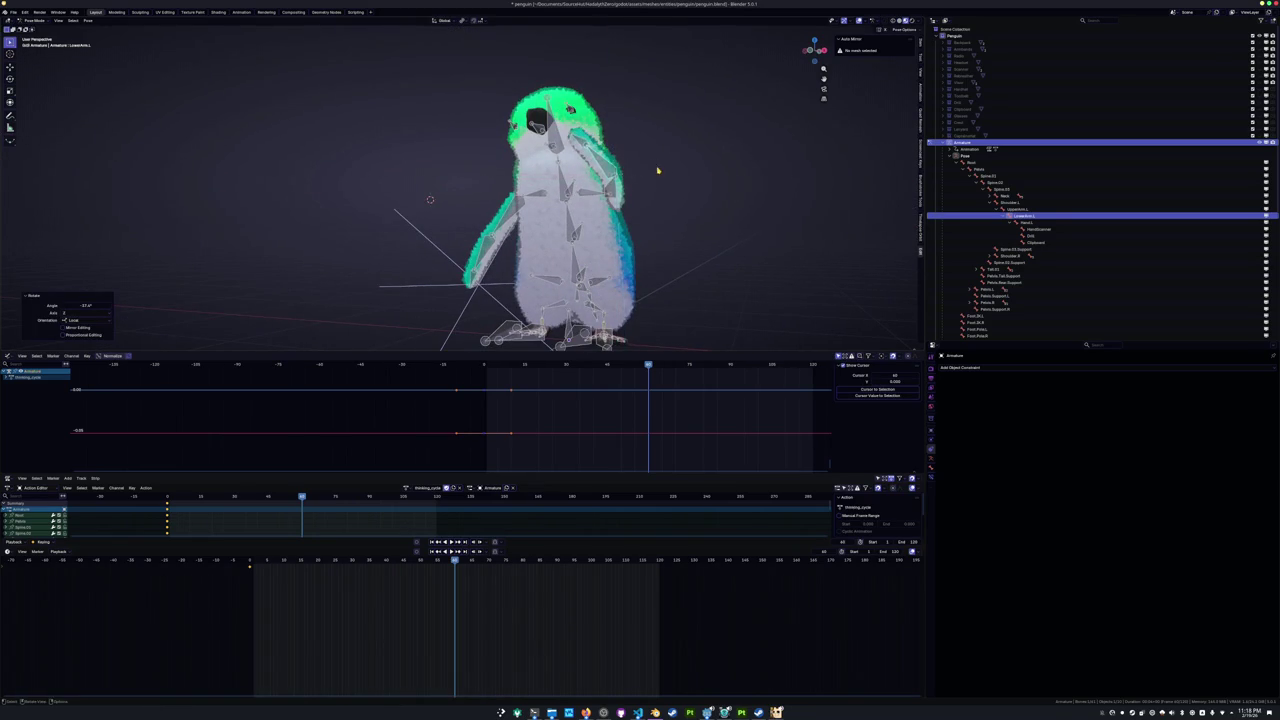
{"action": "middle_click_drag", "start_coordinate": [662, 172], "coordinate": [649, 170]}
{"action": "key", "text": "z"}
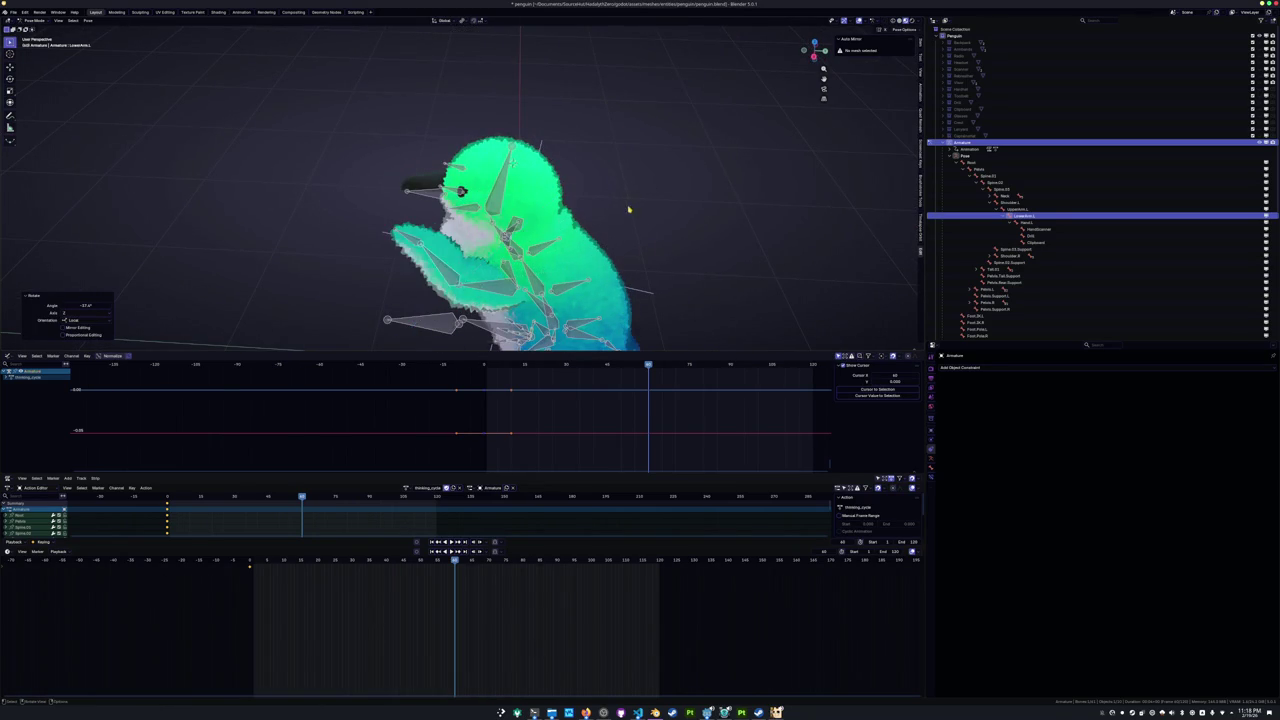
{"action": "key", "text": "x"}
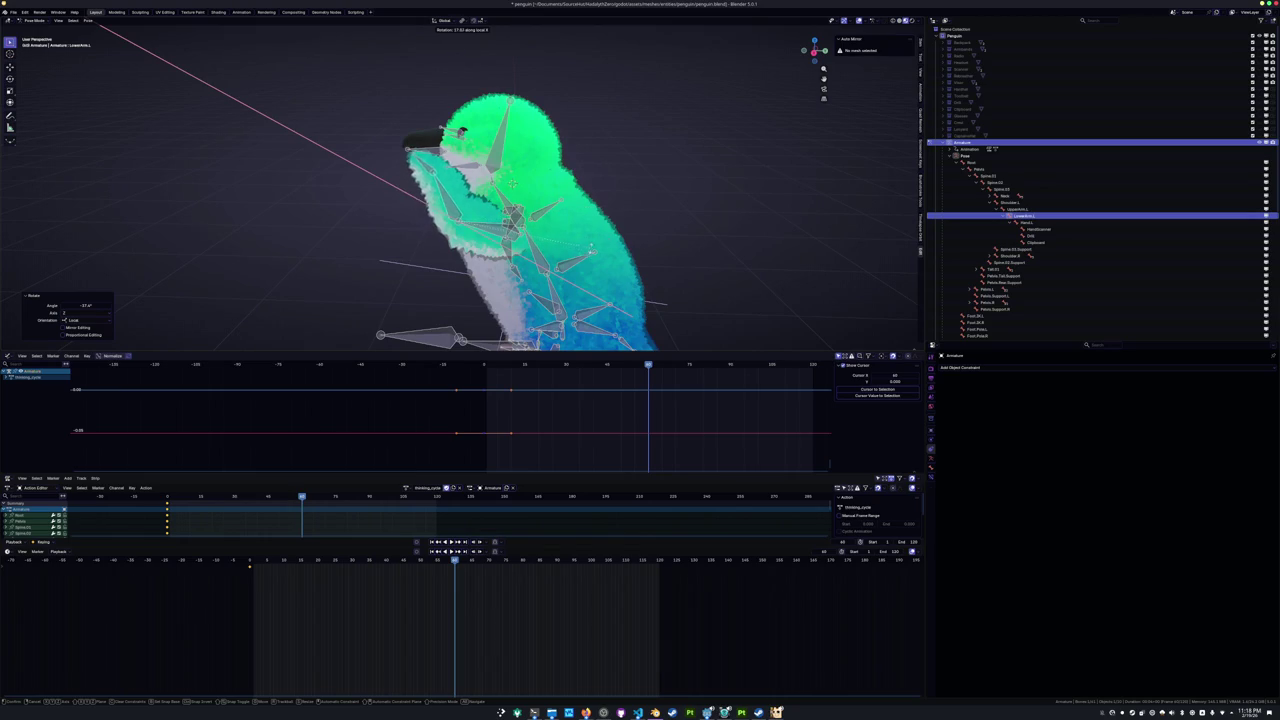
{"action": "key", "text": "Return"}
{"action": "middle_click_drag", "start_coordinate": [512, 183], "coordinate": [430, 190]}
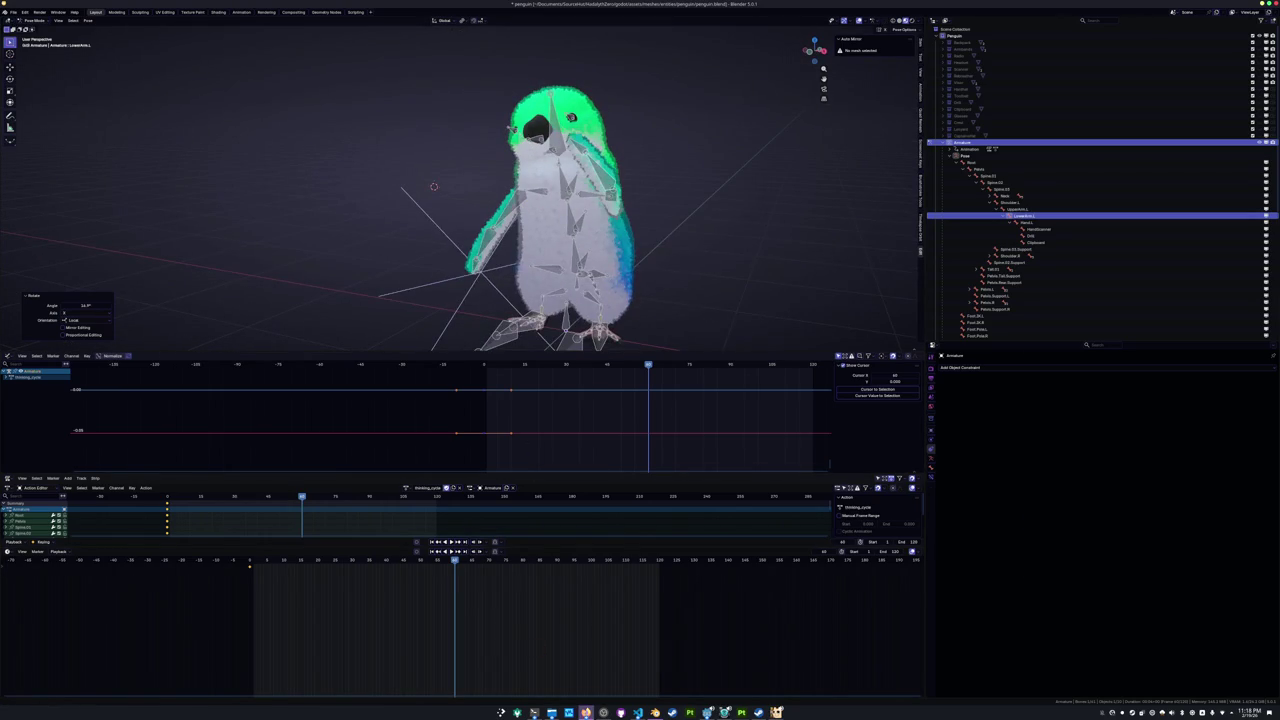
{"action": "key", "text": "super+d"}
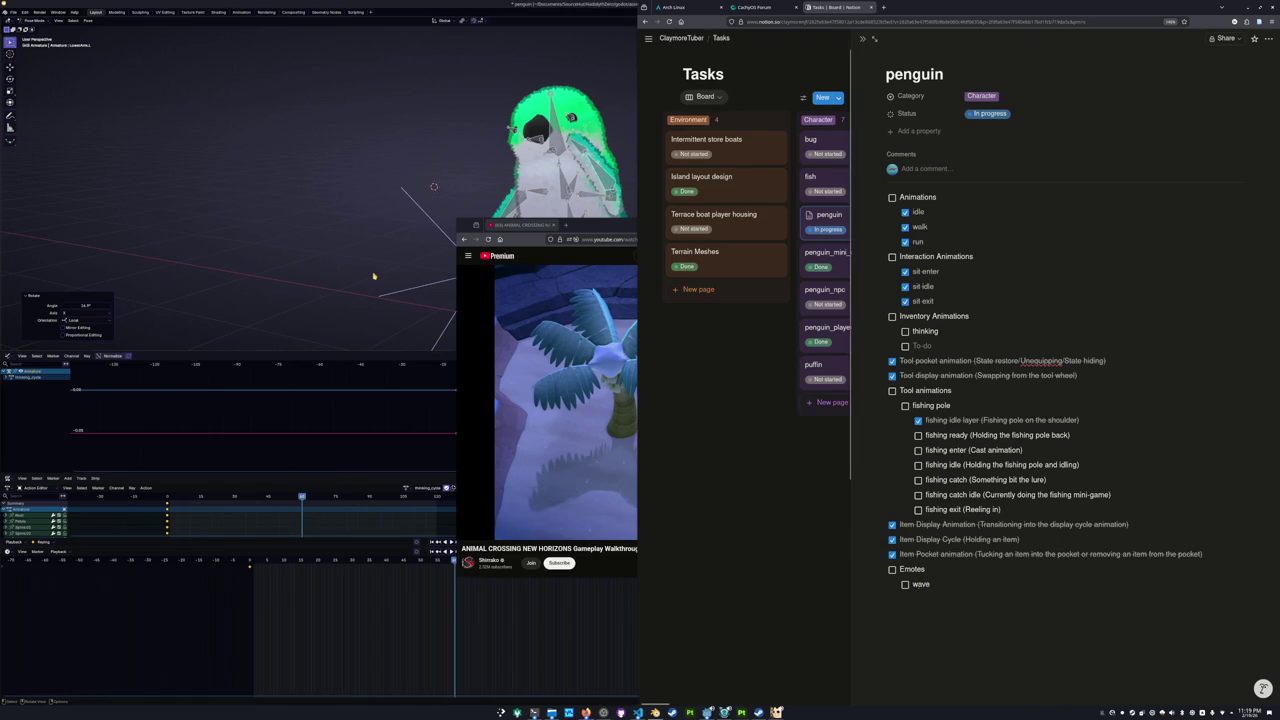
Back in full-screen Blender, rotate LowerArm.L on X and Hand.L on local Z.
{"action": "key", "text": "super+Page_Up"}
{"action": "middle_click_drag", "start_coordinate": [428, 271], "coordinate": [456, 206]}
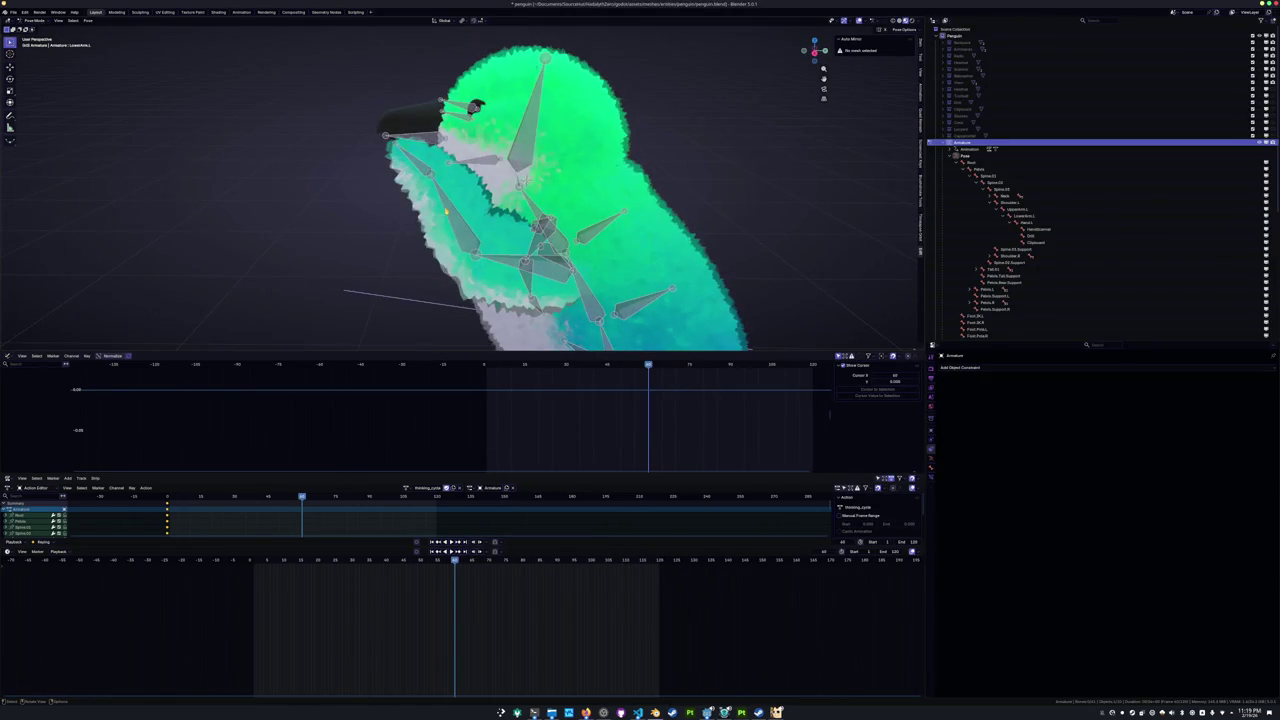
{"action": "left_click", "coordinate": [458, 207]}
{"action": "key", "text": "r"}
{"action": "key", "text": "x"}
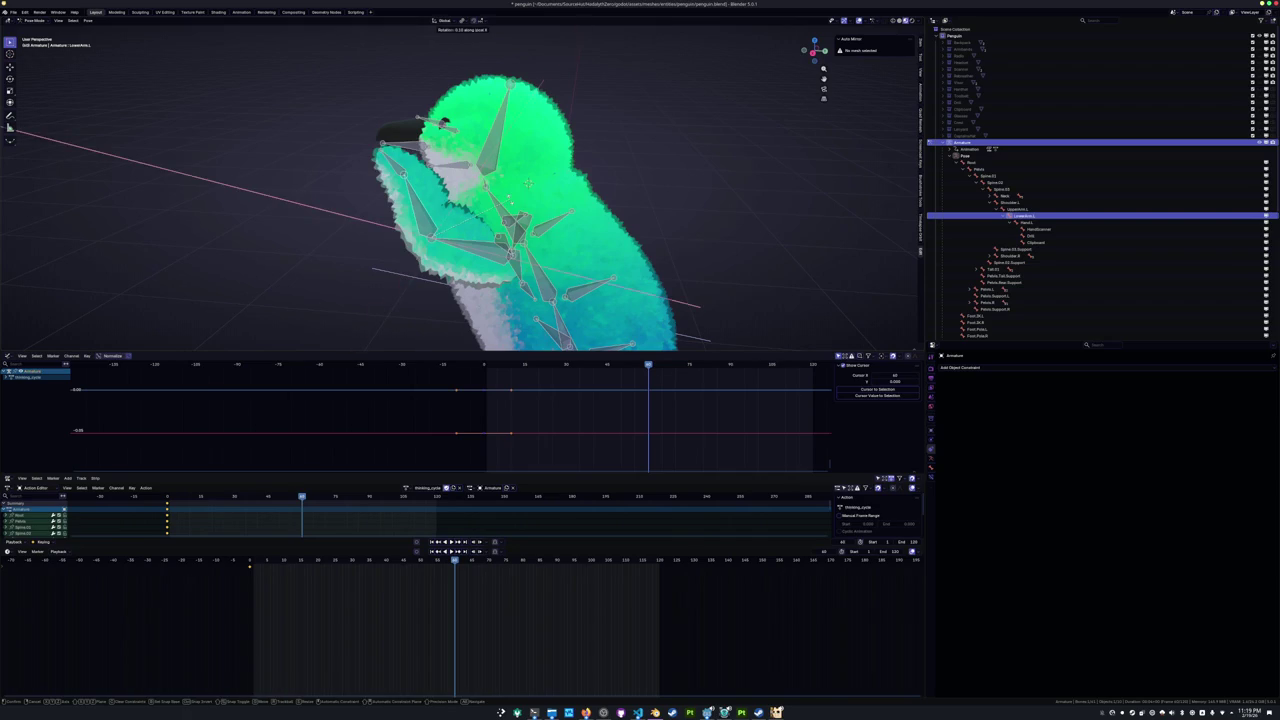
{"action": "left_click", "coordinate": [440, 185]}
{"action": "middle_click_drag", "start_coordinate": [440, 185], "coordinate": [460, 160]}
{"action": "left_click", "coordinate": [655, 265]}
{"action": "key", "text": "r"}
{"action": "key", "text": "z"}
{"action": "key", "text": "z"}
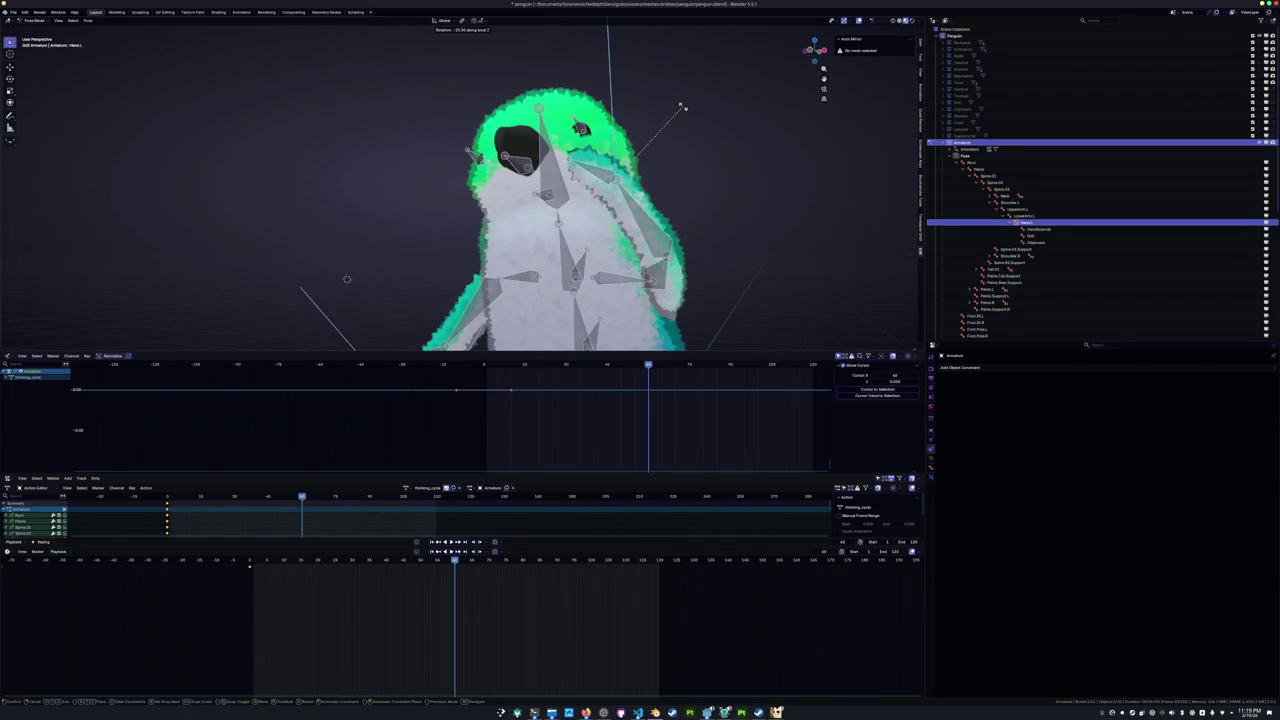
{"action": "left_click", "coordinate": [680, 105]}
Pose the right wing, rotating UpperArm.R on local Z, Y and X.
{"action": "mouse_move", "coordinate": [680, 105]}
{"action": "middle_mouse_down"}
{"action": "mouse_move", "coordinate": [352, 232]}
{"action": "mouse_move", "coordinate": [431, 249]}
{"action": "mouse_move", "coordinate": [556, 213]}
{"action": "middle_mouse_up"}
{"action": "scroll", "coordinate": [556, 213], "scroll_direction": "up", "scroll_amount": 4}
{"action": "left_click", "coordinate": [556, 213]}
{"action": "key", "text": "r"}
{"action": "key", "text": "z"}
{"action": "key", "text": "z"}
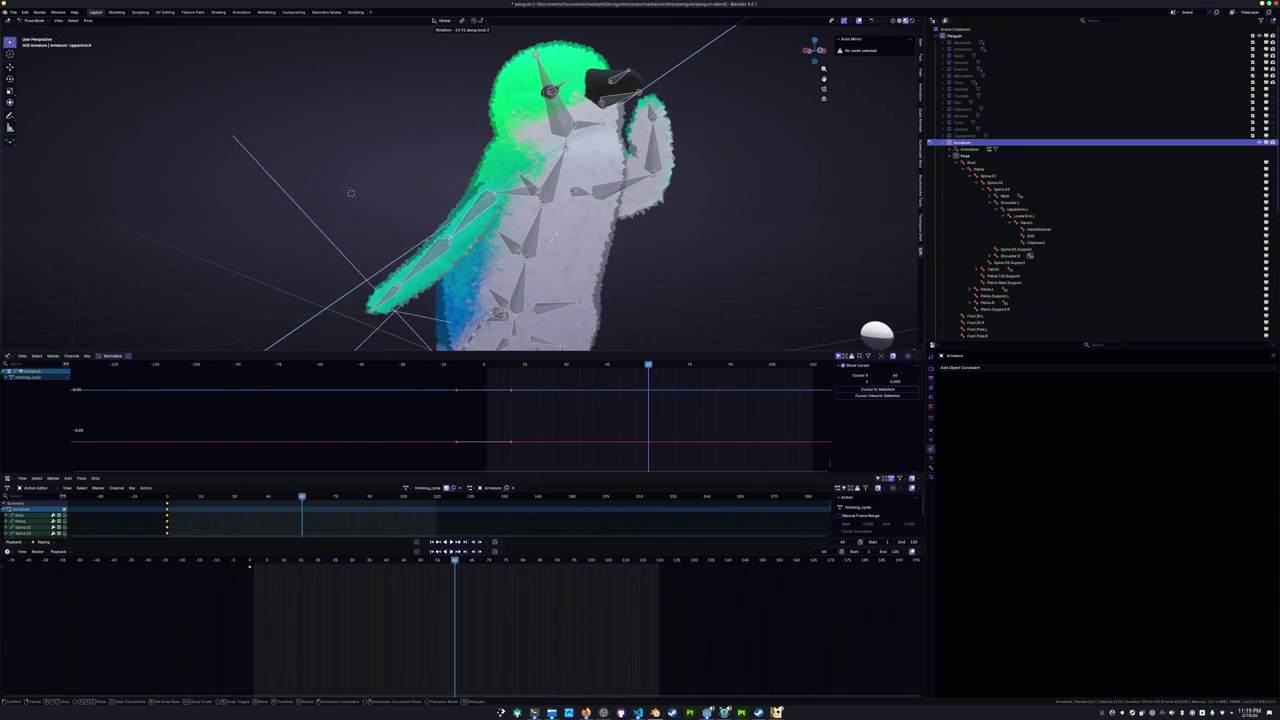
{"action": "left_click", "coordinate": [349, 194]}
{"action": "mouse_move", "coordinate": [349, 194]}
{"action": "middle_mouse_down"}
{"action": "mouse_move", "coordinate": [508, 265]}
{"action": "mouse_move", "coordinate": [490, 253]}
{"action": "middle_mouse_up"}
{"action": "key", "text": "r"}
{"action": "key", "text": "x"}
{"action": "key", "text": "x"}
{"action": "key", "text": "y"}
{"action": "key", "text": "y"}
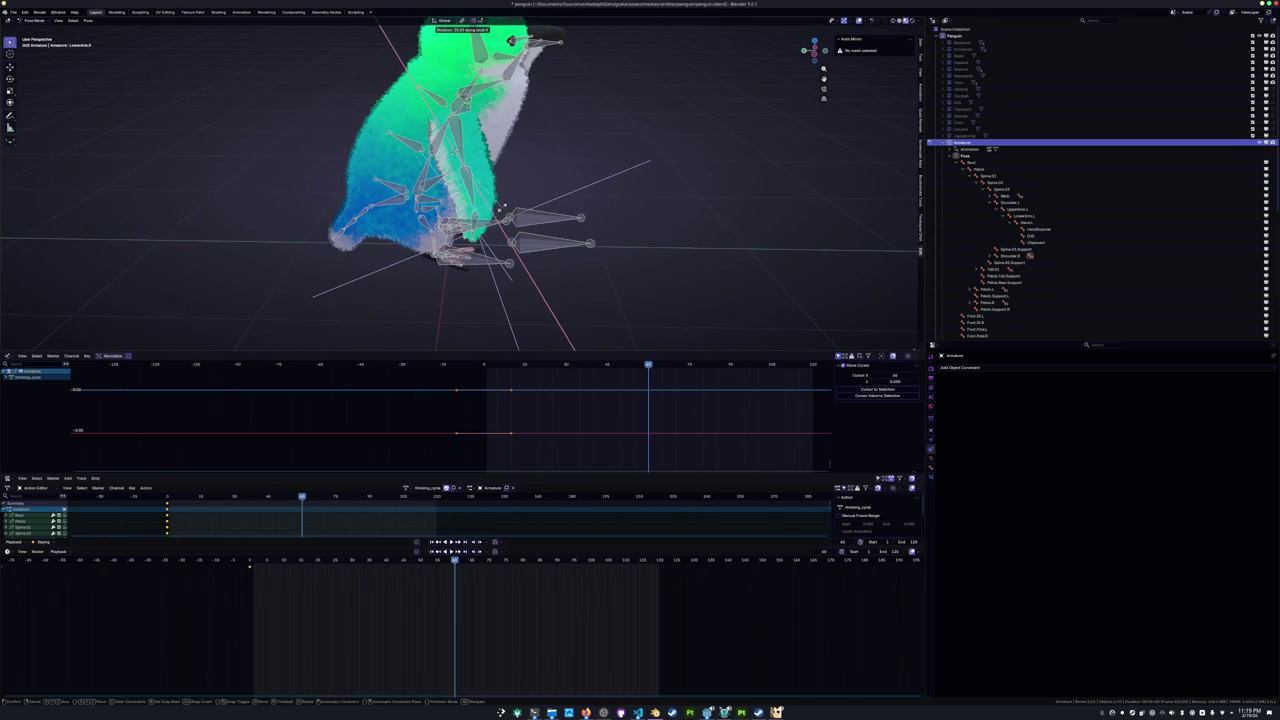
{"action": "left_click", "coordinate": [503, 207]}
{"action": "middle_click_drag", "start_coordinate": [503, 207], "coordinate": [541, 187]}
{"action": "key", "text": "r"}
{"action": "key", "text": "x"}
{"action": "key", "text": "x"}
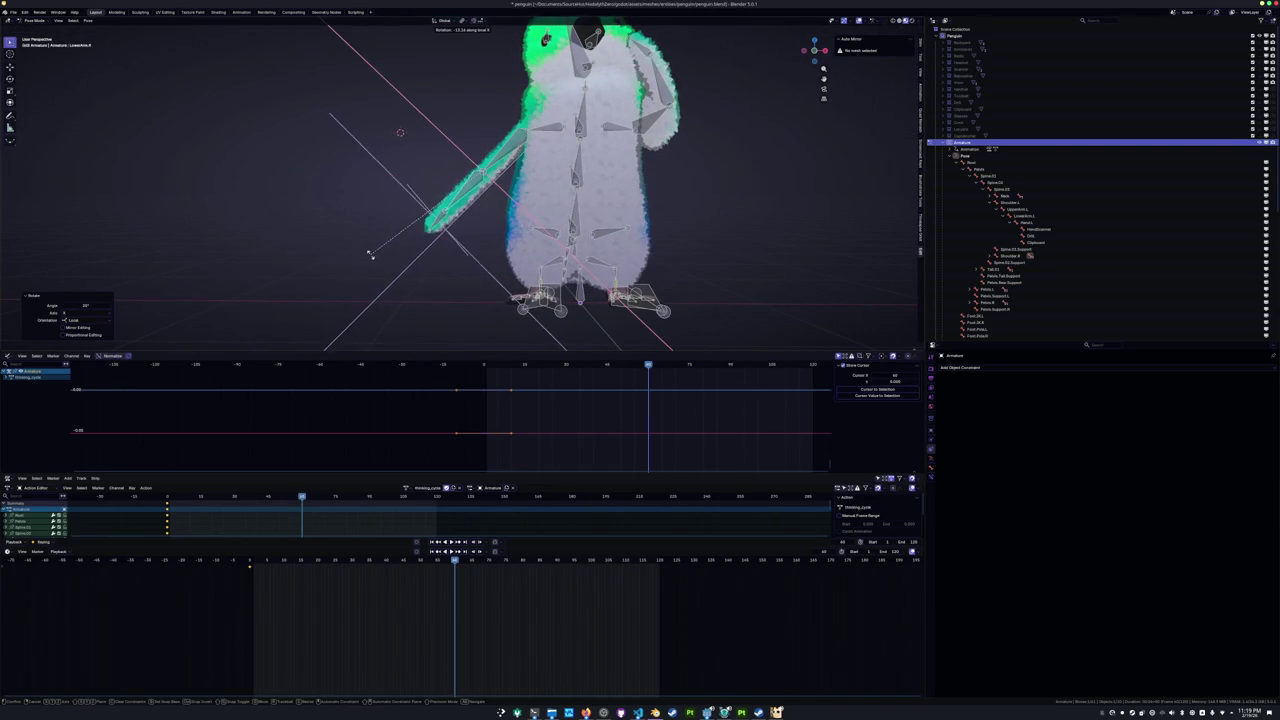
{"action": "left_click", "coordinate": [371, 255]}
Twist the upper body by rotating Spine.01 and Spine.02 around Z.
{"action": "mouse_move", "coordinate": [371, 255]}
{"action": "middle_mouse_down"}
{"action": "mouse_move", "coordinate": [916, 338]}
{"action": "mouse_move", "coordinate": [914, 309]}
{"action": "middle_mouse_up"}
{"action": "scroll", "coordinate": [654, 203], "scroll_direction": "up", "scroll_amount": 3}
{"action": "left_click", "coordinate": [572, 200]}
{"action": "key", "text": "r"}
{"action": "key", "text": "z"}
{"action": "left_click", "coordinate": [621, 206]}
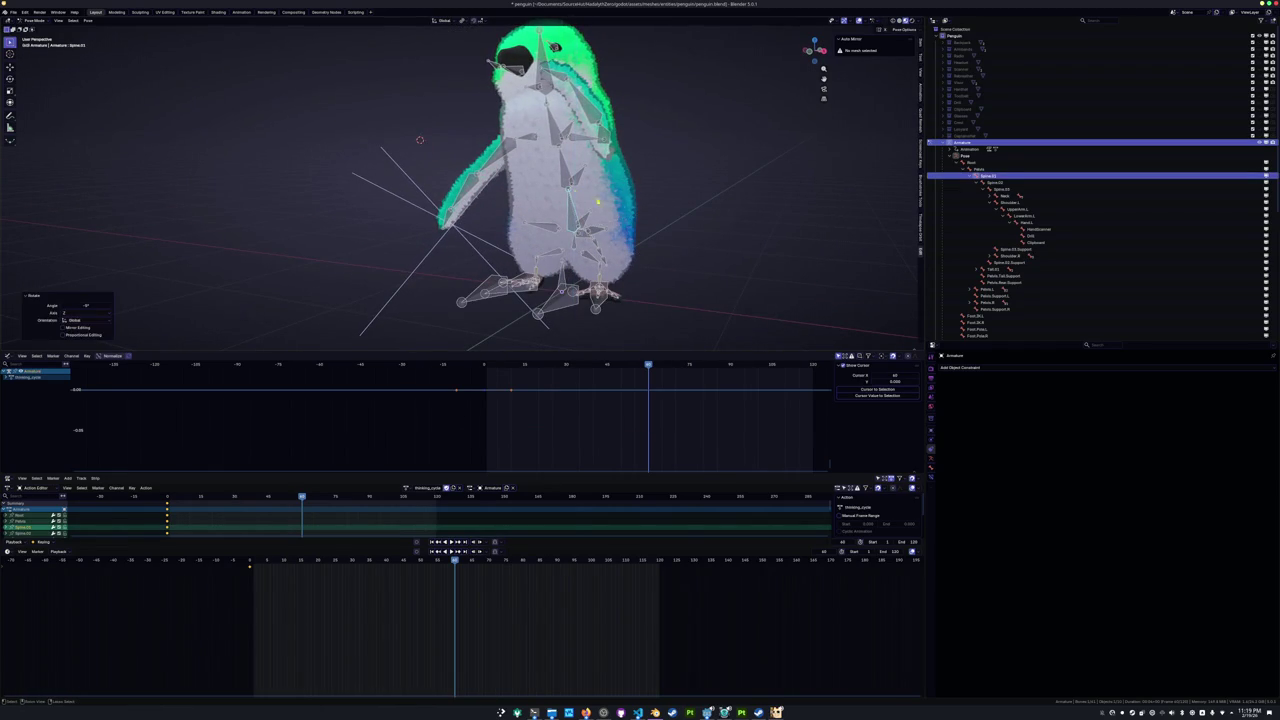
{"action": "left_click", "coordinate": [558, 178]}
{"action": "key", "text": "r"}
{"action": "key", "text": "z"}
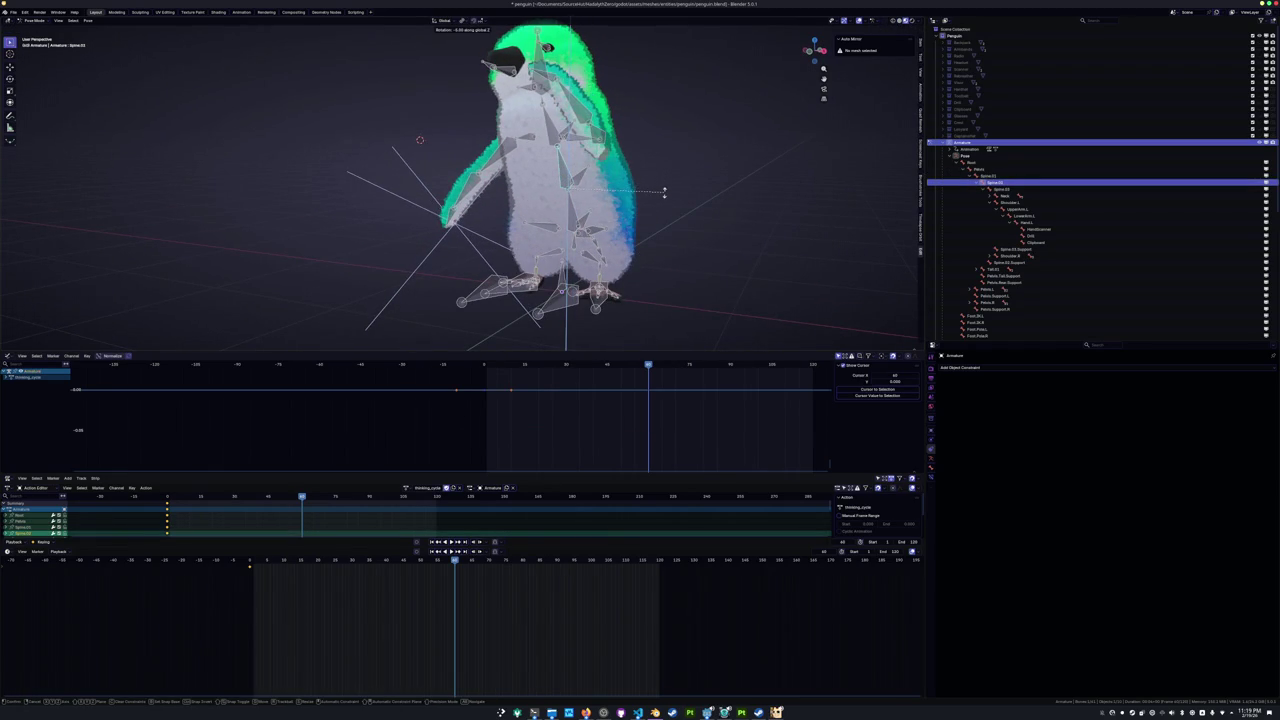
{"action": "left_click", "coordinate": [663, 191]}
{"action": "middle_click_drag", "start_coordinate": [663, 191], "coordinate": [428, 153]}
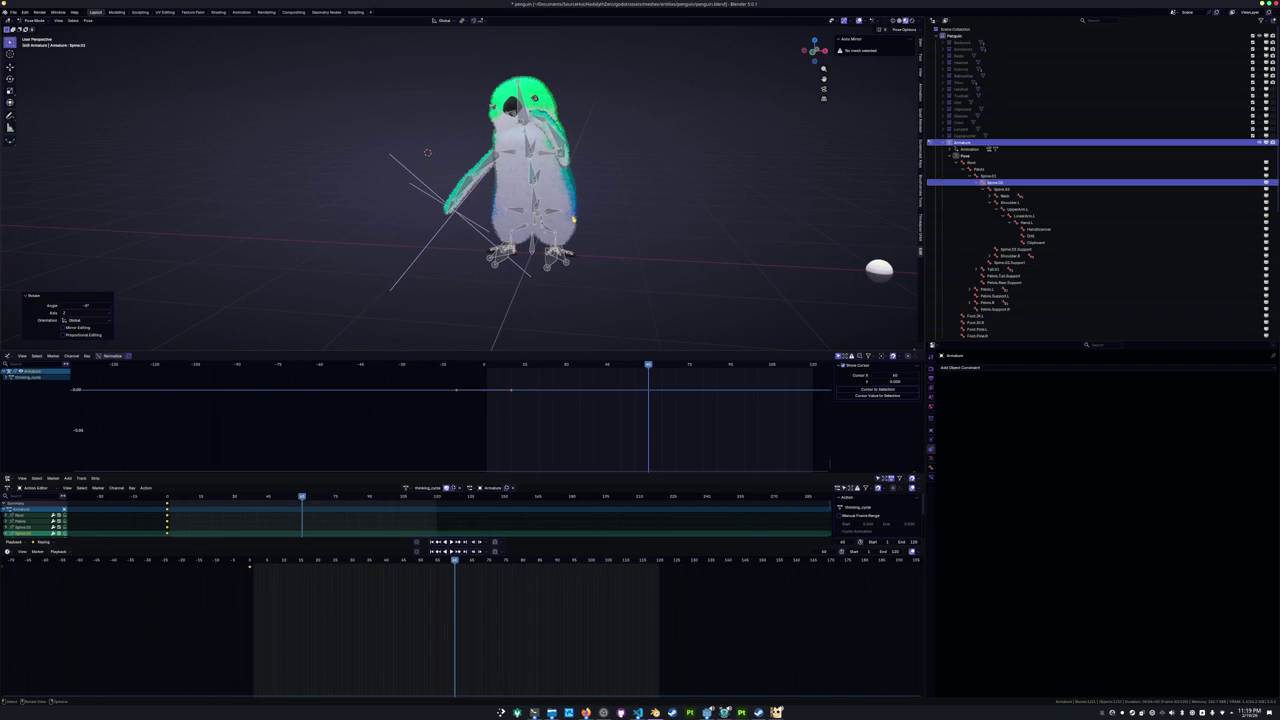
{"action": "scroll", "coordinate": [428, 153], "scroll_direction": "up", "scroll_amount": 3}
{"action": "mouse_move", "coordinate": [428, 153]}
{"action": "middle_mouse_down"}
{"action": "mouse_move", "coordinate": [470, 150]}
{"action": "mouse_move", "coordinate": [445, 155]}
{"action": "middle_mouse_up"}
Key all bones, then paste the thinking pose at frame 0 and key it.
{"action": "scroll", "coordinate": [470, 150], "scroll_direction": "down", "scroll_amount": 3}
{"action": "key", "text": "a"}
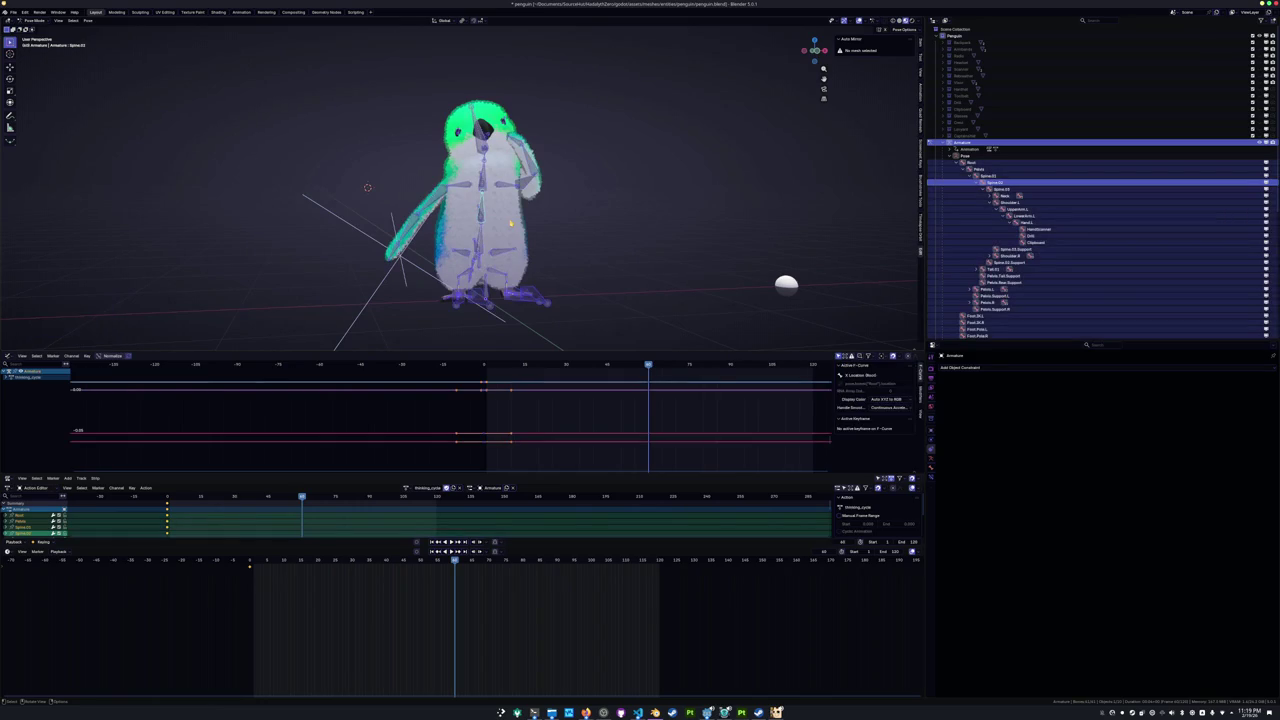
{"action": "key", "text": "i"}
{"action": "key", "text": "shift+Left"}
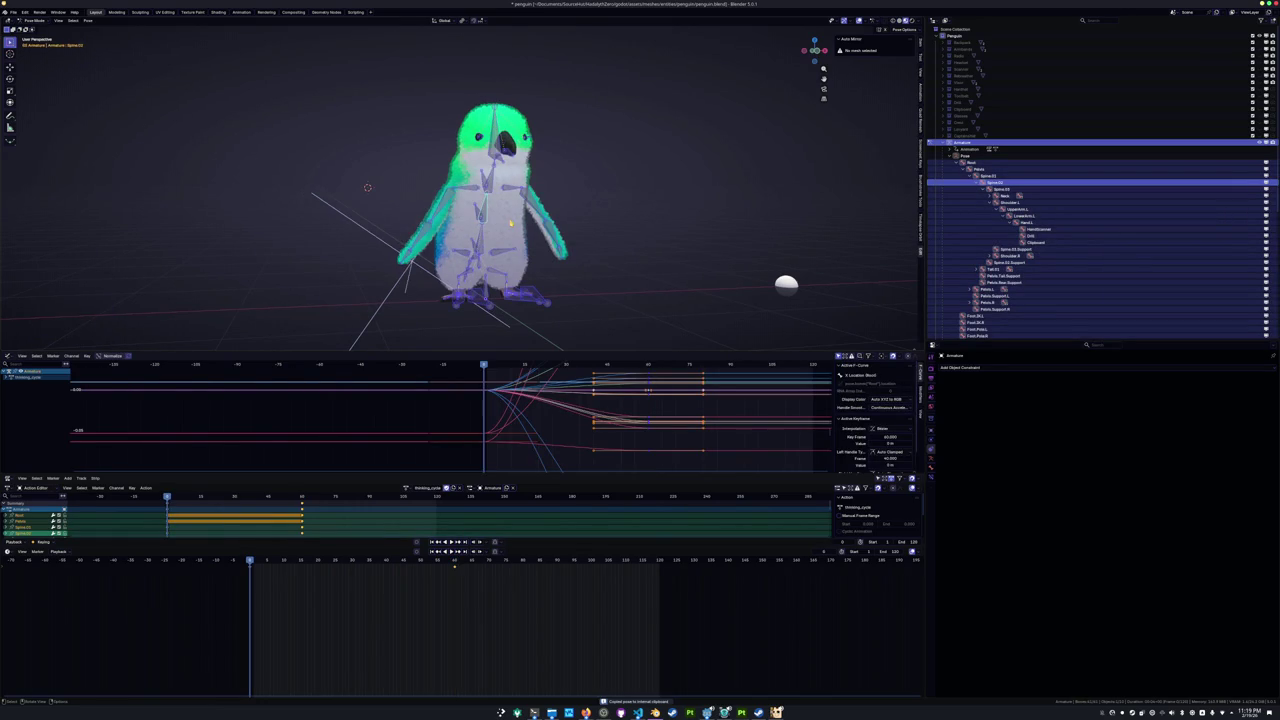
{"action": "key", "text": "ctrl+shift+v"}
{"action": "key", "text": "i"}
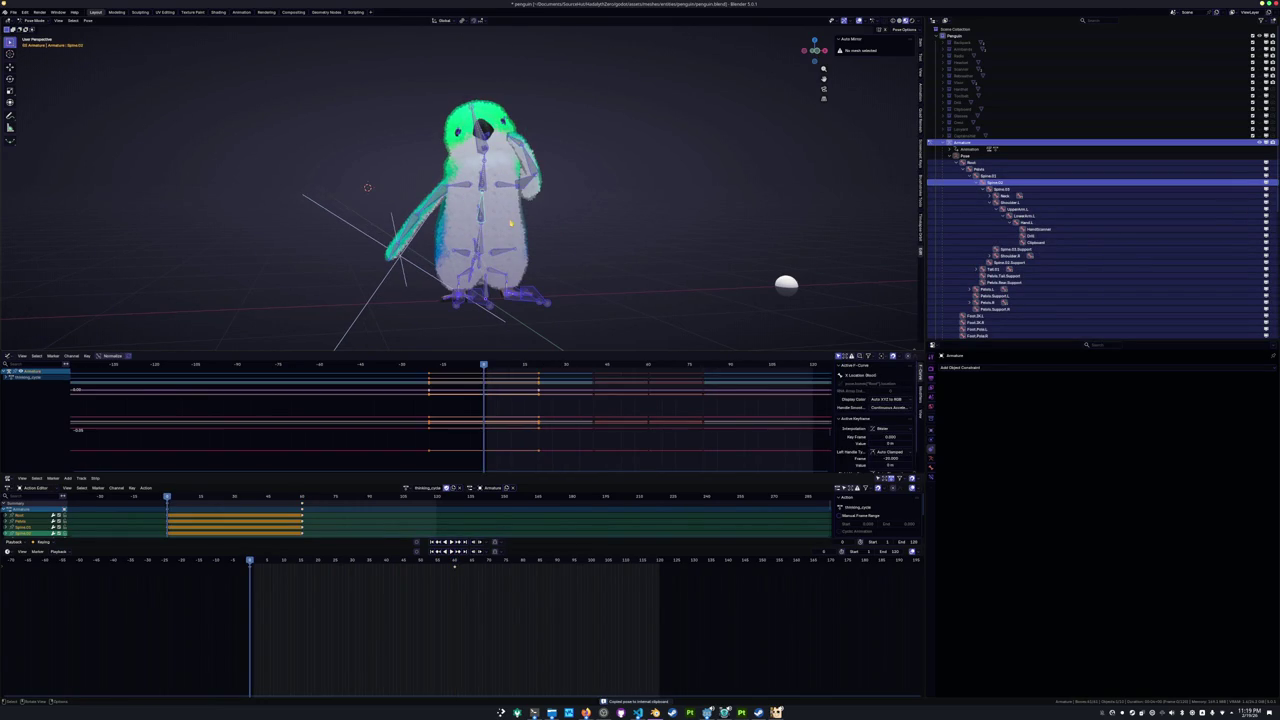
Paste the saved thinking pose at frame 120 and keyframe it.
{"action": "left_click", "coordinate": [660, 562]}
{"action": "key", "text": "ctrl+v"}
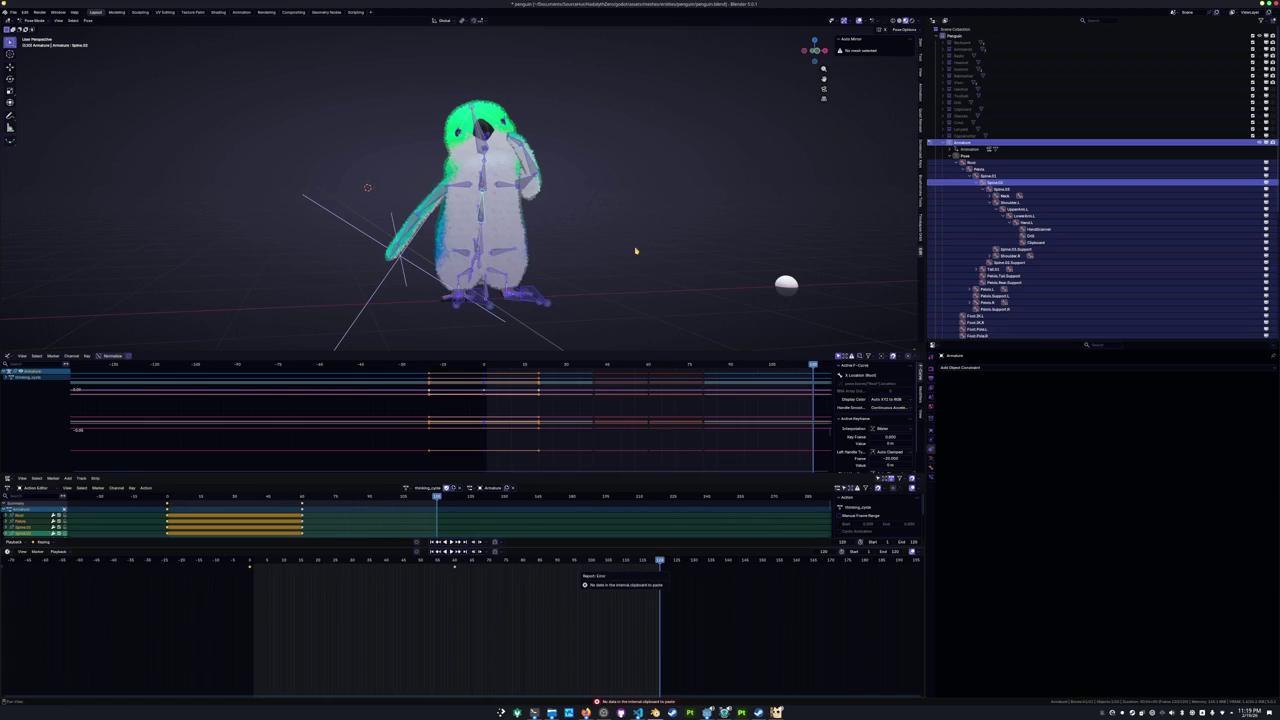
{"action": "key", "text": "i"}
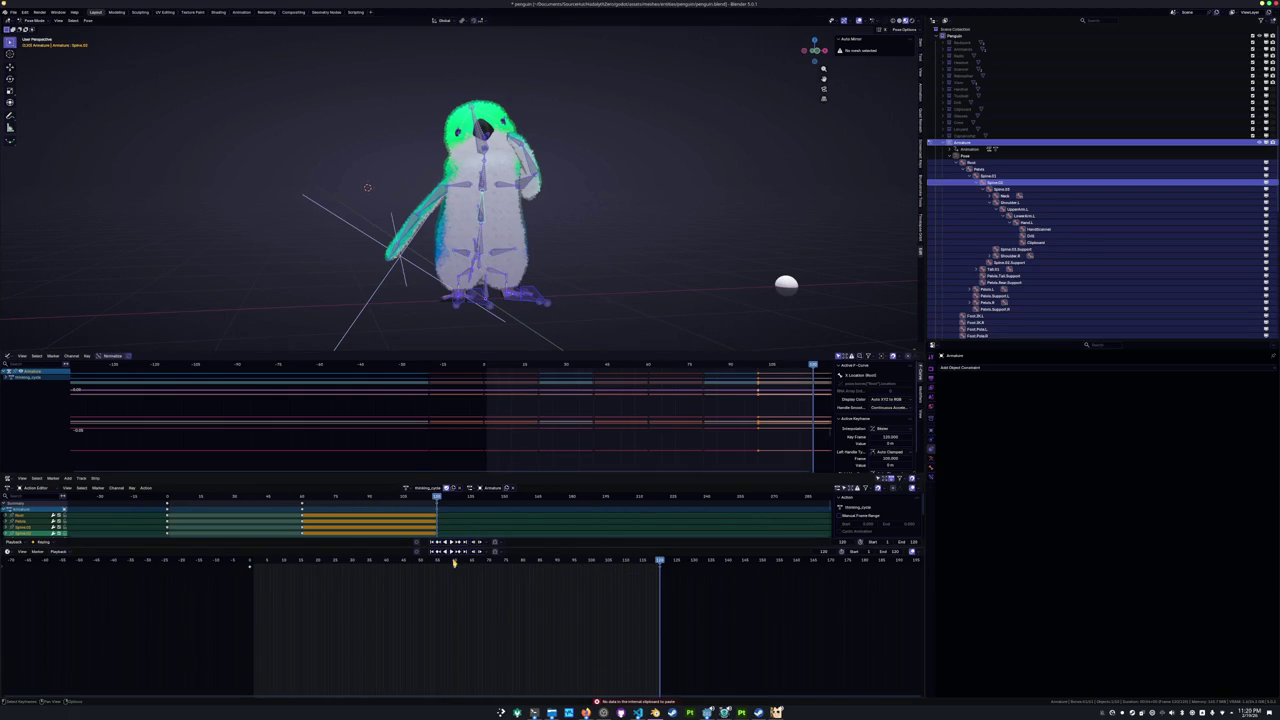
Go to frame 60, view the penguin from the right side, and select Spine.01.
{"action": "left_click", "coordinate": [454, 562]}
{"action": "key", "text": "KP_3"}
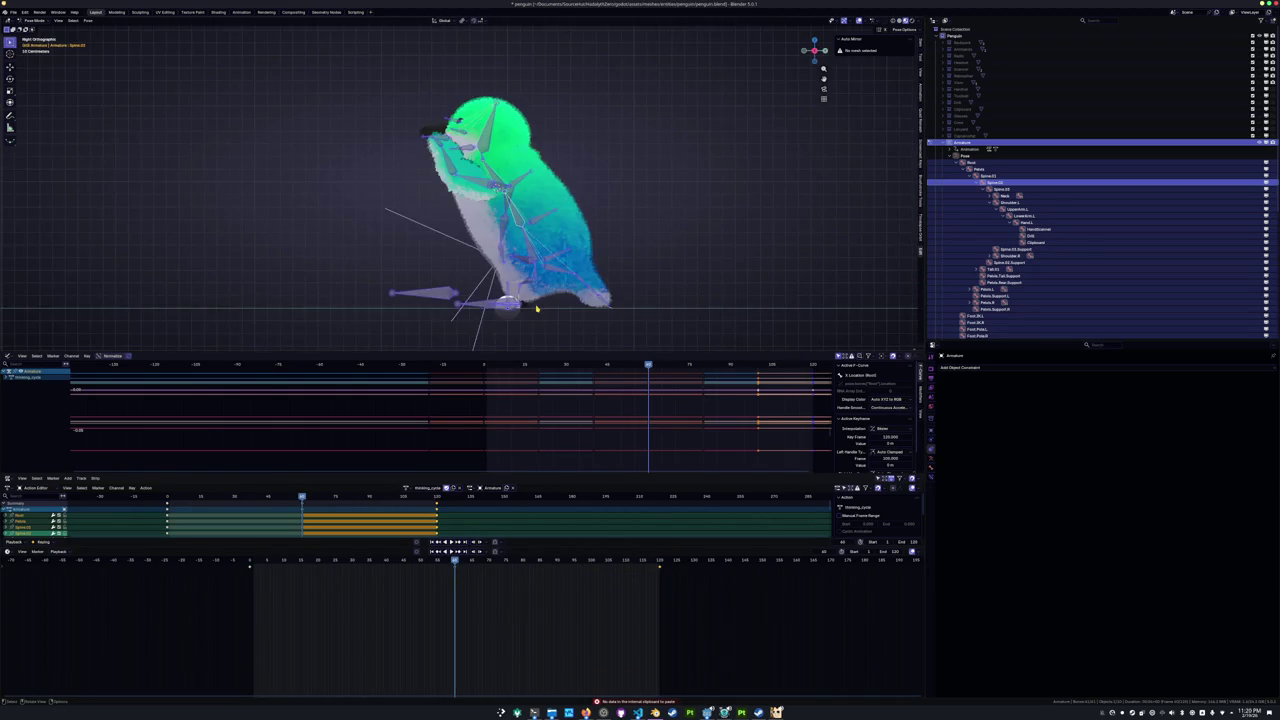
{"action": "scroll", "coordinate": [378, 292], "scroll_direction": "up", "scroll_amount": 1}
{"action": "scroll", "coordinate": [378, 292], "scroll_direction": "up", "scroll_amount": 2}
{"action": "scroll", "coordinate": [378, 292], "scroll_direction": "up", "scroll_amount": 2}
{"action": "left_click", "coordinate": [559, 235]}
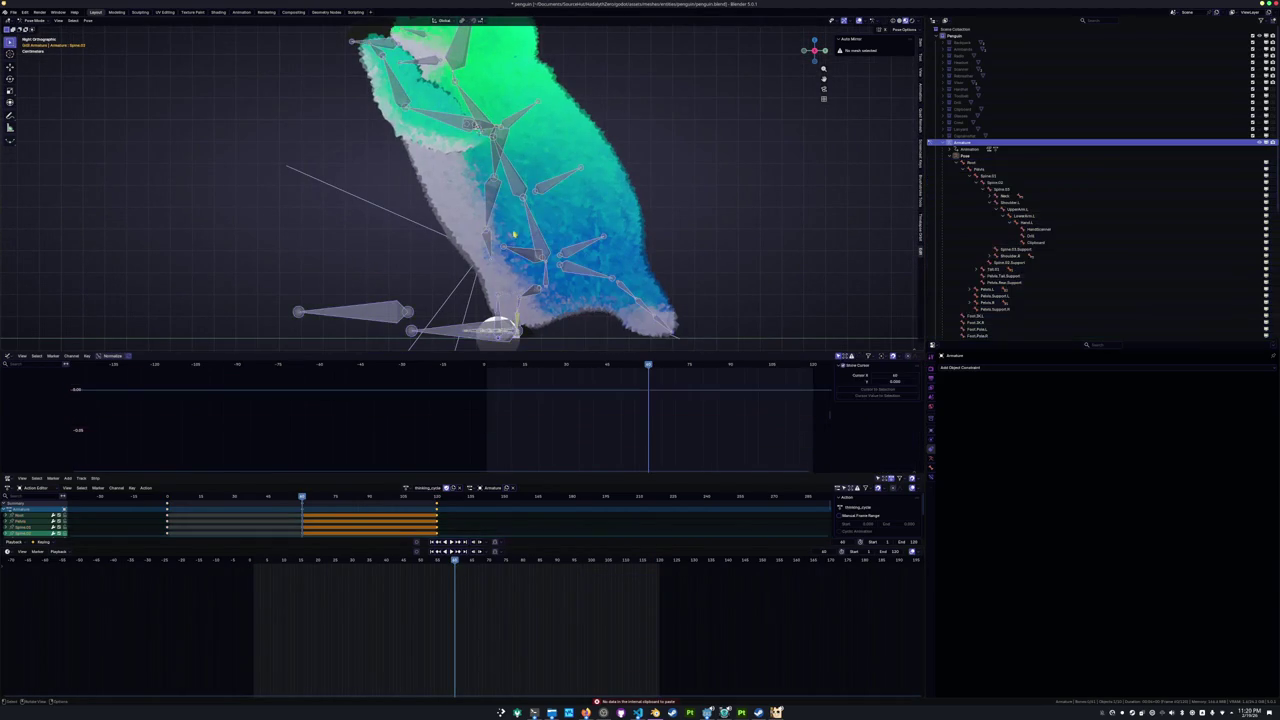
Tilt Spine.01 forward in two rotations, then reset and re-rotate the next spine bone.
{"action": "key", "text": "r"}
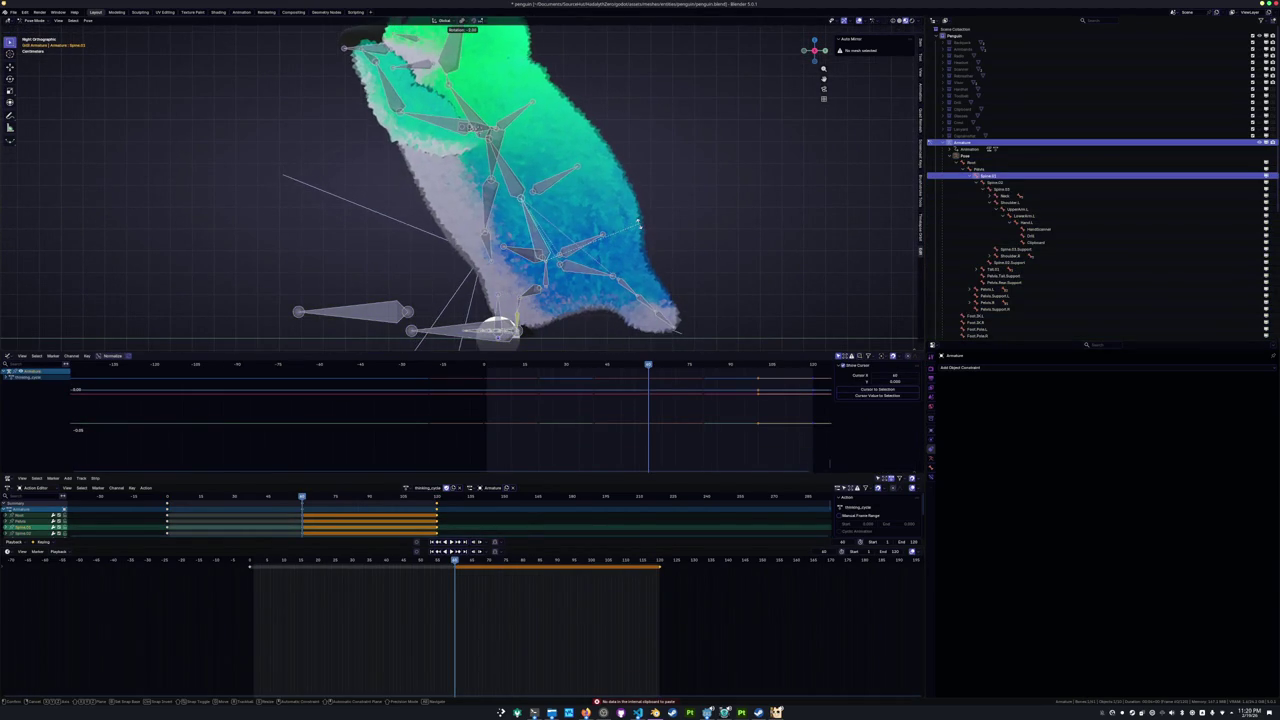
{"action": "left_click", "coordinate": [640, 228]}
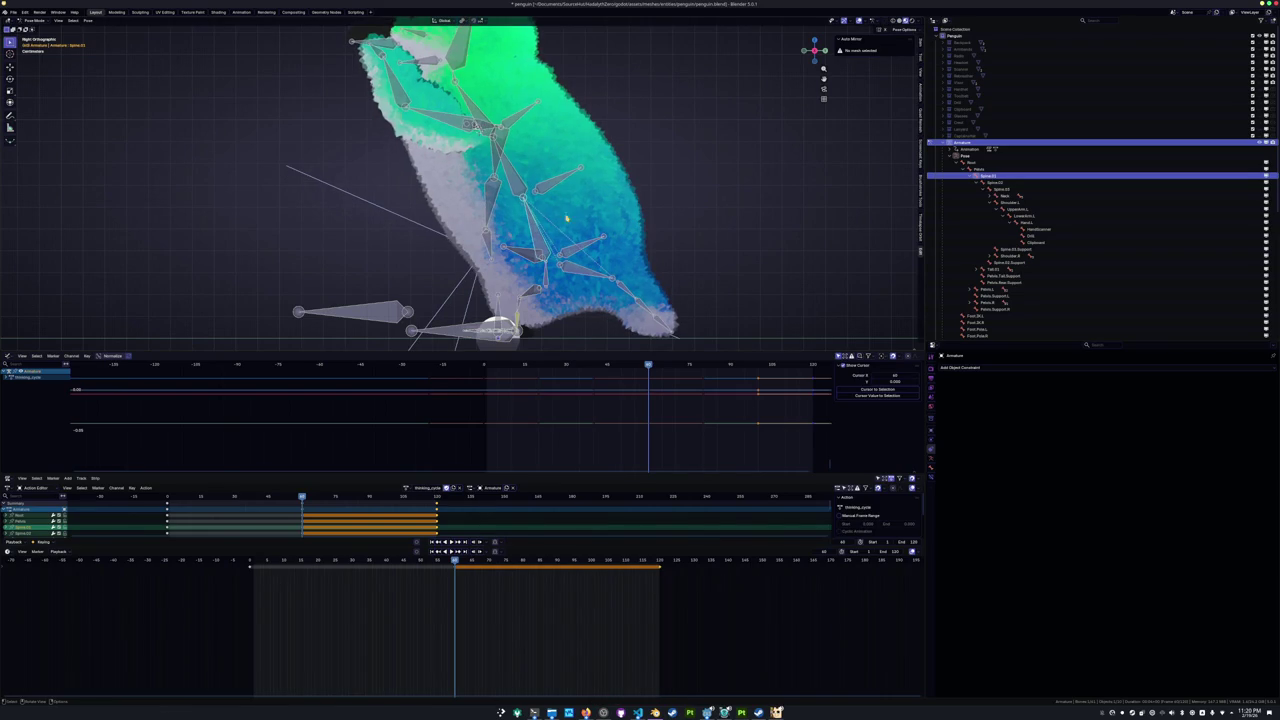
{"action": "key", "text": "r"}
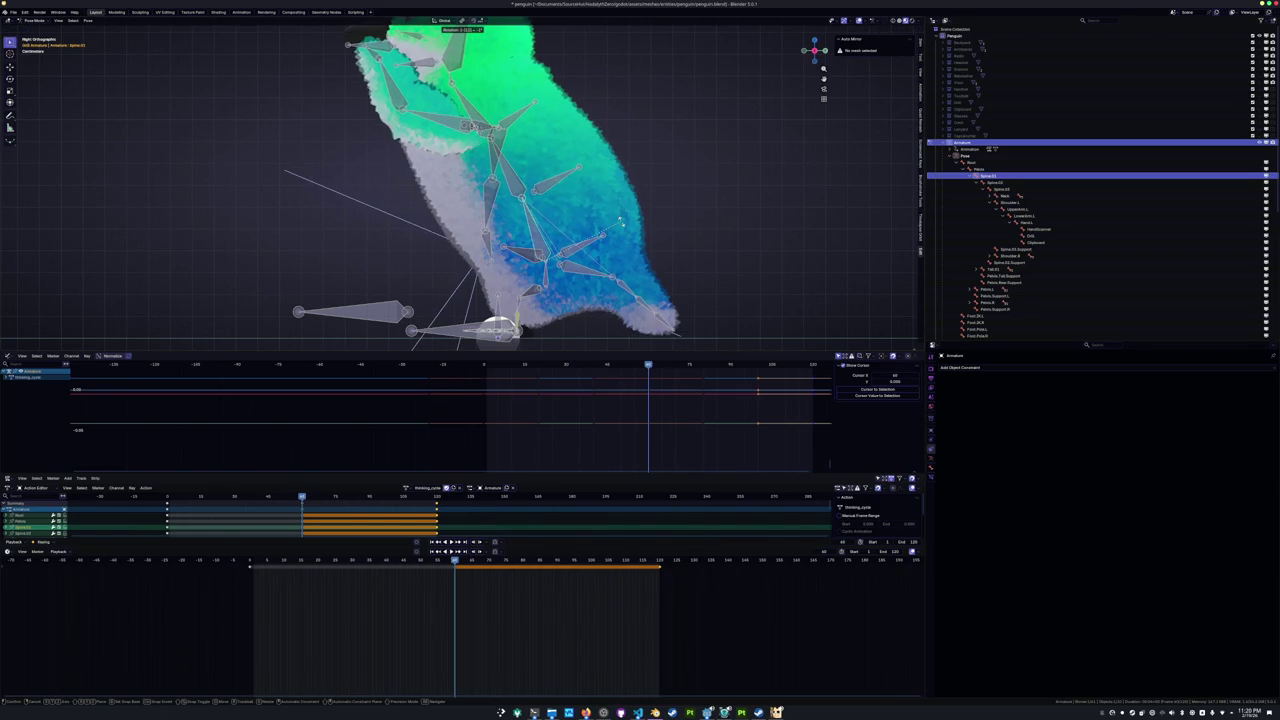
{"action": "left_click", "coordinate": [622, 226]}
{"action": "left_click", "coordinate": [993, 182]}
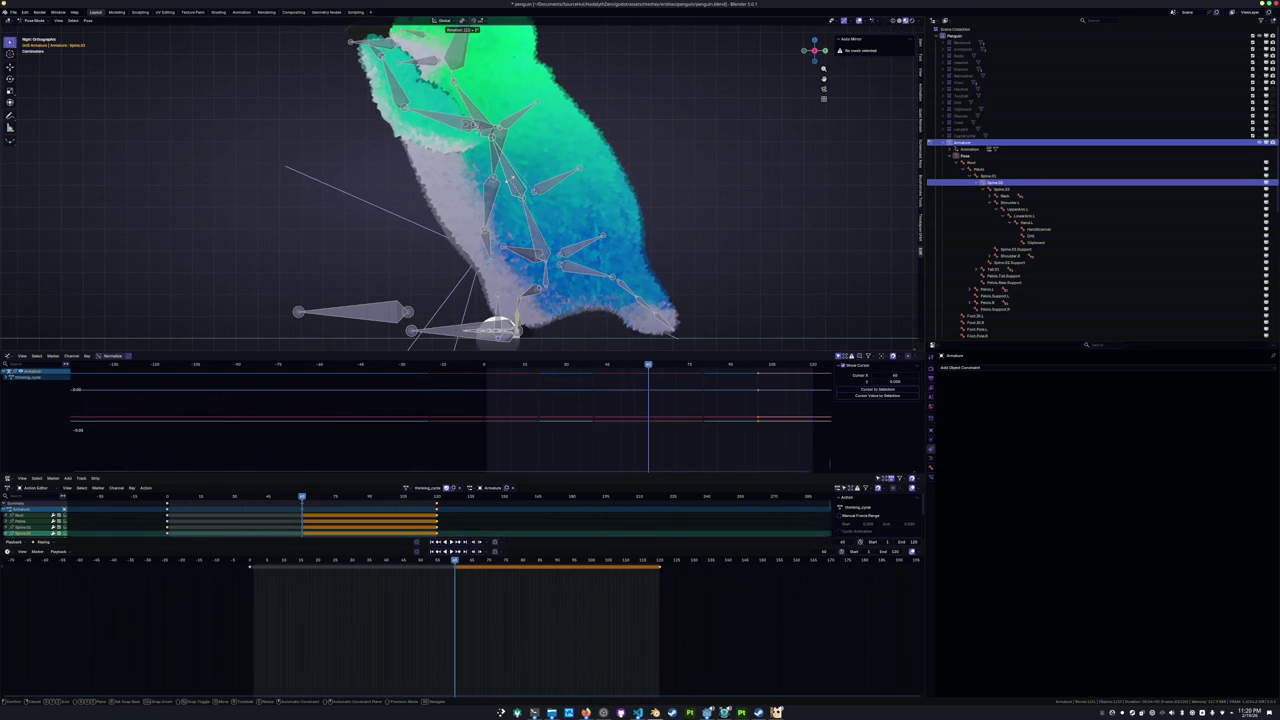
{"action": "left_click", "coordinate": [995, 188]}
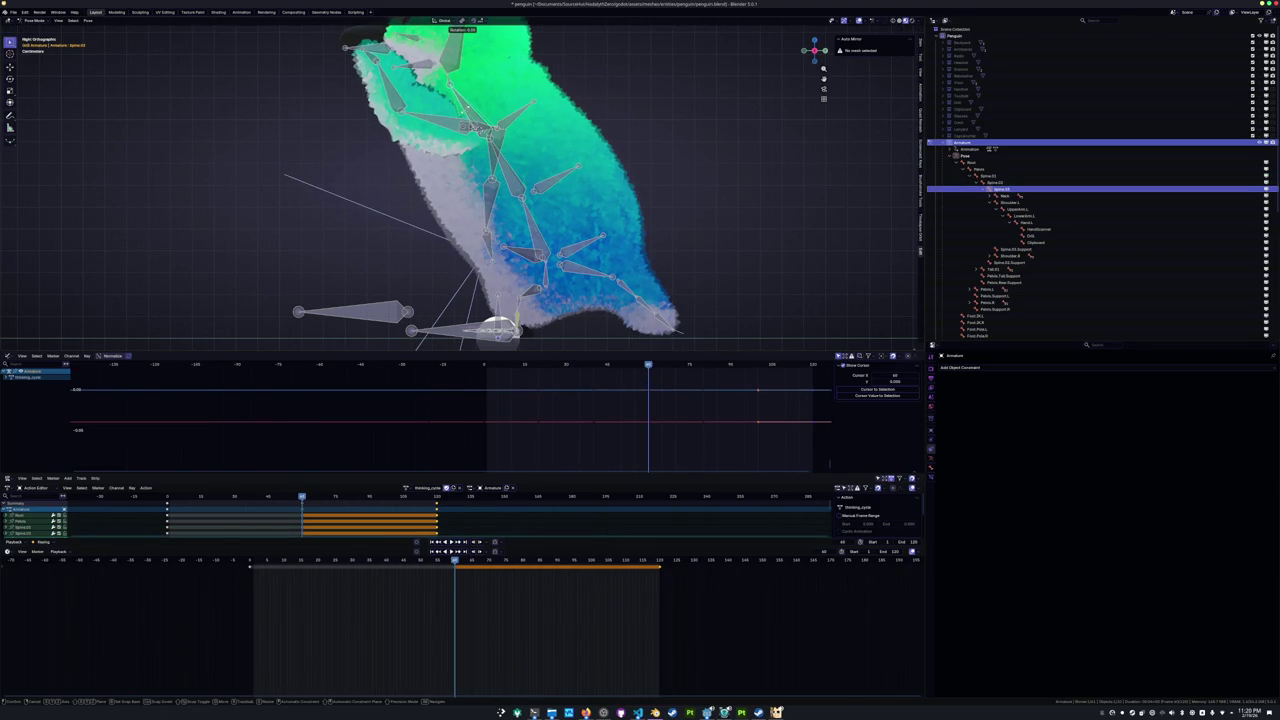
{"action": "key", "text": "ctrl+z"}
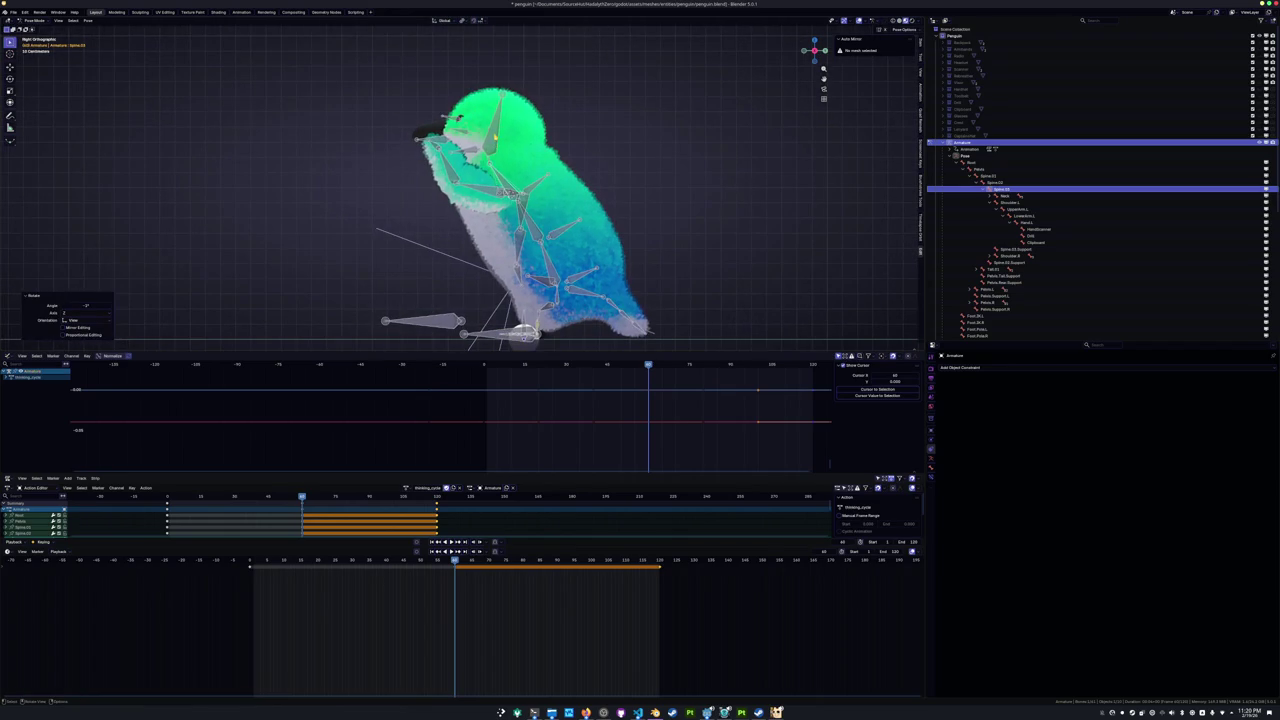
{"action": "key", "text": "r"}
{"action": "left_click", "coordinate": [495, 136]}
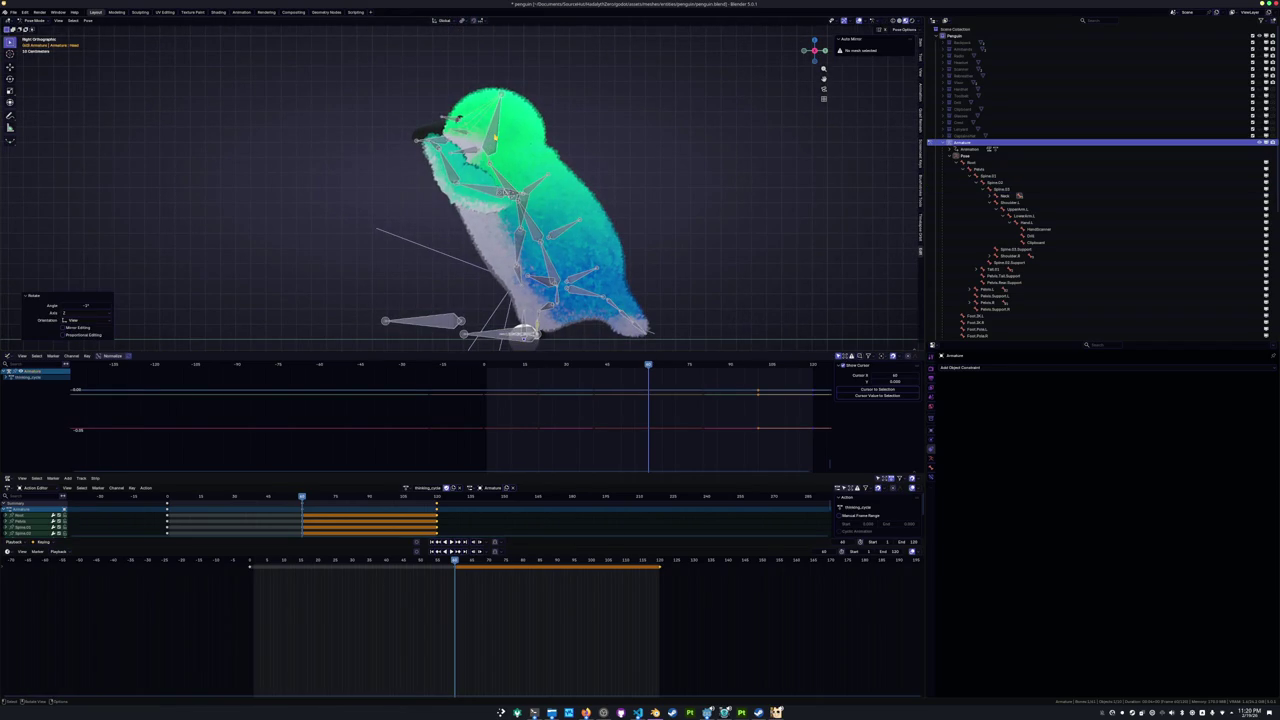
Rotate LowerArm.L about Z and Hand.L about X to bend the left flipper.
{"action": "middle_click_drag", "start_coordinate": [478, 178], "coordinate": [590, 198]}
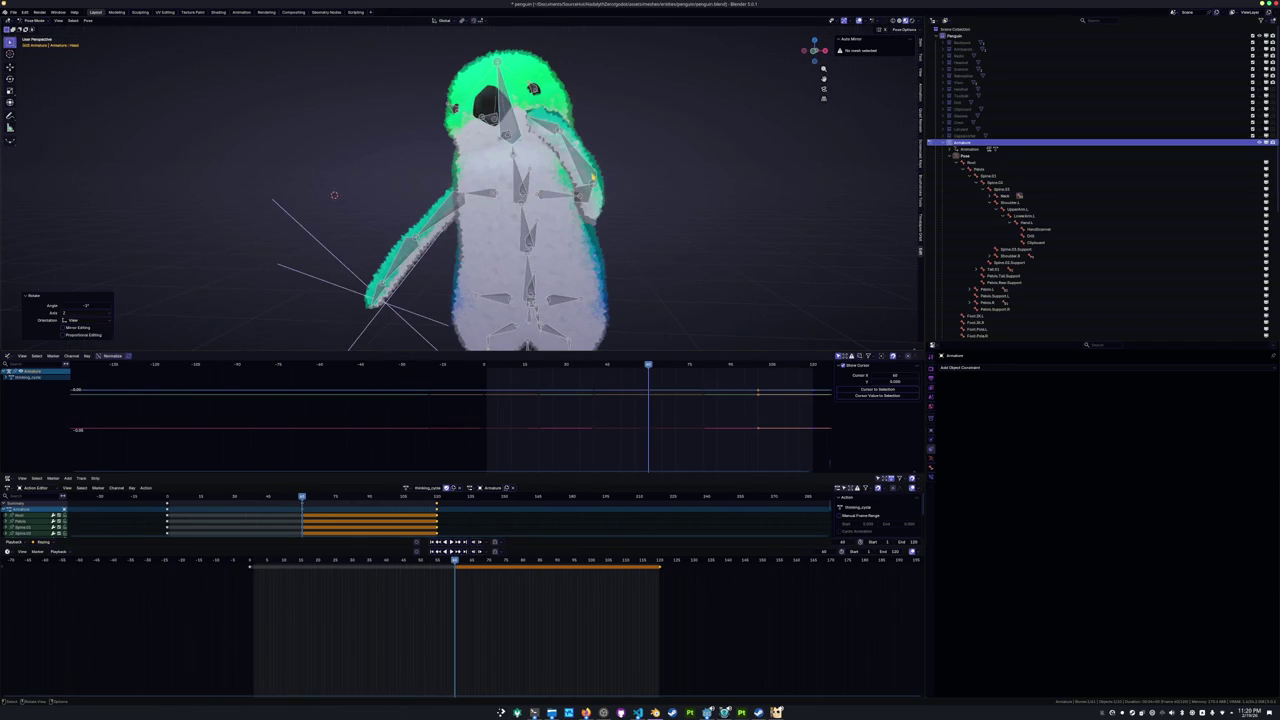
{"action": "left_click", "coordinate": [590, 178]}
{"action": "key", "text": "r"}
{"action": "key", "text": "x"}
{"action": "key", "text": "z"}
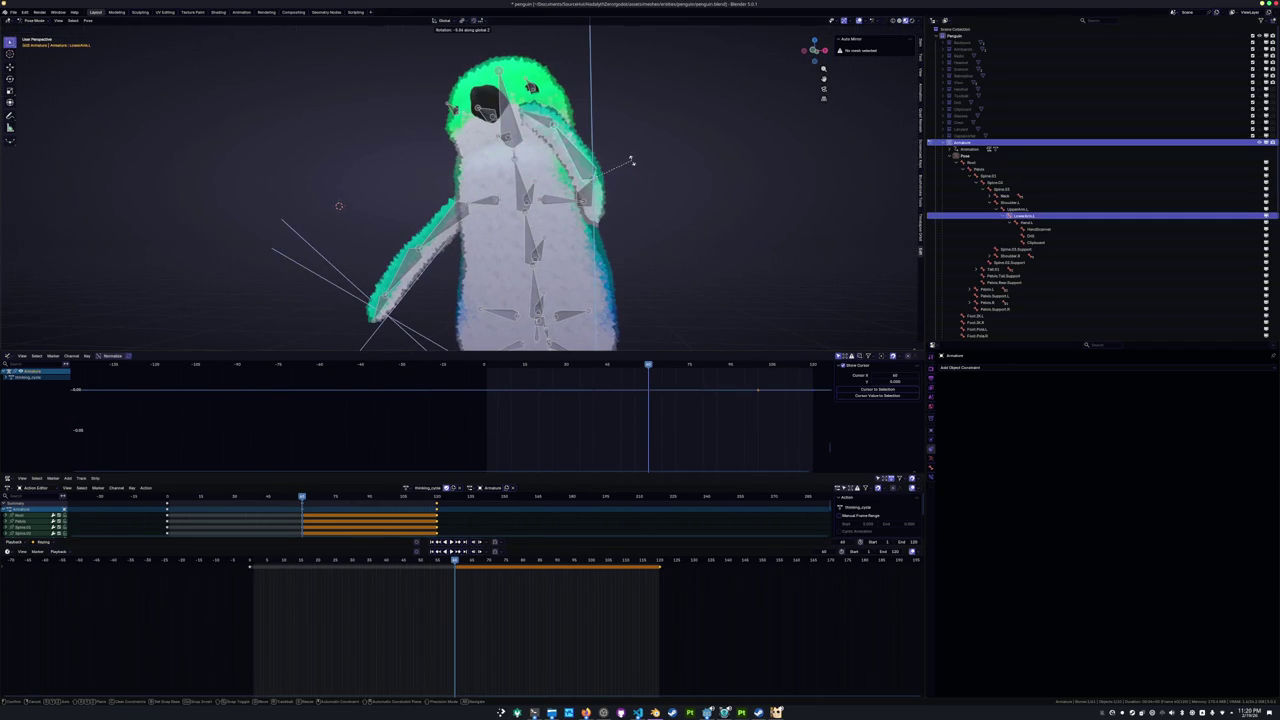
{"action": "left_click", "coordinate": [631, 160]}
{"action": "middle_click_drag", "start_coordinate": [631, 160], "coordinate": [606, 134]}
{"action": "left_click", "coordinate": [606, 134]}
{"action": "key", "text": "r"}
{"action": "key", "text": "x"}
{"action": "key", "text": "x"}
Rotate UpperArm.R about global Y, cancelling a further Z tilt.
{"action": "key", "text": "x"}
{"action": "key", "text": "x"}
{"action": "key", "text": "x"}
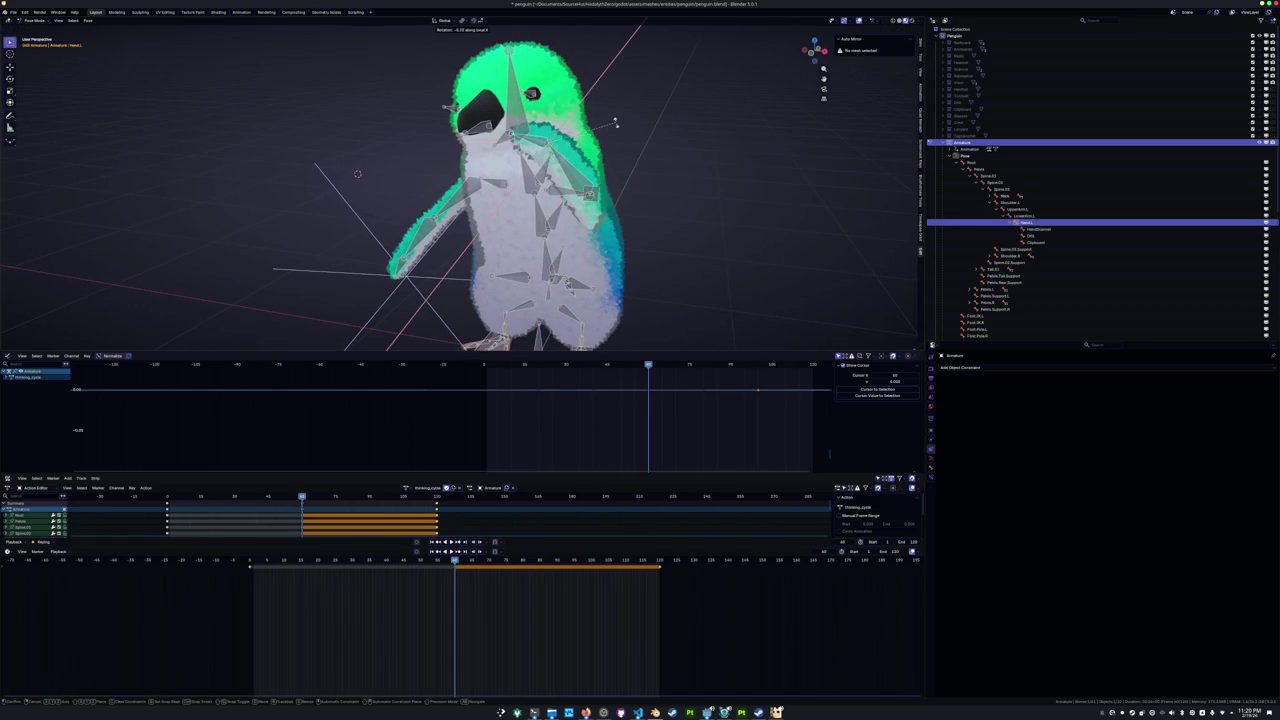
{"action": "left_click", "coordinate": [616, 121]}
{"action": "middle_click_drag", "start_coordinate": [616, 121], "coordinate": [420, 210]}
{"action": "left_click", "coordinate": [415, 222]}
{"action": "key", "text": "r"}
{"action": "key", "text": "x"}
{"action": "key", "text": "x"}
{"action": "key", "text": "y"}
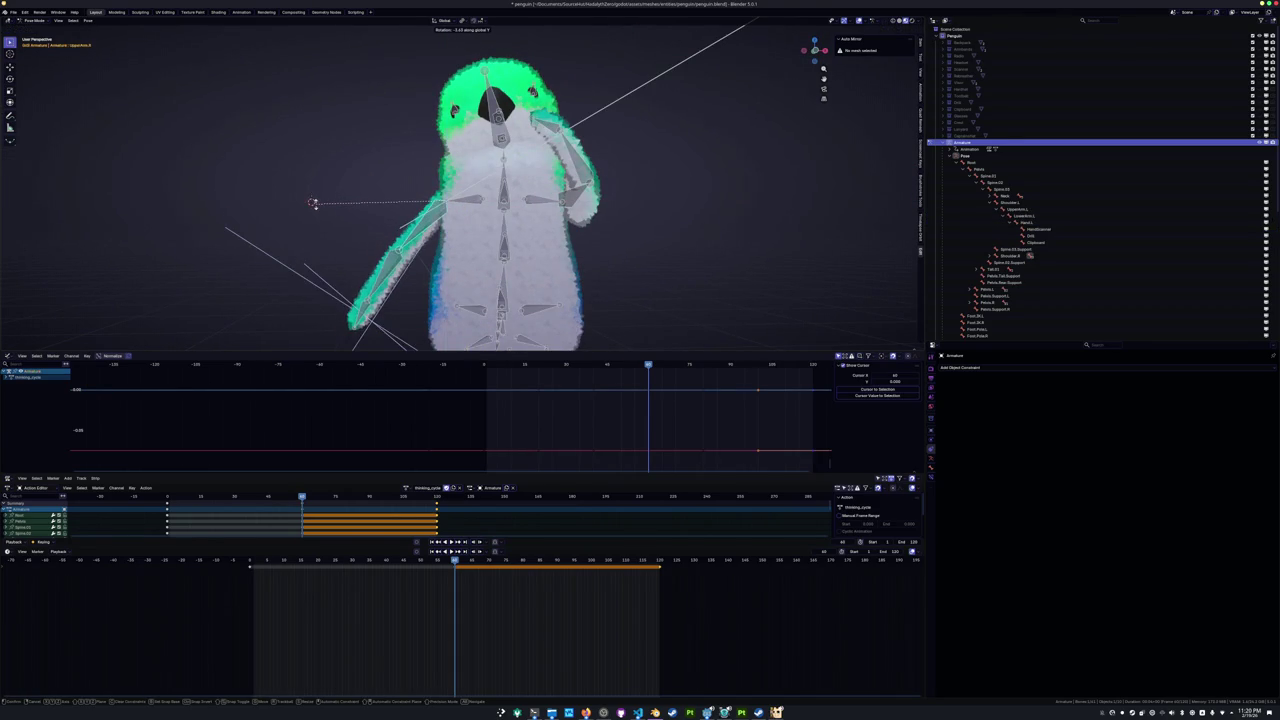
{"action": "left_click", "coordinate": [313, 203]}
{"action": "middle_click_drag", "start_coordinate": [313, 203], "coordinate": [505, 275]}
{"action": "key", "text": "r"}
{"action": "key", "text": "z"}
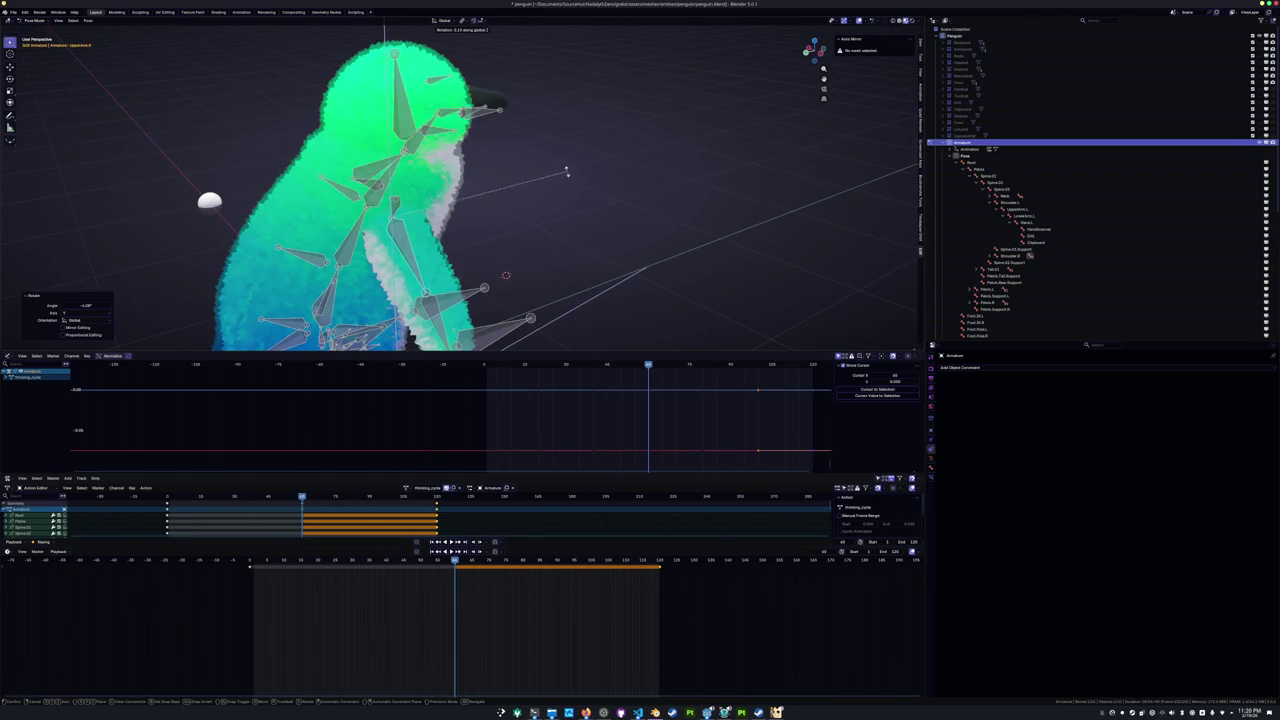
{"action": "key", "text": "Escape"}
{"action": "middle_click_drag", "start_coordinate": [457, 55], "coordinate": [556, 173]}
Key all bones at frame 60, preview the loop, and scrub back to around frame 30.
{"action": "key", "text": "a"}
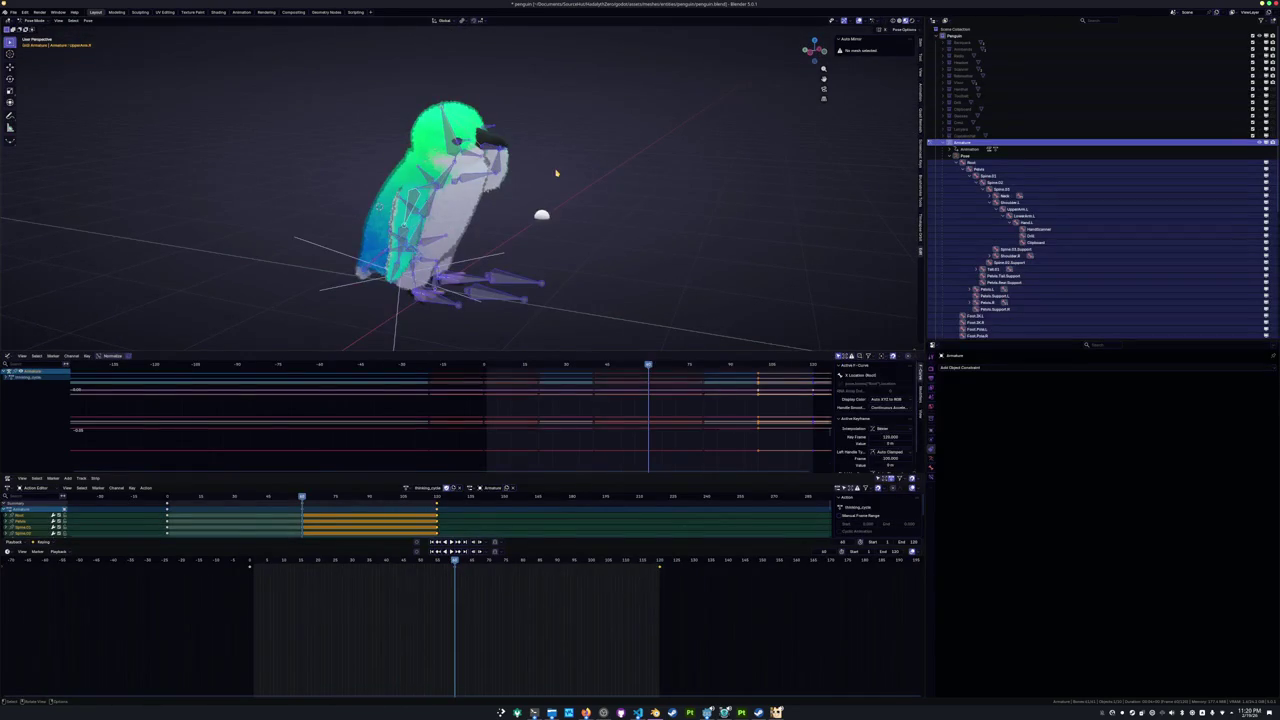
{"action": "key", "text": "i"}
{"action": "key", "text": "space"}
{"action": "mouse_move", "coordinate": [556, 173]}
{"action": "middle_mouse_down"}
{"action": "mouse_move", "coordinate": [520, 216]}
{"action": "mouse_move", "coordinate": [490, 215]}
{"action": "middle_mouse_up"}
{"action": "scroll", "coordinate": [488, 214], "scroll_direction": "up", "scroll_amount": 2}
{"action": "scroll", "coordinate": [488, 214], "scroll_direction": "up", "scroll_amount": 2}
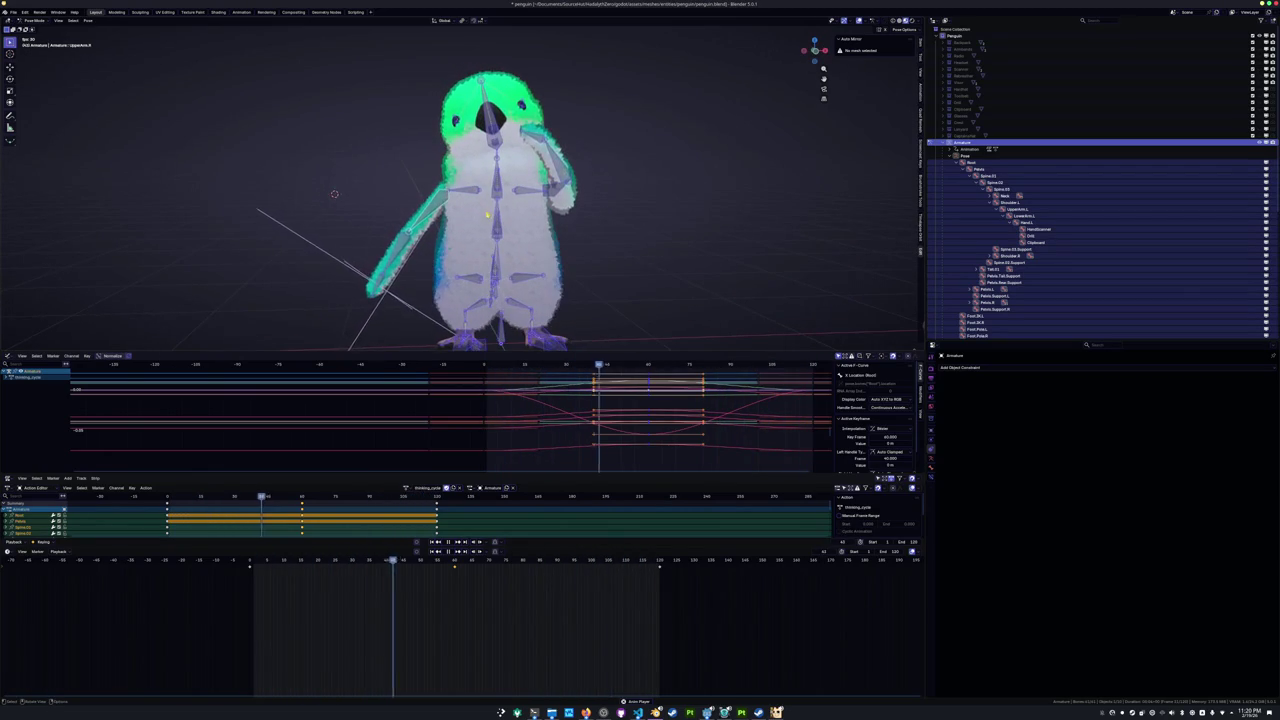
{"action": "key", "text": "space"}
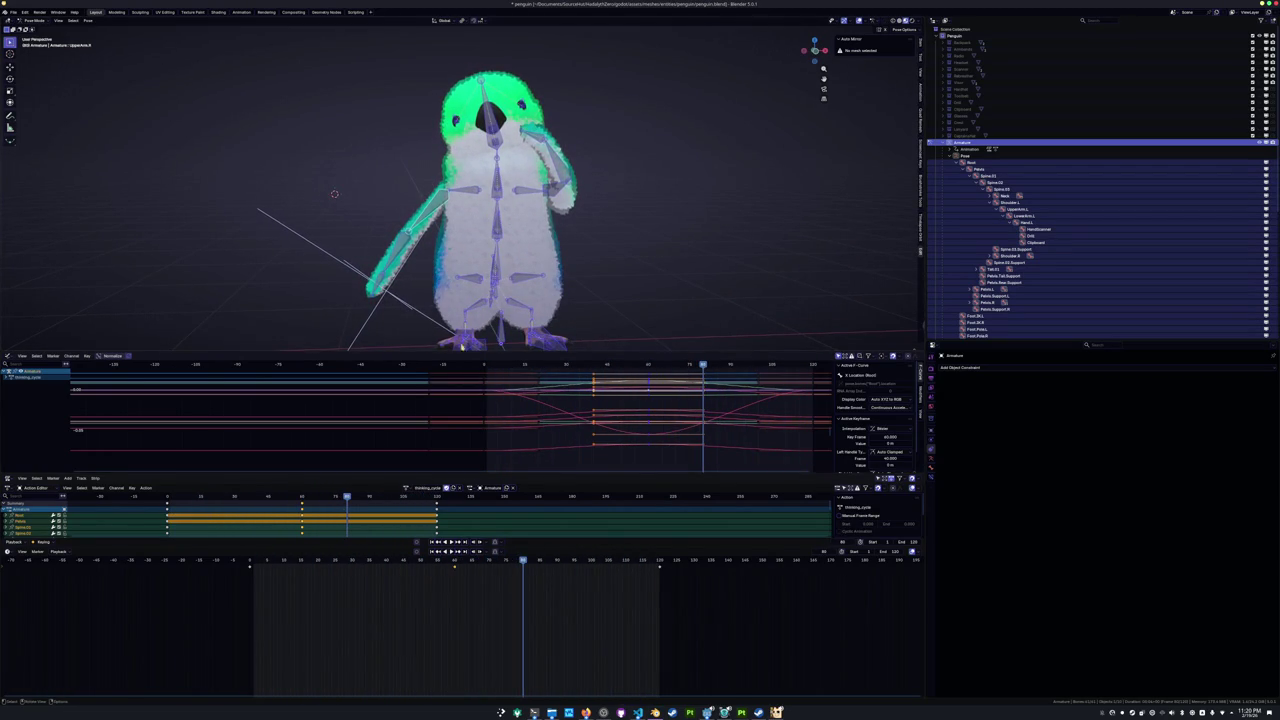
{"action": "mouse_move", "coordinate": [451, 560]}
{"action": "left_mouse_down"}
{"action": "mouse_move", "coordinate": [258, 565]}
{"action": "mouse_move", "coordinate": [250, 576]}
{"action": "left_mouse_up"}
{"action": "scroll", "coordinate": [444, 343], "scroll_direction": "up", "scroll_amount": 3}
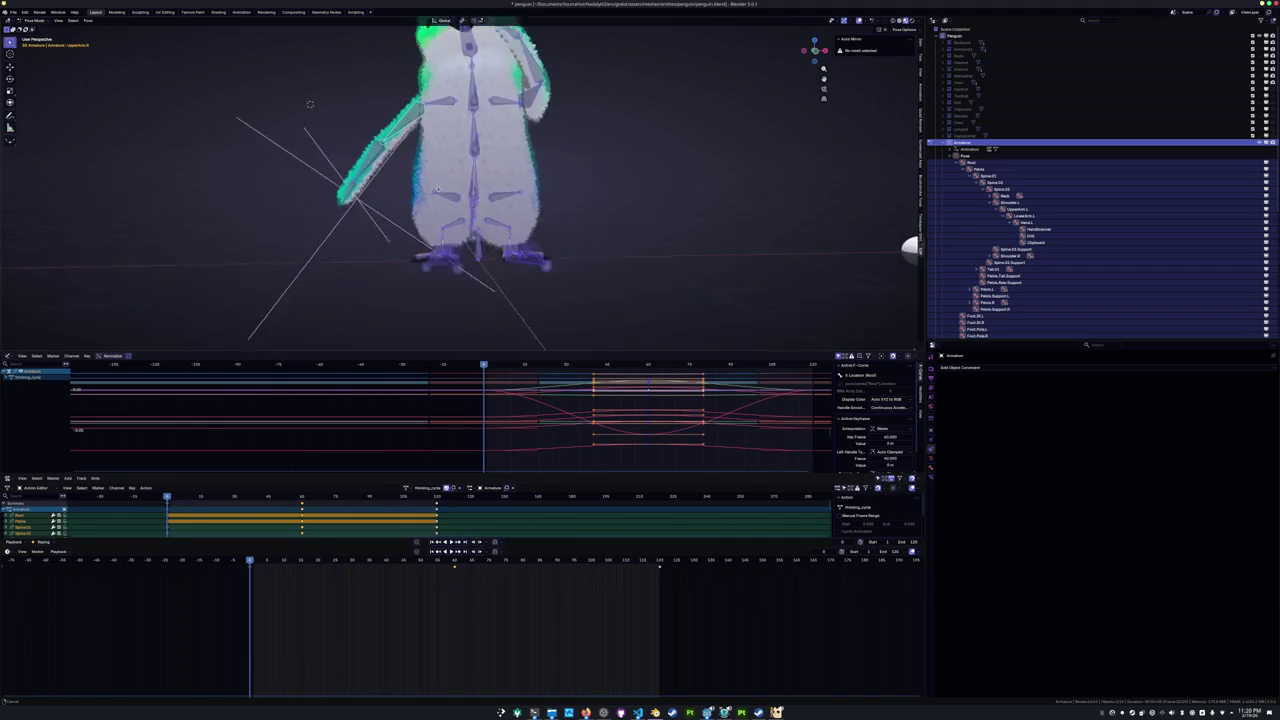
{"action": "scroll", "coordinate": [389, 190], "scroll_direction": "up", "scroll_amount": 3}
Select Foot.IK.R, save penguin.blend, and rotate the foot about local X near frame 10.
{"action": "left_click", "coordinate": [517, 292]}
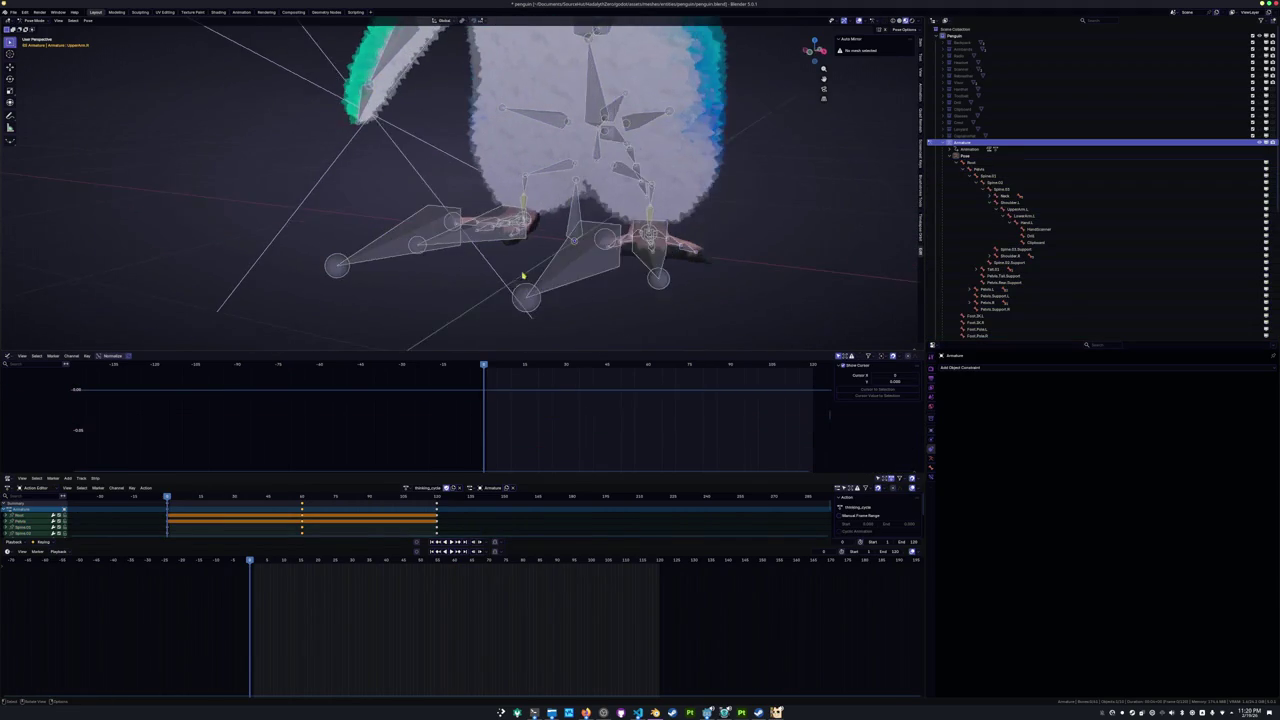
{"action": "scroll", "coordinate": [520, 275], "scroll_direction": "up", "scroll_amount": 2}
{"action": "left_click", "coordinate": [524, 269]}
{"action": "key", "text": "ctrl+s"}
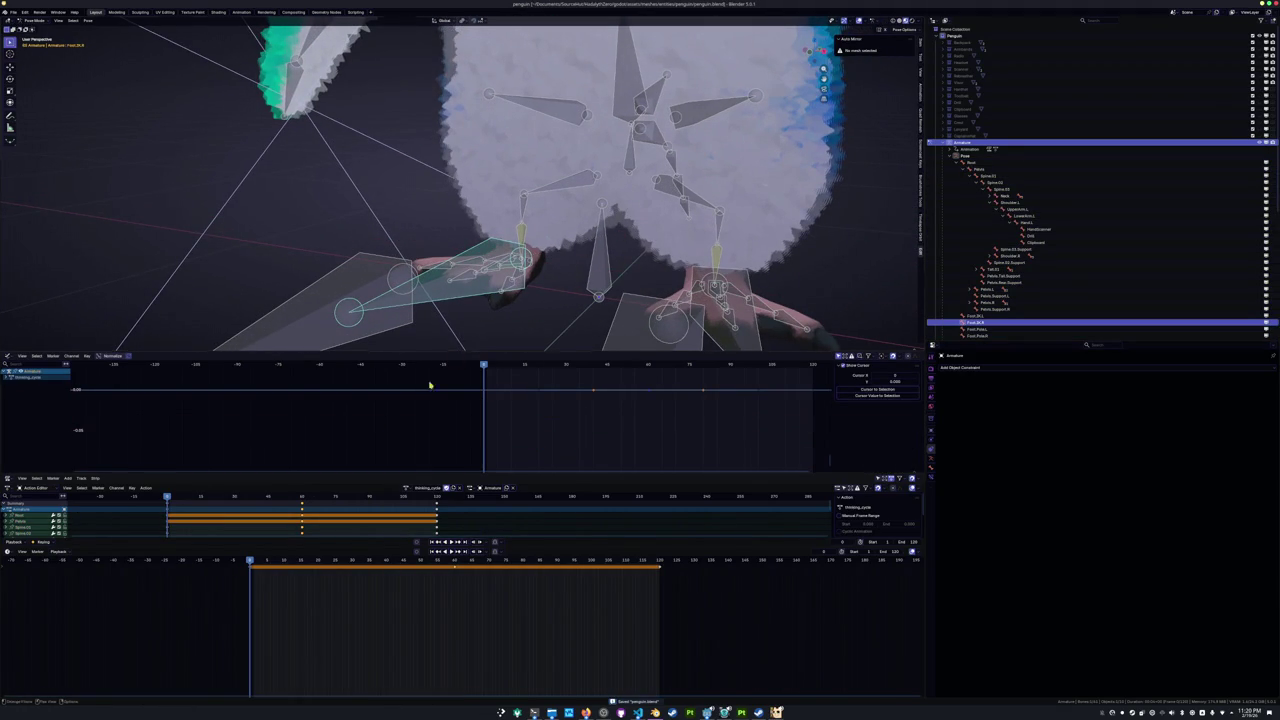
{"action": "left_click", "coordinate": [267, 562]}
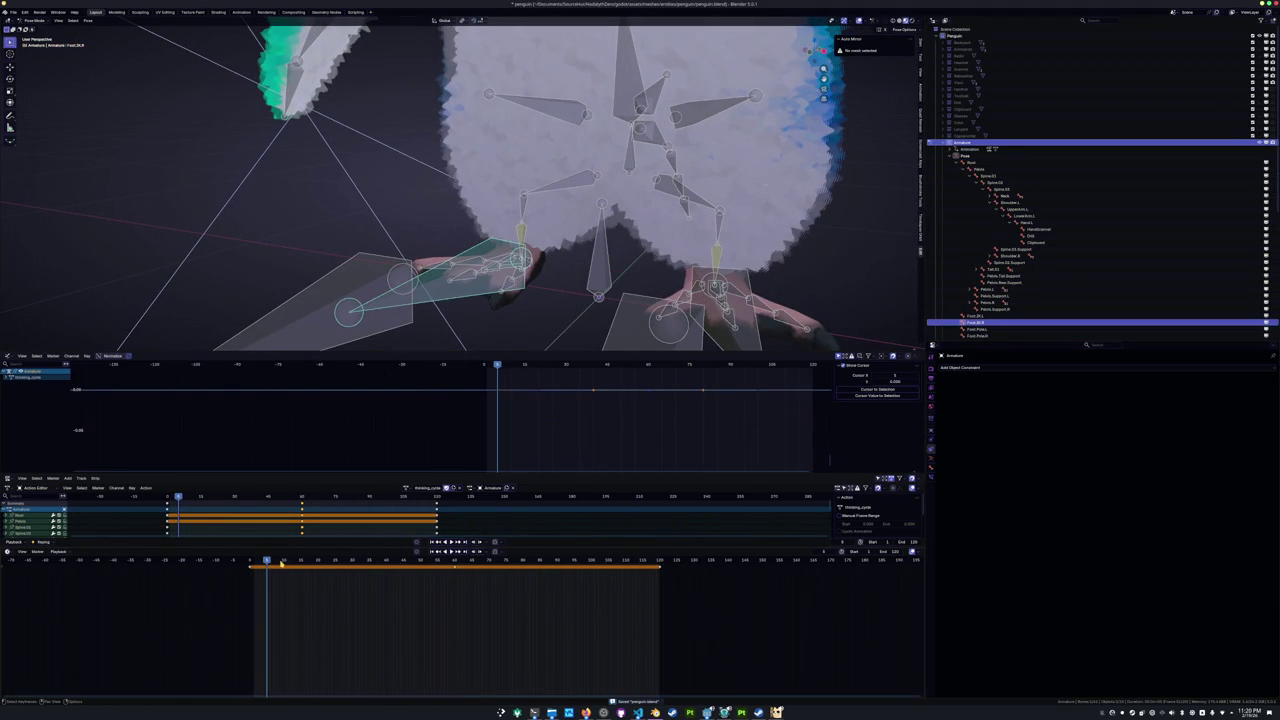
{"action": "left_click", "coordinate": [284, 562]}
{"action": "key", "text": "r"}
{"action": "key", "text": "x"}
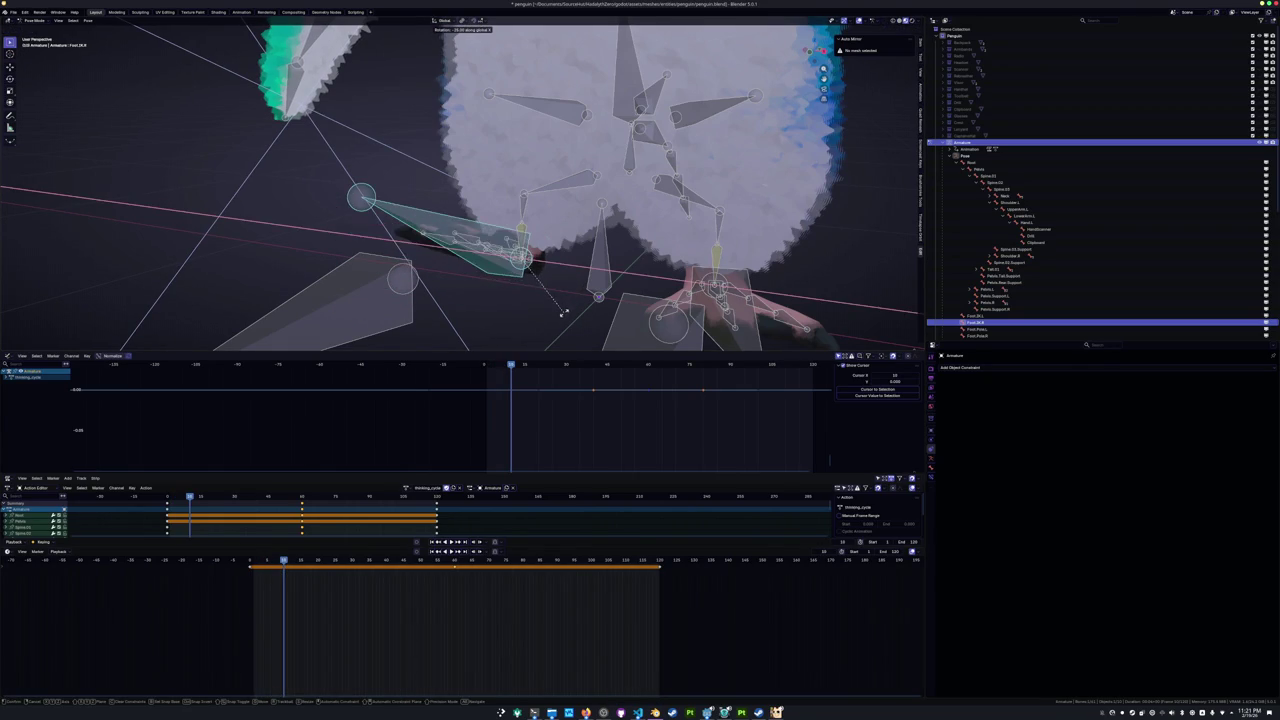
{"action": "key", "text": "x"}
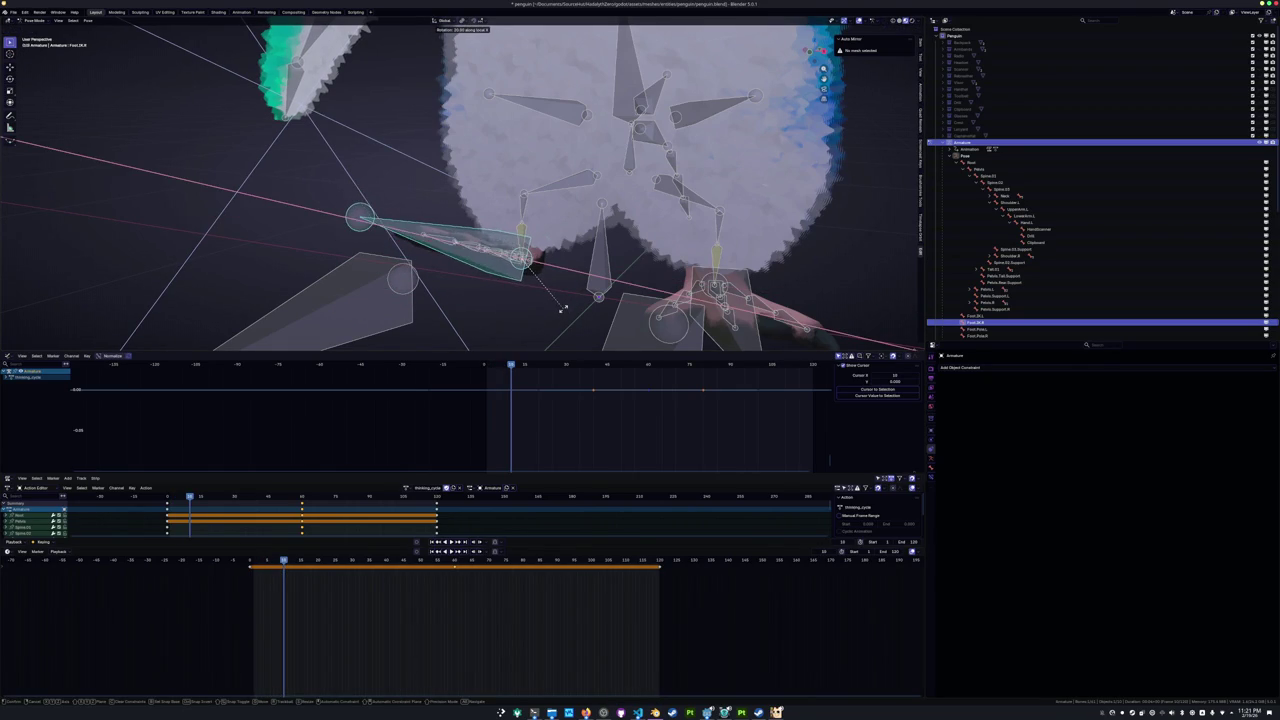
{"action": "left_click", "coordinate": [560, 313]}
Rotate the Pelvis and Spine.01 bones about Z to twist the body.
{"action": "mouse_move", "coordinate": [560, 313]}
{"action": "middle_mouse_down"}
{"action": "mouse_move", "coordinate": [512, 214]}
{"action": "mouse_move", "coordinate": [630, 165]}
{"action": "middle_mouse_up"}
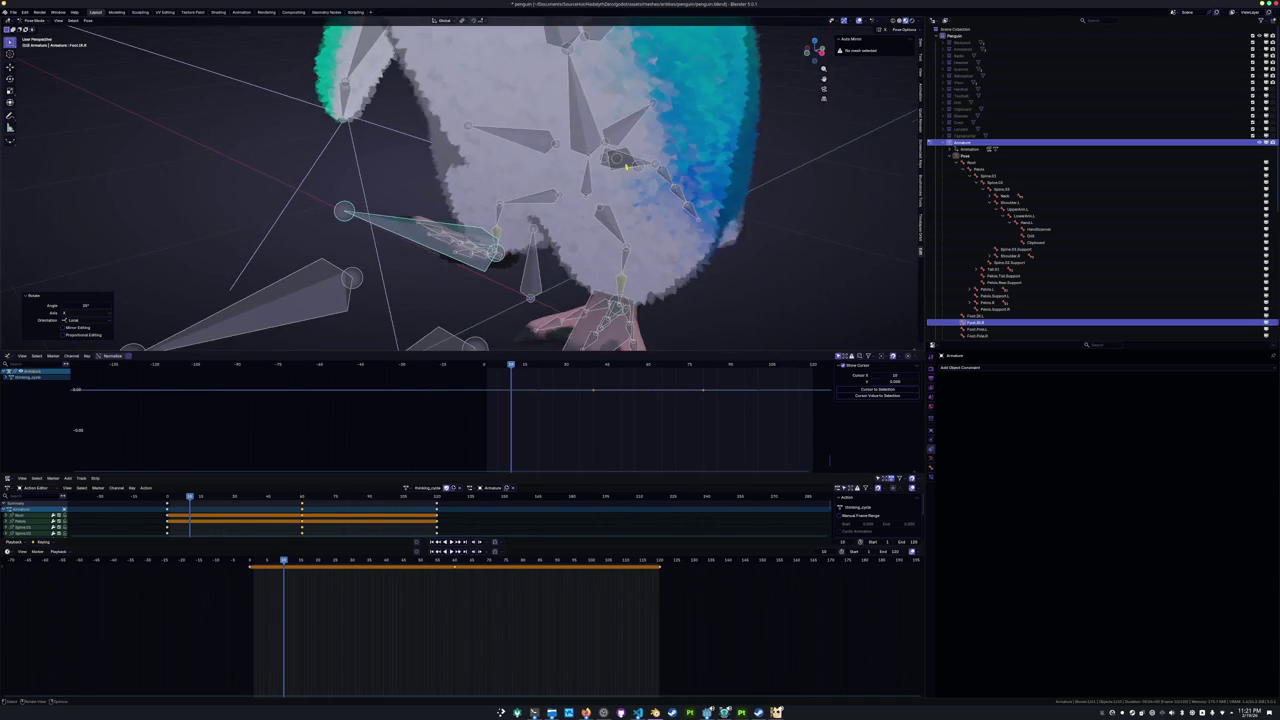
{"action": "left_click", "coordinate": [590, 188]}
{"action": "key", "text": "r"}
{"action": "key", "text": "z"}
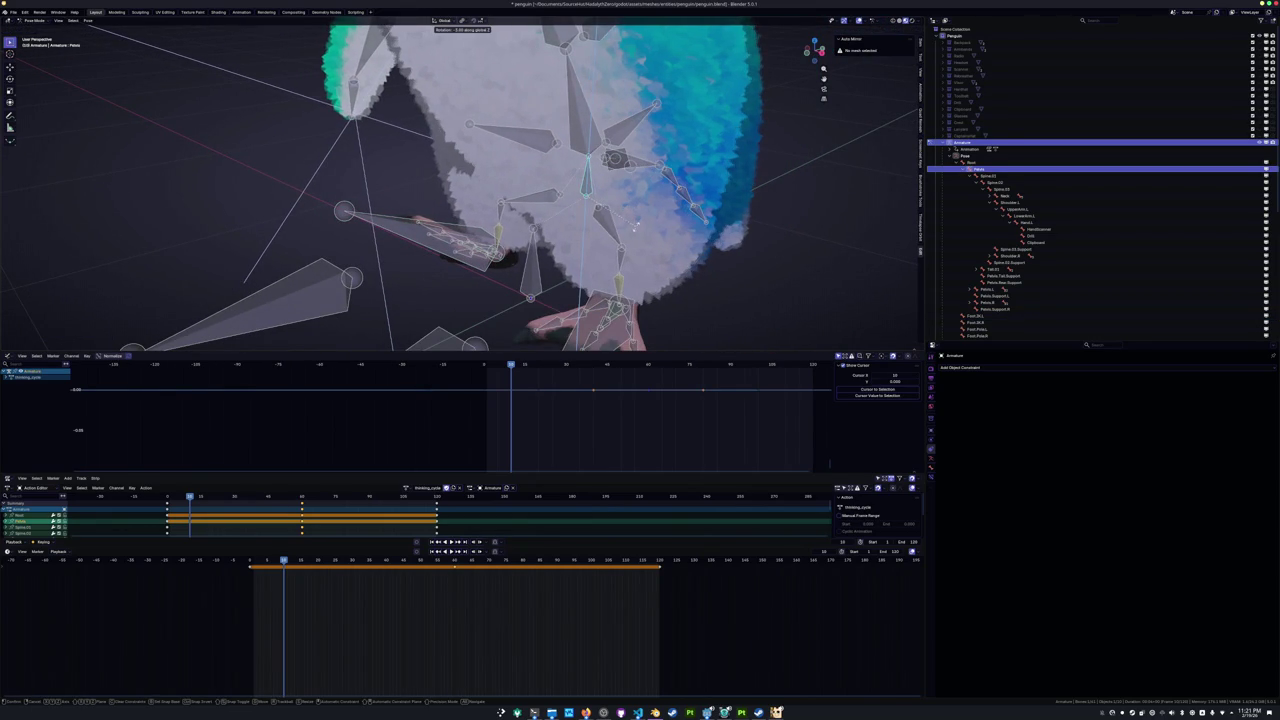
{"action": "left_click", "coordinate": [635, 228]}
{"action": "mouse_move", "coordinate": [635, 228]}
{"action": "middle_mouse_down"}
{"action": "mouse_move", "coordinate": [566, 147]}
{"action": "mouse_move", "coordinate": [616, 151]}
{"action": "middle_mouse_up"}
{"action": "left_click", "coordinate": [566, 147]}
{"action": "key", "text": "r"}
{"action": "key", "text": "z"}
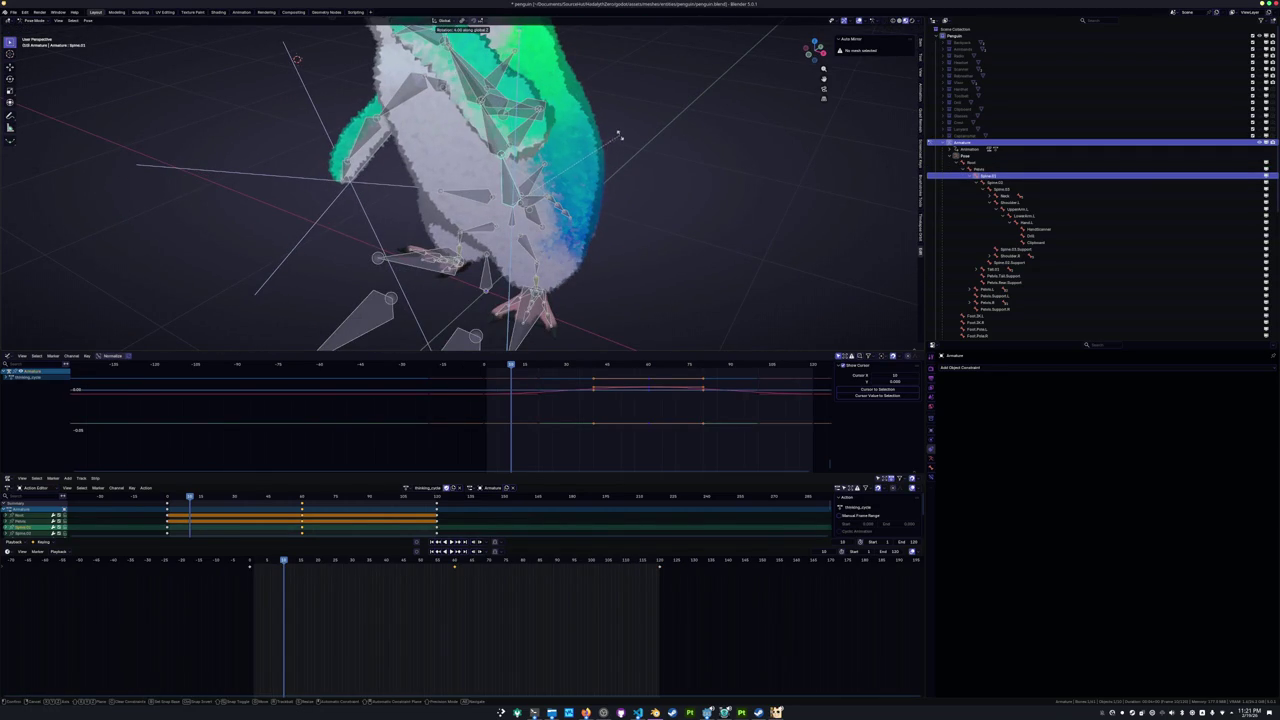
{"action": "left_click", "coordinate": [614, 205]}
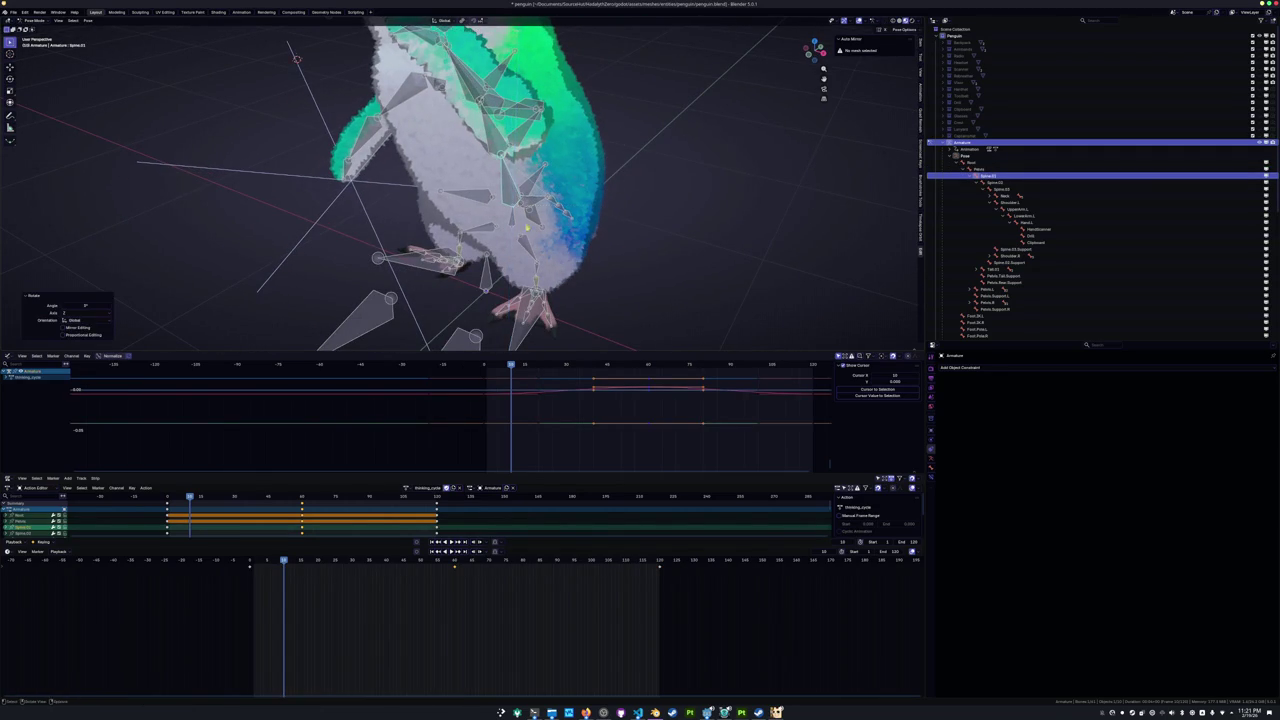
Select the Pelvis and the right foot IK bones.
{"action": "middle_click_drag", "start_coordinate": [614, 205], "coordinate": [520, 230]}
{"action": "scroll", "coordinate": [520, 230], "scroll_direction": "down", "scroll_amount": 3}
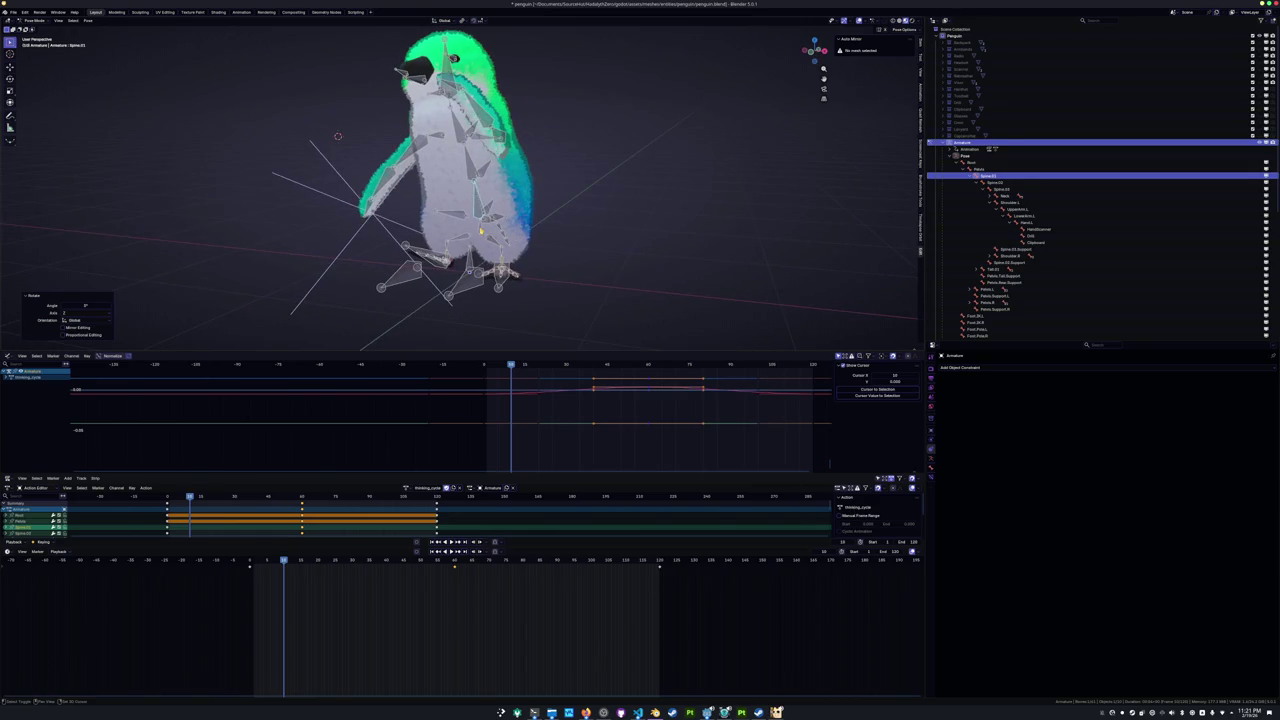
{"action": "left_click", "coordinate": [481, 232]}
{"action": "scroll", "coordinate": [391, 316], "scroll_direction": "up", "scroll_amount": 3}
{"action": "left_click", "coordinate": [375, 294]}
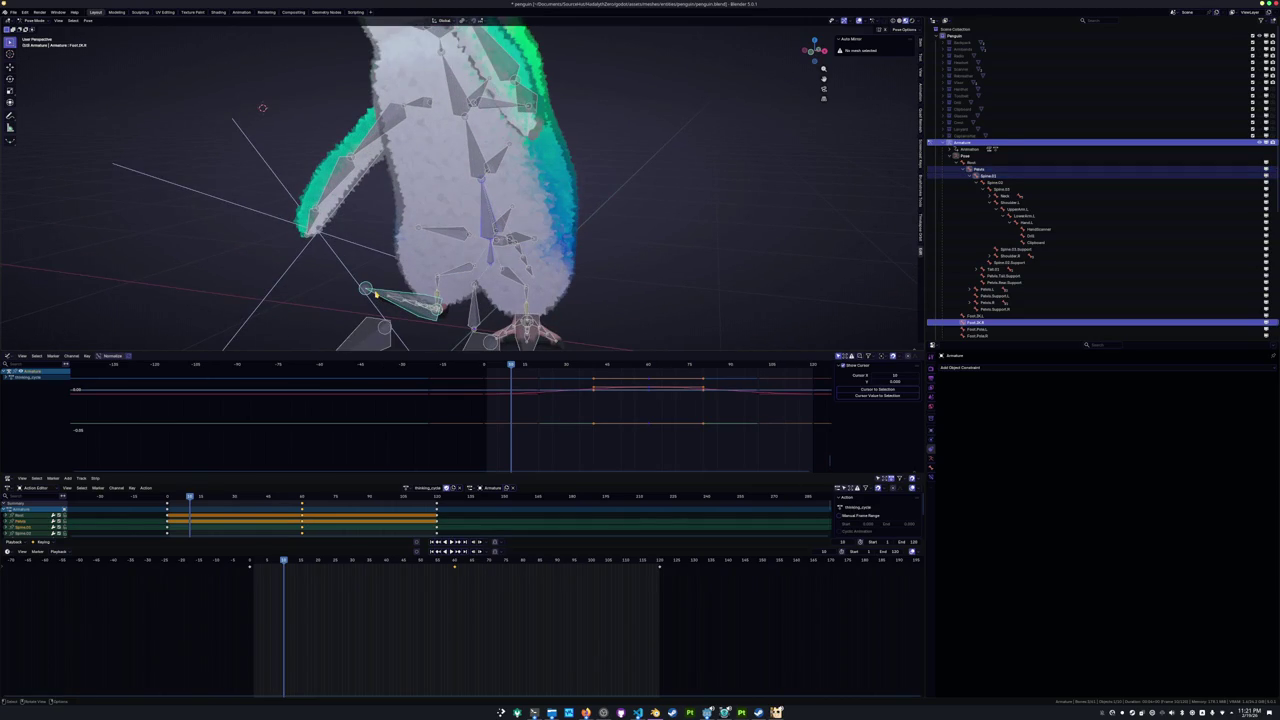
Keyframe the foot pose and paste the copied keyframes at frame 15.
{"action": "key", "text": "i"}
{"action": "left_click", "coordinate": [302, 565]}
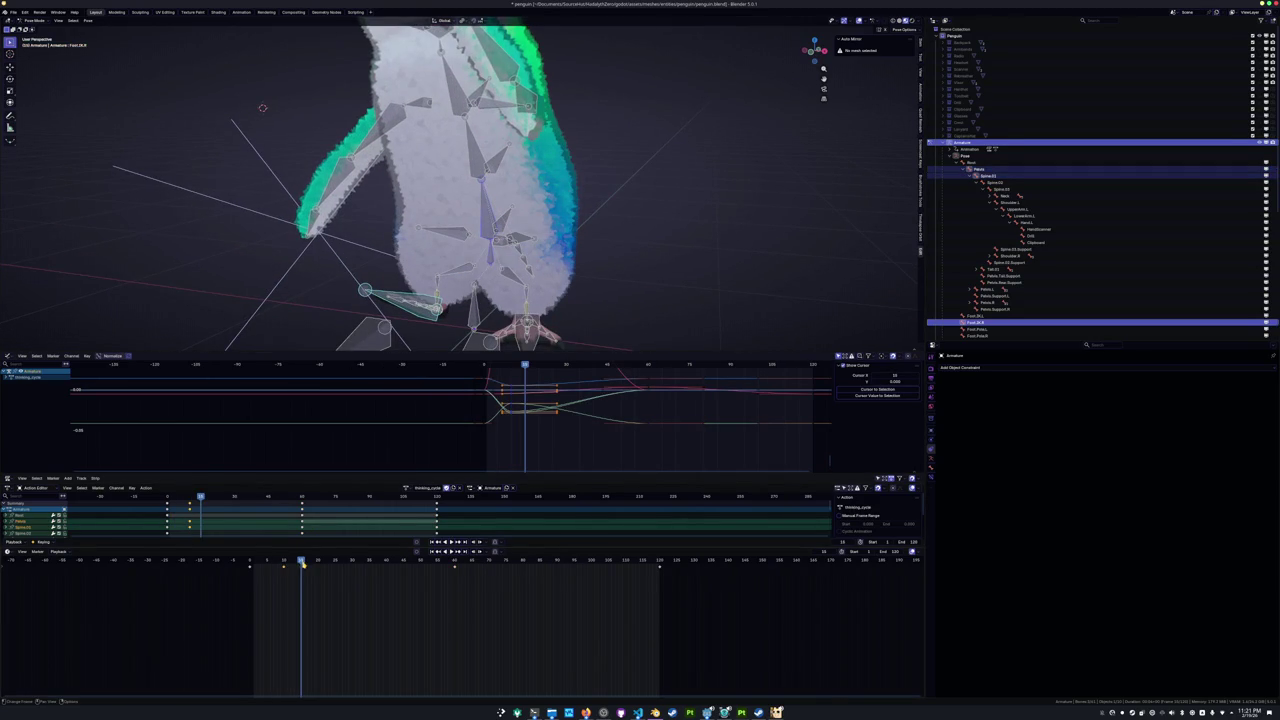
{"action": "left_click", "coordinate": [247, 571]}
{"action": "key", "text": "ctrl+v"}
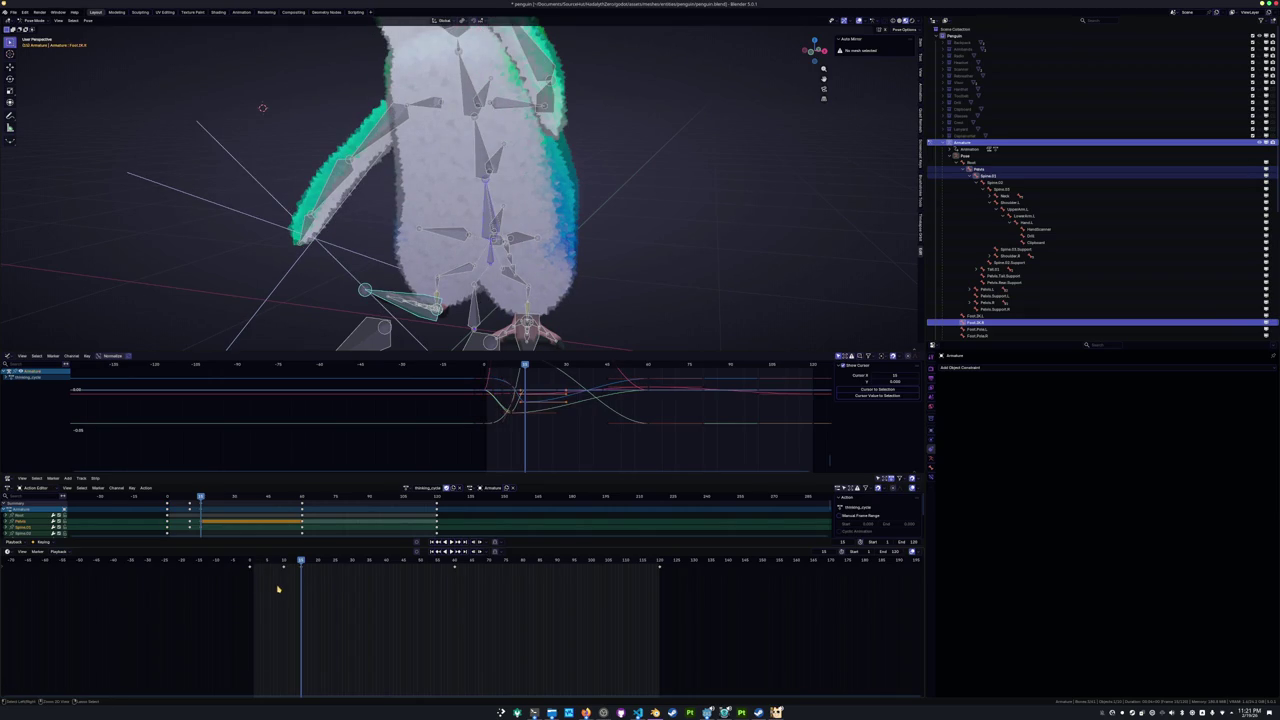
{"action": "left_click_drag", "start_coordinate": [261, 590], "coordinate": [231, 569]}
{"action": "key", "text": "ctrl+v"}
{"action": "key", "text": "shift+Left"}
Paste the foot keyframes around frame 15 and play the animation to preview it.
{"action": "middle_click_drag", "start_coordinate": [310, 300], "coordinate": [340, 305], "text": "shift"}
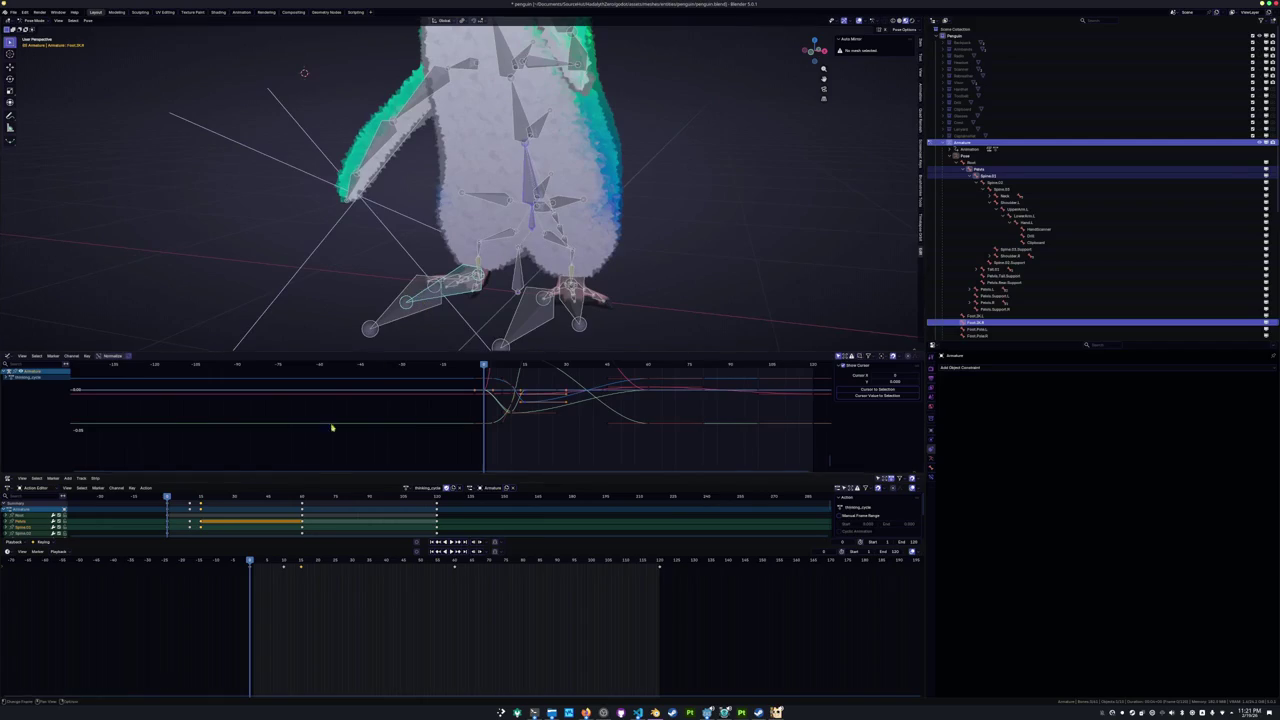
{"action": "left_click_drag", "start_coordinate": [260, 575], "coordinate": [300, 575]}
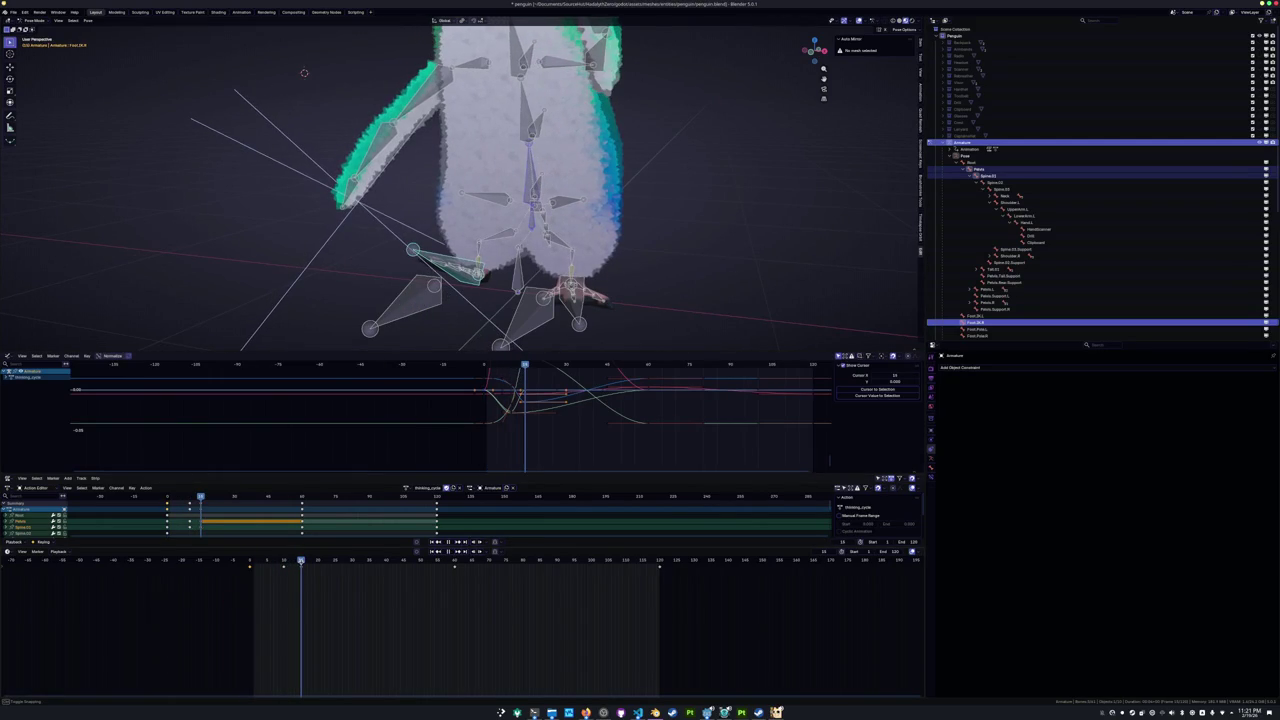
{"action": "left_click", "coordinate": [410, 400]}
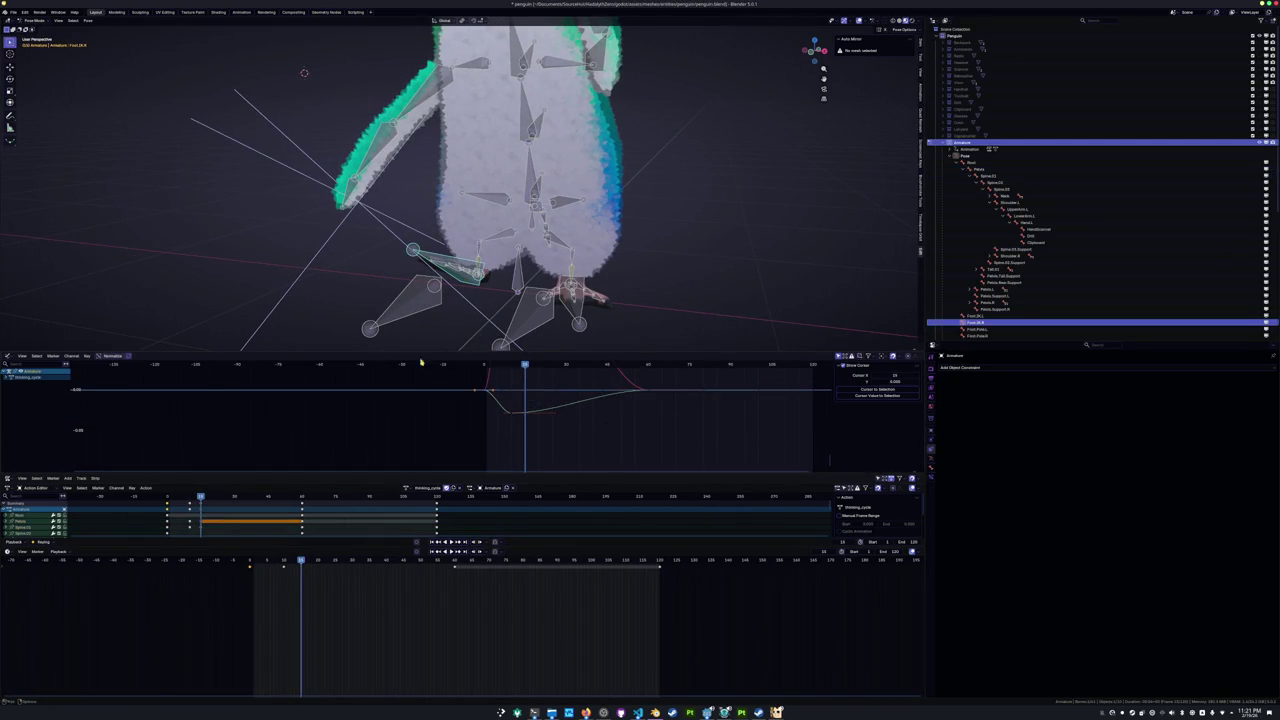
{"action": "key", "text": "ctrl+v"}
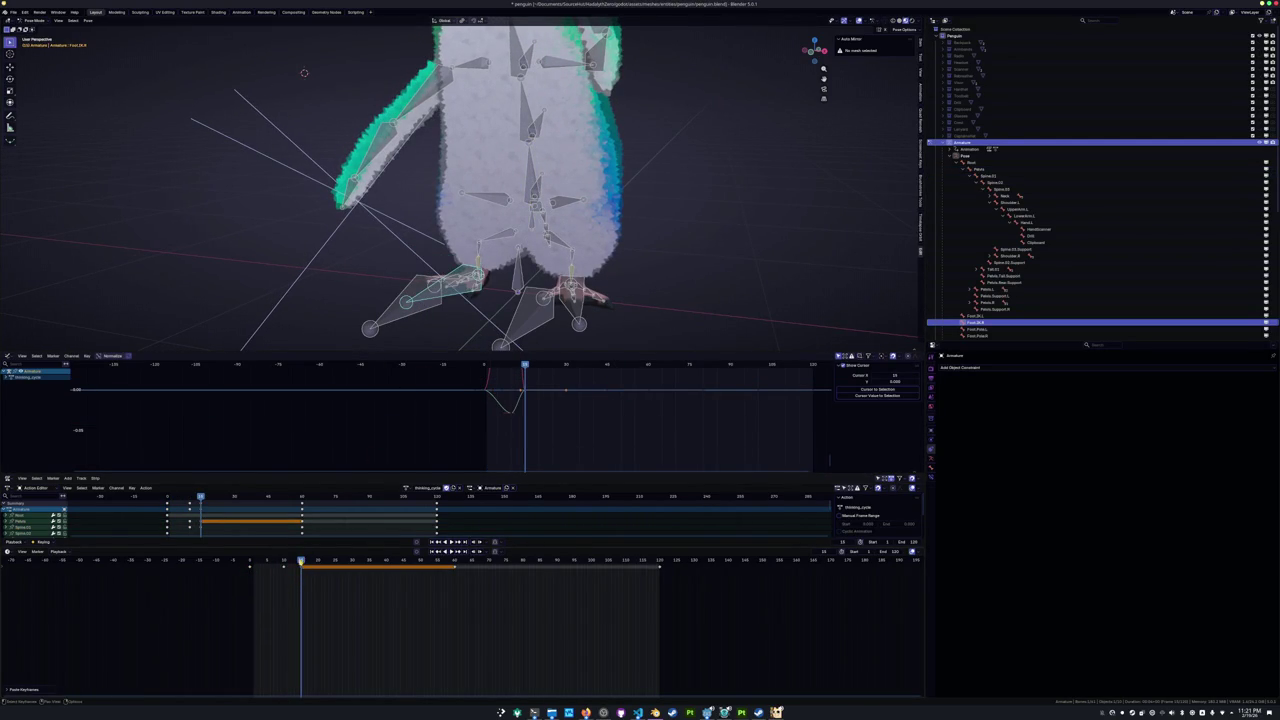
{"action": "key", "text": "shift+Left"}
{"action": "key", "text": "space"}
{"action": "mouse_move", "coordinate": [303, 562]}
{"action": "left_mouse_down"}
{"action": "mouse_move", "coordinate": [241, 566]}
{"action": "mouse_move", "coordinate": [301, 566]}
{"action": "left_mouse_up"}
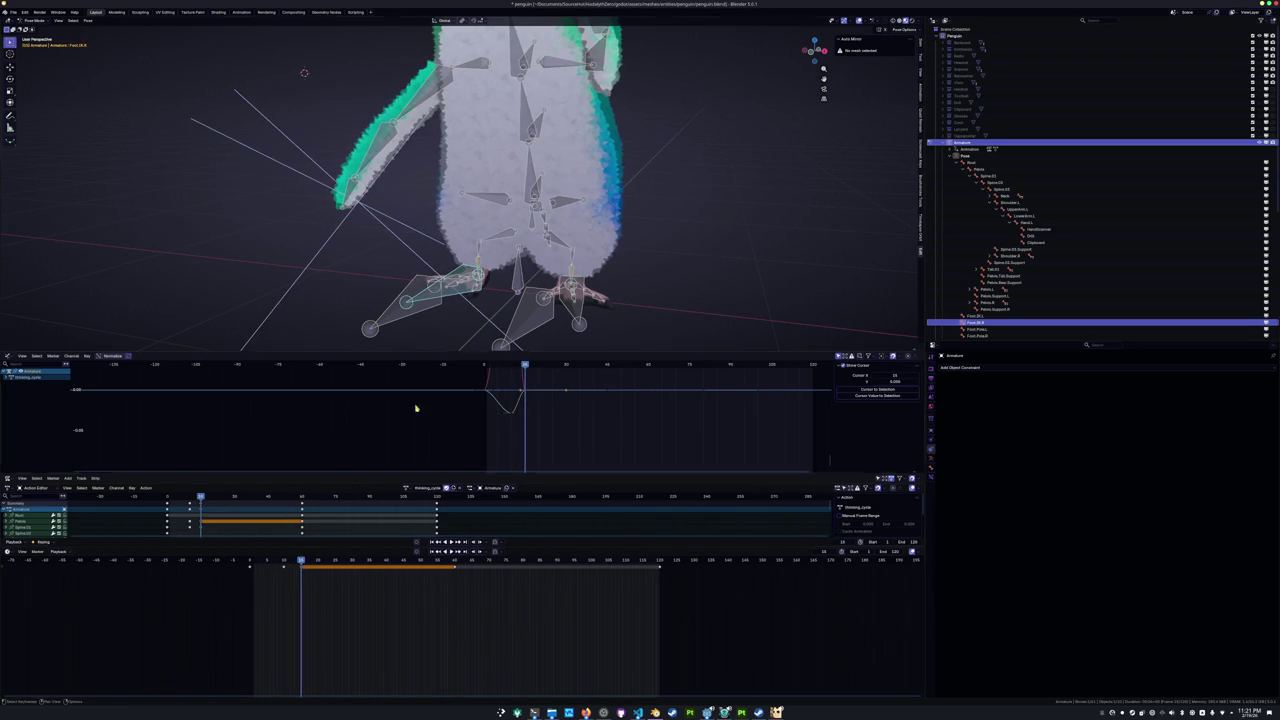
Paste the pelvis keyframes, then try an rz-2 rotation at frame 0 and undo it.
{"action": "left_click", "coordinate": [527, 183]}
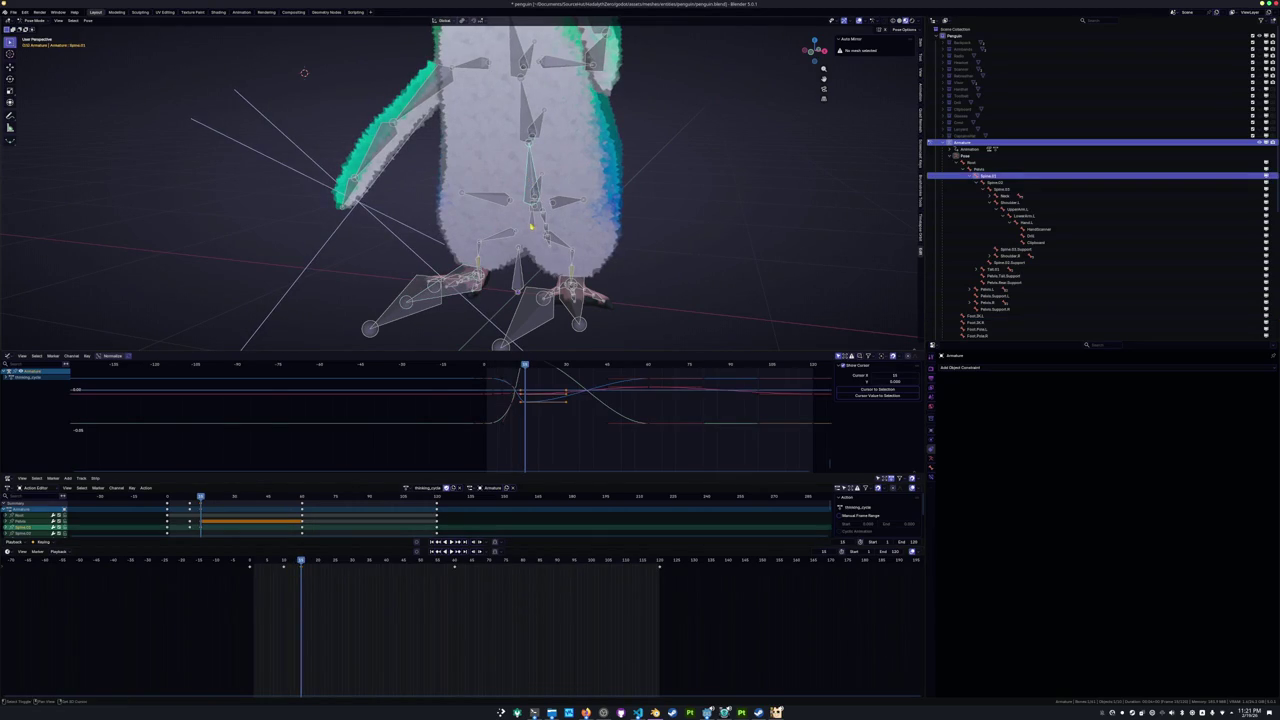
{"action": "left_click", "coordinate": [531, 228]}
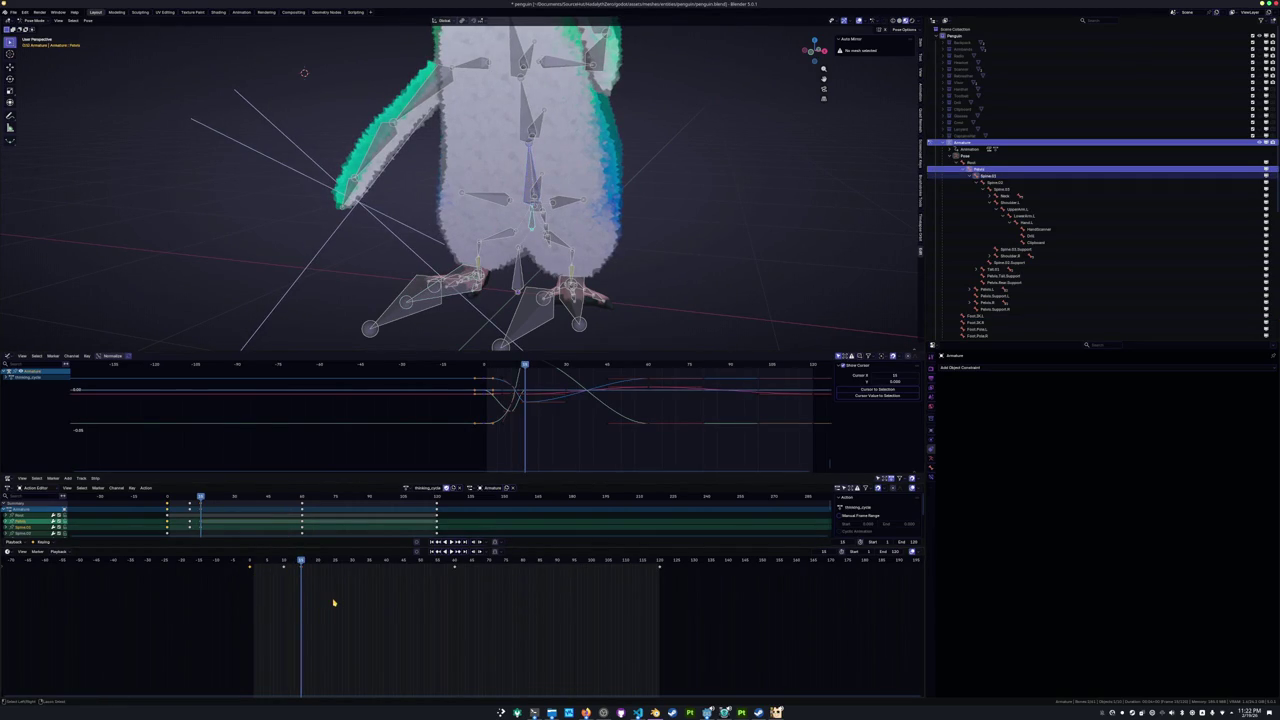
{"action": "key", "text": "ctrl+v"}
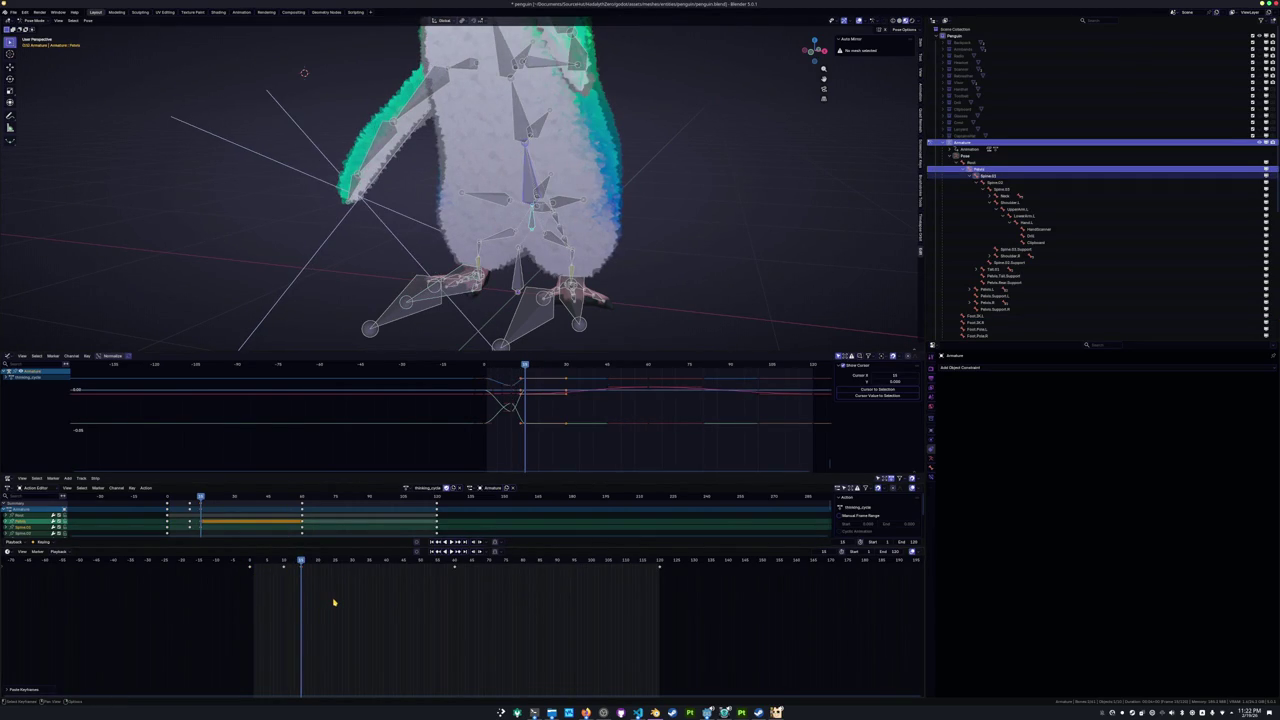
{"action": "key", "text": "space"}
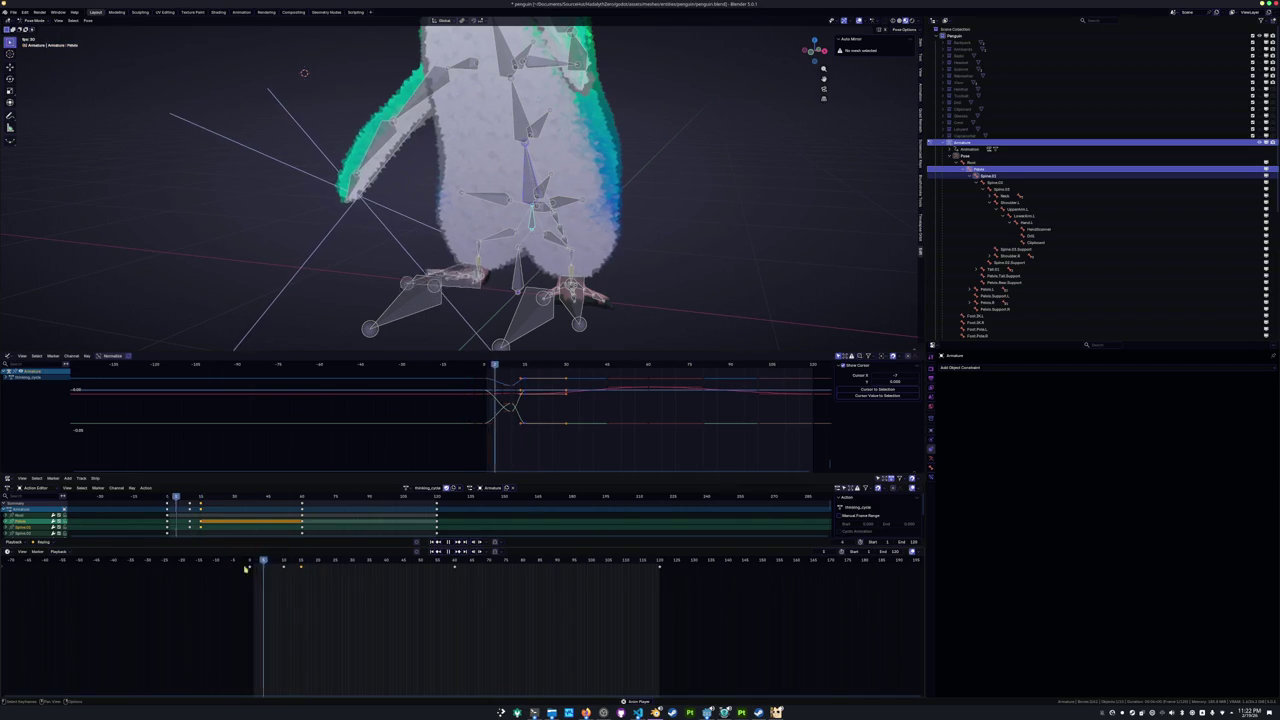
{"action": "middle_click_drag", "start_coordinate": [400, 210], "coordinate": [349, 208]}
{"action": "mouse_move", "coordinate": [392, 561]}
{"action": "left_mouse_down"}
{"action": "mouse_move", "coordinate": [253, 561]}
{"action": "mouse_move", "coordinate": [281, 561]}
{"action": "left_mouse_up"}
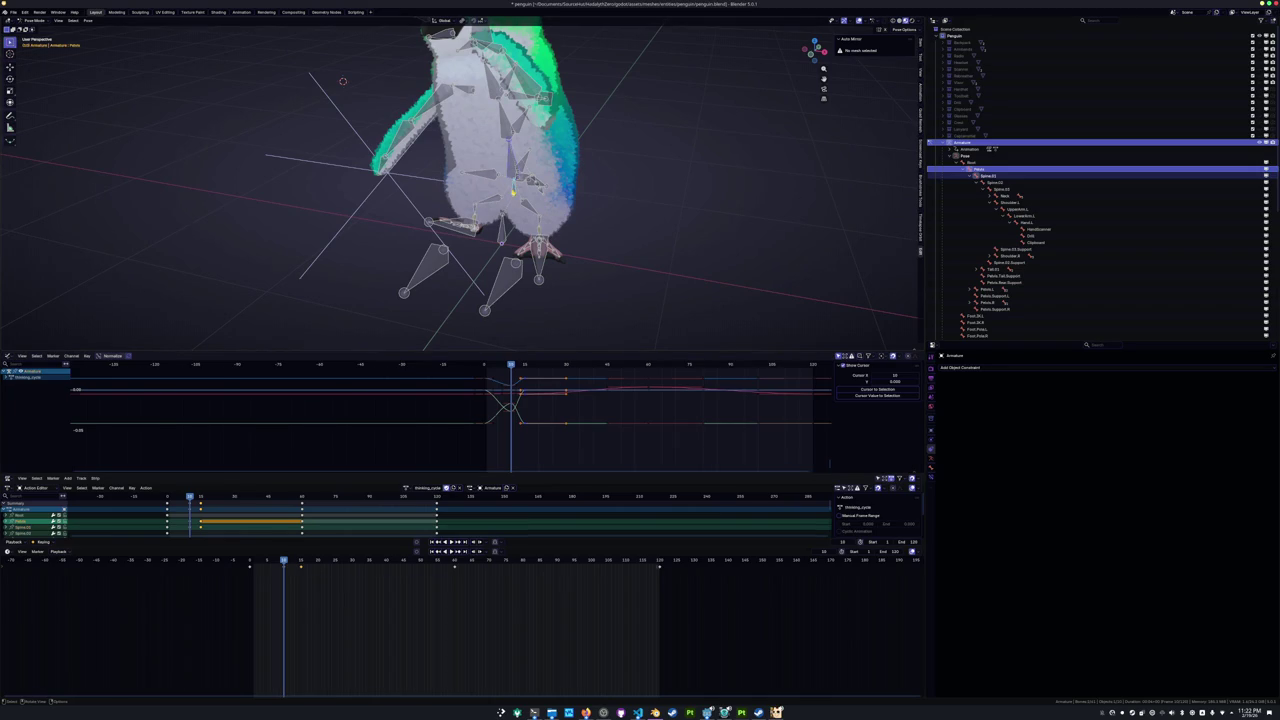
{"action": "scroll", "coordinate": [513, 192], "scroll_direction": "up", "scroll_amount": 3}
{"action": "type", "text": "rz"}
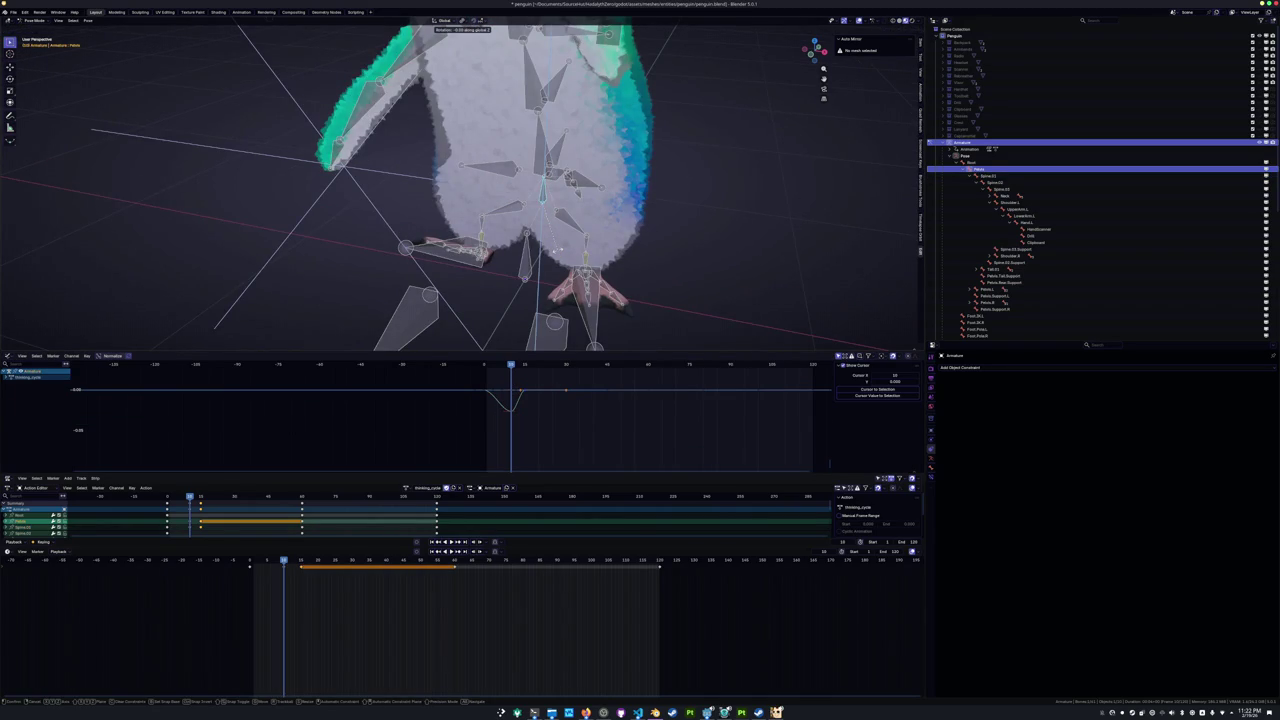
{"action": "type", "text": "-2"}
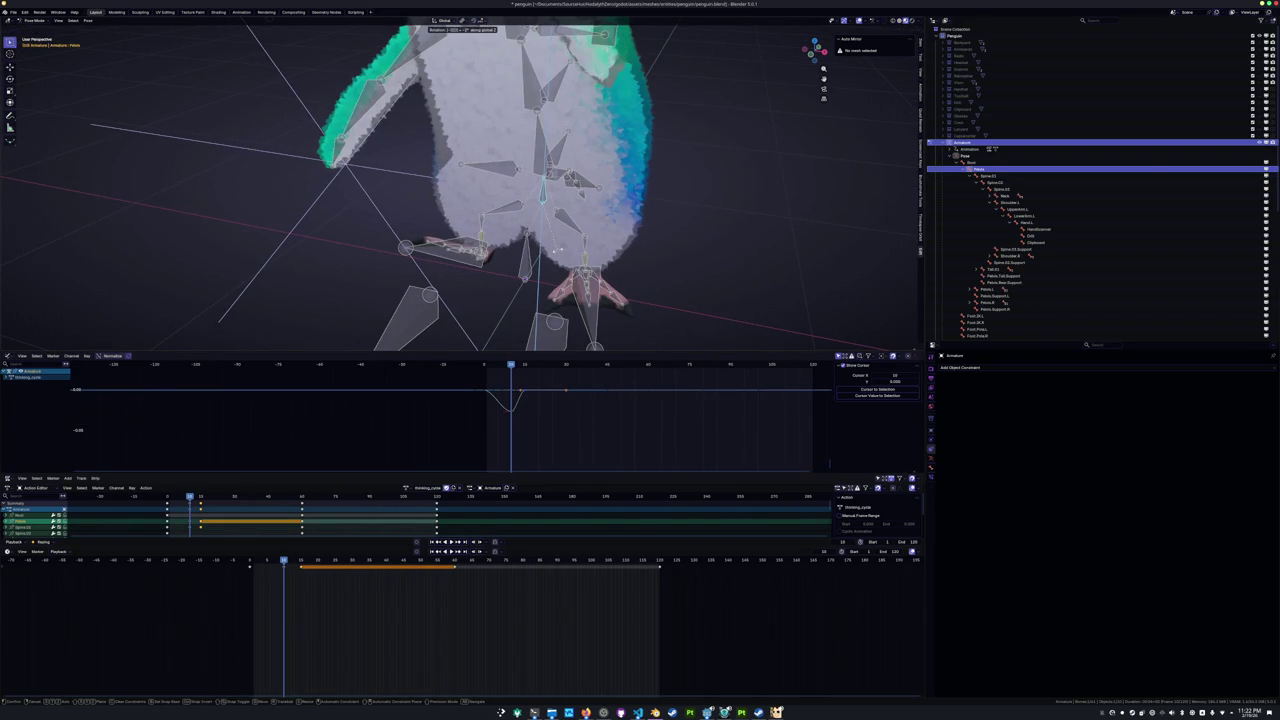
{"action": "key", "text": "Return"}
{"action": "key", "text": "ctrl+z"}
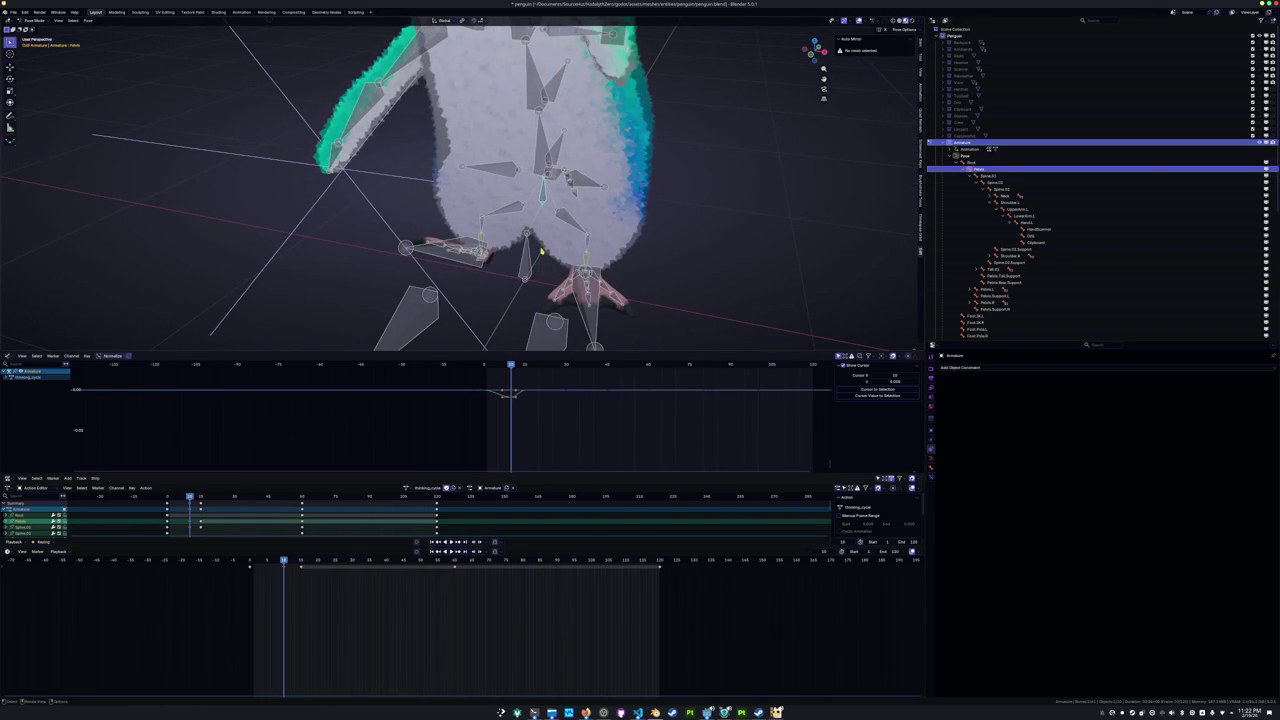
Rotate Spine.01, play the animation, and jump to the next keyframe.
{"action": "left_click", "coordinate": [538, 150]}
{"action": "key", "text": "r"}
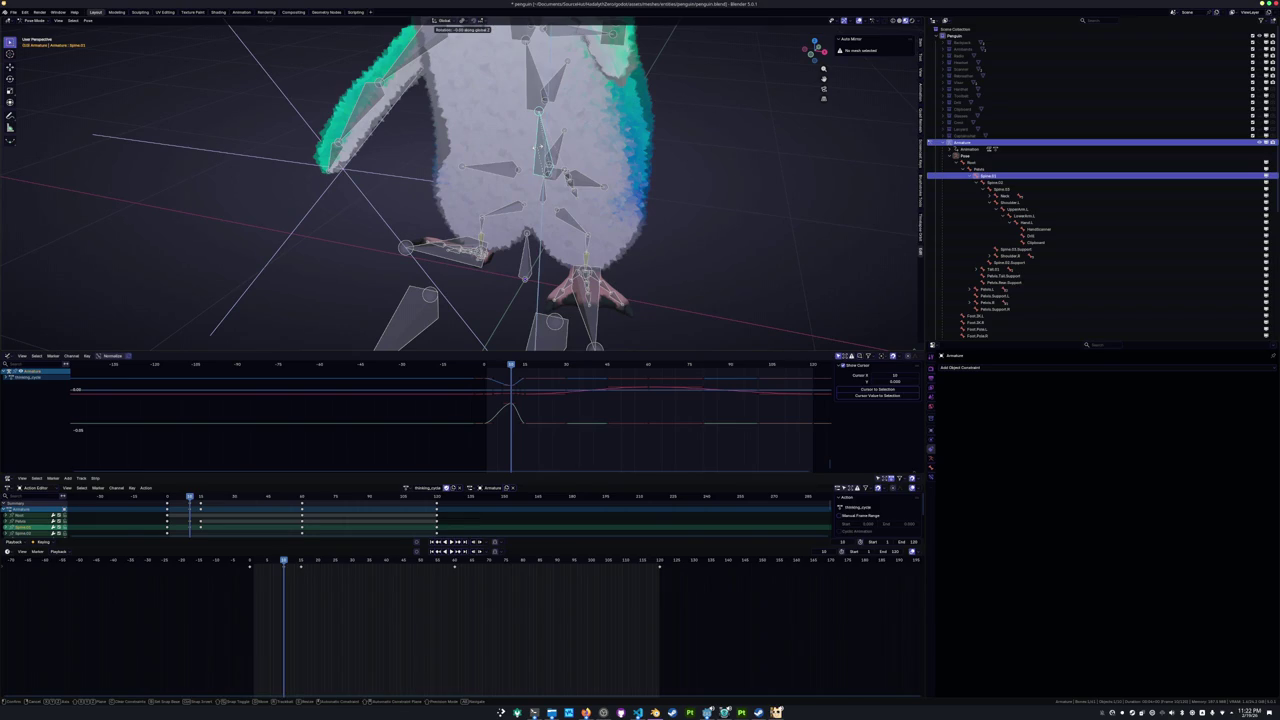
{"action": "key", "text": "Return"}
{"action": "key", "text": "space"}
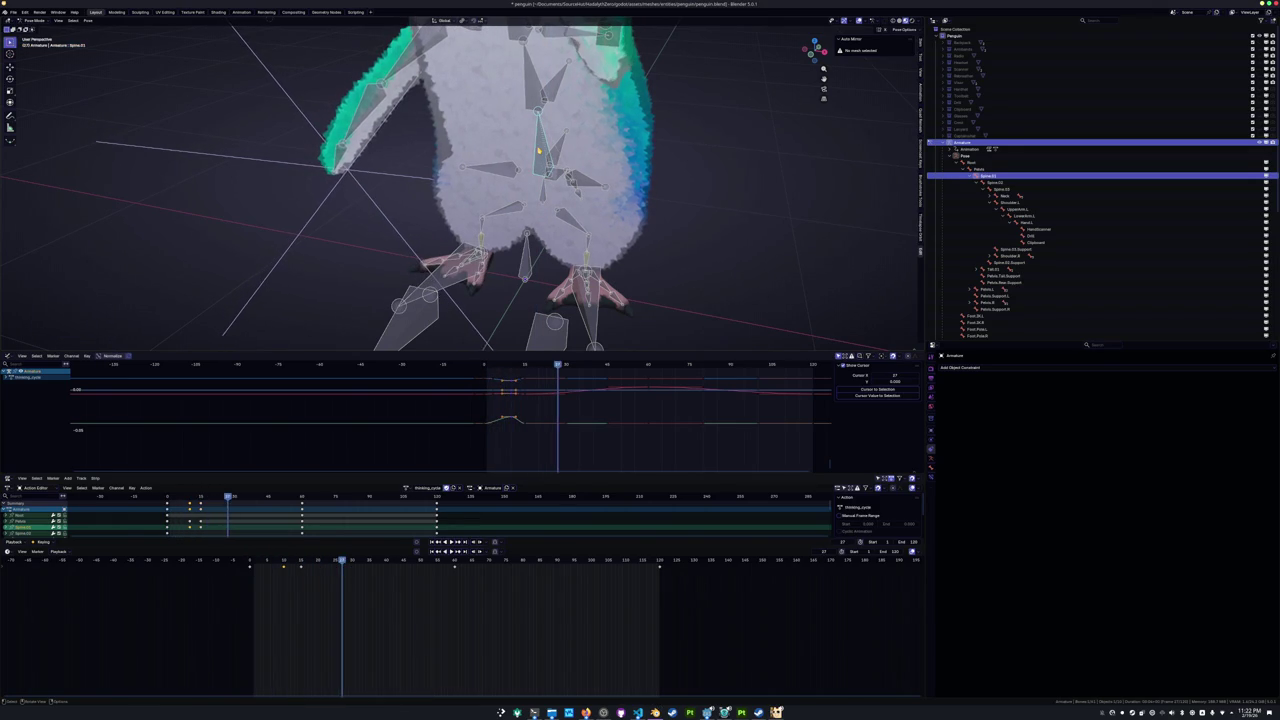
{"action": "key", "text": "Escape"}
{"action": "key", "text": "Up"}
{"action": "key", "text": "Up"}
{"action": "middle_click_drag", "start_coordinate": [461, 282], "coordinate": [506, 240]}
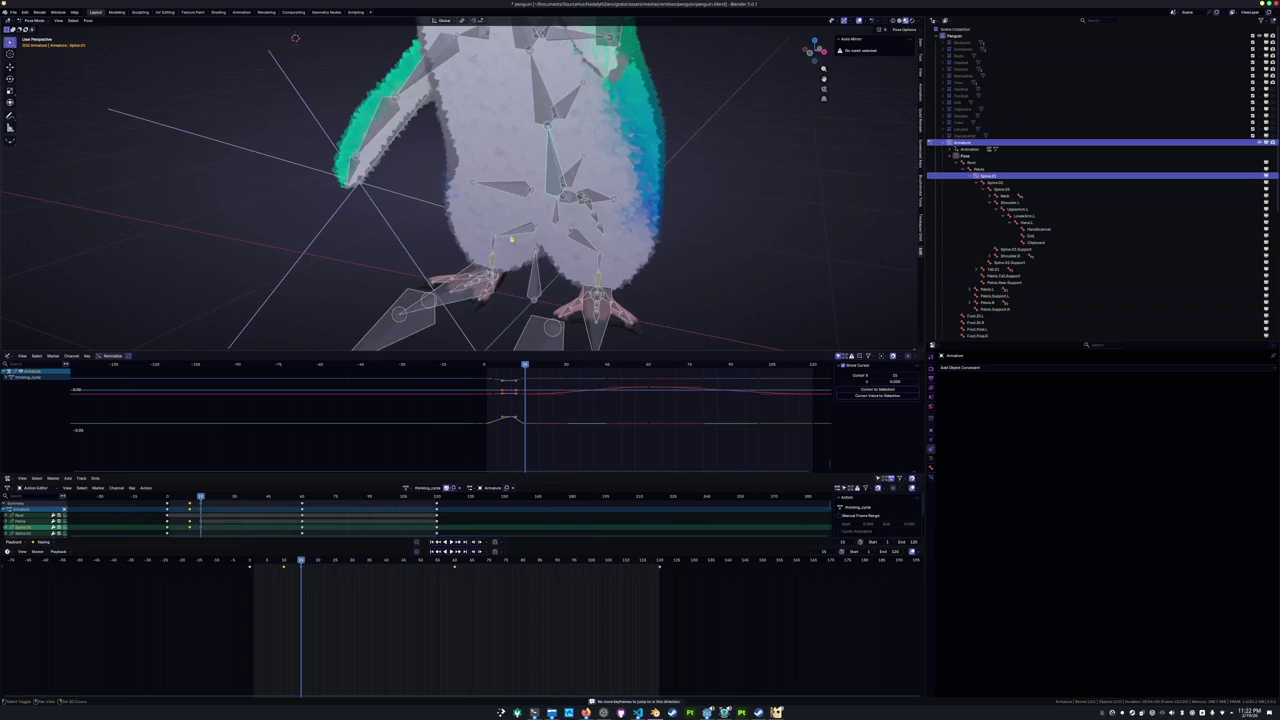
Select the right foot IK and Pelvis bones and save penguin.blend.
{"action": "left_click", "coordinate": [487, 287]}
{"action": "left_click", "coordinate": [558, 217]}
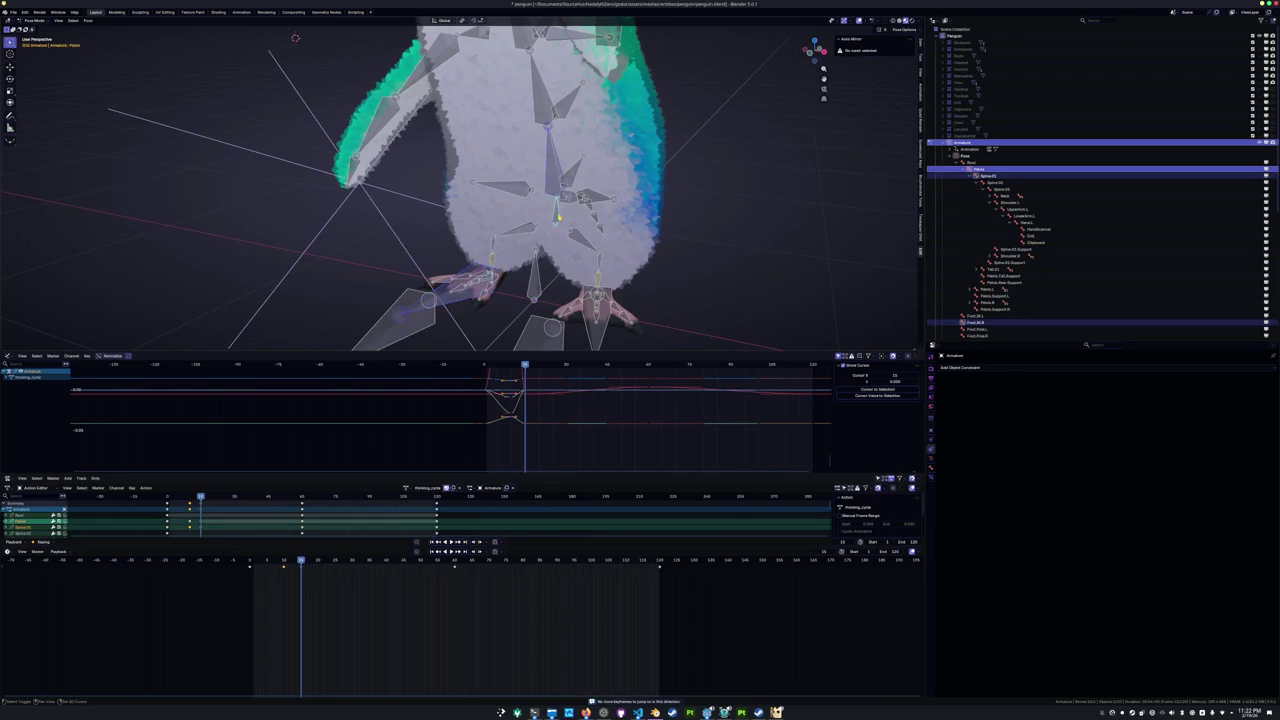
{"action": "key", "text": "ctrl+s"}
Paste the selected keyframes at three further loop positions and play the loop.
{"action": "left_click_drag", "start_coordinate": [310, 596], "coordinate": [216, 566]}
{"action": "left_click", "coordinate": [352, 563]}
{"action": "key", "text": "ctrl+v"}
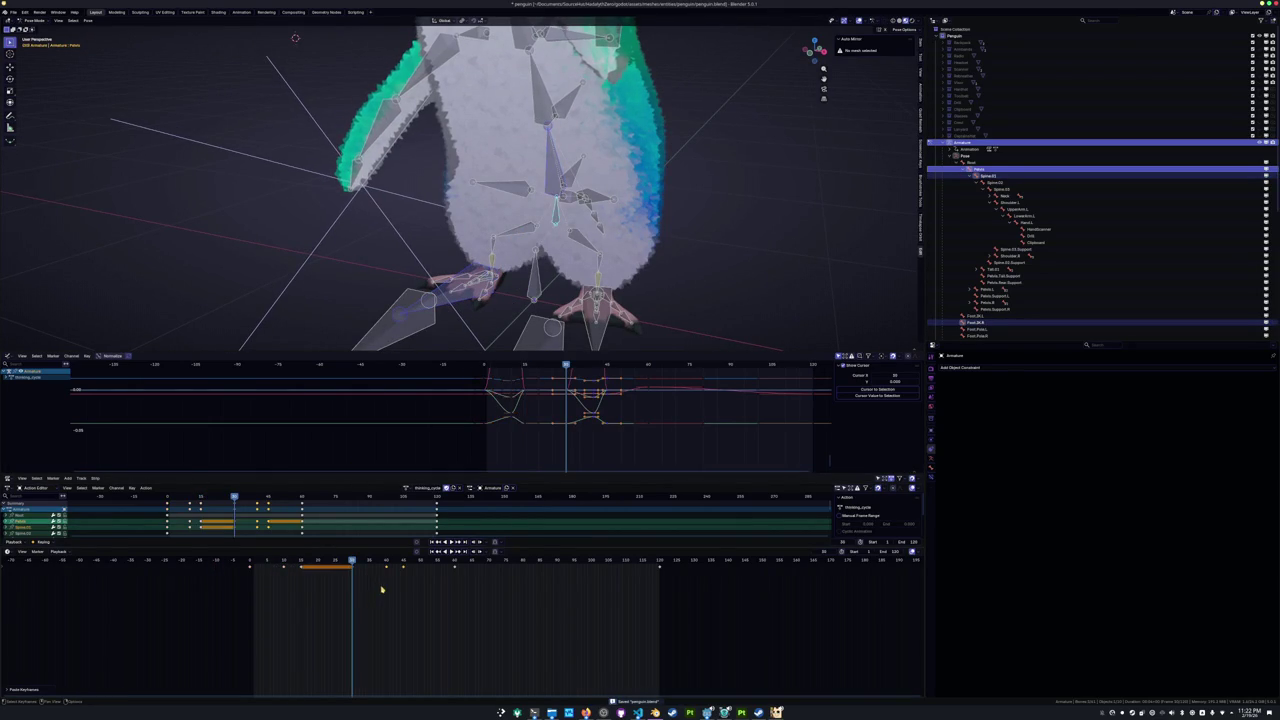
{"action": "left_click", "coordinate": [455, 563]}
{"action": "key", "text": "ctrl+v"}
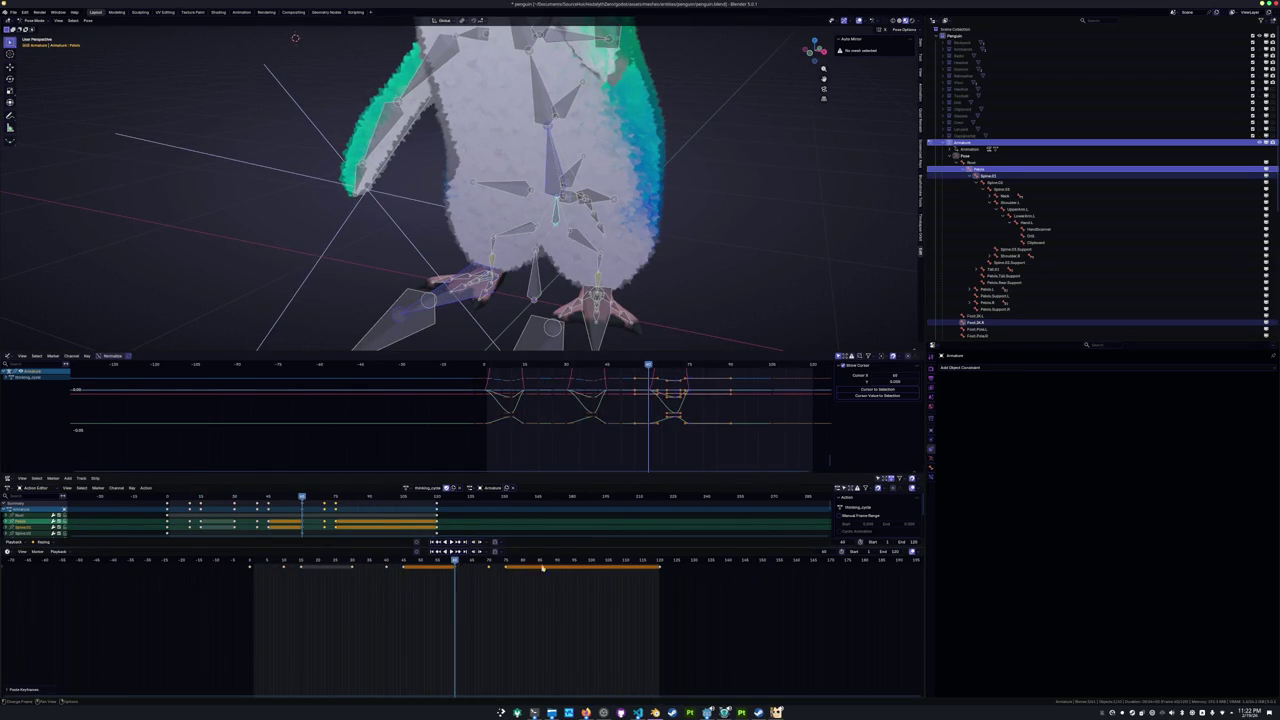
{"action": "left_click", "coordinate": [558, 565]}
{"action": "key", "text": "ctrl+v"}
{"action": "key", "text": "space"}
{"action": "left_click", "coordinate": [690, 249]}
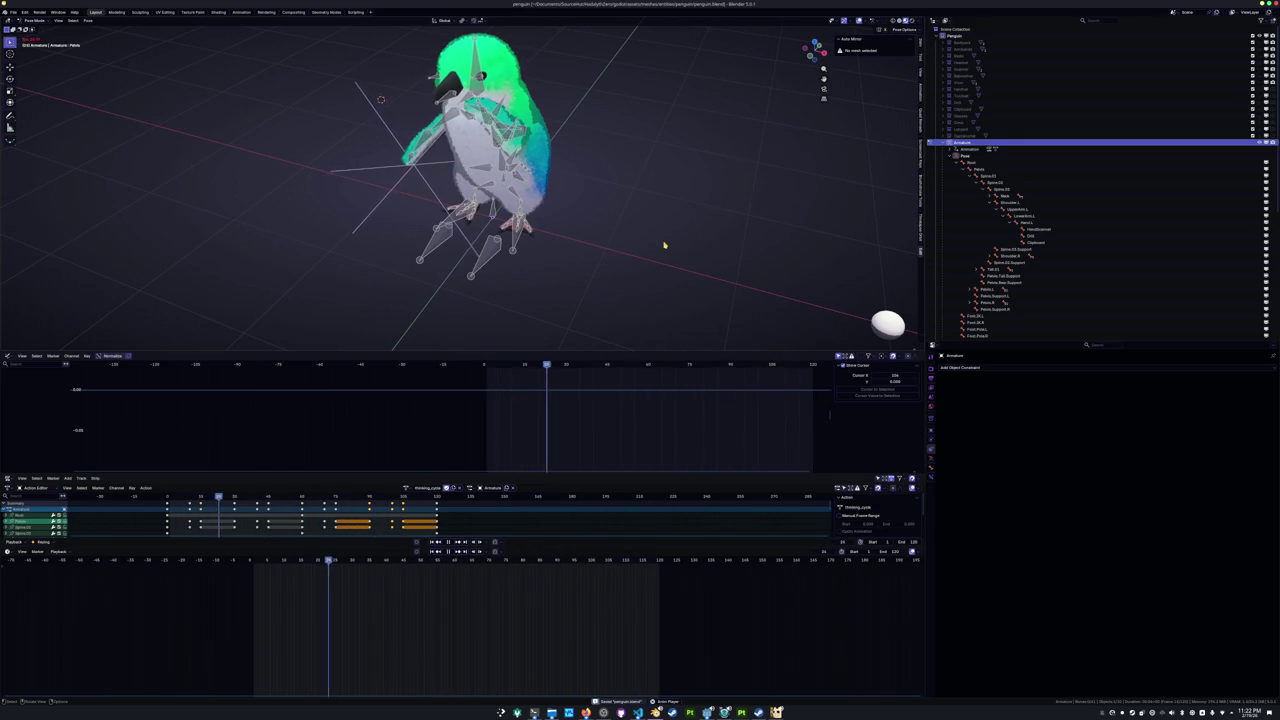
Save penguin.blend, review the thinking_cycle playback, then bring the HADALYTH game window forward.
{"action": "key", "text": "ctrl+s"}
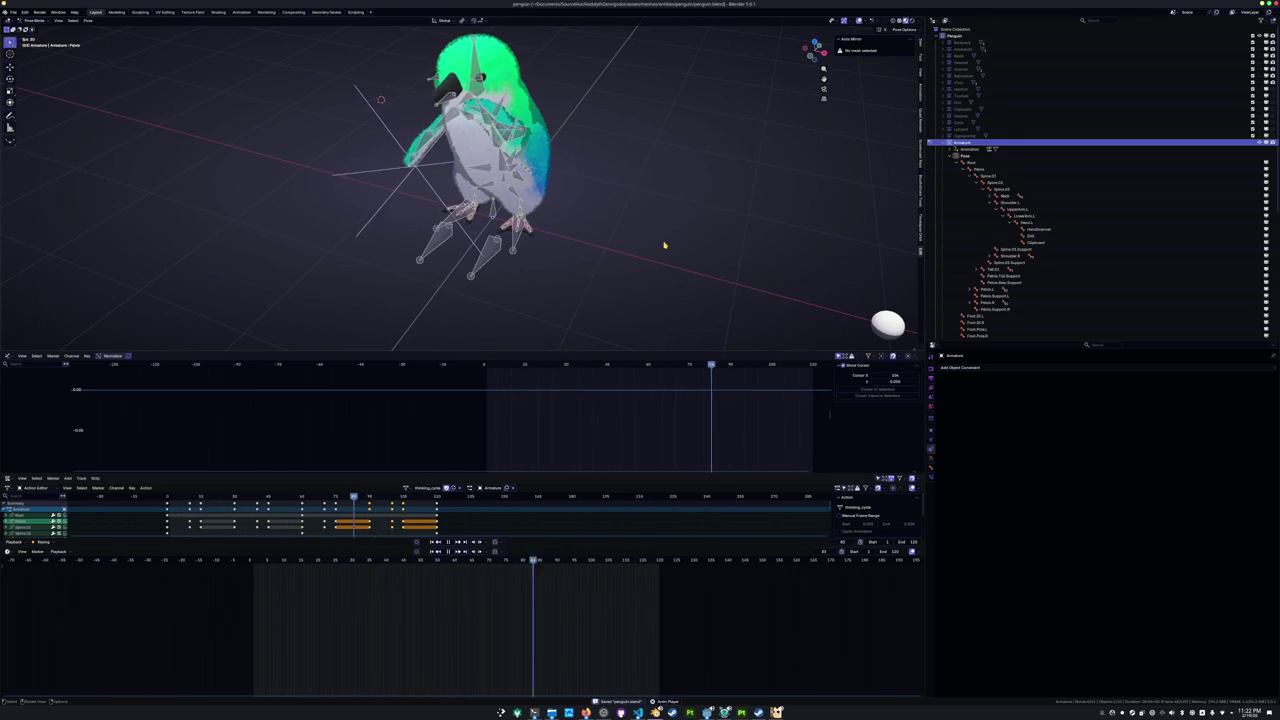
{"action": "scroll", "coordinate": [610, 214], "scroll_direction": "down", "scroll_amount": 3}
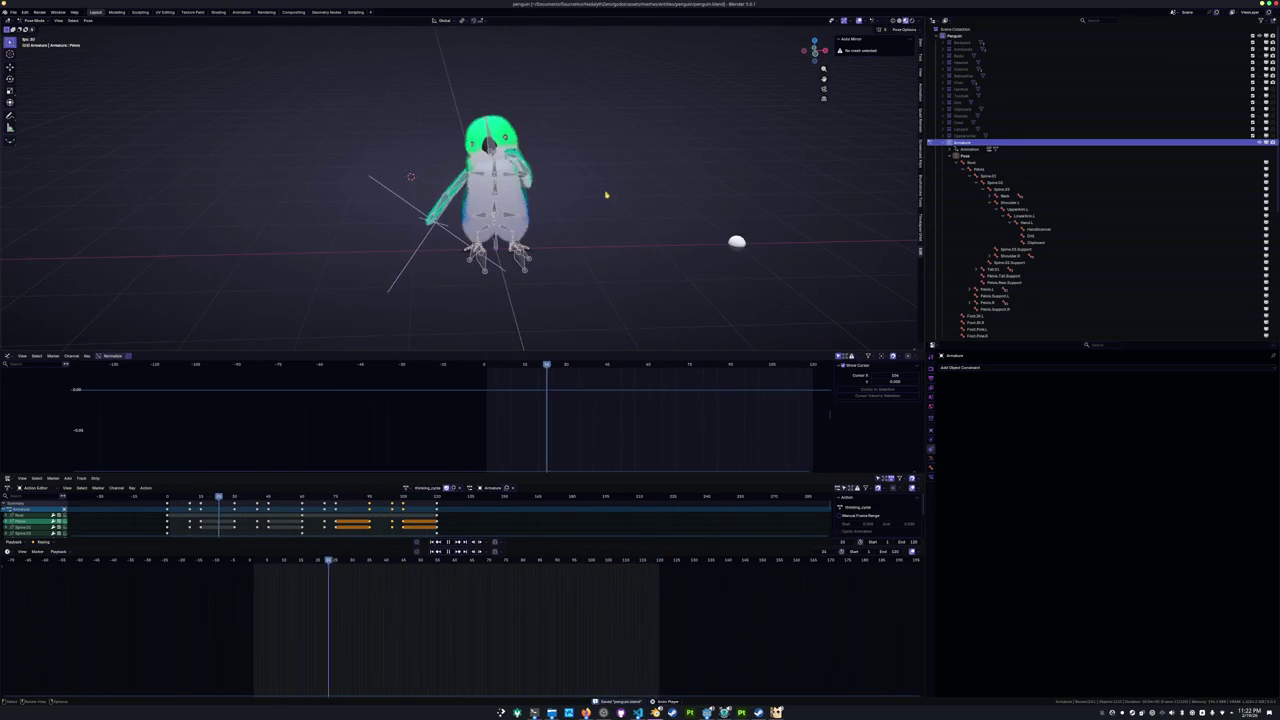
{"action": "middle_click_drag", "start_coordinate": [606, 194], "coordinate": [563, 189]}
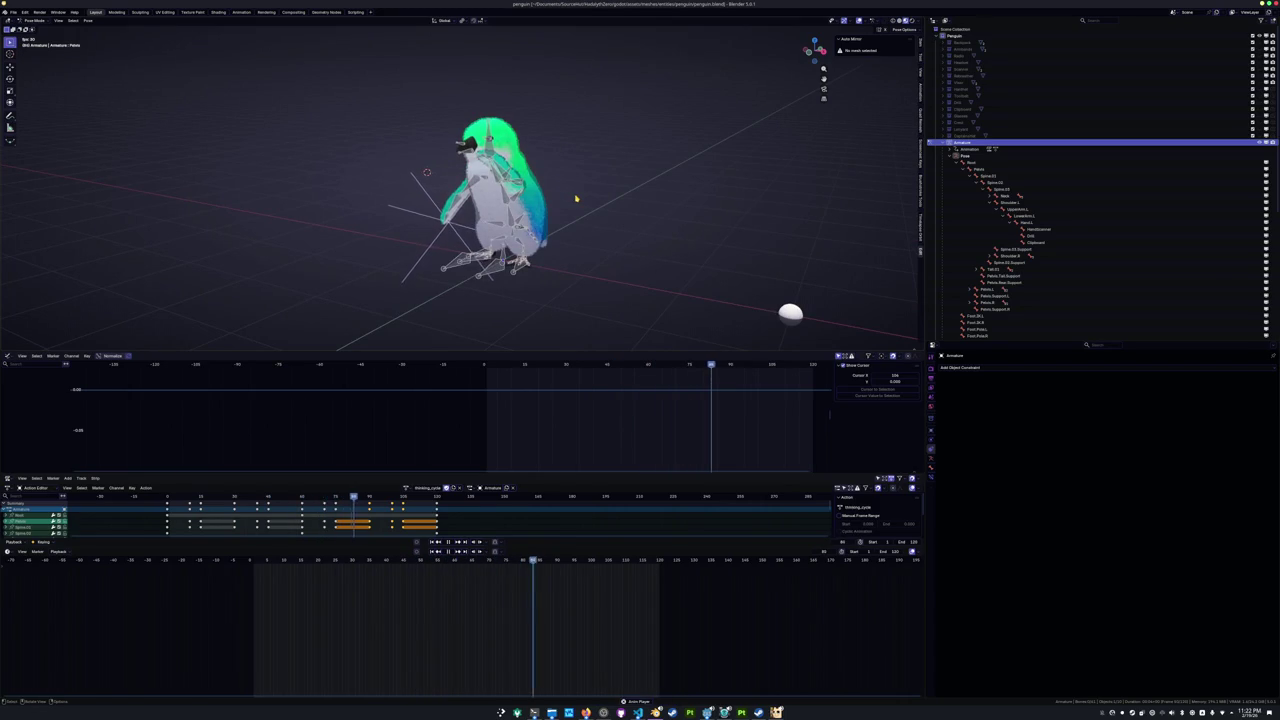
{"action": "scroll", "coordinate": [576, 199], "scroll_direction": "up", "scroll_amount": 2}
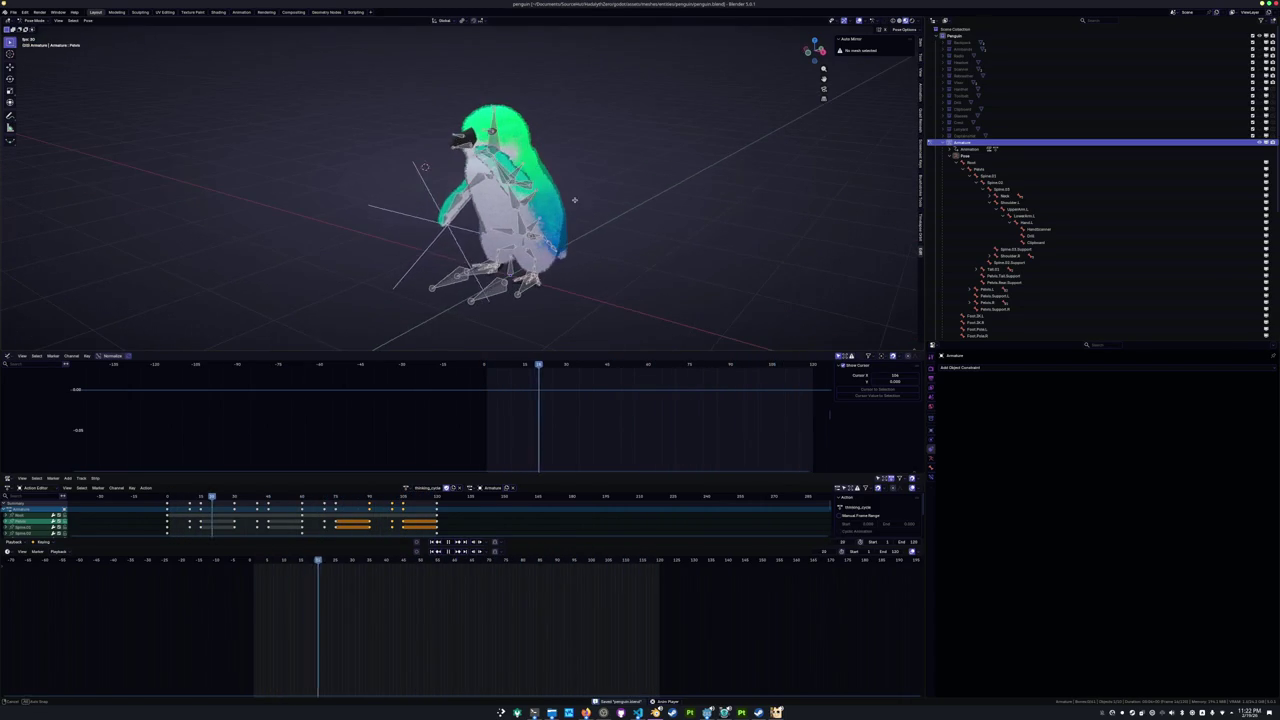
{"action": "key", "text": "a"}
{"action": "key", "text": "space"}
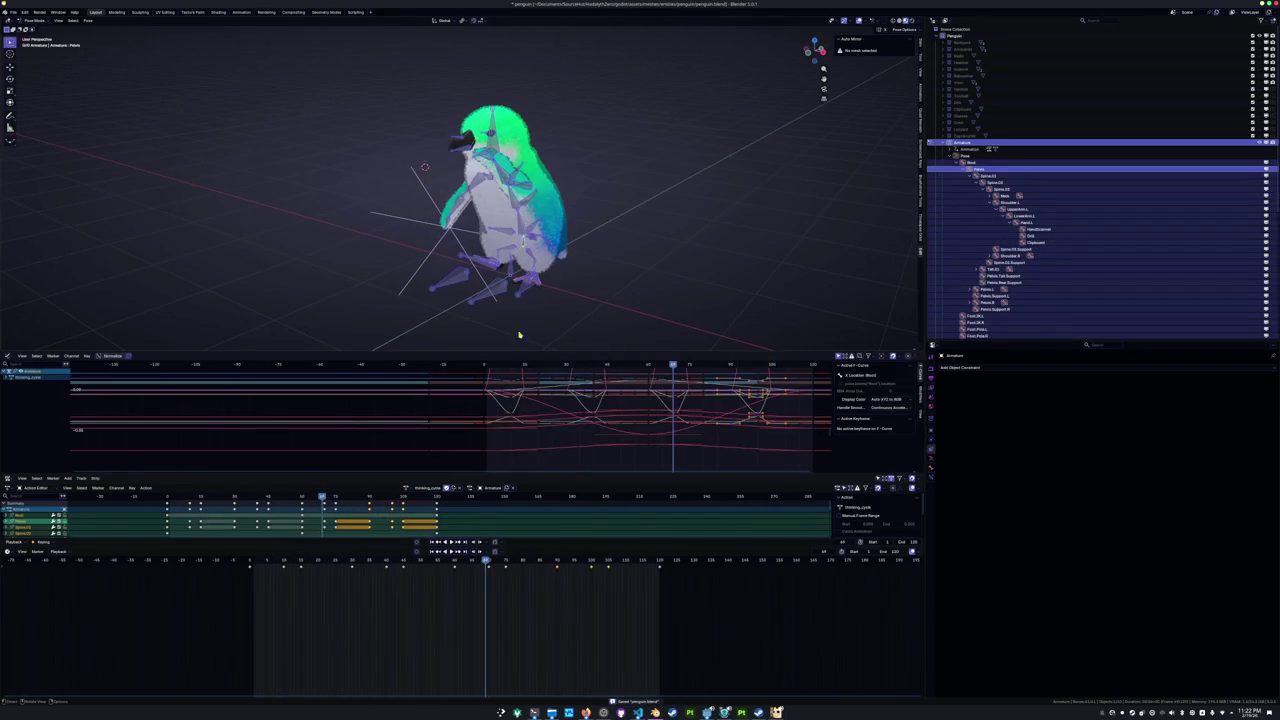
{"action": "left_click", "coordinate": [453, 561]}
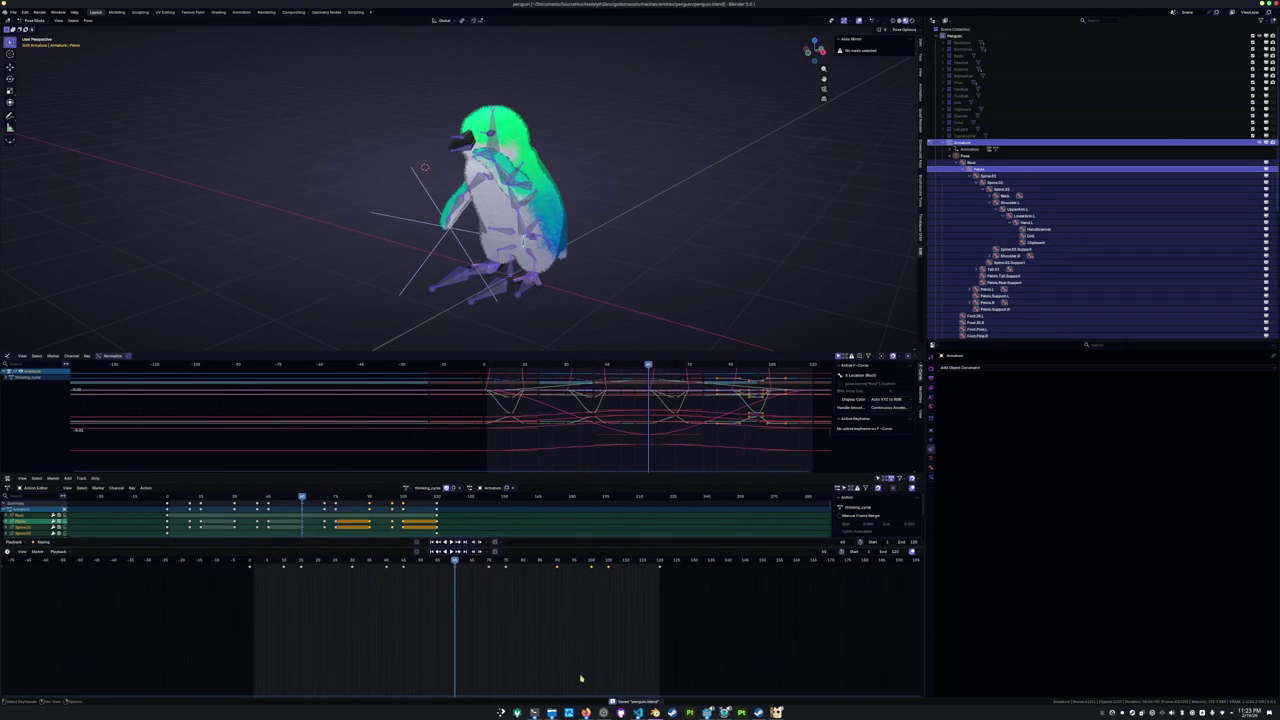
{"action": "mouse_move", "coordinate": [724, 712]}
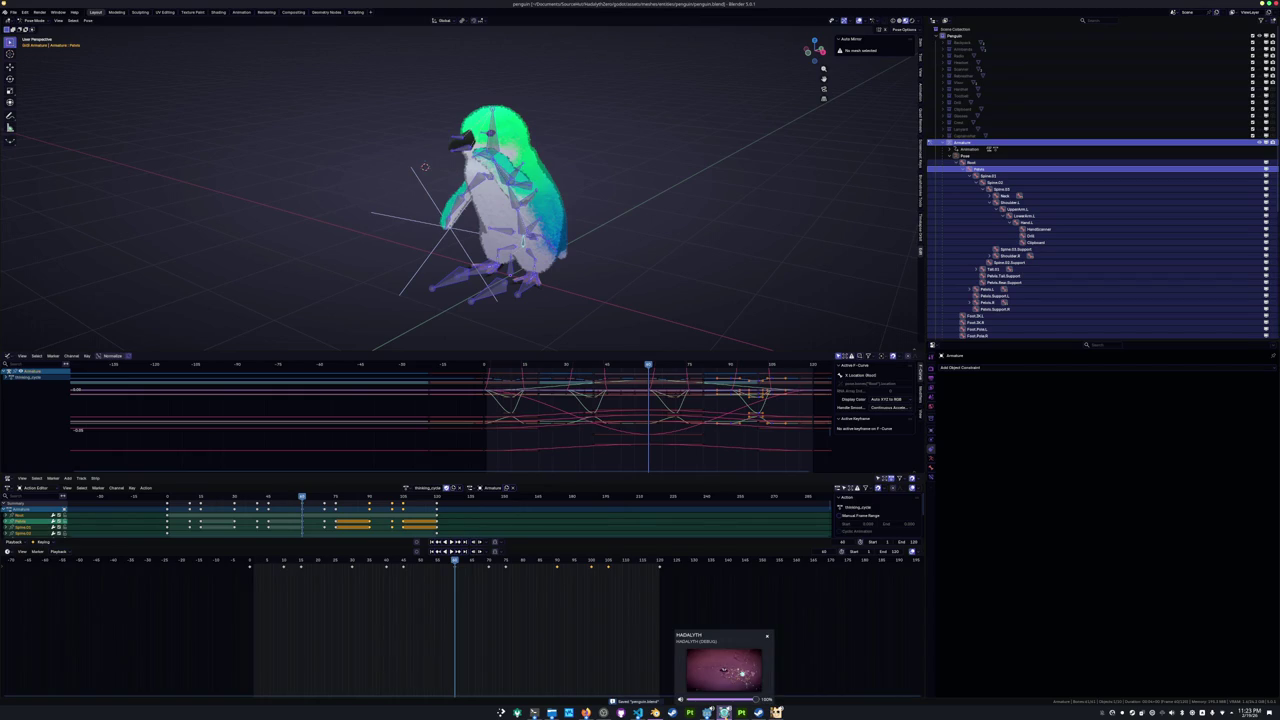
{"action": "left_click", "coordinate": [741, 673]}
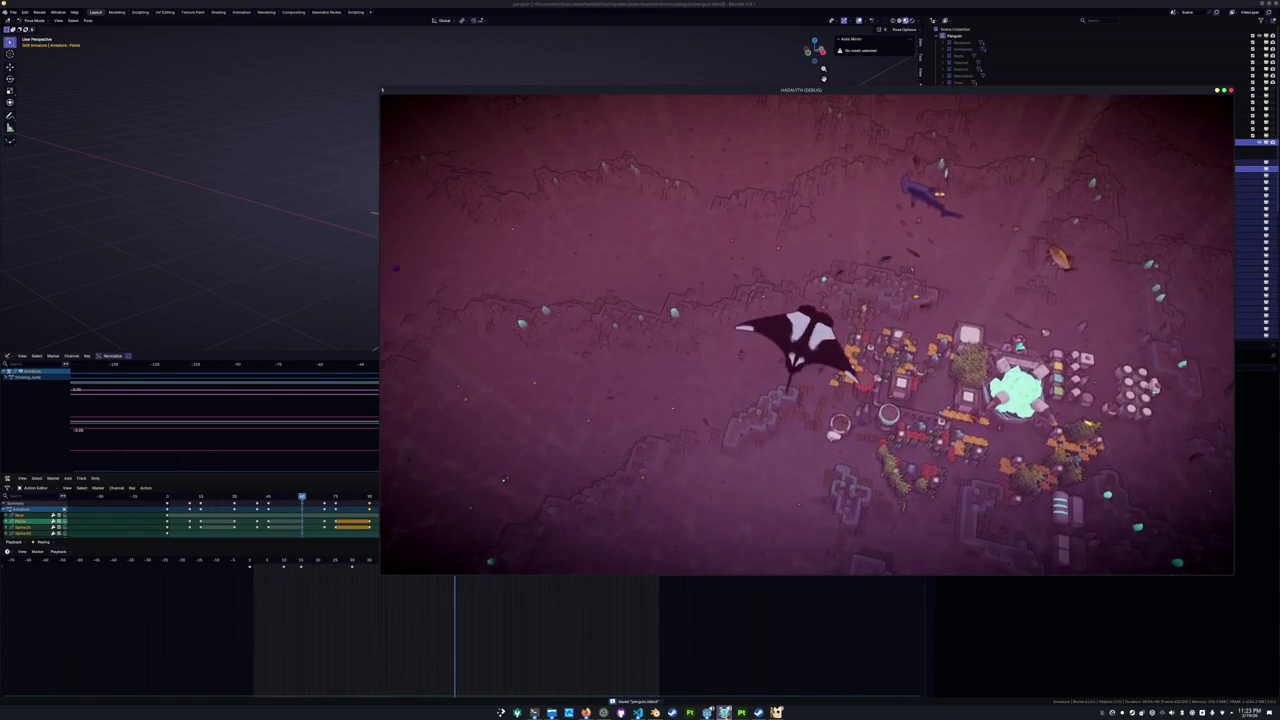
Bring WEBFISHING to the front and walk the cat character along the beach.
{"action": "mouse_move", "coordinate": [741, 712]}
{"action": "left_click", "coordinate": [752, 665]}
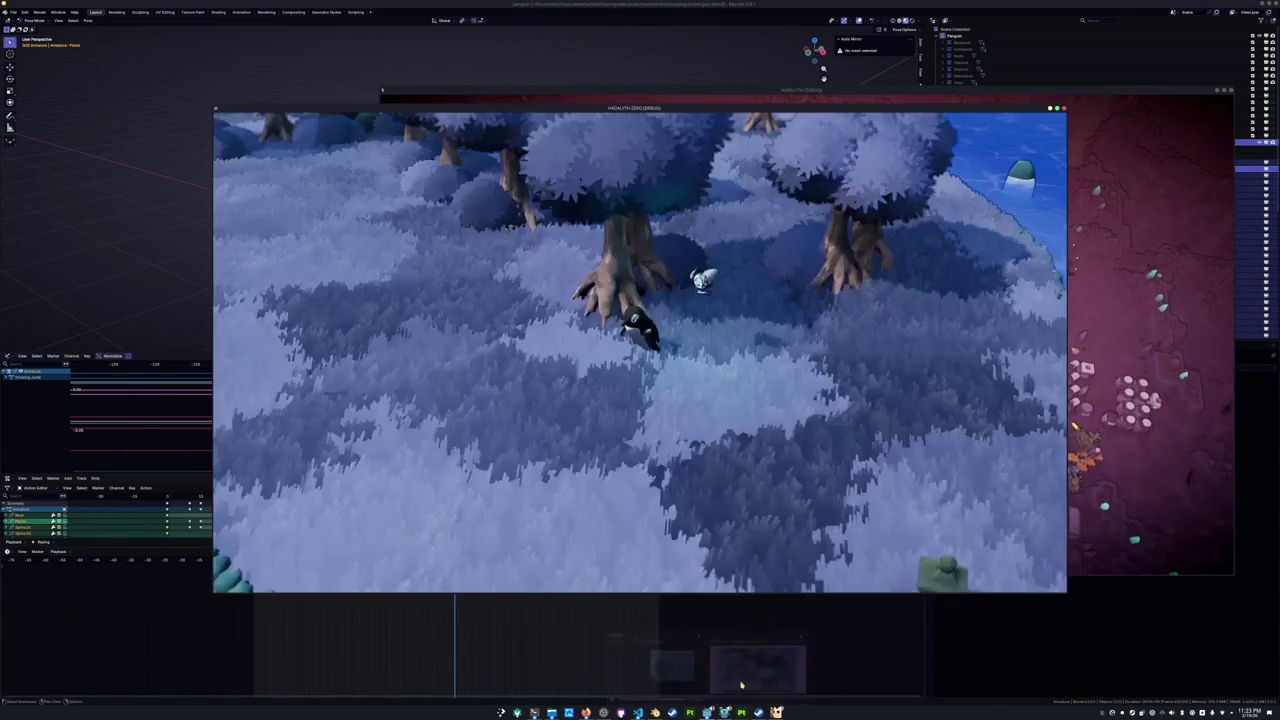
{"action": "left_click", "coordinate": [742, 665]}
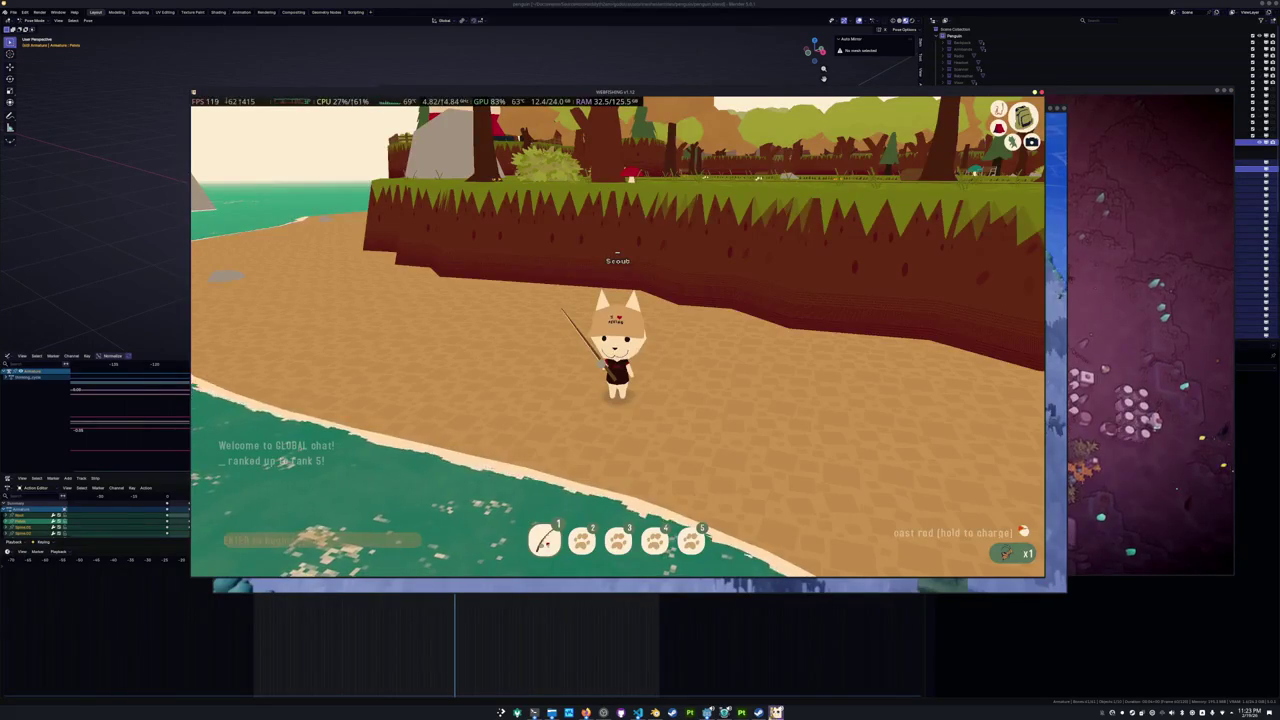
{"action": "right_click_drag", "start_coordinate": [744, 577], "coordinate": [768, 438]}
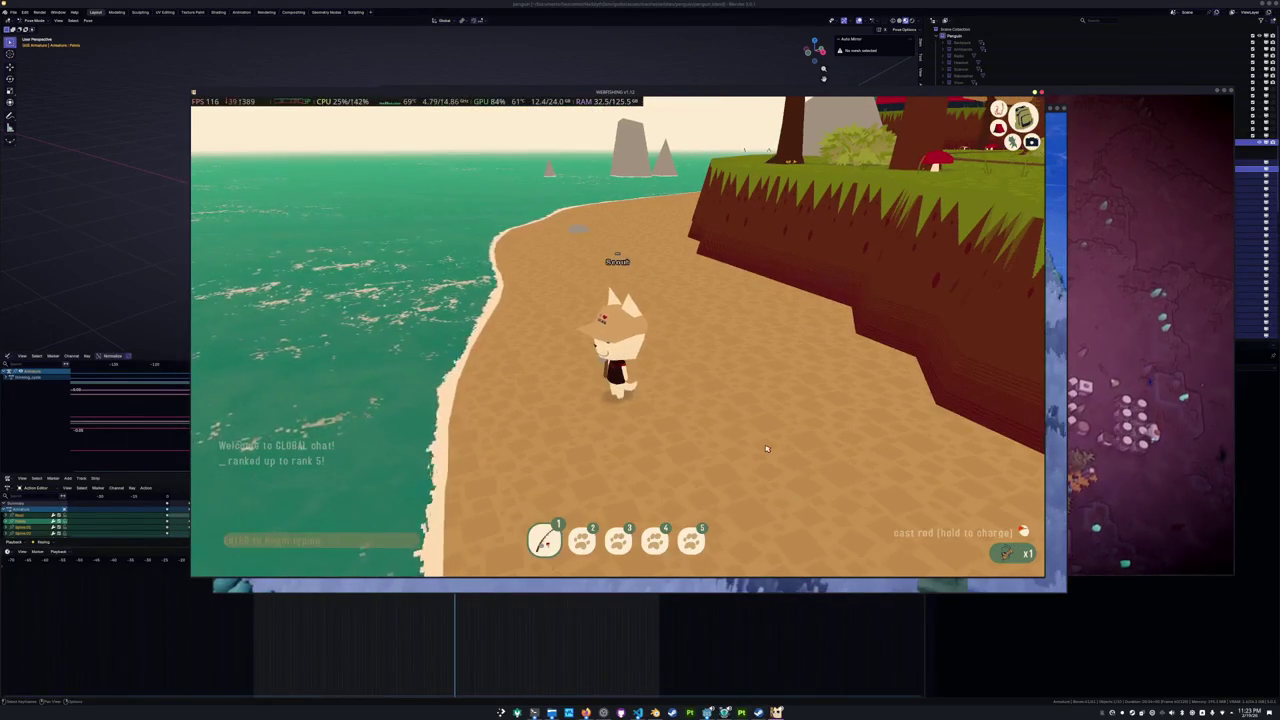
{"action": "key", "text": "a"}
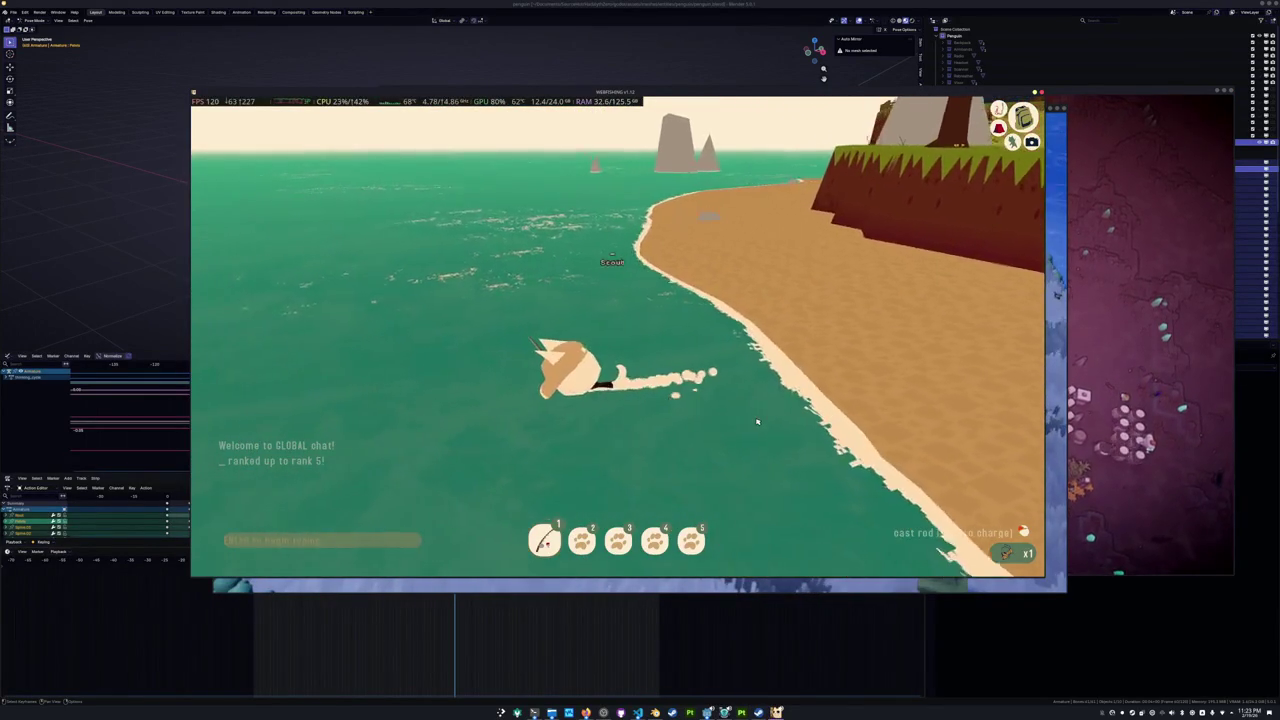
{"action": "key", "text": "d"}
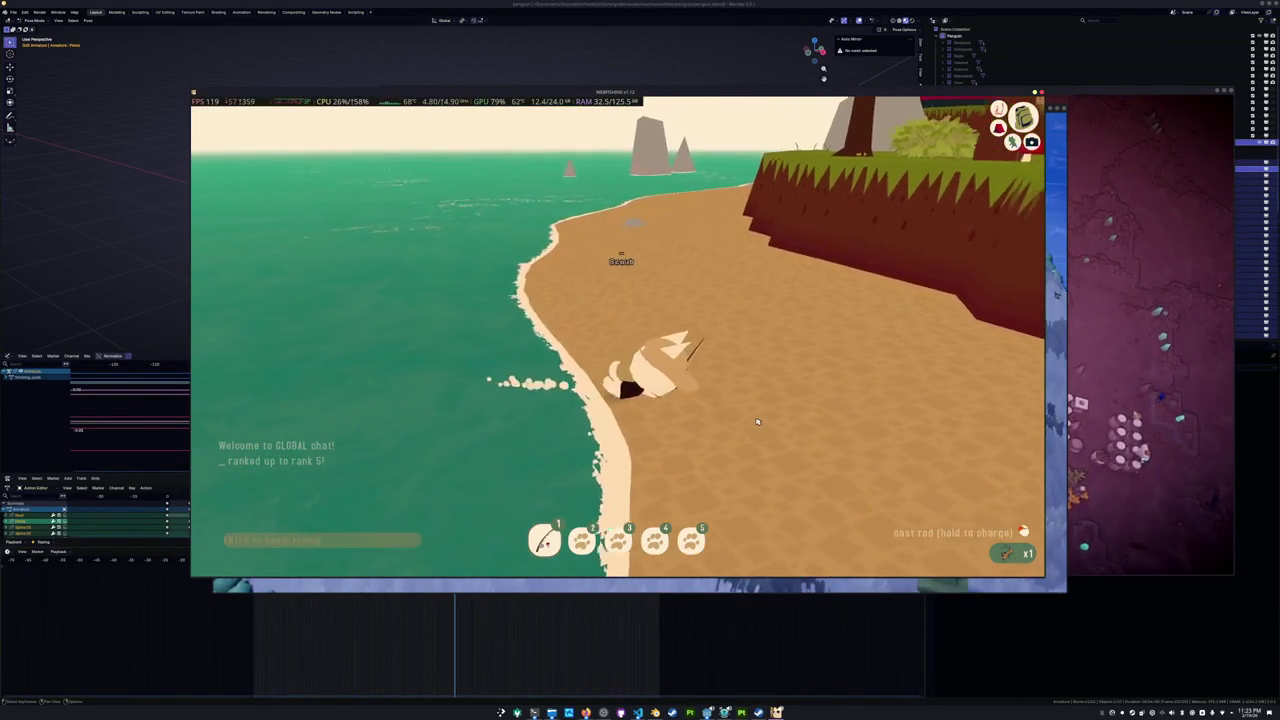
{"action": "key", "text": "a"}
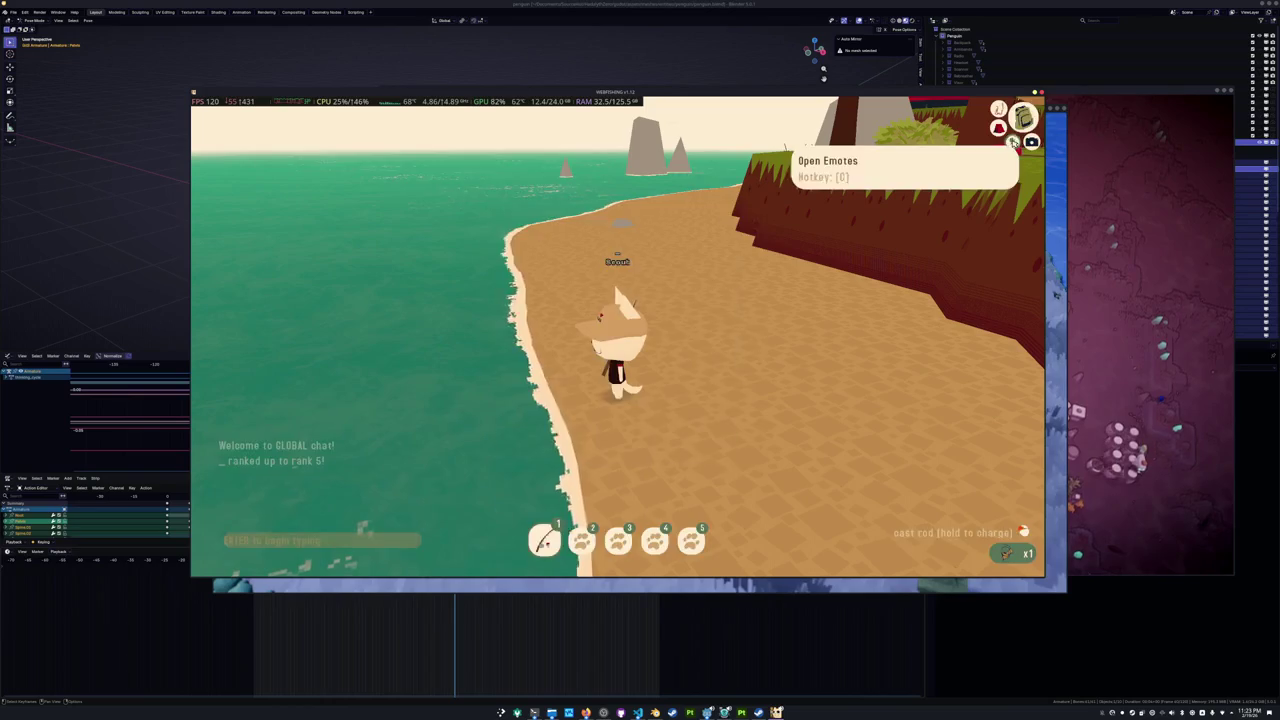
Try out several different emotes from the emote wheel on the character.
{"action": "left_click", "coordinate": [1010, 145]}
{"action": "left_click", "coordinate": [750, 342]}
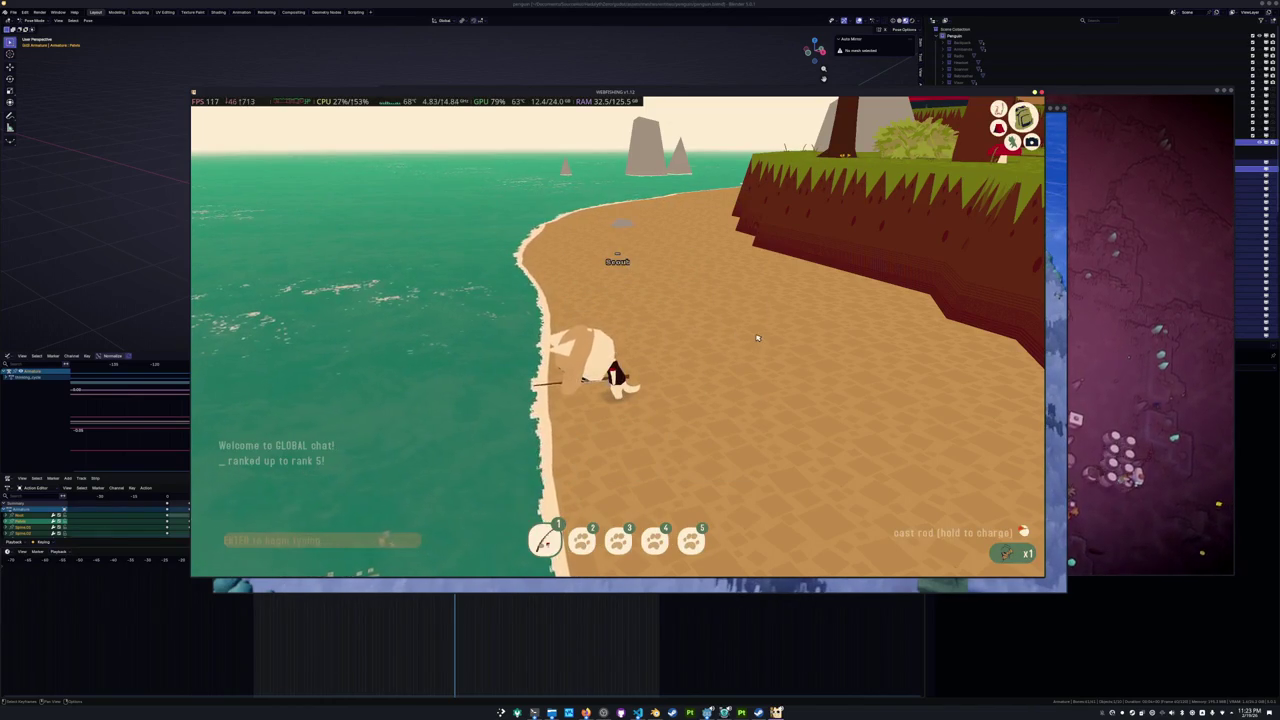
{"action": "key", "text": "e"}
{"action": "left_click", "coordinate": [760, 337]}
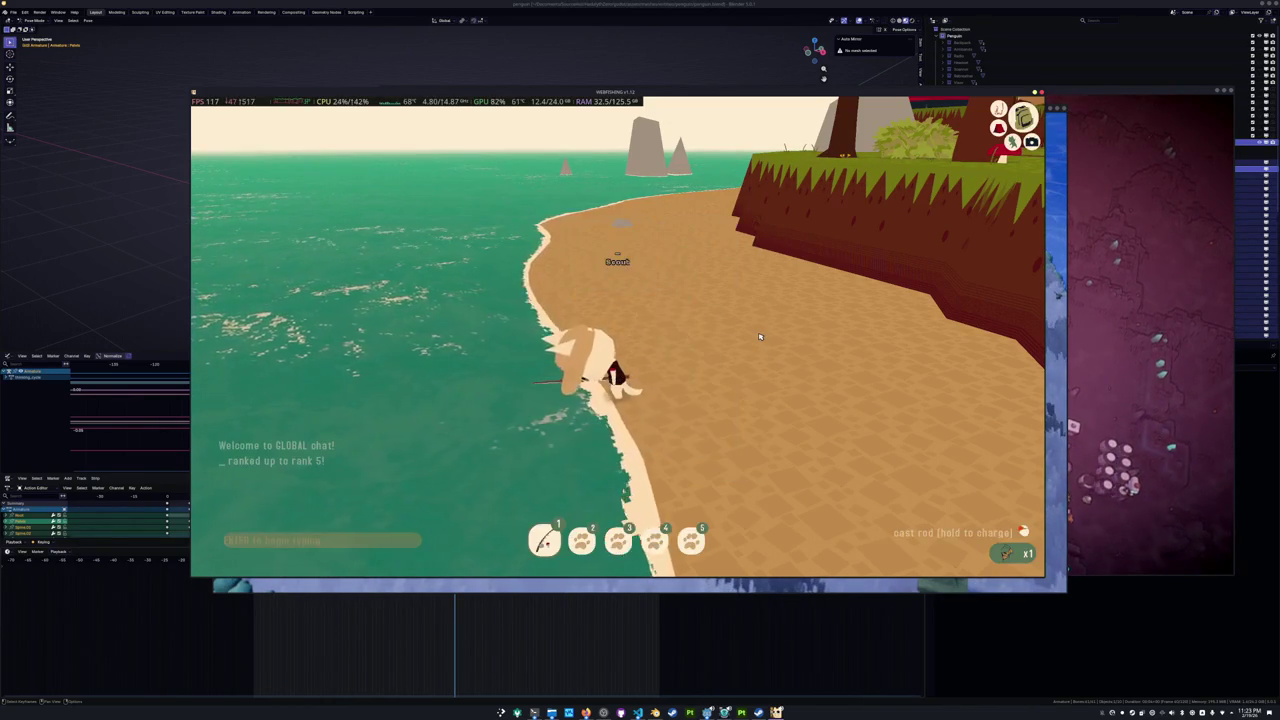
{"action": "key", "text": "e"}
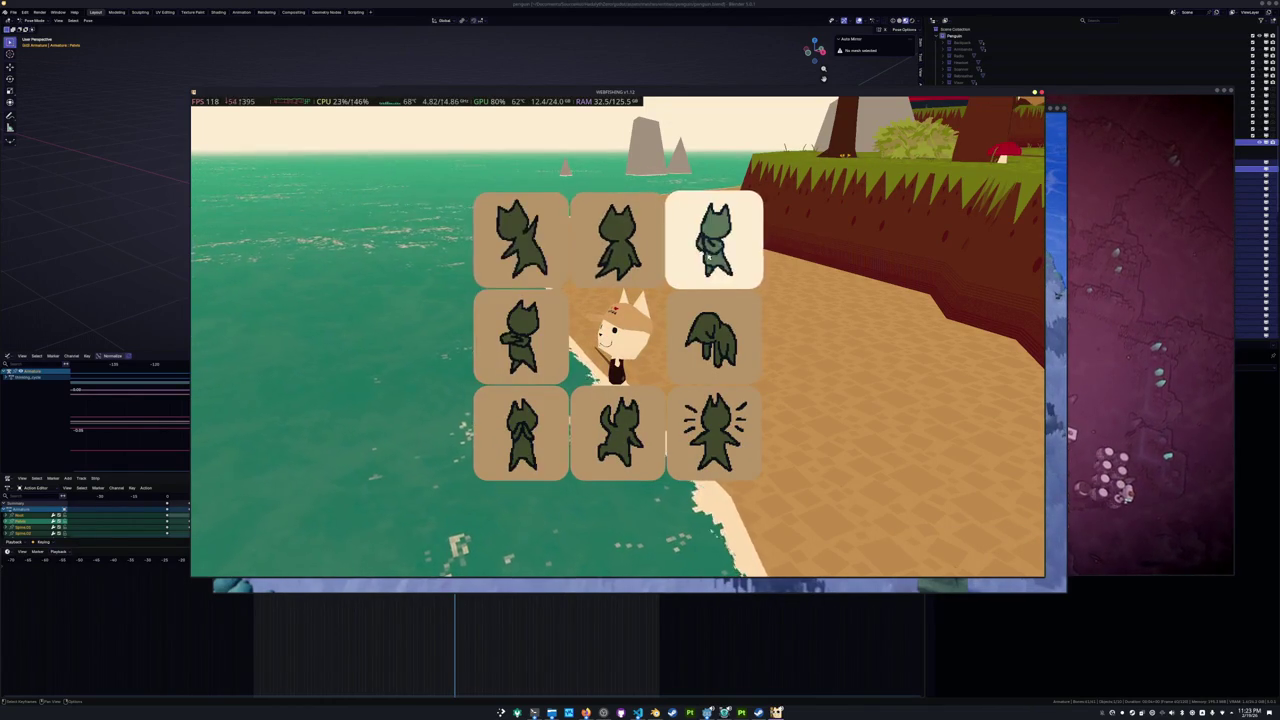
{"action": "key", "text": "e"}
{"action": "key", "text": "e"}
{"action": "key", "text": "e"}
{"action": "key", "text": "e"}
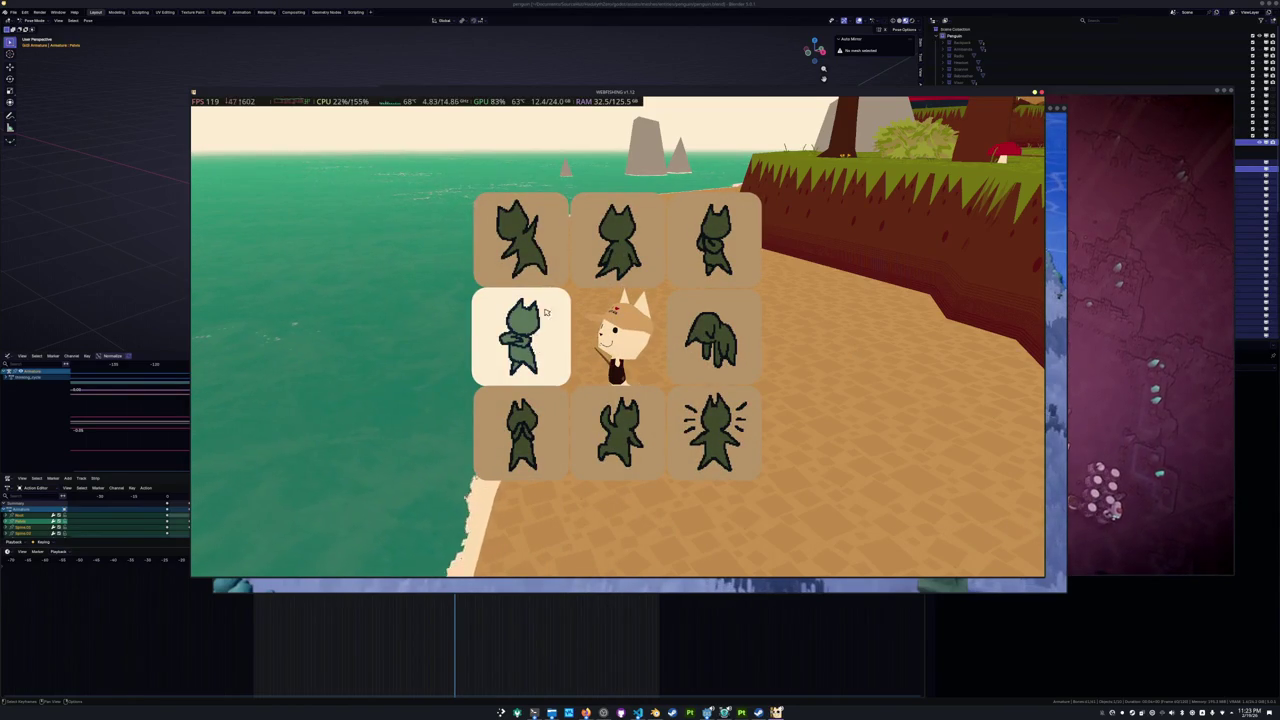
{"action": "key", "text": "e"}
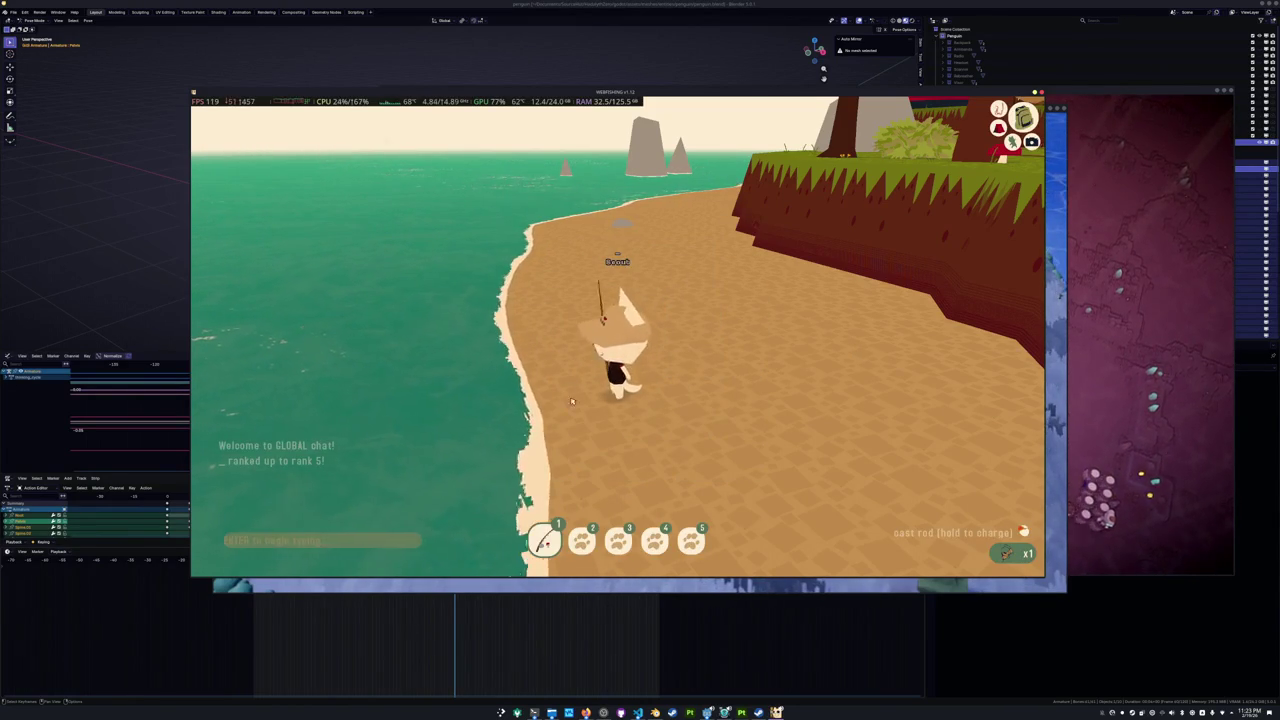
{"action": "key", "text": "e"}
{"action": "left_click", "coordinate": [550, 450]}
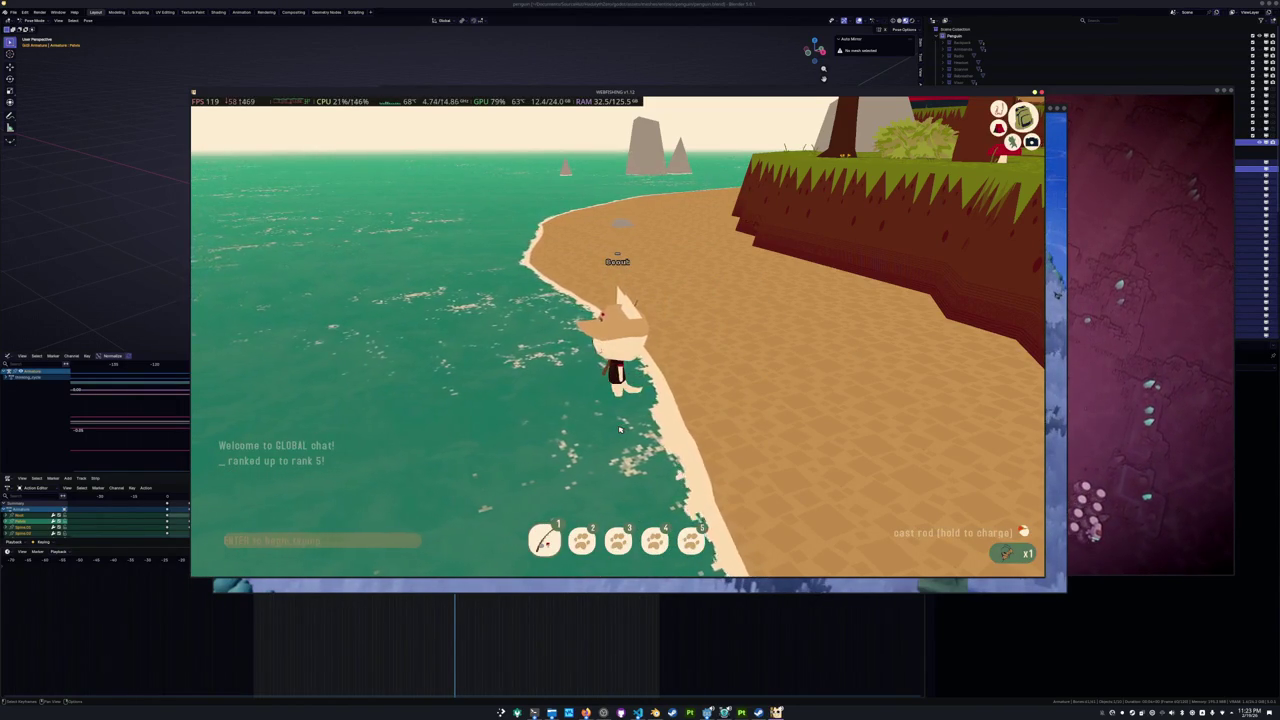
{"action": "key", "text": "e"}
{"action": "left_click", "coordinate": [619, 428]}
{"action": "key", "text": "e"}
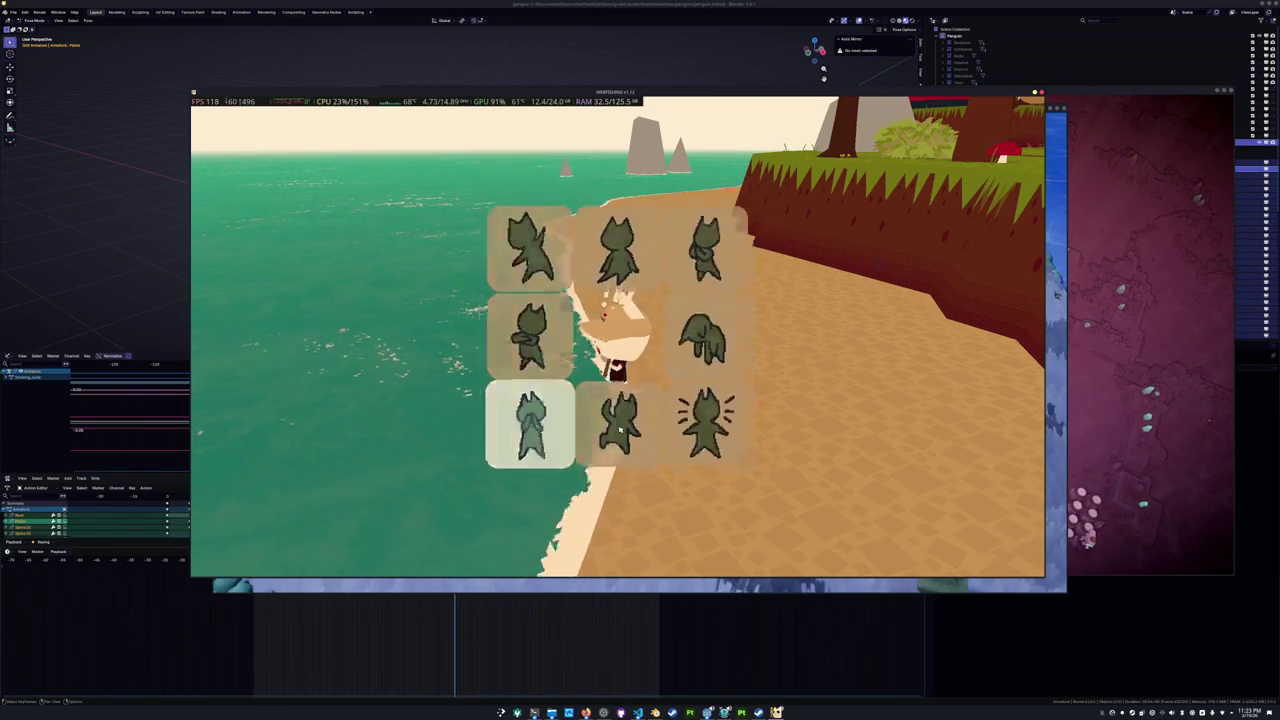
Replay the surprised emote with exclamation marks many times to study its motion.
{"action": "left_click", "coordinate": [706, 436]}
{"action": "key", "text": "e"}
{"action": "left_click", "coordinate": [706, 436]}
{"action": "key", "text": "e"}
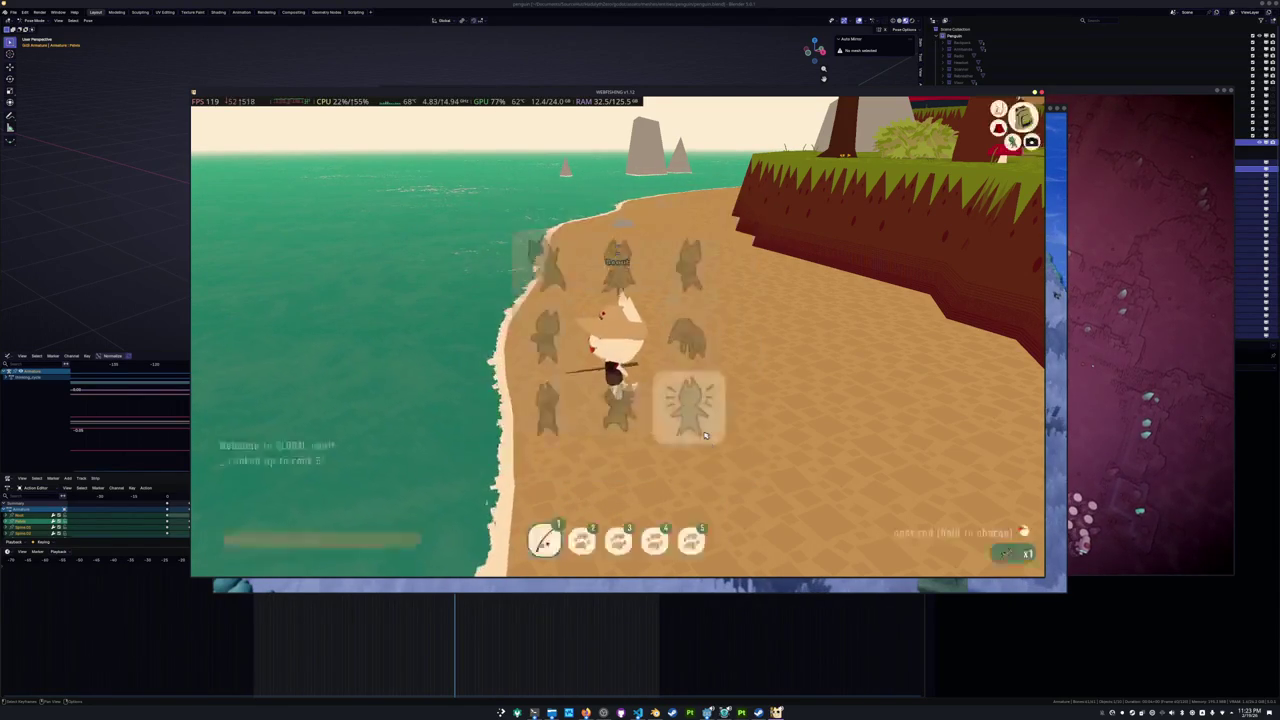
{"action": "left_click", "coordinate": [706, 436]}
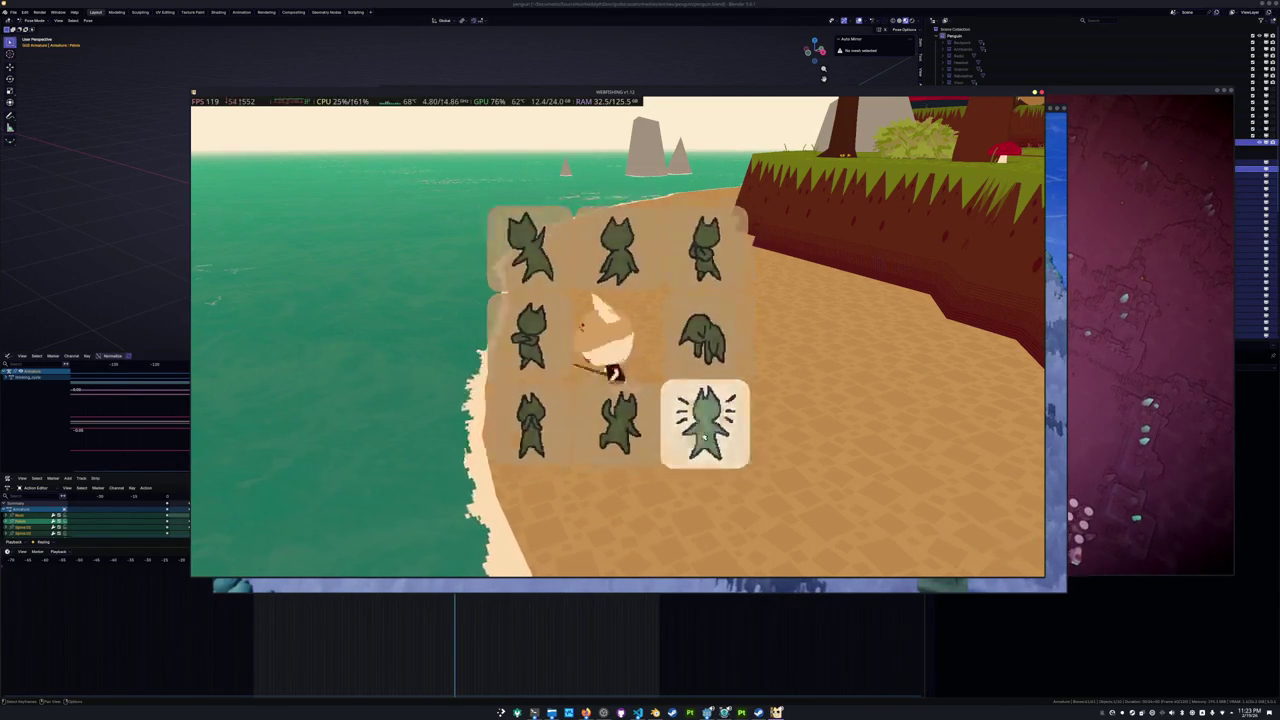
{"action": "key", "text": "e"}
{"action": "left_click", "coordinate": [706, 436]}
{"action": "key", "text": "e"}
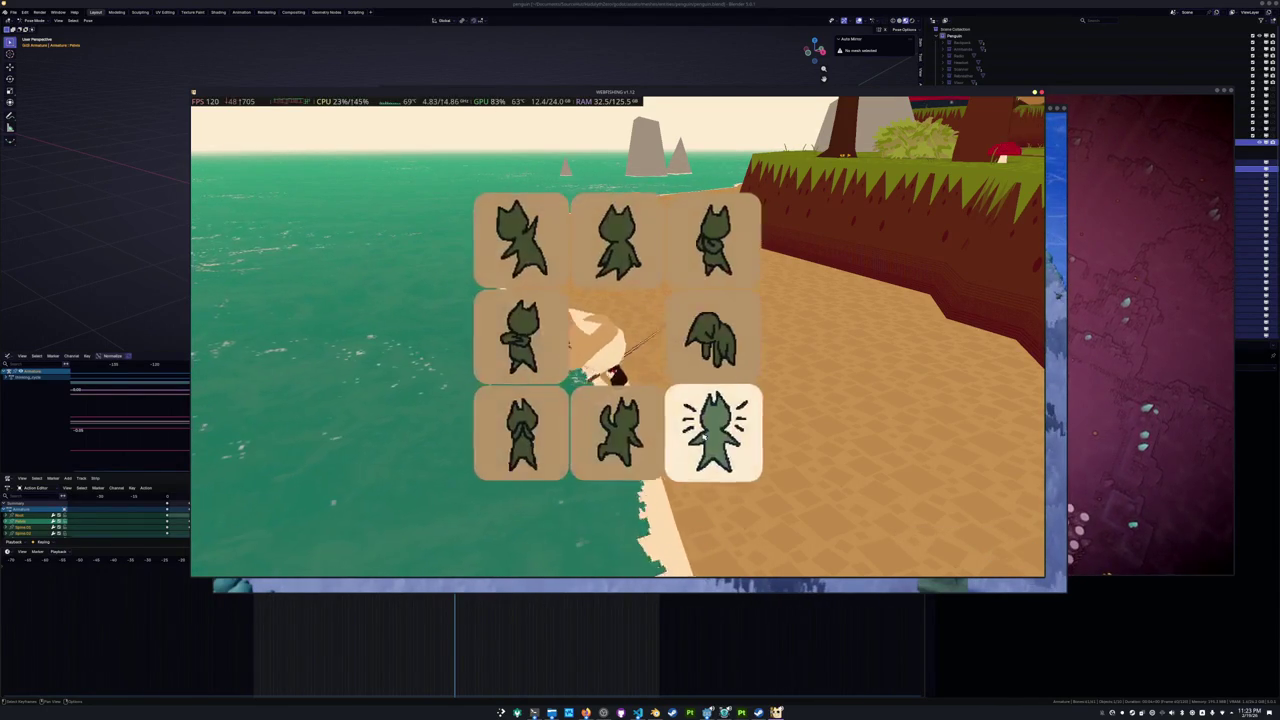
{"action": "left_click", "coordinate": [704, 437]}
{"action": "key", "text": "e"}
{"action": "left_click", "coordinate": [704, 437]}
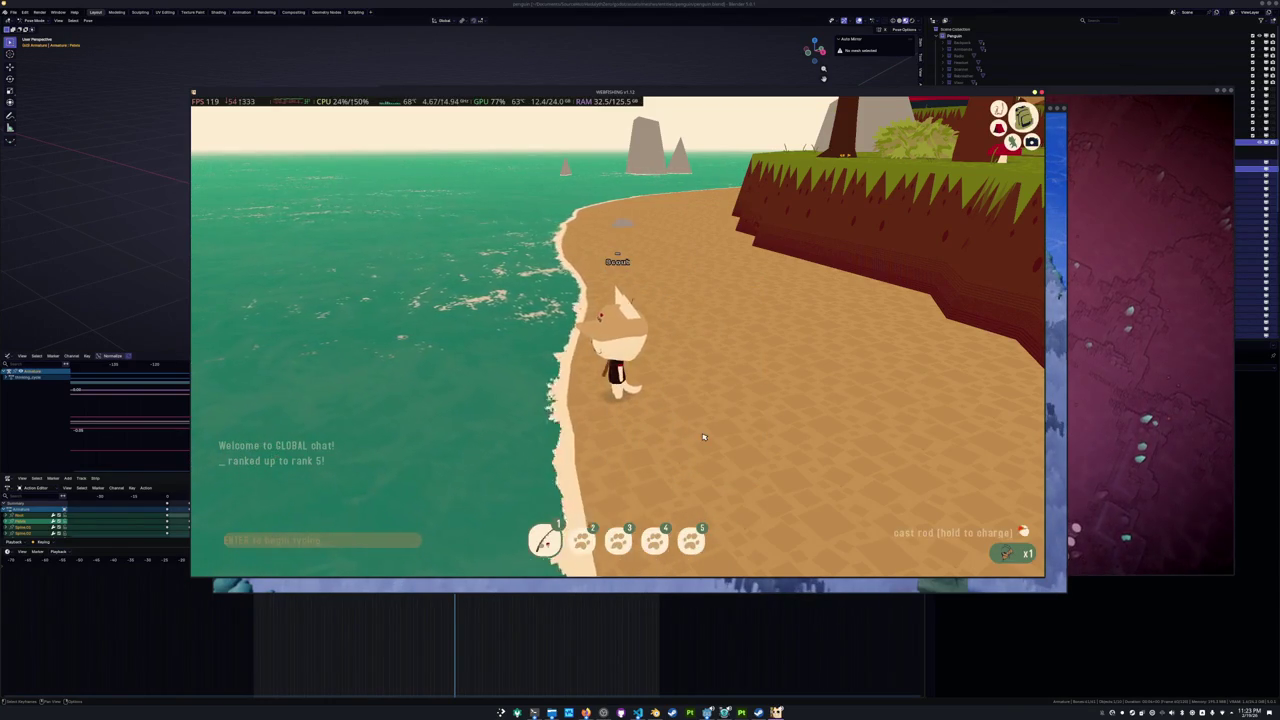
{"action": "key", "text": "e"}
{"action": "left_click", "coordinate": [704, 437]}
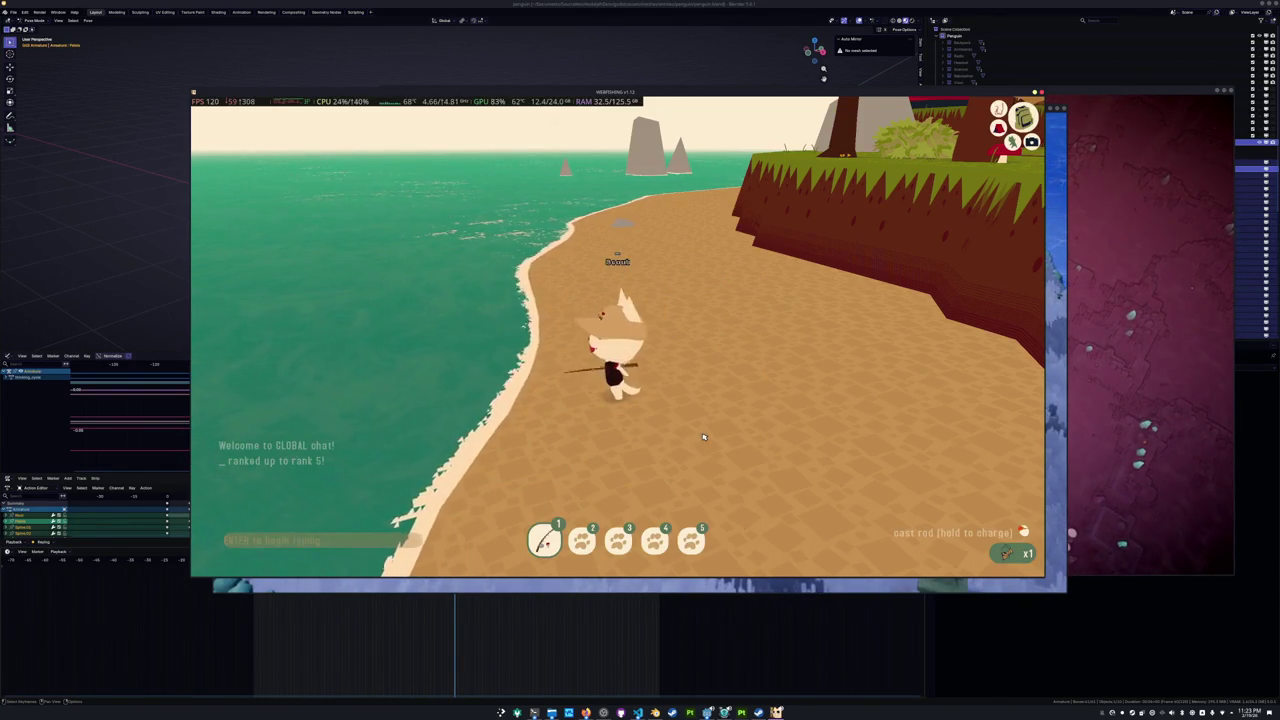
{"action": "key", "text": "e"}
{"action": "left_click", "coordinate": [703, 437]}
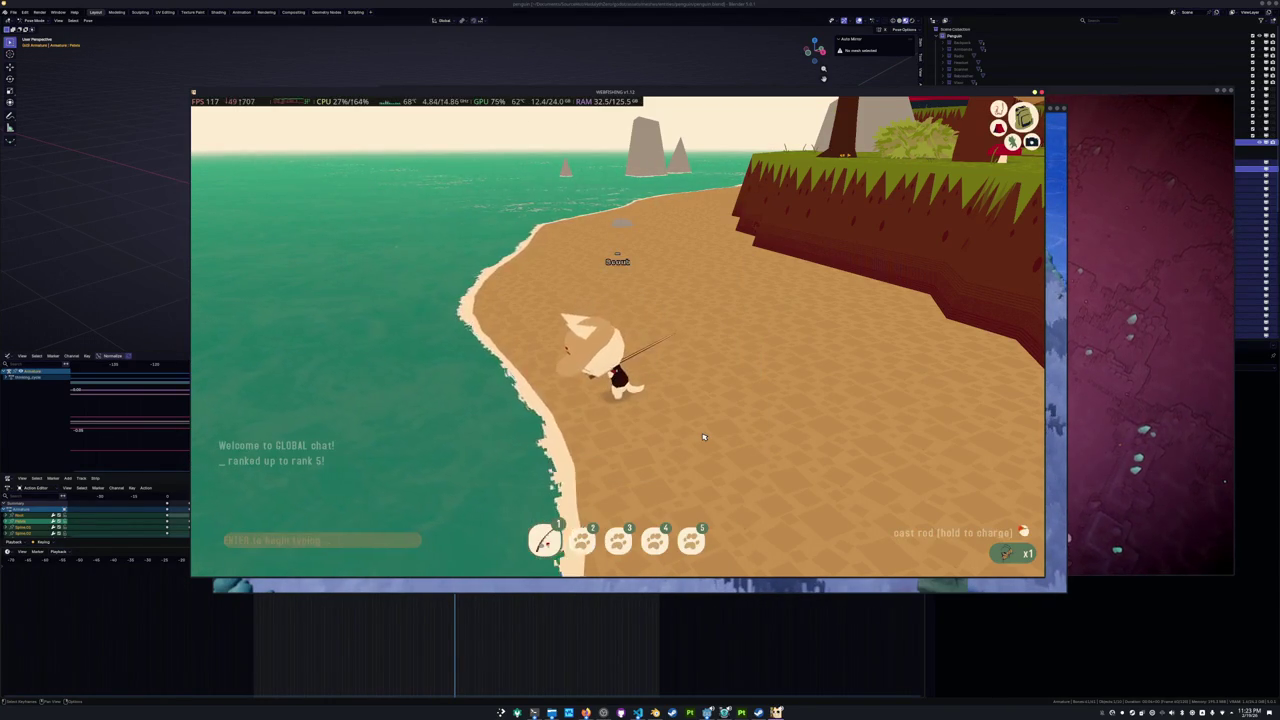
{"action": "key", "text": "e"}
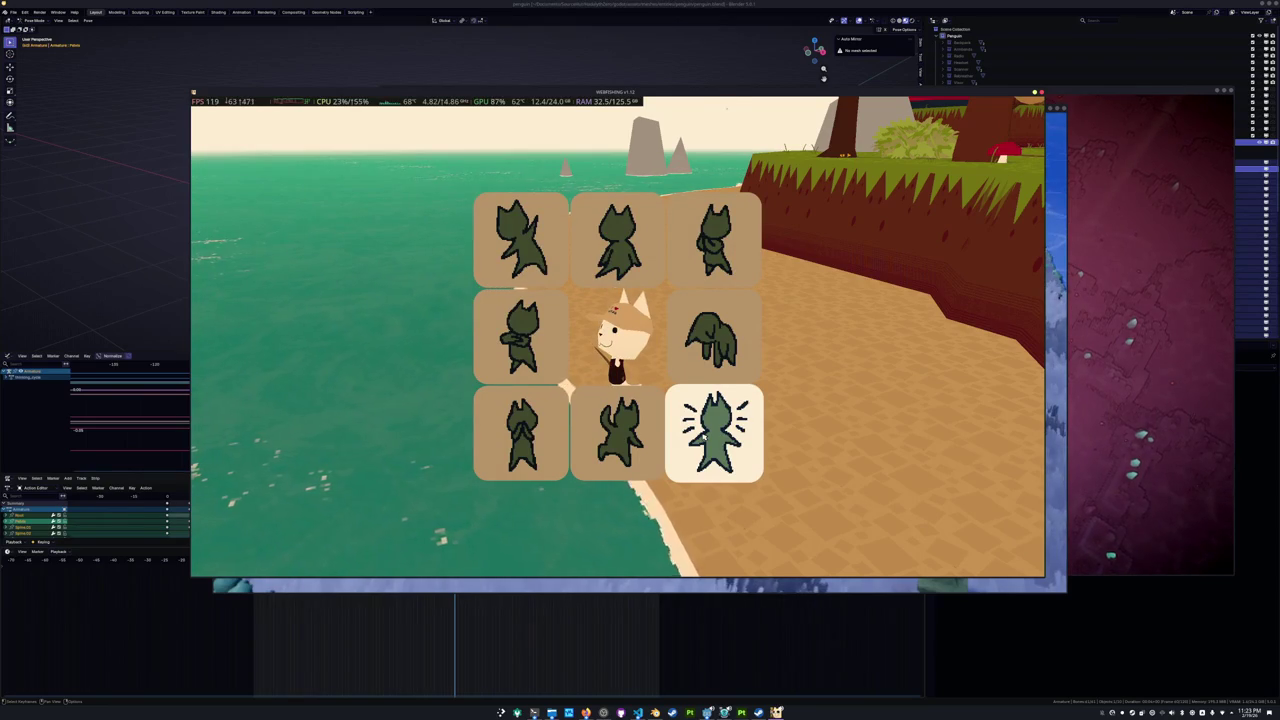
{"action": "left_click", "coordinate": [704, 437]}
{"action": "key", "text": "e"}
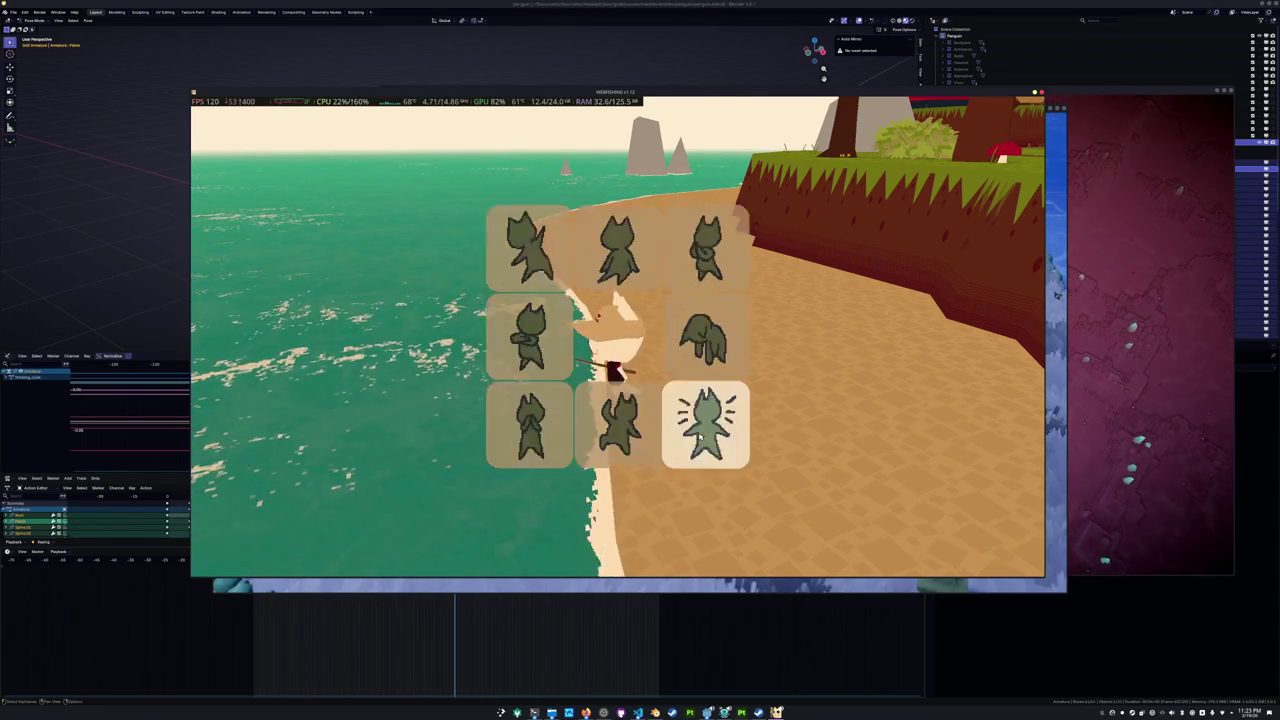
{"action": "left_click", "coordinate": [700, 437]}
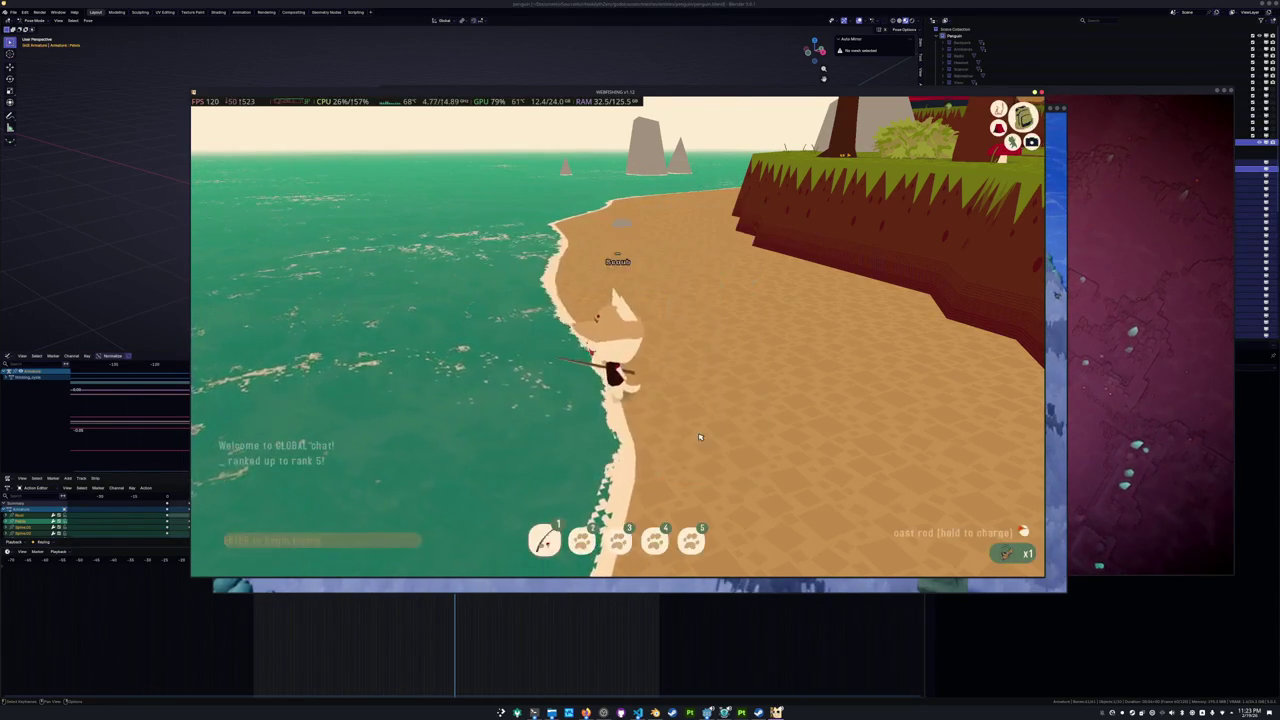
Swing the free camera to face the character head-on, then switch back to Blender.
{"action": "key", "text": "b"}
{"action": "key", "text": "b"}
{"action": "key", "text": "b"}
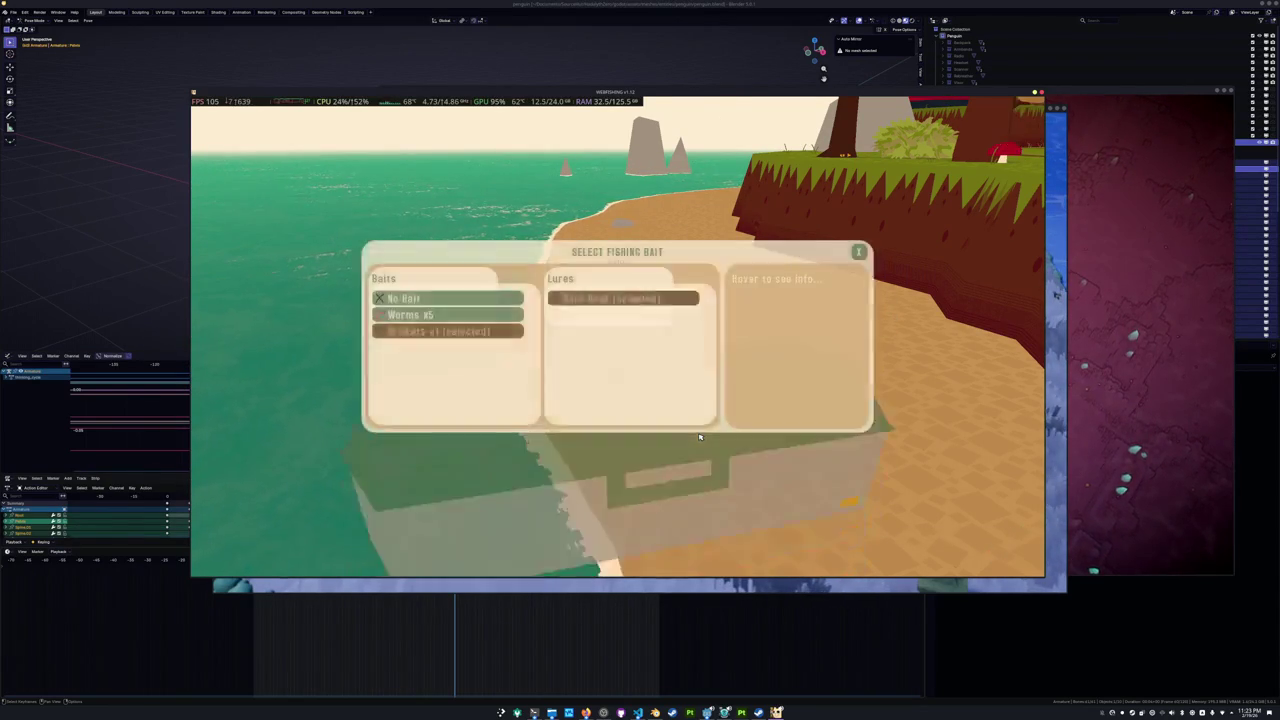
{"action": "key", "text": "b"}
{"action": "key", "text": "f"}
{"action": "key", "text": "f"}
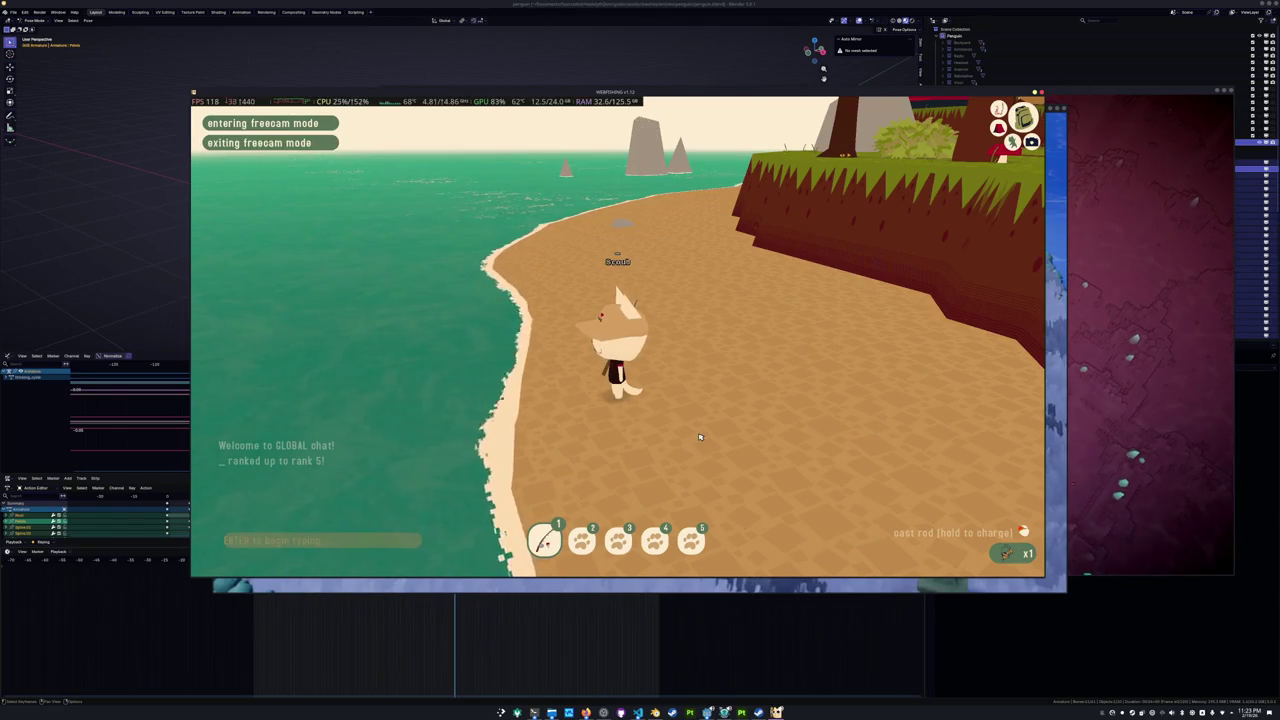
{"action": "key", "text": "f"}
{"action": "key", "text": "f"}
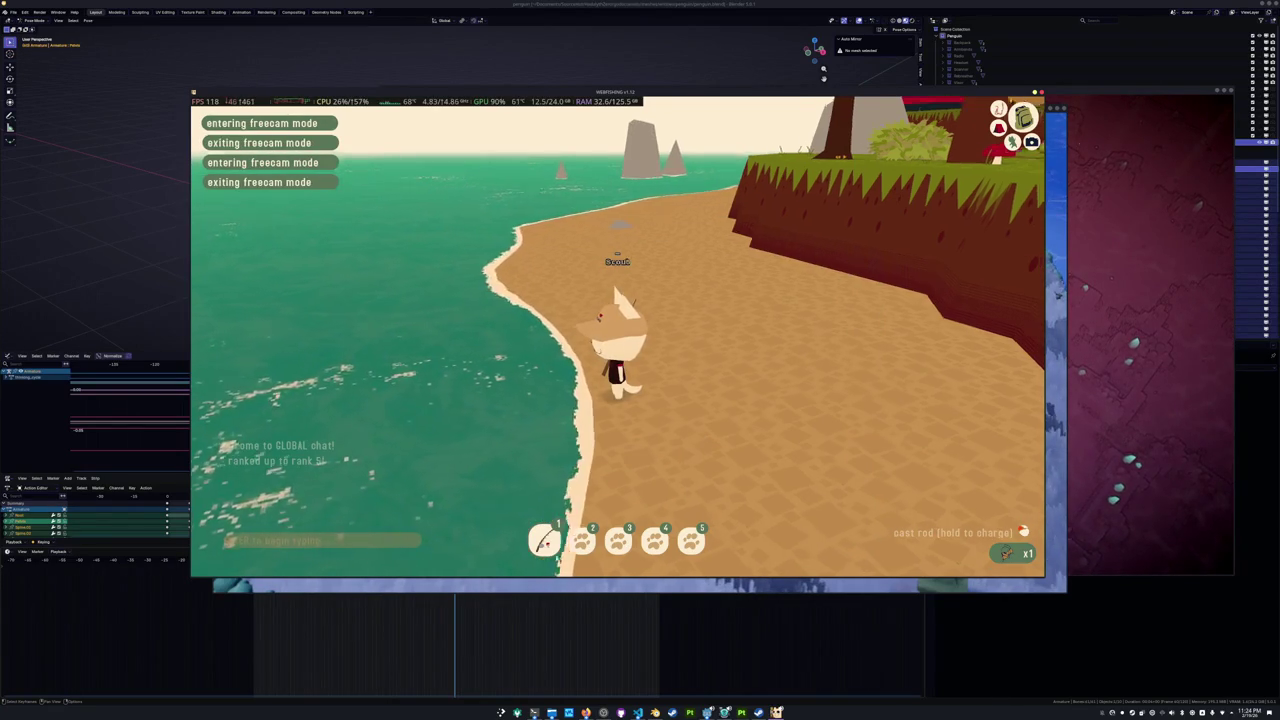
{"action": "right_click_drag", "start_coordinate": [700, 437], "coordinate": [800, 437]}
{"action": "right_click_drag", "start_coordinate": [500, 431], "coordinate": [593, 431]}
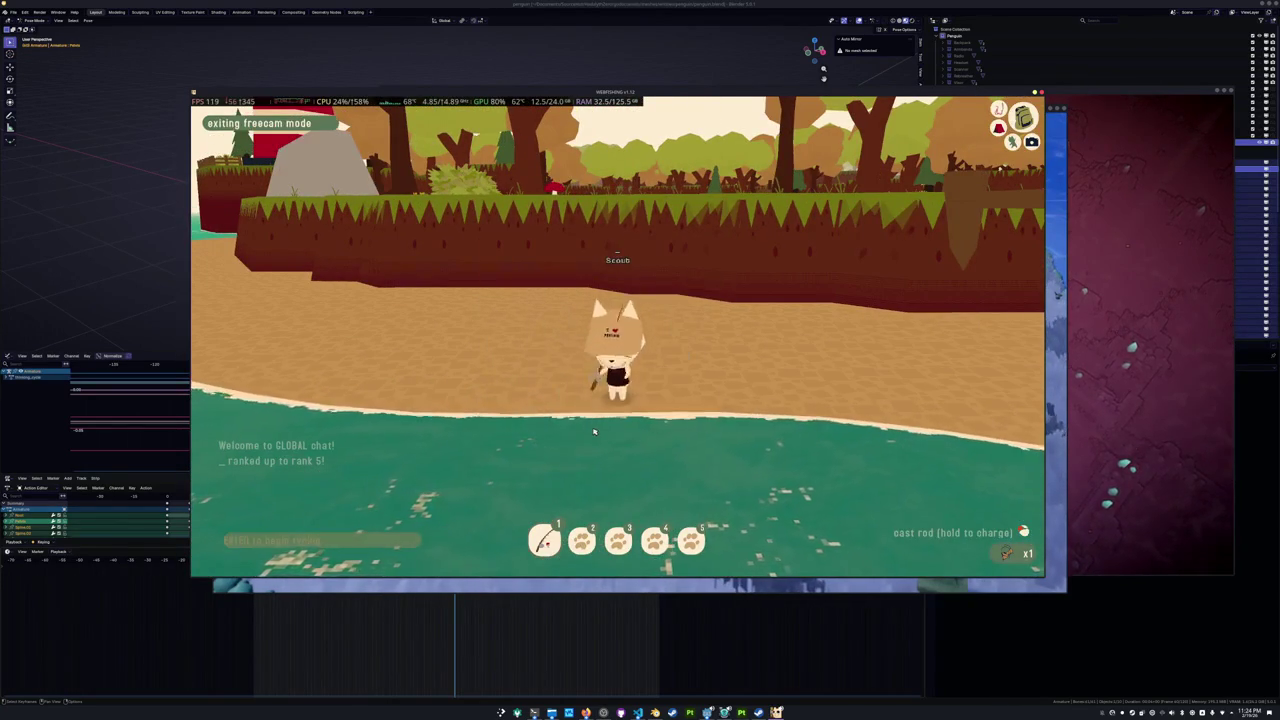
{"action": "key", "text": "q"}
{"action": "right_click_drag", "start_coordinate": [593, 431], "coordinate": [686, 428]}
{"action": "key", "text": "q"}
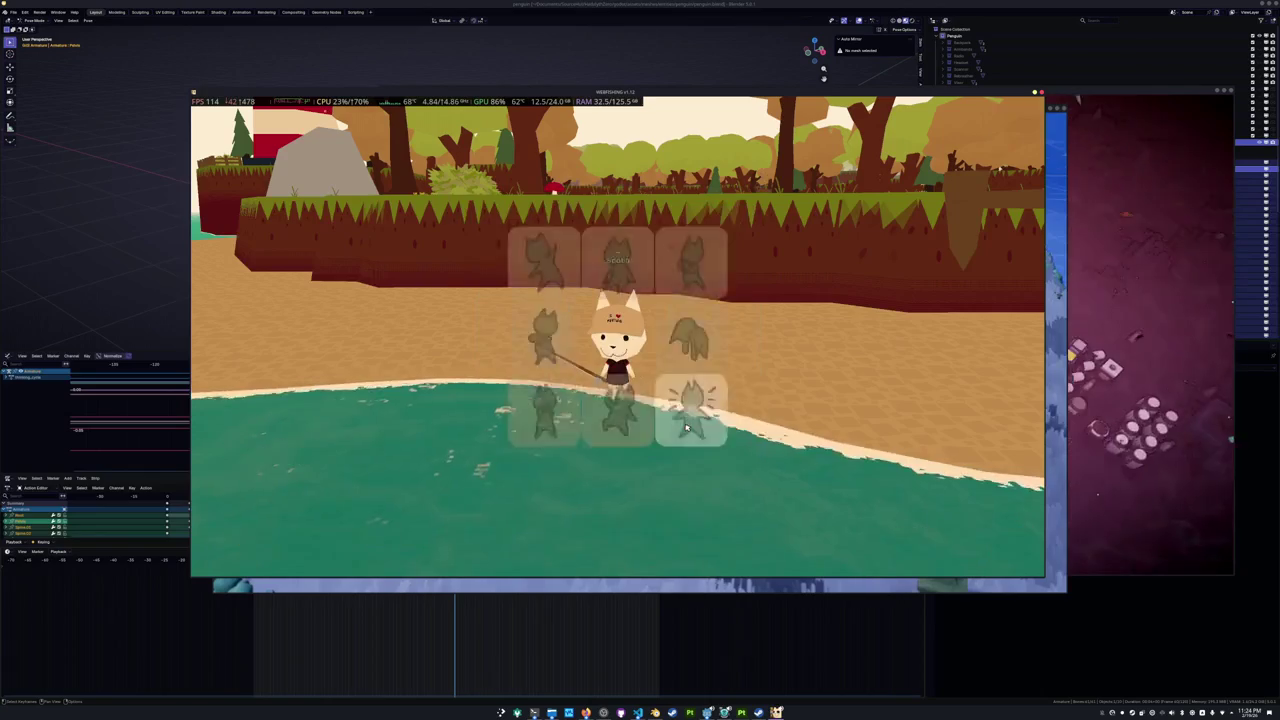
{"action": "key", "text": "q"}
{"action": "key", "text": "q"}
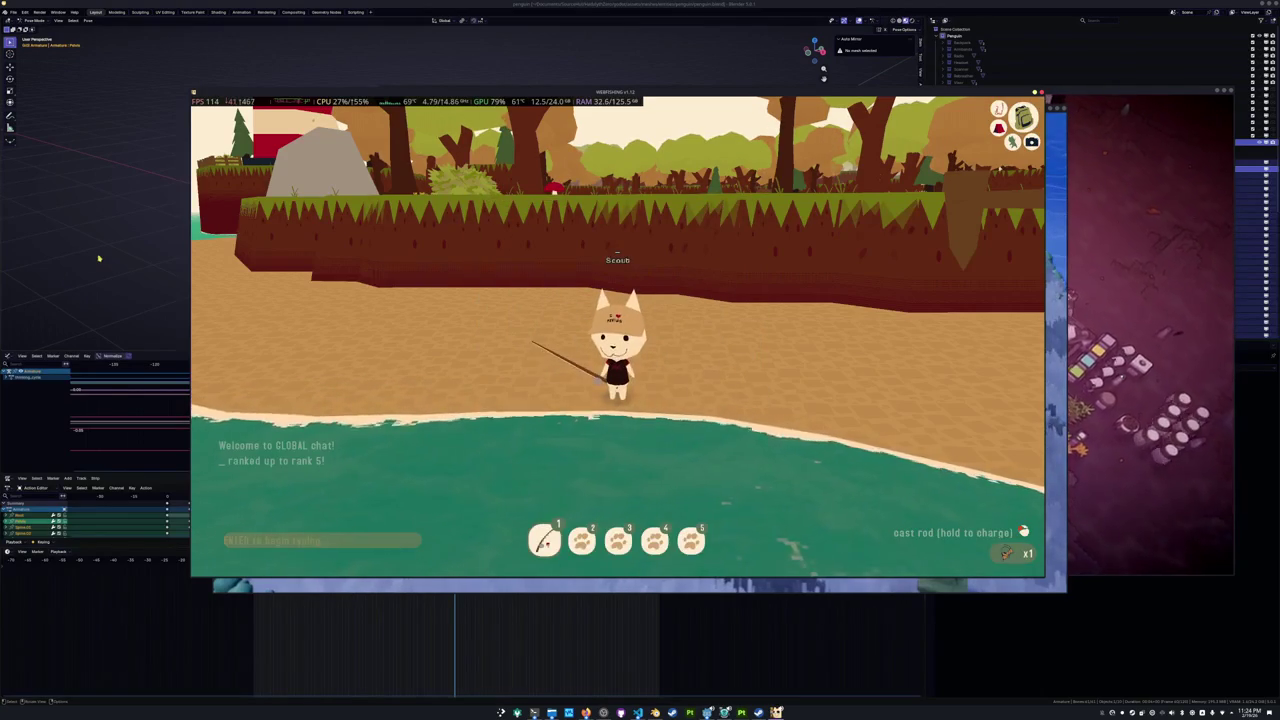
{"action": "key", "text": "alt+Tab"}
{"action": "key", "text": "alt+Tab"}
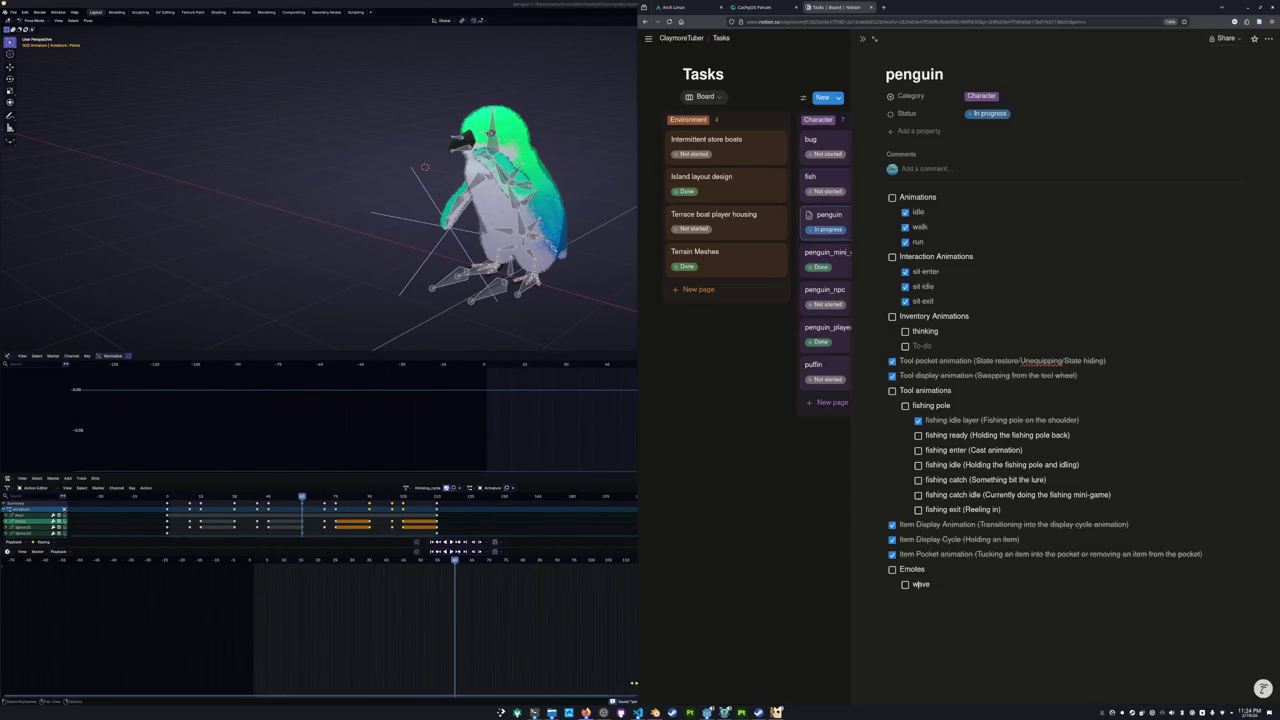
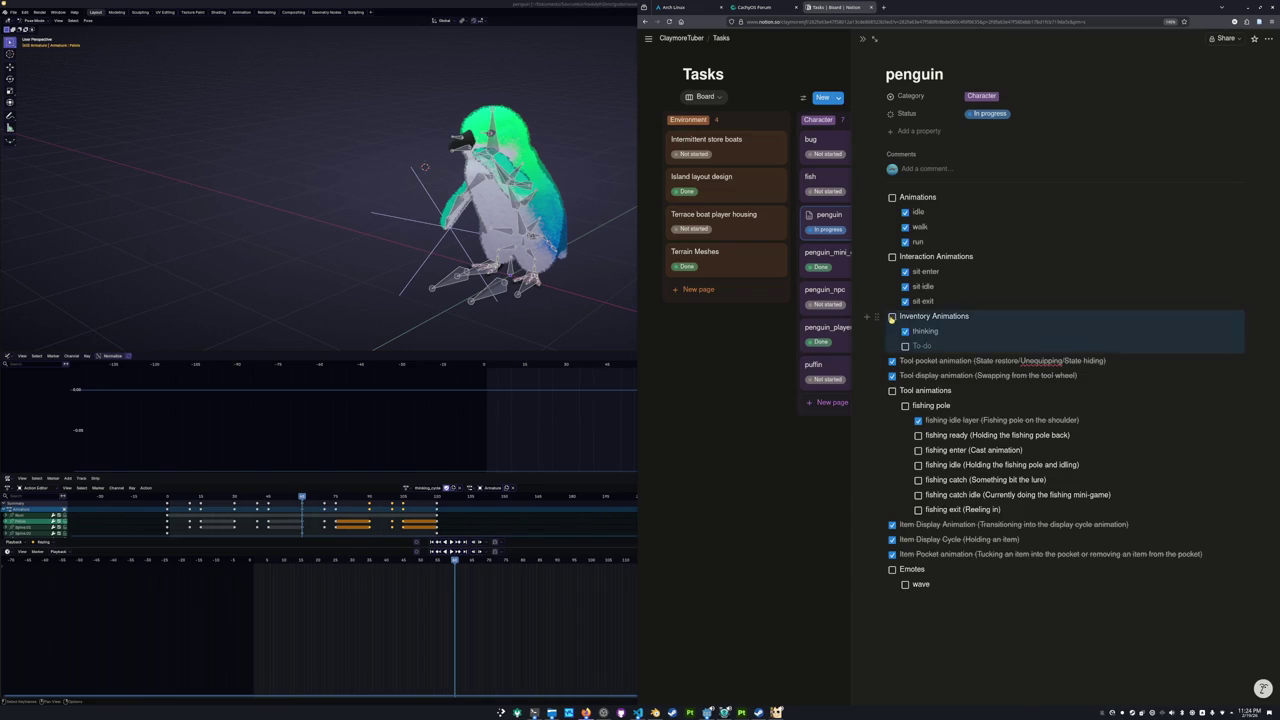
Review the Notion penguin checklist, leaving the fishing pole subtasks open, then return to Blender.
{"action": "left_click", "coordinate": [899, 197]}
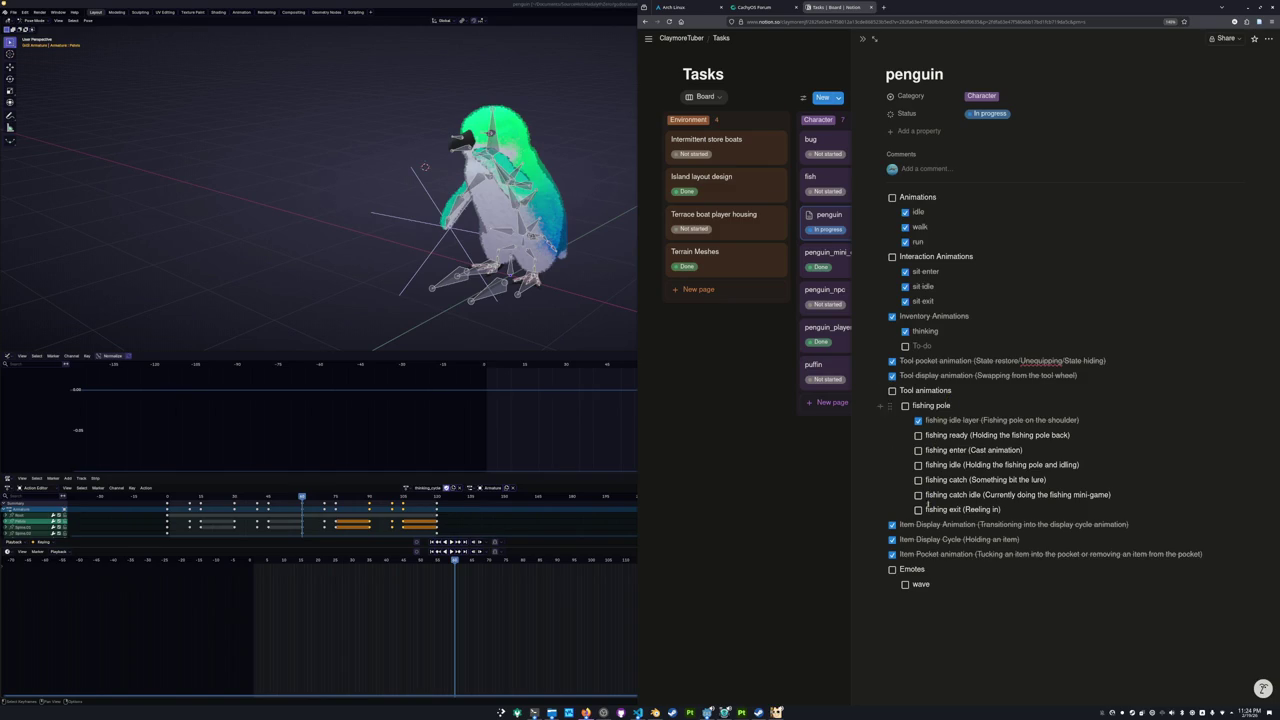
{"action": "left_click_drag", "start_coordinate": [945, 494], "coordinate": [920, 438]}
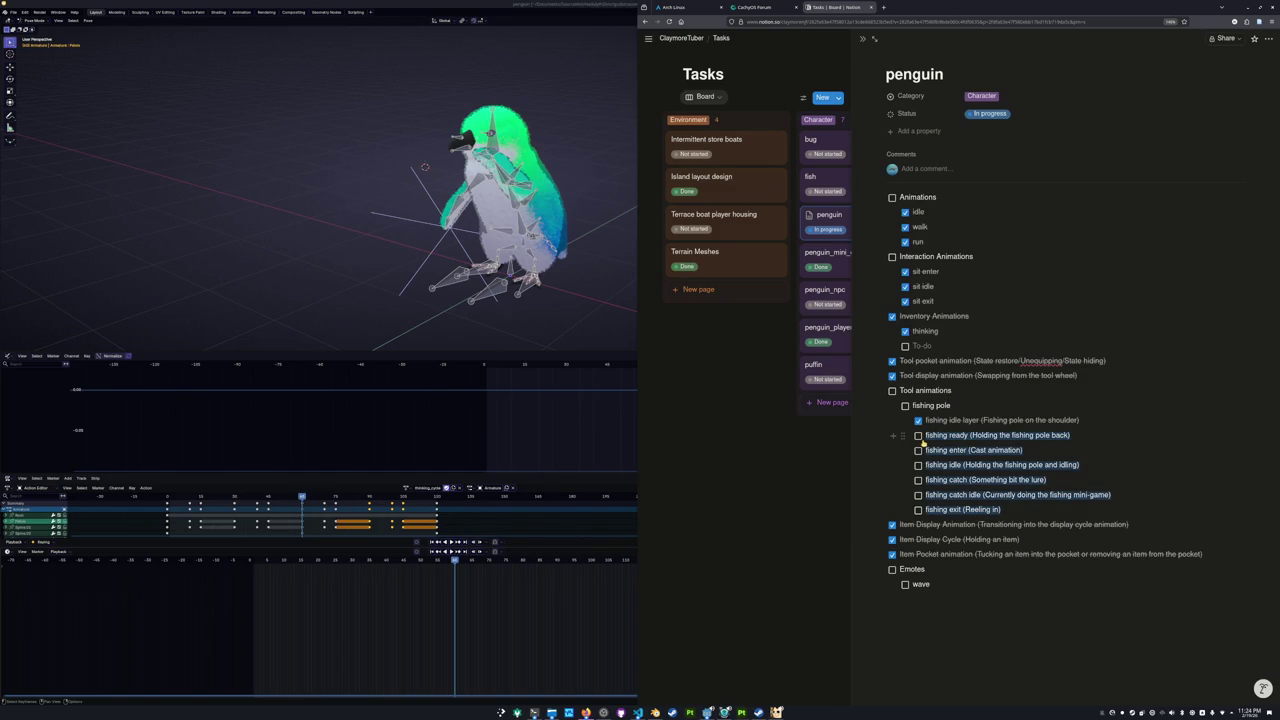
{"action": "left_click", "coordinate": [1015, 508]}
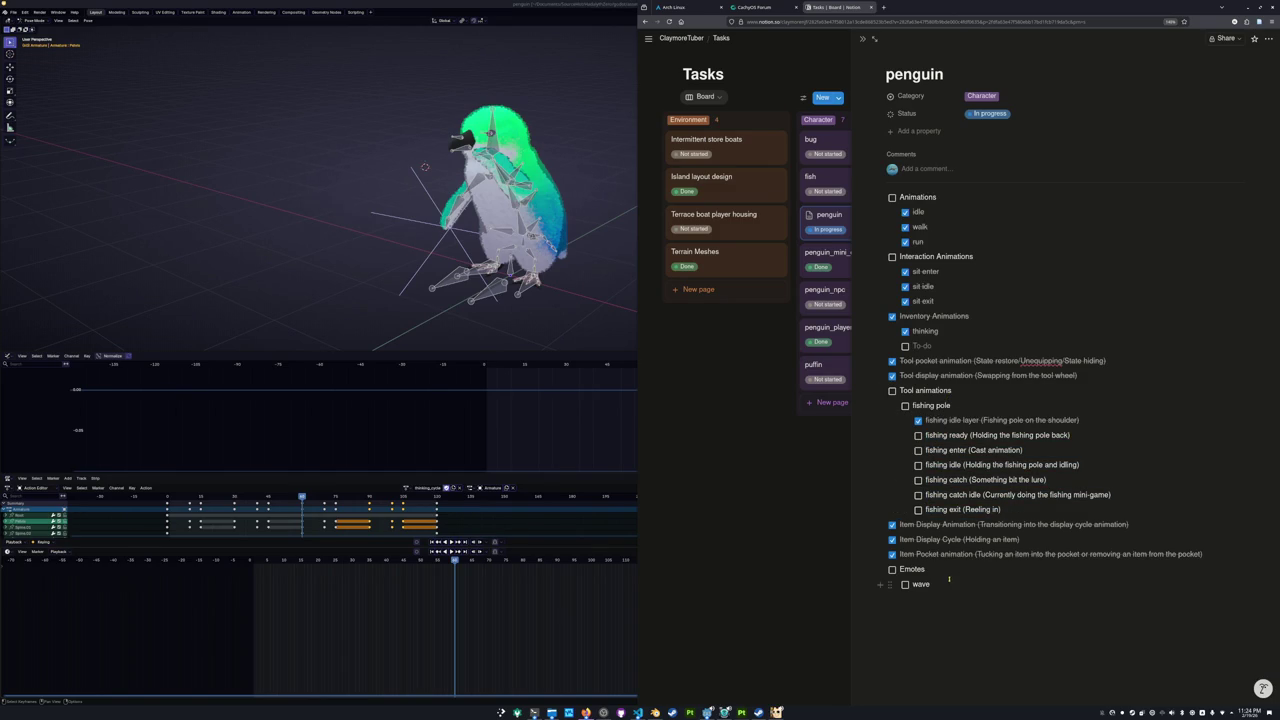
{"action": "left_click", "coordinate": [405, 489]}
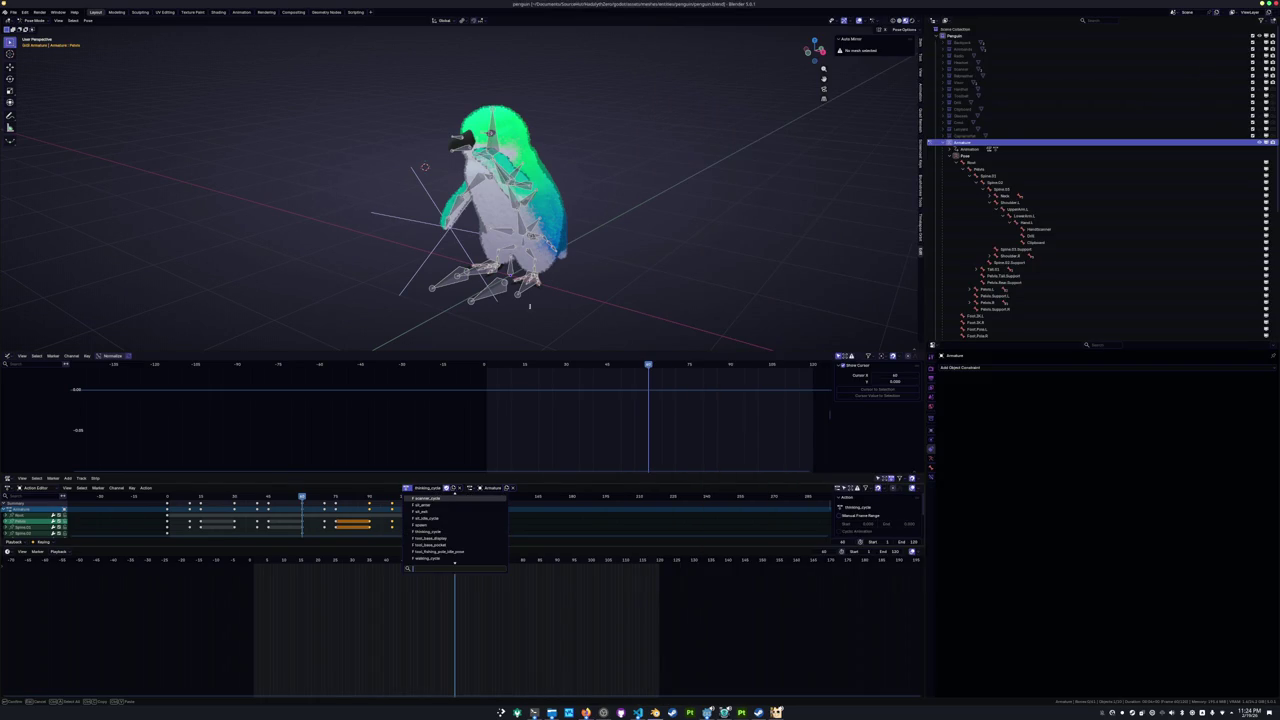
Leave bone posing, frame the penguin and rod, and switch the armature from thinking_cycle to the wave action.
{"action": "scroll", "coordinate": [820, 277], "scroll_direction": "down", "scroll_amount": 2}
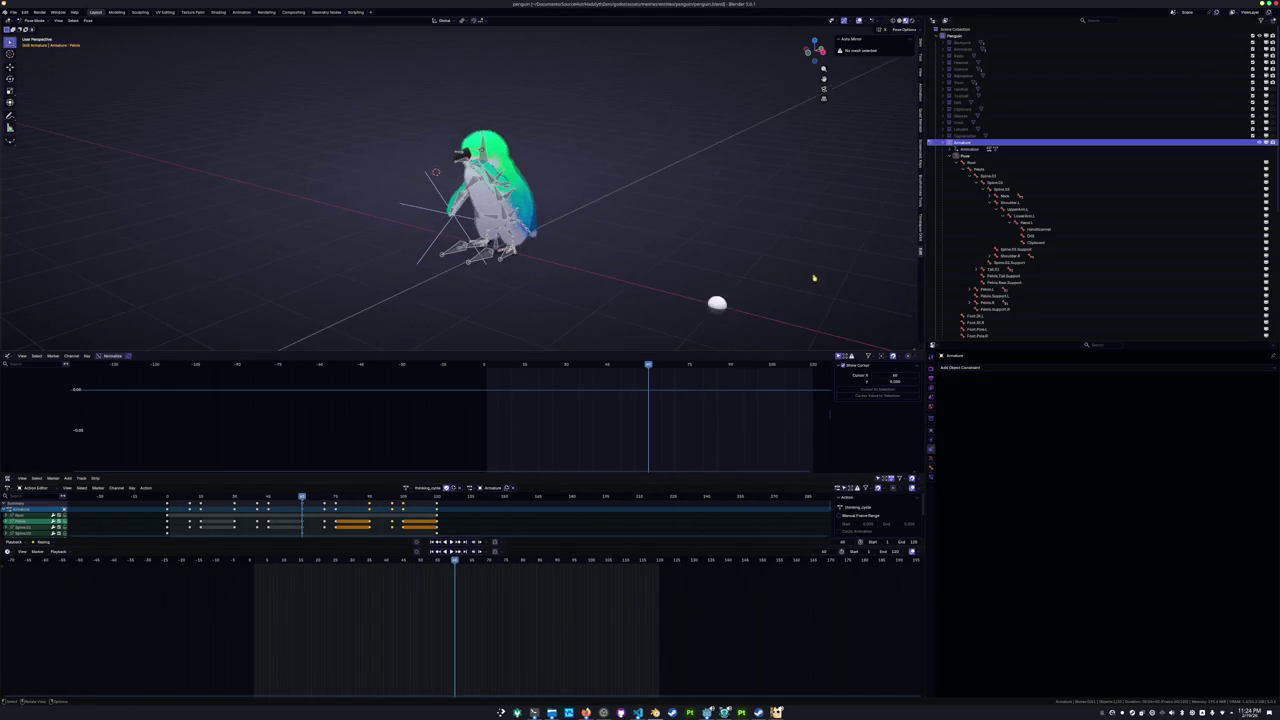
{"action": "scroll", "coordinate": [820, 277], "scroll_direction": "down", "scroll_amount": 1}
{"action": "scroll", "coordinate": [1055, 213], "scroll_direction": "down", "scroll_amount": 4}
{"action": "scroll", "coordinate": [1055, 213], "scroll_direction": "down", "scroll_amount": 2}
{"action": "scroll", "coordinate": [1100, 260], "scroll_direction": "down", "scroll_amount": 2}
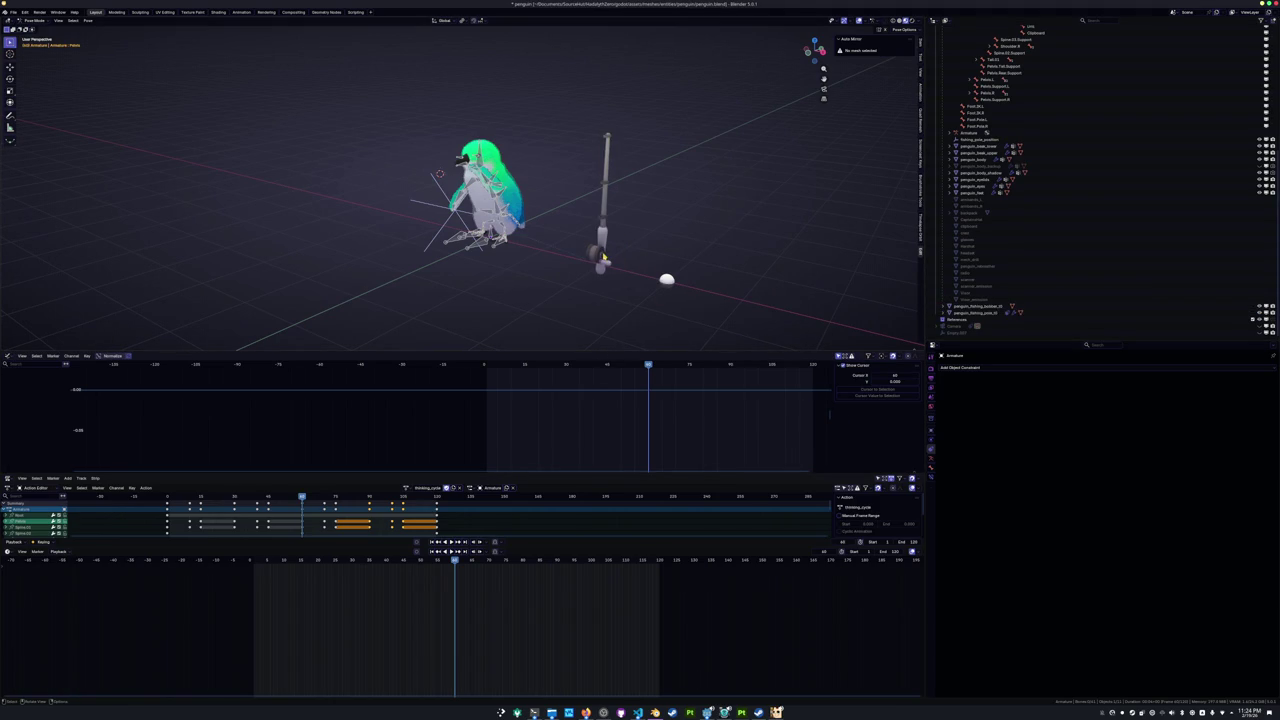
{"action": "key", "text": "ctrl+Tab"}
{"action": "scroll", "coordinate": [590, 285], "scroll_direction": "up", "scroll_amount": 3}
{"action": "middle_click_drag", "start_coordinate": [580, 308], "coordinate": [517, 308]}
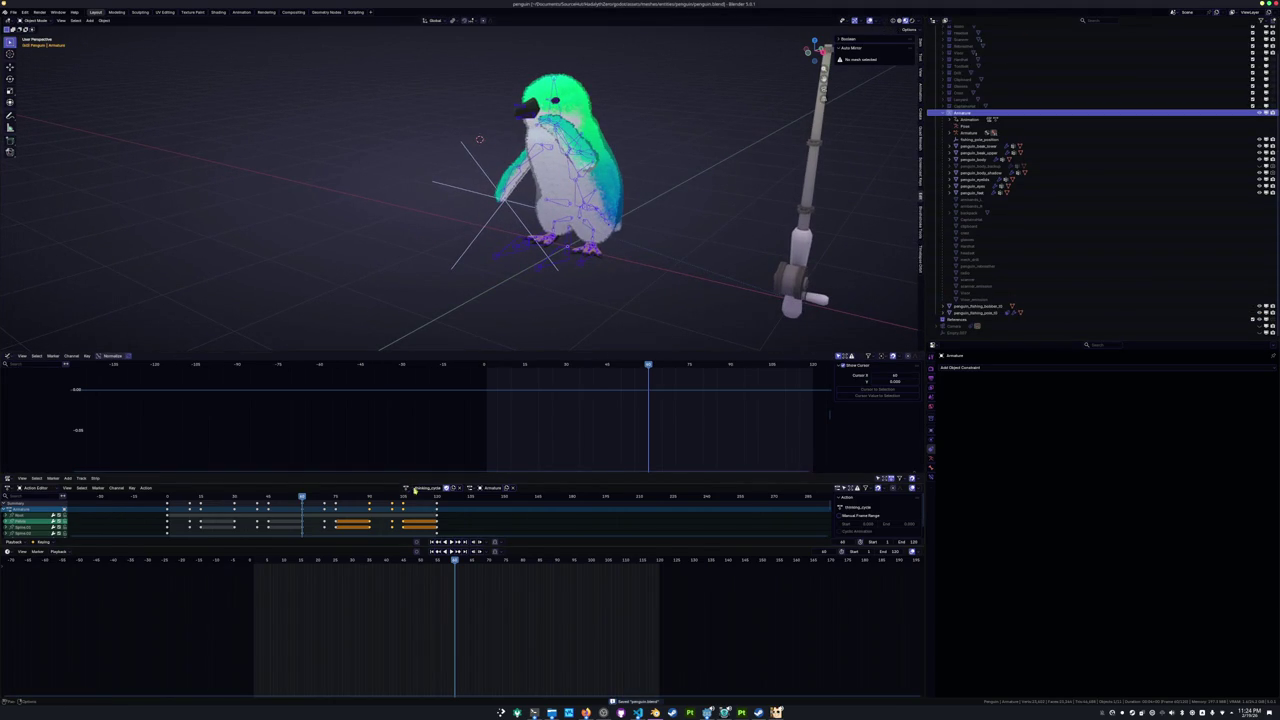
{"action": "left_click", "coordinate": [414, 489]}
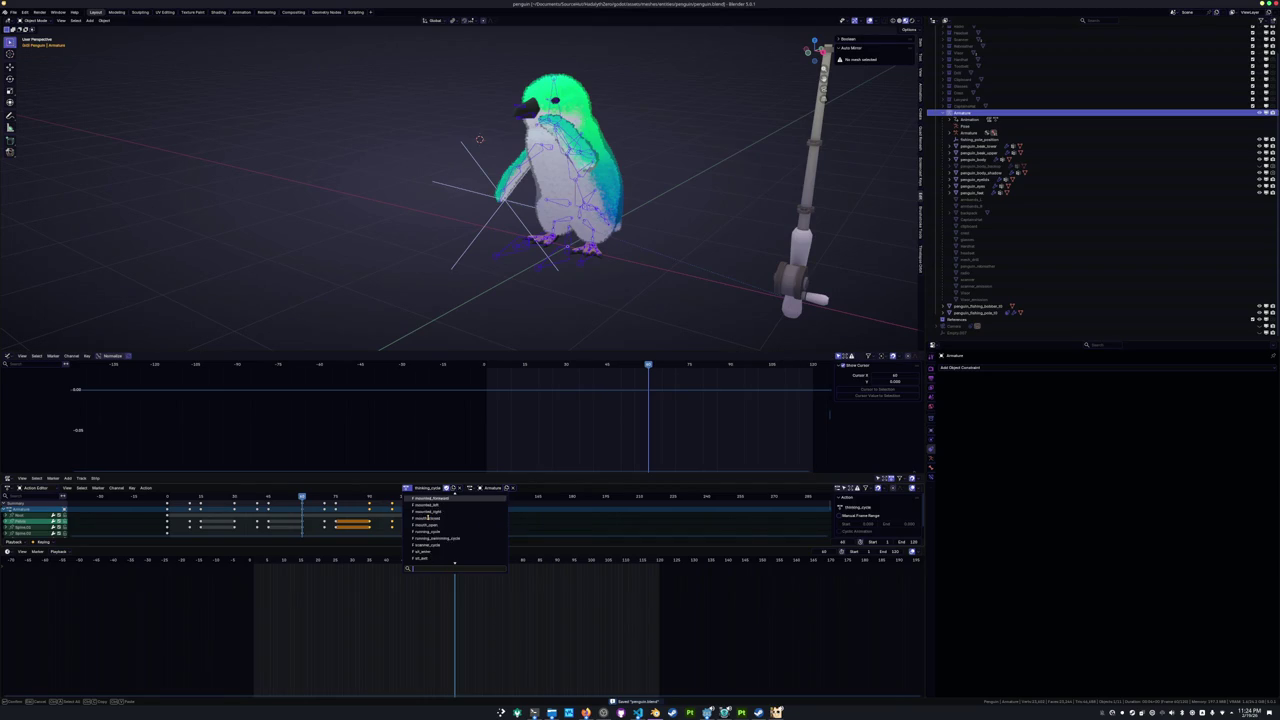
{"action": "left_click", "coordinate": [425, 526]}
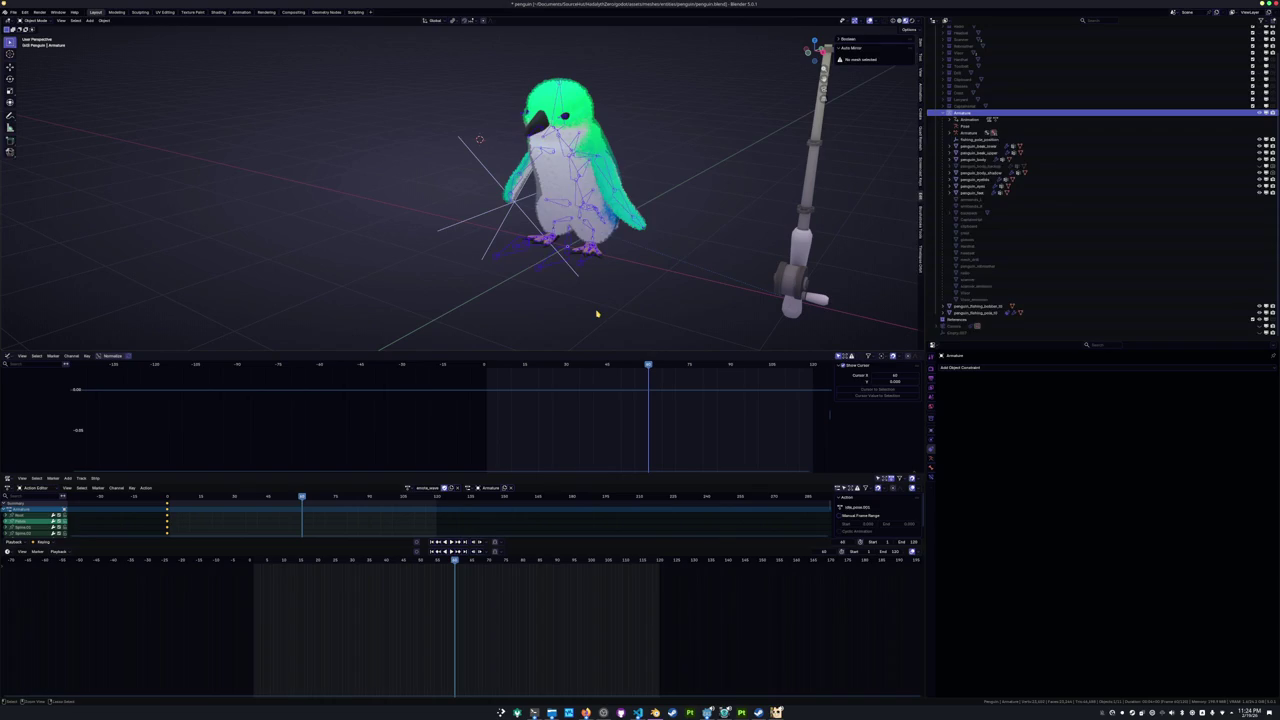
Back in Pose Mode at frame 30, view from the front and tilt the Spine.01 and Spine.02 bones.
{"action": "key", "text": "ctrl+Tab"}
{"action": "left_click", "coordinate": [990, 146]}
{"action": "scroll", "coordinate": [460, 190], "scroll_direction": "up", "scroll_amount": 2}
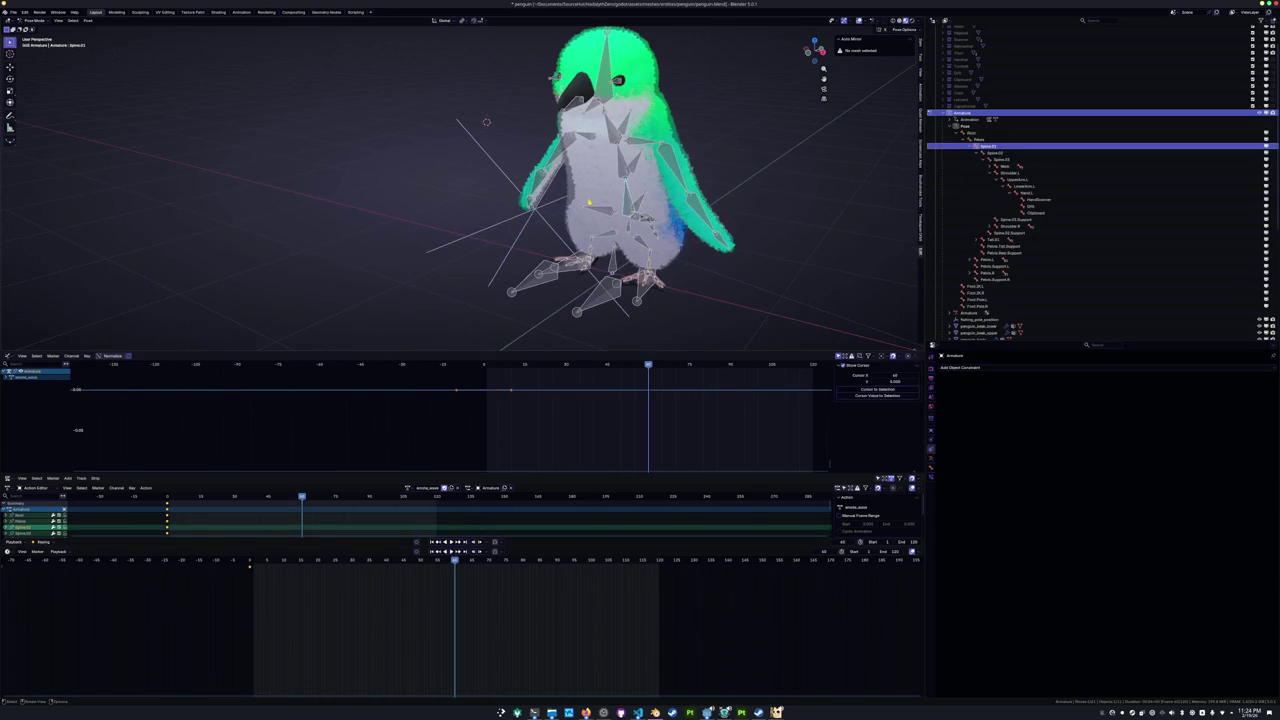
{"action": "key", "text": "KP_1"}
{"action": "scroll", "coordinate": [589, 201], "scroll_direction": "up", "scroll_amount": 3}
{"action": "scroll", "coordinate": [600, 201], "scroll_direction": "down", "scroll_amount": 1}
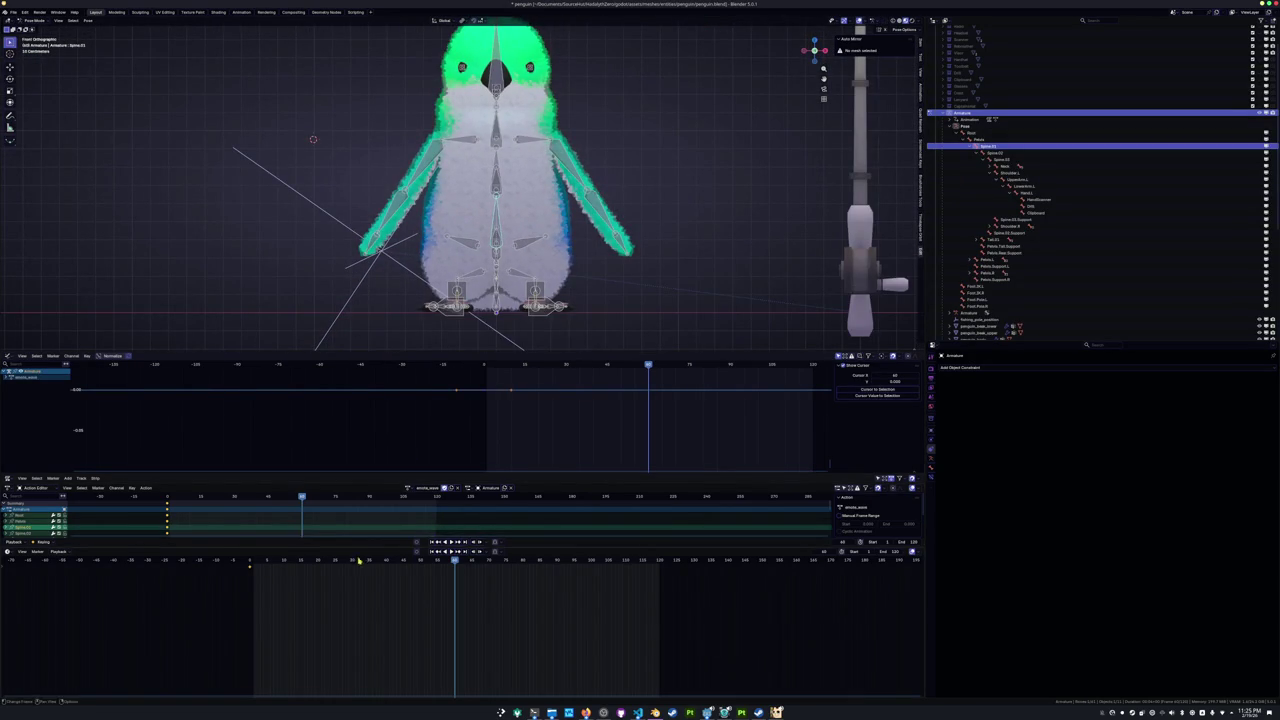
{"action": "left_click_drag", "start_coordinate": [319, 564], "coordinate": [352, 565]}
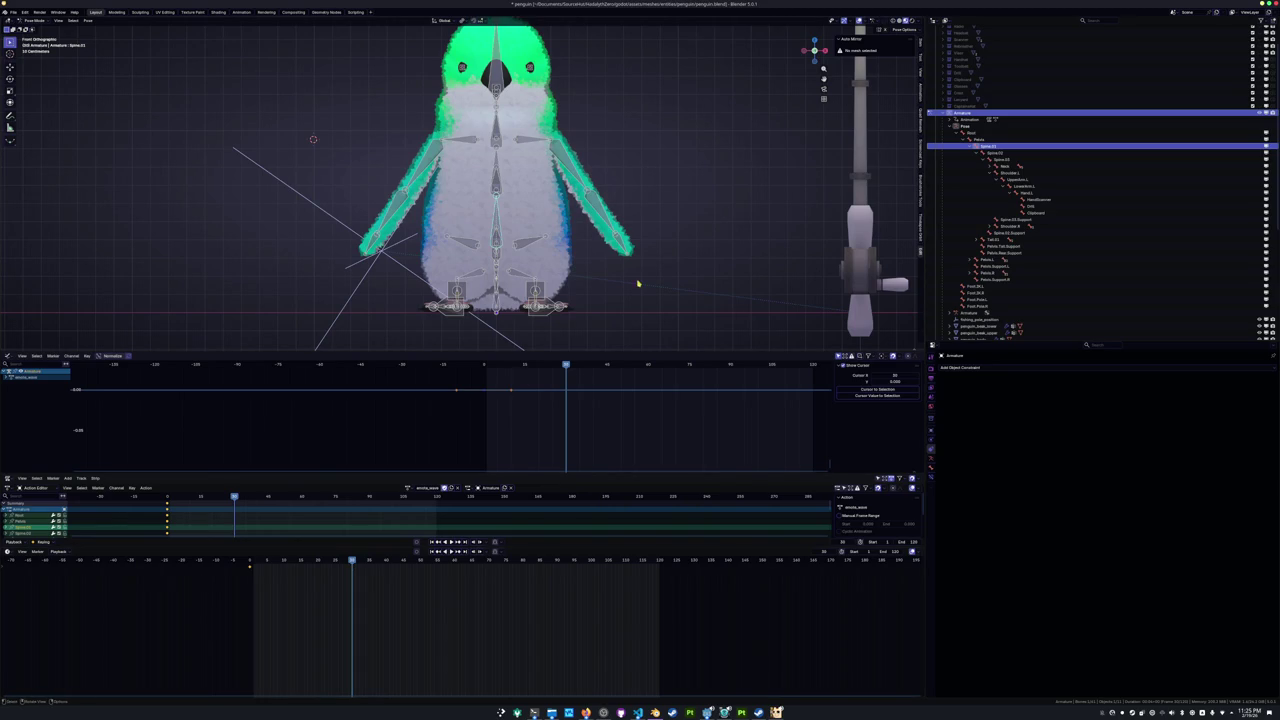
{"action": "key", "text": "r"}
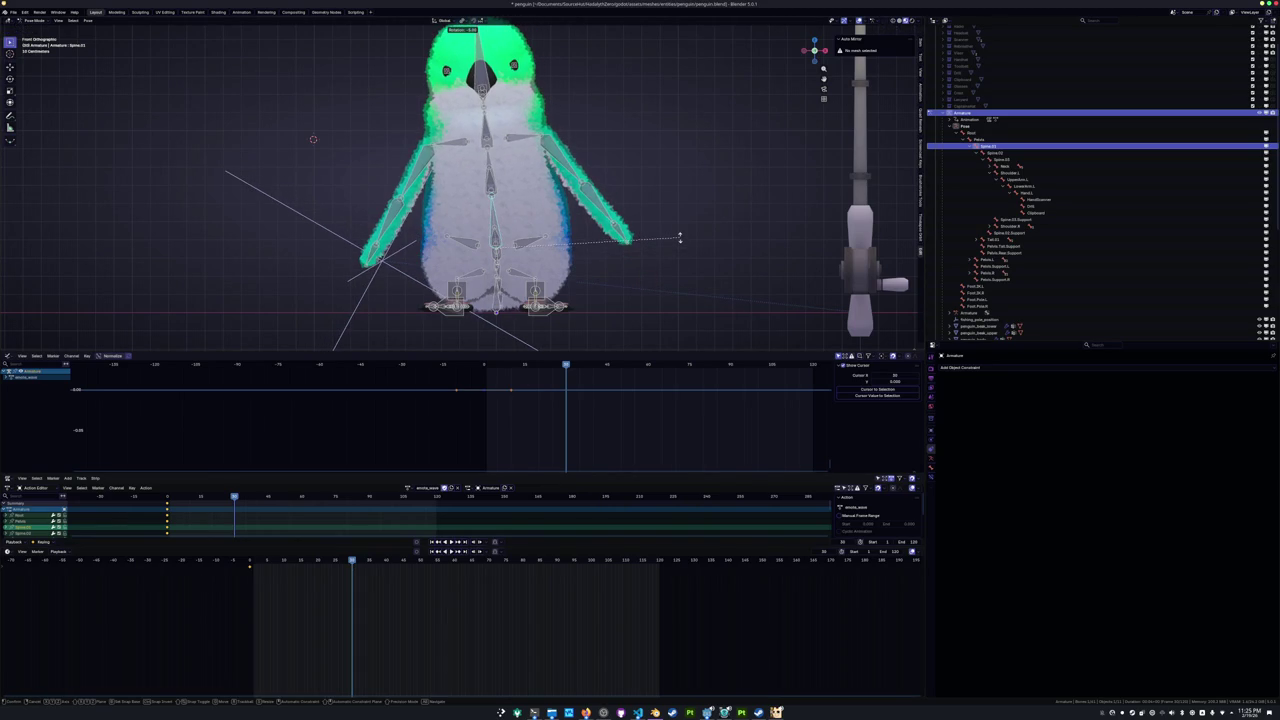
{"action": "left_click", "coordinate": [679, 238]}
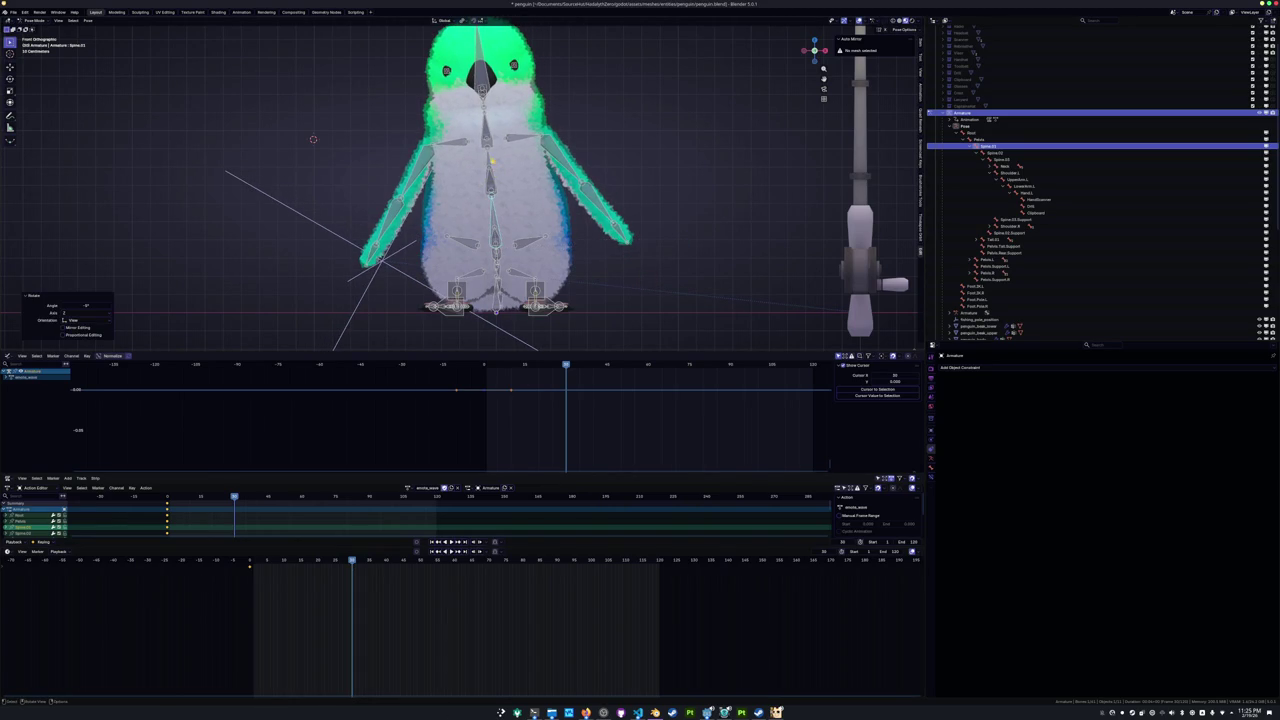
{"action": "left_click", "coordinate": [492, 160]}
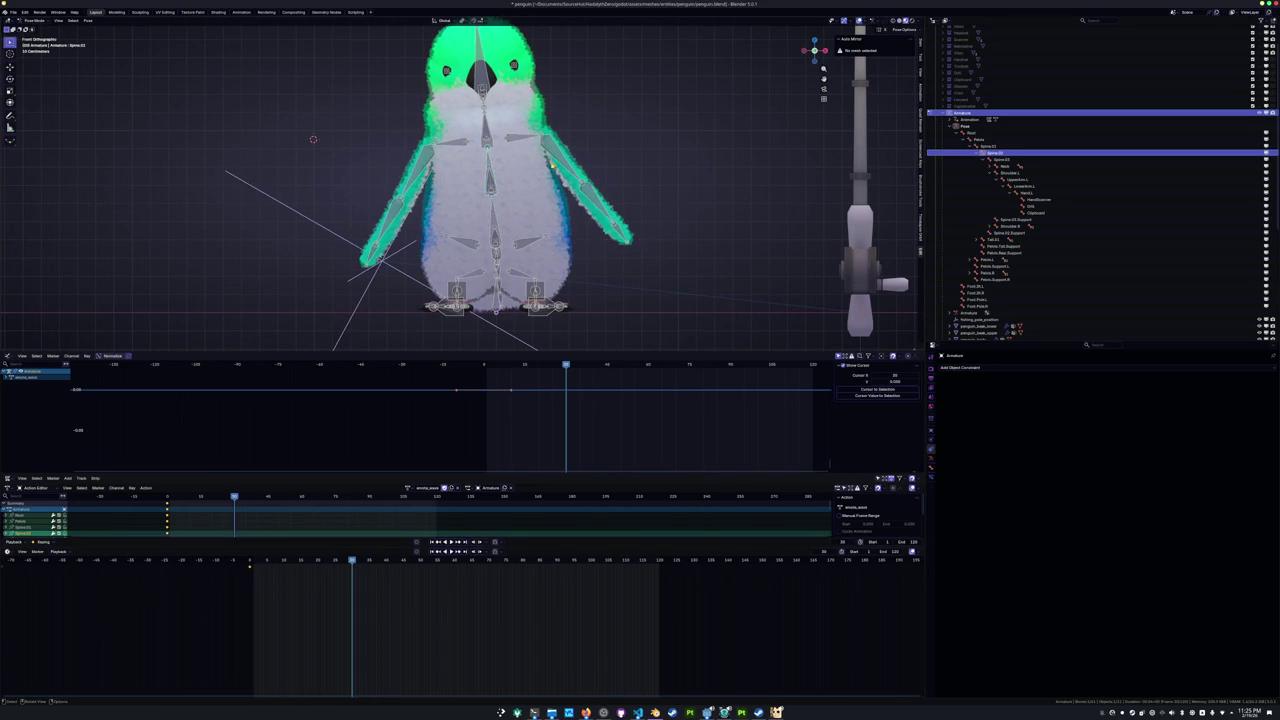
{"action": "left_click", "coordinate": [603, 148]}
Raise the UpperArm.L flipper bone by rotating it around its local Z and Y axes.
{"action": "middle_click_drag", "start_coordinate": [565, 152], "coordinate": [629, 155]}
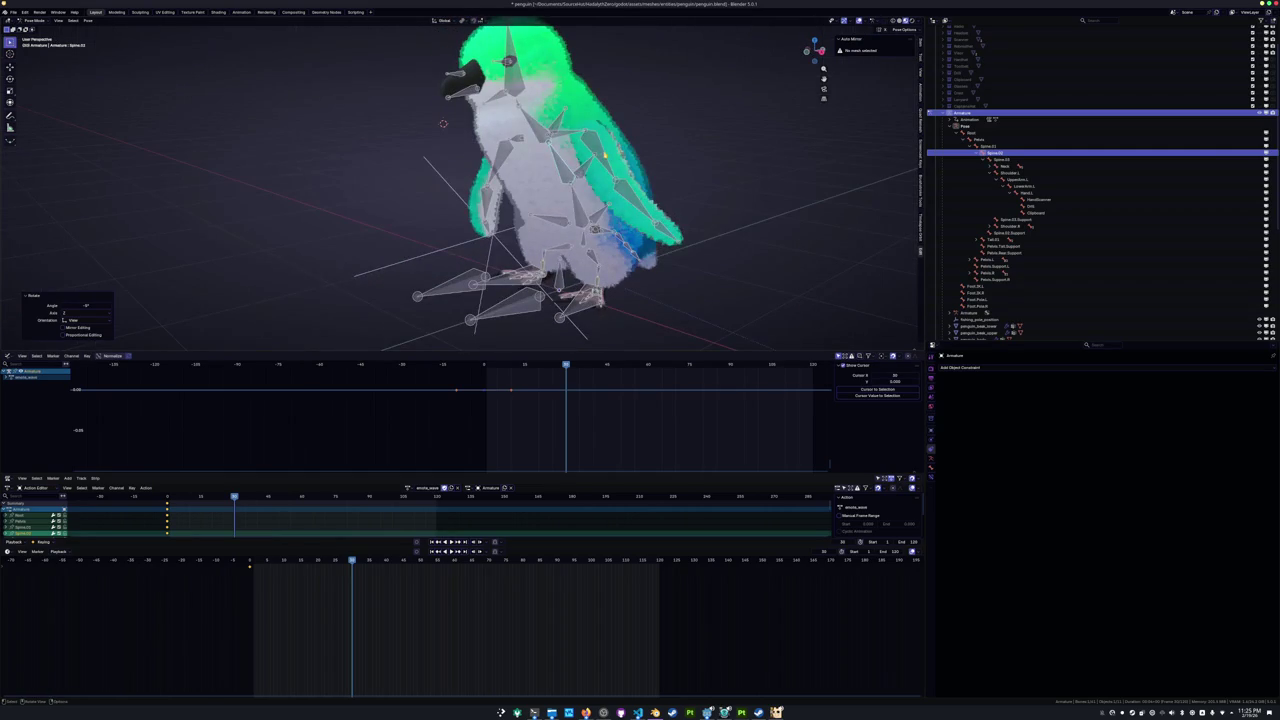
{"action": "left_click", "coordinate": [629, 155]}
{"action": "key", "text": "r"}
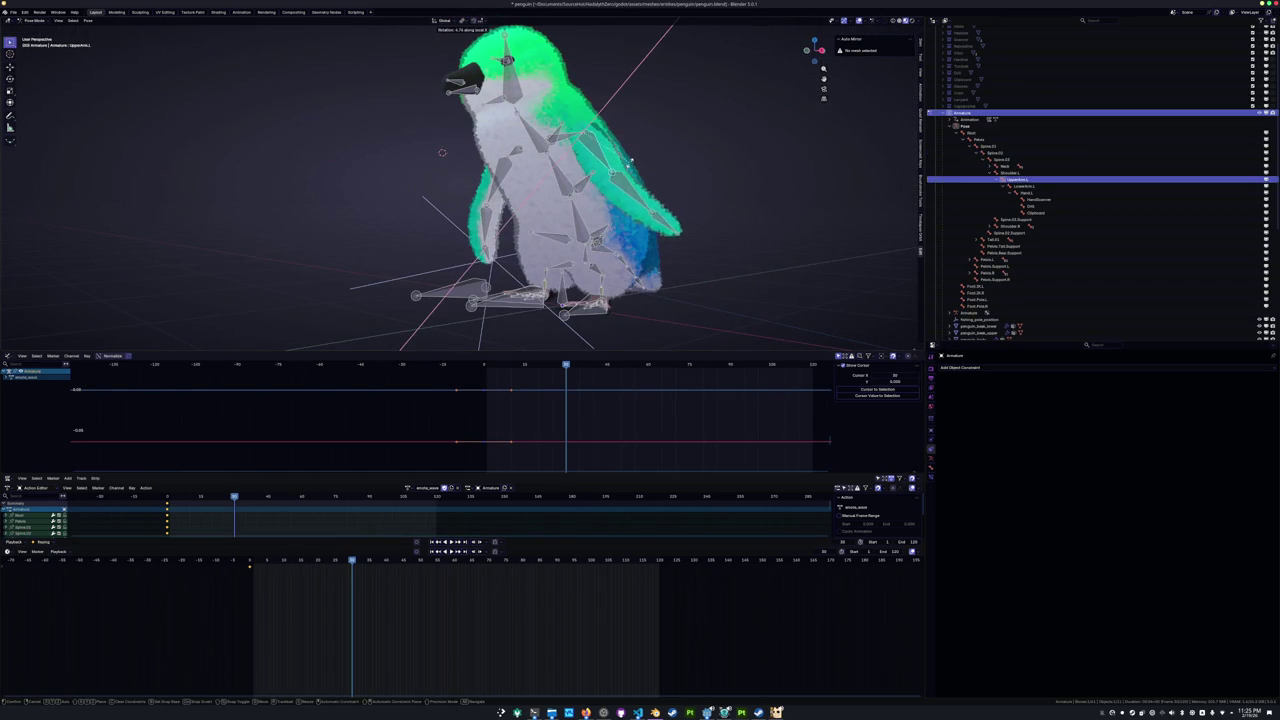
{"action": "key", "text": "z"}
{"action": "key", "text": "z"}
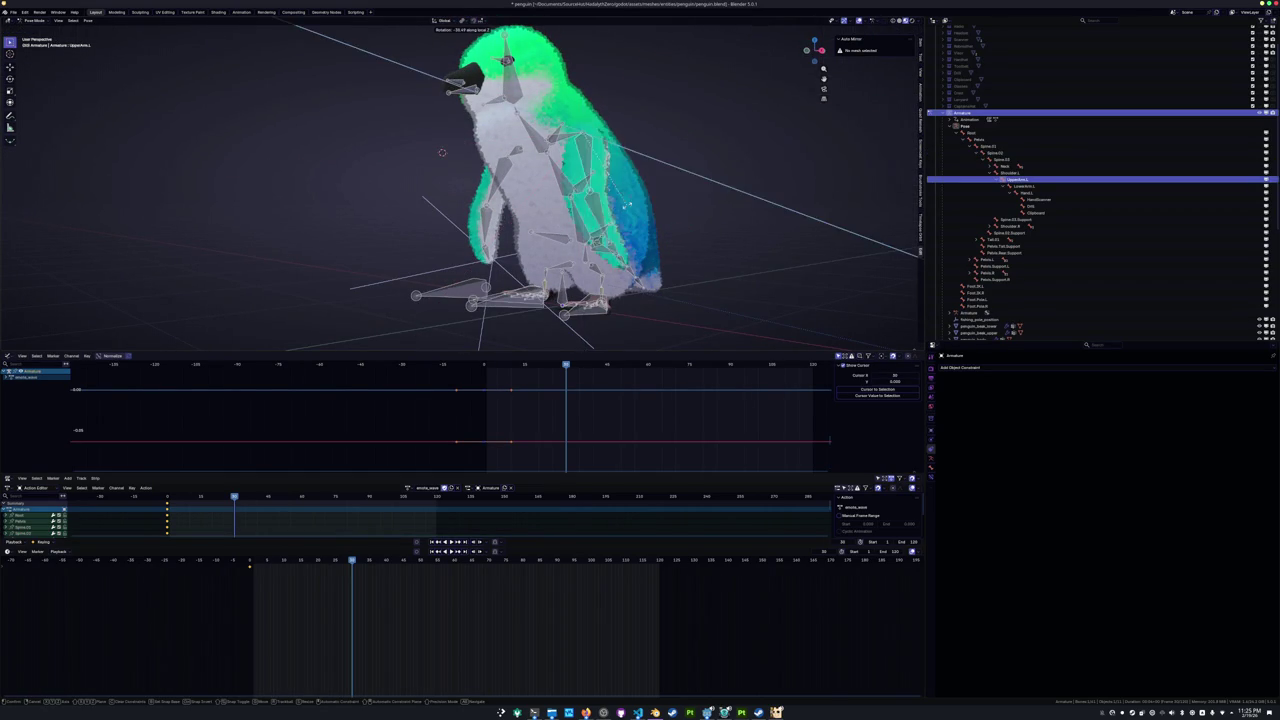
{"action": "key", "text": "y"}
{"action": "key", "text": "z"}
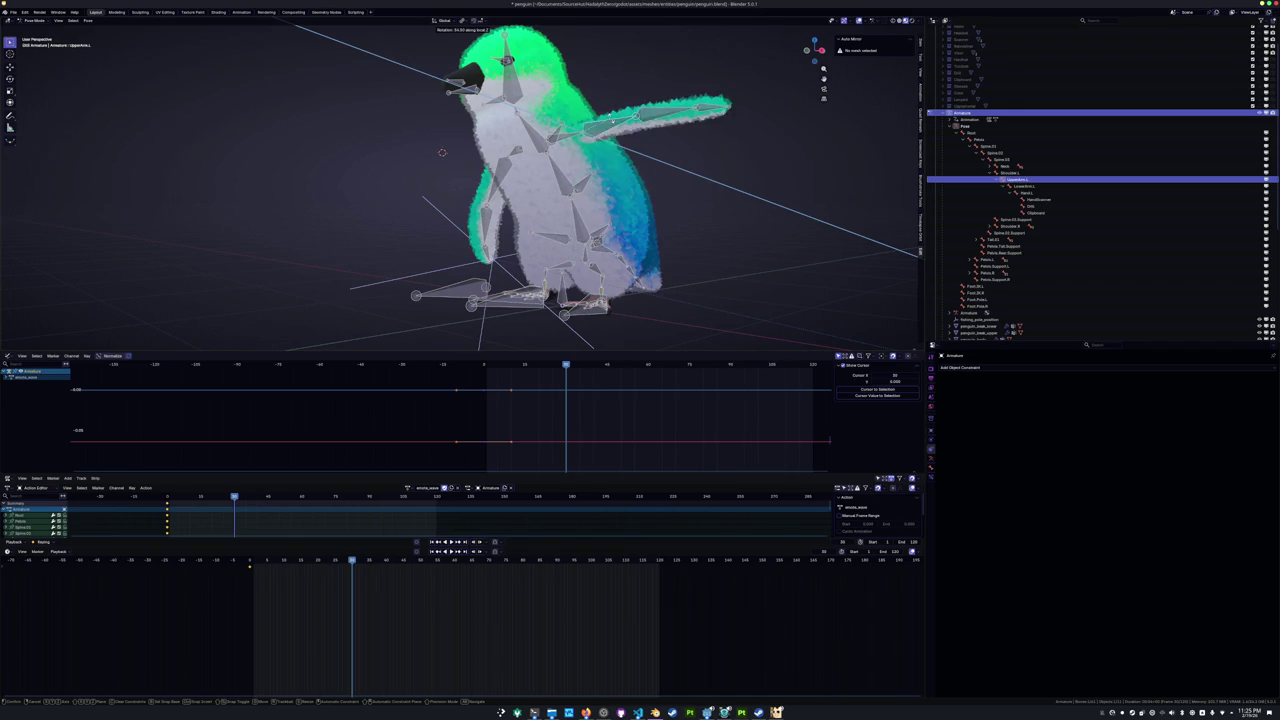
{"action": "left_click", "coordinate": [613, 116]}
{"action": "middle_click_drag", "start_coordinate": [613, 116], "coordinate": [622, 167]}
{"action": "key", "text": "r"}
{"action": "key", "text": "x"}
{"action": "key", "text": "y"}
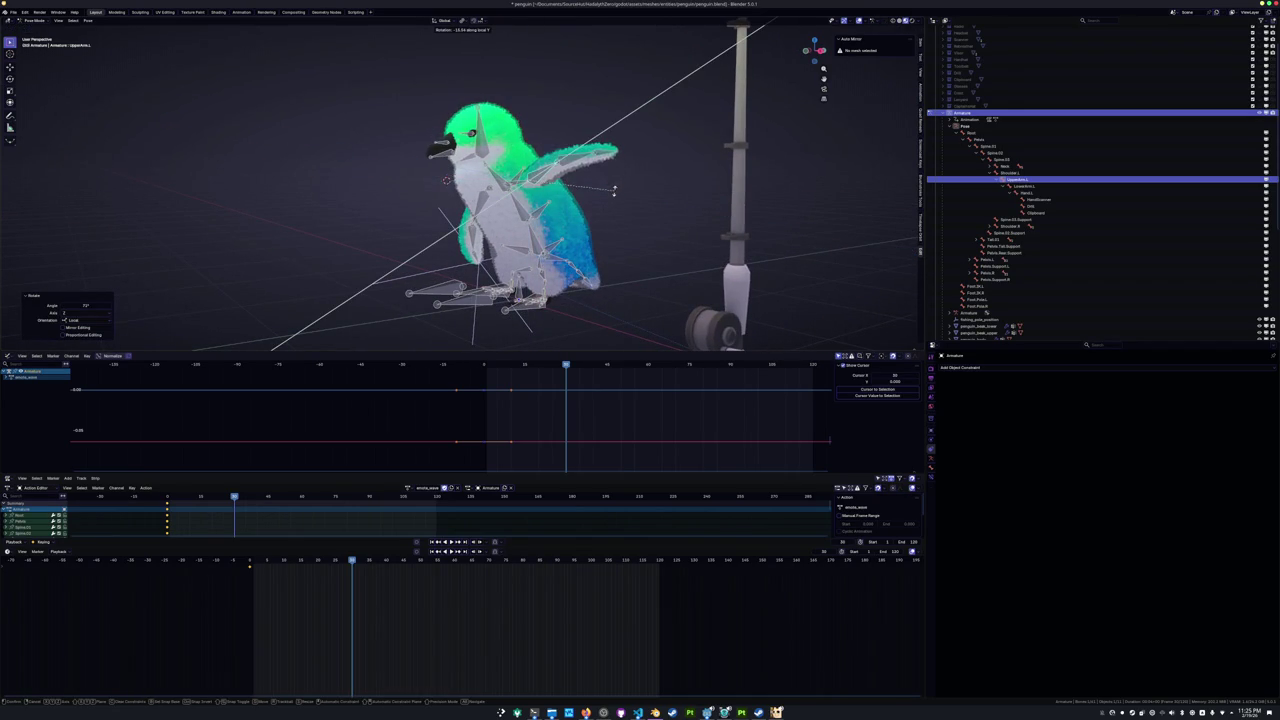
{"action": "left_click", "coordinate": [594, 212]}
Rotate the LowerArm.L bone upward around its local X axis.
{"action": "left_click", "coordinate": [594, 212]}
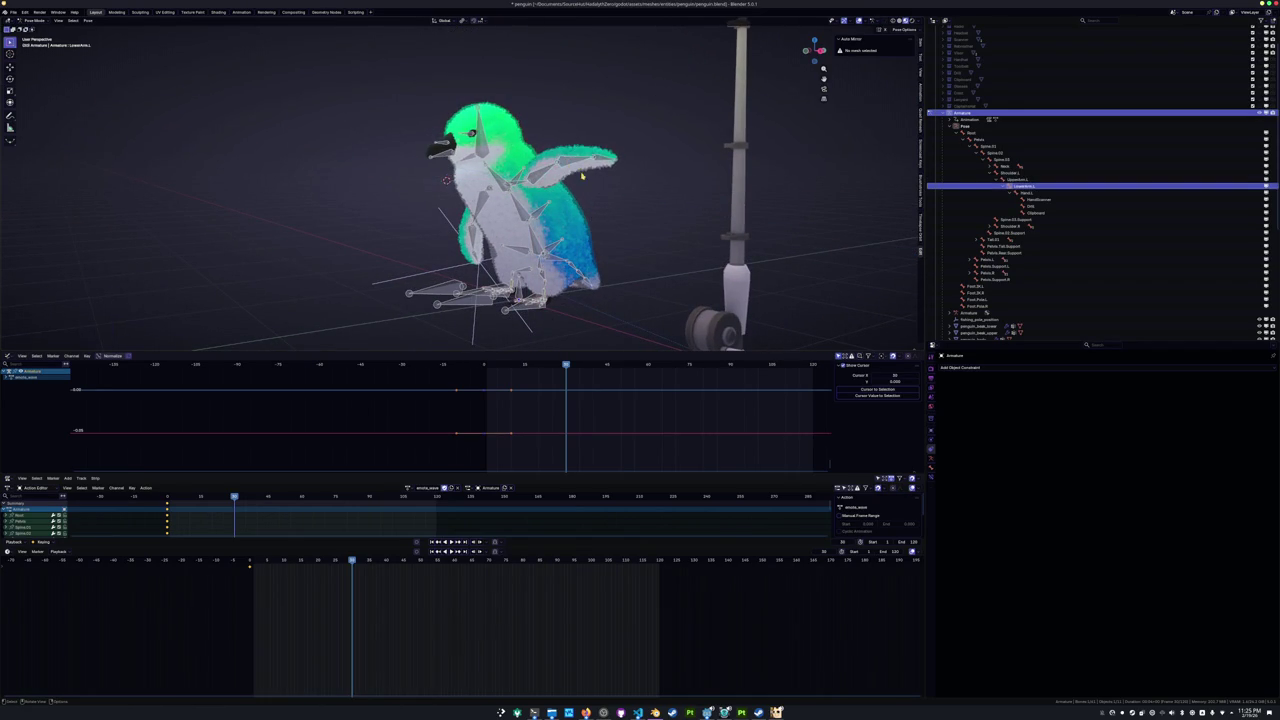
{"action": "middle_click_drag", "start_coordinate": [594, 212], "coordinate": [598, 180]}
{"action": "key", "text": "r"}
{"action": "key", "text": "x"}
{"action": "key", "text": "x"}
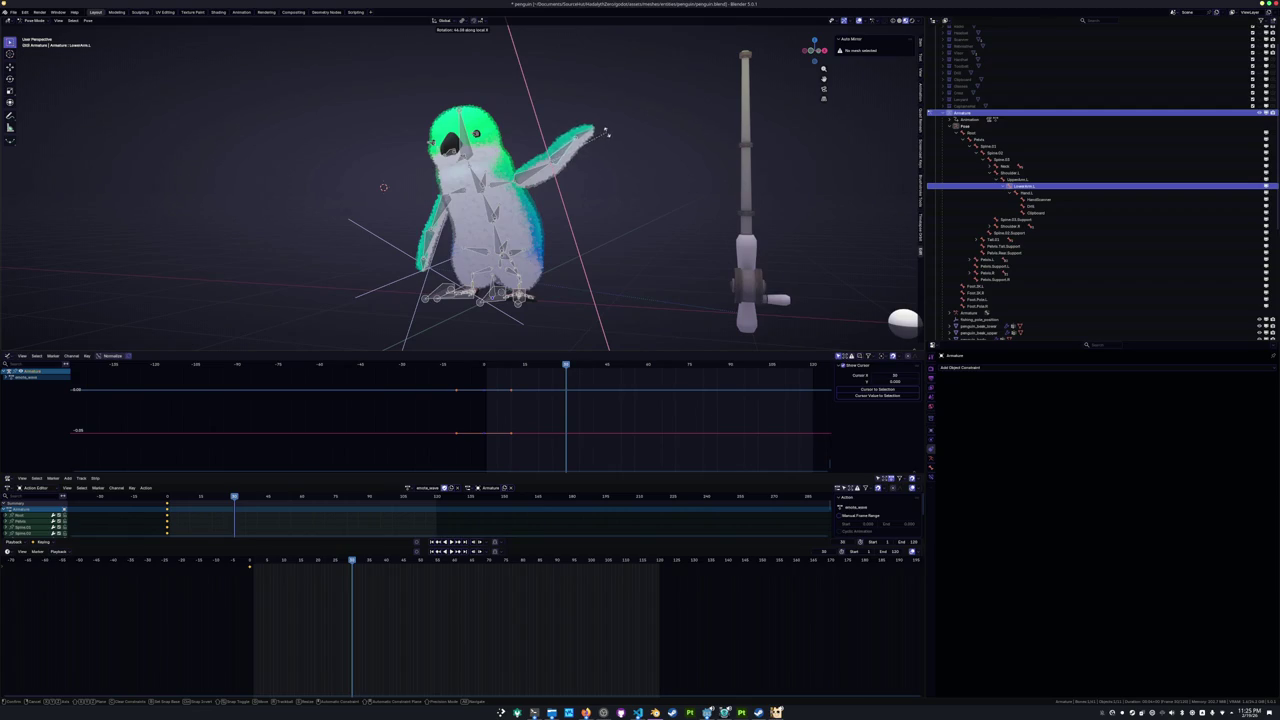
{"action": "left_click", "coordinate": [603, 128]}
{"action": "mouse_move", "coordinate": [603, 128]}
{"action": "middle_mouse_down"}
{"action": "mouse_move", "coordinate": [613, 245]}
{"action": "mouse_move", "coordinate": [612, 133]}
{"action": "middle_mouse_up"}
{"action": "left_click", "coordinate": [612, 133]}
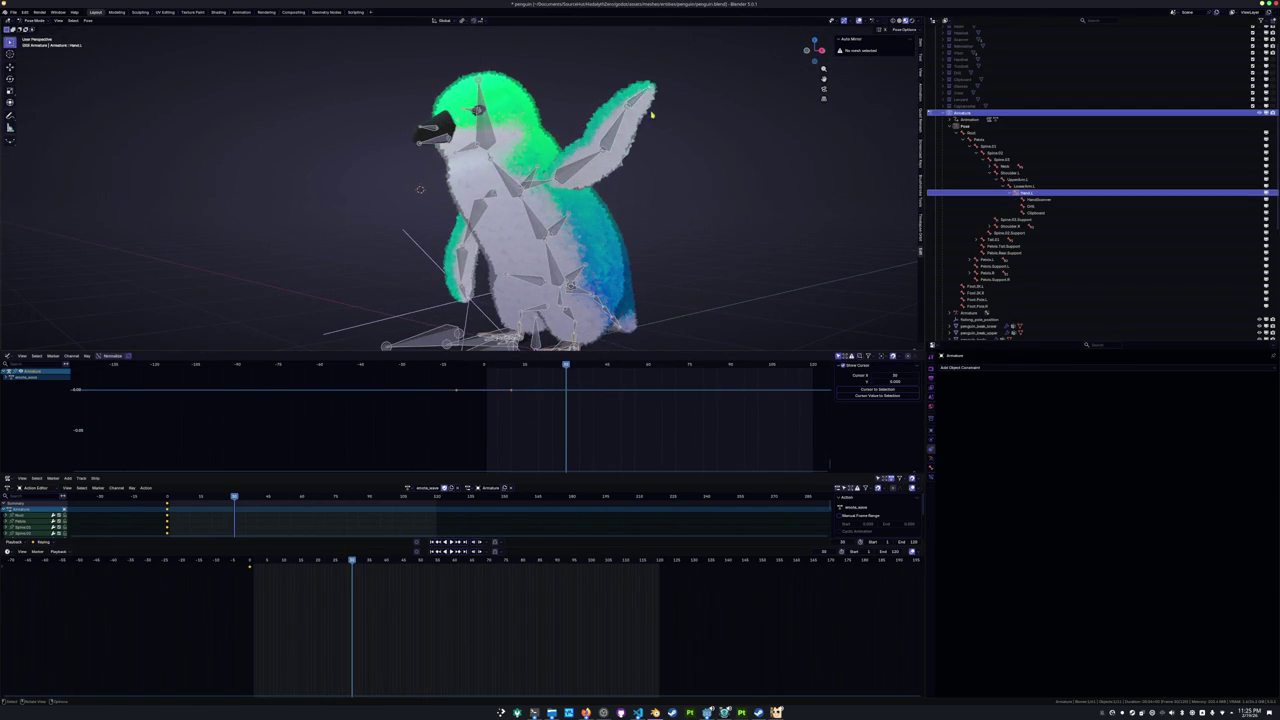
{"action": "key", "text": "r"}
{"action": "key", "text": "x"}
Bend the Hand.L flipper tip along its local X axis.
{"action": "key", "text": "x"}
{"action": "left_click", "coordinate": [641, 123]}
{"action": "left_click", "coordinate": [651, 109]}
{"action": "key", "text": "r"}
{"action": "key", "text": "x"}
{"action": "key", "text": "x"}
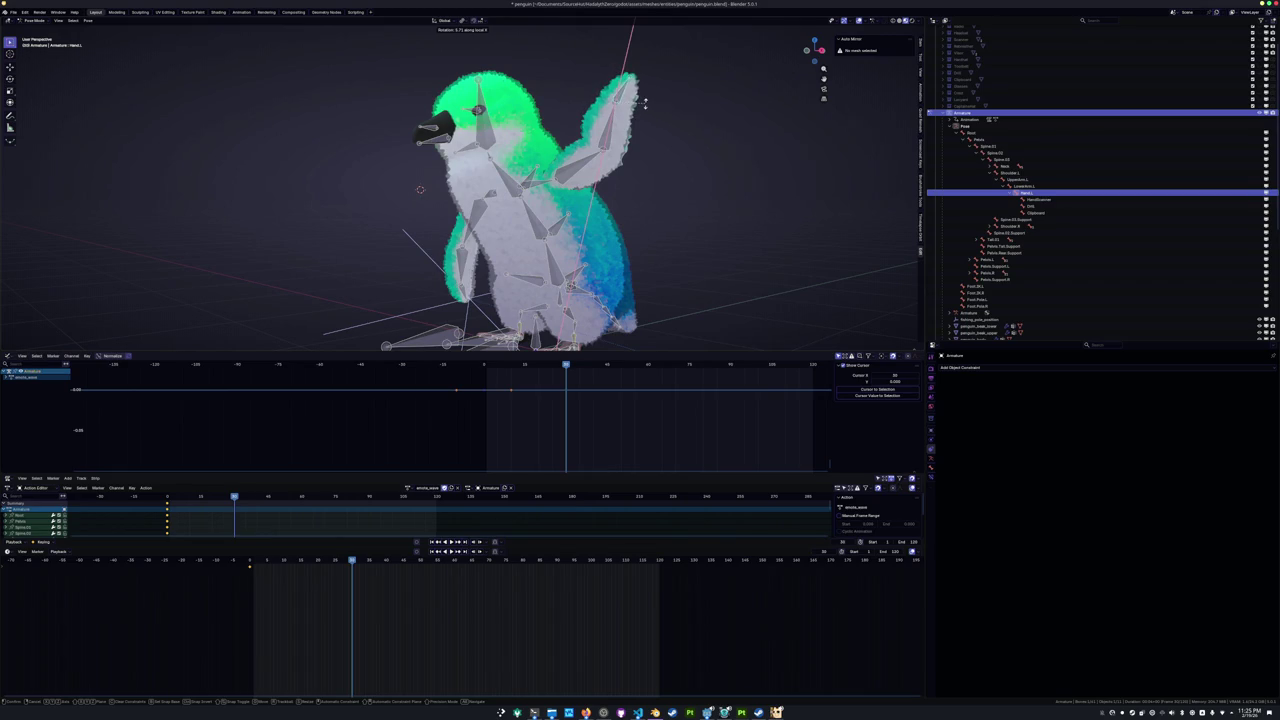
{"action": "left_click", "coordinate": [645, 103]}
Refine UpperArm.L on local Y and LowerArm.L on local Z, then deselect all bones.
{"action": "middle_click_drag", "start_coordinate": [643, 114], "coordinate": [656, 152]}
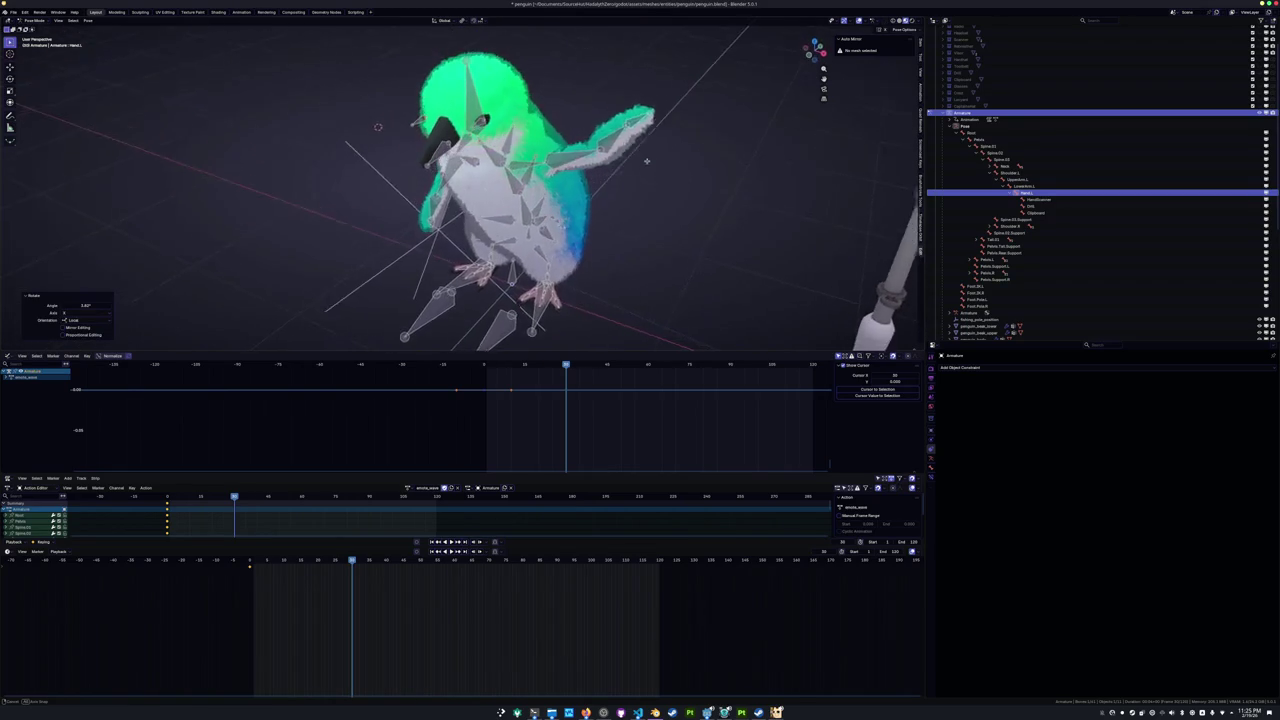
{"action": "left_click", "coordinate": [590, 140]}
{"action": "mouse_move", "coordinate": [651, 197]}
{"action": "middle_mouse_down"}
{"action": "mouse_move", "coordinate": [560, 108]}
{"action": "mouse_move", "coordinate": [600, 114]}
{"action": "middle_mouse_up"}
{"action": "key", "text": "r"}
{"action": "key", "text": "y"}
{"action": "key", "text": "y"}
{"action": "left_click", "coordinate": [642, 213]}
{"action": "left_click", "coordinate": [560, 108]}
{"action": "key", "text": "r"}
{"action": "key", "text": "x"}
{"action": "key", "text": "y"}
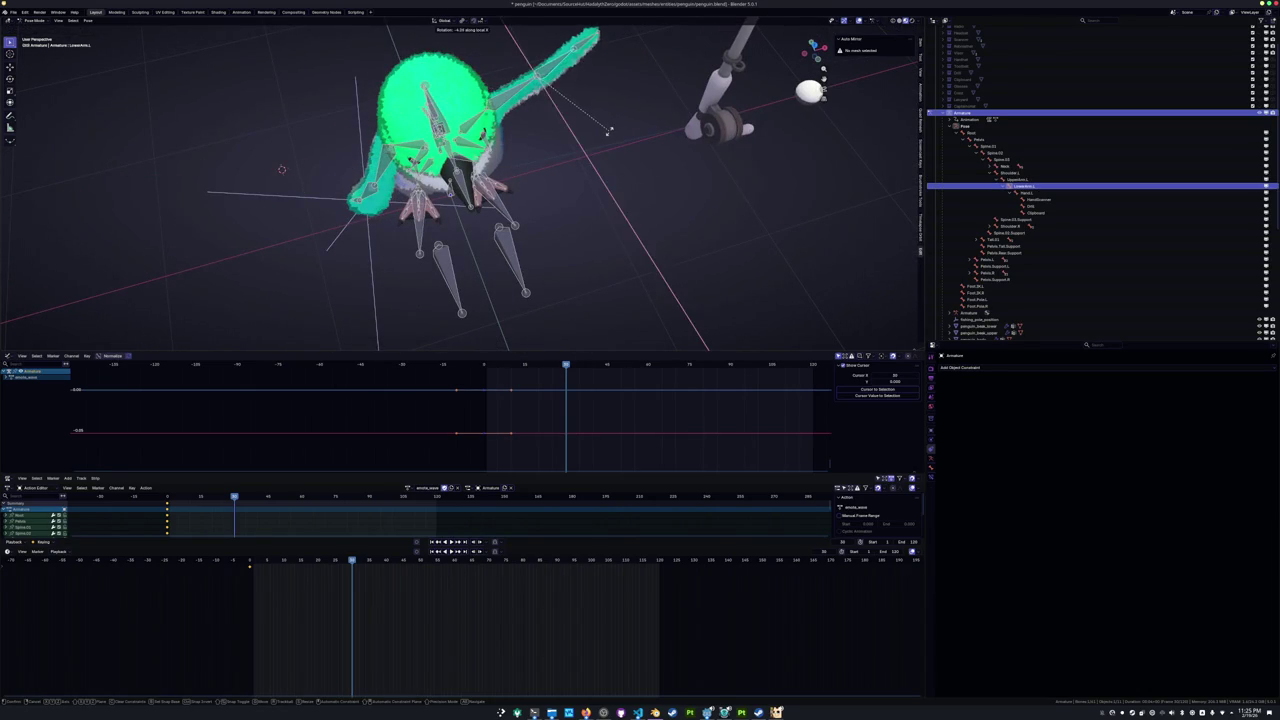
{"action": "key", "text": "z"}
{"action": "key", "text": "z"}
{"action": "left_click", "coordinate": [609, 133]}
{"action": "mouse_move", "coordinate": [609, 133]}
{"action": "middle_mouse_down"}
{"action": "mouse_move", "coordinate": [530, 238]}
{"action": "mouse_move", "coordinate": [497, 228]}
{"action": "middle_mouse_up"}
{"action": "key", "text": "alt+a"}
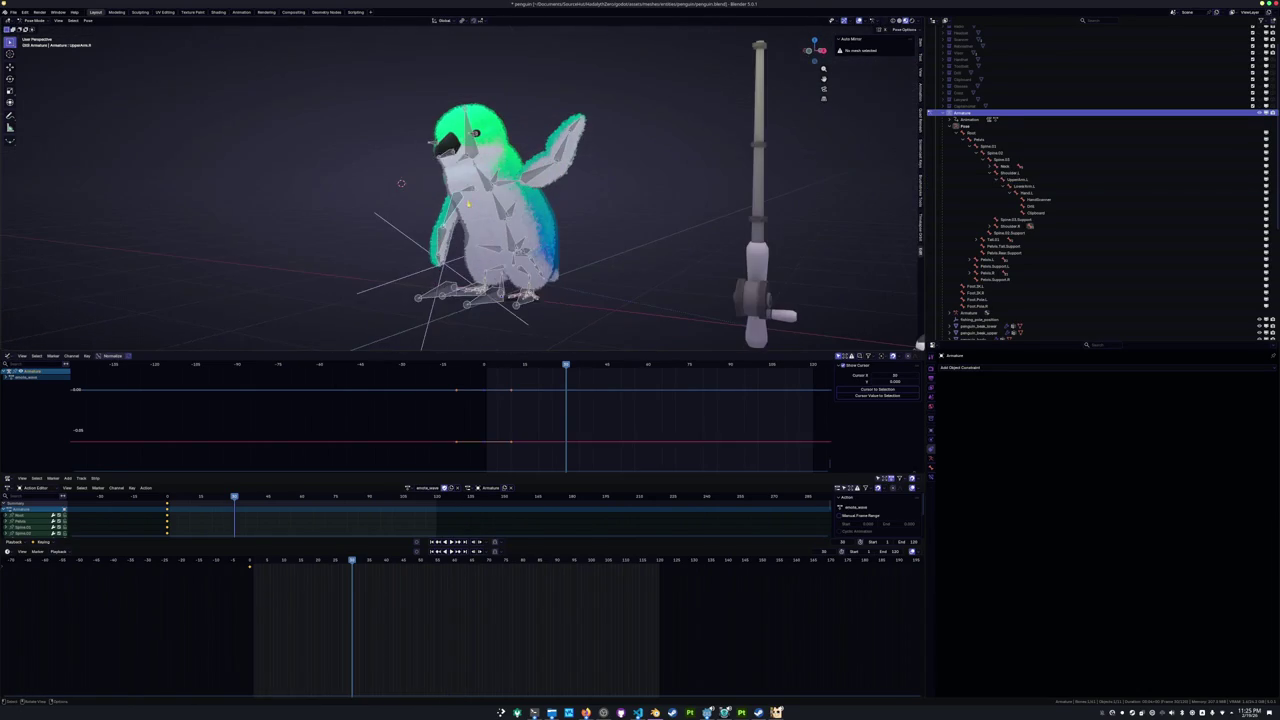
Keyframe all bones in the raised pose and move that key to frame 15.
{"action": "key", "text": "a"}
{"action": "key", "text": "i"}
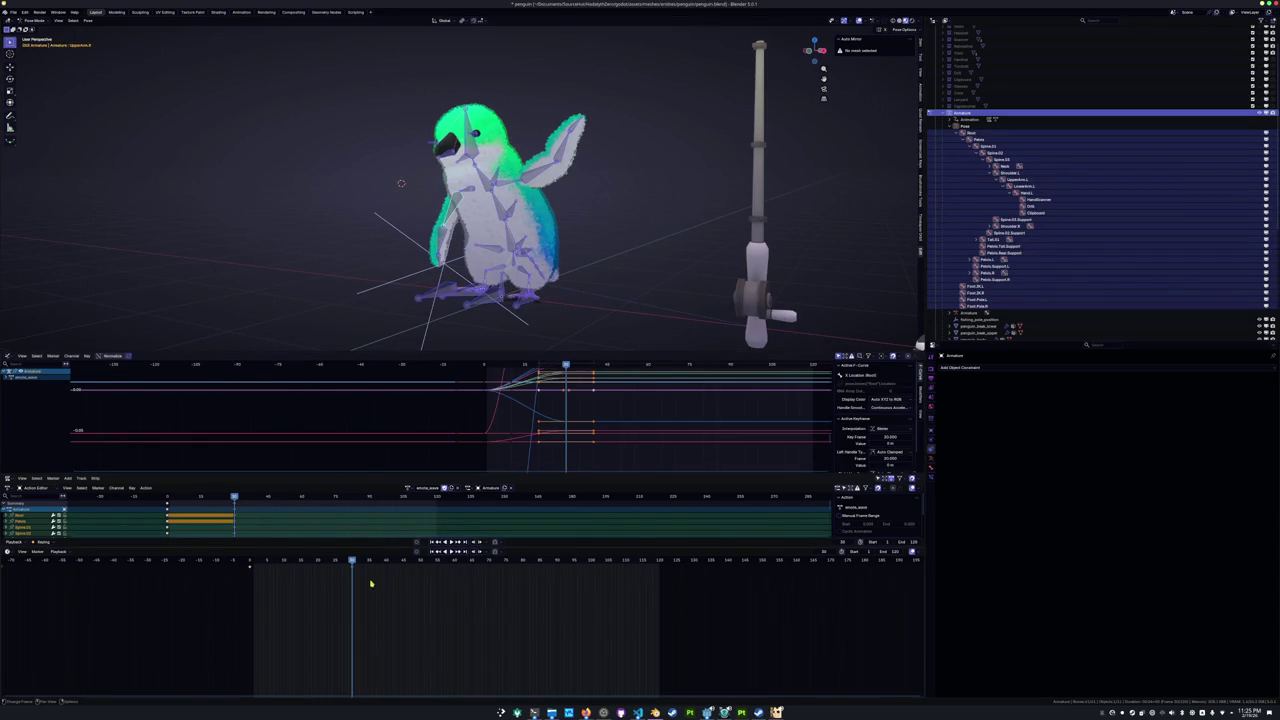
{"action": "key", "text": "g"}
{"action": "left_click", "coordinate": [298, 590]}
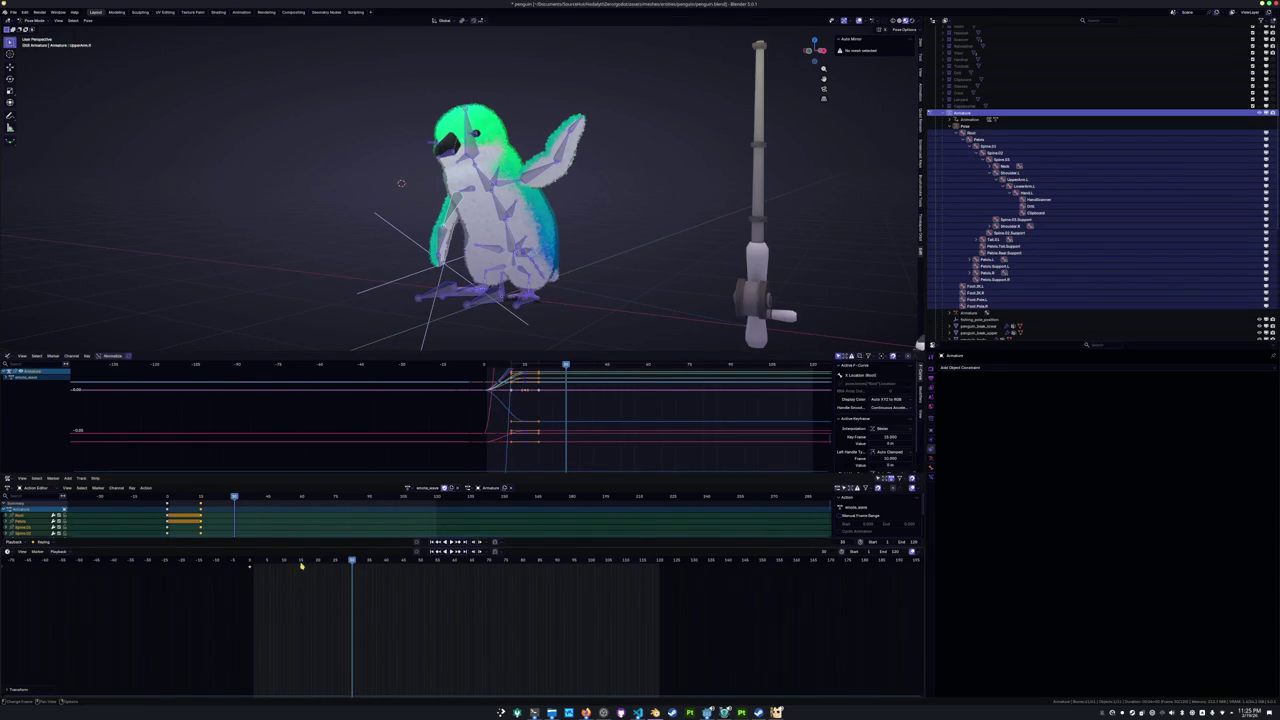
{"action": "left_click", "coordinate": [254, 560]}
{"action": "left_click_drag", "start_coordinate": [254, 592], "coordinate": [318, 595]}
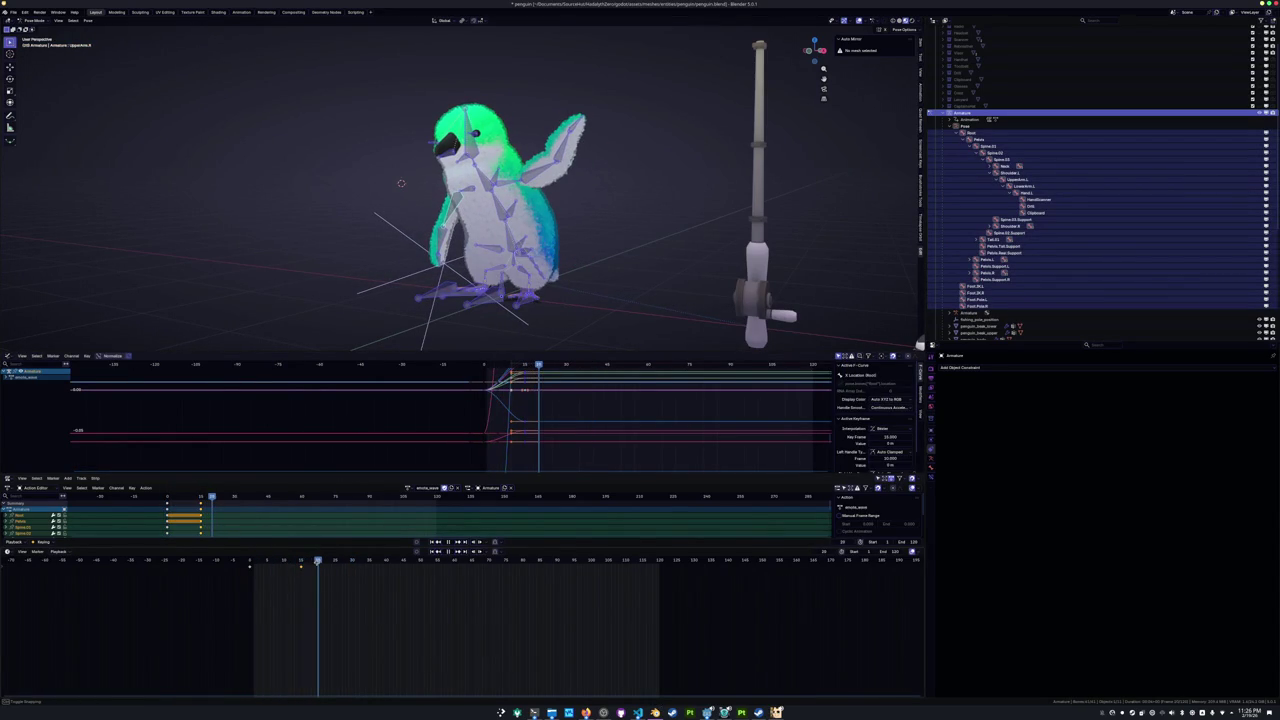
From the front view, tilt the Spine.01 upper body and rotate an upper arm slightly.
{"action": "key", "text": "KP_1"}
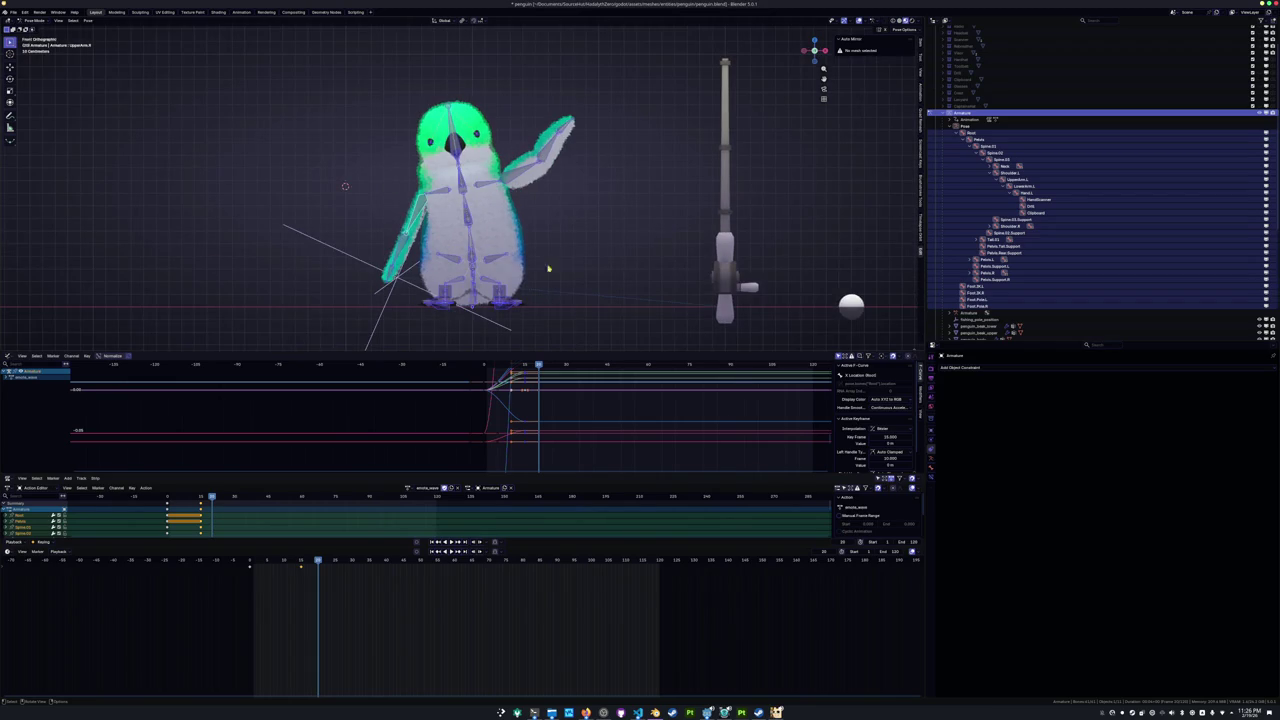
{"action": "scroll", "coordinate": [543, 279], "scroll_direction": "up", "scroll_amount": 2}
{"action": "left_click", "coordinate": [591, 206]}
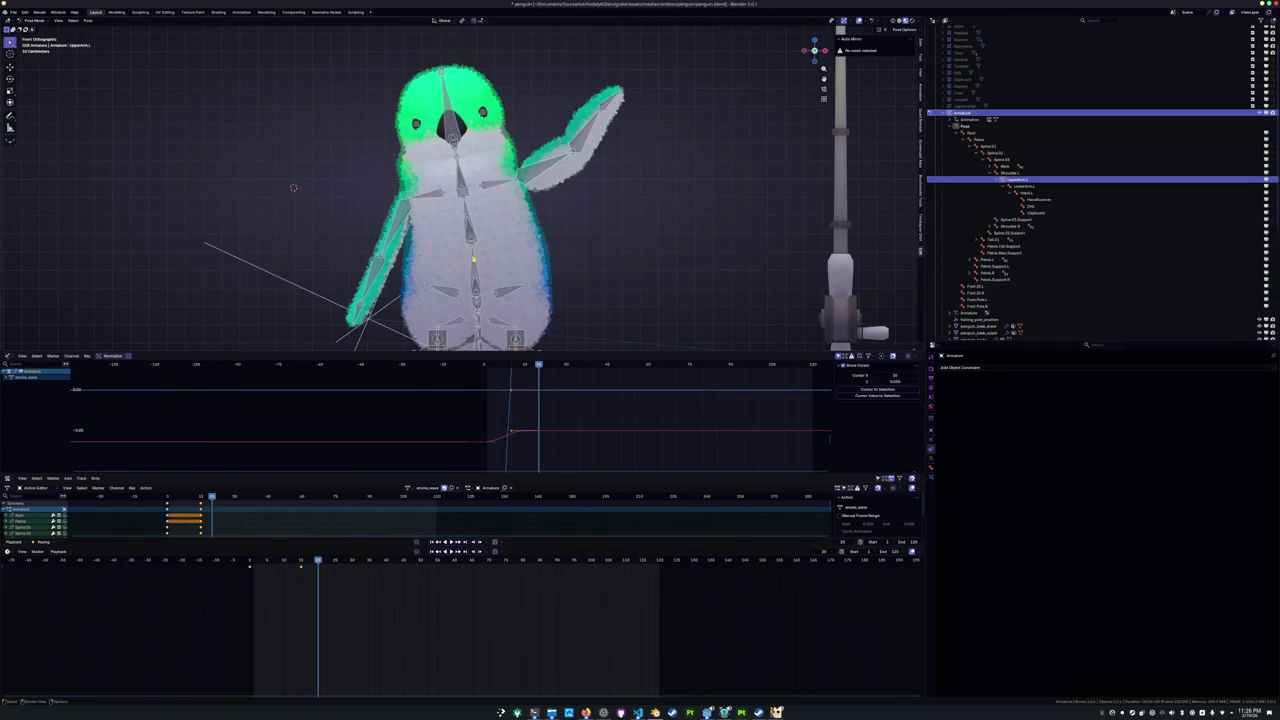
{"action": "left_click", "coordinate": [474, 261]}
{"action": "key", "text": "r"}
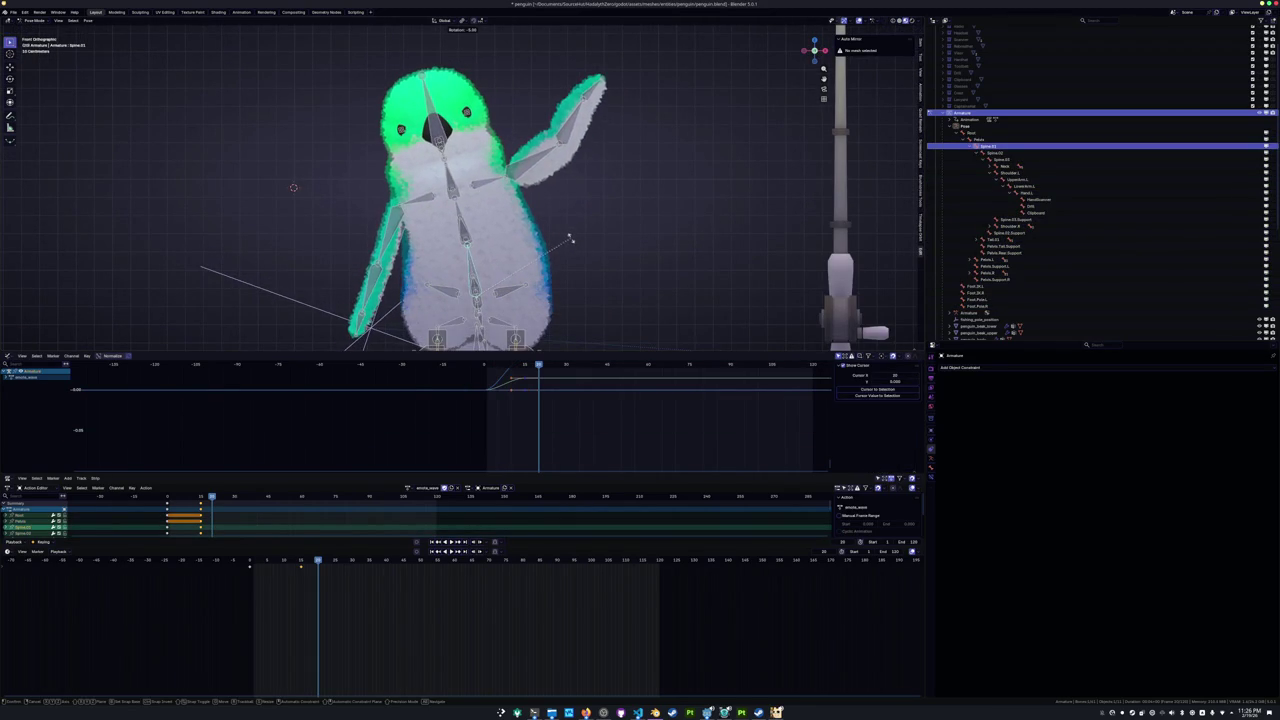
{"action": "left_click", "coordinate": [567, 241]}
{"action": "left_click", "coordinate": [398, 233]}
{"action": "key", "text": "r"}
{"action": "left_click", "coordinate": [461, 254]}
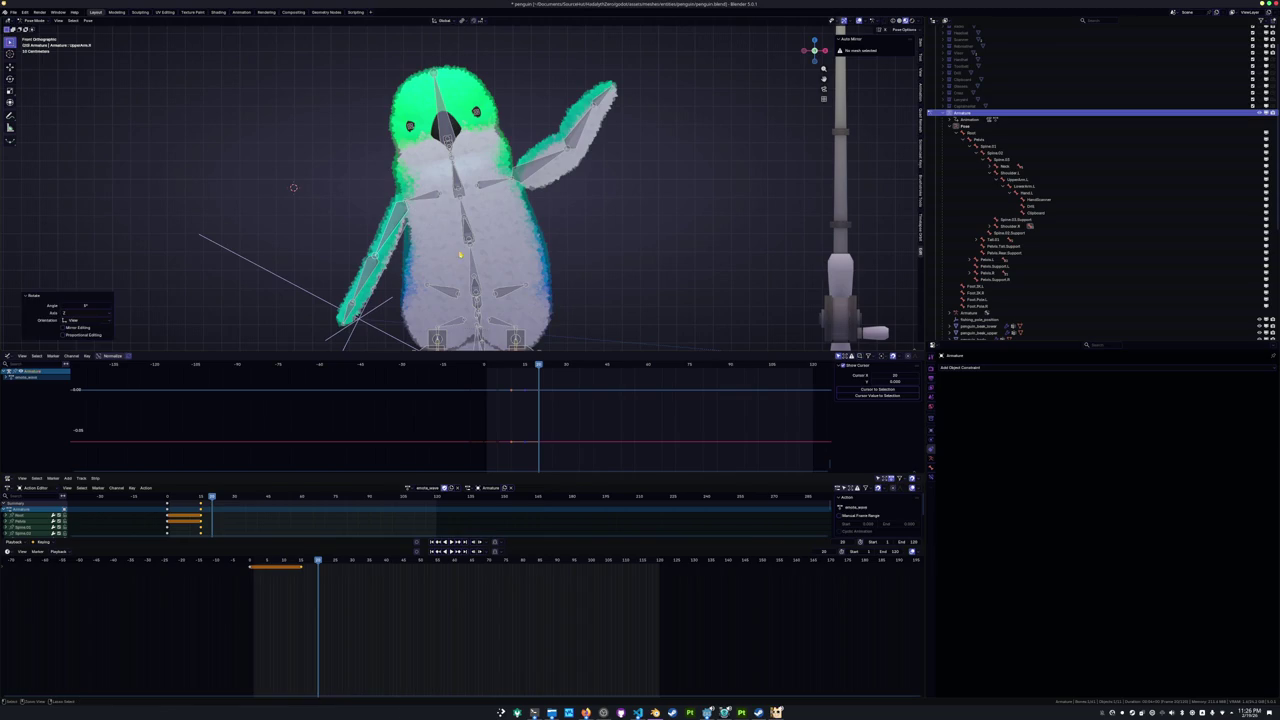
Rotate UpperArm.L about -8° and bend LowerArm.L about -10°, then key all bones at frame 20.
{"action": "left_click", "coordinate": [537, 170]}
{"action": "key", "text": "r"}
{"action": "left_click", "coordinate": [627, 168]}
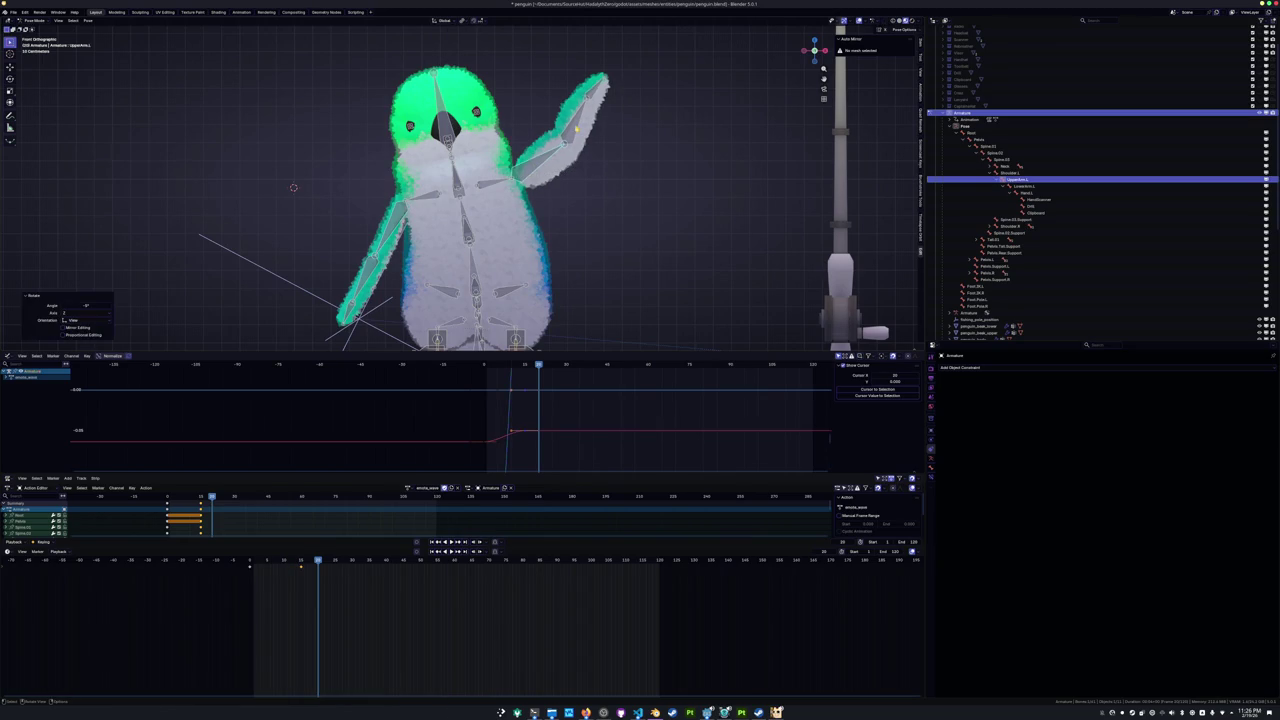
{"action": "left_click", "coordinate": [577, 128]}
{"action": "key", "text": "r"}
{"action": "left_click", "coordinate": [632, 124]}
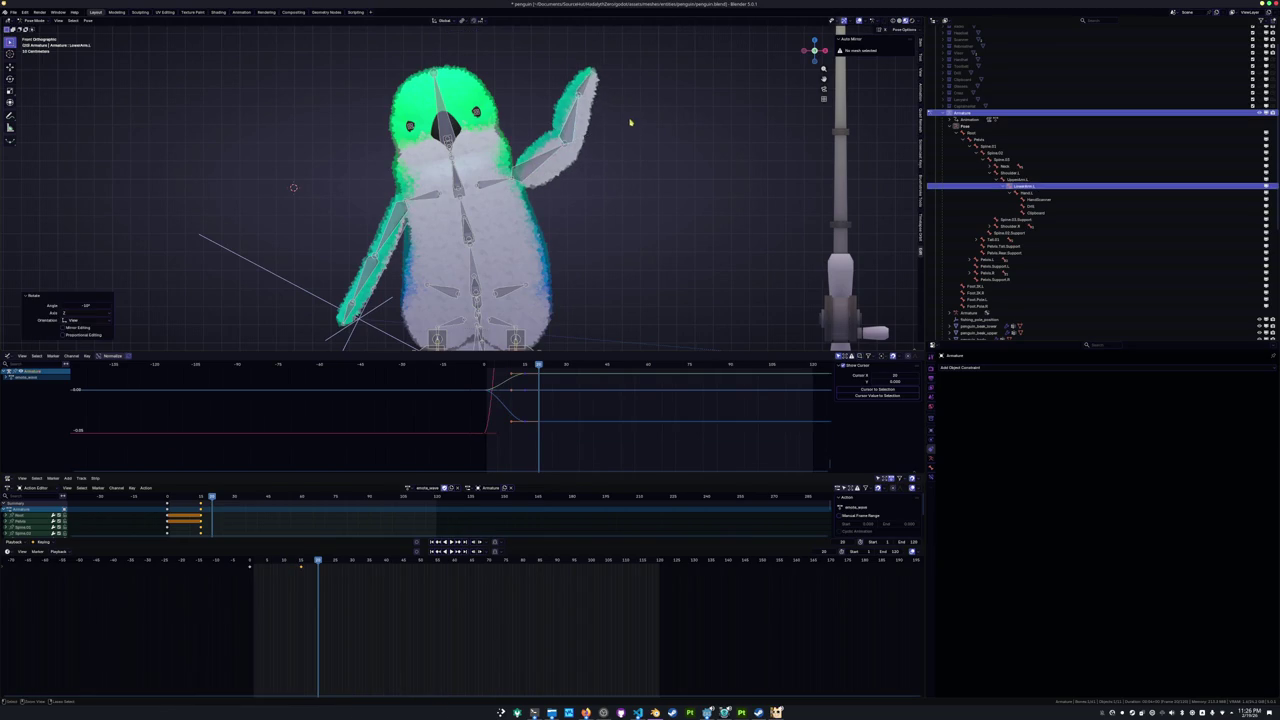
{"action": "scroll", "coordinate": [577, 143], "scroll_direction": "down", "scroll_amount": 2}
{"action": "key", "text": "a"}
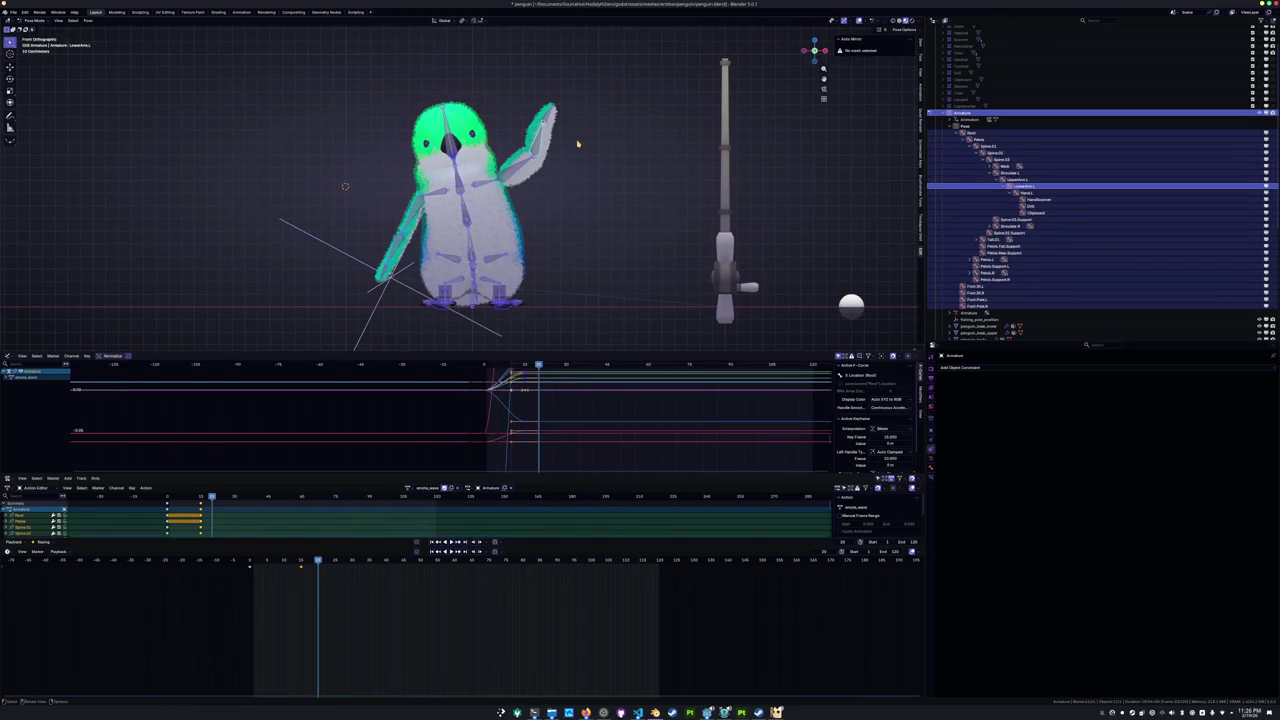
{"action": "key", "text": "i"}
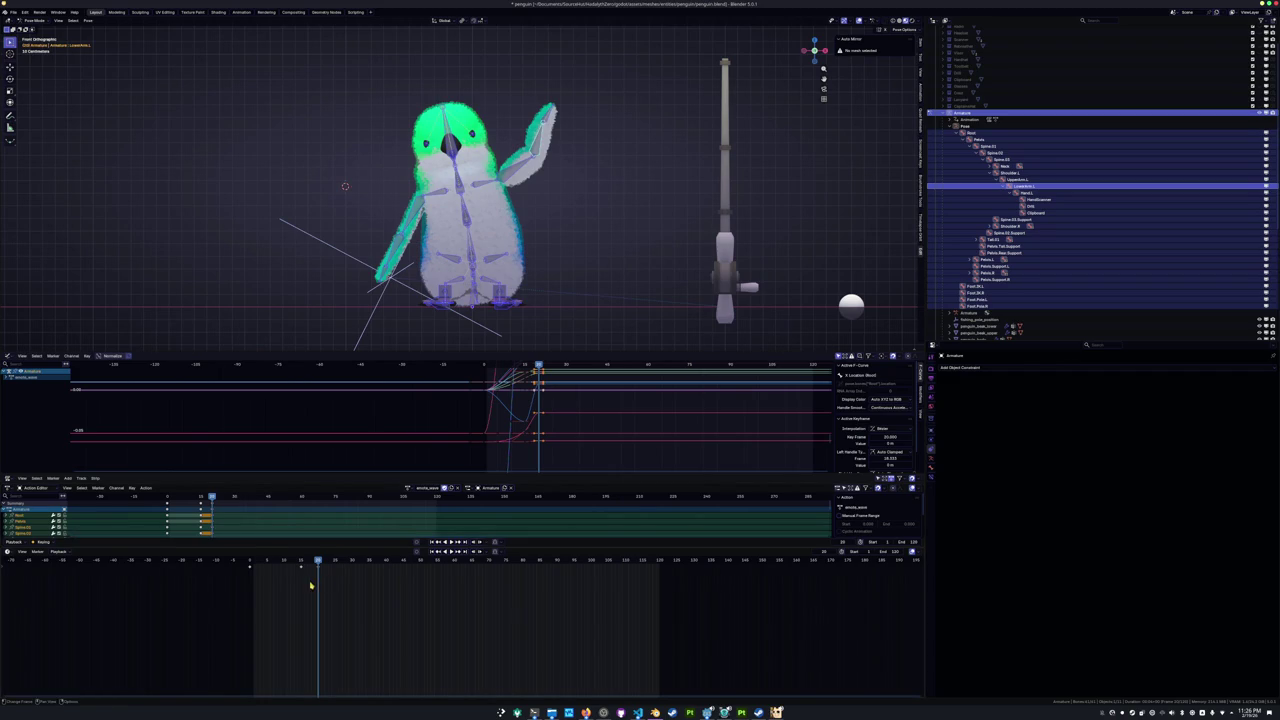
Paste the copied wave keyframes at later frames to repeat the flipper motion.
{"action": "left_click_drag", "start_coordinate": [310, 583], "coordinate": [298, 566]}
{"action": "left_click", "coordinate": [335, 564]}
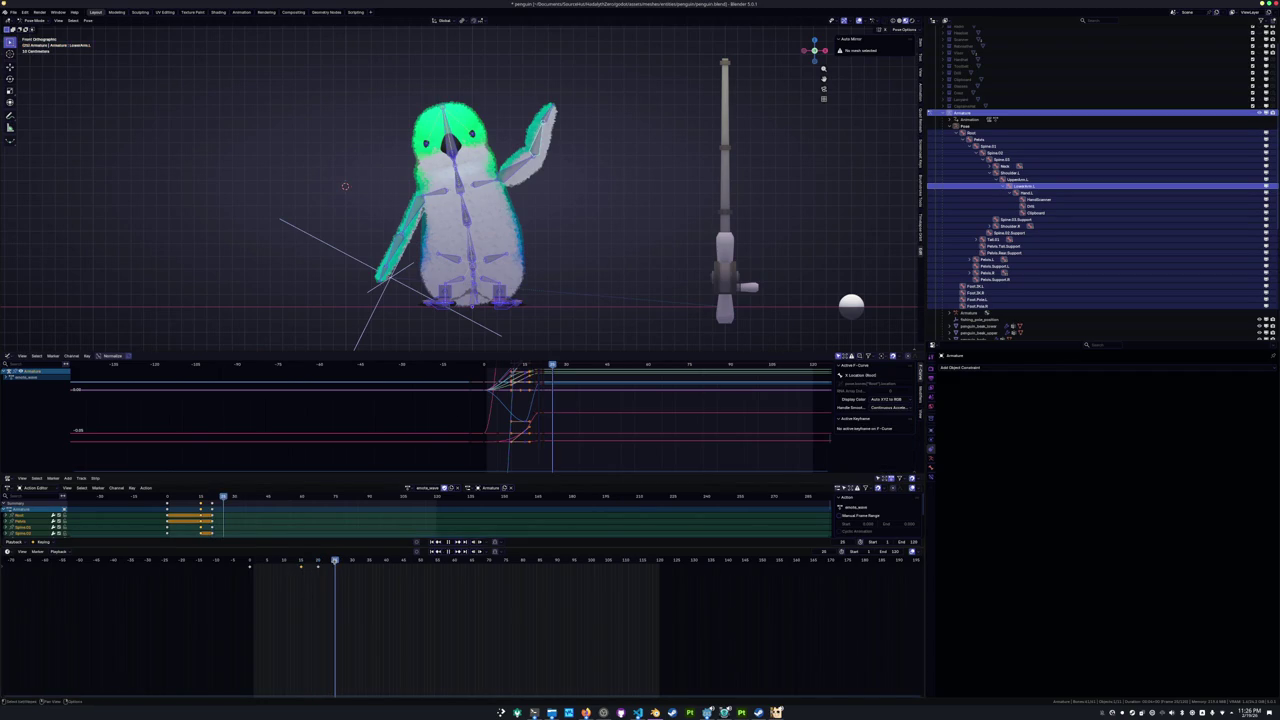
{"action": "key", "text": "ctrl+v"}
{"action": "left_click_drag", "start_coordinate": [315, 567], "coordinate": [318, 568]}
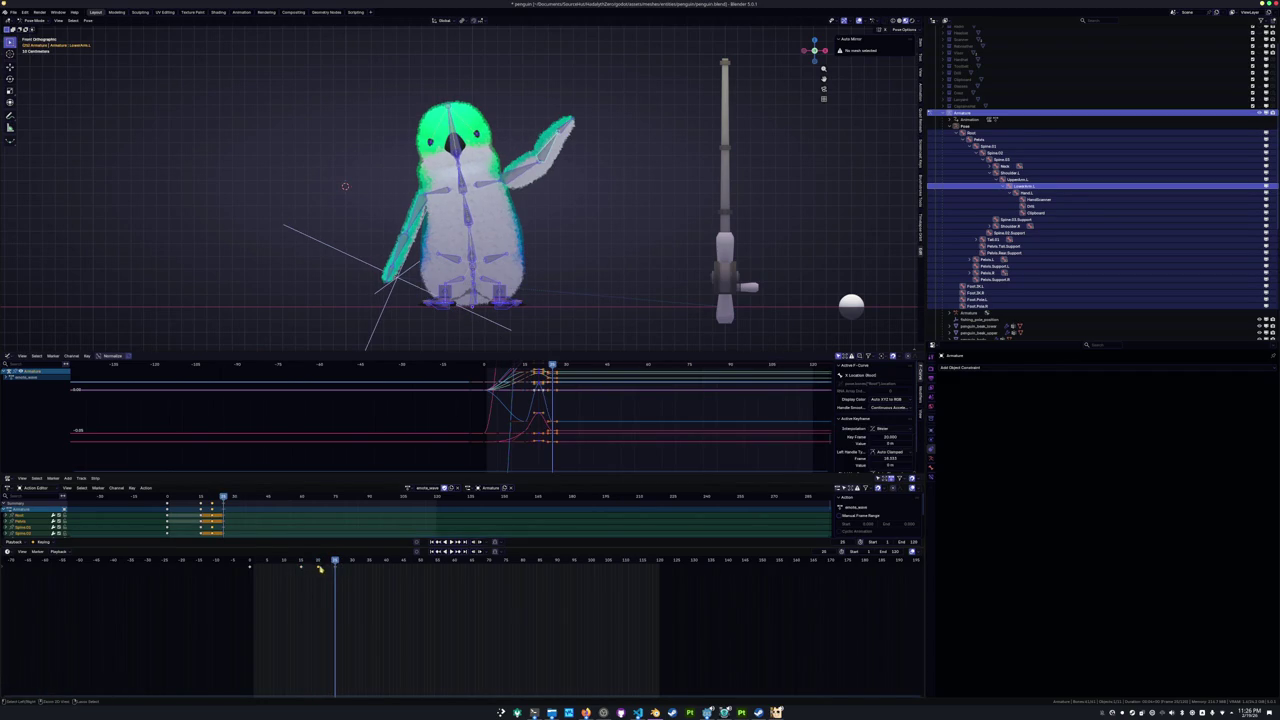
{"action": "left_click", "coordinate": [352, 563]}
{"action": "key", "text": "ctrl+v"}
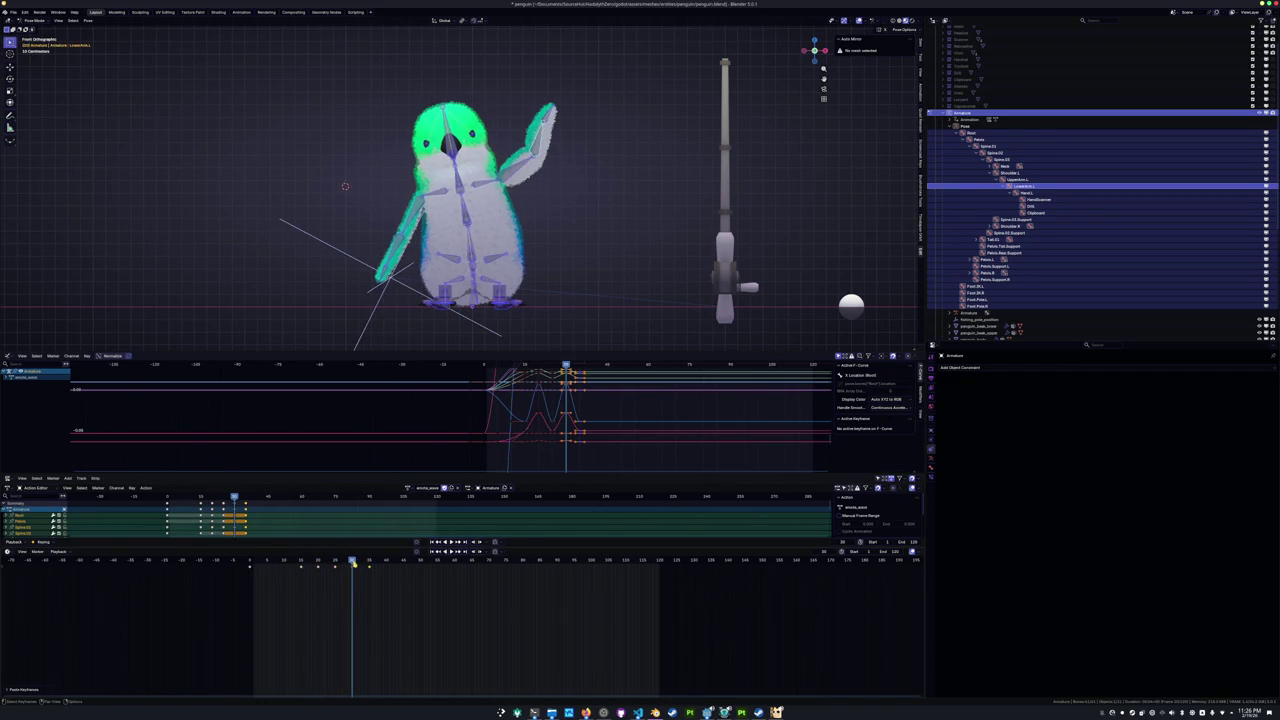
Play the wave, undo a mistake, reposition the keyframes and replay, then frame an arm bone near frame 10.
{"action": "key", "text": "space"}
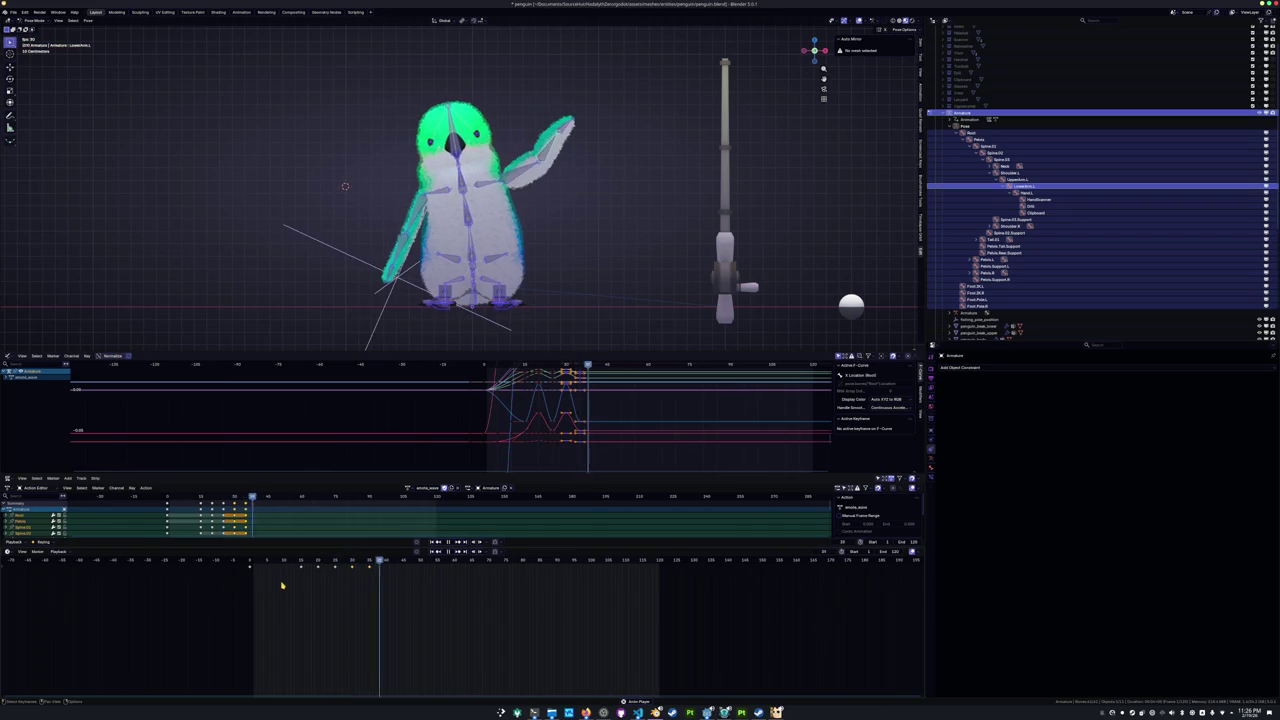
{"action": "key", "text": "ctrl+z"}
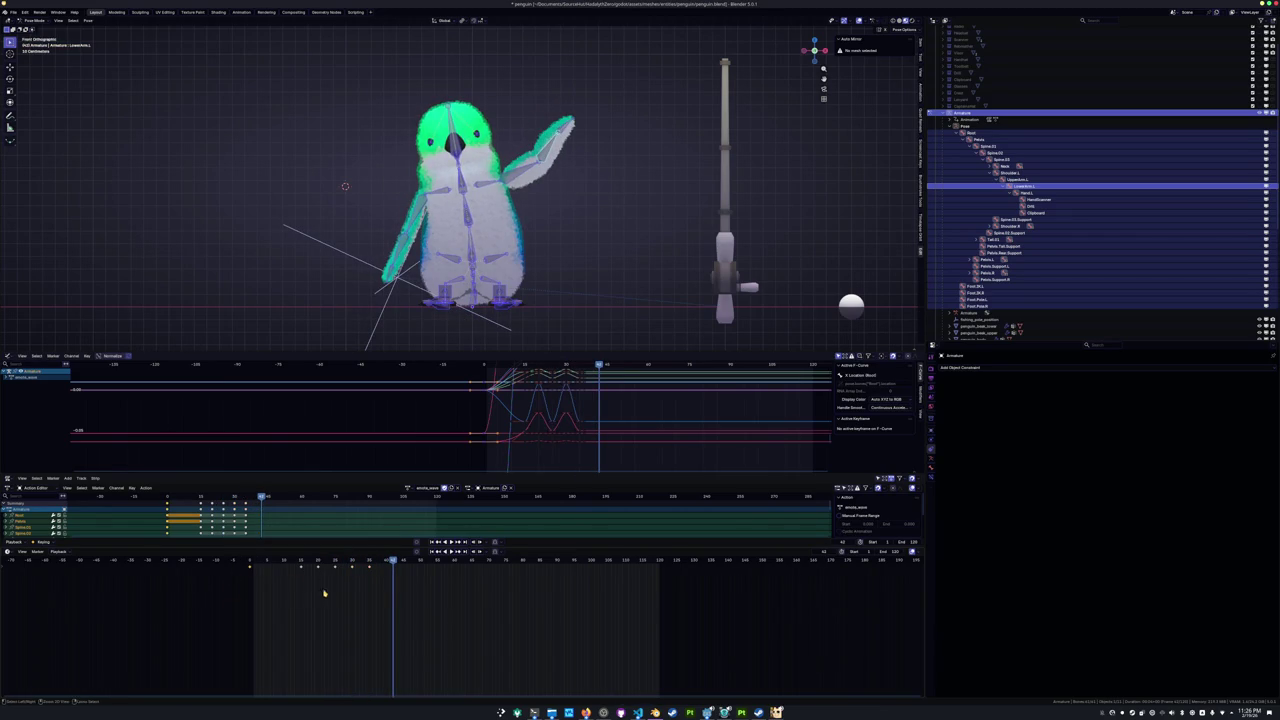
{"action": "key", "text": "ctrl+z"}
{"action": "mouse_move", "coordinate": [411, 598]}
{"action": "left_mouse_down"}
{"action": "mouse_move", "coordinate": [283, 561]}
{"action": "mouse_move", "coordinate": [252, 568]}
{"action": "left_mouse_up"}
{"action": "left_click", "coordinate": [311, 592]}
{"action": "key", "text": "space"}
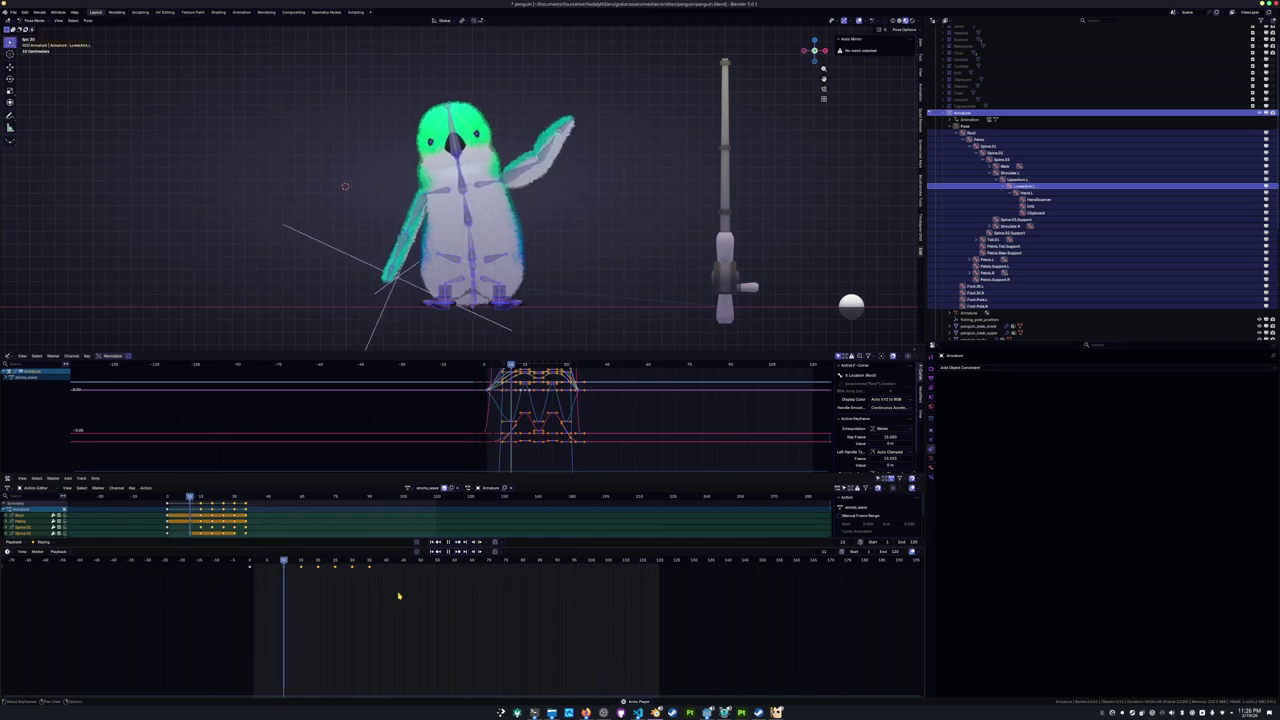
{"action": "left_click", "coordinate": [283, 562]}
{"action": "left_click", "coordinate": [413, 226]}
{"action": "key", "text": "KP_Decimal"}
Rotate the arm bone on its local X axis and swing the right forearm outward.
{"action": "key", "text": "r"}
{"action": "key", "text": "x"}
{"action": "key", "text": "x"}
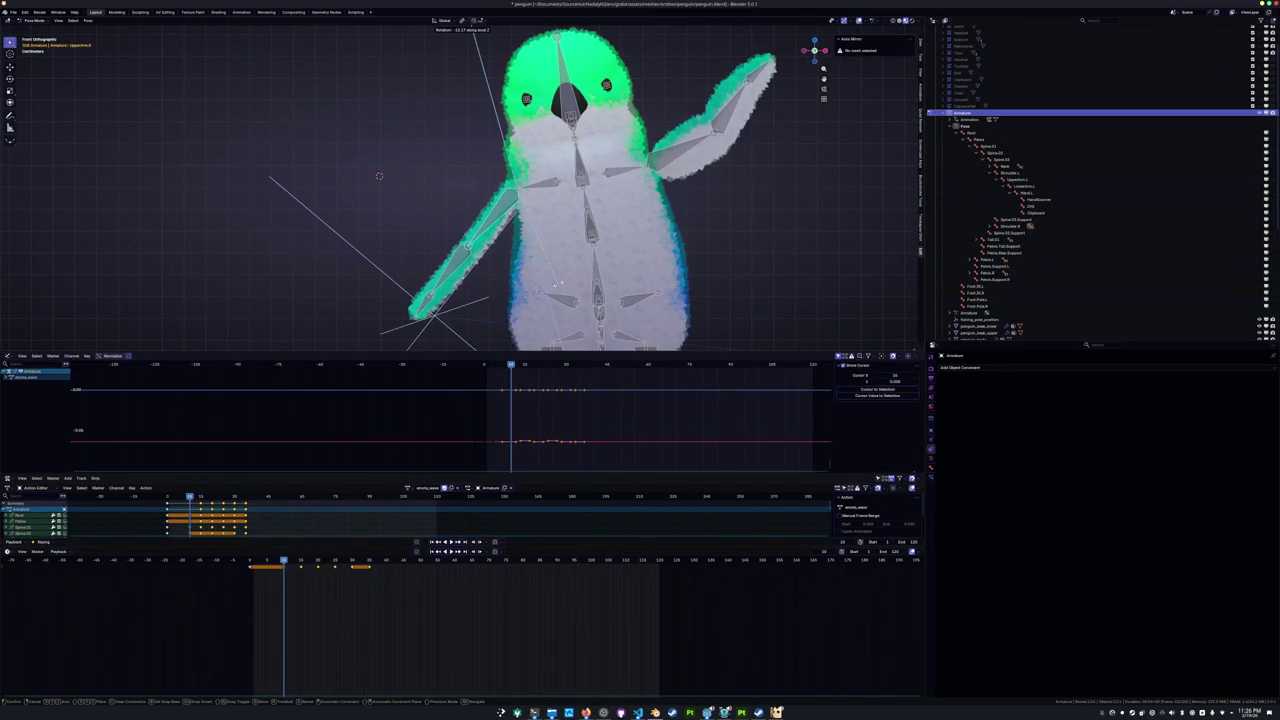
{"action": "left_click", "coordinate": [360, 178]}
{"action": "mouse_move", "coordinate": [280, 150]}
{"action": "middle_mouse_down"}
{"action": "mouse_move", "coordinate": [348, 176]}
{"action": "mouse_move", "coordinate": [591, 215]}
{"action": "middle_mouse_up"}
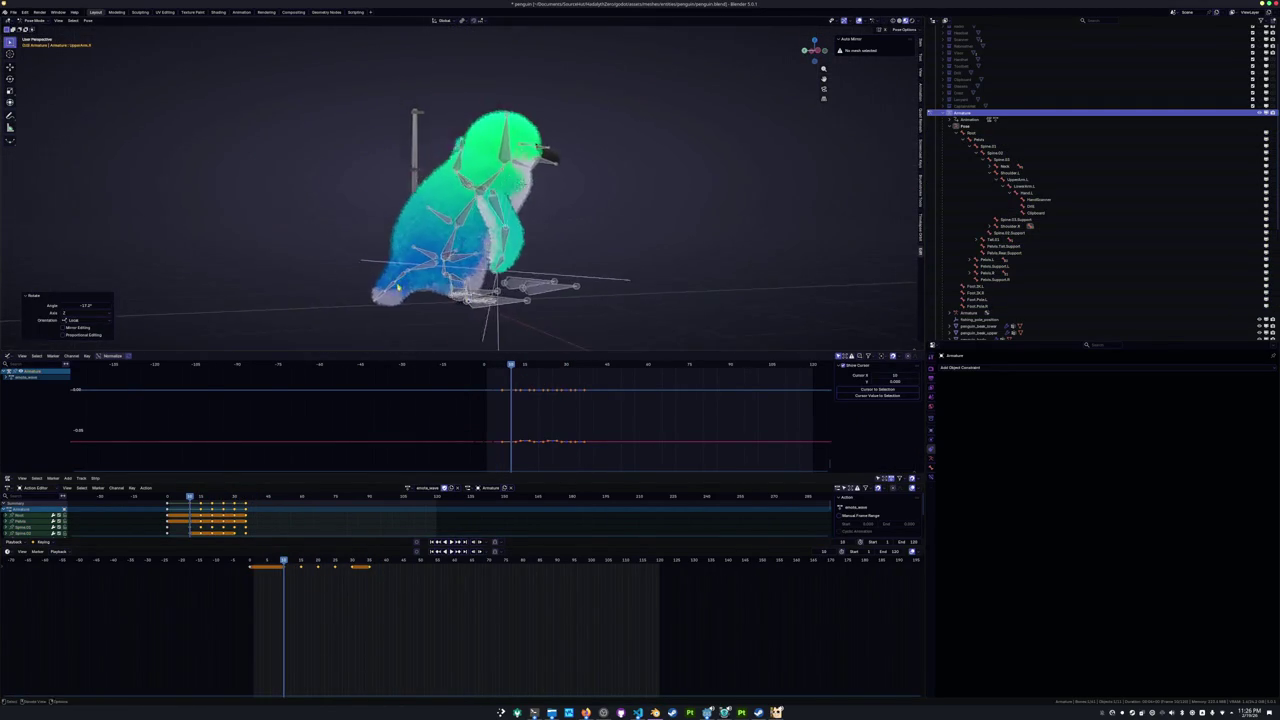
{"action": "key", "text": "r"}
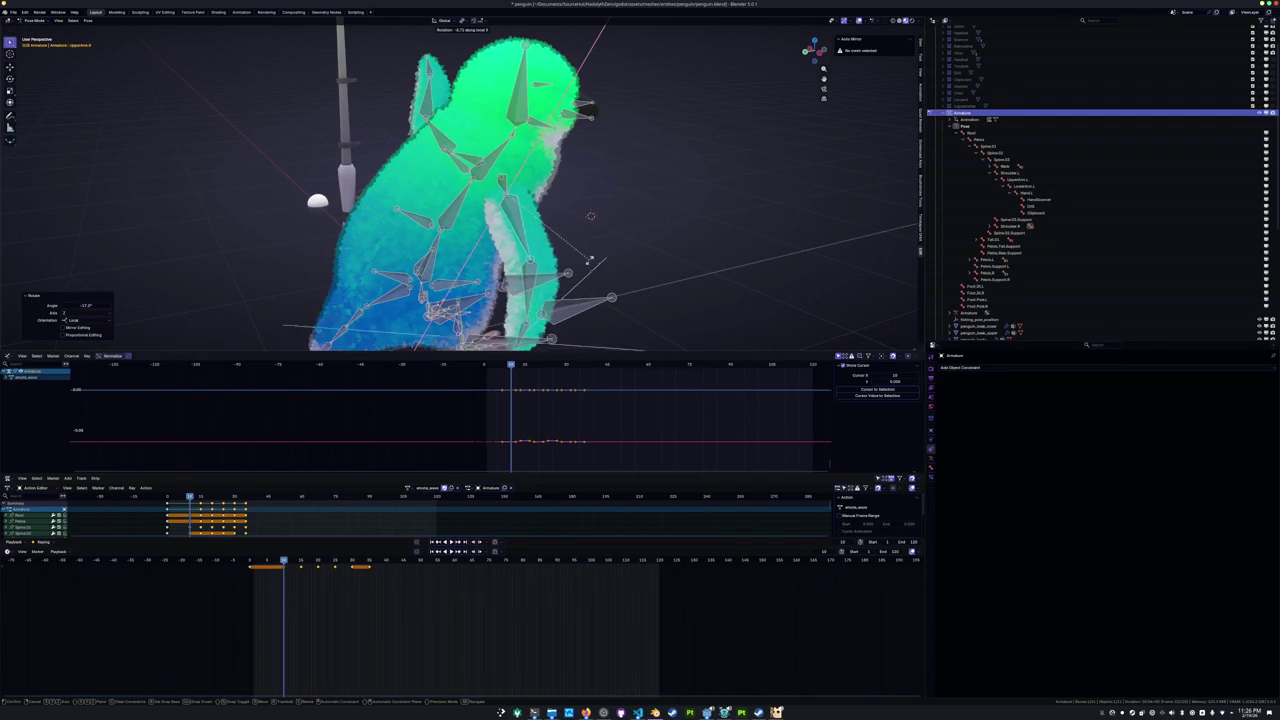
{"action": "left_click", "coordinate": [514, 304]}
{"action": "left_click", "coordinate": [575, 285]}
{"action": "key", "text": "r"}
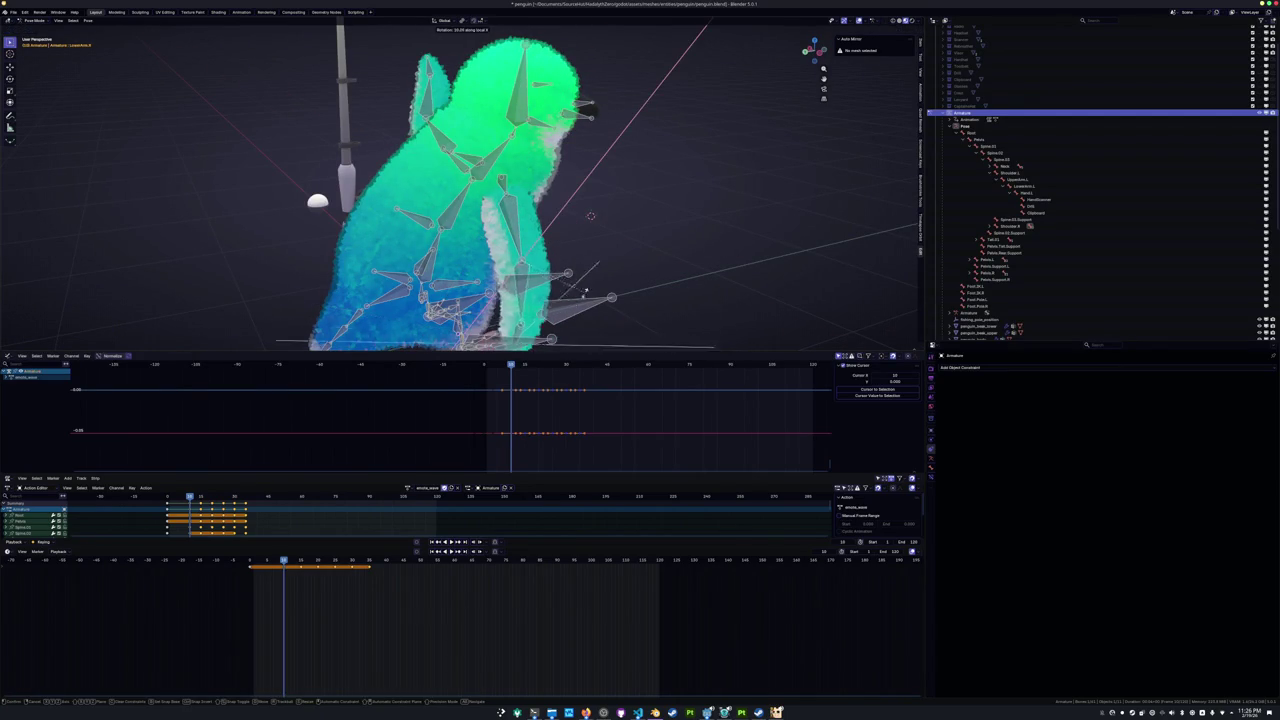
{"action": "left_click", "coordinate": [588, 240]}
From the front, rotate another arm bone along local X, then clear the bone selection.
{"action": "middle_click_drag", "start_coordinate": [588, 240], "coordinate": [350, 200]}
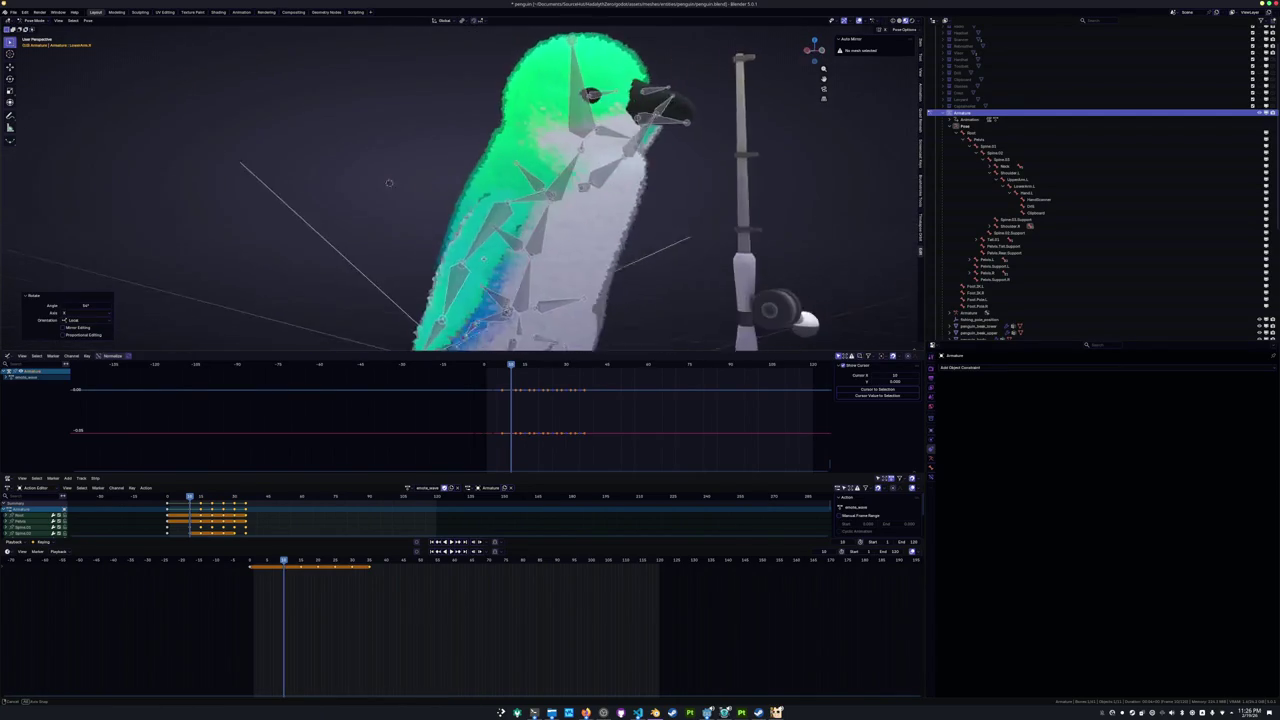
{"action": "key", "text": "r"}
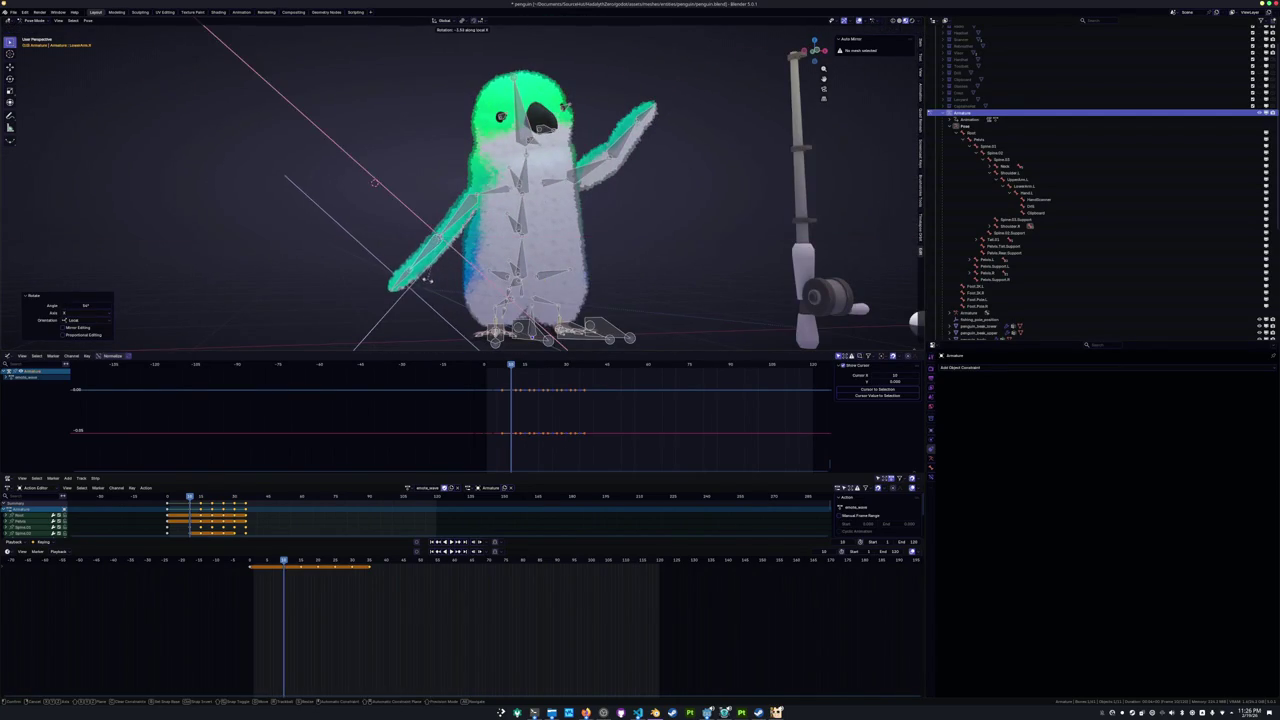
{"action": "left_click", "coordinate": [437, 290]}
{"action": "mouse_move", "coordinate": [437, 290]}
{"action": "middle_mouse_down"}
{"action": "mouse_move", "coordinate": [428, 302]}
{"action": "mouse_move", "coordinate": [436, 290]}
{"action": "middle_mouse_up"}
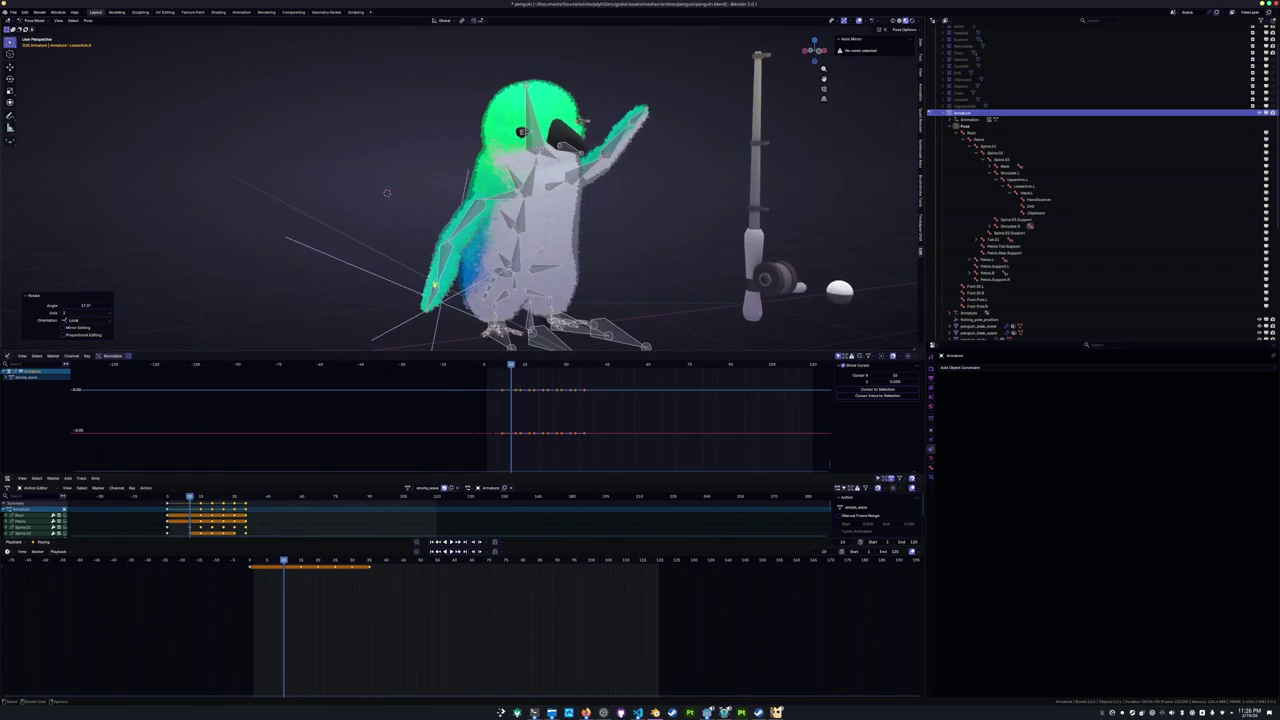
{"action": "left_click", "coordinate": [437, 290]}
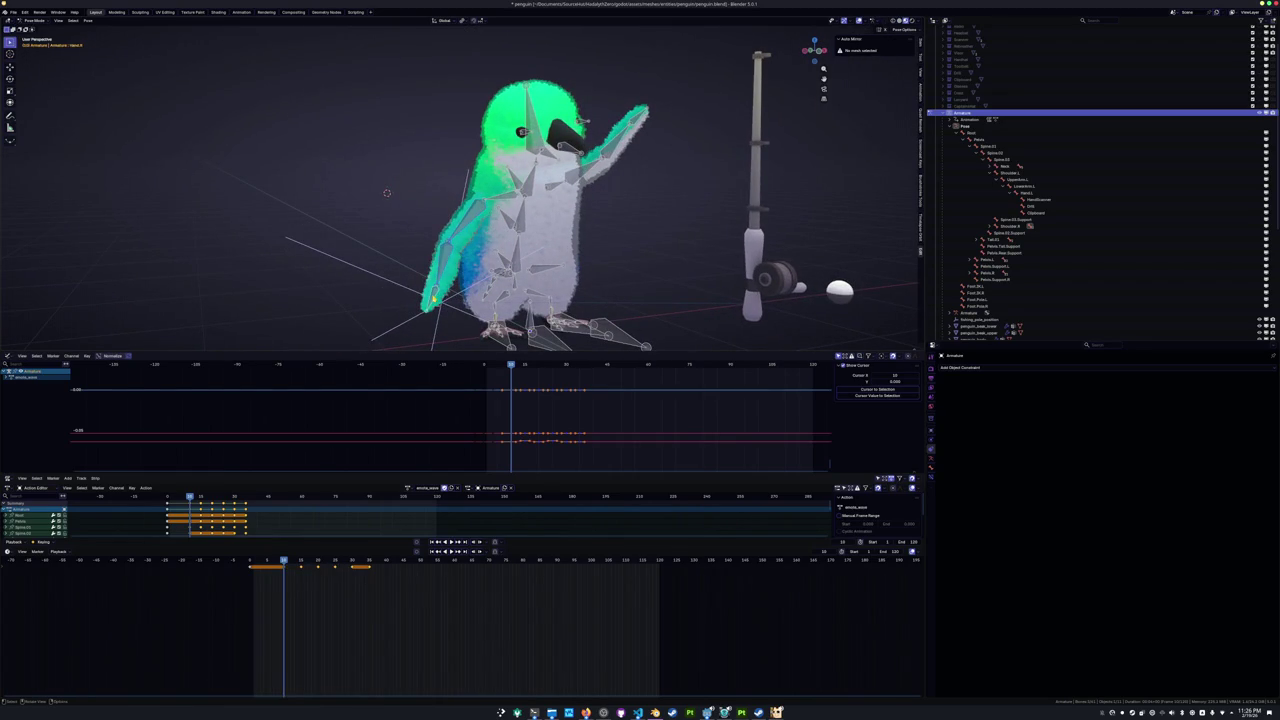
{"action": "left_click", "coordinate": [420, 327]}
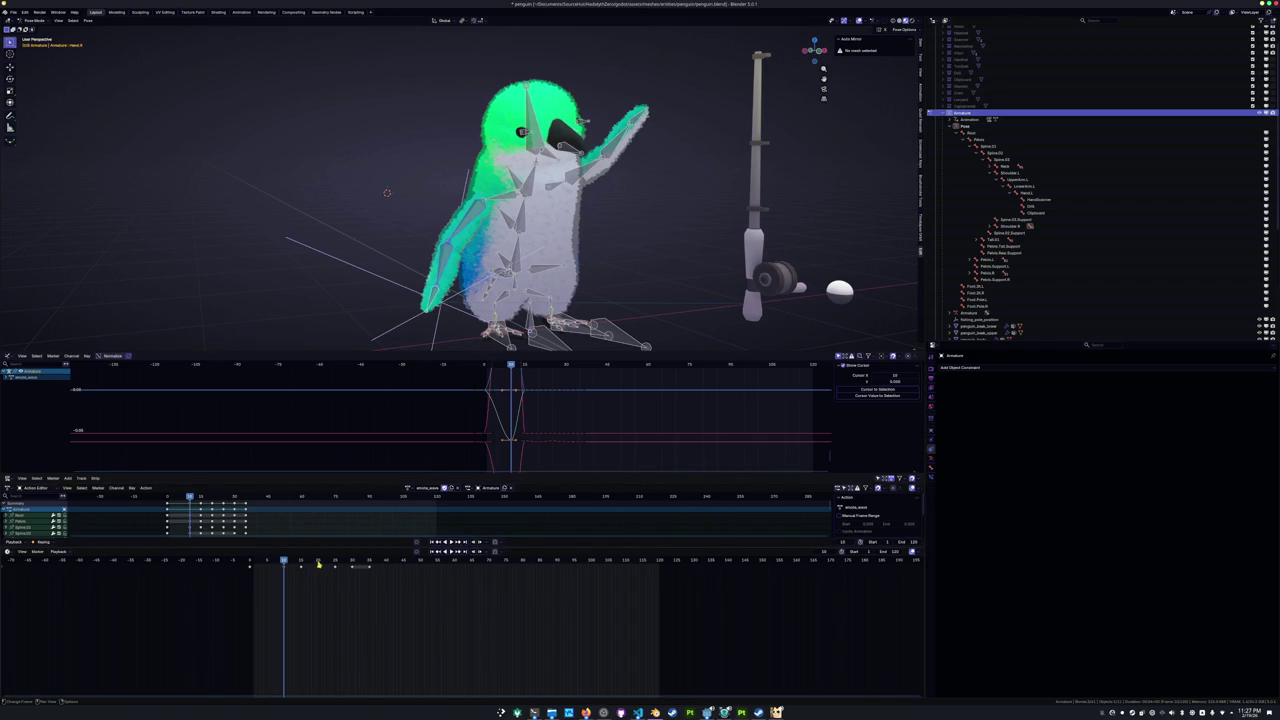
Paste the copied keyframes at a later frame and play the wave from frame 35.
{"action": "left_click", "coordinate": [318, 563]}
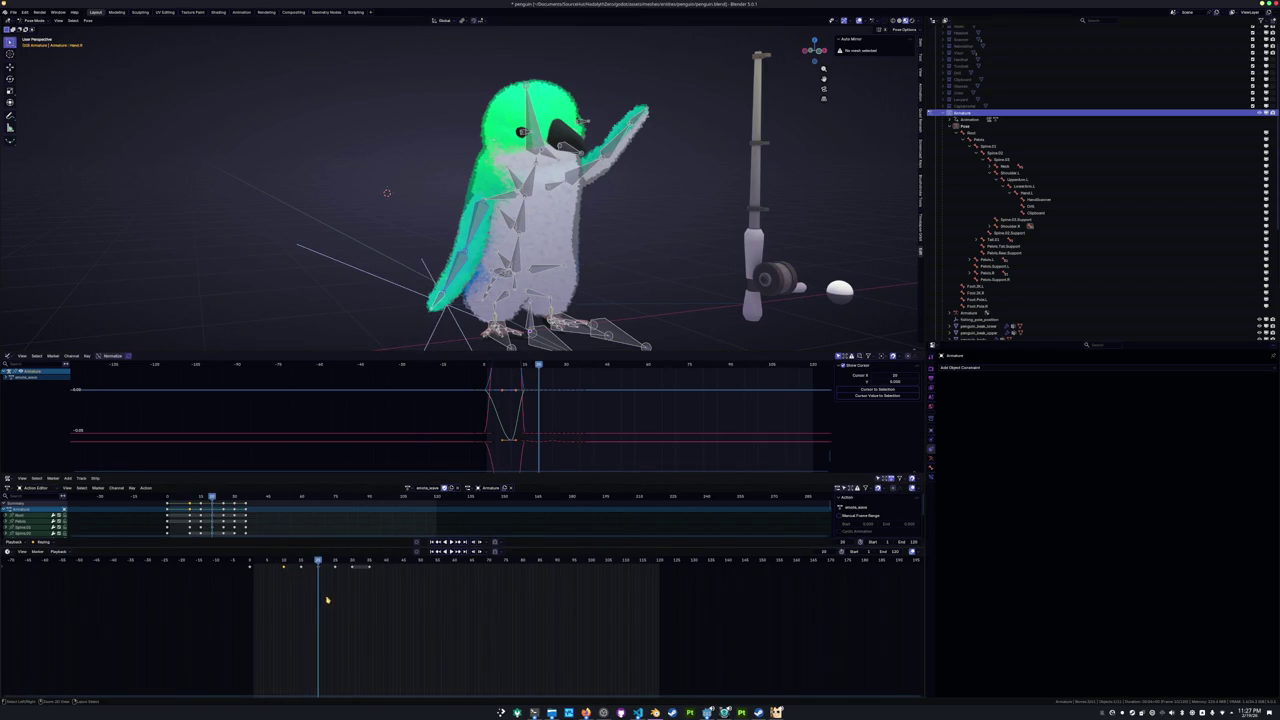
{"action": "left_click", "coordinate": [352, 599]}
{"action": "key", "text": "ctrl+v"}
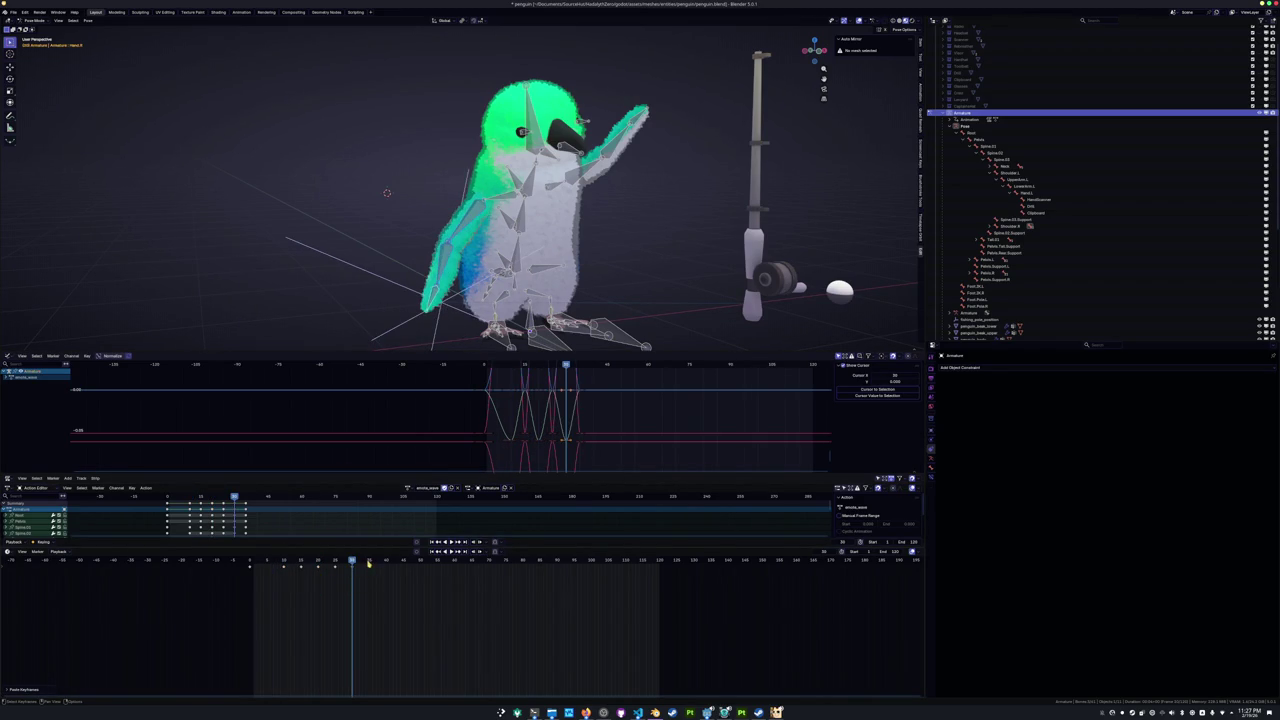
{"action": "left_click", "coordinate": [368, 564]}
{"action": "key", "text": "space"}
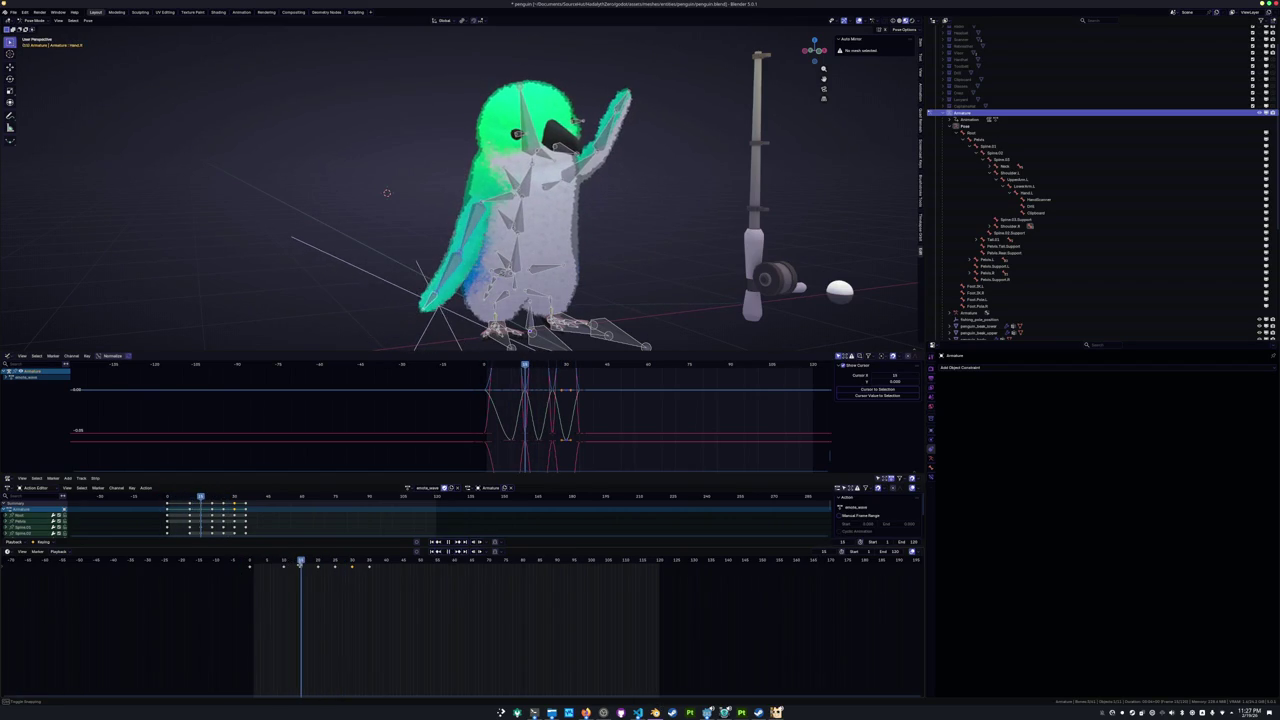
Re-angle the raised flipper on global then local Z, then select the LowerArm.L bone.
{"action": "scroll", "coordinate": [480, 283], "scroll_direction": "up", "scroll_amount": 2}
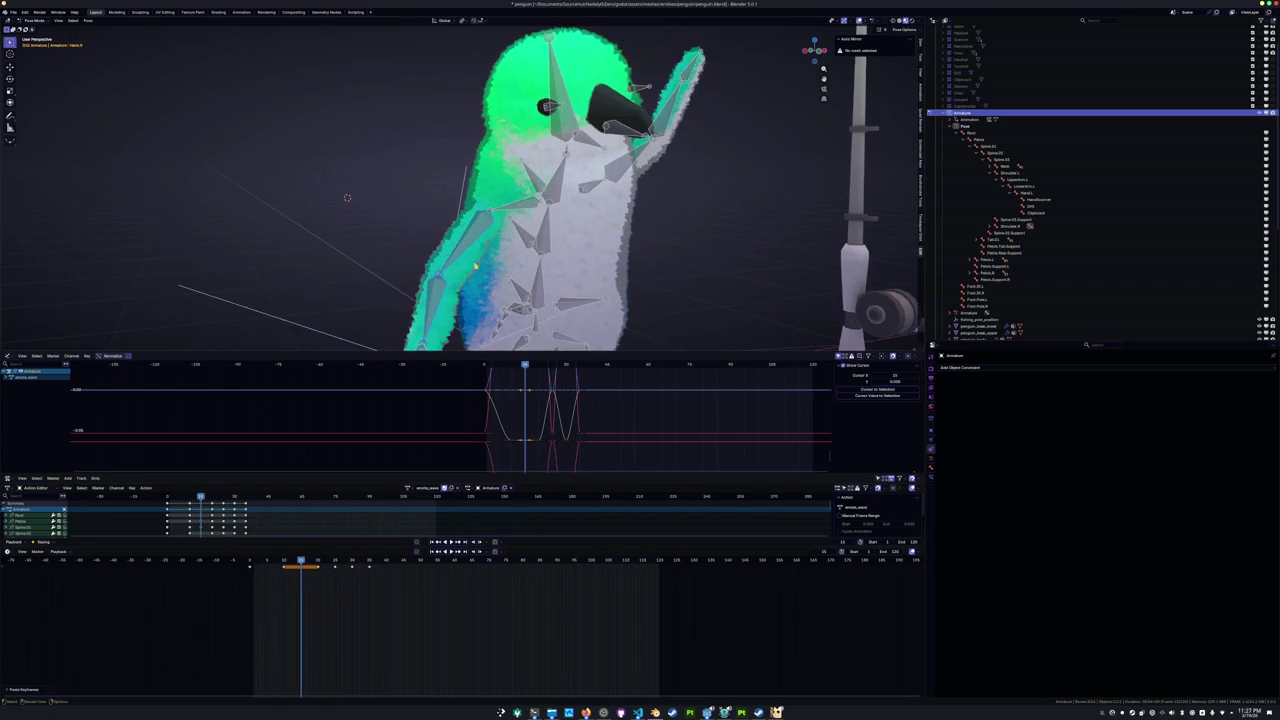
{"action": "key", "text": "r"}
{"action": "key", "text": "x"}
{"action": "key", "text": "z"}
{"action": "key", "text": "z"}
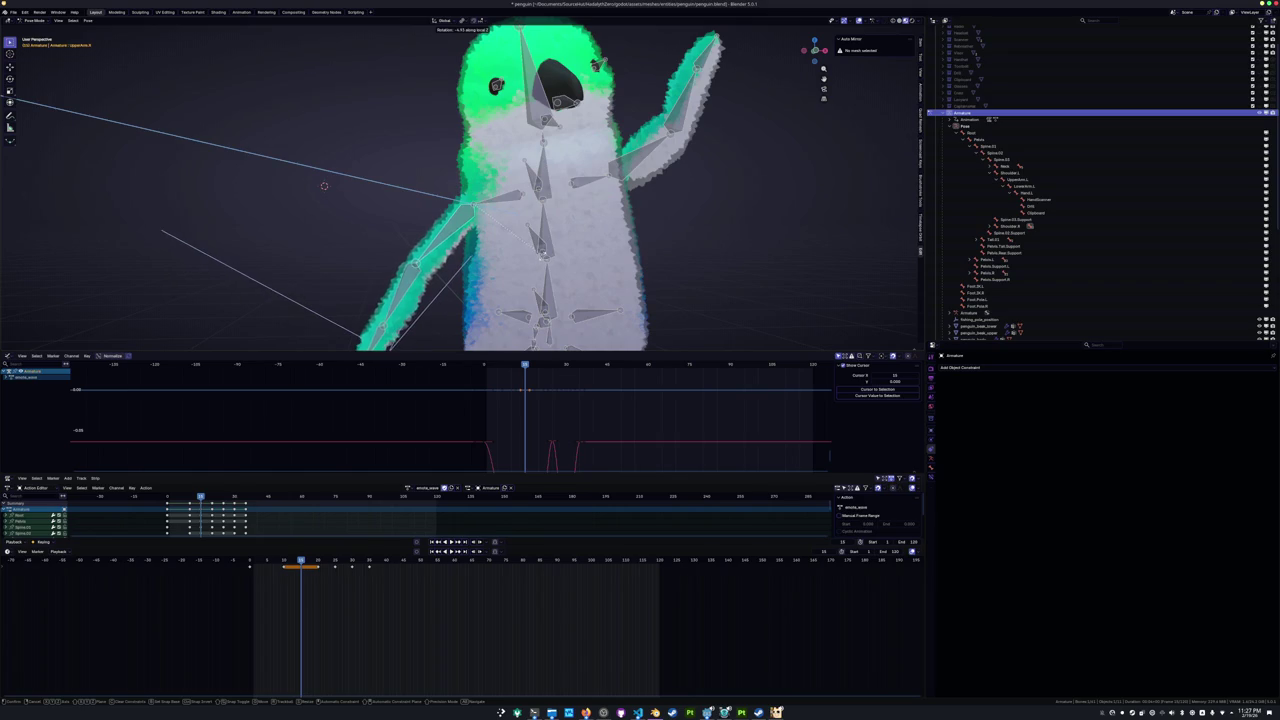
{"action": "left_click", "coordinate": [324, 186]}
{"action": "scroll", "coordinate": [340, 186], "scroll_direction": "down", "scroll_amount": 3}
{"action": "middle_click_drag", "start_coordinate": [364, 187], "coordinate": [391, 189]}
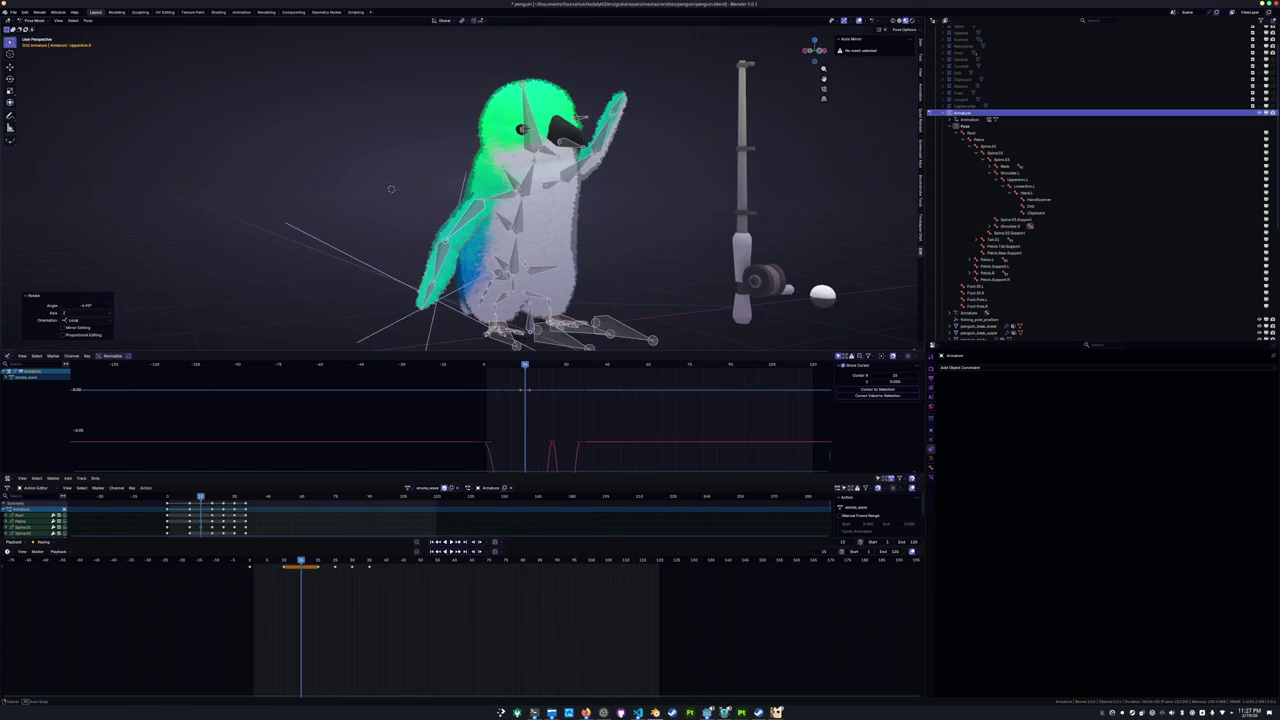
{"action": "key", "text": "r"}
{"action": "key", "text": "x"}
{"action": "key", "text": "z"}
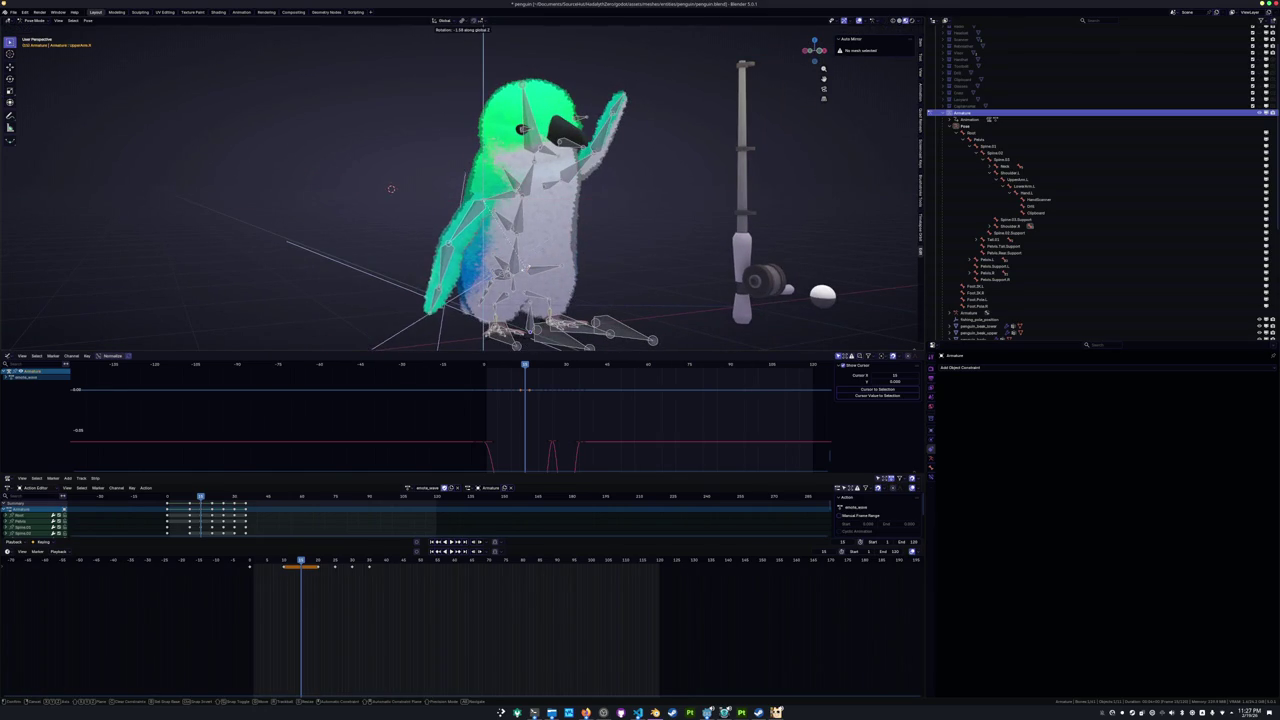
{"action": "key", "text": "z"}
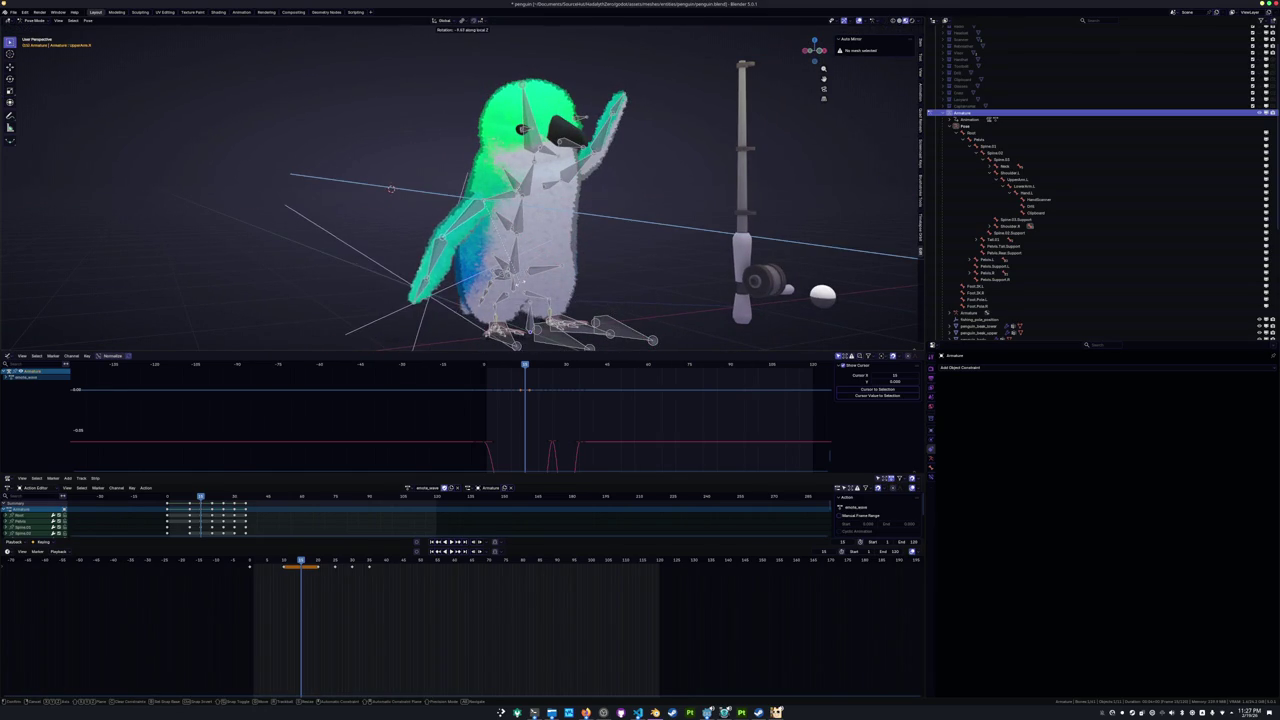
{"action": "left_click", "coordinate": [391, 189]}
{"action": "middle_click_drag", "start_coordinate": [391, 189], "coordinate": [382, 195]}
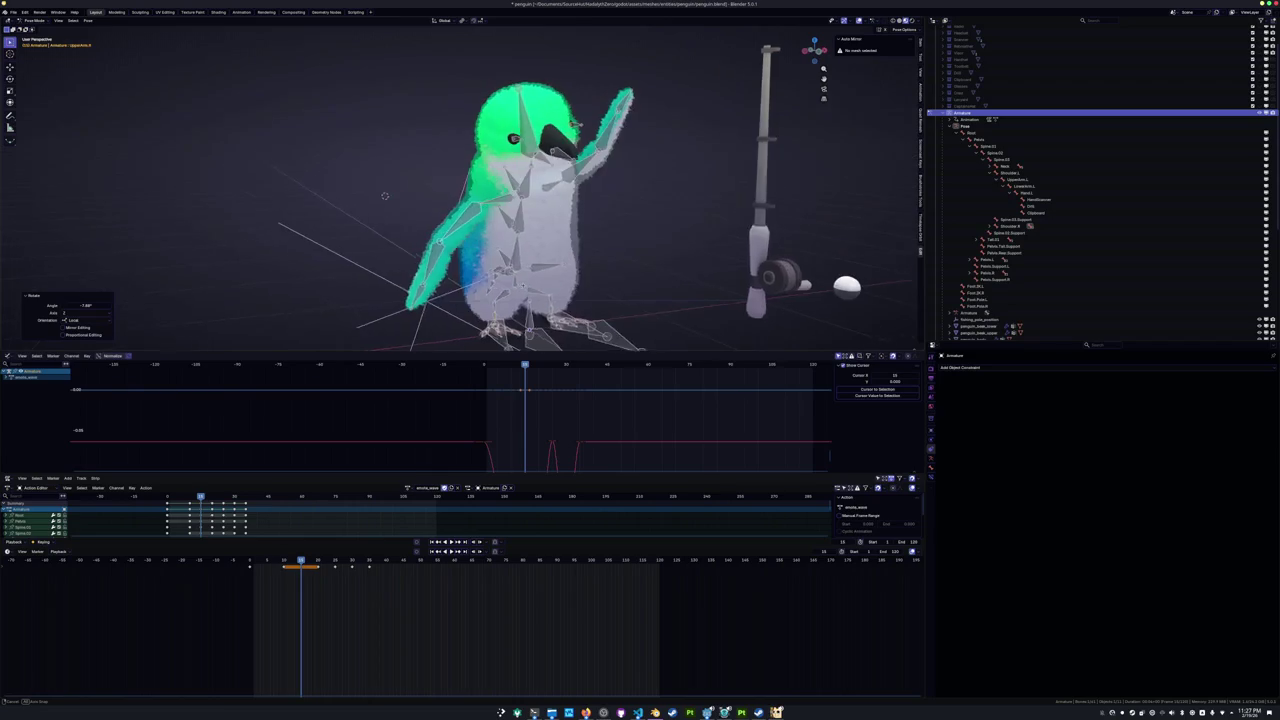
{"action": "middle_click_drag", "start_coordinate": [444, 289], "coordinate": [425, 290]}
{"action": "left_click", "coordinate": [411, 291]}
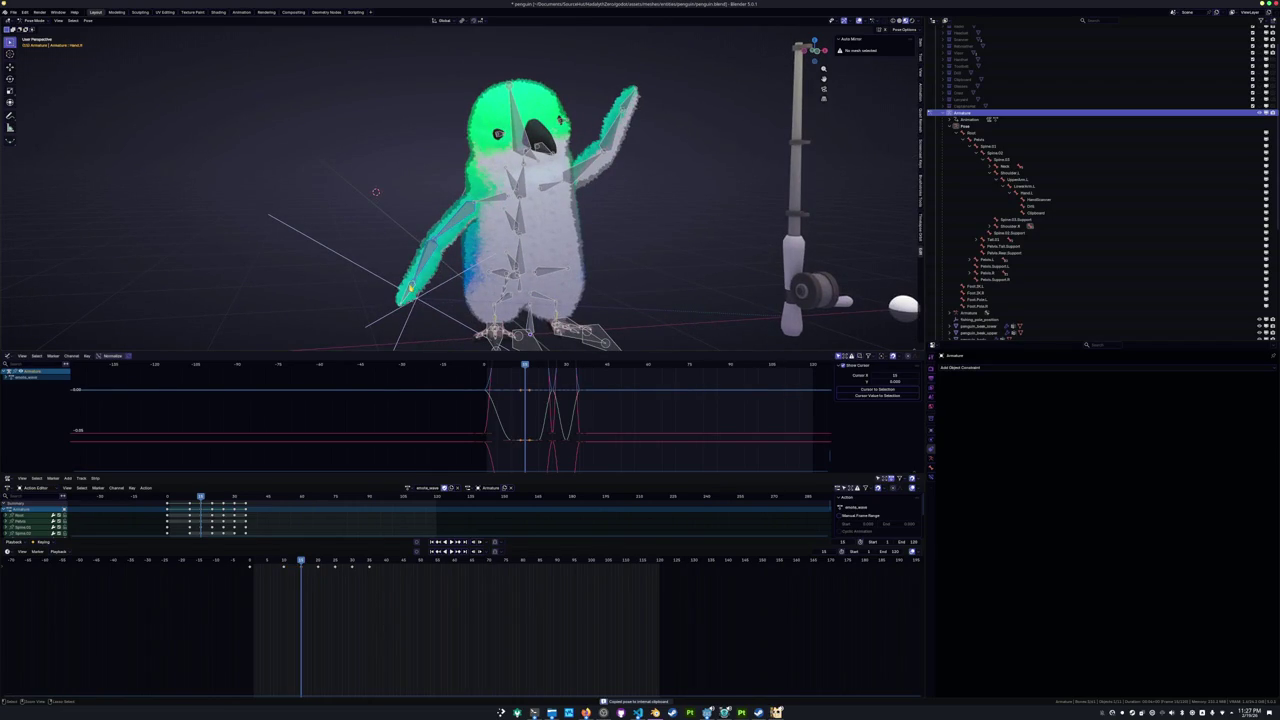
Paste the wave pose mirrored at frame 25 and play the animation back to review it.
{"action": "key", "text": "ctrl+c"}
{"action": "key", "text": "Up"}
{"action": "key", "text": "Up"}
{"action": "key", "text": "ctrl+shift+v"}
{"action": "key", "text": "space"}
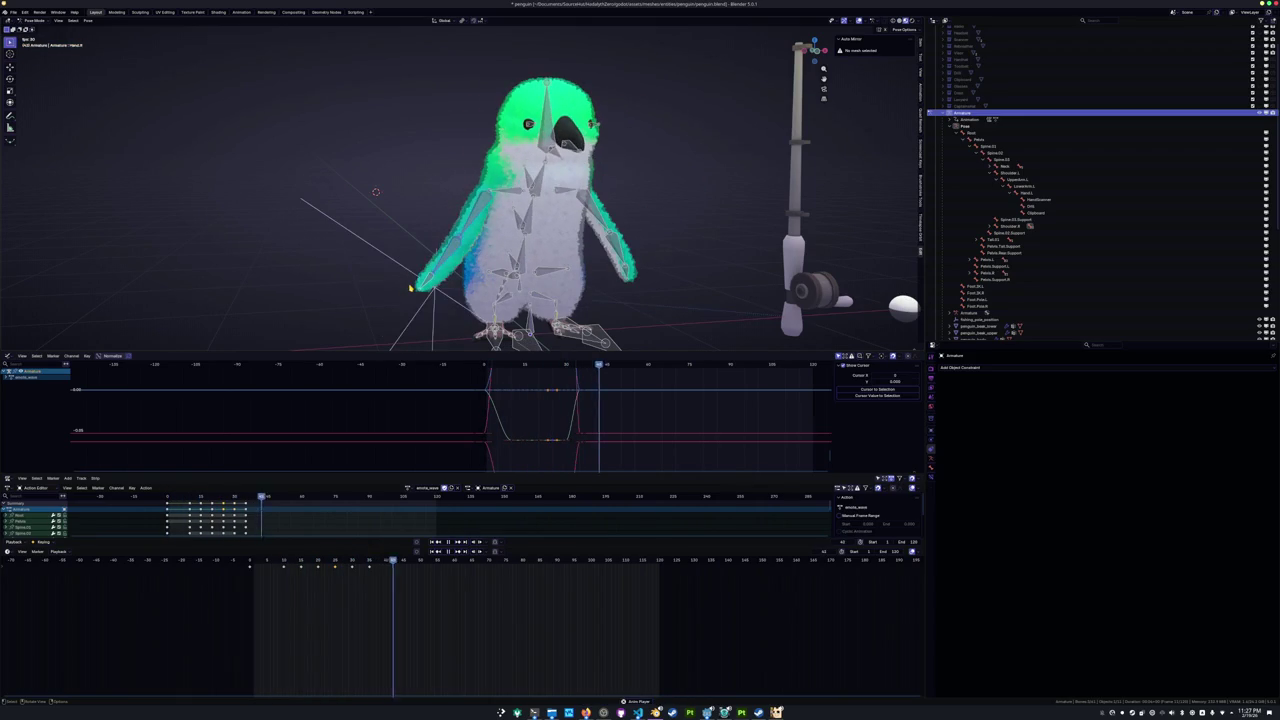
{"action": "key", "text": "space"}
{"action": "key", "text": "Down"}
{"action": "key", "text": "space"}
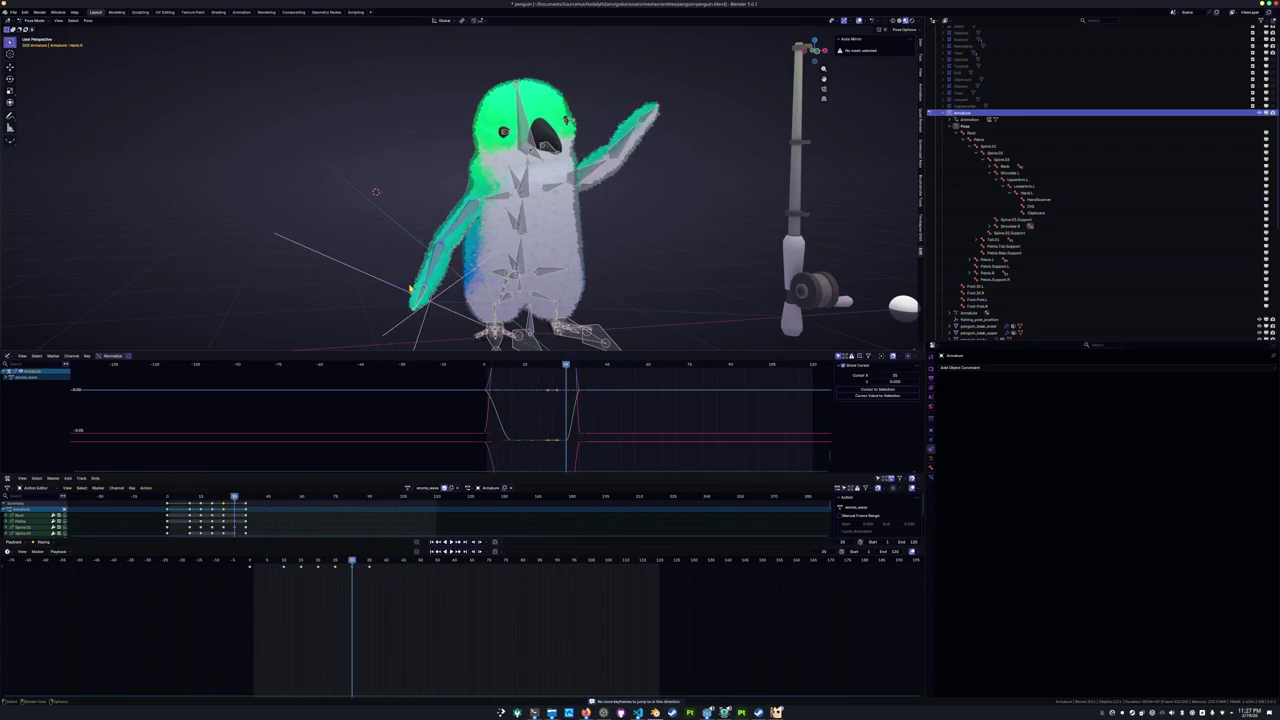
From the front view, rotate UpperArm.L to tilt the raised left flipper further.
{"action": "key", "text": "KP_1"}
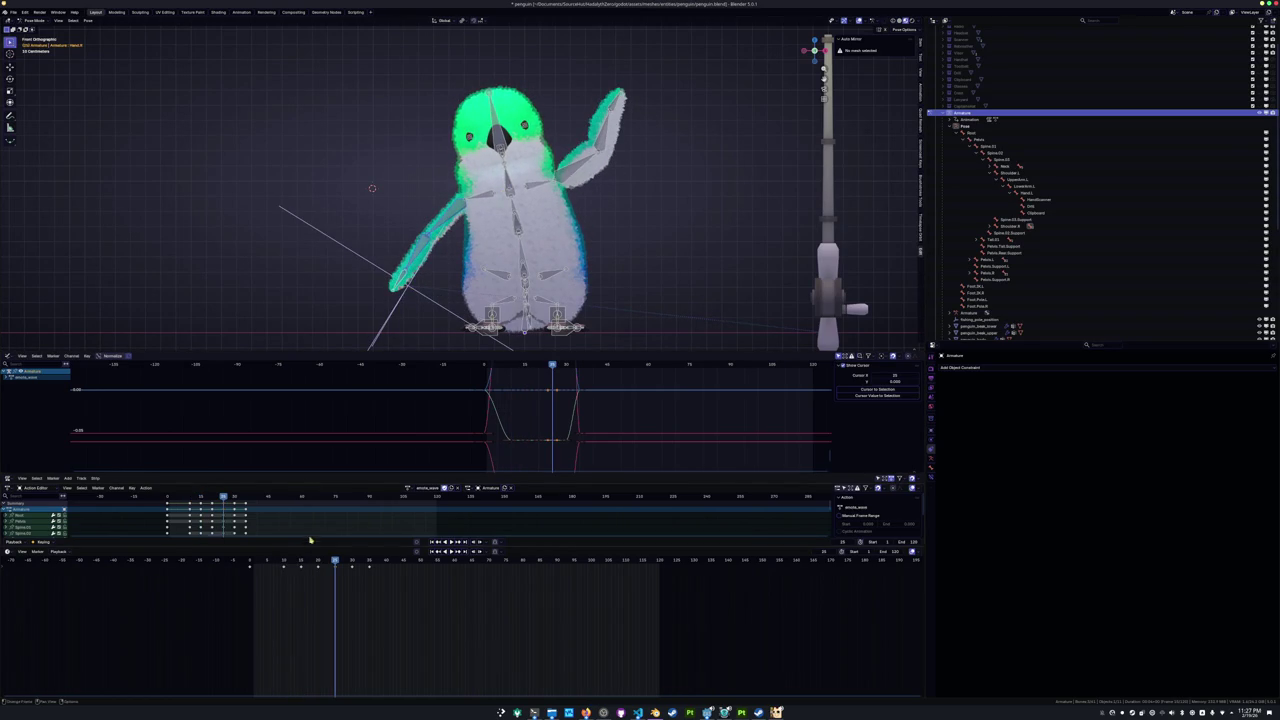
{"action": "scroll", "coordinate": [713, 162], "scroll_direction": "up", "scroll_amount": 2}
{"action": "left_click", "coordinate": [713, 162]}
{"action": "key", "text": "r"}
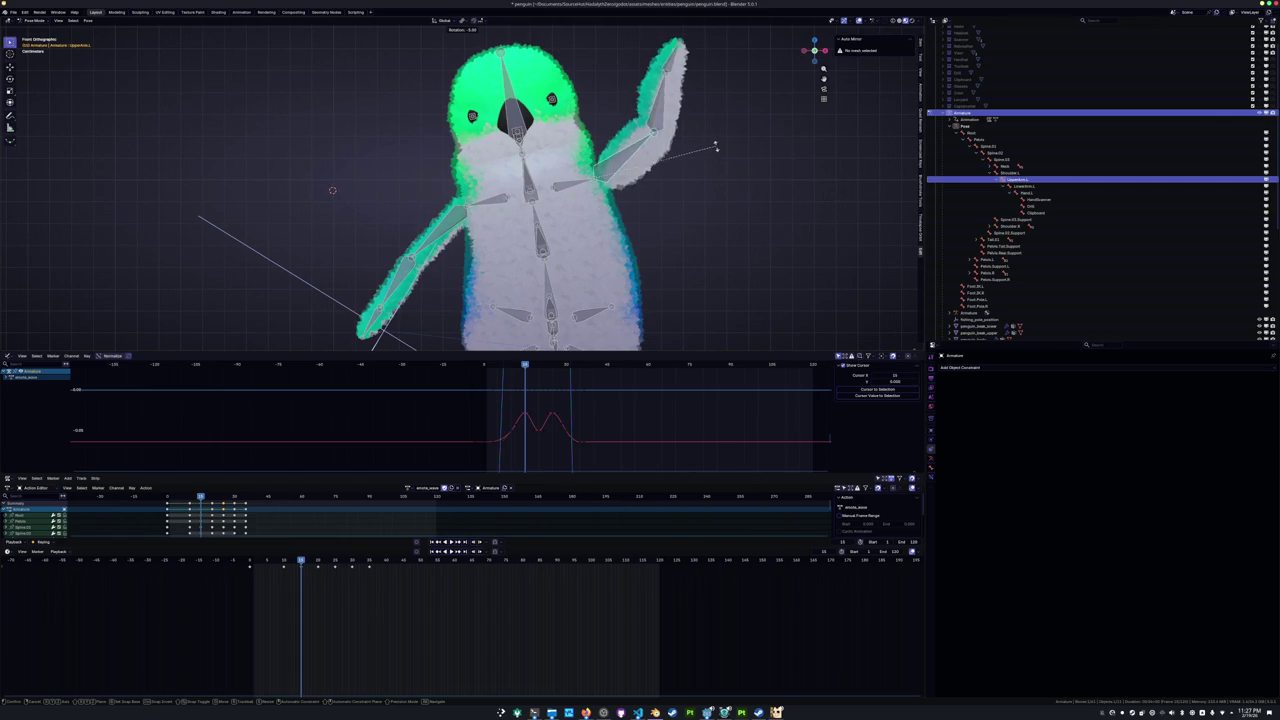
{"action": "left_click", "coordinate": [714, 146]}
Rotate LowerArm.L around its local X axis to re-angle the flipper's lower arm.
{"action": "mouse_move", "coordinate": [714, 146]}
{"action": "middle_mouse_down"}
{"action": "mouse_move", "coordinate": [597, 190]}
{"action": "mouse_move", "coordinate": [508, 170]}
{"action": "middle_mouse_up"}
{"action": "left_click", "coordinate": [430, 125]}
{"action": "key", "text": "r"}
{"action": "key", "text": "x"}
{"action": "key", "text": "Escape"}
{"action": "left_click", "coordinate": [518, 184]}
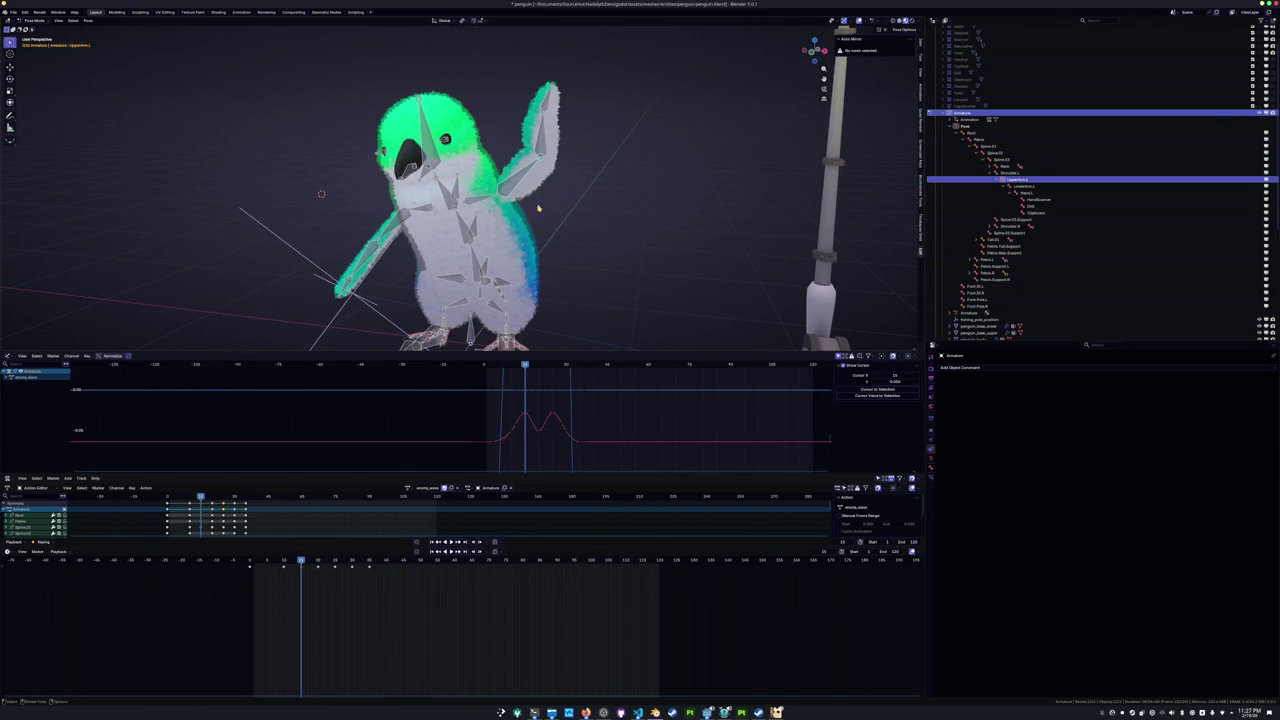
{"action": "left_click", "coordinate": [548, 150]}
{"action": "key", "text": "r"}
{"action": "key", "text": "x"}
{"action": "key", "text": "x"}
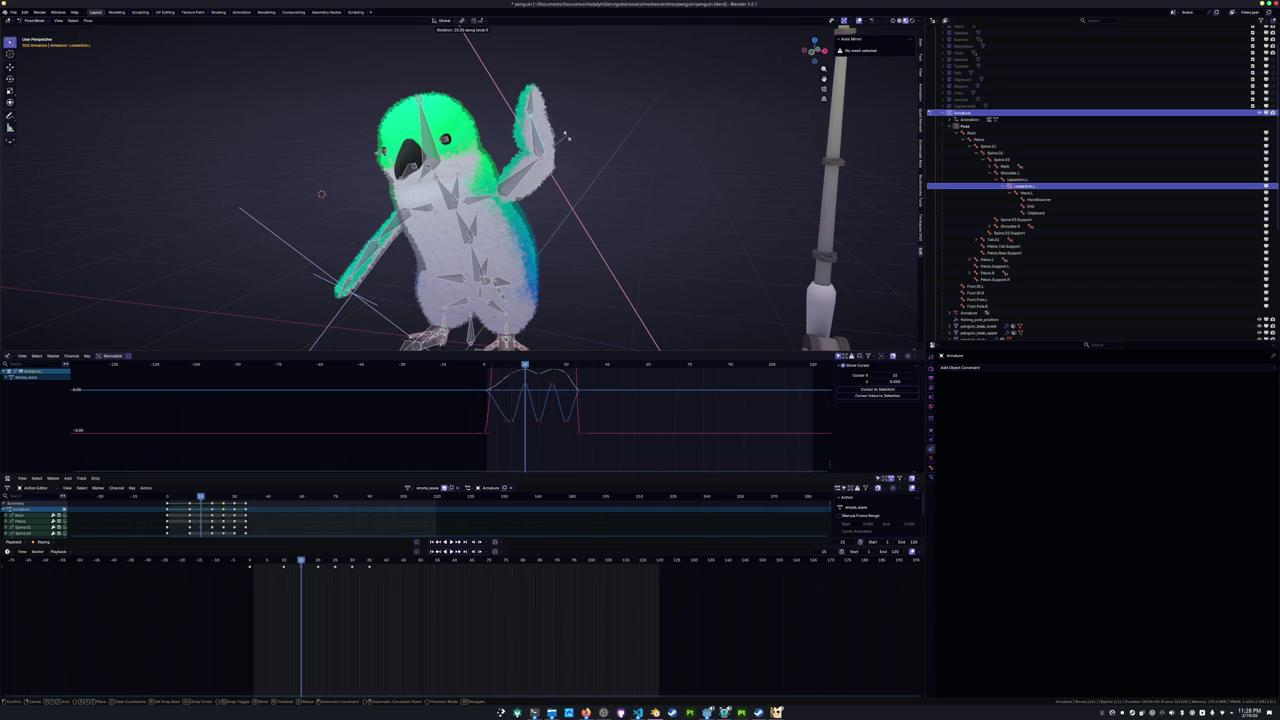
{"action": "left_click", "coordinate": [566, 136]}
{"action": "middle_click_drag", "start_coordinate": [566, 136], "coordinate": [420, 150]}
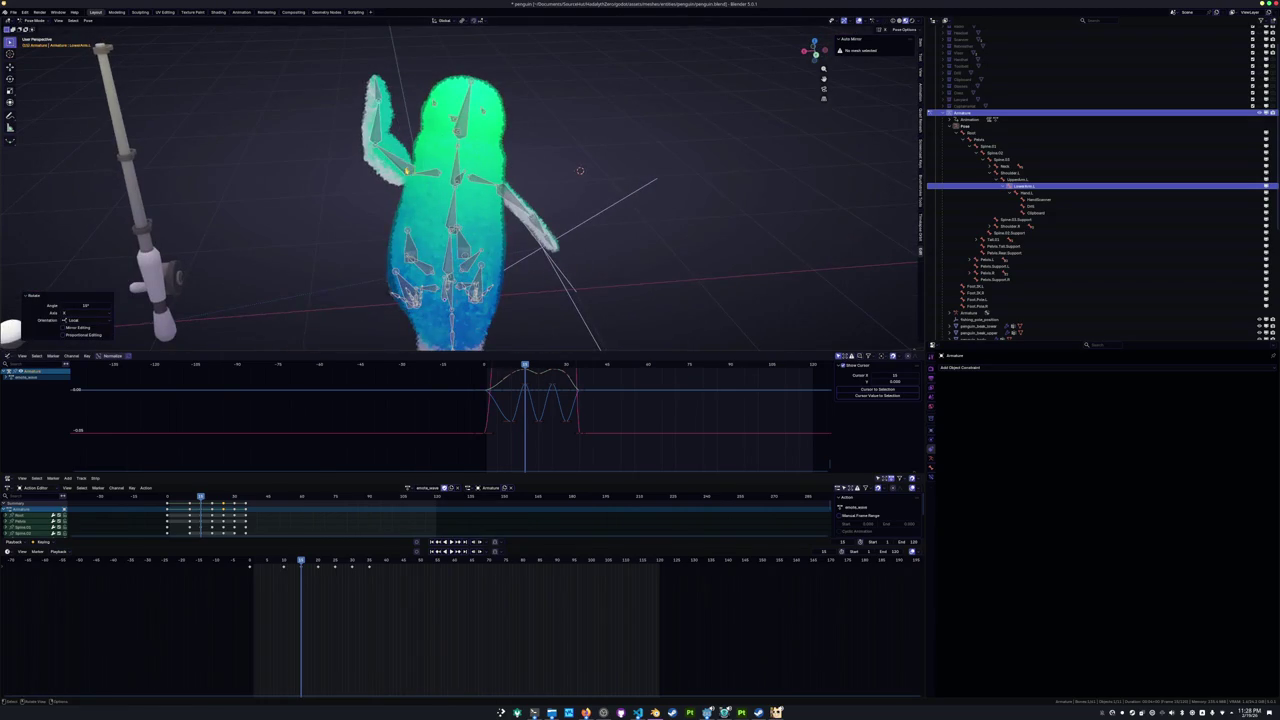
Paste the stored pose onto the selected left arm bones and keyframe it.
{"action": "left_click_drag", "start_coordinate": [402, 172], "coordinate": [334, 66]}
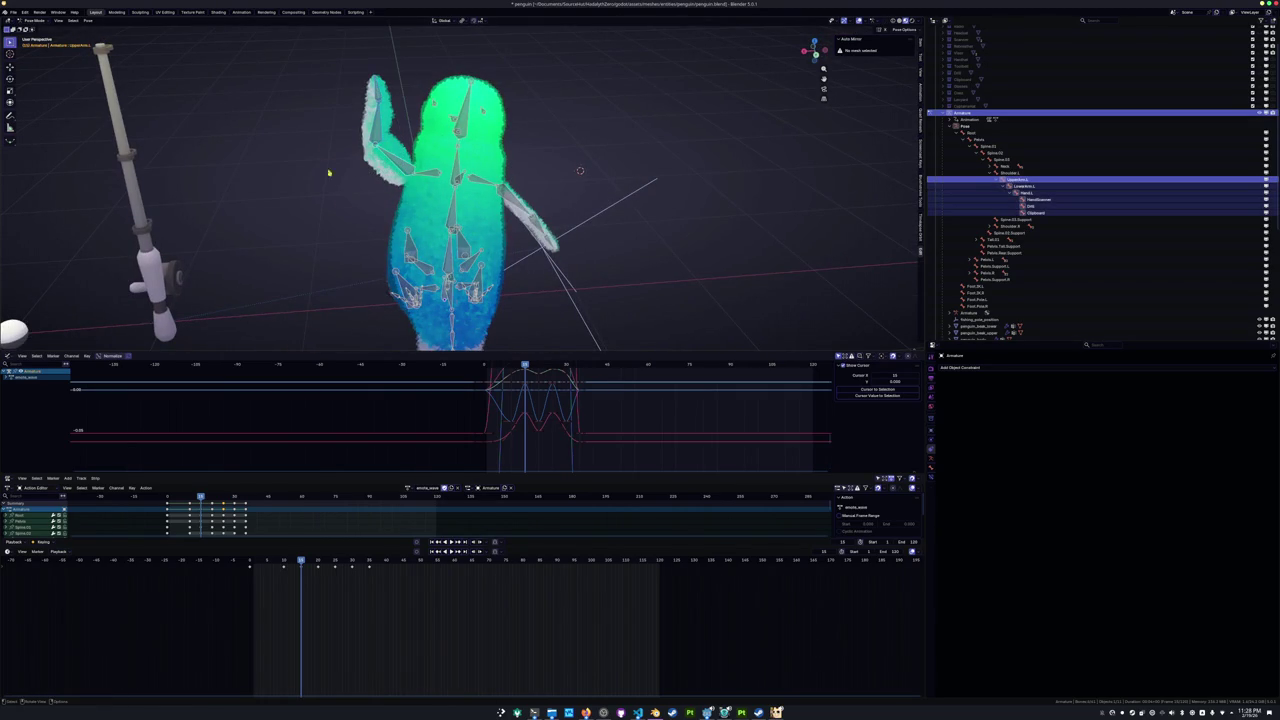
{"action": "middle_click_drag", "start_coordinate": [333, 231], "coordinate": [353, 232]}
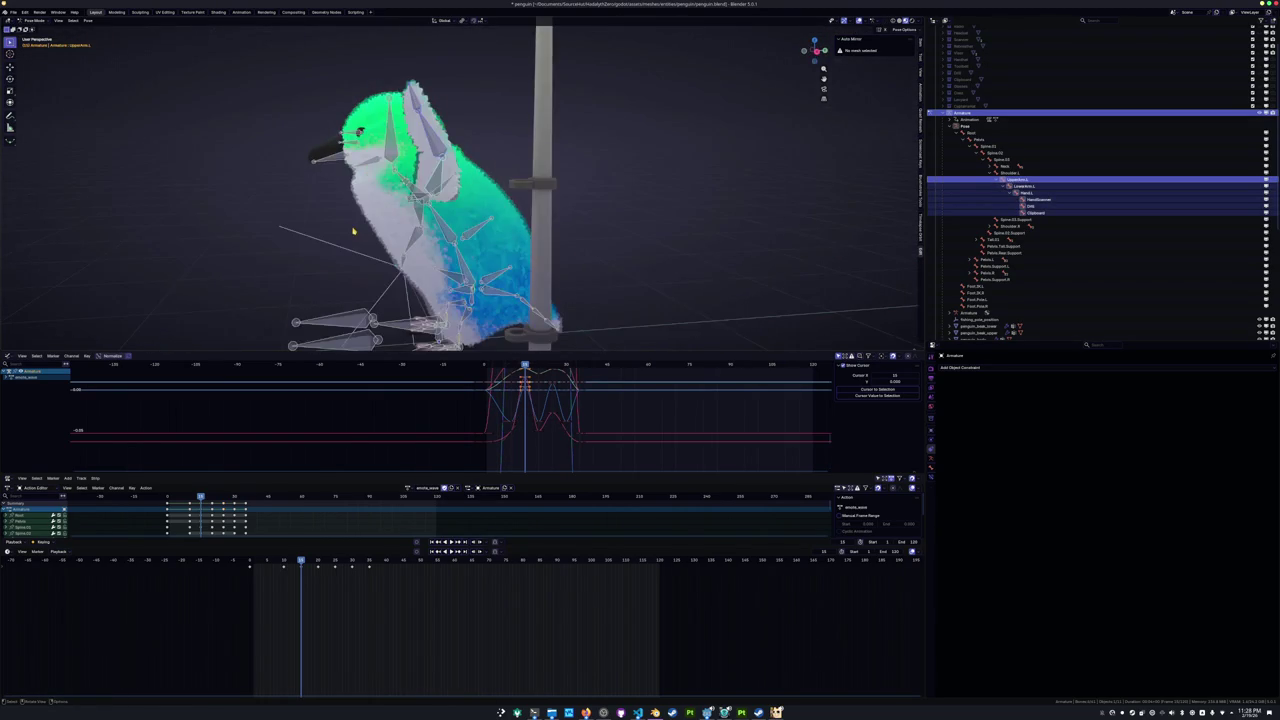
{"action": "key", "text": "KP_1"}
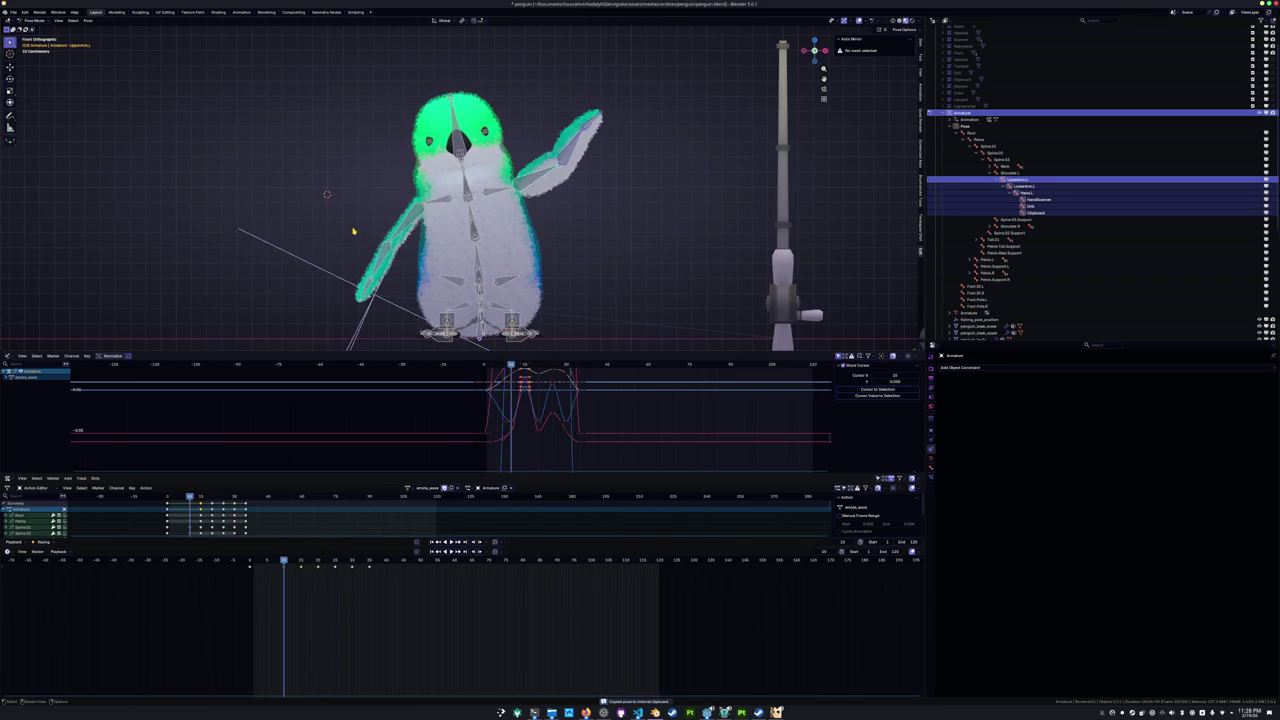
{"action": "key", "text": "ctrl+v"}
{"action": "key", "text": "Up"}
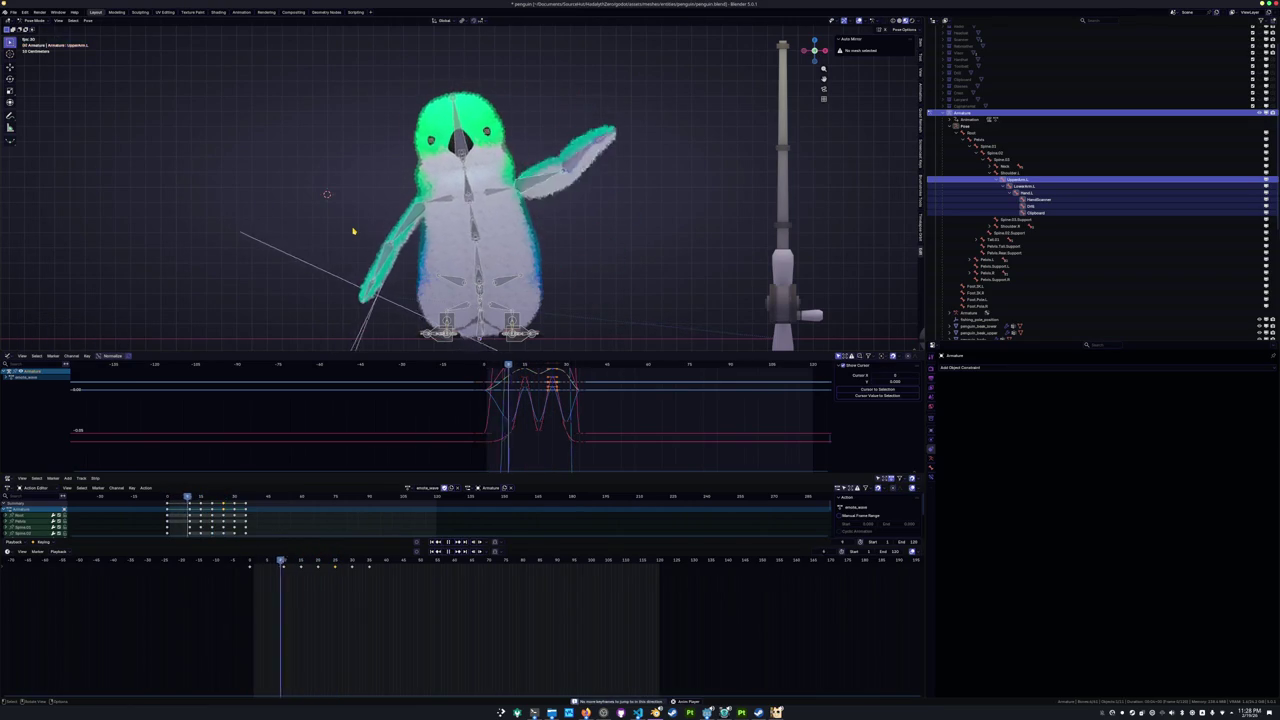
{"action": "key", "text": "space"}
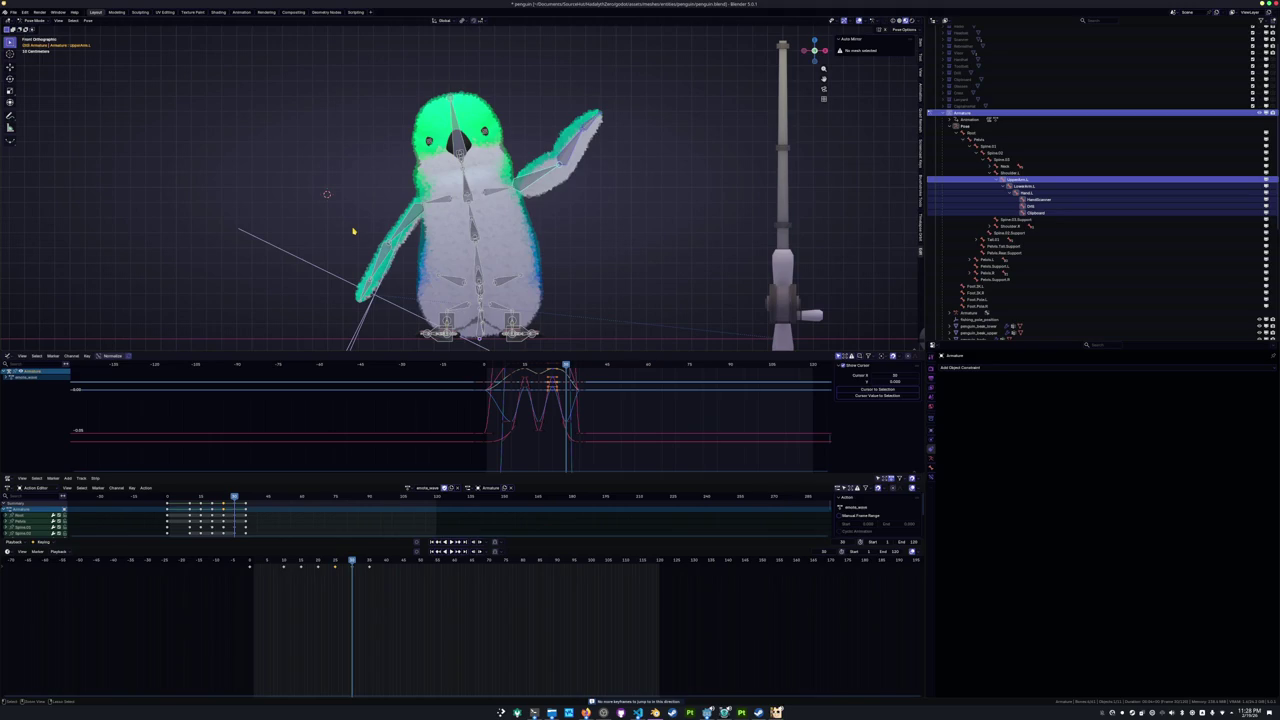
{"action": "key", "text": "ctrl+v"}
{"action": "key", "text": "i"}
Step through neighbouring keyframes, undoing and redoing to compare the flipper poses.
{"action": "key", "text": "Up"}
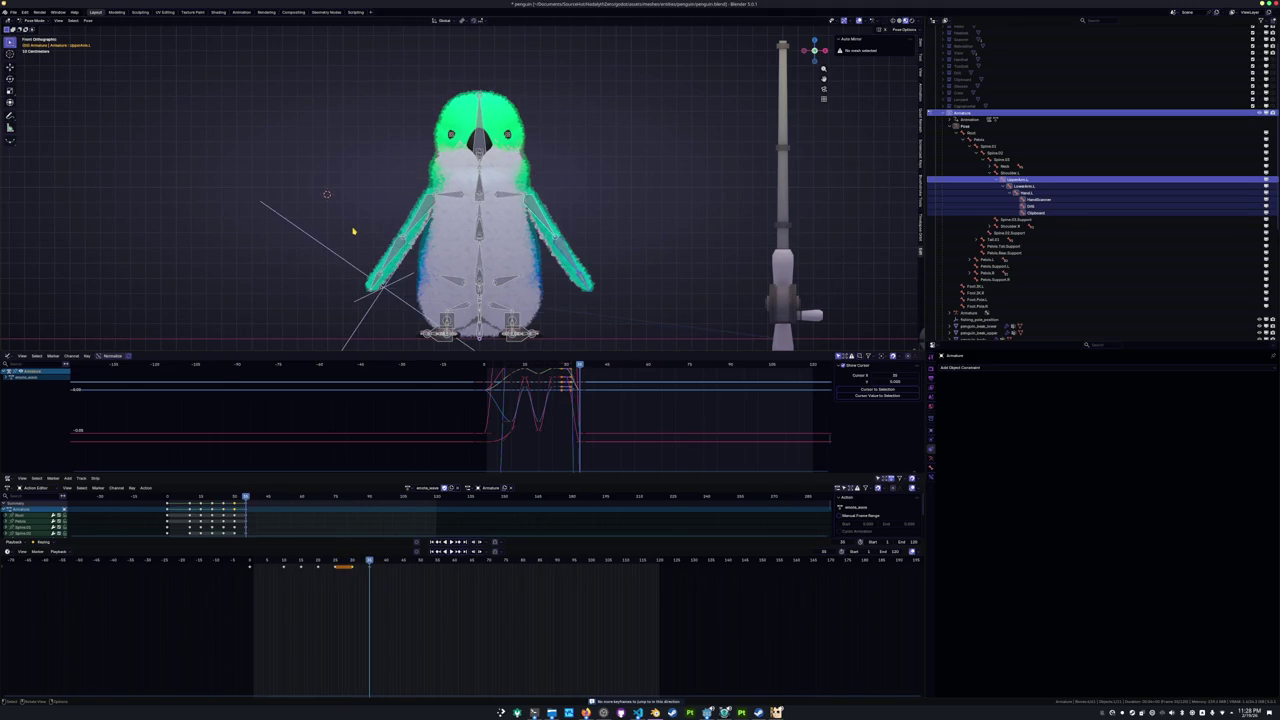
{"action": "key", "text": "Down"}
{"action": "key", "text": "Down"}
{"action": "key", "text": "Down"}
{"action": "key", "text": "Down"}
{"action": "key", "text": "Down"}
{"action": "key", "text": "Up"}
{"action": "key", "text": "Down"}
{"action": "key", "text": "Down"}
{"action": "key", "text": "Up"}
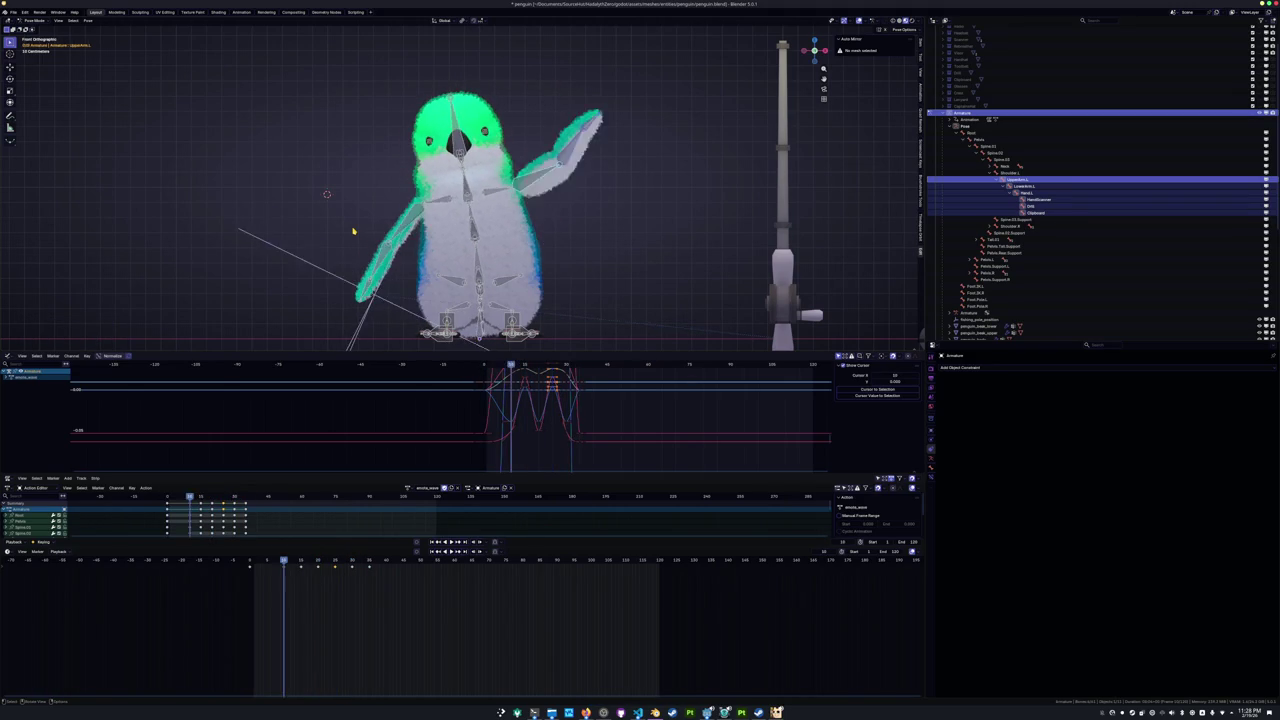
{"action": "key", "text": "ctrl+z"}
{"action": "key", "text": "ctrl+shift+z"}
{"action": "key", "text": "ctrl+z"}
{"action": "key", "text": "ctrl+shift+z"}
{"action": "key", "text": "Down"}
{"action": "key", "text": "Up"}
{"action": "key", "text": "Up"}
{"action": "key", "text": "Up"}
{"action": "key", "text": "Up"}
{"action": "key", "text": "Up"}
{"action": "key", "text": "Up"}
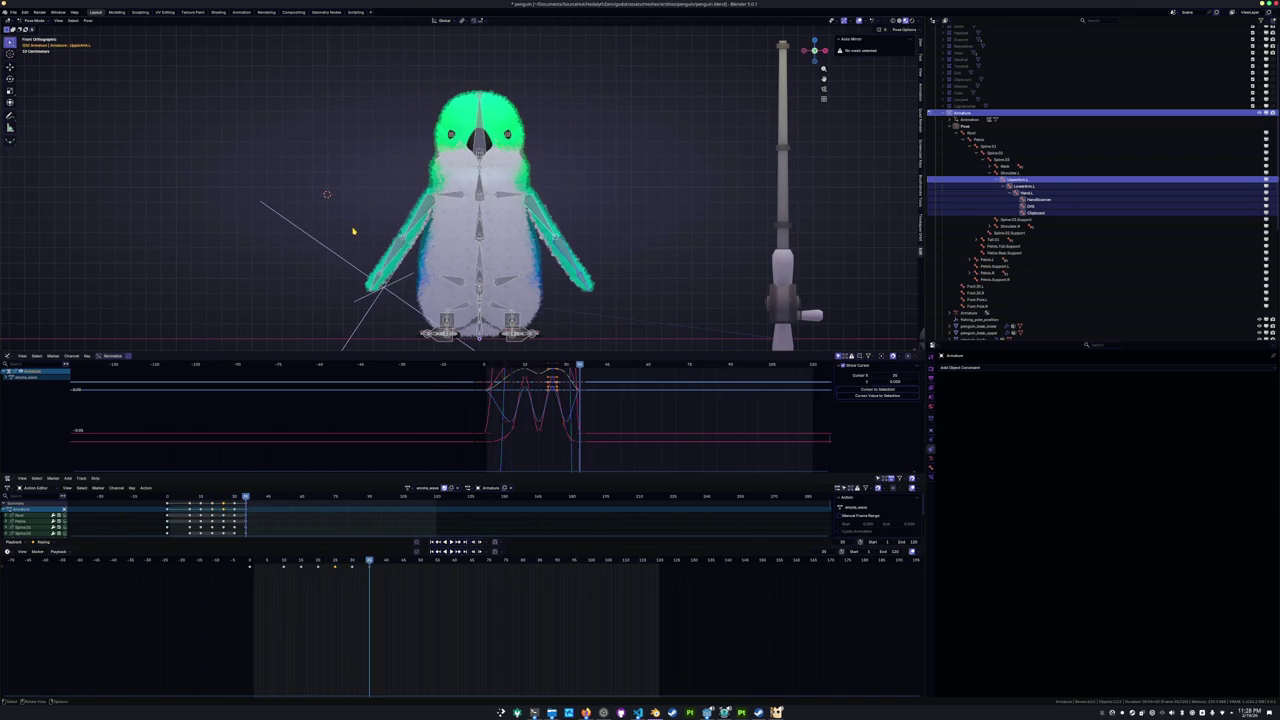
{"action": "key", "text": "Down"}
{"action": "key", "text": "Down"}
{"action": "key", "text": "Down"}
{"action": "key", "text": "Down"}
{"action": "key", "text": "Down"}
{"action": "key", "text": "Down"}
{"action": "key", "text": "Down"}
Replay the wave animation, then save penguin.blend and return the armature to object mode.
{"action": "key", "text": "space"}
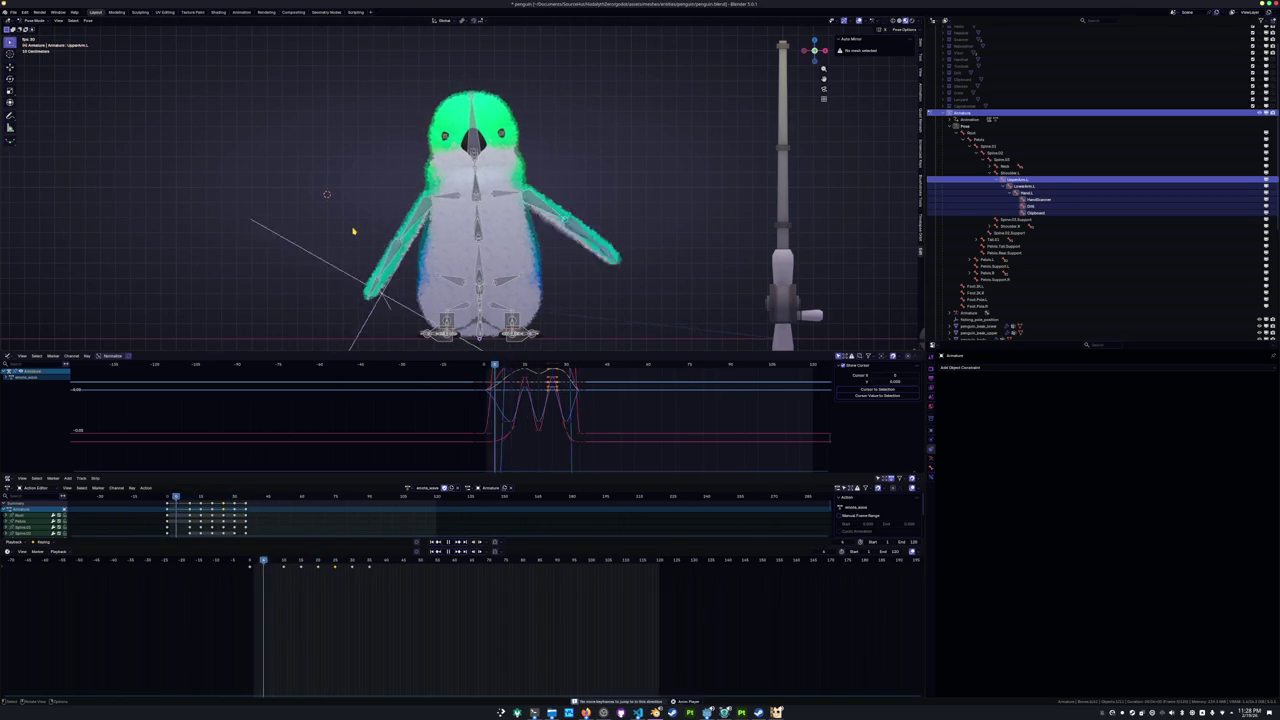
{"action": "key", "text": "space"}
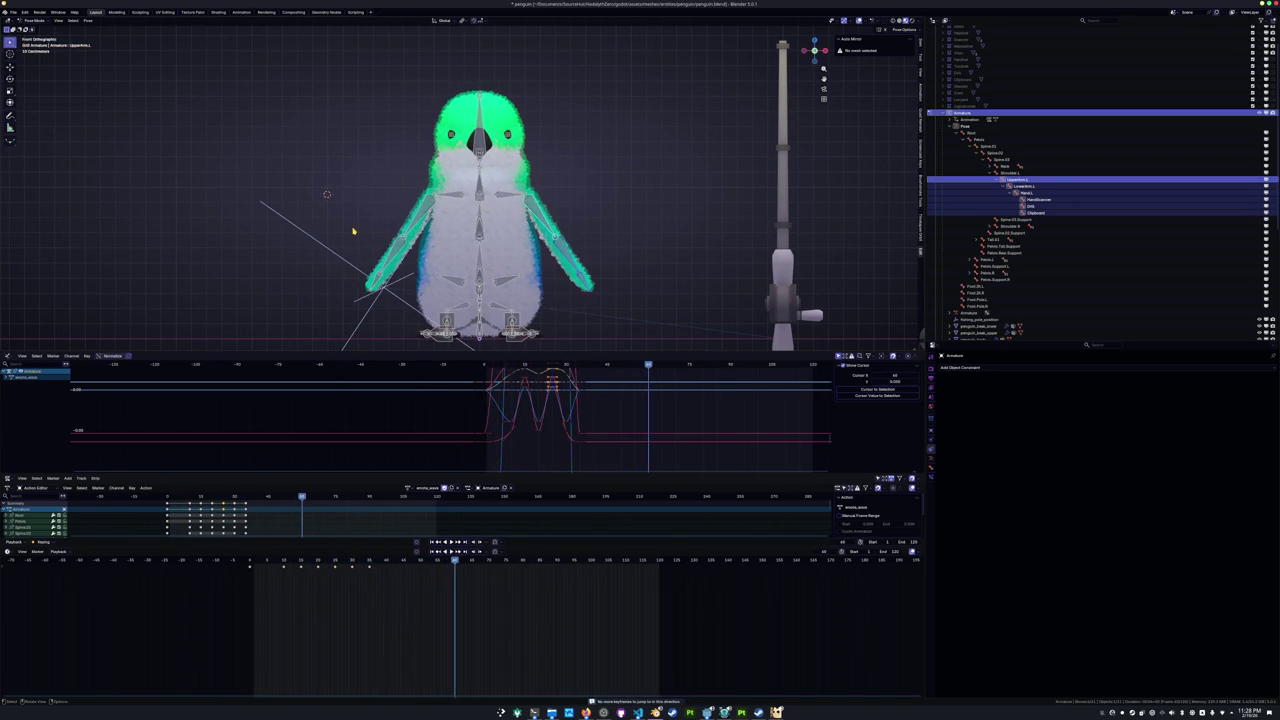
{"action": "key", "text": "Down"}
{"action": "key", "text": "Down"}
{"action": "key", "text": "Down"}
{"action": "key", "text": "Down"}
{"action": "key", "text": "Down"}
{"action": "key", "text": "Down"}
{"action": "key", "text": "Down"}
{"action": "key", "text": "space"}
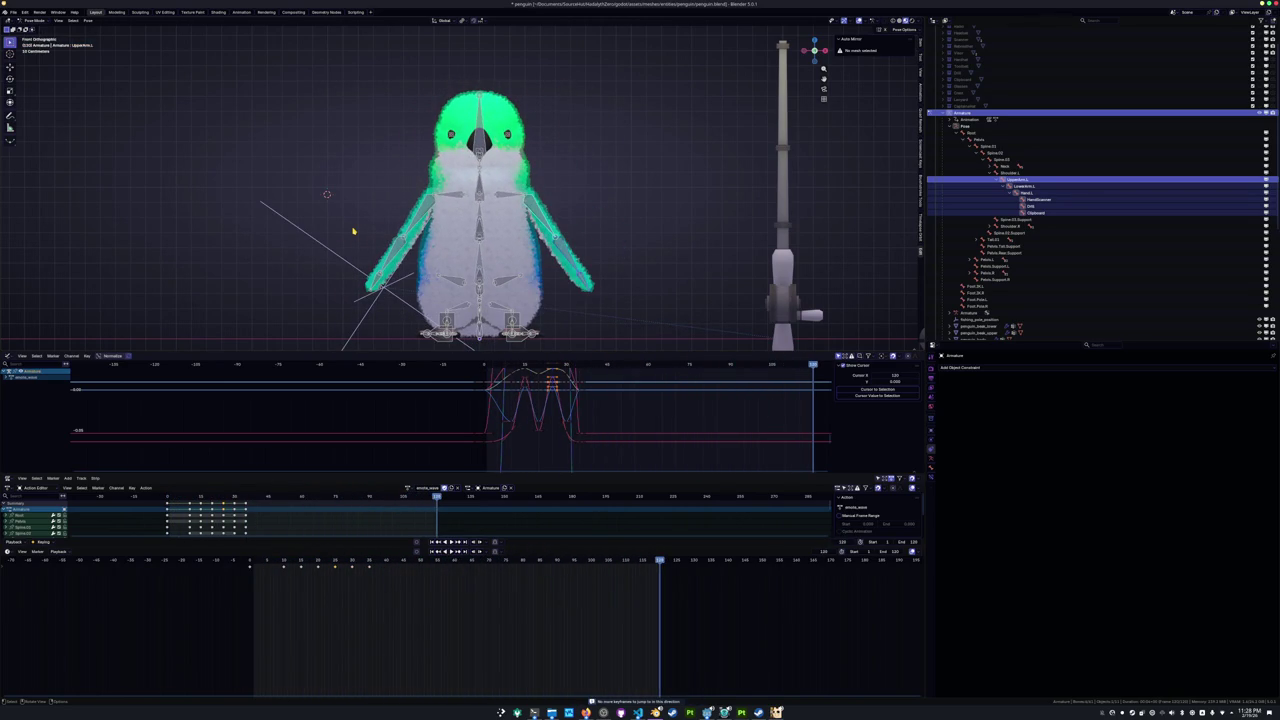
{"action": "middle_click_drag", "start_coordinate": [353, 231], "coordinate": [400, 215]}
{"action": "scroll", "coordinate": [400, 215], "scroll_direction": "down", "scroll_amount": 5}
{"action": "key", "text": "ctrl+s"}
{"action": "key", "text": "ctrl+Tab"}
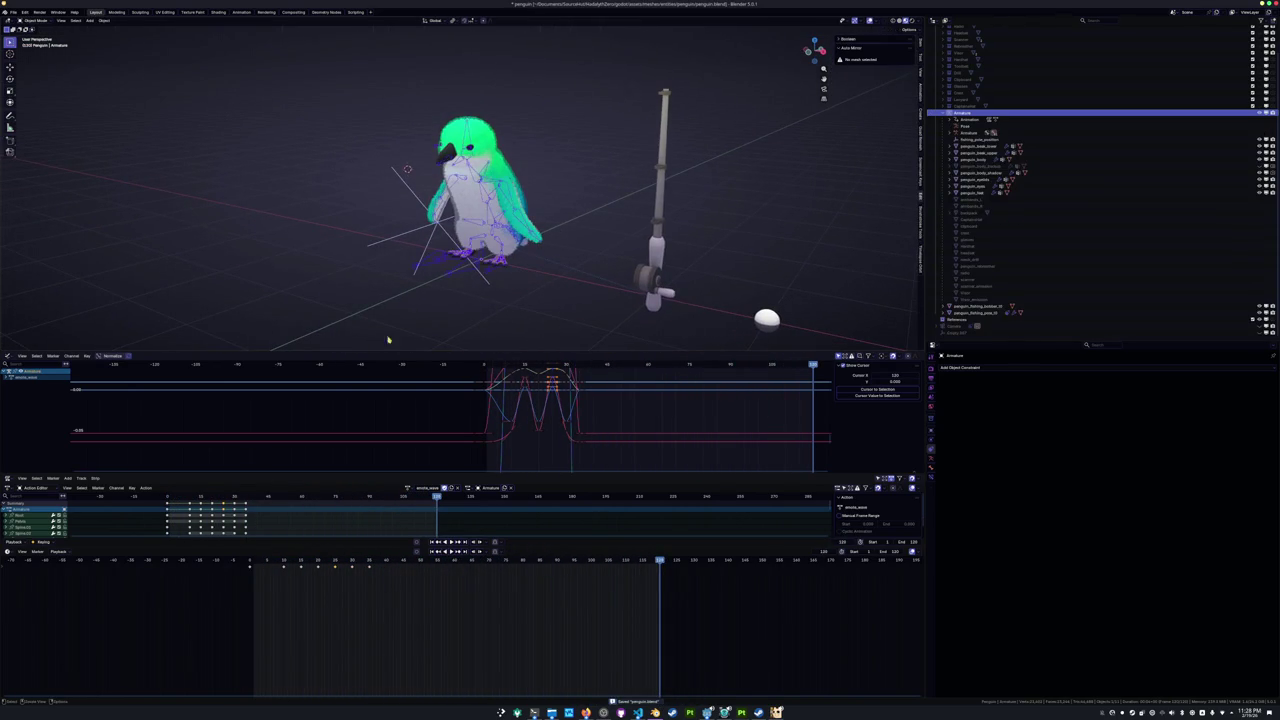
Deselect the armature, tile Notion's penguin checklist beside Blender, and select the fishing task lines.
{"action": "left_click", "coordinate": [502, 320]}
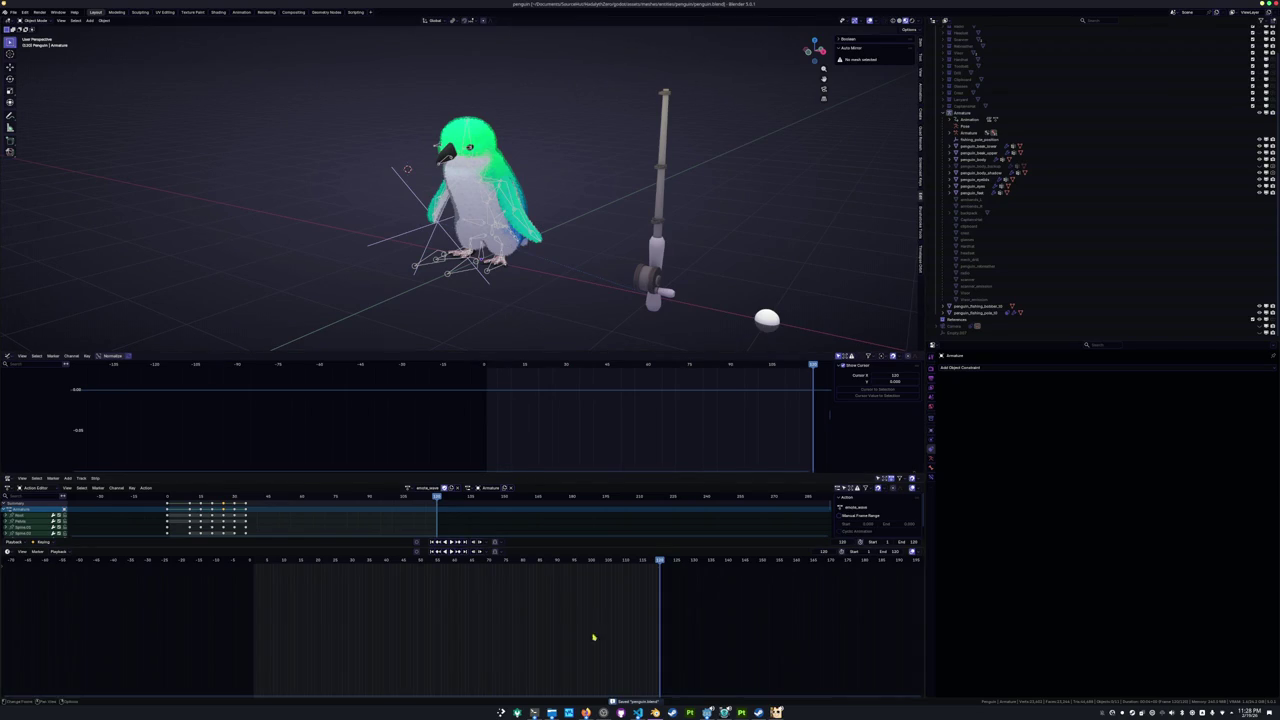
{"action": "key", "text": "alt+Tab"}
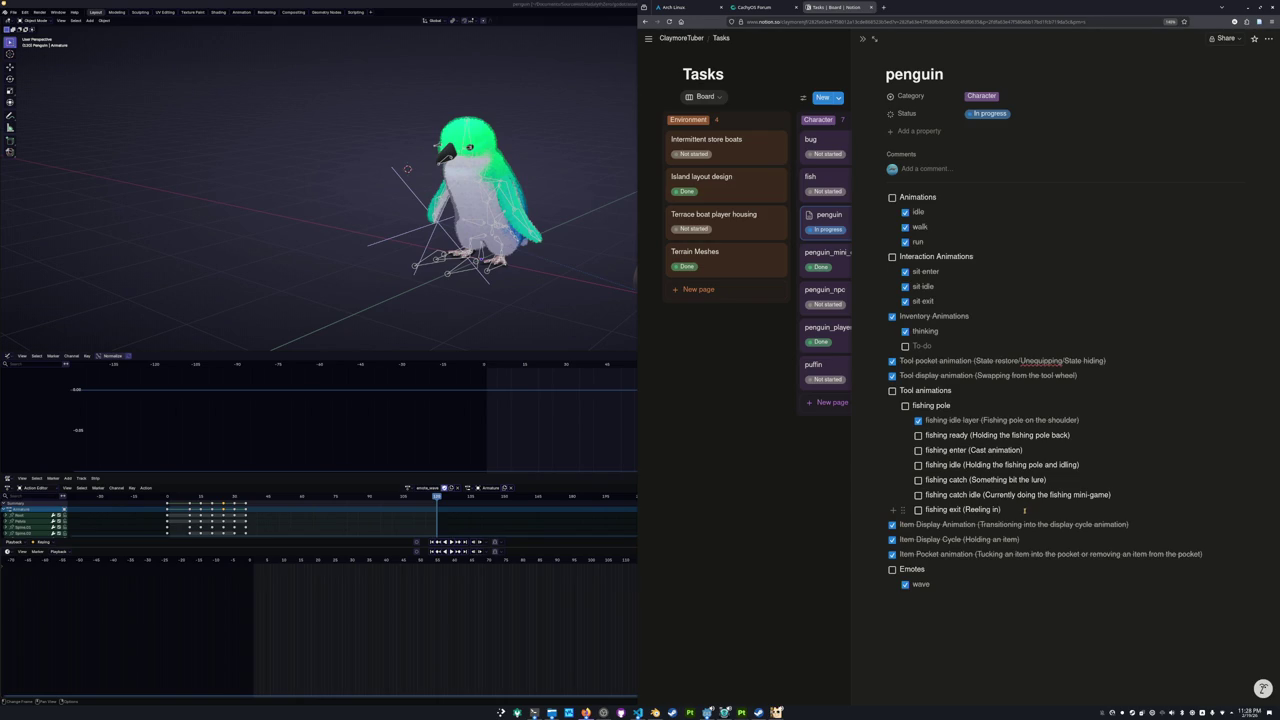
{"action": "type", "text": ")"}
{"action": "left_click_drag", "start_coordinate": [1020, 510], "coordinate": [929, 435]}
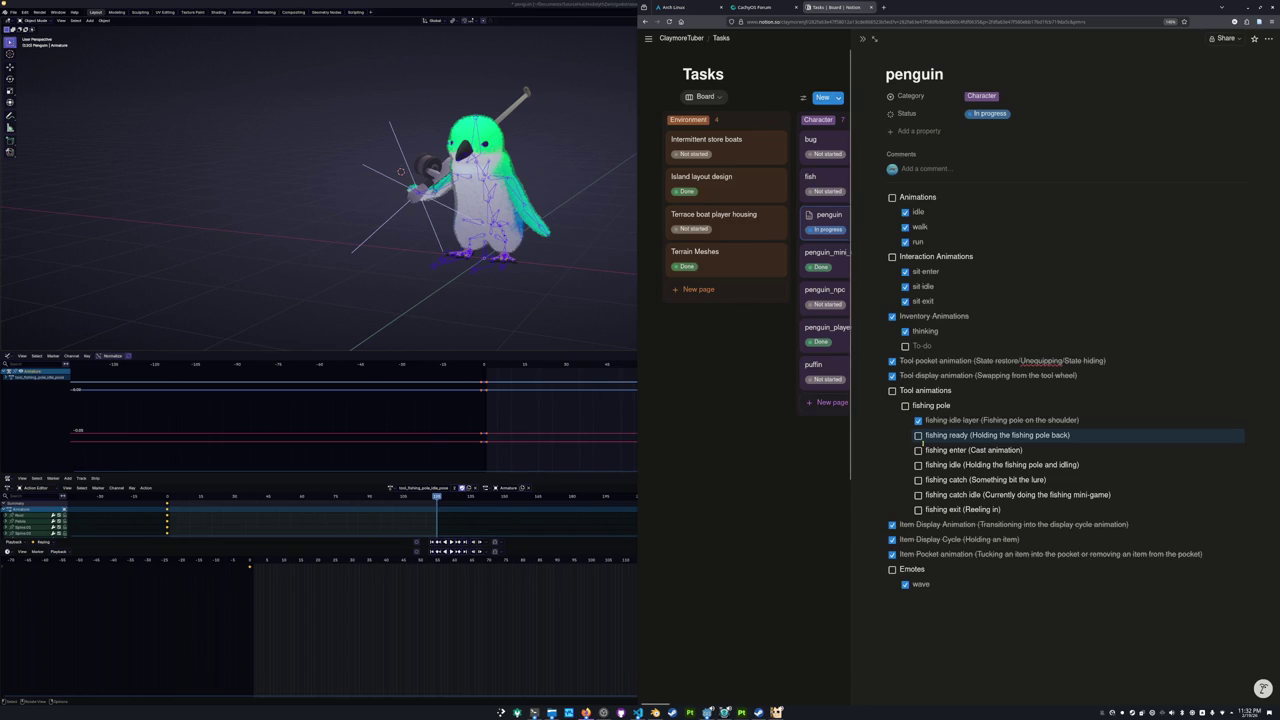
Maximize Blender, go to frame 0 in pose mode with Foot.Pole.L selected, then re-tile Notion.
{"action": "key", "text": "super+Up"}
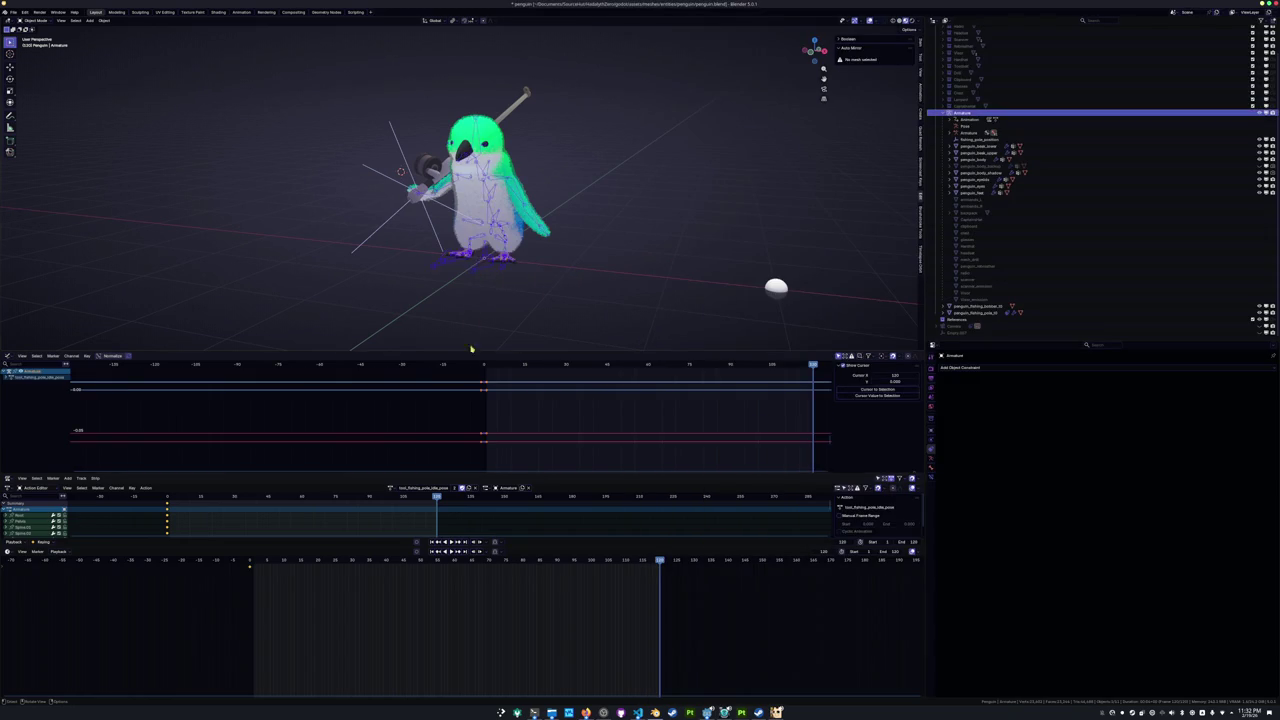
{"action": "scroll", "coordinate": [476, 321], "scroll_direction": "up", "scroll_amount": 3}
{"action": "left_click_drag", "start_coordinate": [268, 563], "coordinate": [250, 562]}
{"action": "key", "text": "ctrl+Tab"}
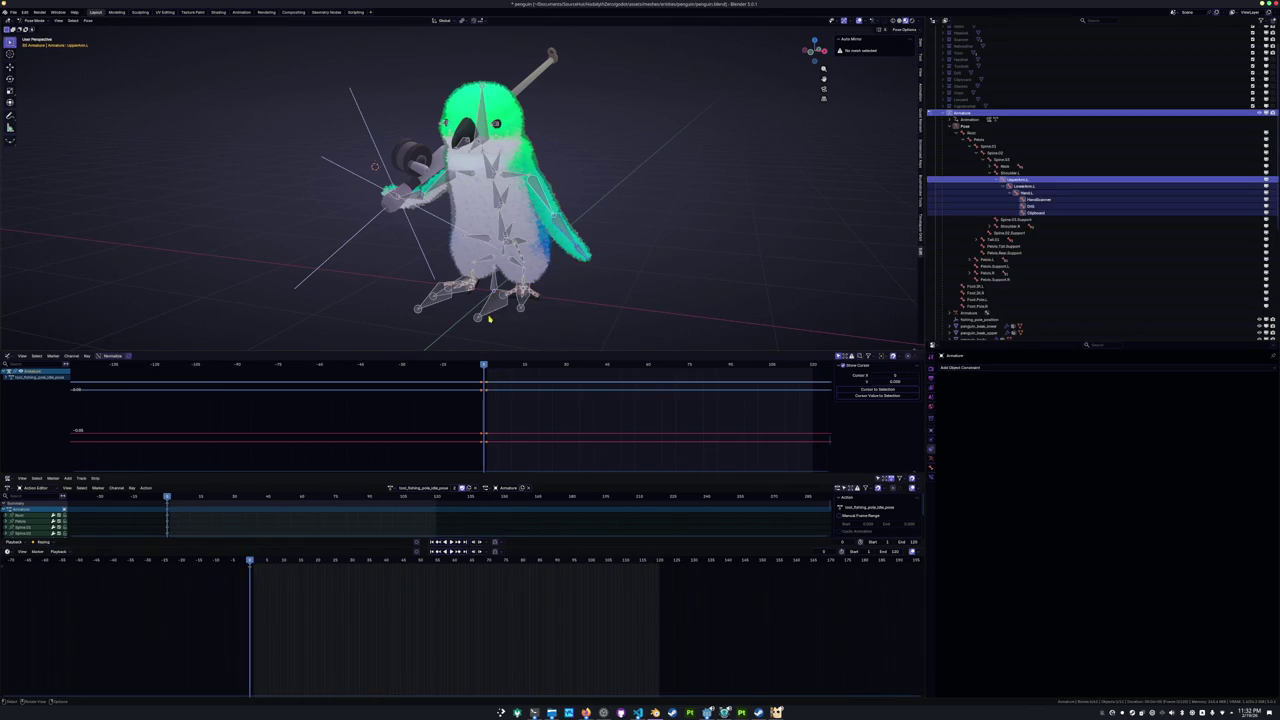
{"action": "left_click", "coordinate": [490, 318]}
{"action": "middle_click_drag", "start_coordinate": [490, 318], "coordinate": [400, 318]}
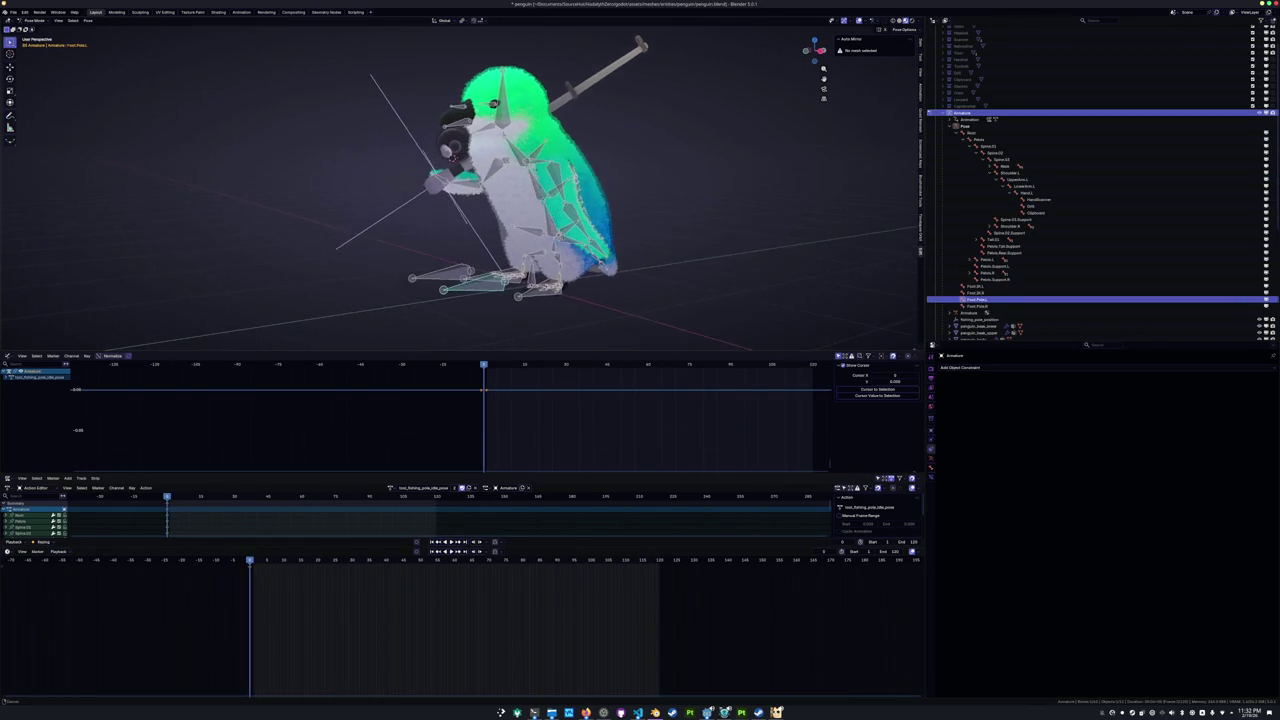
{"action": "key", "text": "alt+Tab"}
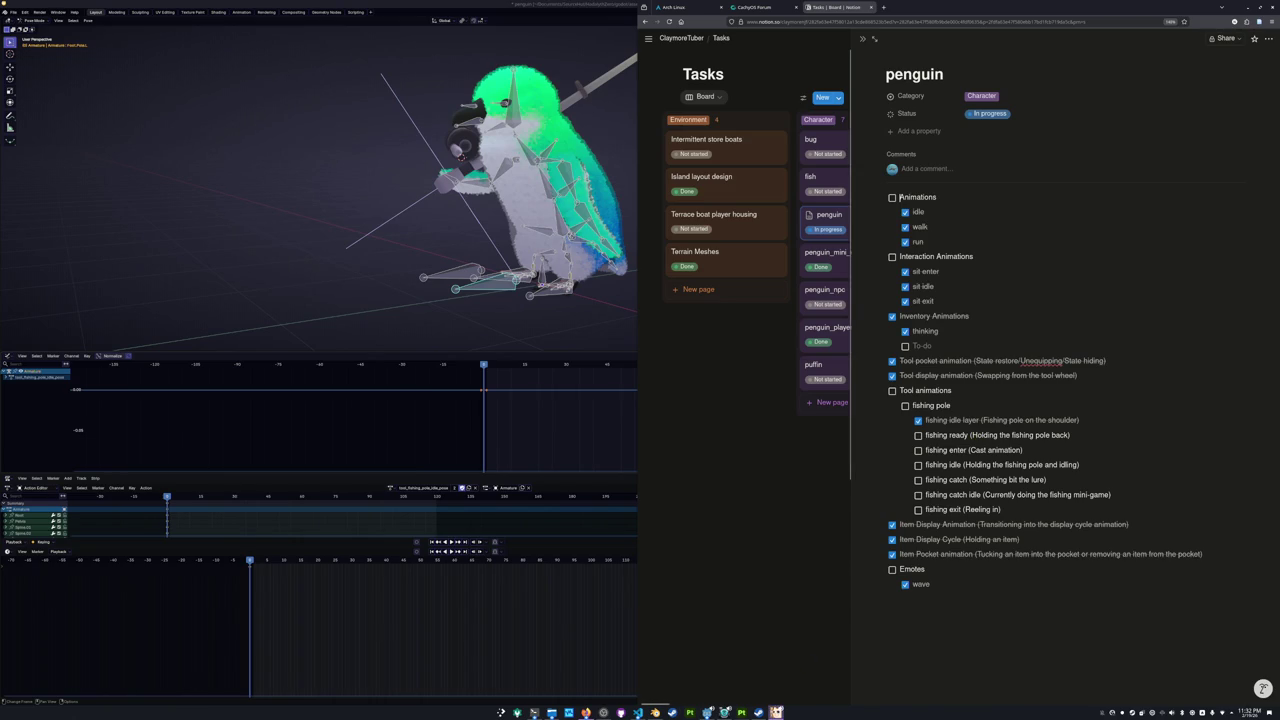
Orbit and zoom the WEBFISHING camera around the cat to study its rod grip from front and behind.
{"action": "key", "text": "alt+Tab"}
{"action": "mouse_move", "coordinate": [676, 393]}
{"action": "right_mouse_down"}
{"action": "mouse_move", "coordinate": [709, 427]}
{"action": "mouse_move", "coordinate": [765, 431]}
{"action": "right_mouse_up"}
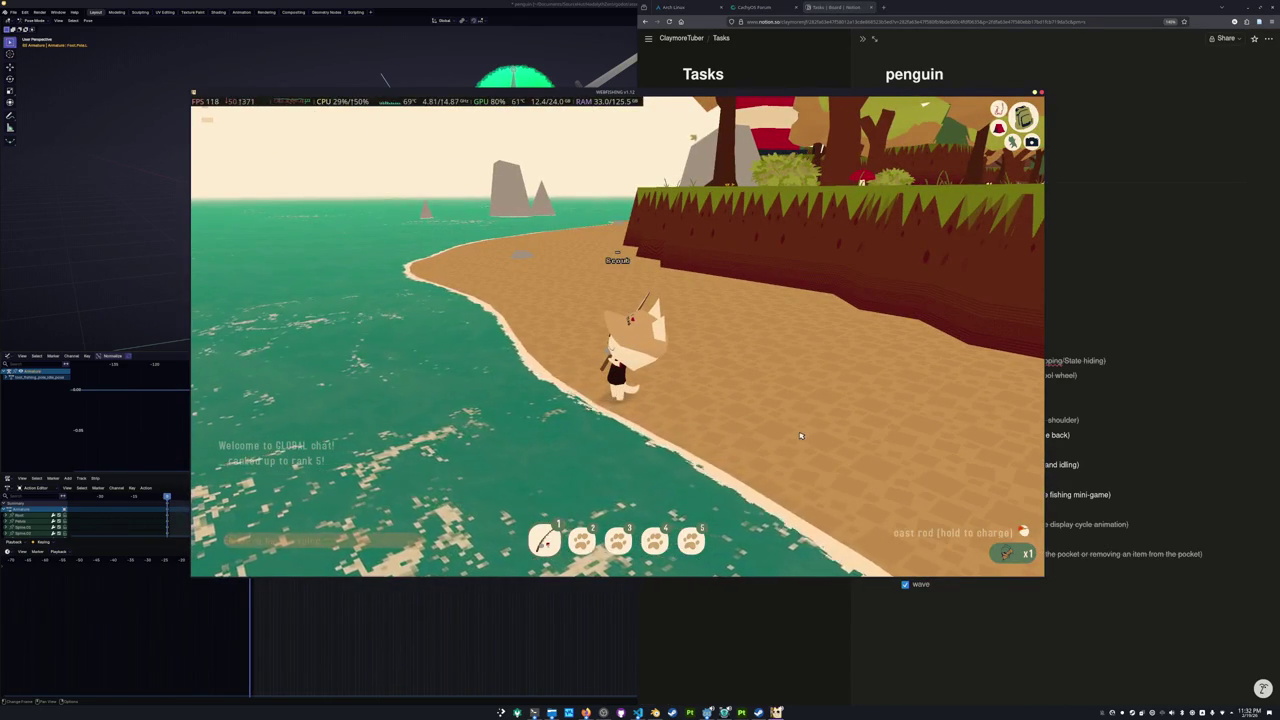
{"action": "scroll", "coordinate": [764, 431], "scroll_direction": "up", "scroll_amount": 5}
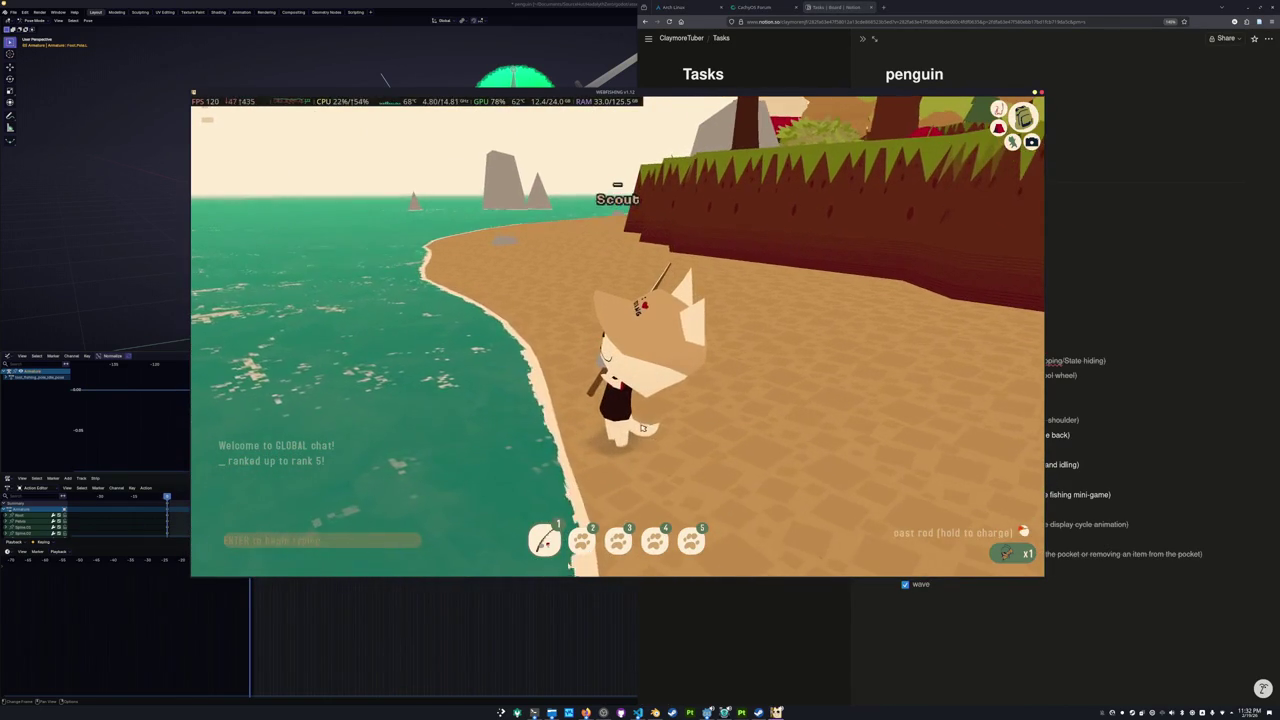
{"action": "right_click_drag", "start_coordinate": [657, 452], "coordinate": [530, 441]}
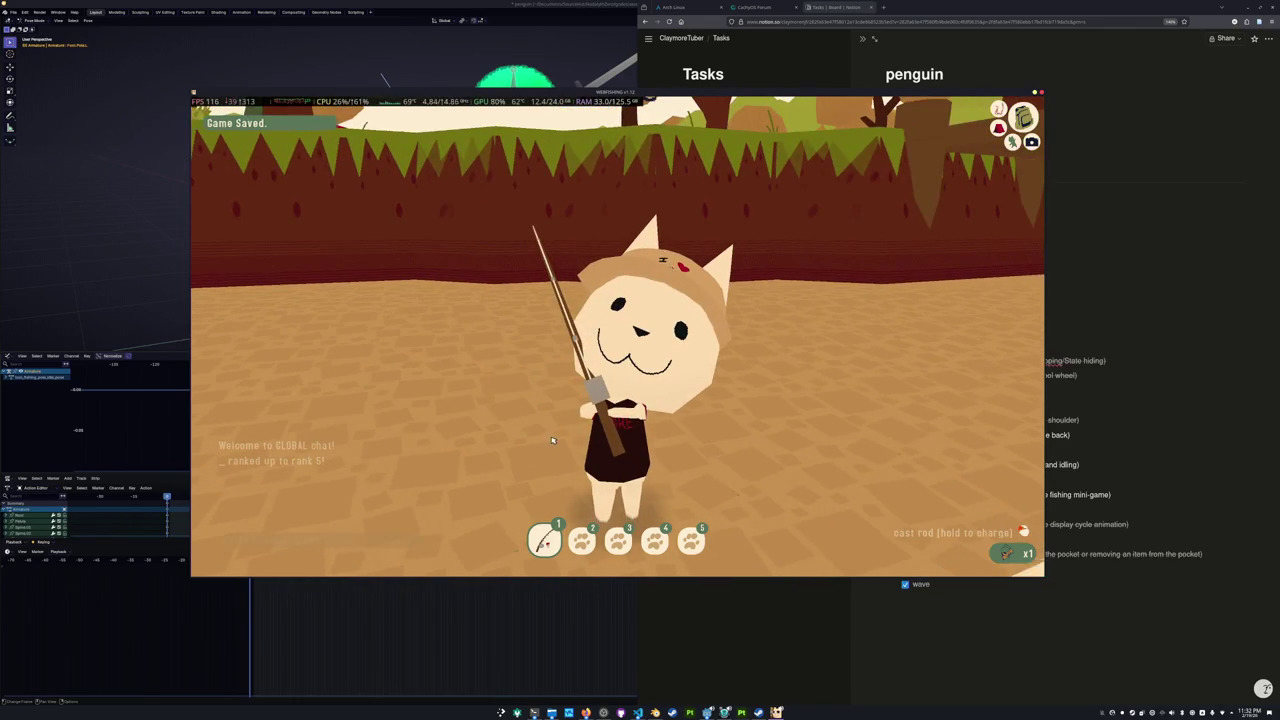
{"action": "mouse_move", "coordinate": [530, 441]}
{"action": "right_mouse_down"}
{"action": "mouse_move", "coordinate": [579, 435]}
{"action": "mouse_move", "coordinate": [430, 440]}
{"action": "right_mouse_up"}
{"action": "scroll", "coordinate": [470, 437], "scroll_direction": "up", "scroll_amount": 3}
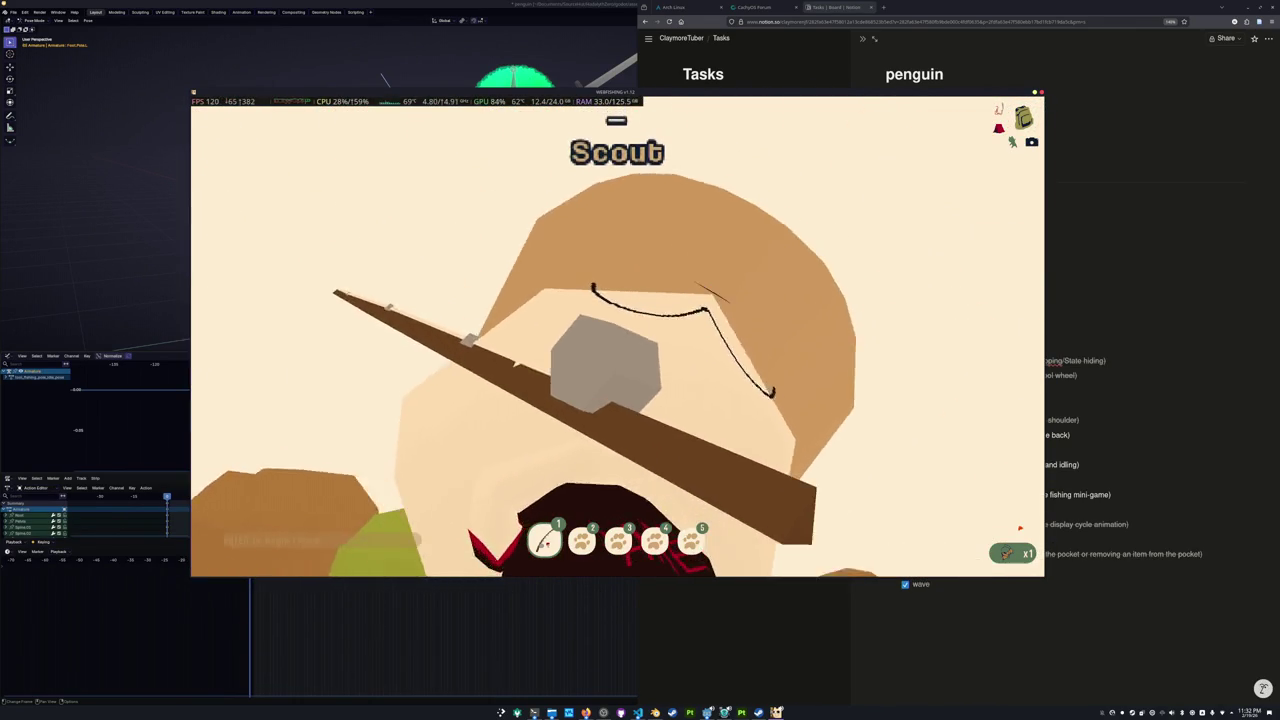
{"action": "mouse_move", "coordinate": [430, 440]}
{"action": "right_mouse_down"}
{"action": "mouse_move", "coordinate": [380, 440]}
{"action": "mouse_move", "coordinate": [628, 412]}
{"action": "right_mouse_up"}
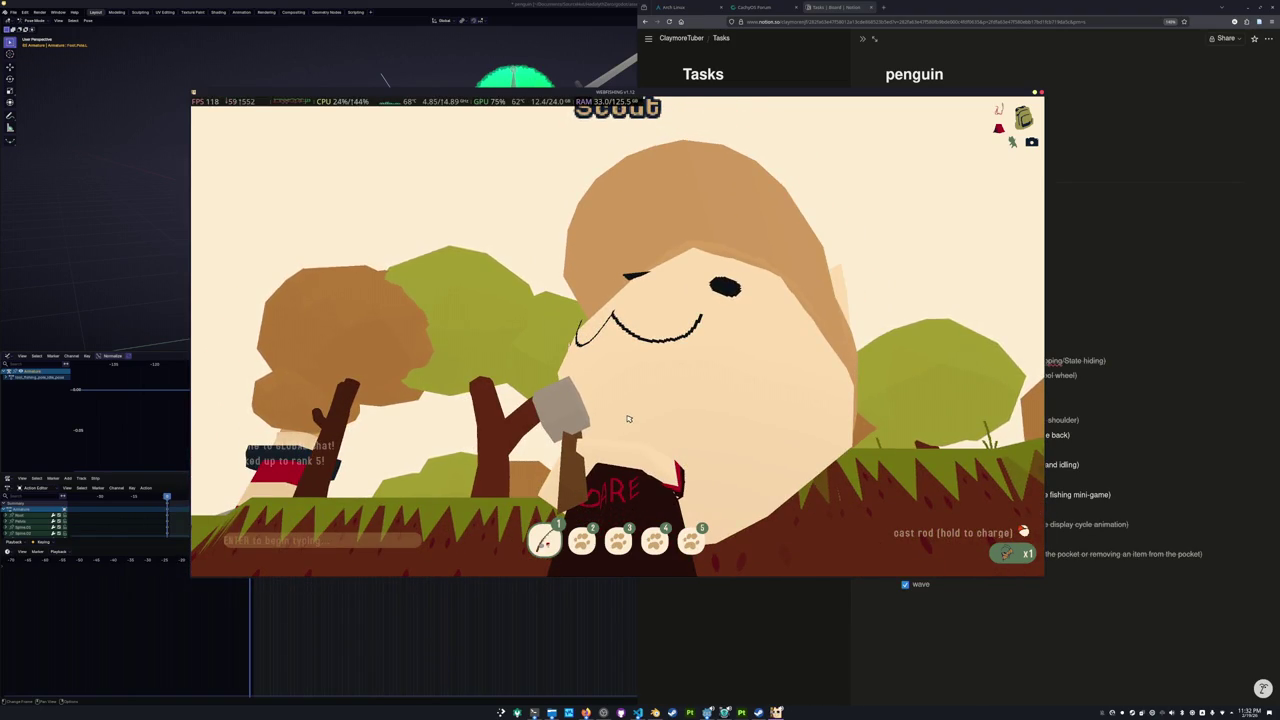
{"action": "key", "text": "Print"}
Capture the hotbar region and mark the shirt lettering with a thin red freehand stroke, undoing once.
{"action": "left_click_drag", "start_coordinate": [510, 432], "coordinate": [745, 572]}
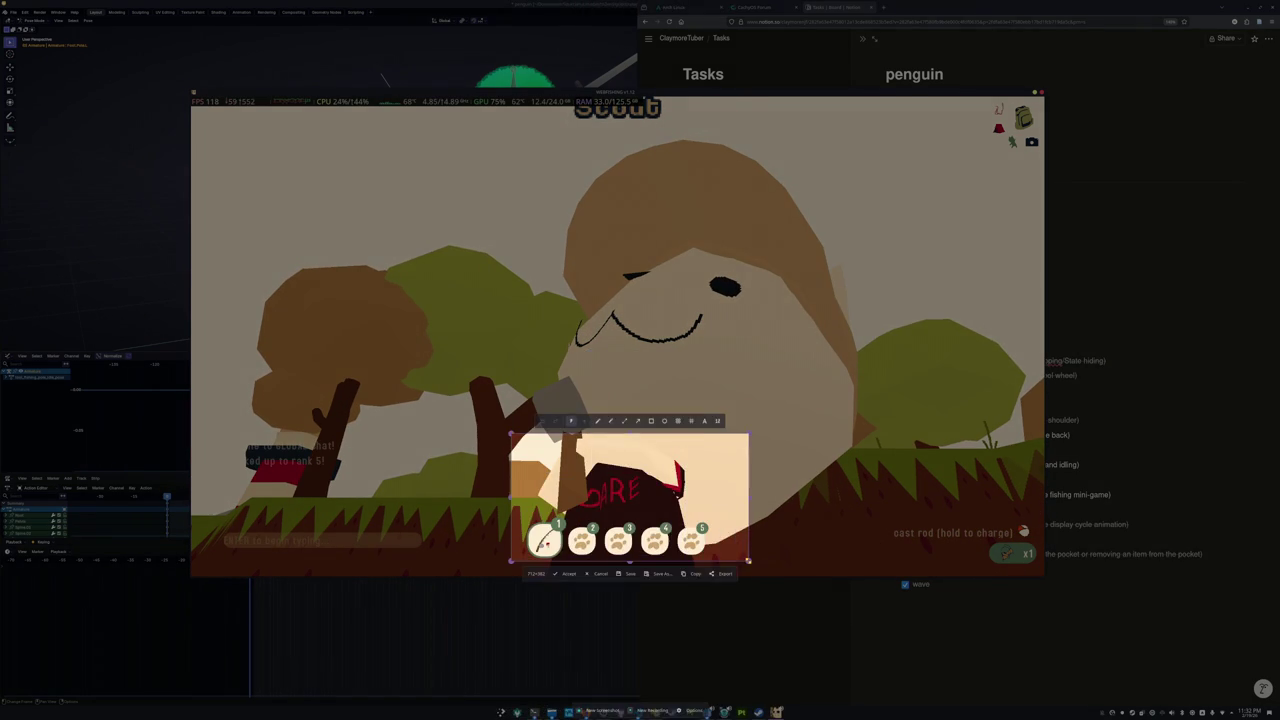
{"action": "key", "text": "Return"}
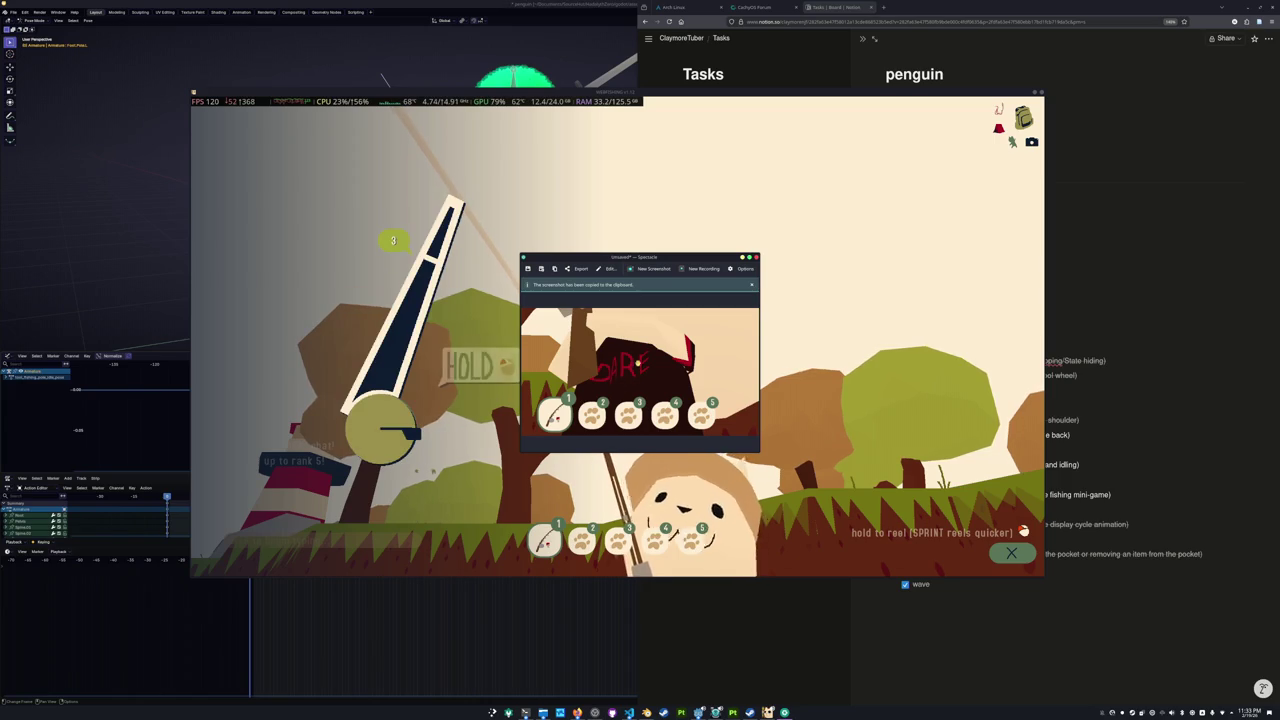
{"action": "left_click", "coordinate": [602, 270]}
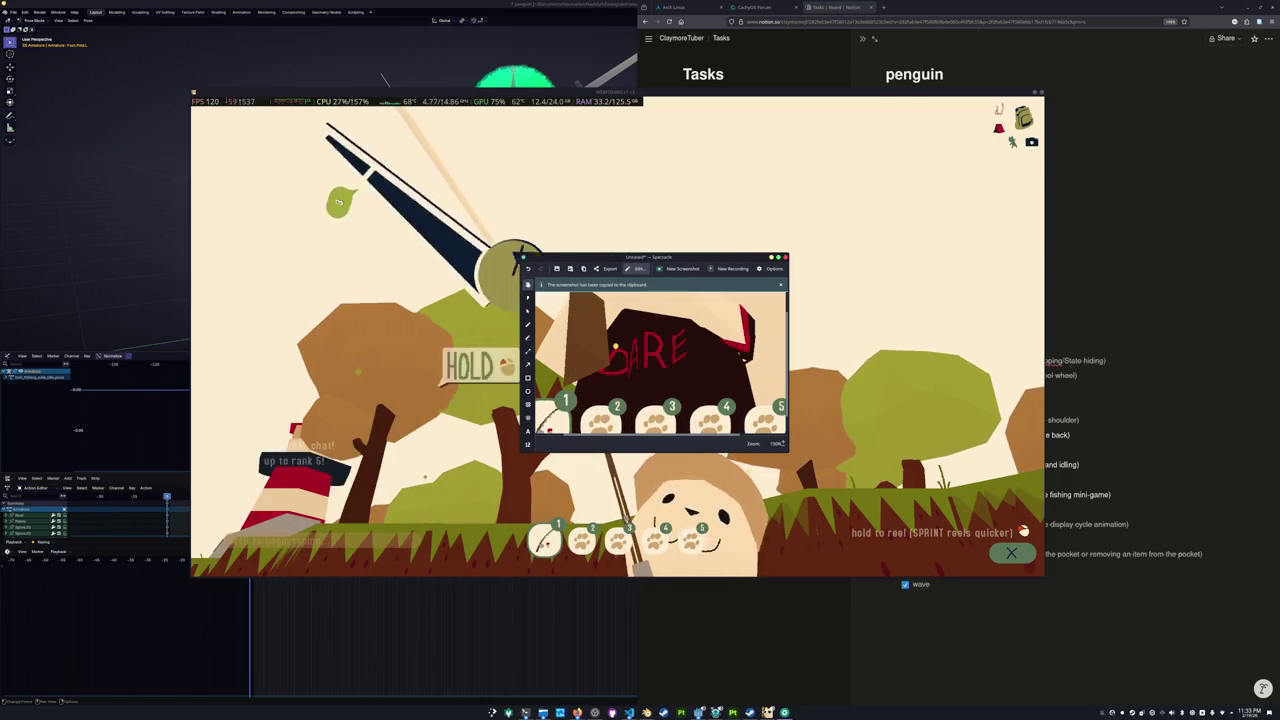
{"action": "left_click", "coordinate": [528, 338]}
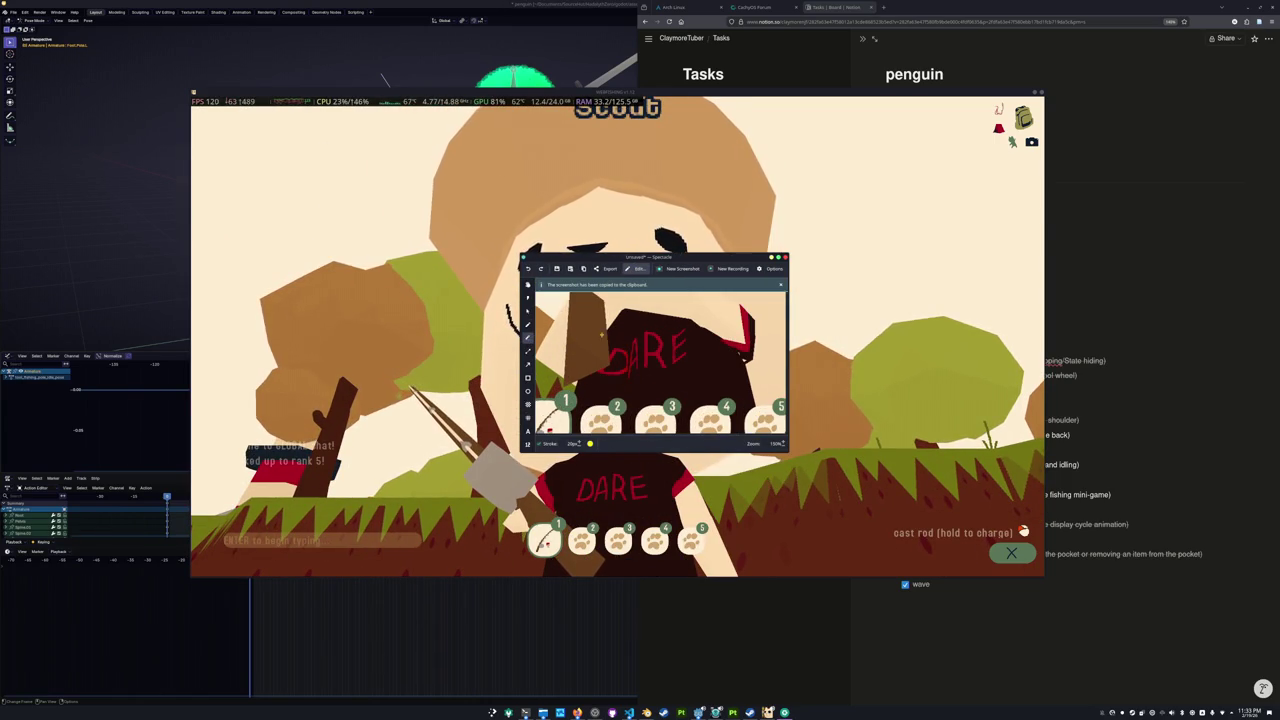
{"action": "left_click", "coordinate": [528, 337]}
{"action": "left_click_drag", "start_coordinate": [629, 380], "coordinate": [623, 326]}
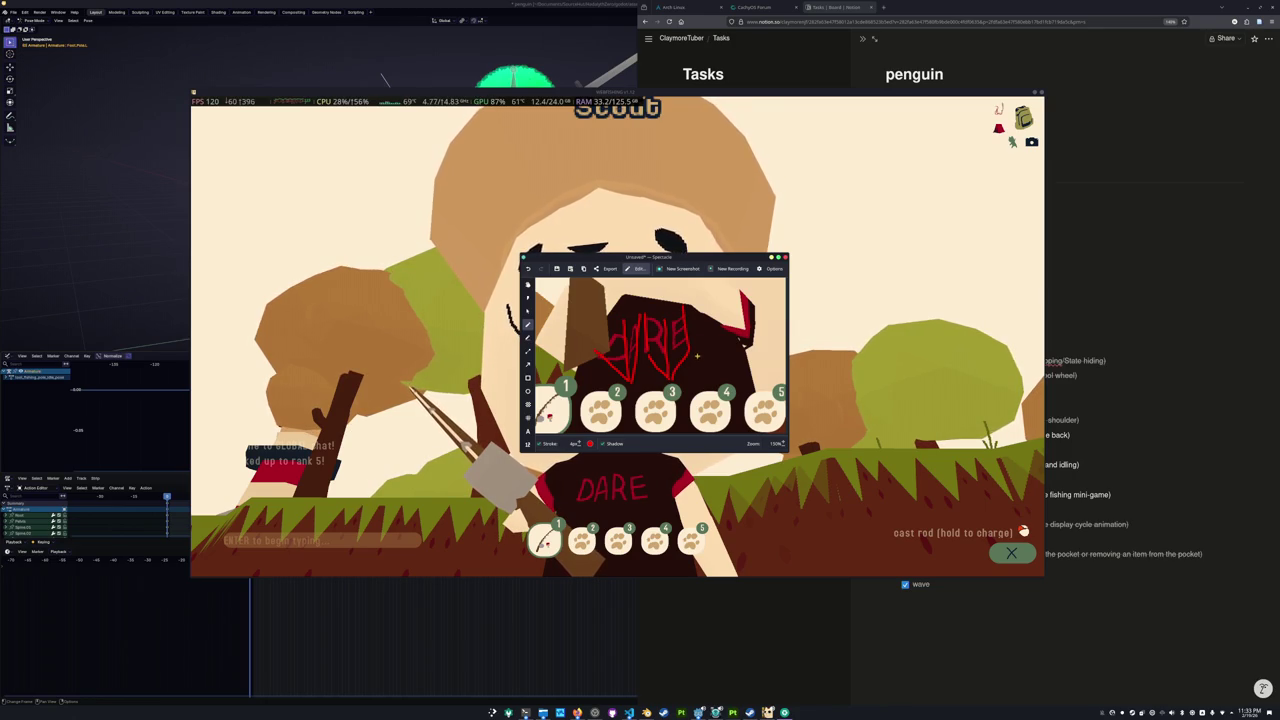
{"action": "key", "text": "ctrl+z"}
Close Spectacle, cast the rod, and fly the freecam in and out around the cat's face.
{"action": "key", "text": "Escape"}
{"action": "scroll", "coordinate": [625, 476], "scroll_direction": "down", "scroll_amount": 5}
{"action": "left_click", "coordinate": [625, 476]}
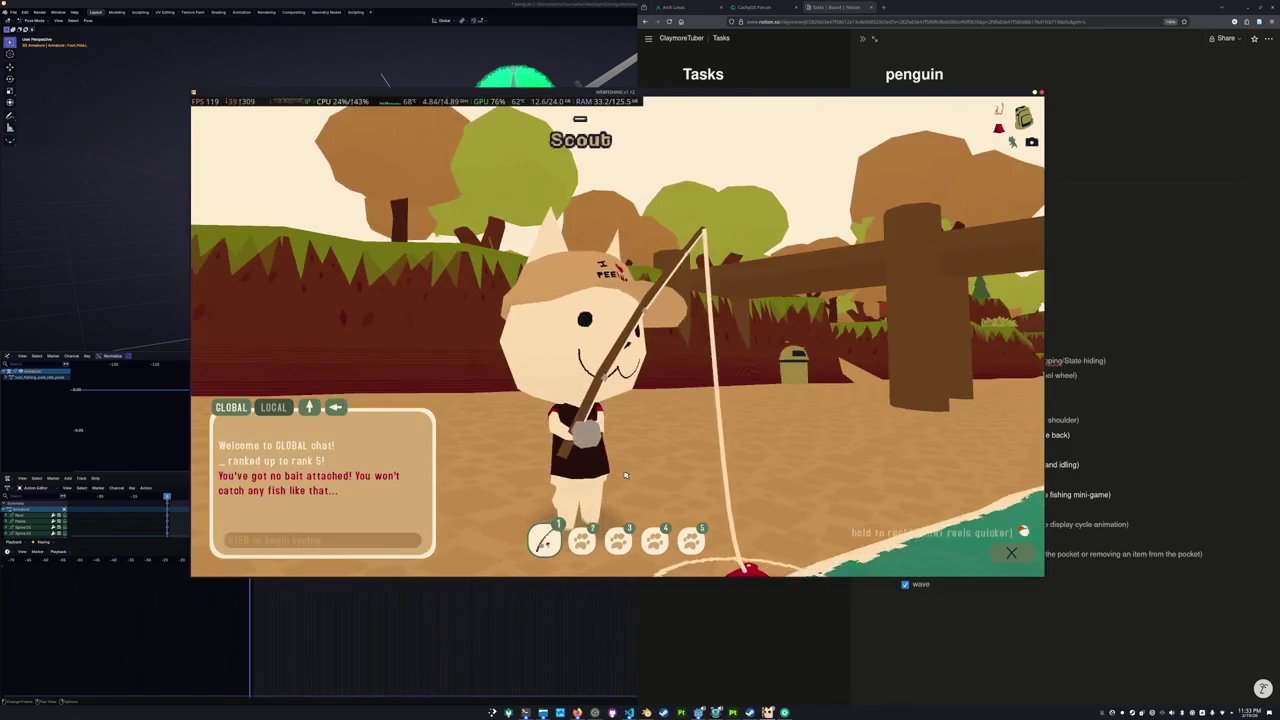
{"action": "key", "text": "n"}
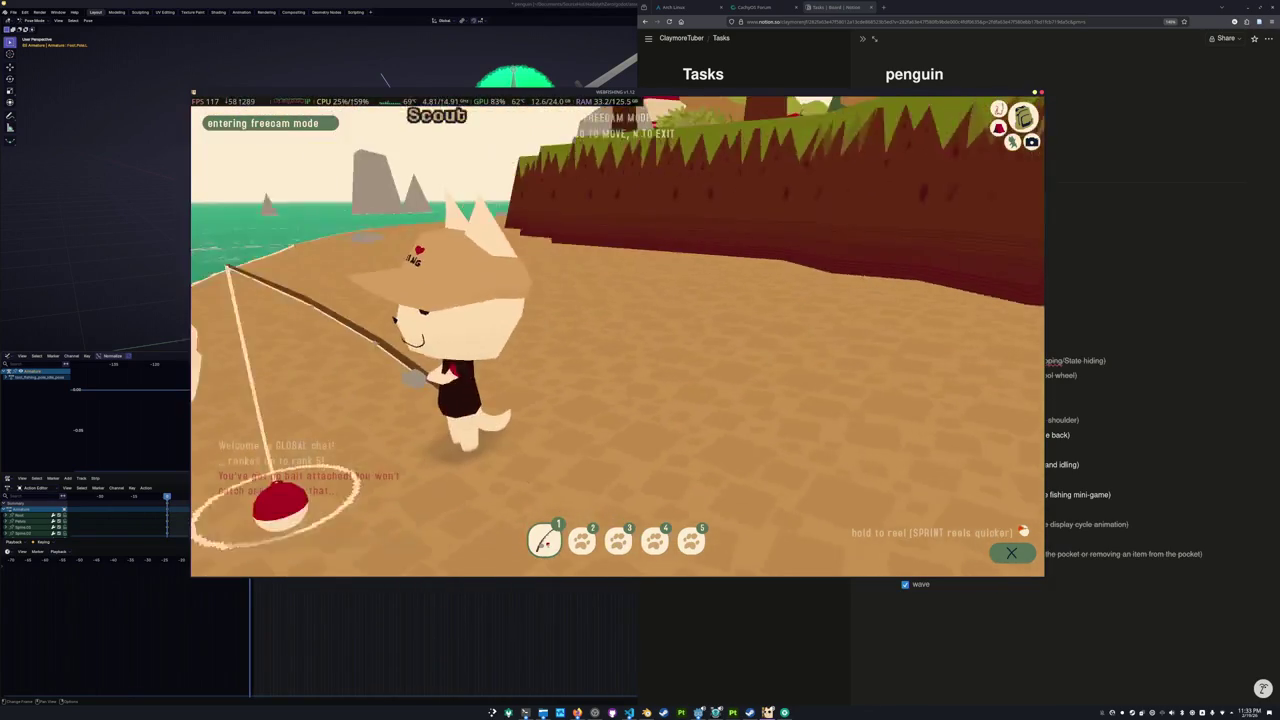
{"action": "key", "text": "w"}
{"action": "key", "text": "w"}
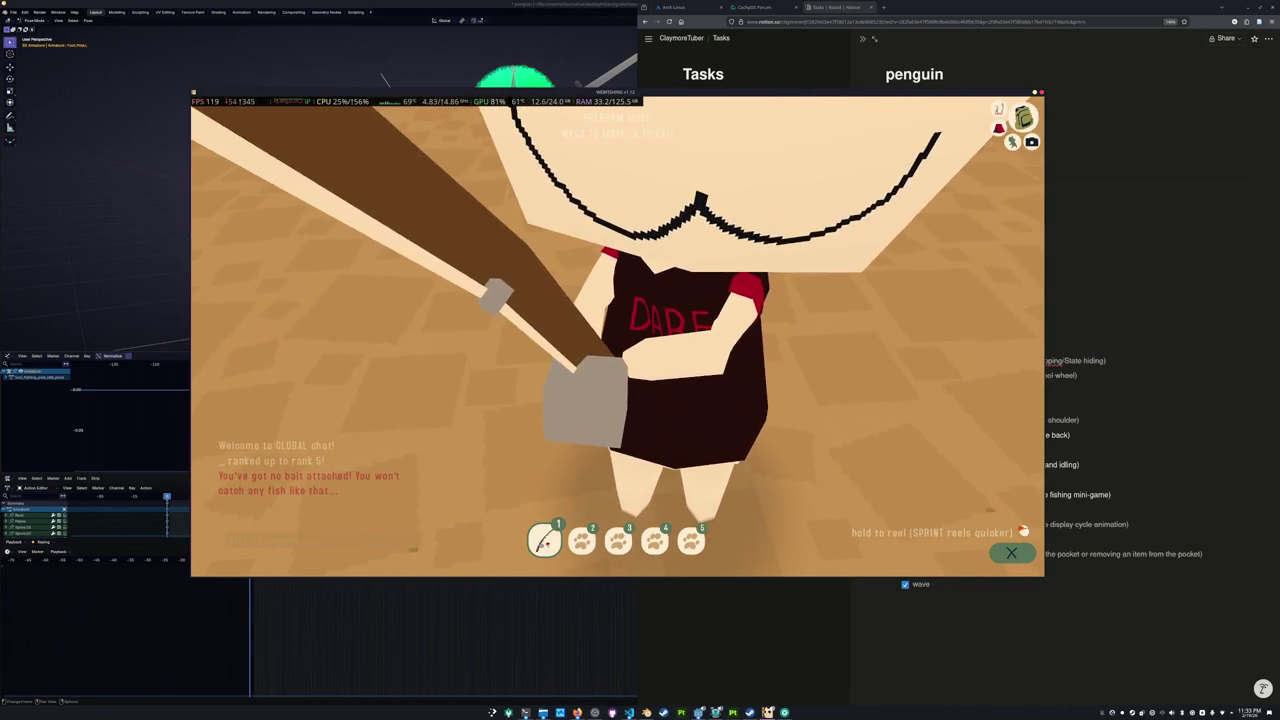
{"action": "key", "text": "s"}
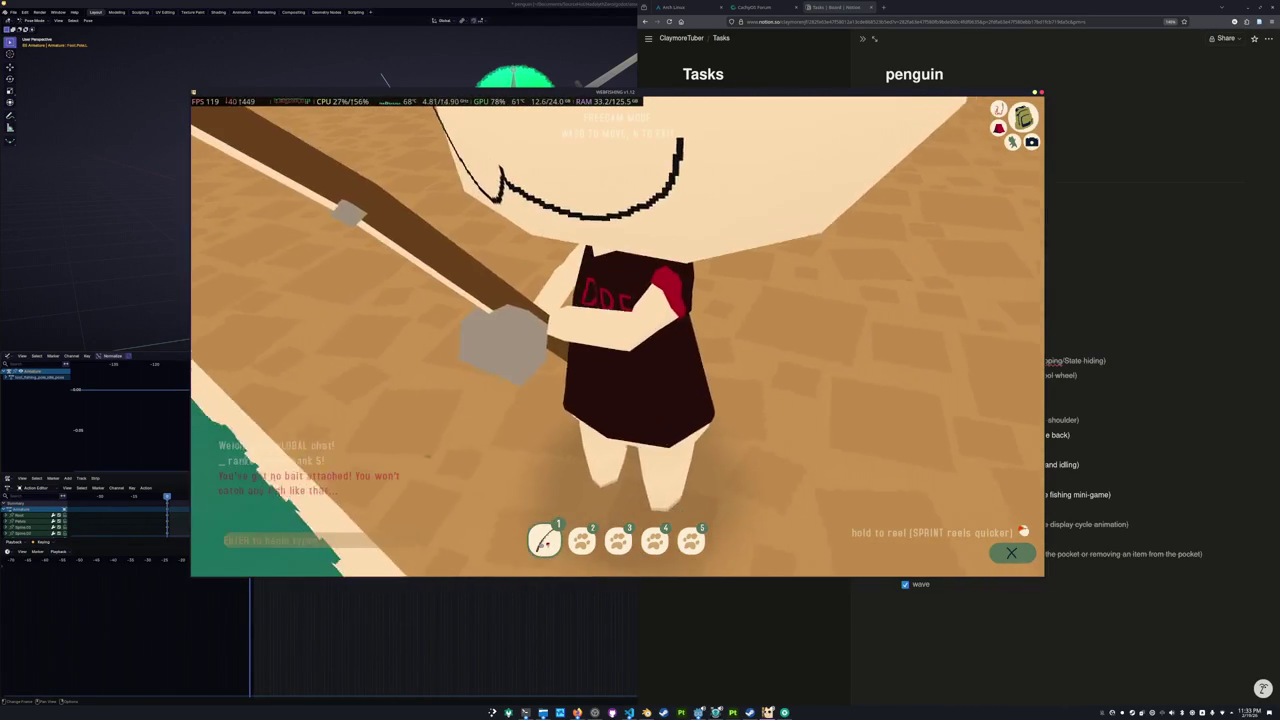
{"action": "key", "text": "w"}
{"action": "key", "text": "s"}
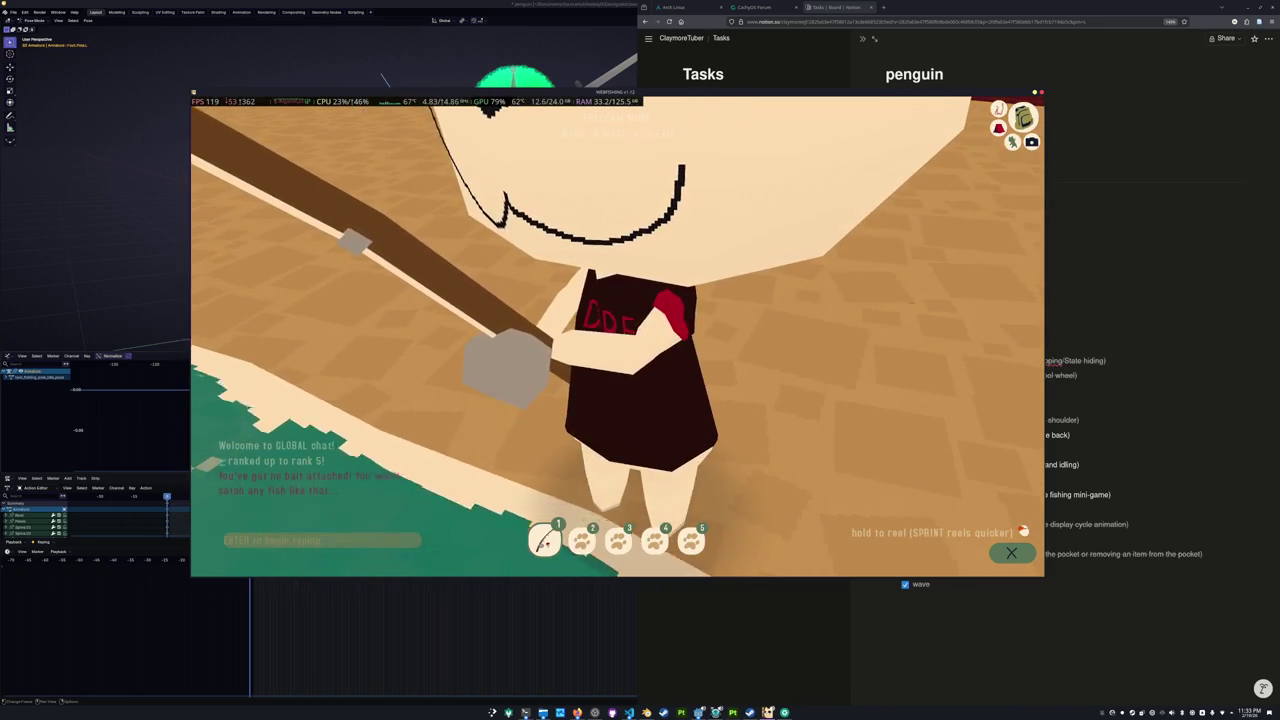